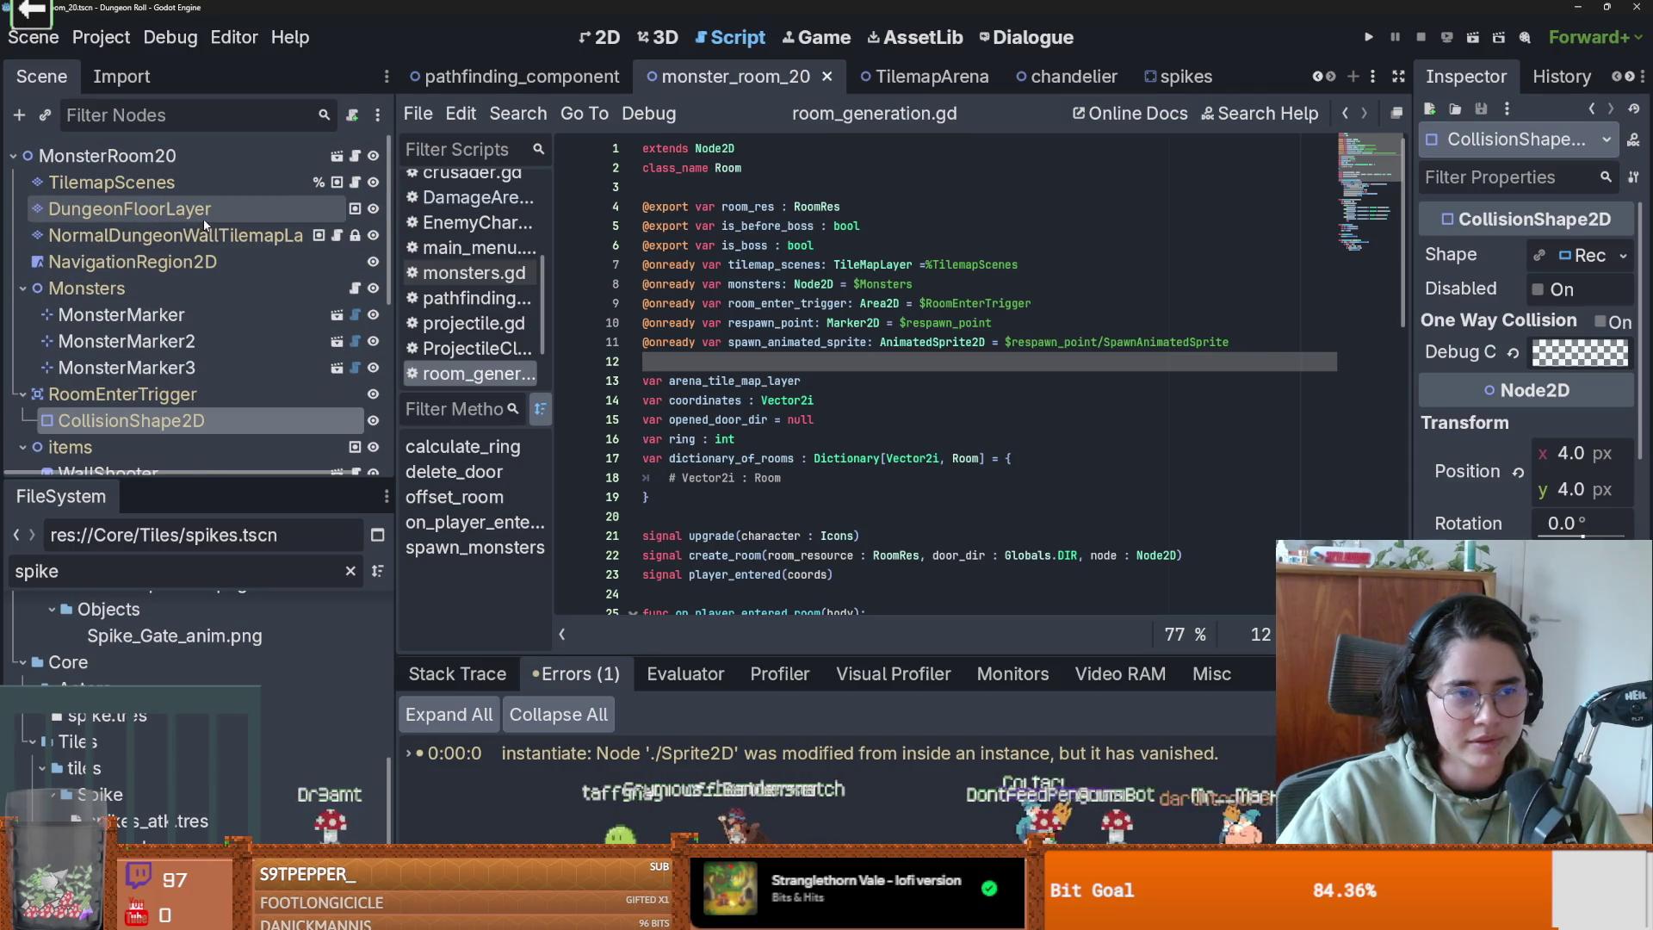
Inspect the Traps scene collection in the TilemapScenes layer's TileSet sources
left_click(20, 290)
left_click(21, 290)
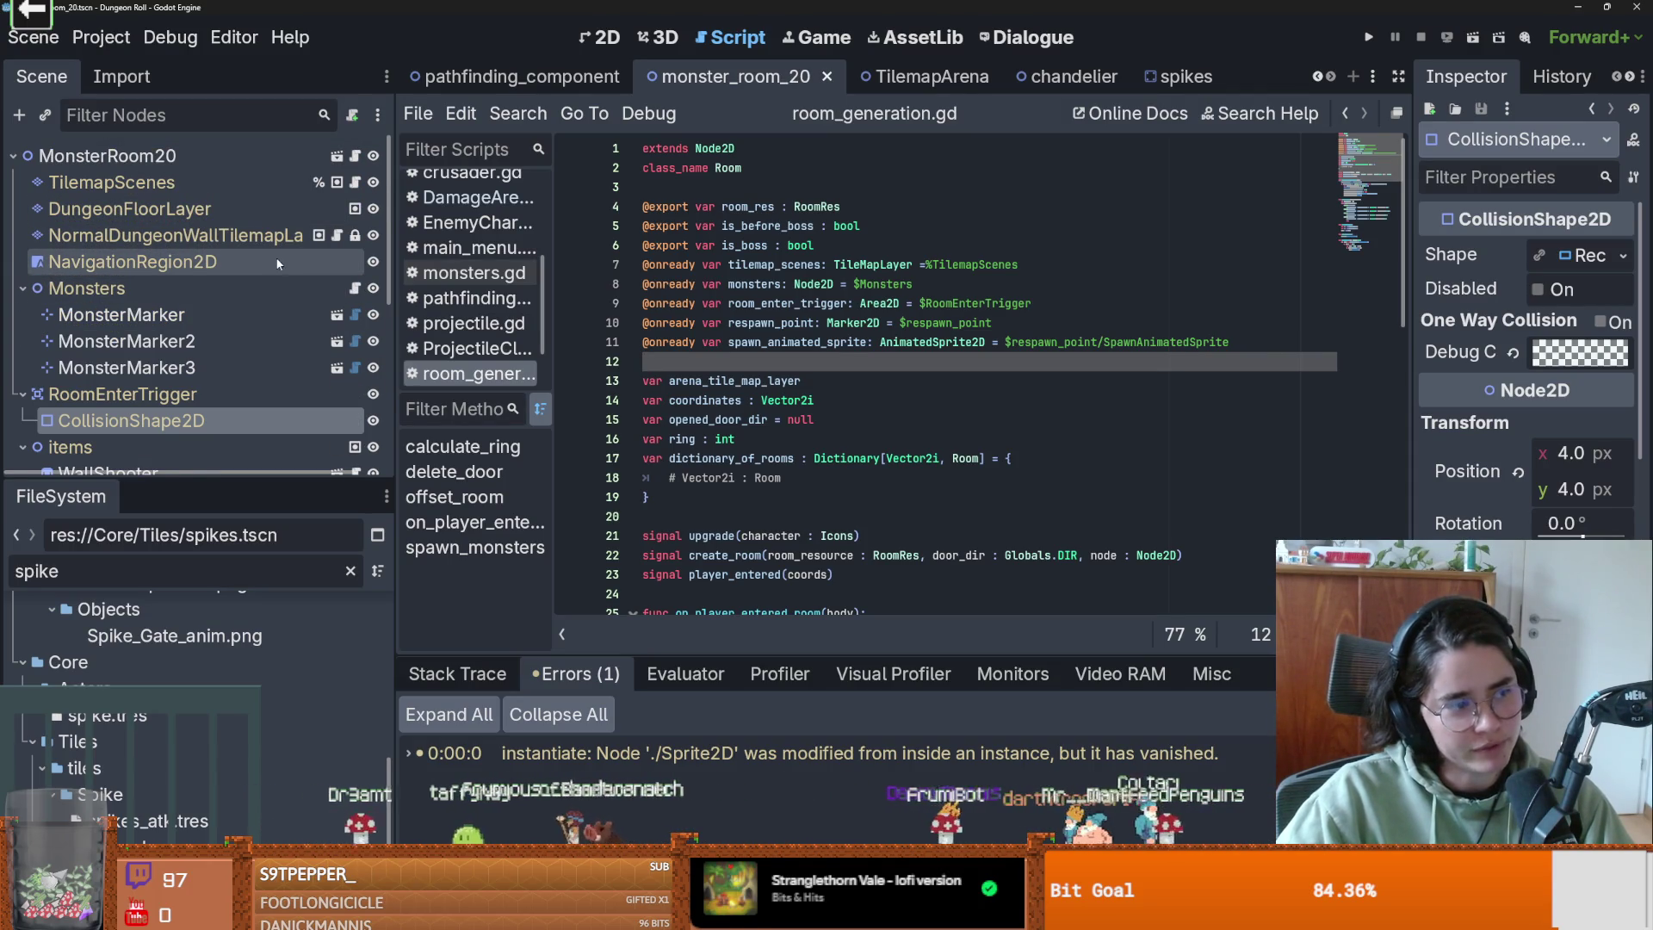
left_click(129, 182)
left_click_drag(673, 686, 673, 259)
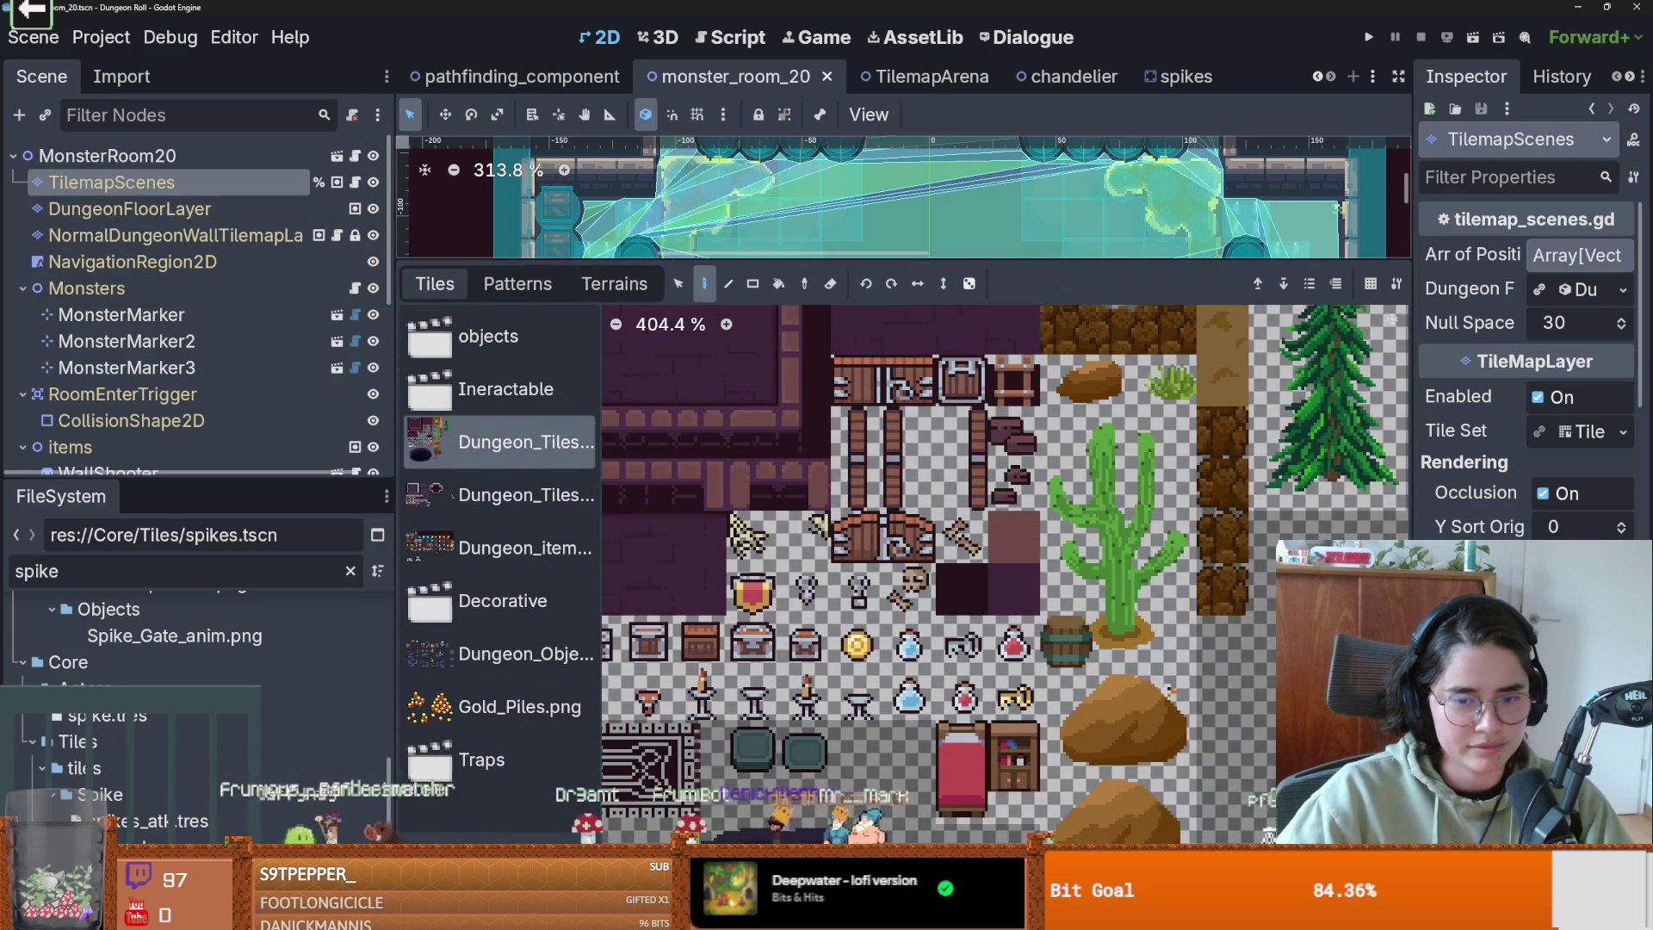
left_click(895, 914)
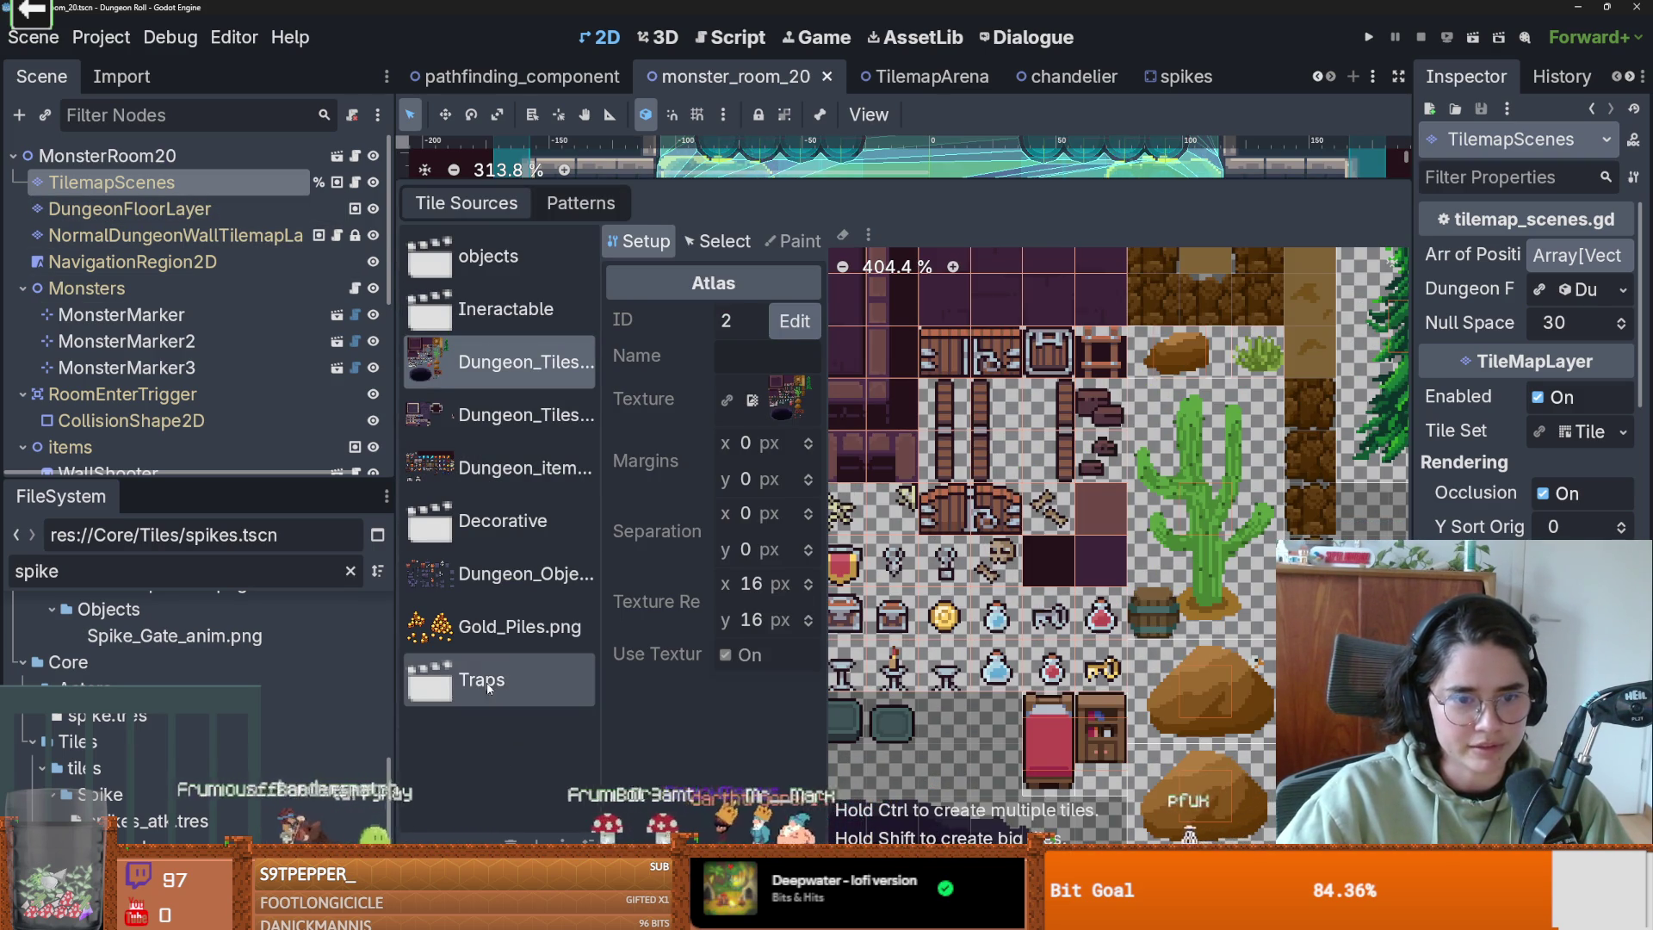
left_click(482, 680)
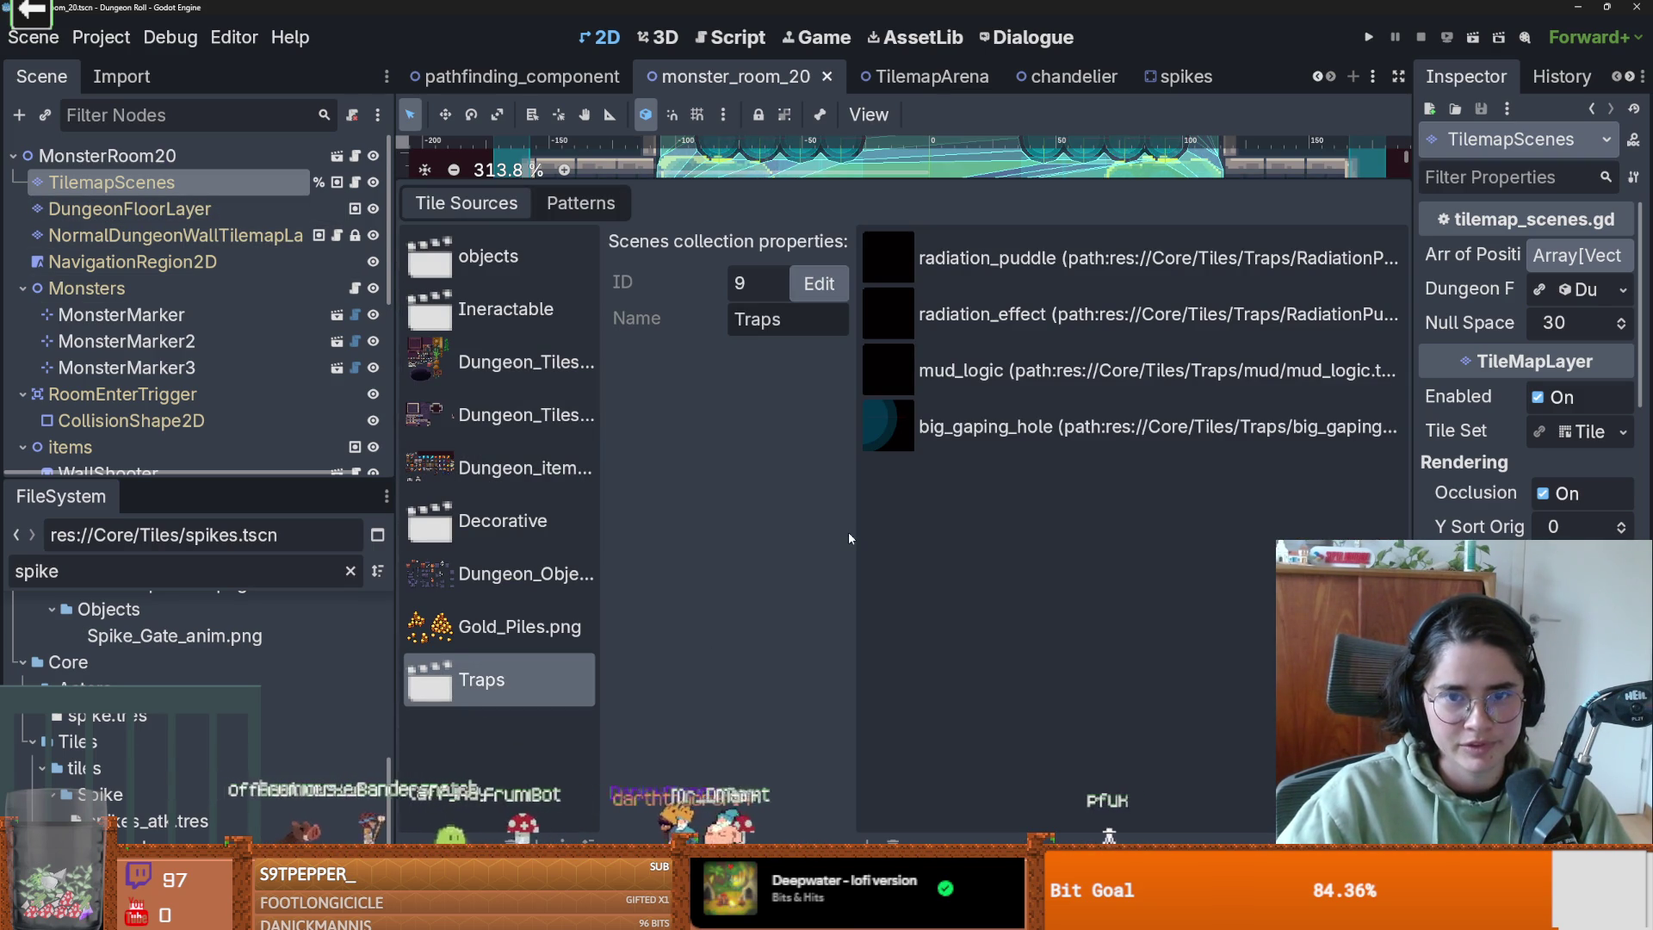
Filter FileSystem for 'radiation' and open radiation_effect.tscn
double_click(109, 570)
type("radiation")
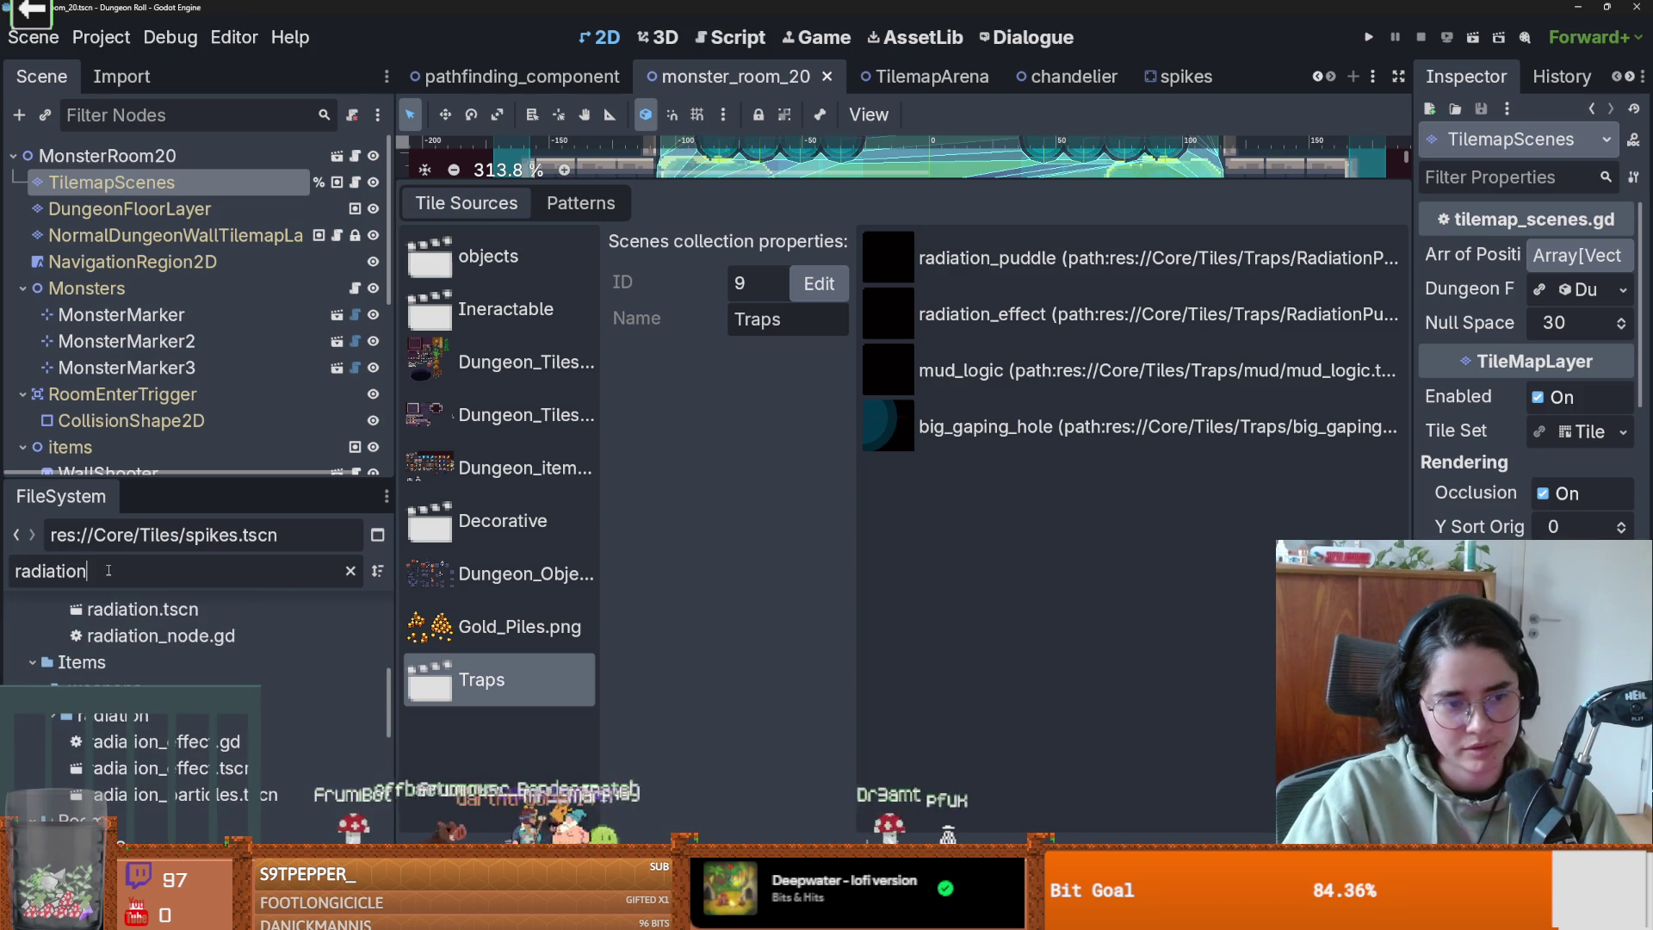
double_click(172, 768)
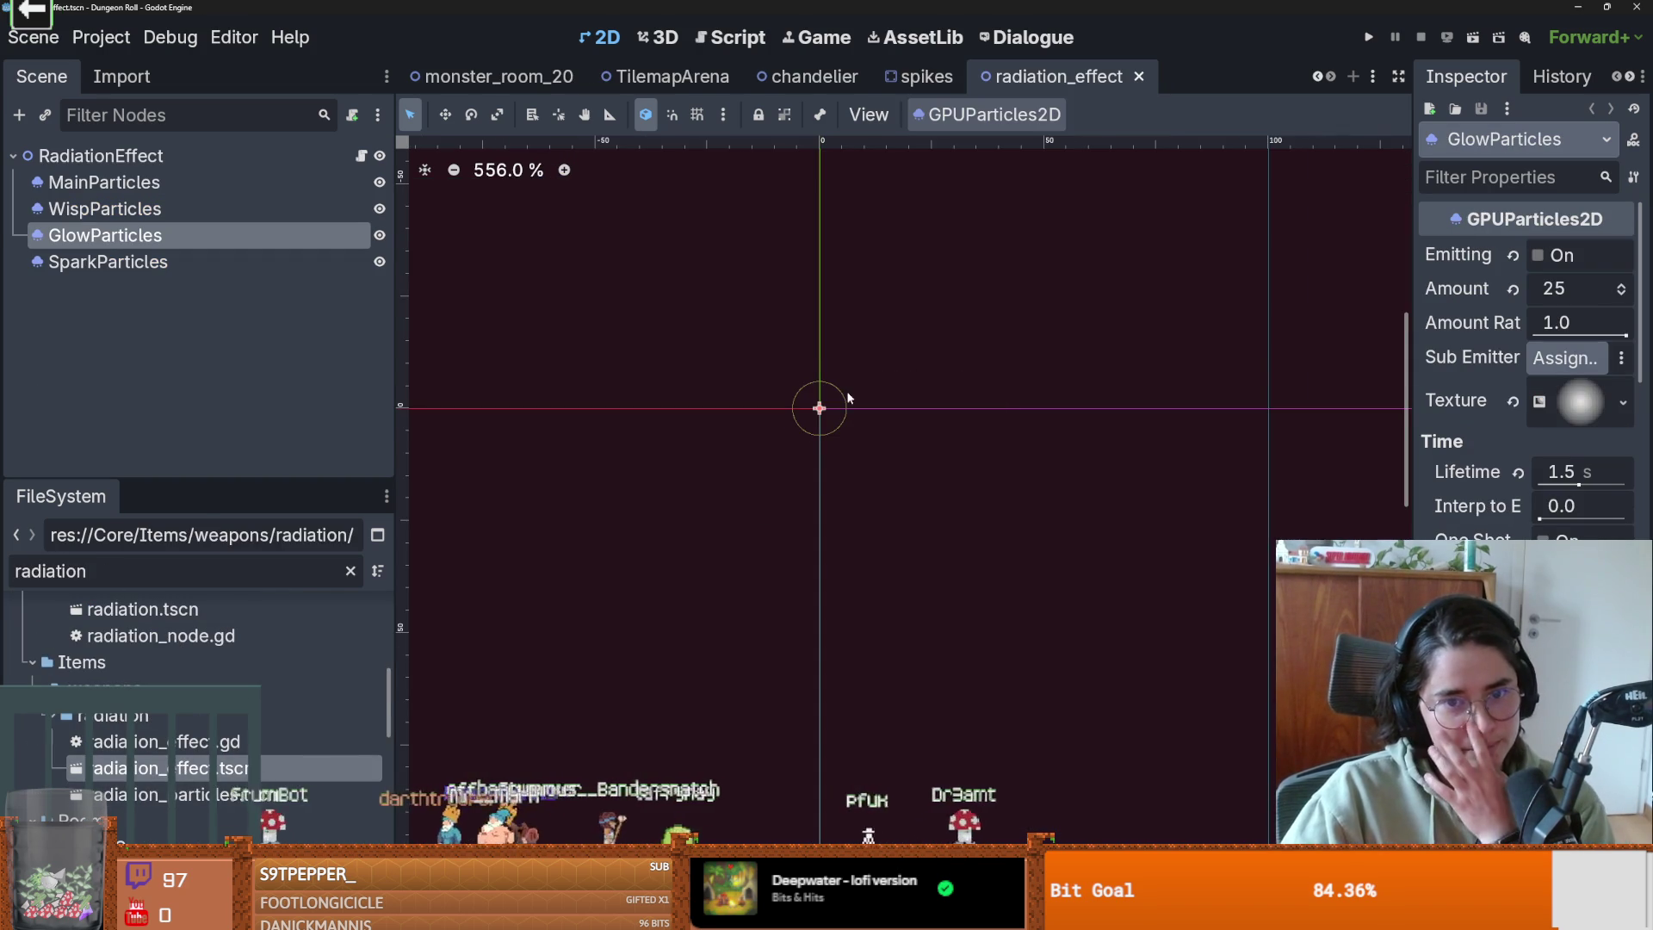
Open radiation.tscn and radiation_puddle.tscn, then the RadiationPuddle's radiation_puddle.gd script
scroll(818, 405, "up", 5)
scroll(224, 789, "up", 3)
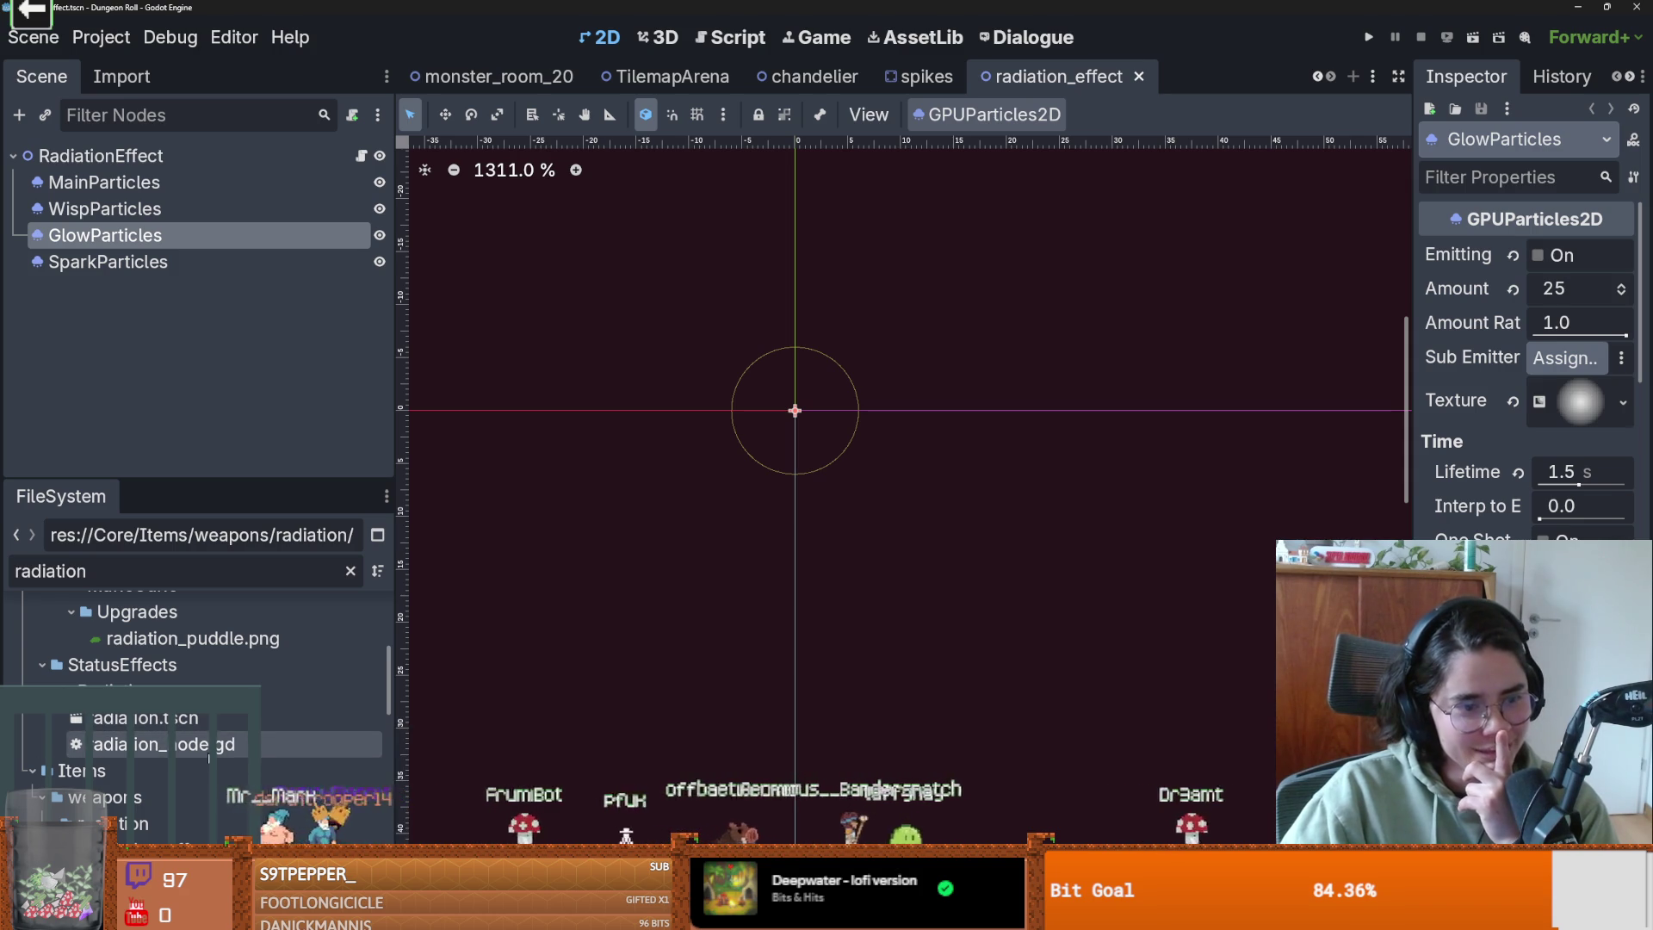
double_click(199, 720)
scroll(232, 757, "down", 5)
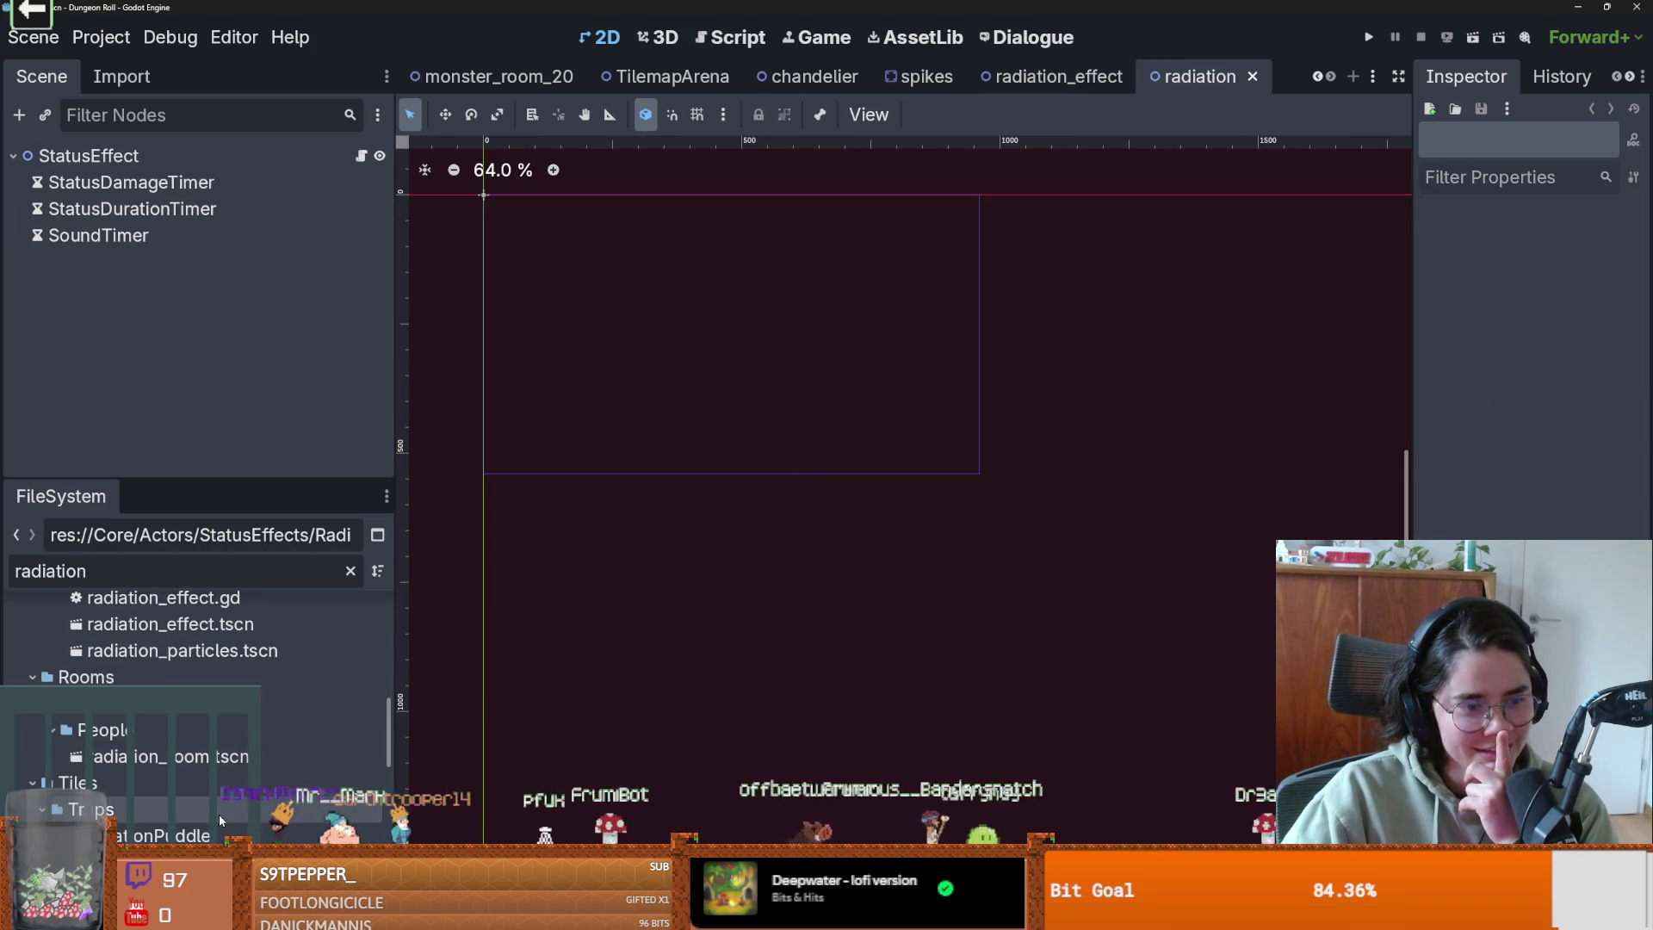
scroll(222, 757, "down", 2)
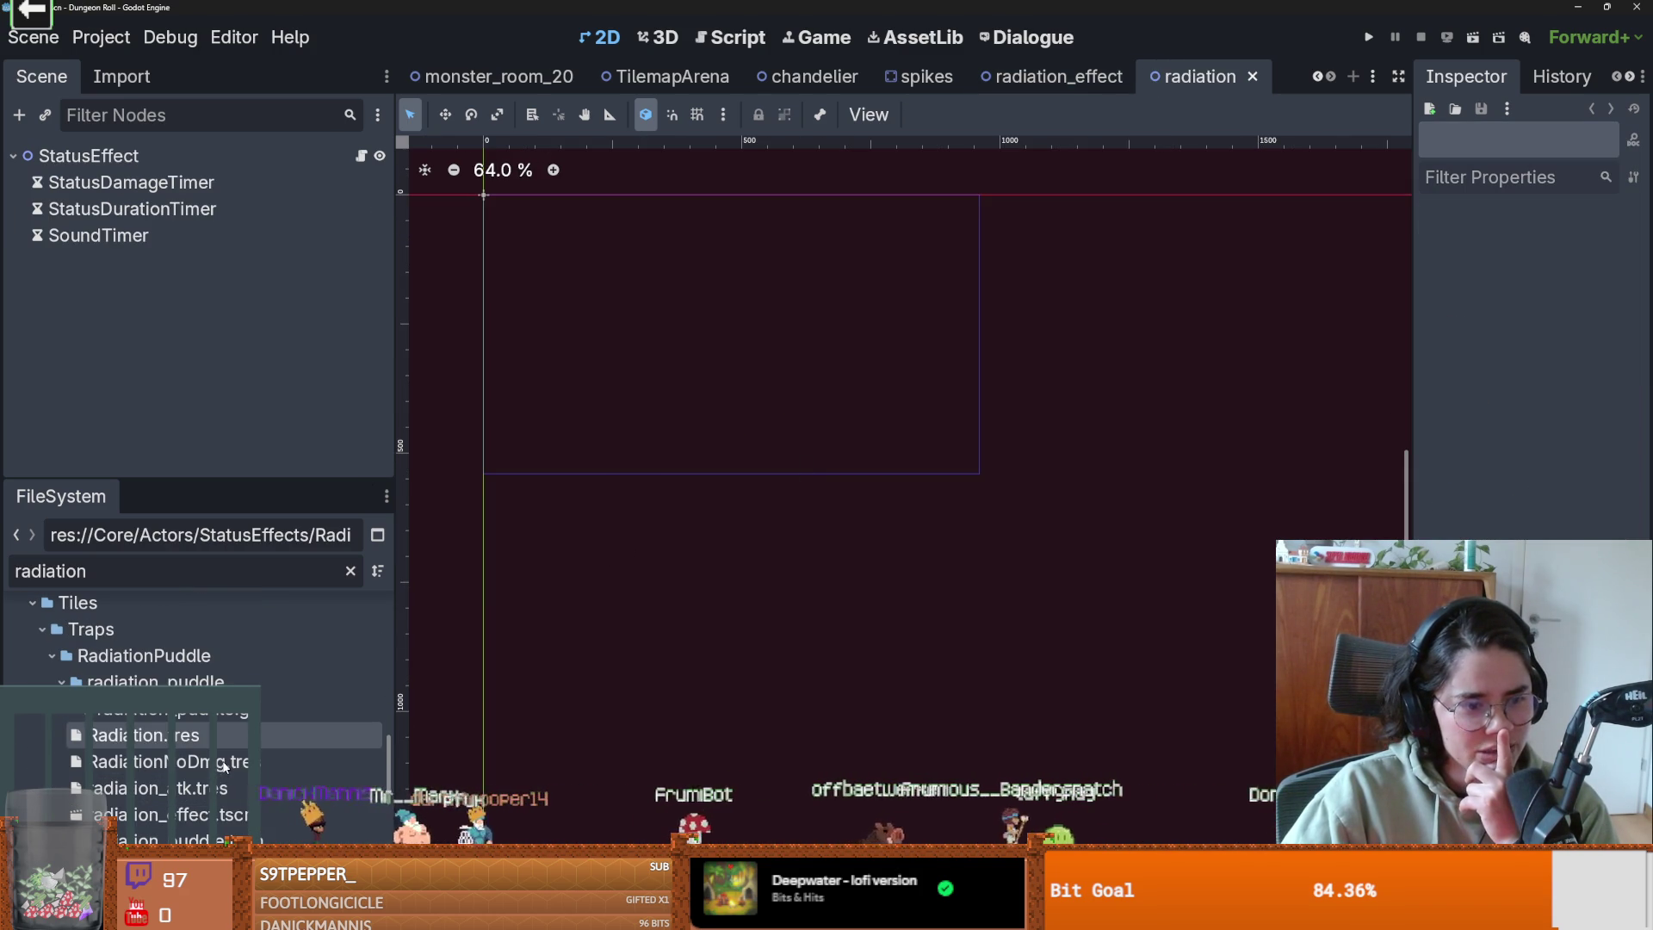
double_click(197, 839)
left_click(244, 162)
left_click(361, 156)
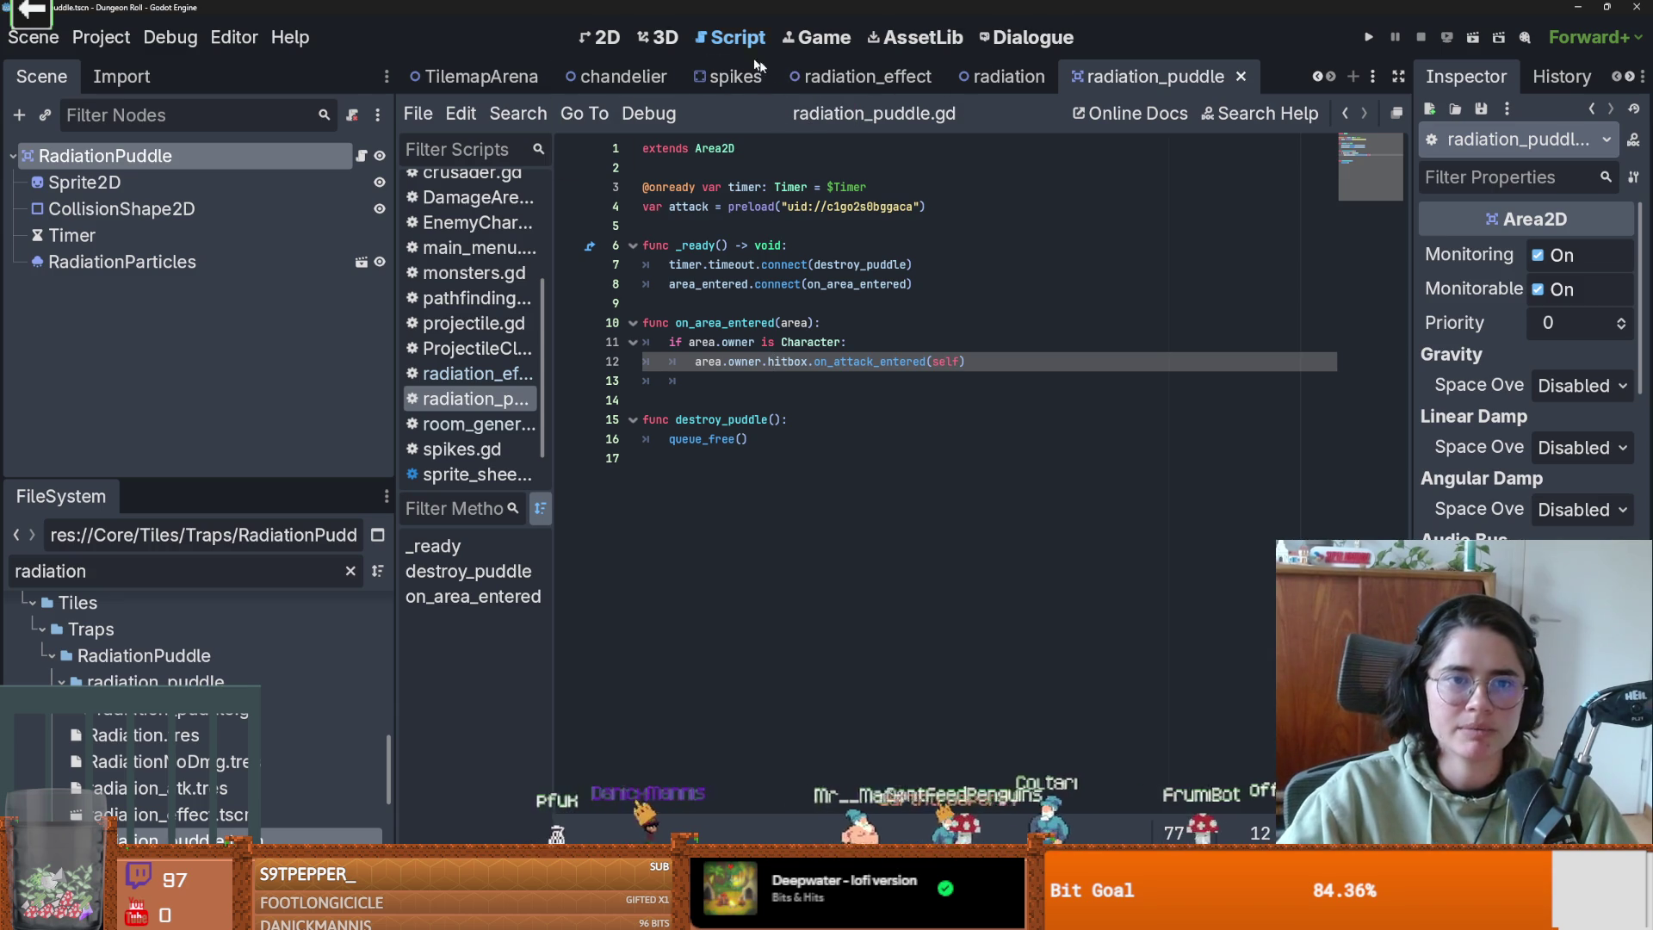
In the chandelier scene, open Area2D's DamageArea.gd and examine its Trap class_name line
left_click(623, 79)
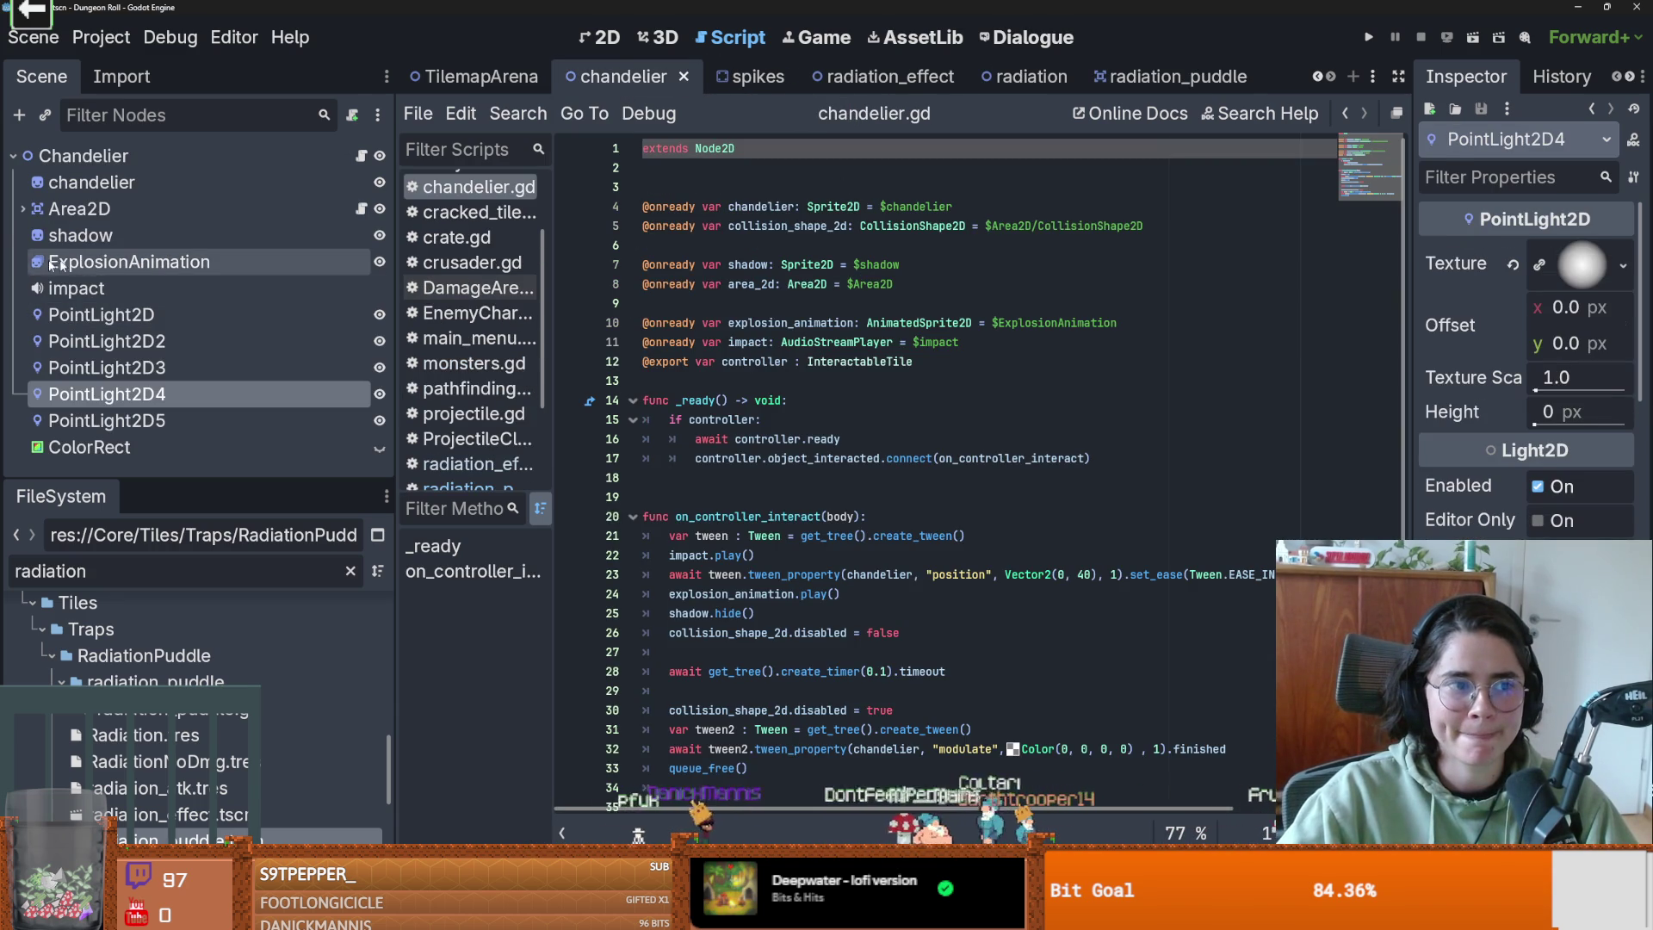
left_click(22, 210)
left_click(22, 209)
left_click(23, 209)
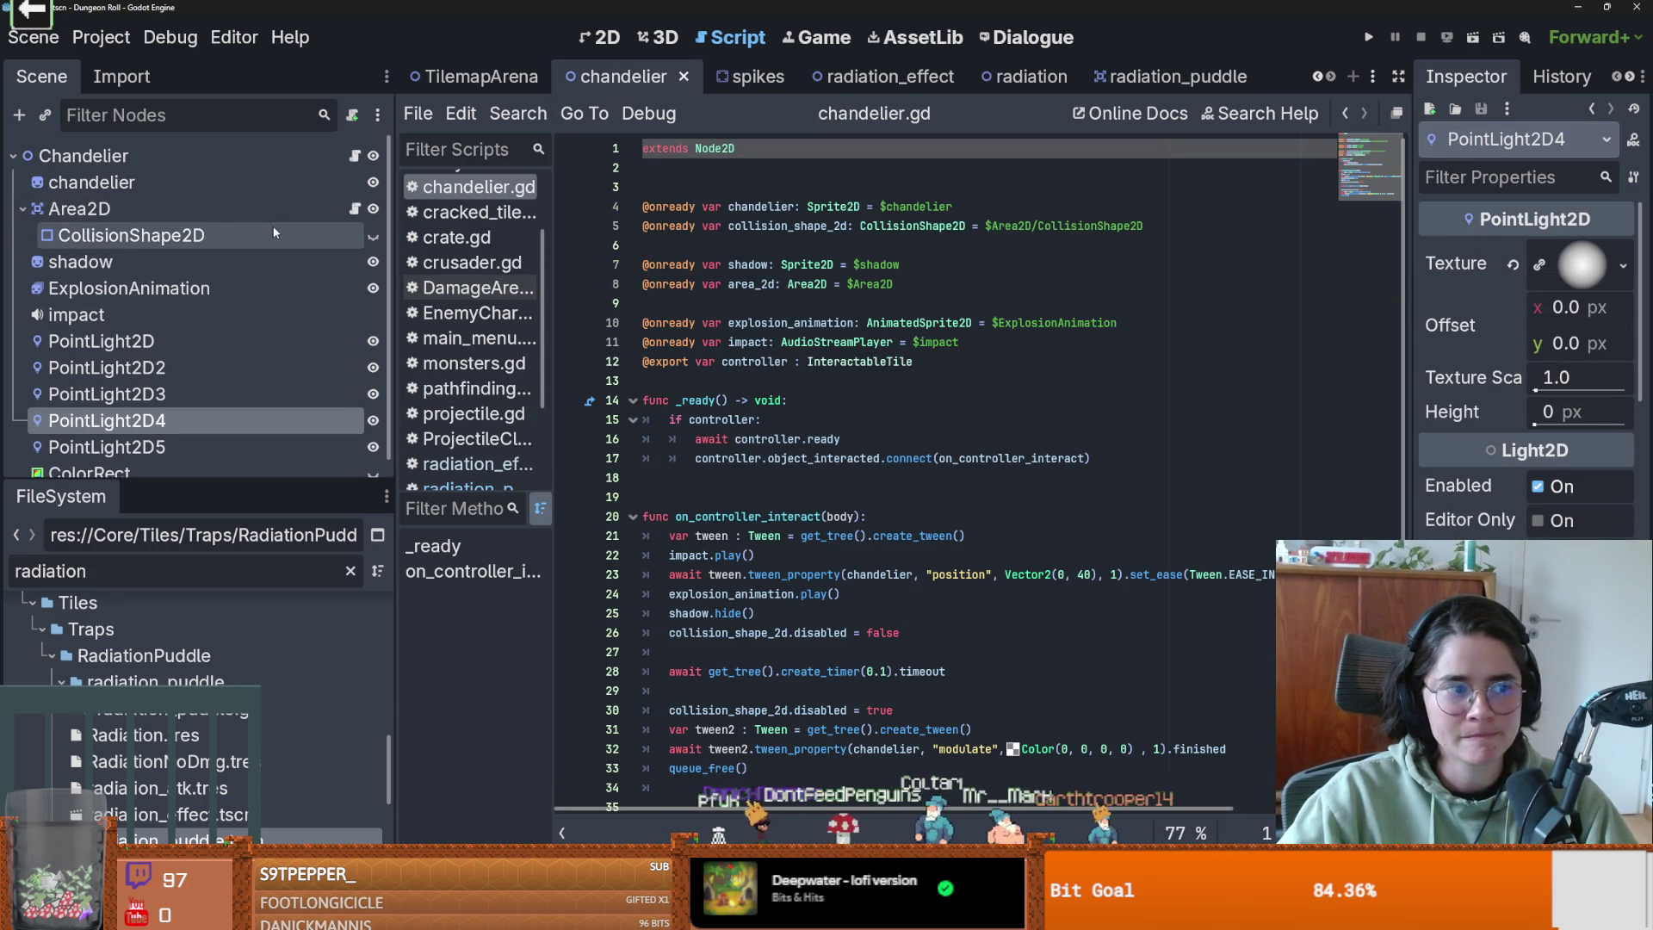
left_click(352, 209)
left_click(724, 169)
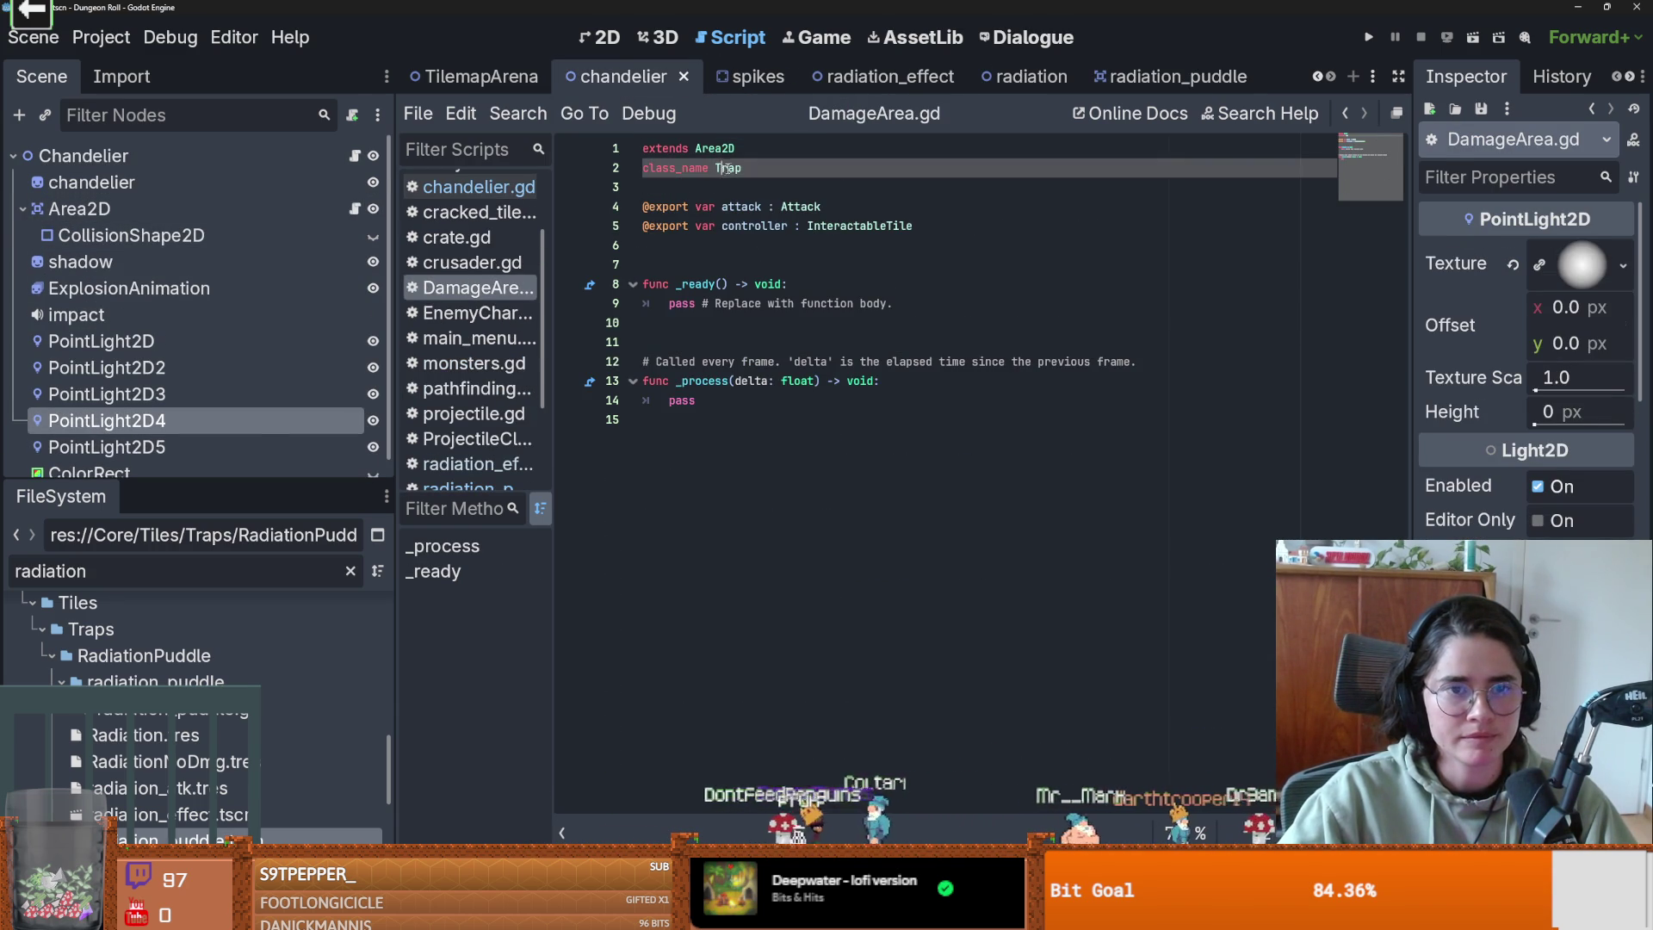
left_click(728, 173)
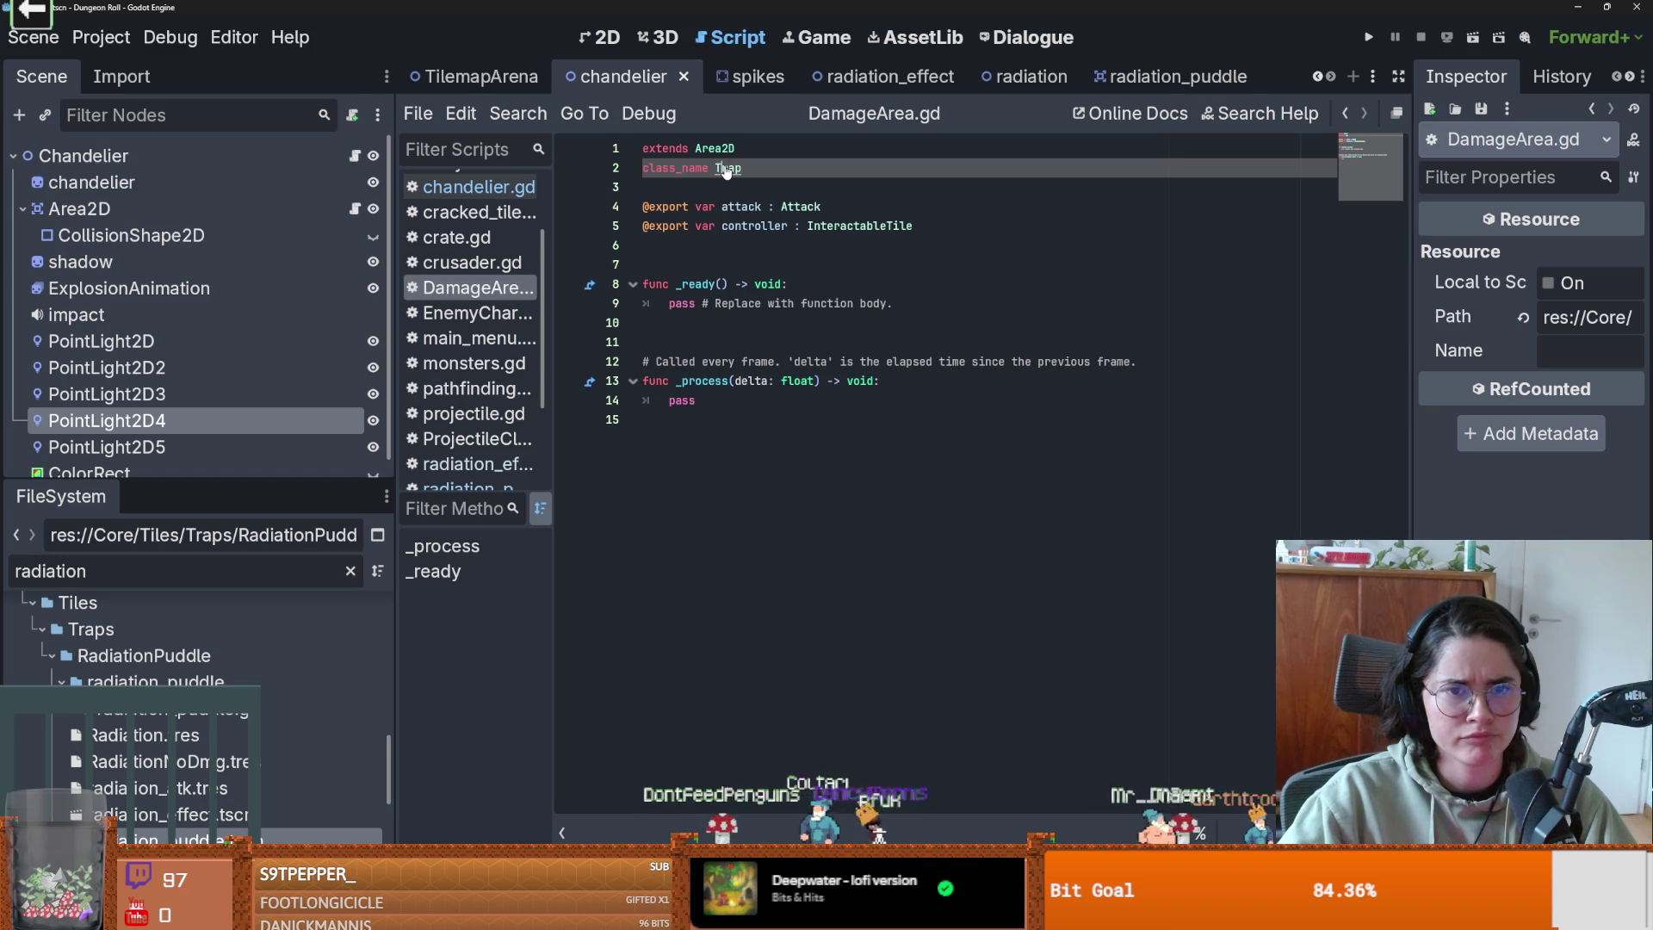
left_click(726, 175)
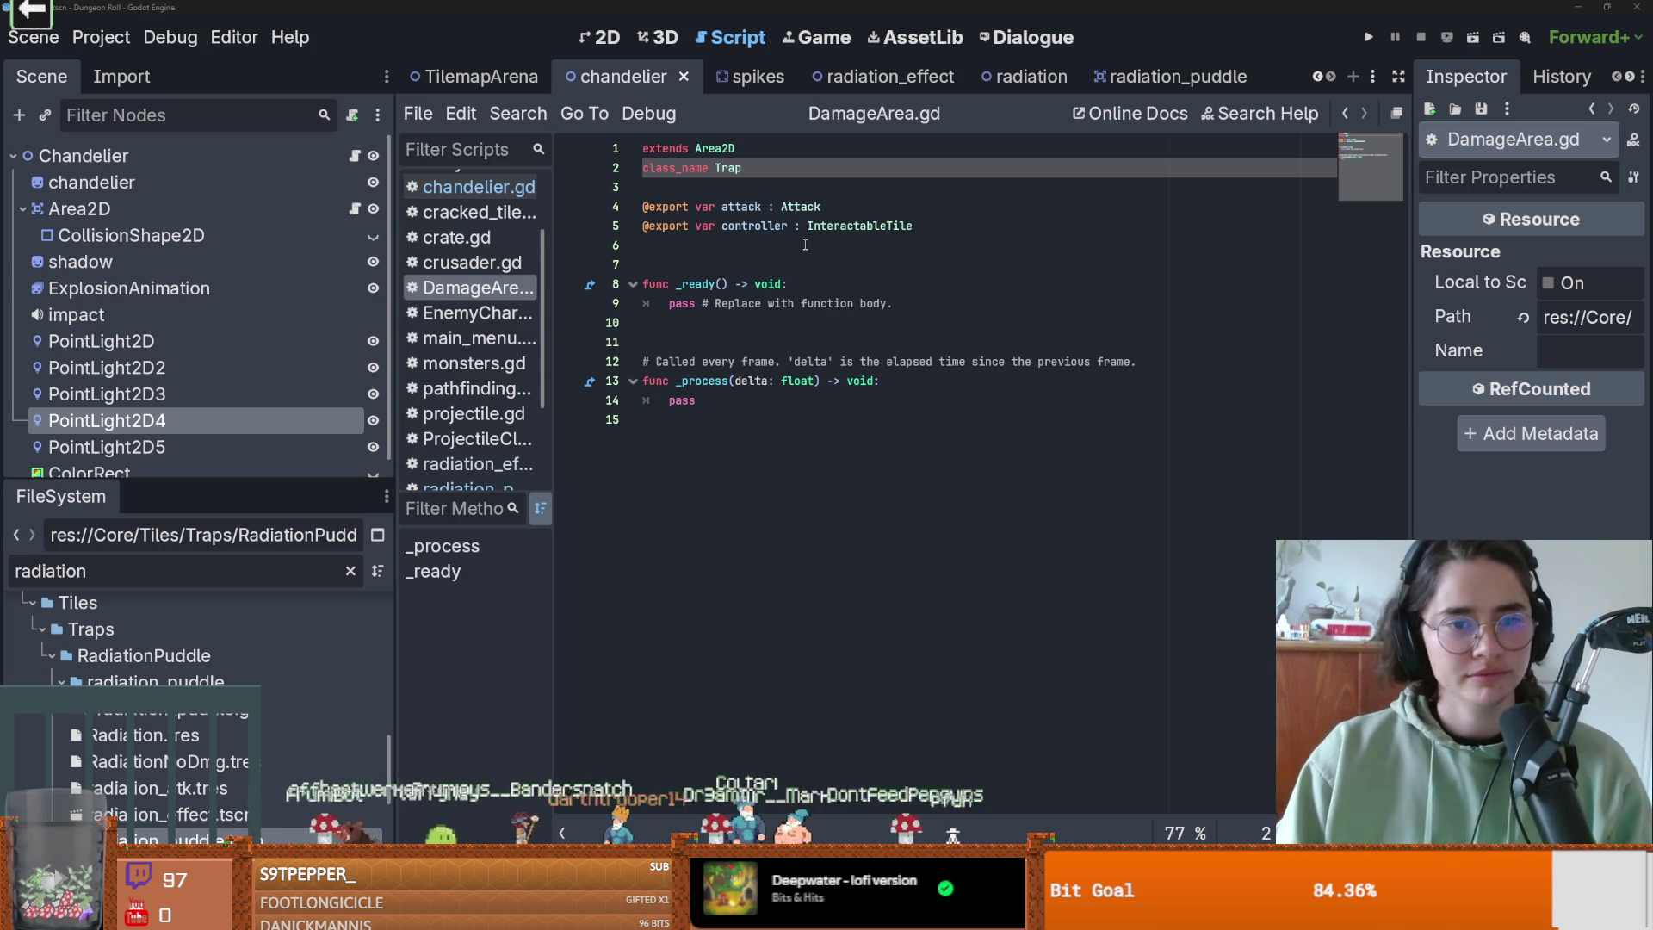
Delete the '# Called every frame' comment and blank line above _process, then save
left_click(796, 284)
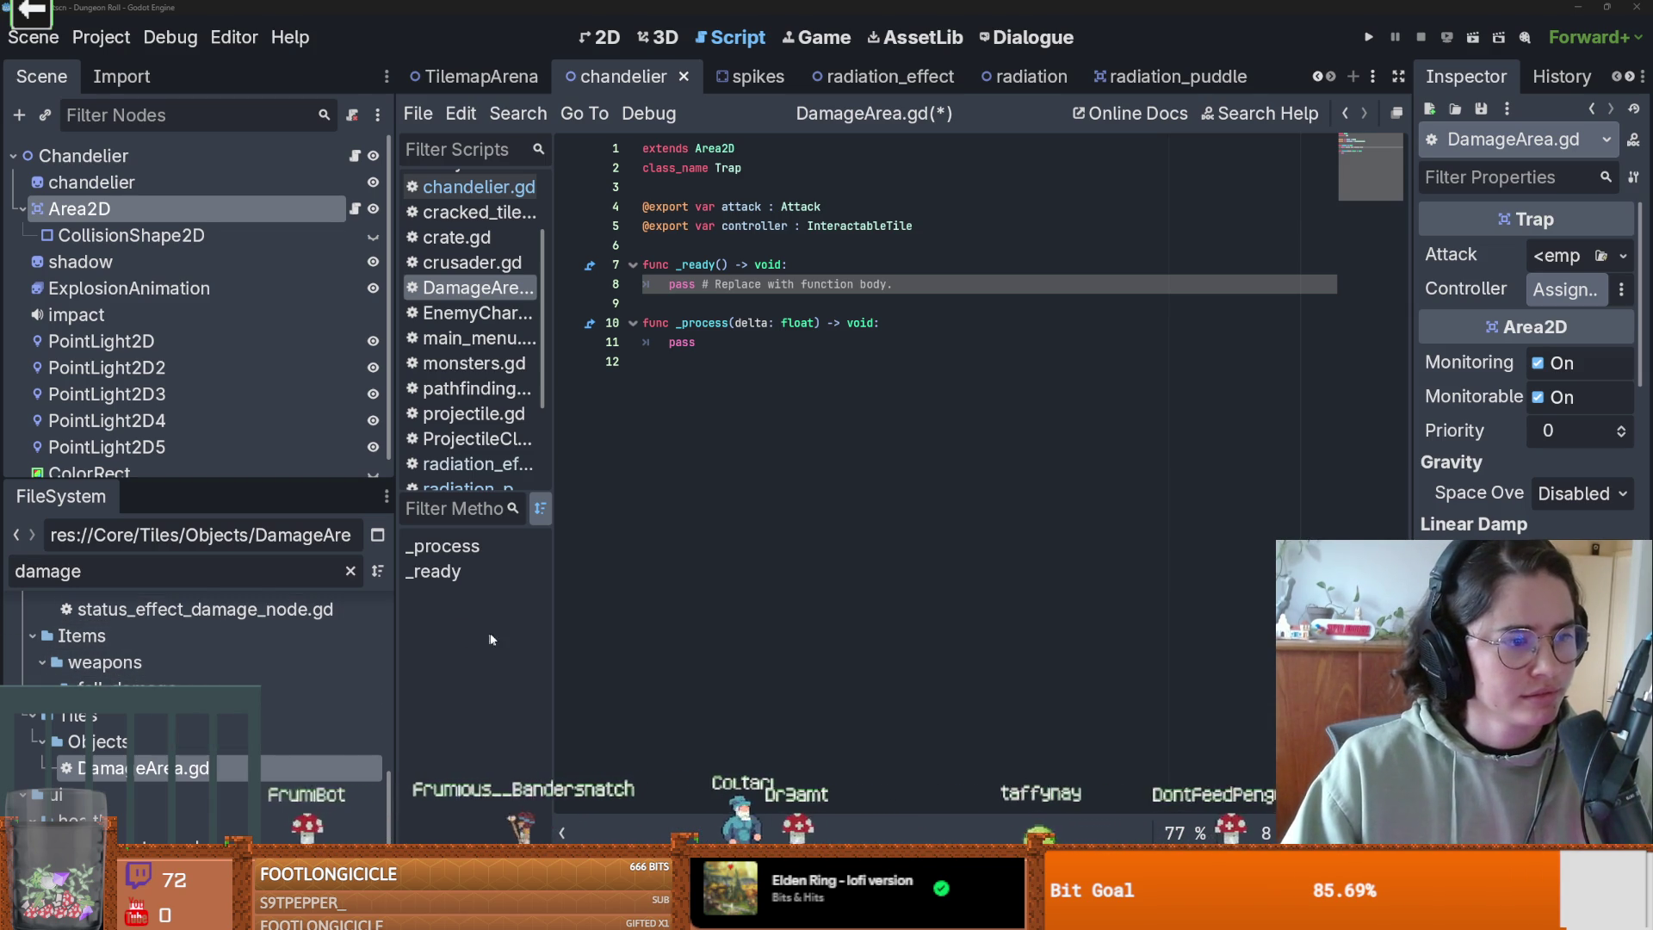
type("damage")
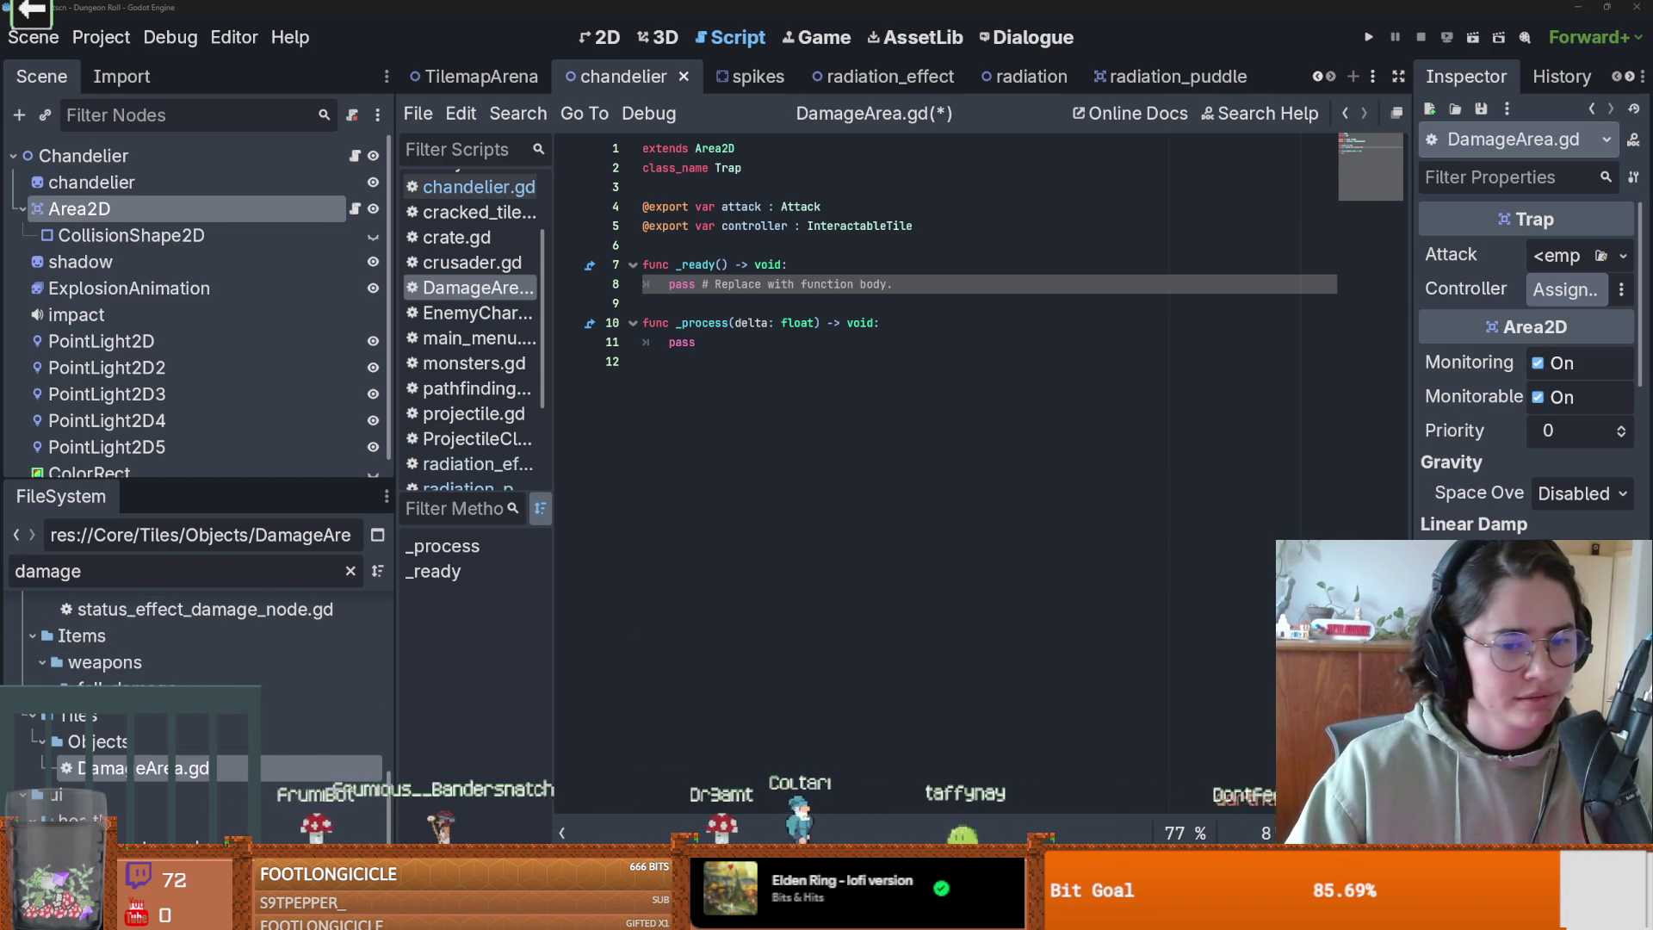
left_click(749, 913)
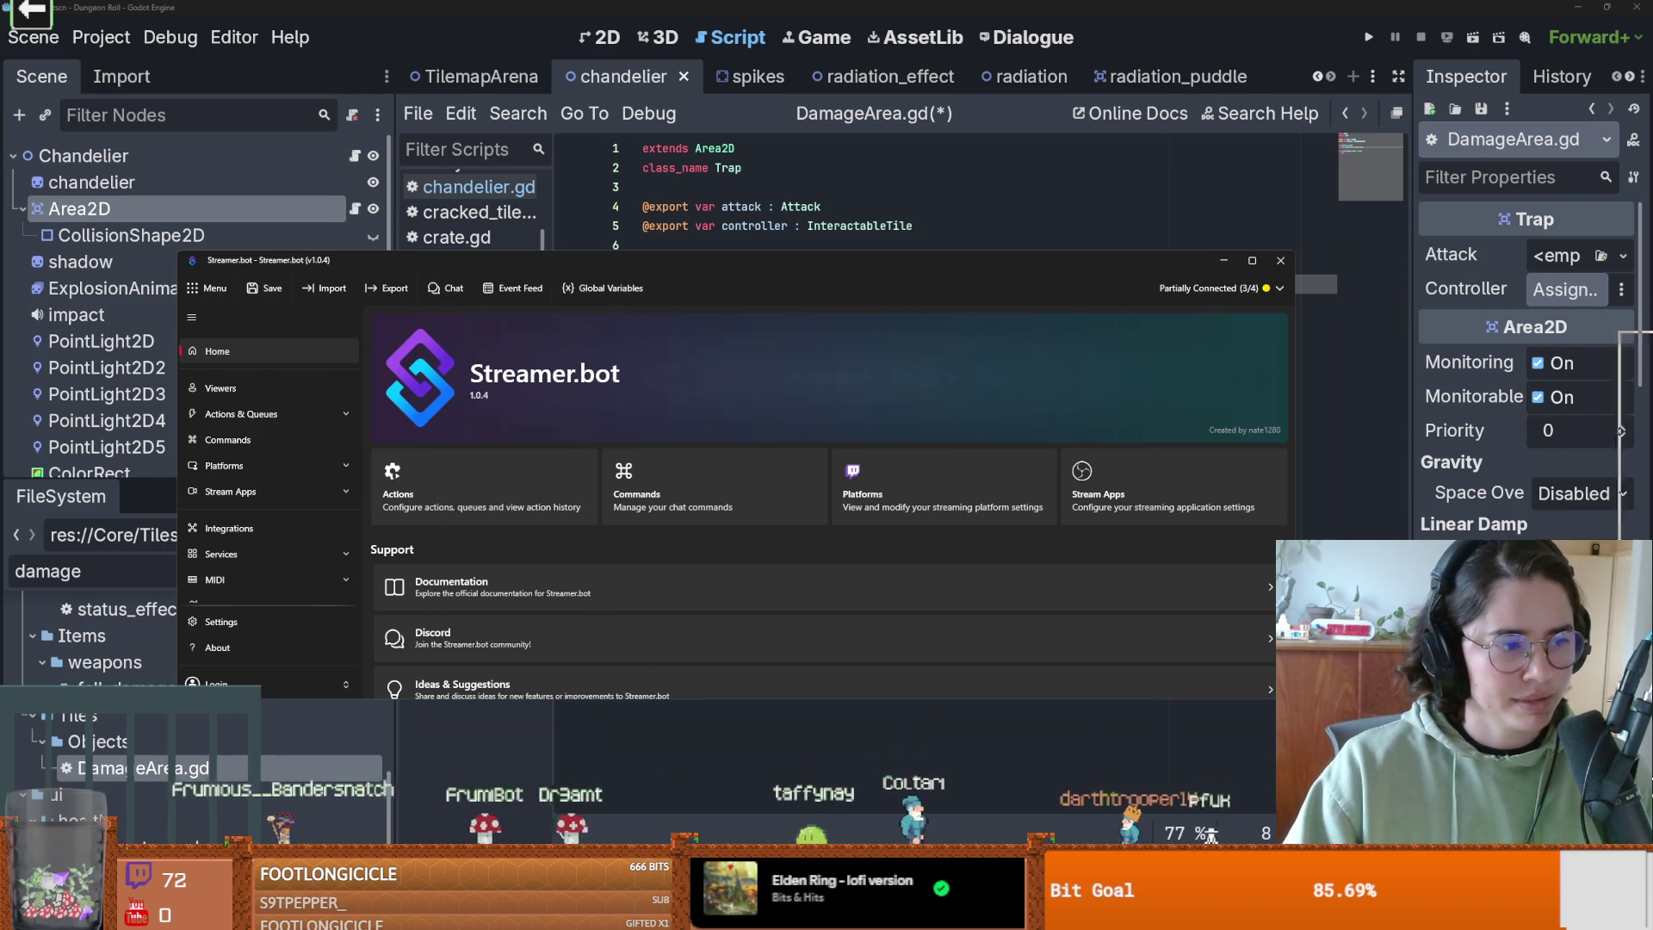
key("alt+Tab")
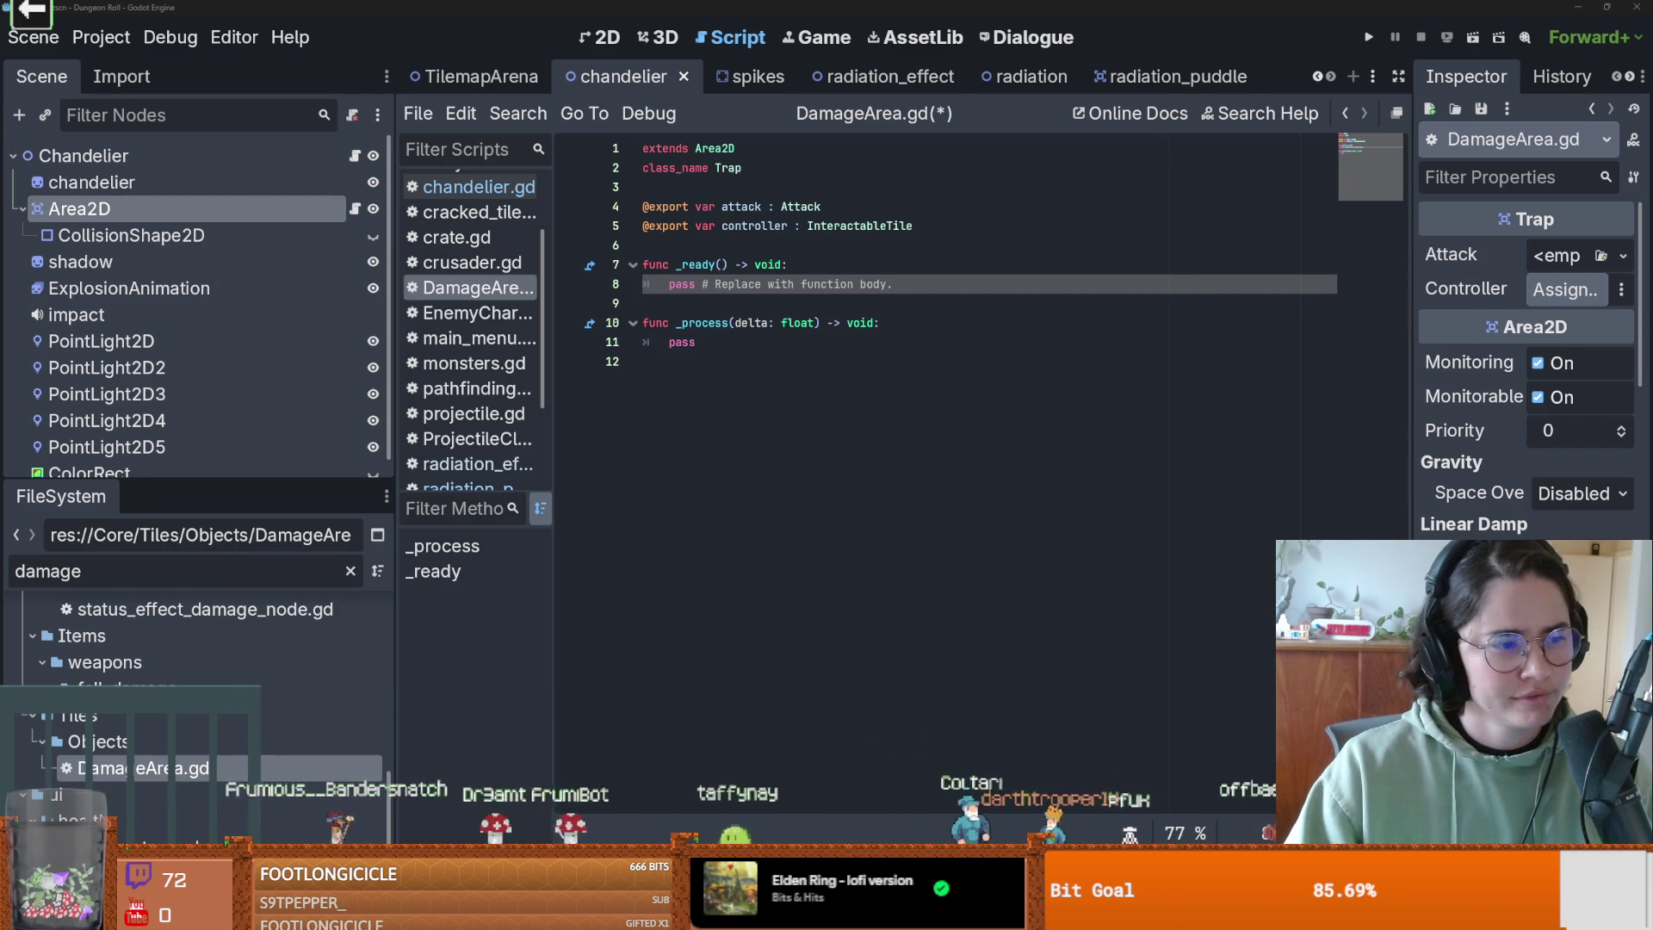
left_click(793, 480)
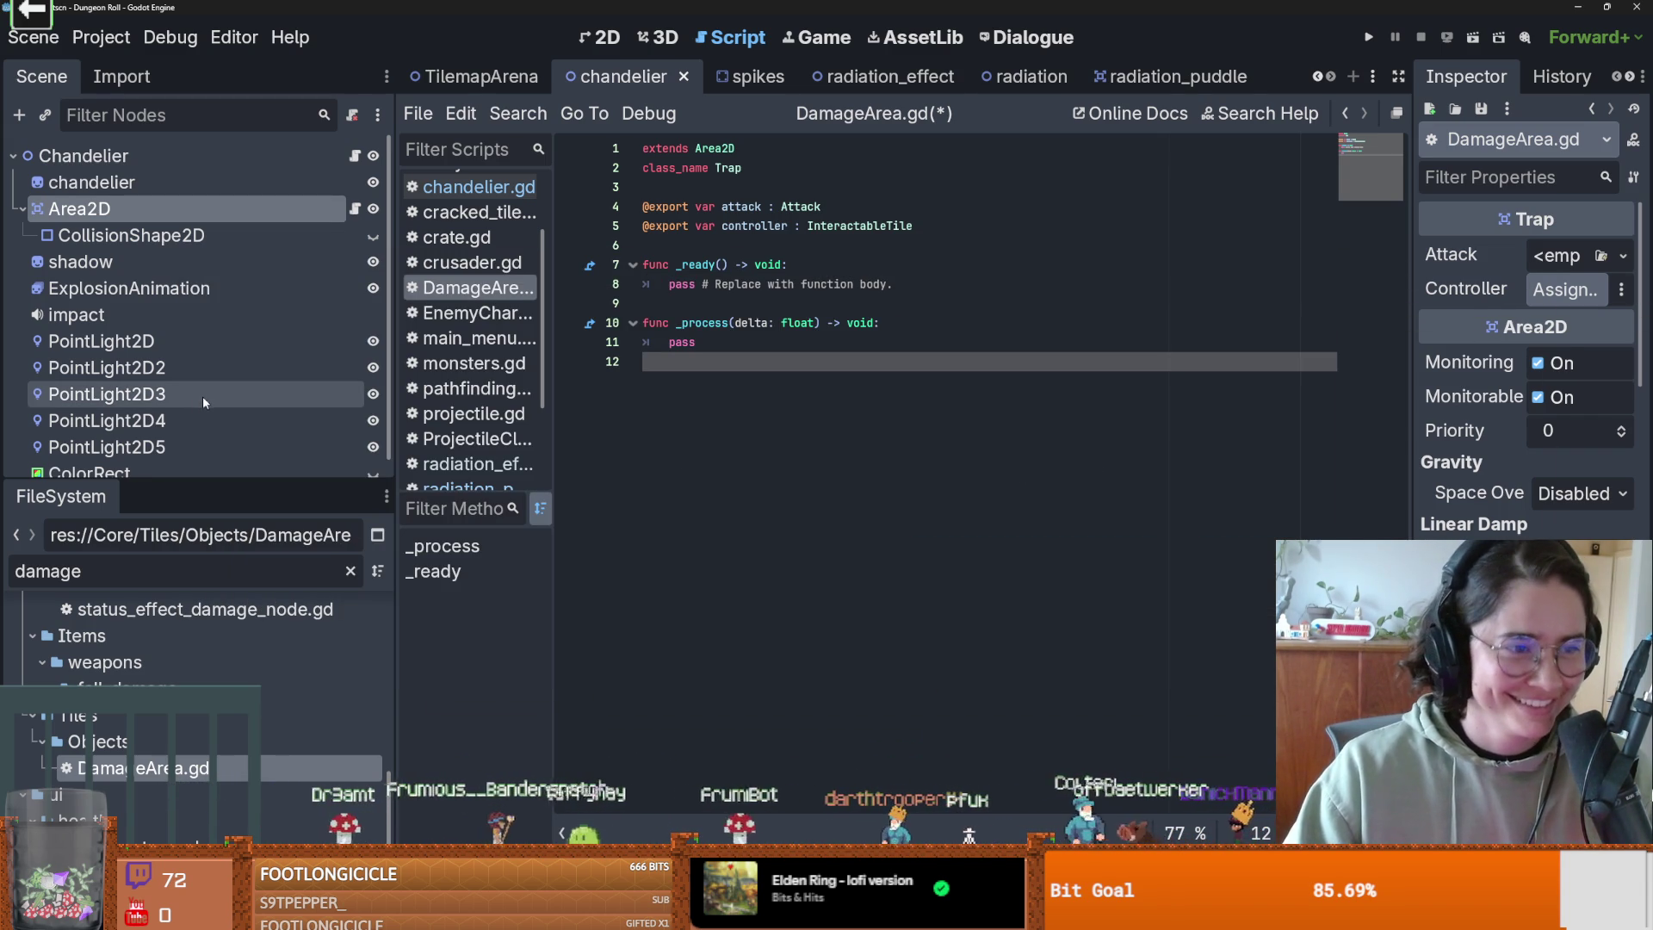
key("ctrl+s")
Enlarge the Scene dock, review the chandelier's PointLight2D nodes, and save
left_click(209, 392)
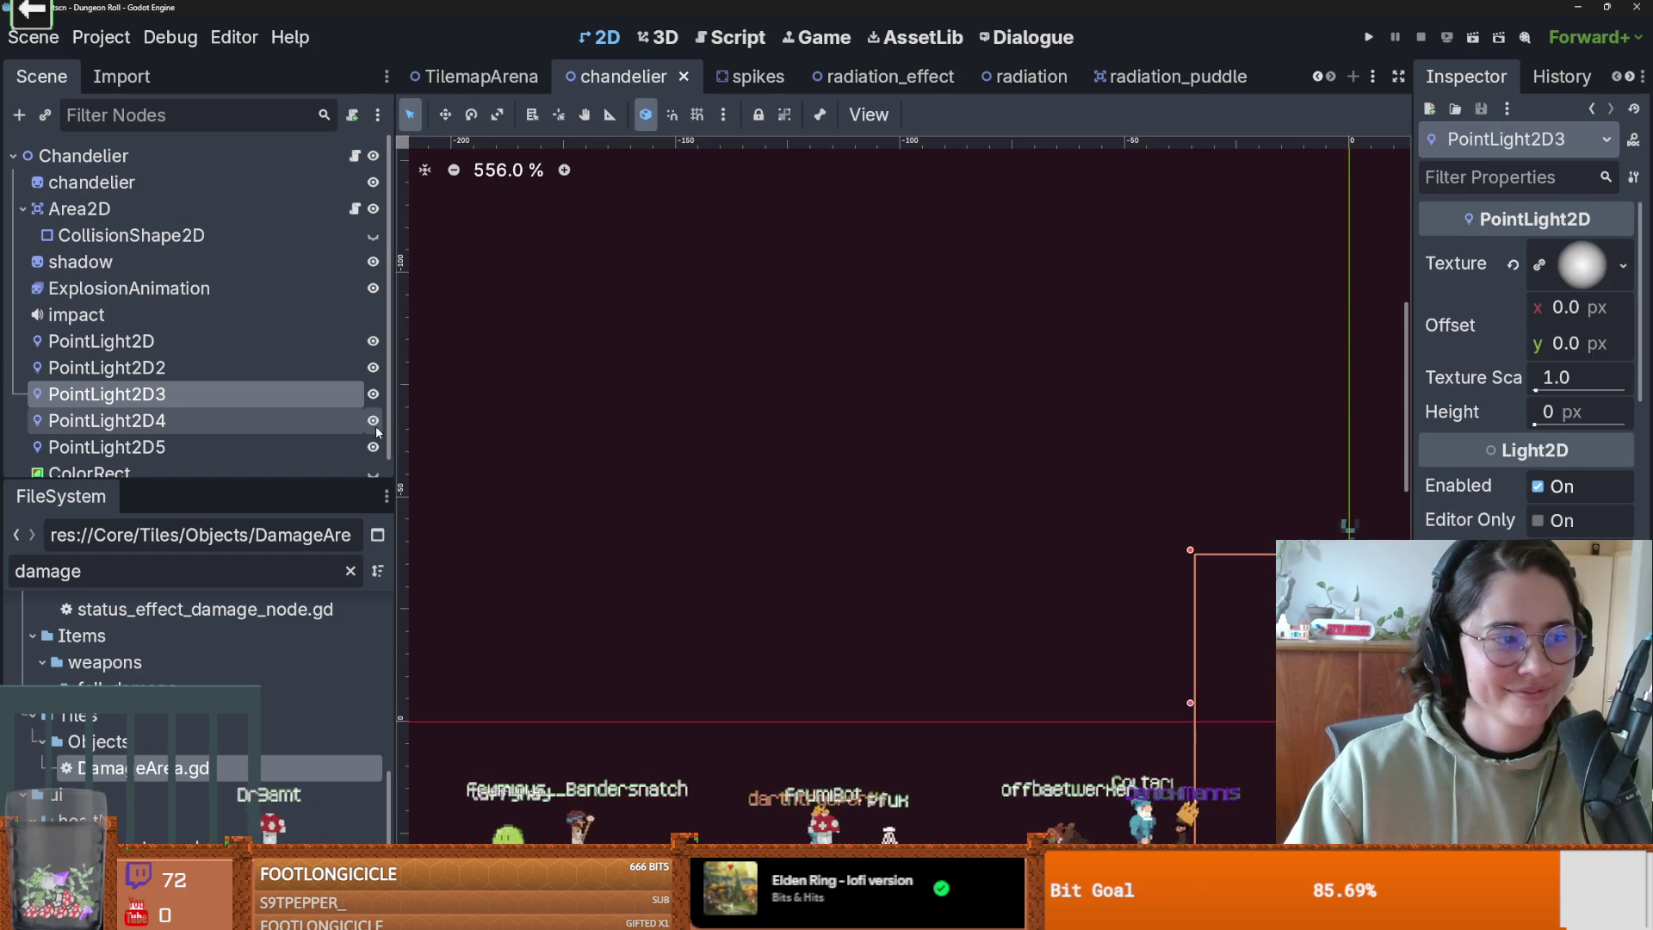
left_click_drag(198, 484, 198, 688)
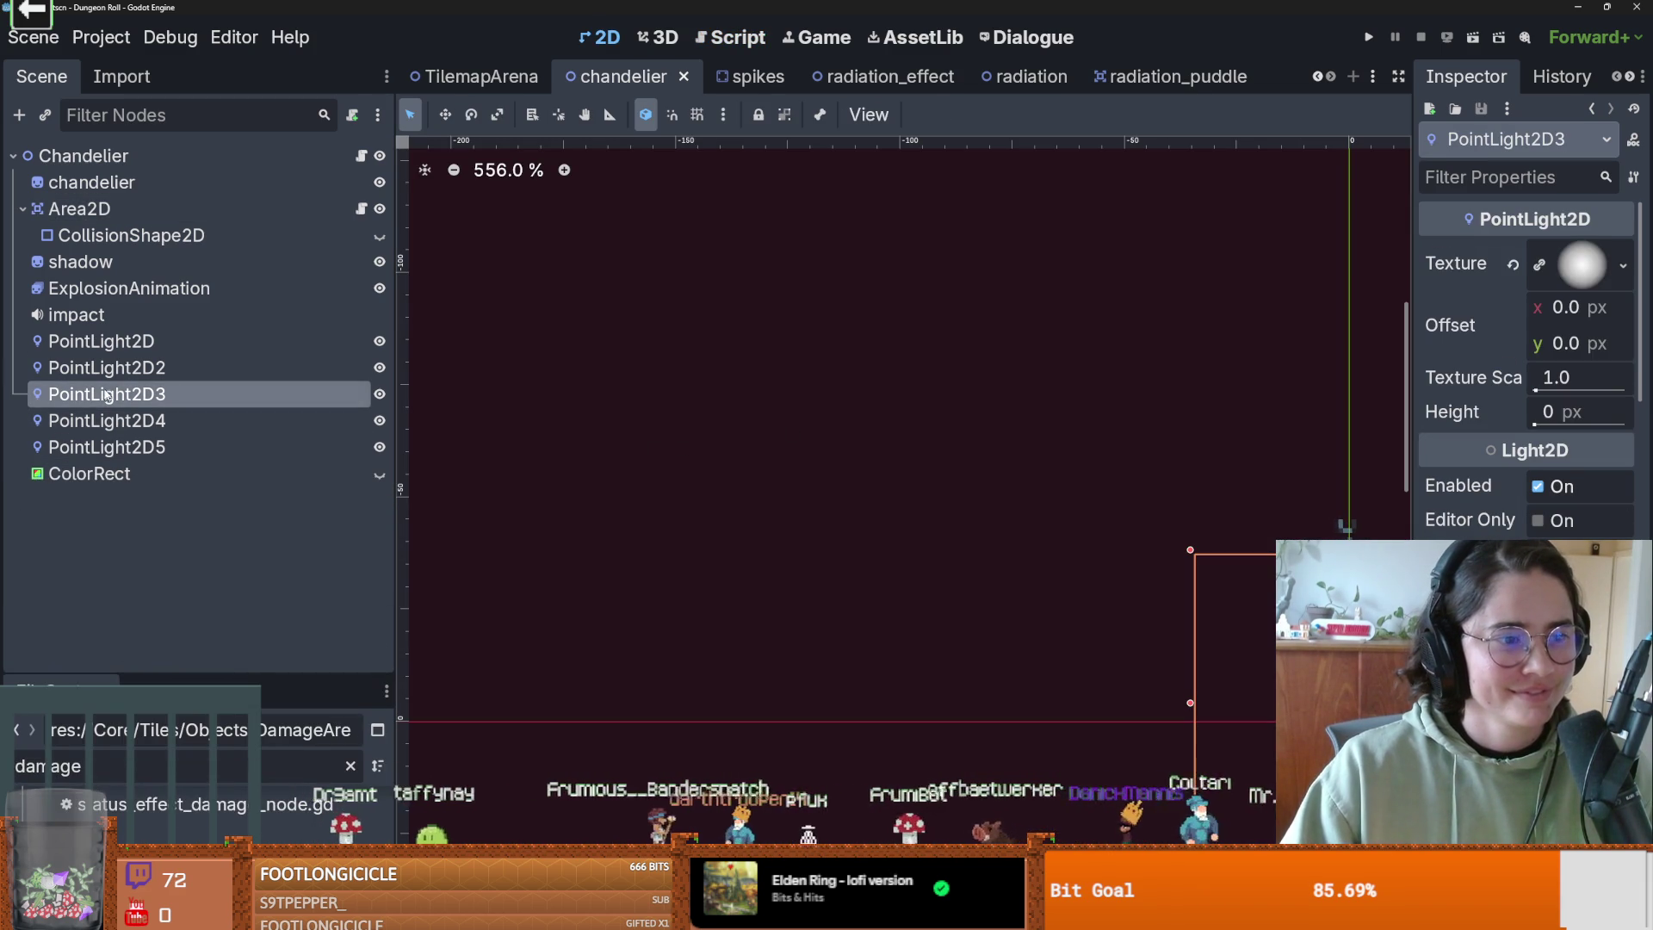
left_click(129, 419)
left_click(121, 447)
left_click(141, 336)
key("ctrl+s")
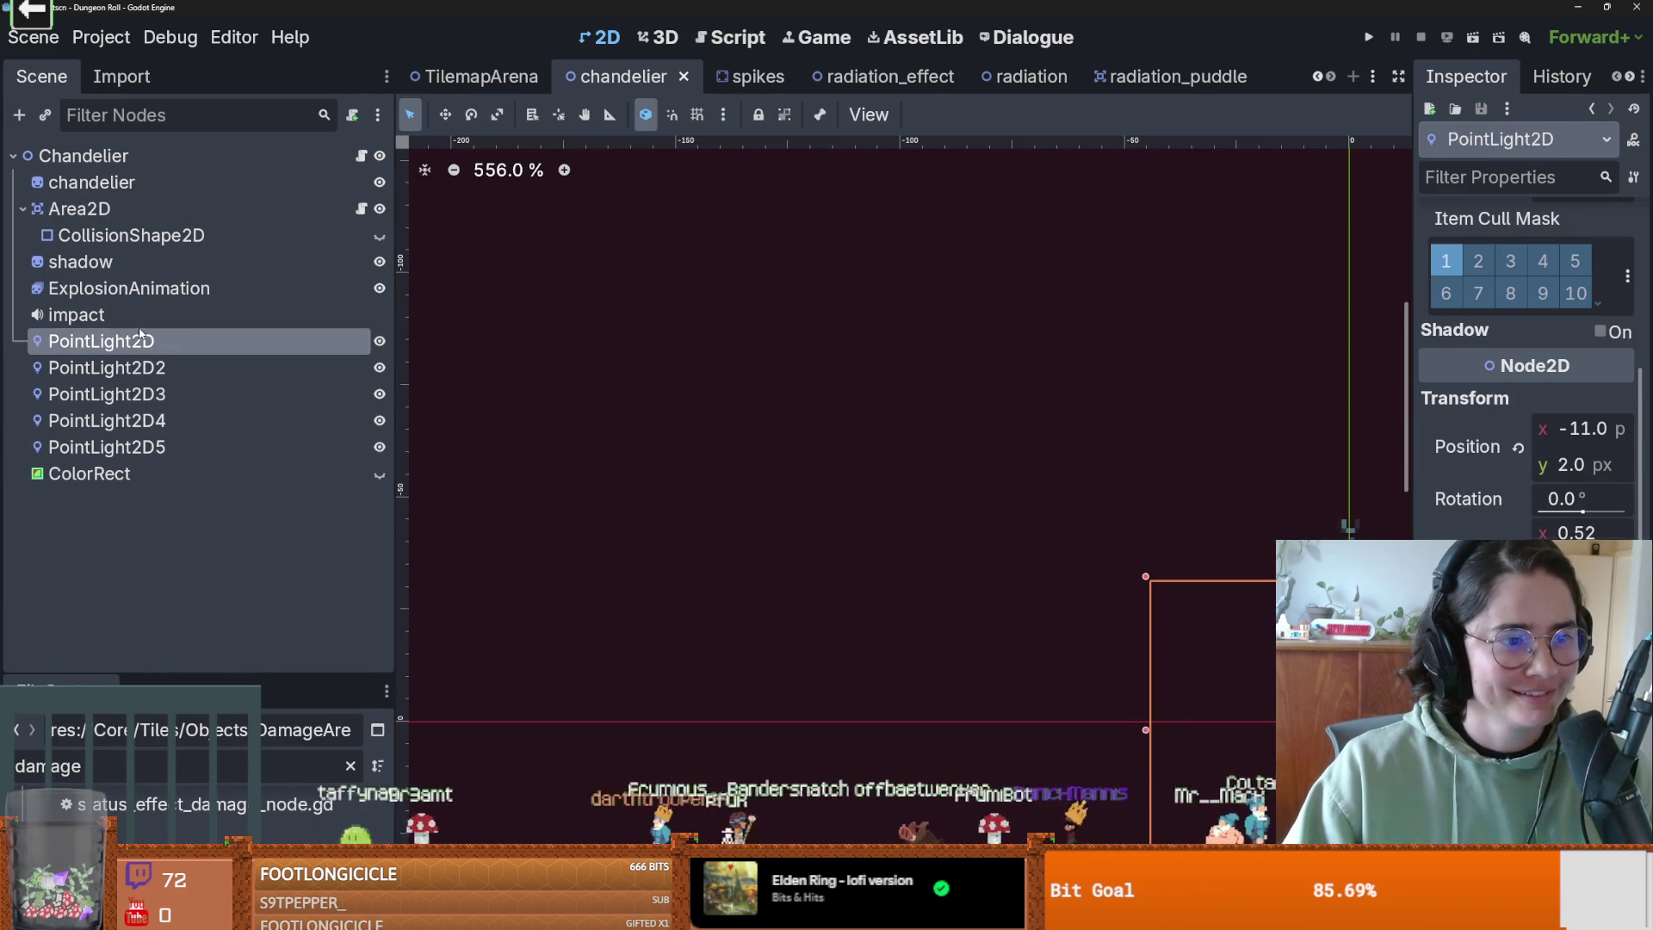
Frame and centre the chandelier in the 2D view, collapse Area2D, and save
key("f")
scroll(772, 510, "up", 4)
mouse_move(772, 510)
left_mouse_down()
mouse_move(642, 483)
mouse_move(583, 496)
left_mouse_up()
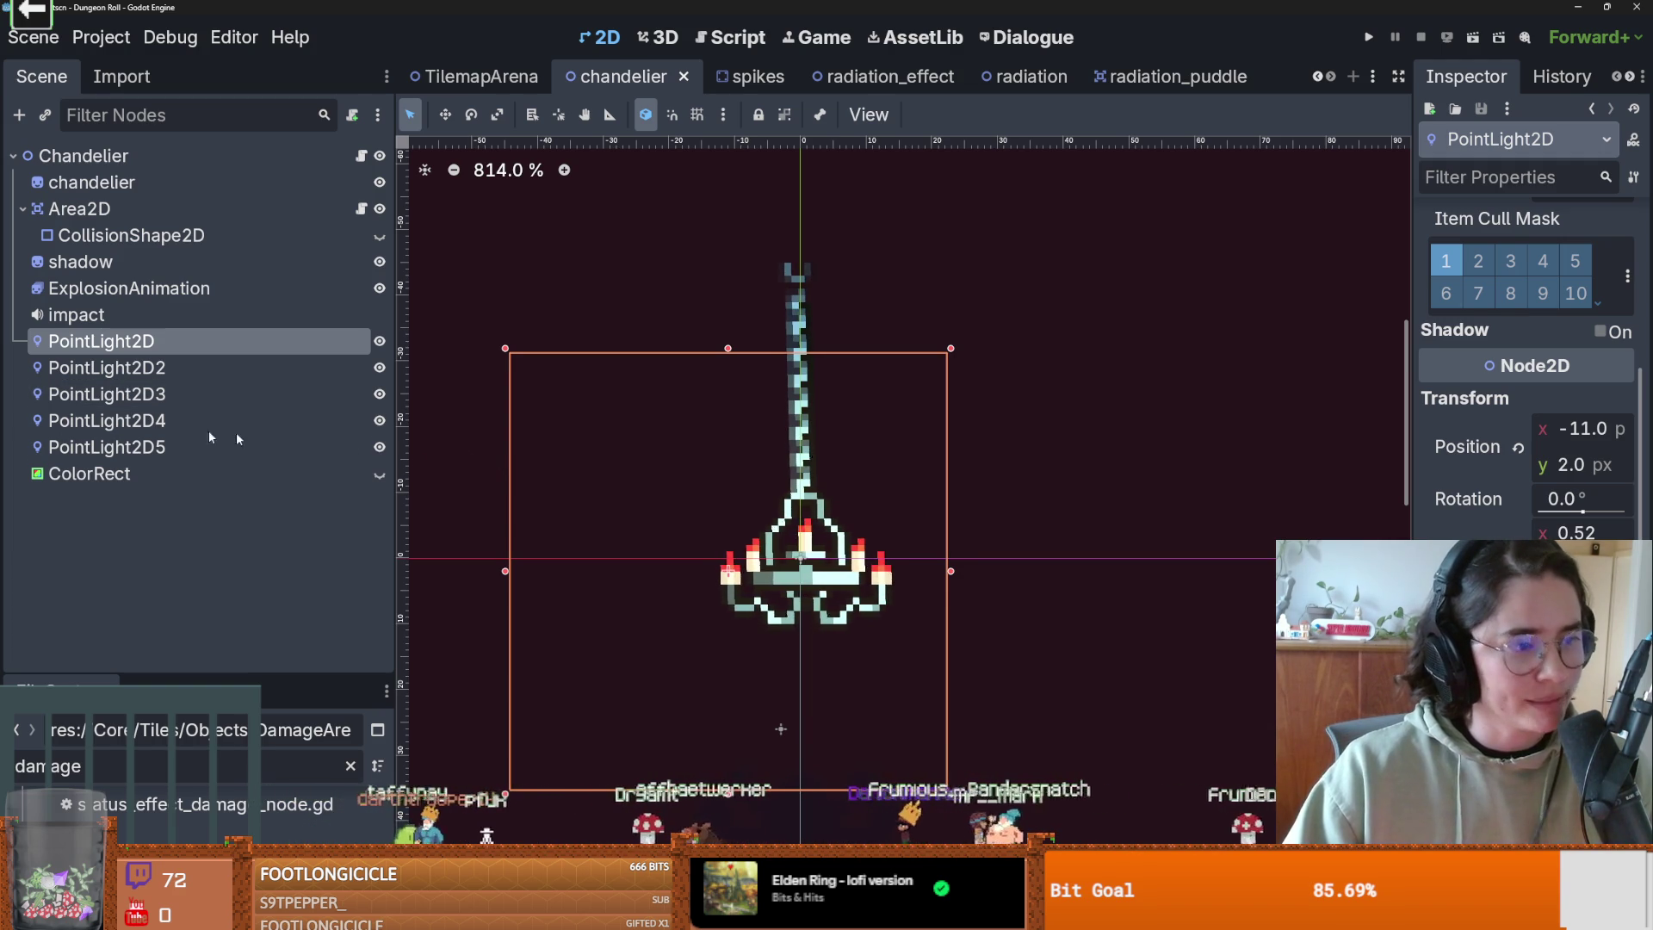
scroll(809, 530, "up", 2)
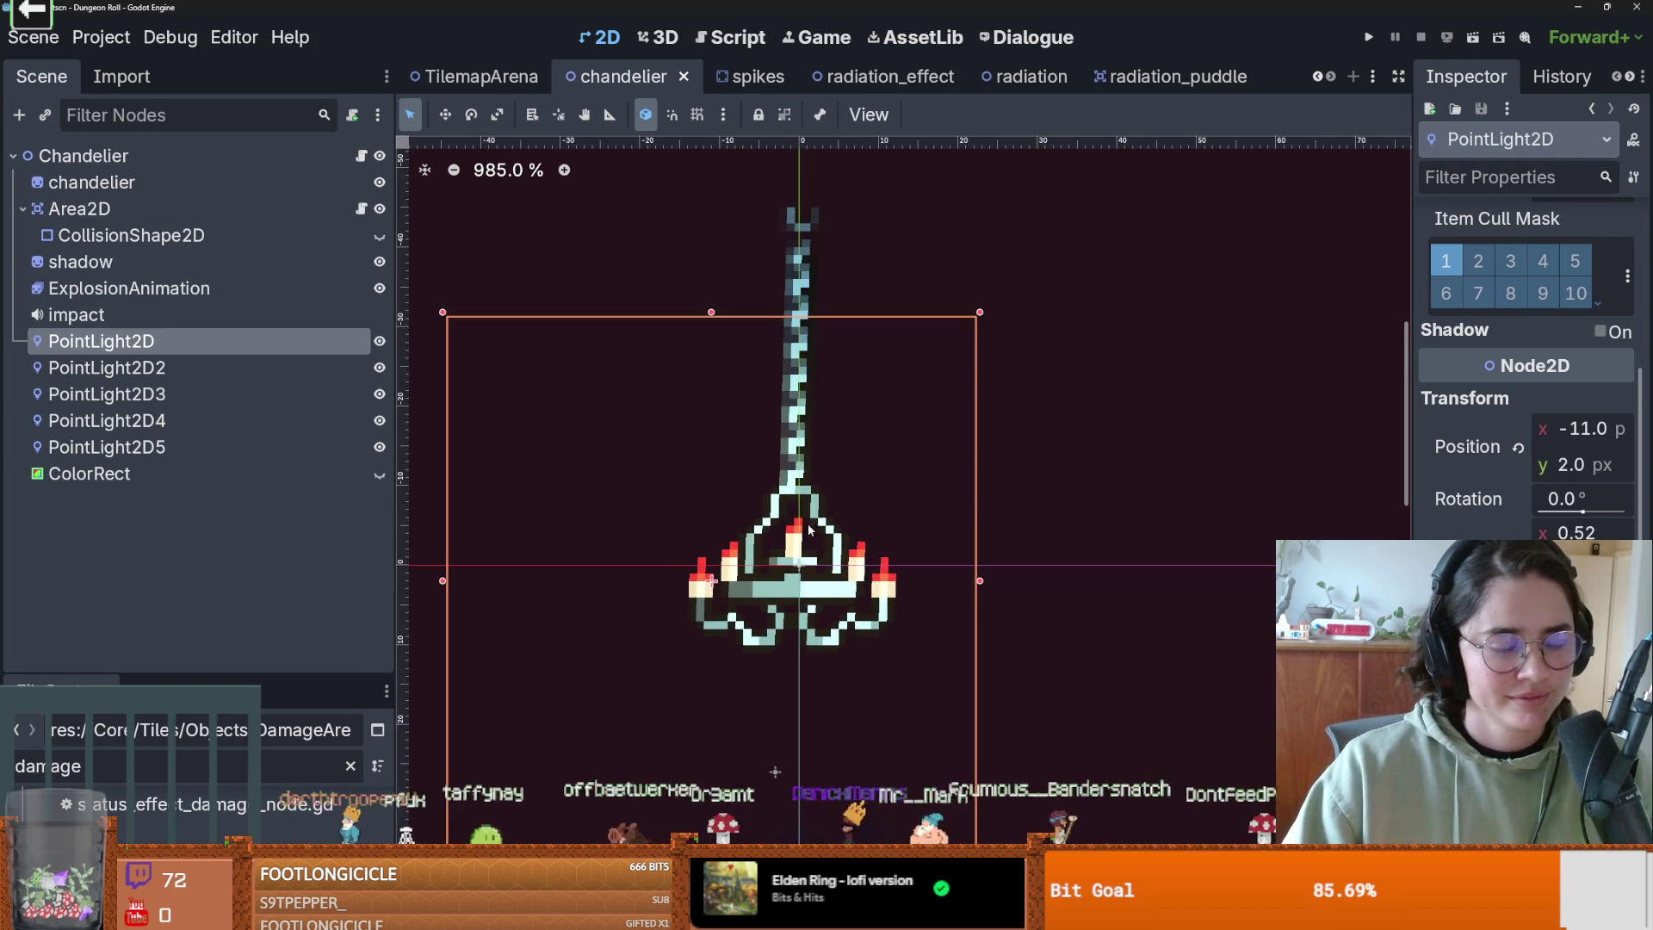
key("ctrl+s")
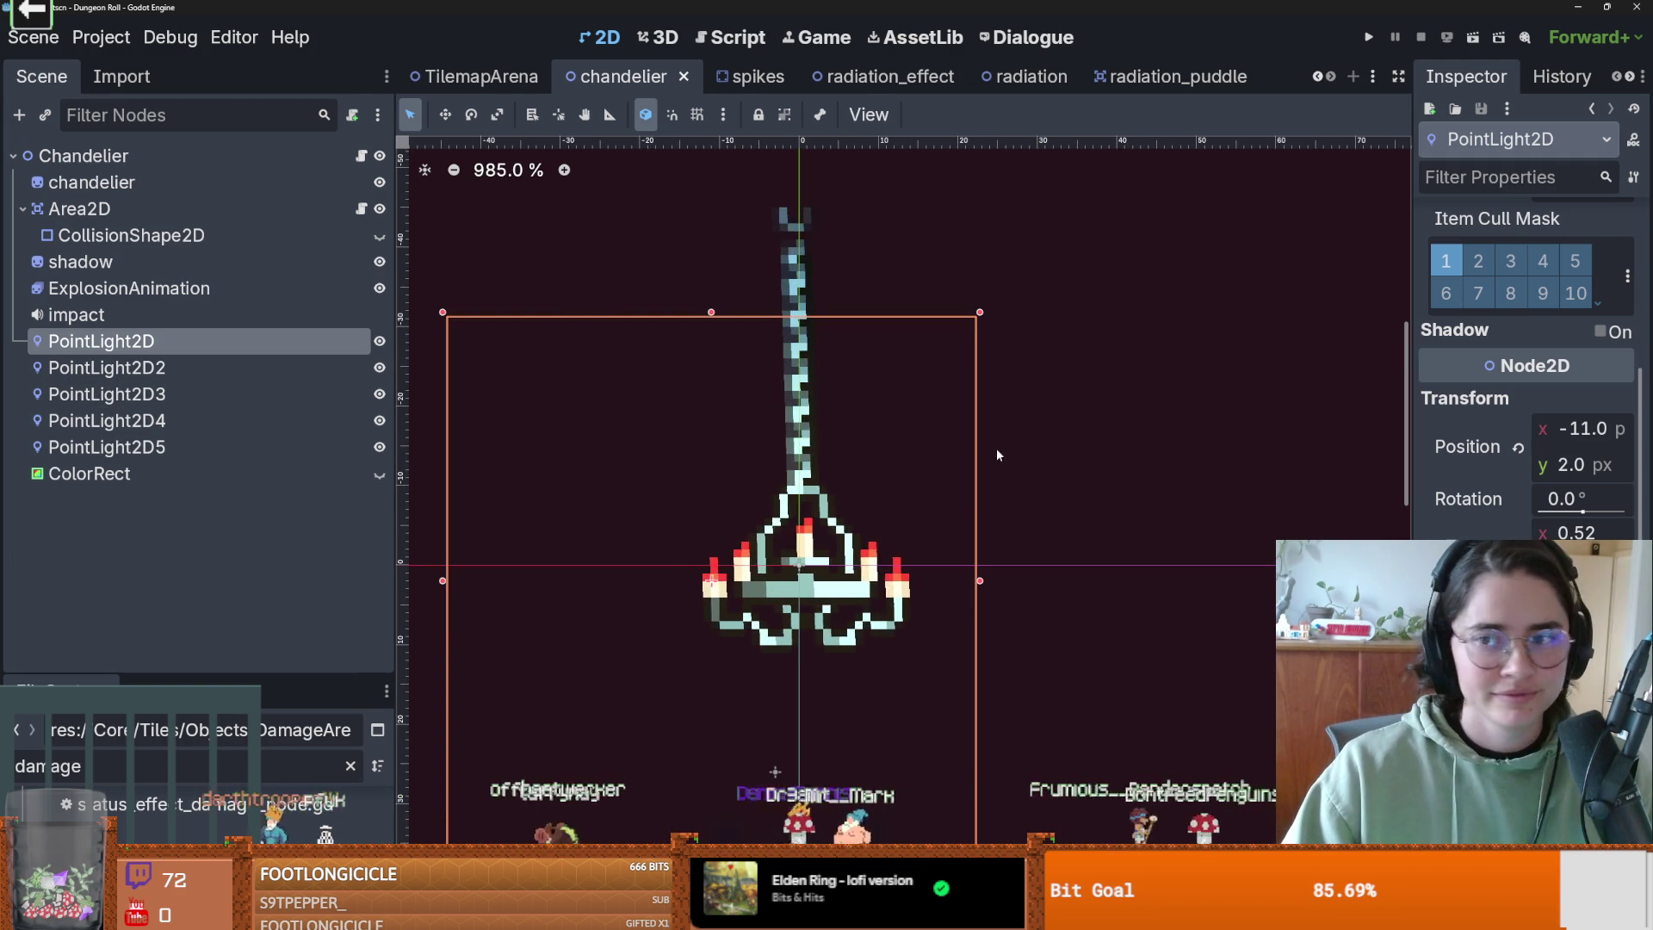
scroll(913, 443, "down", 1)
left_click(22, 208)
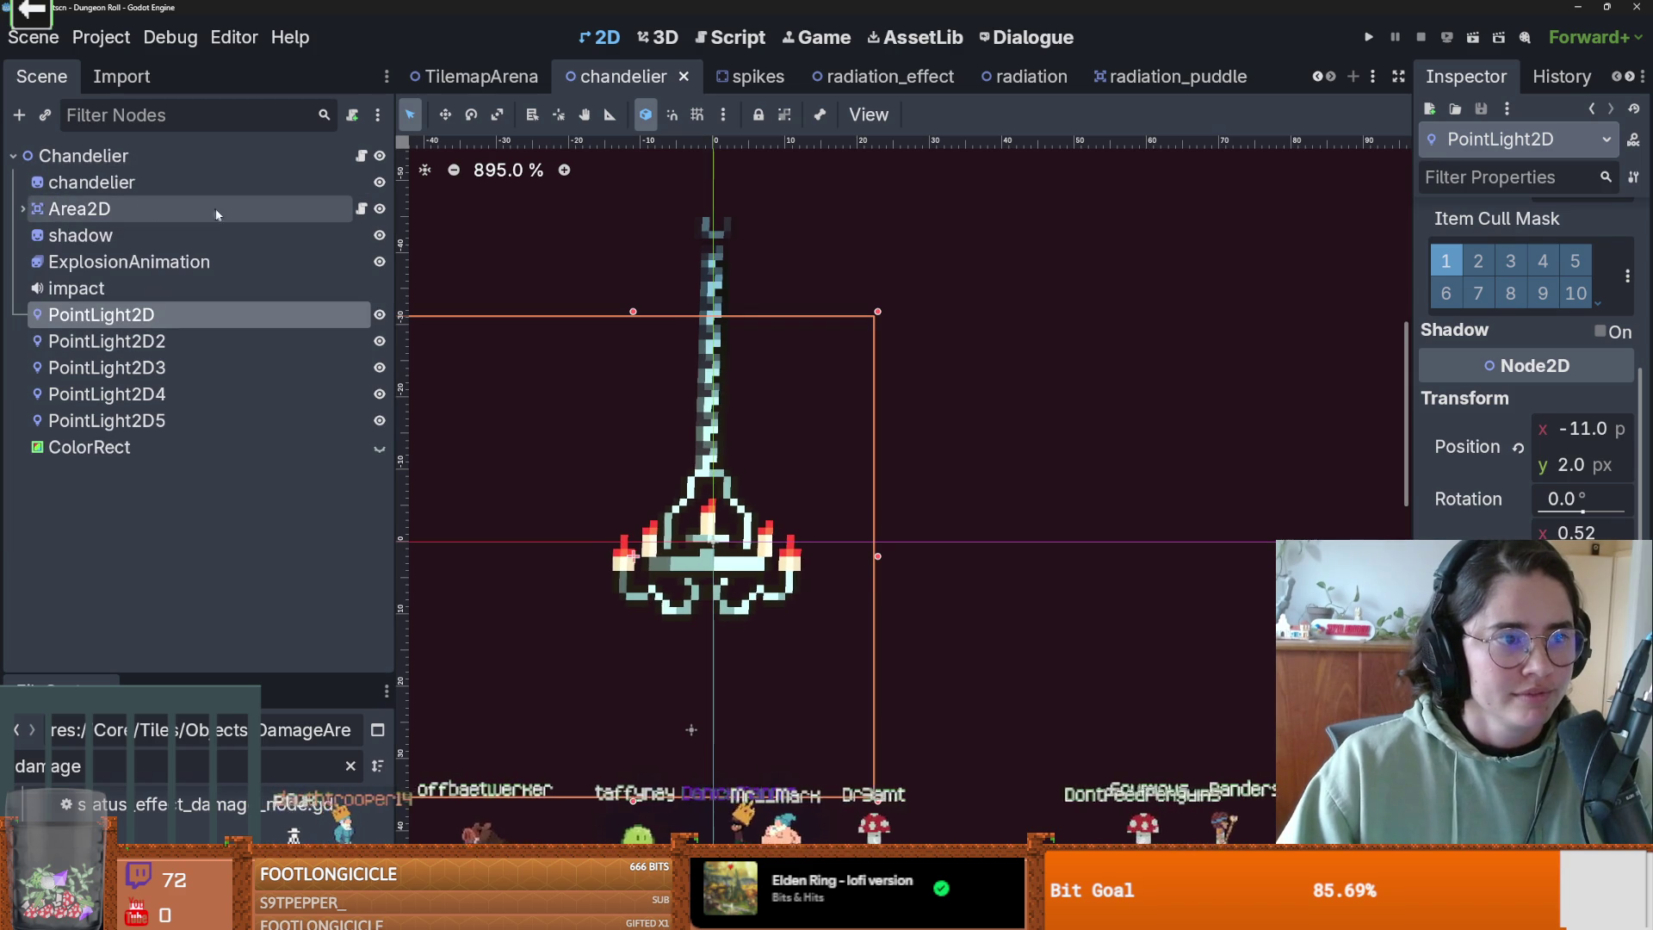
key("ctrl+s")
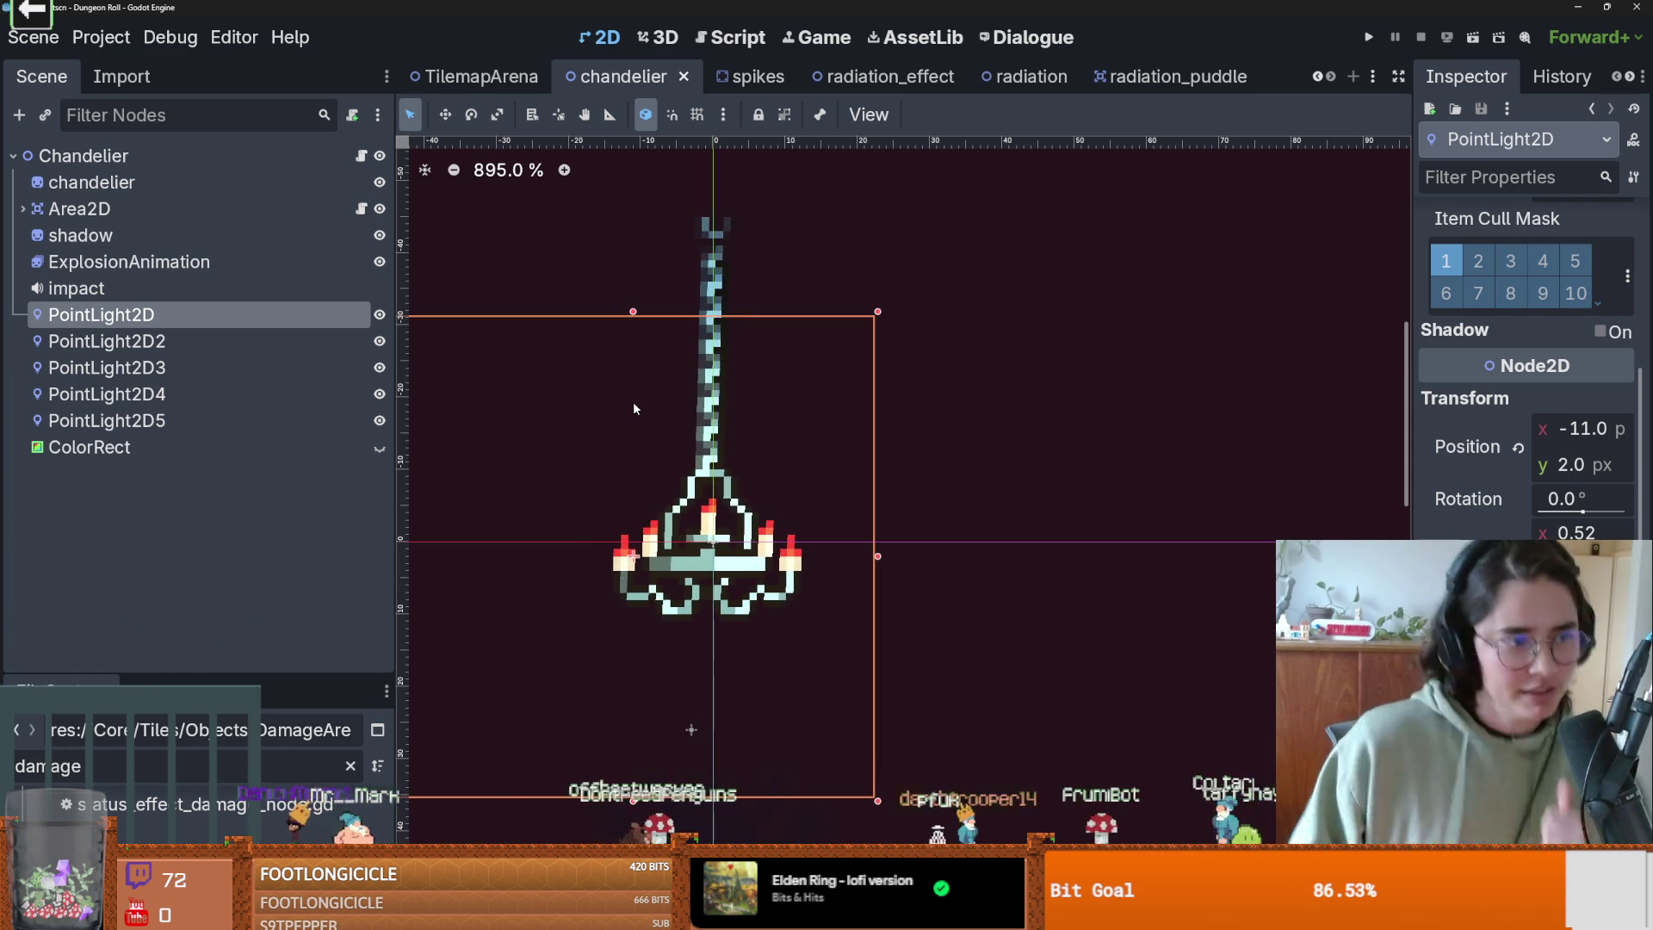
Widen the Scene dock and open the Area2D's DamageArea.gd script
scroll(606, 503, "up", 3)
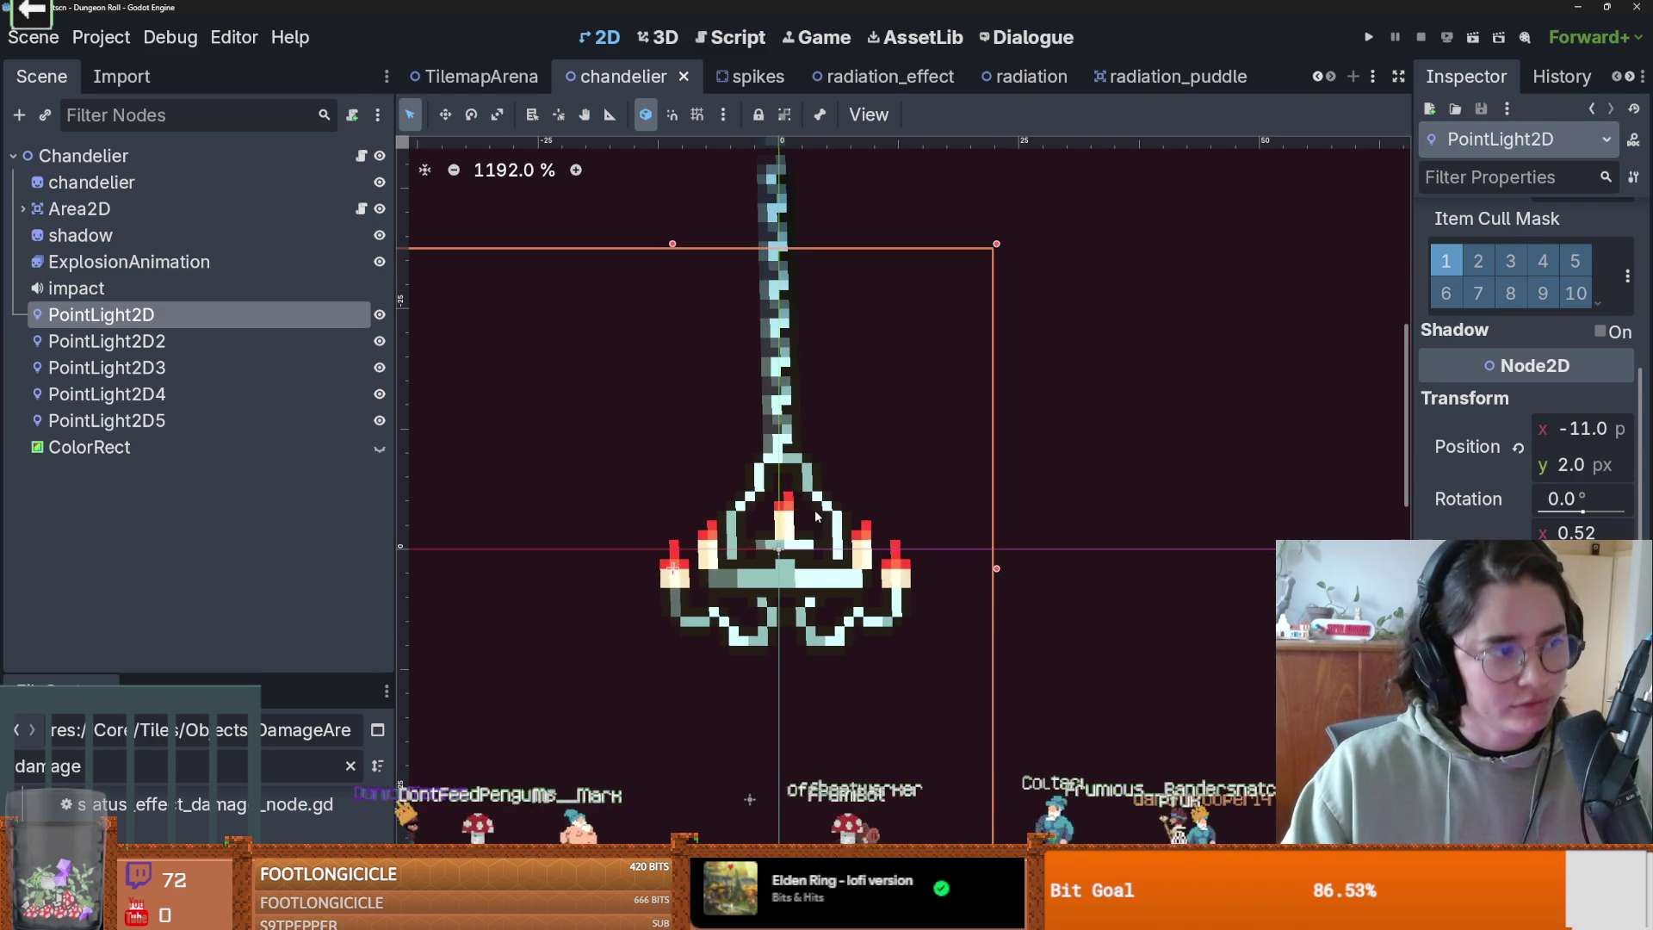
scroll(846, 487, "up", 1)
scroll(843, 472, "down", 1)
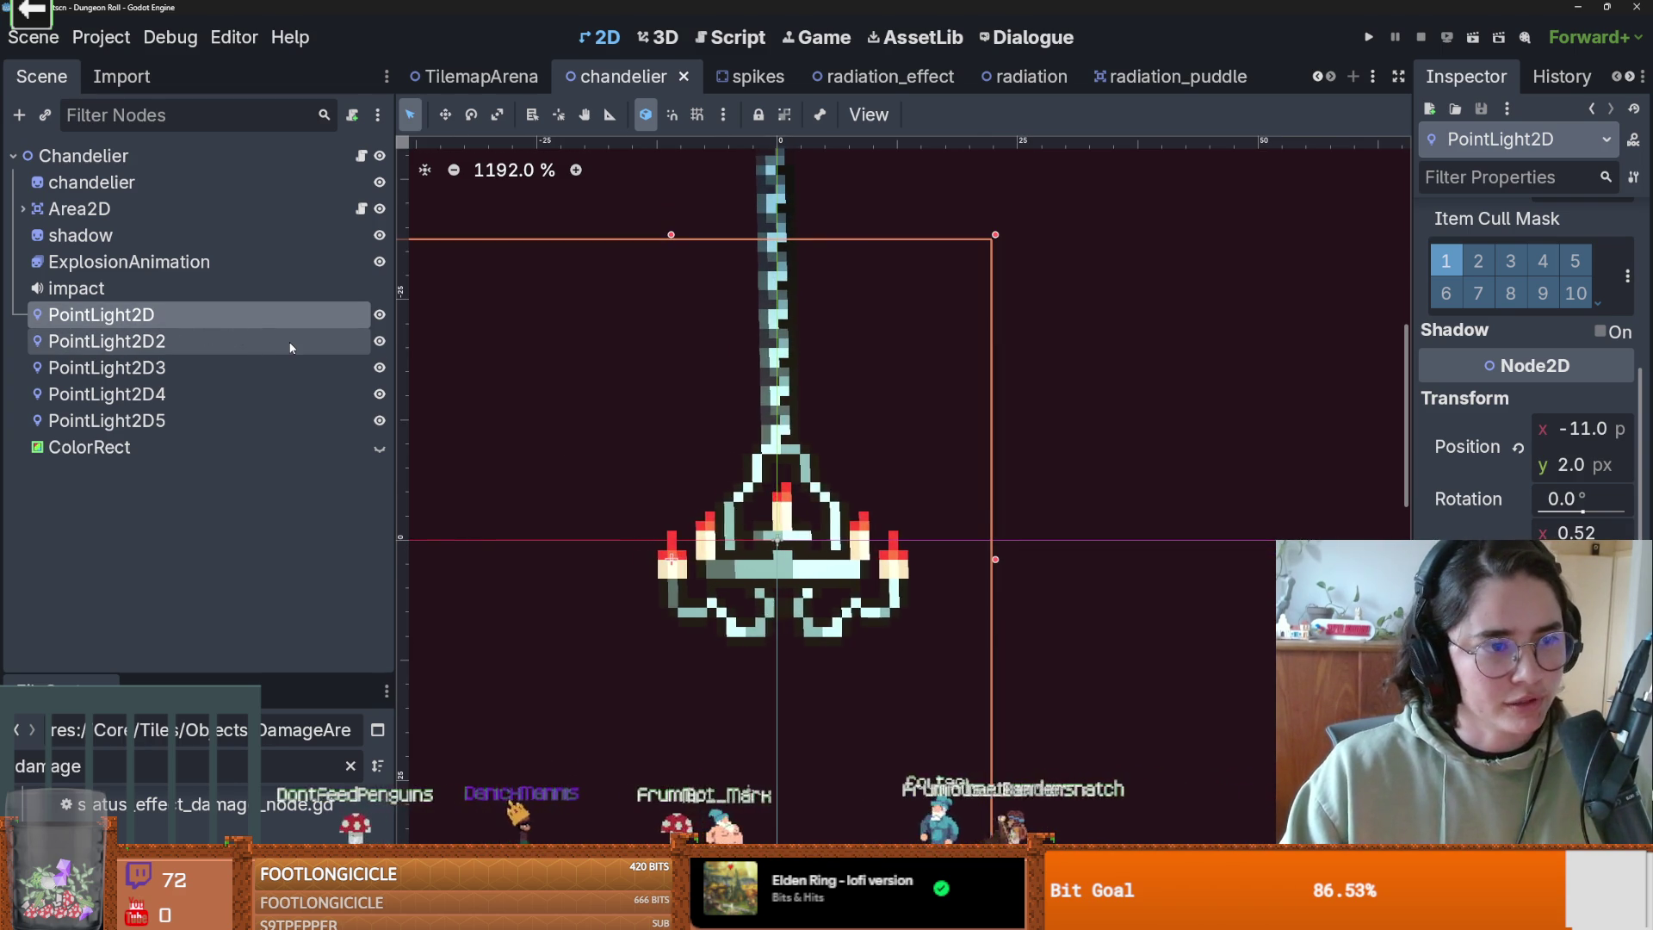
key("ctrl+s")
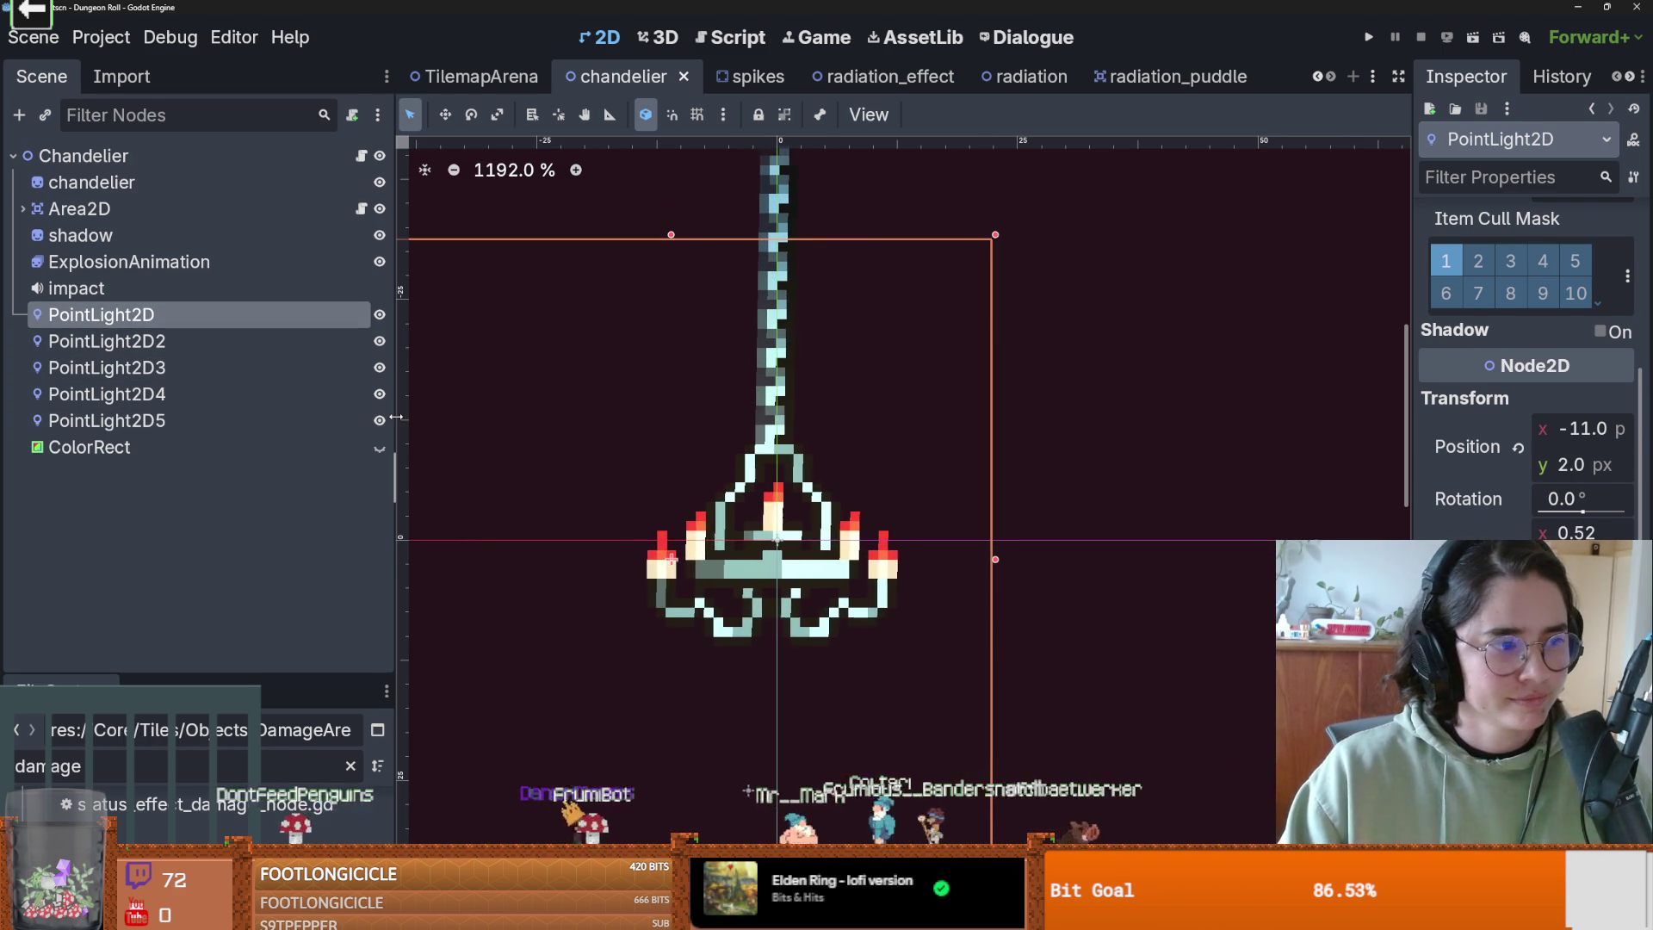
mouse_move(397, 410)
left_mouse_down()
mouse_move(495, 410)
mouse_move(383, 404)
left_mouse_up()
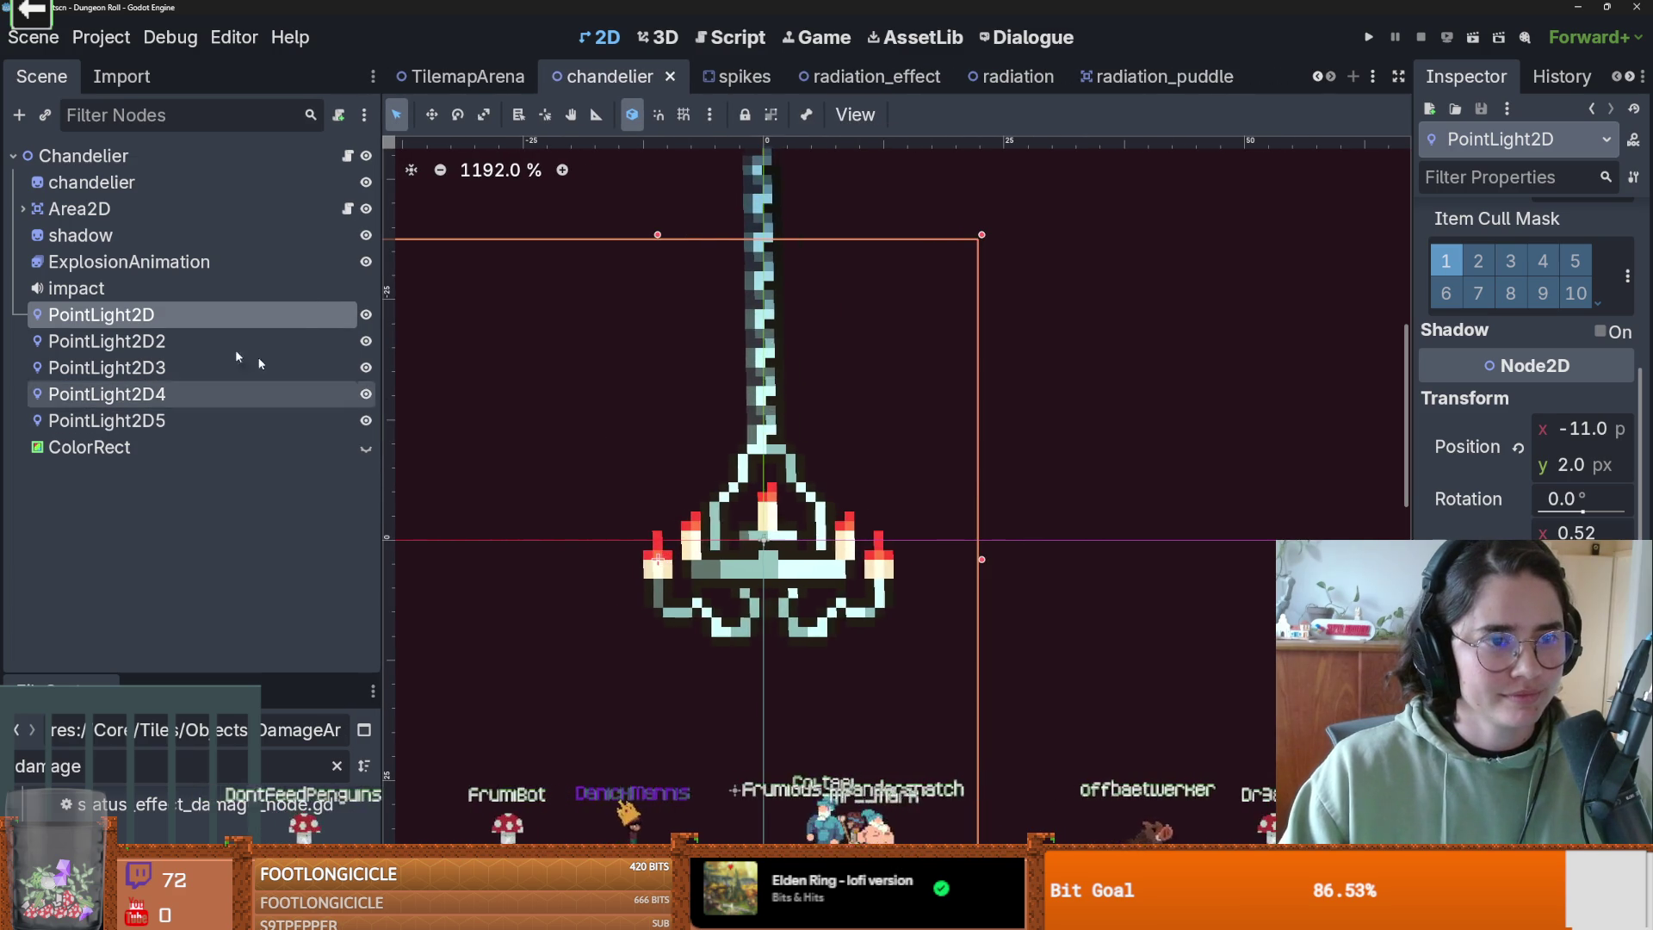
left_click(347, 210)
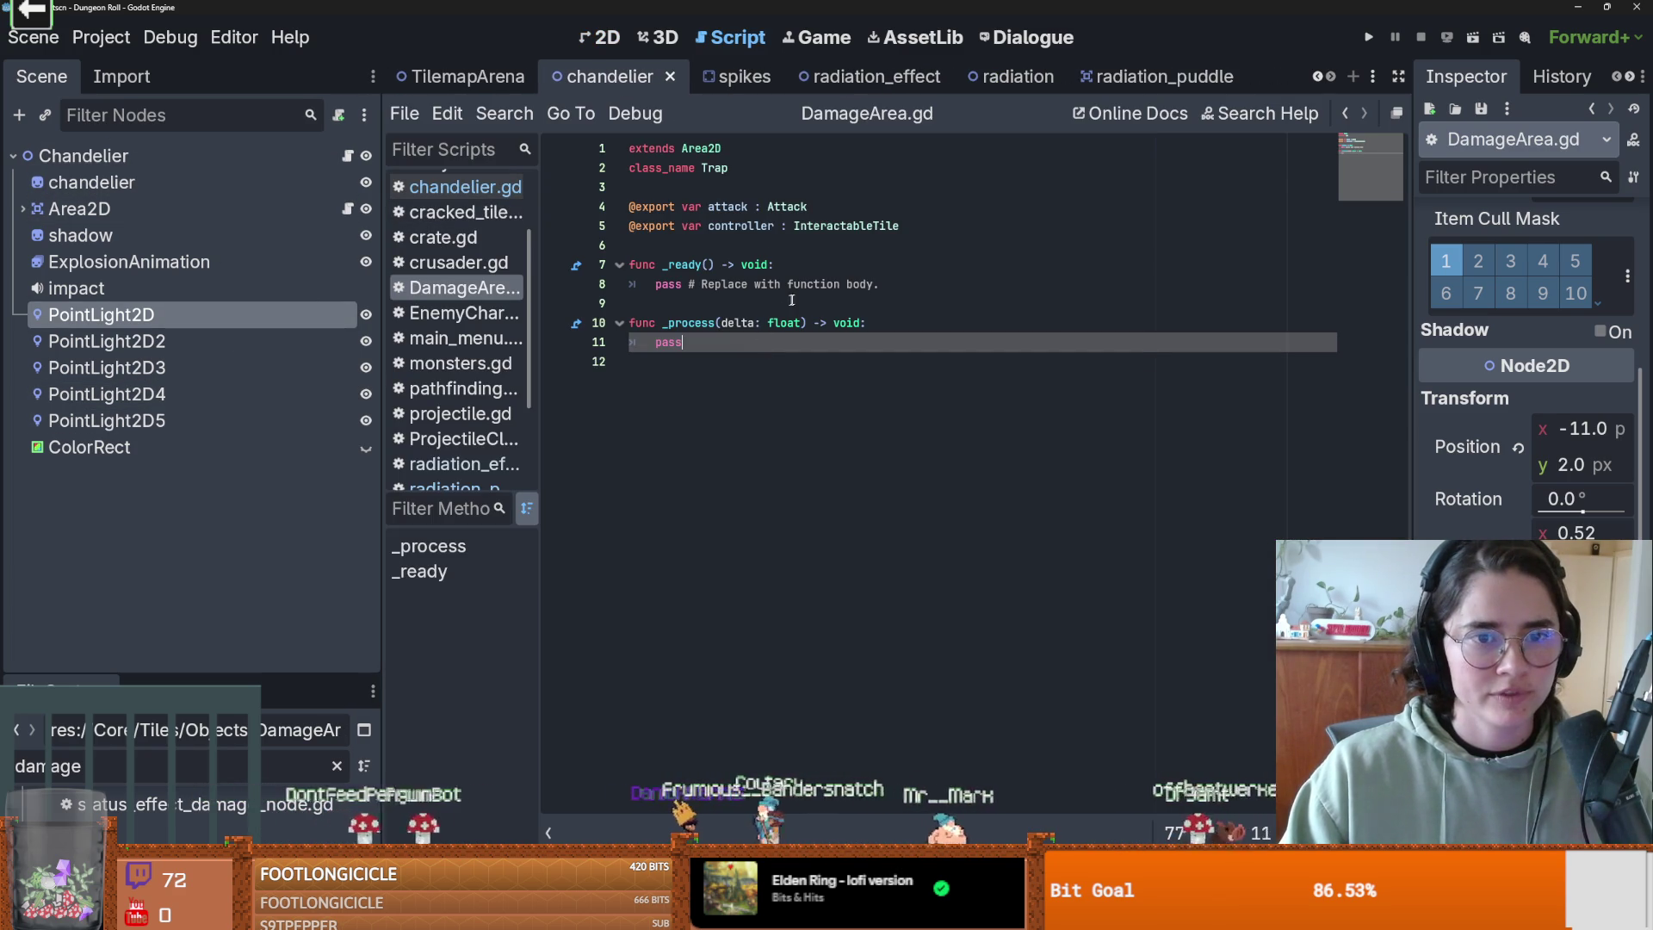
Check the Area2D's exported Trap attack and controller properties in the Inspector
double_click(731, 211)
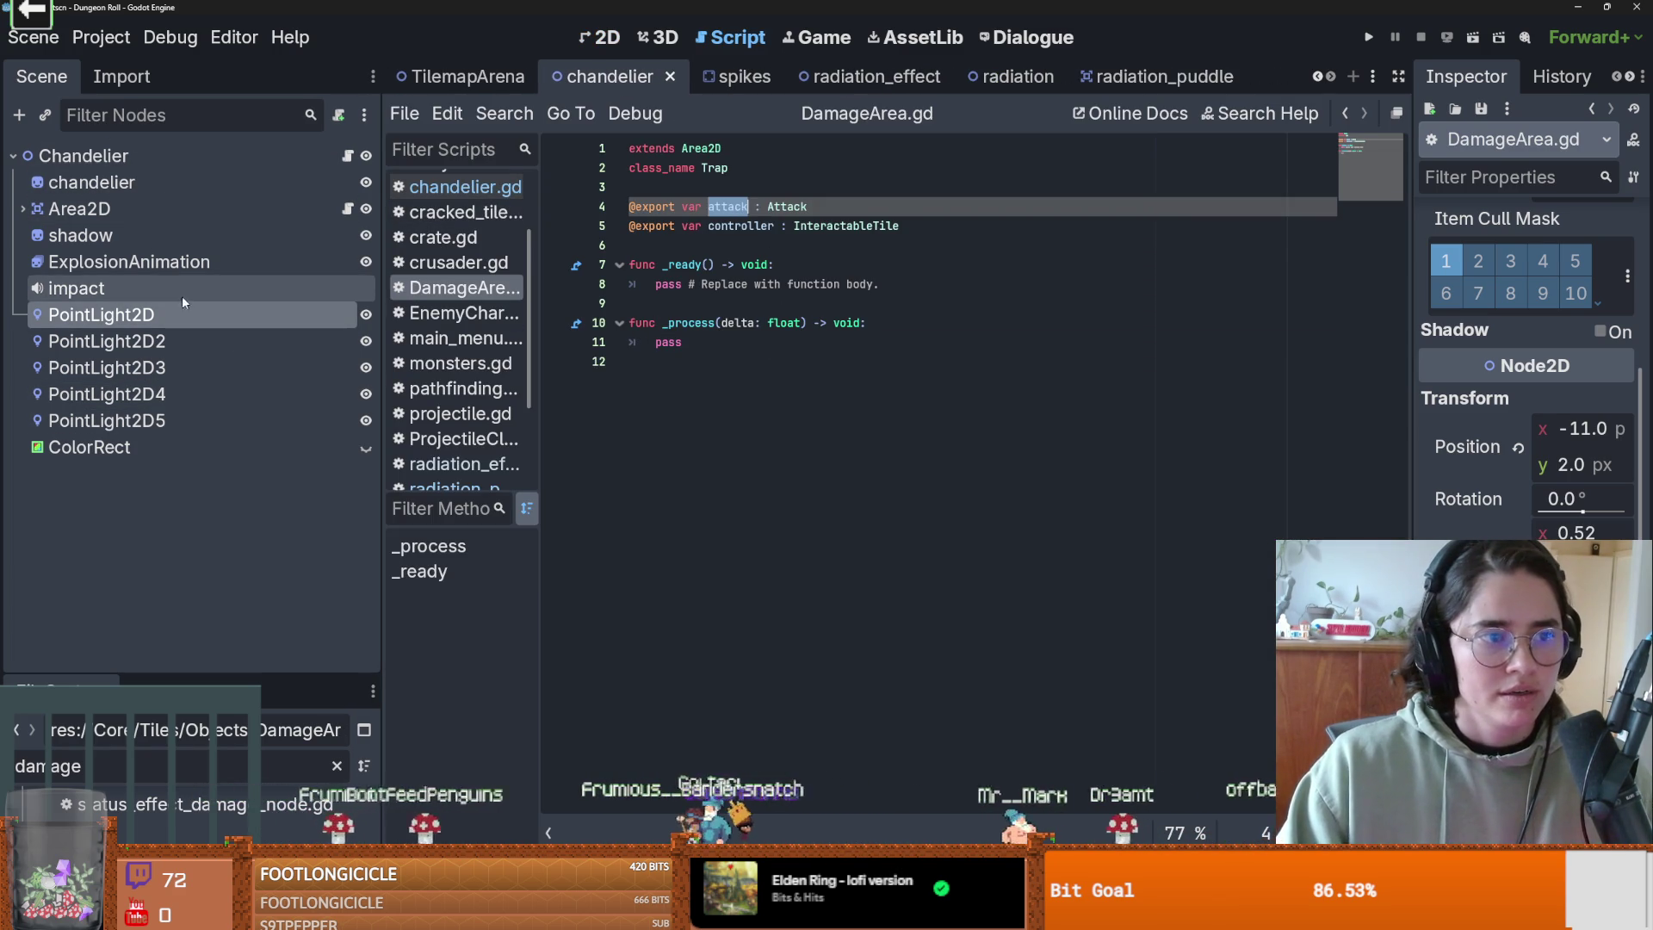
left_click(79, 209)
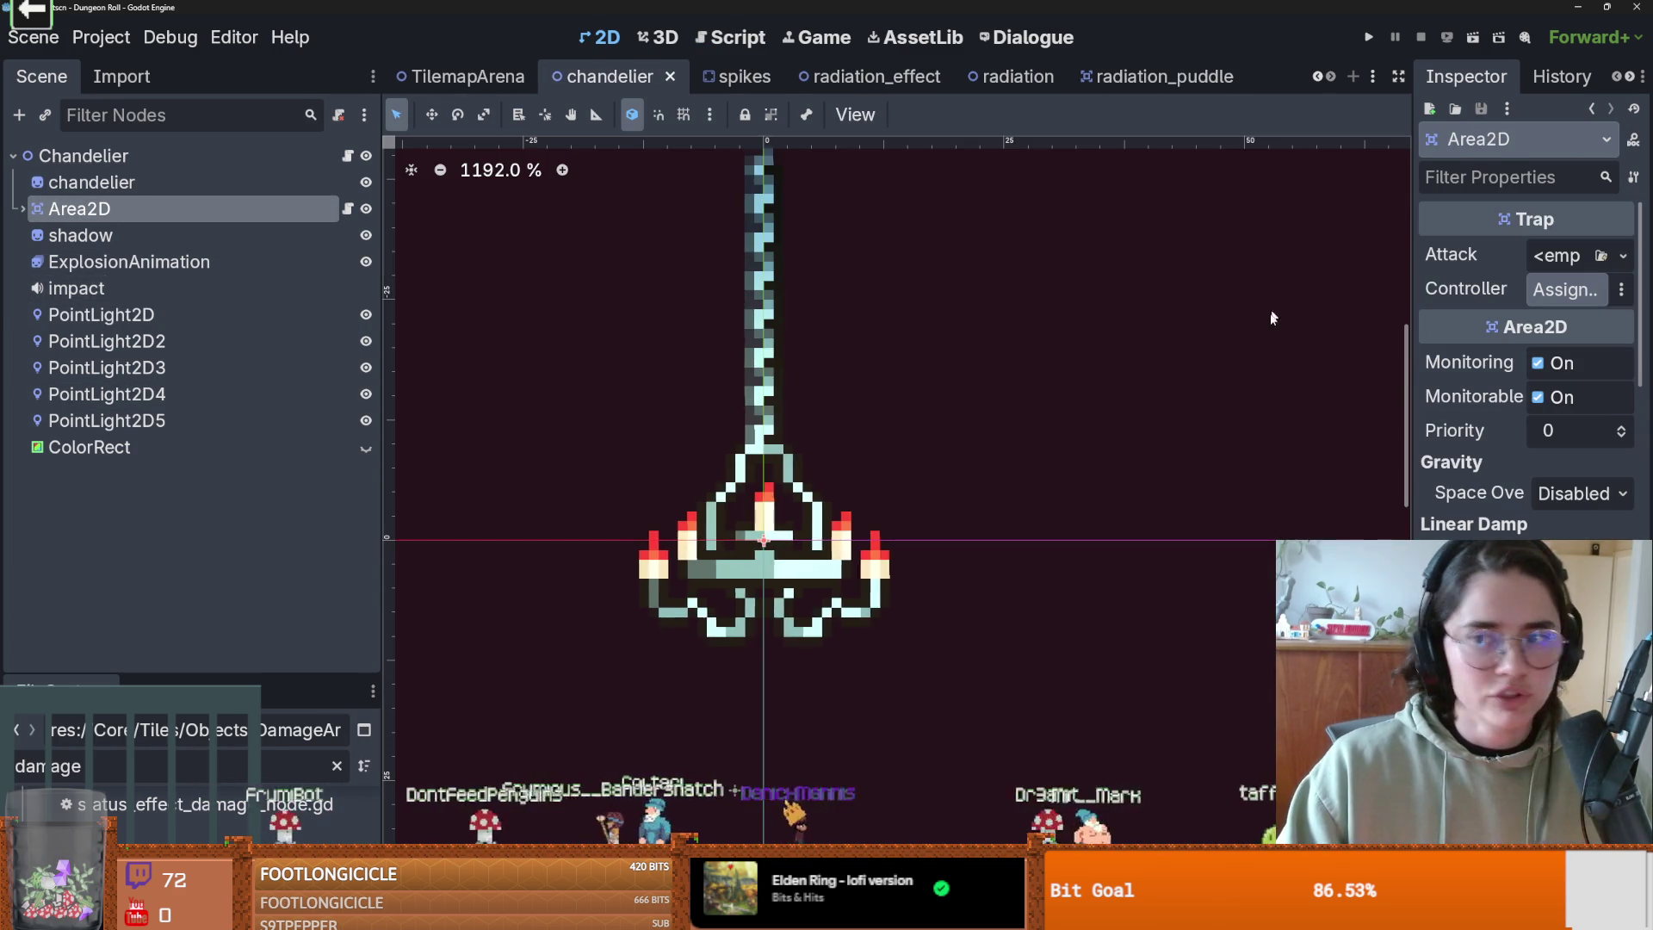
left_click_drag(1417, 372, 1326, 372)
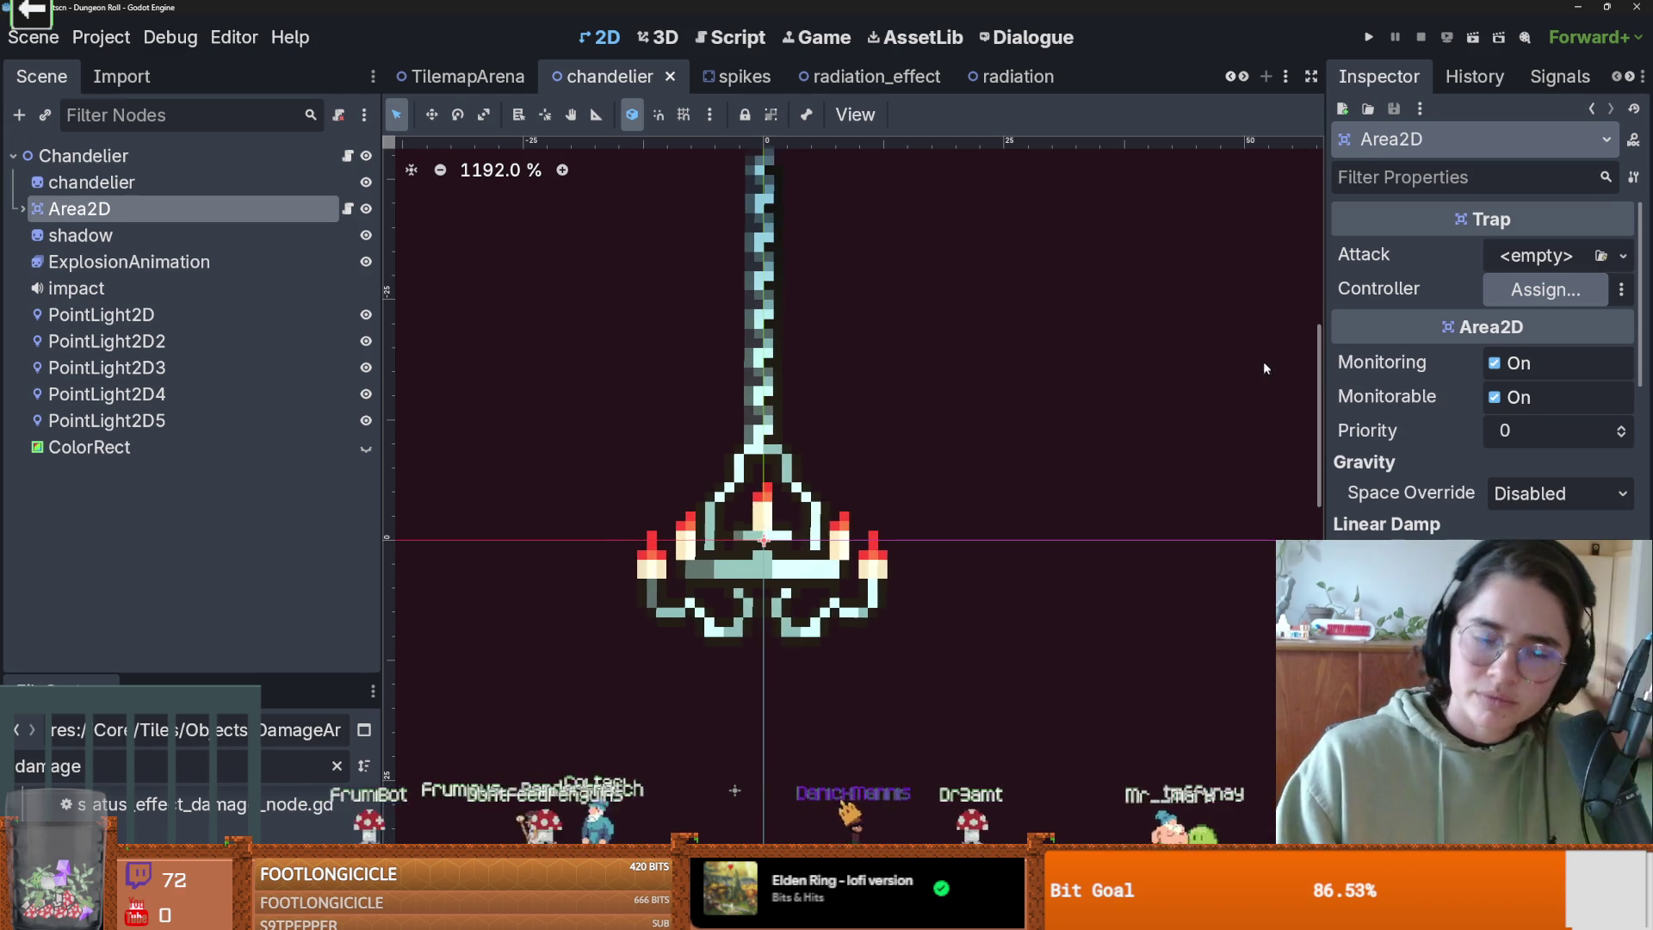
In chandelier.gd, review the controller signal, Tween use, and collision enable/disable lines
left_click(347, 156)
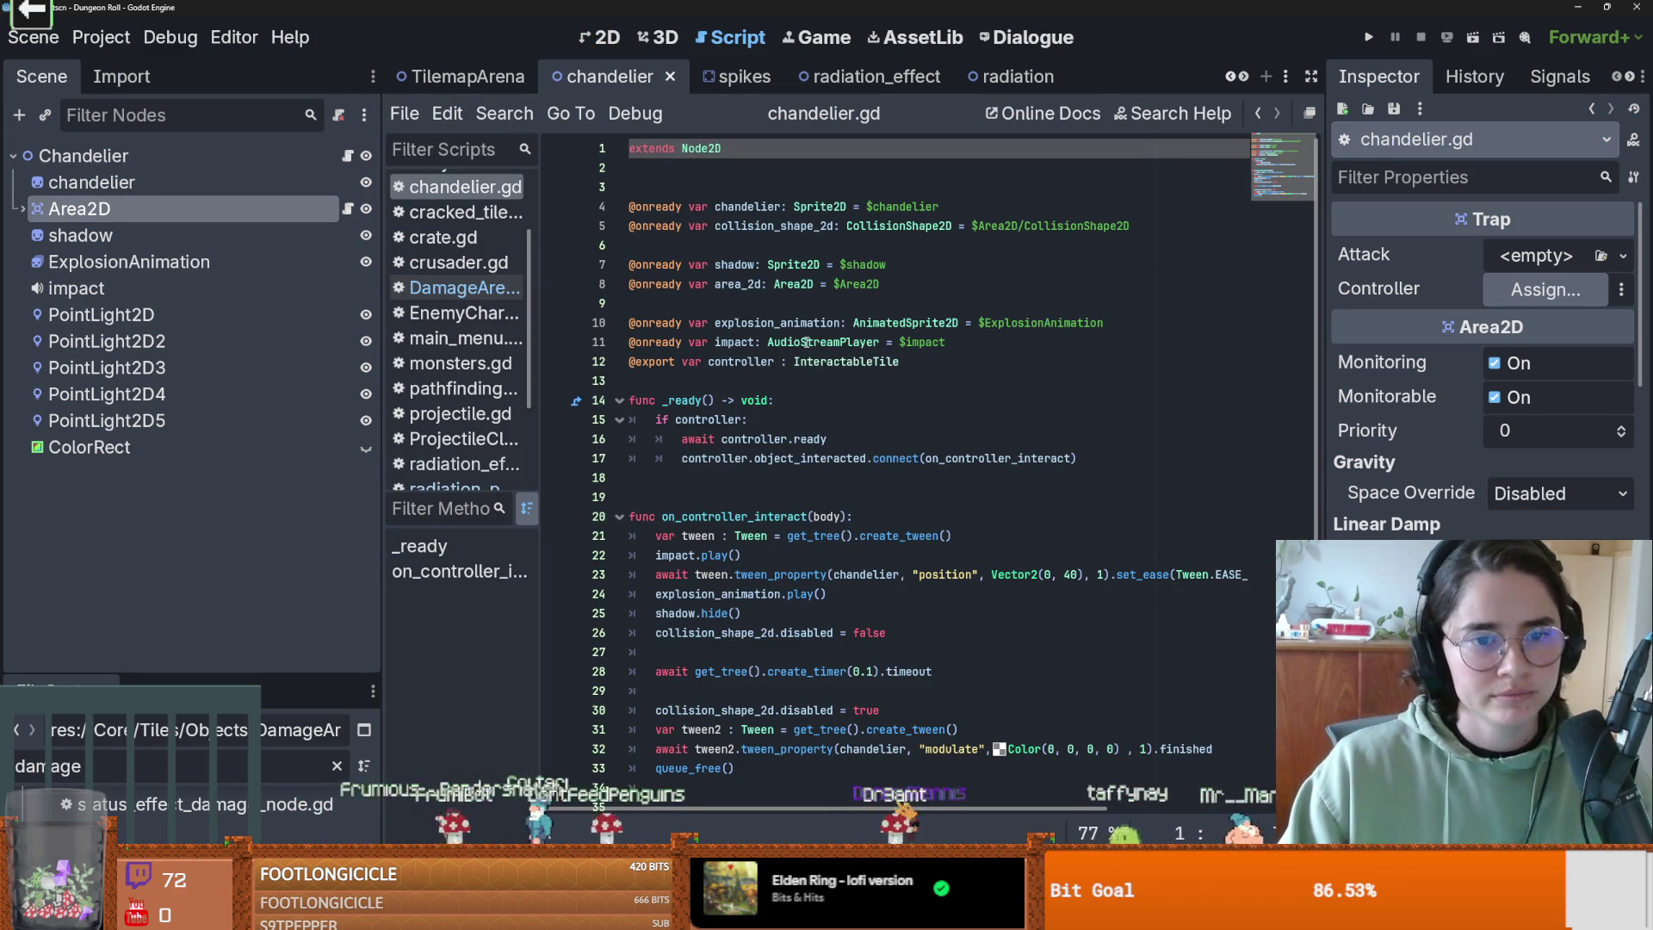
scroll(806, 353, "down", 1)
double_click(759, 382)
left_click(760, 401)
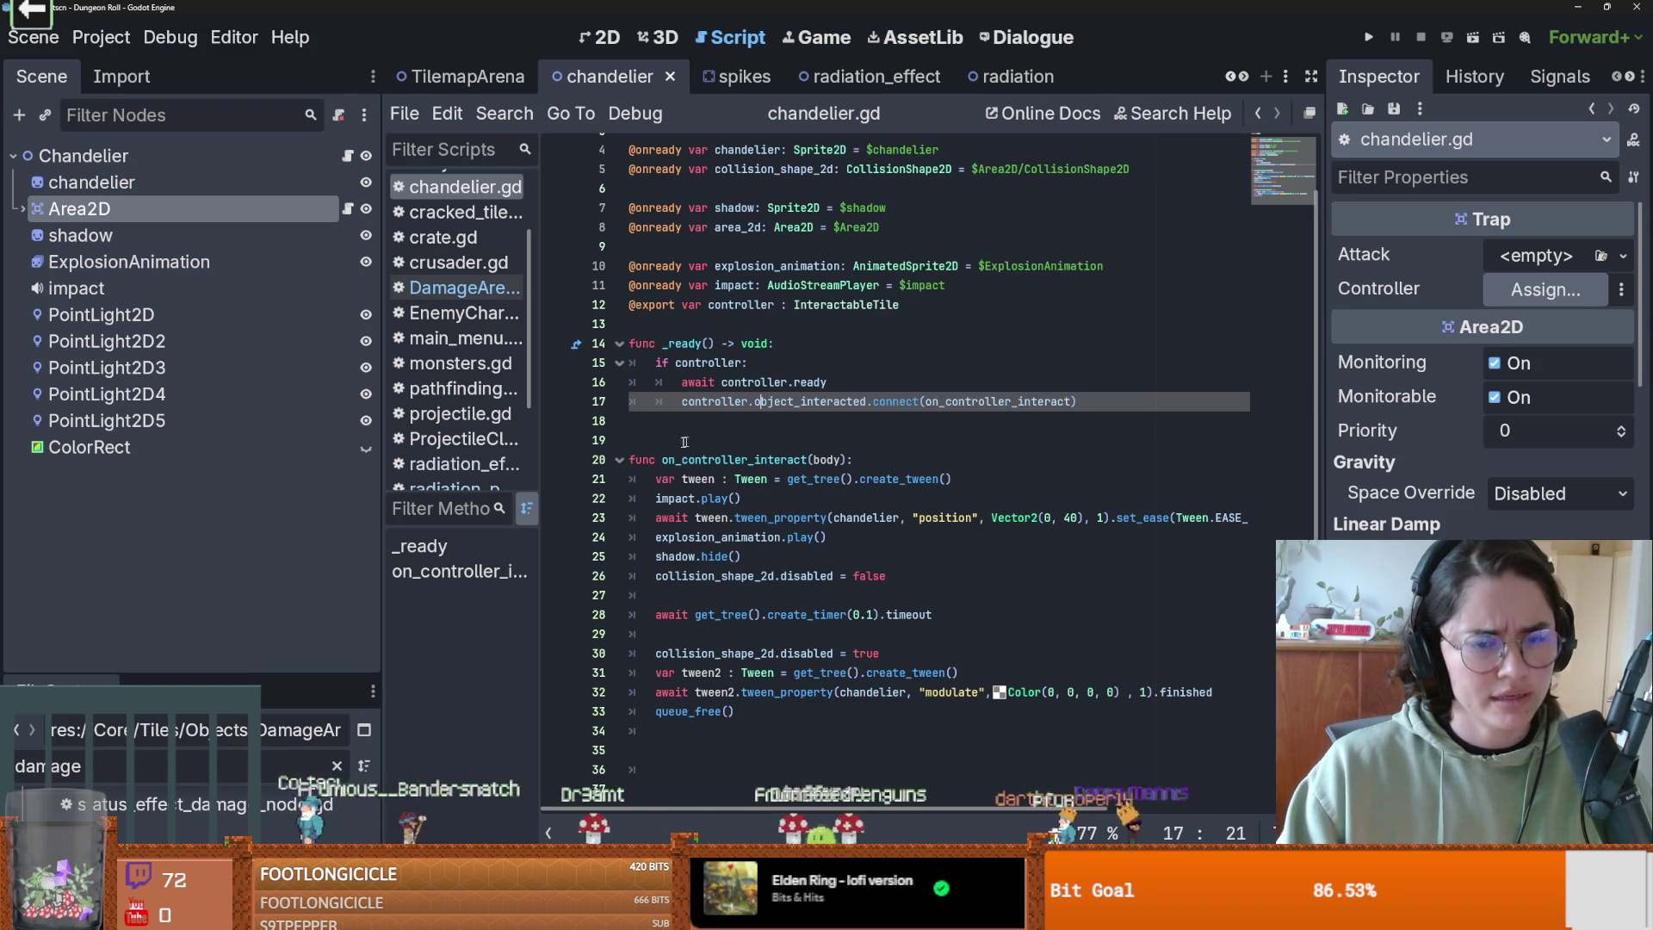
left_click(738, 476)
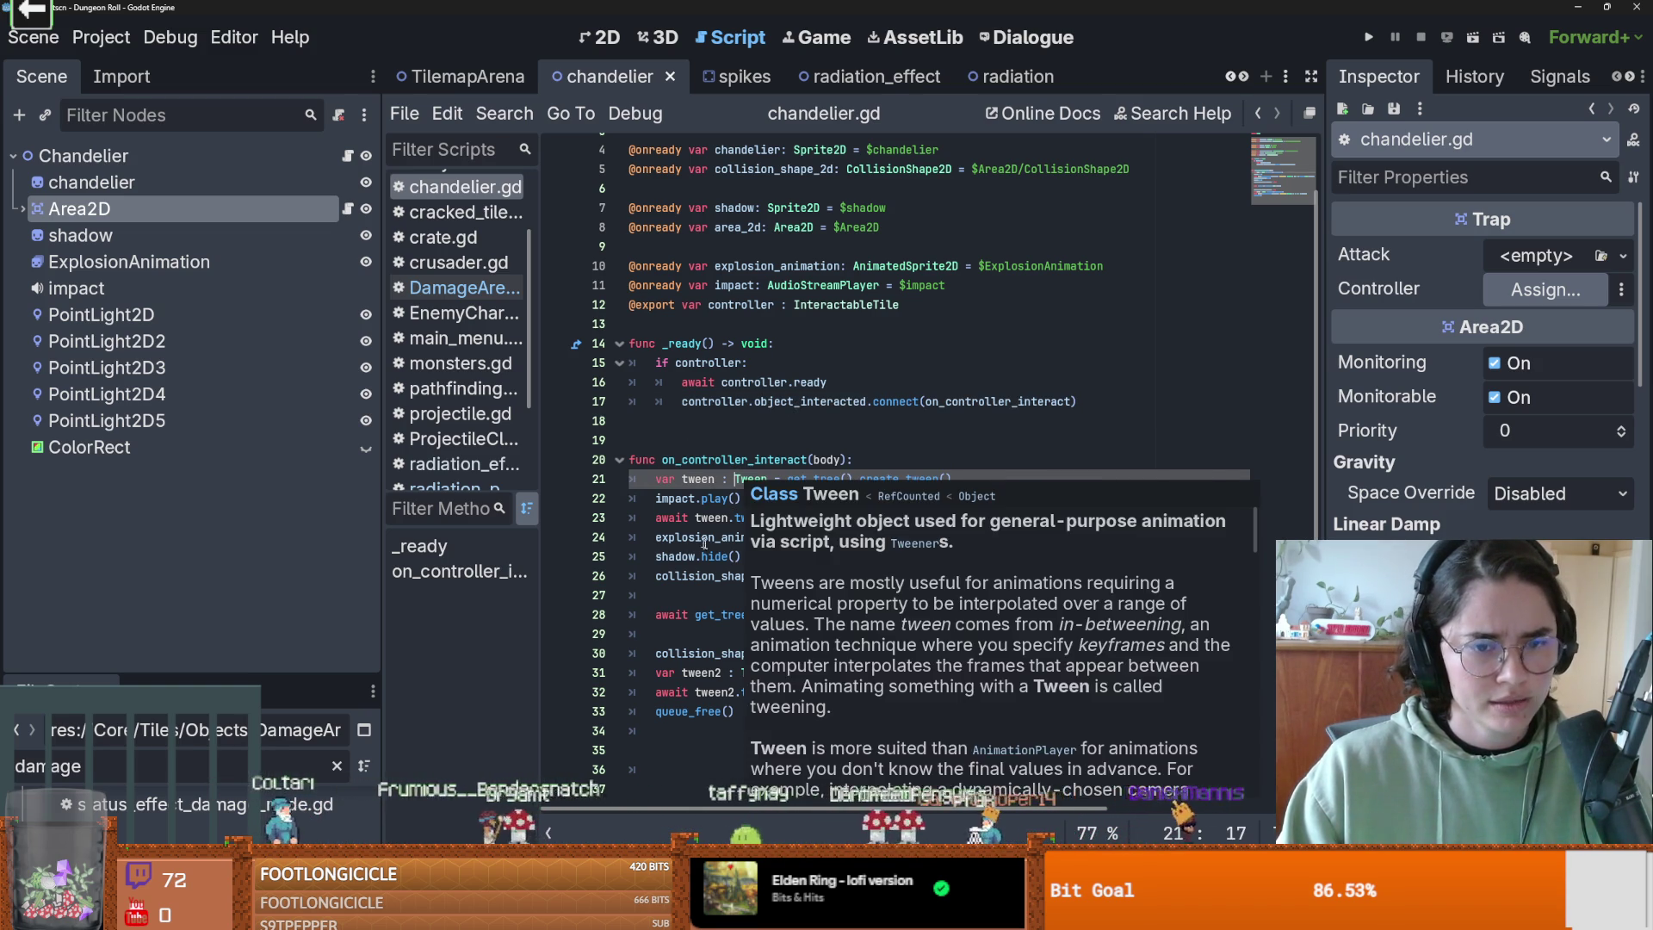
double_click(766, 576)
double_click(813, 576)
left_click(872, 577)
left_click(726, 654)
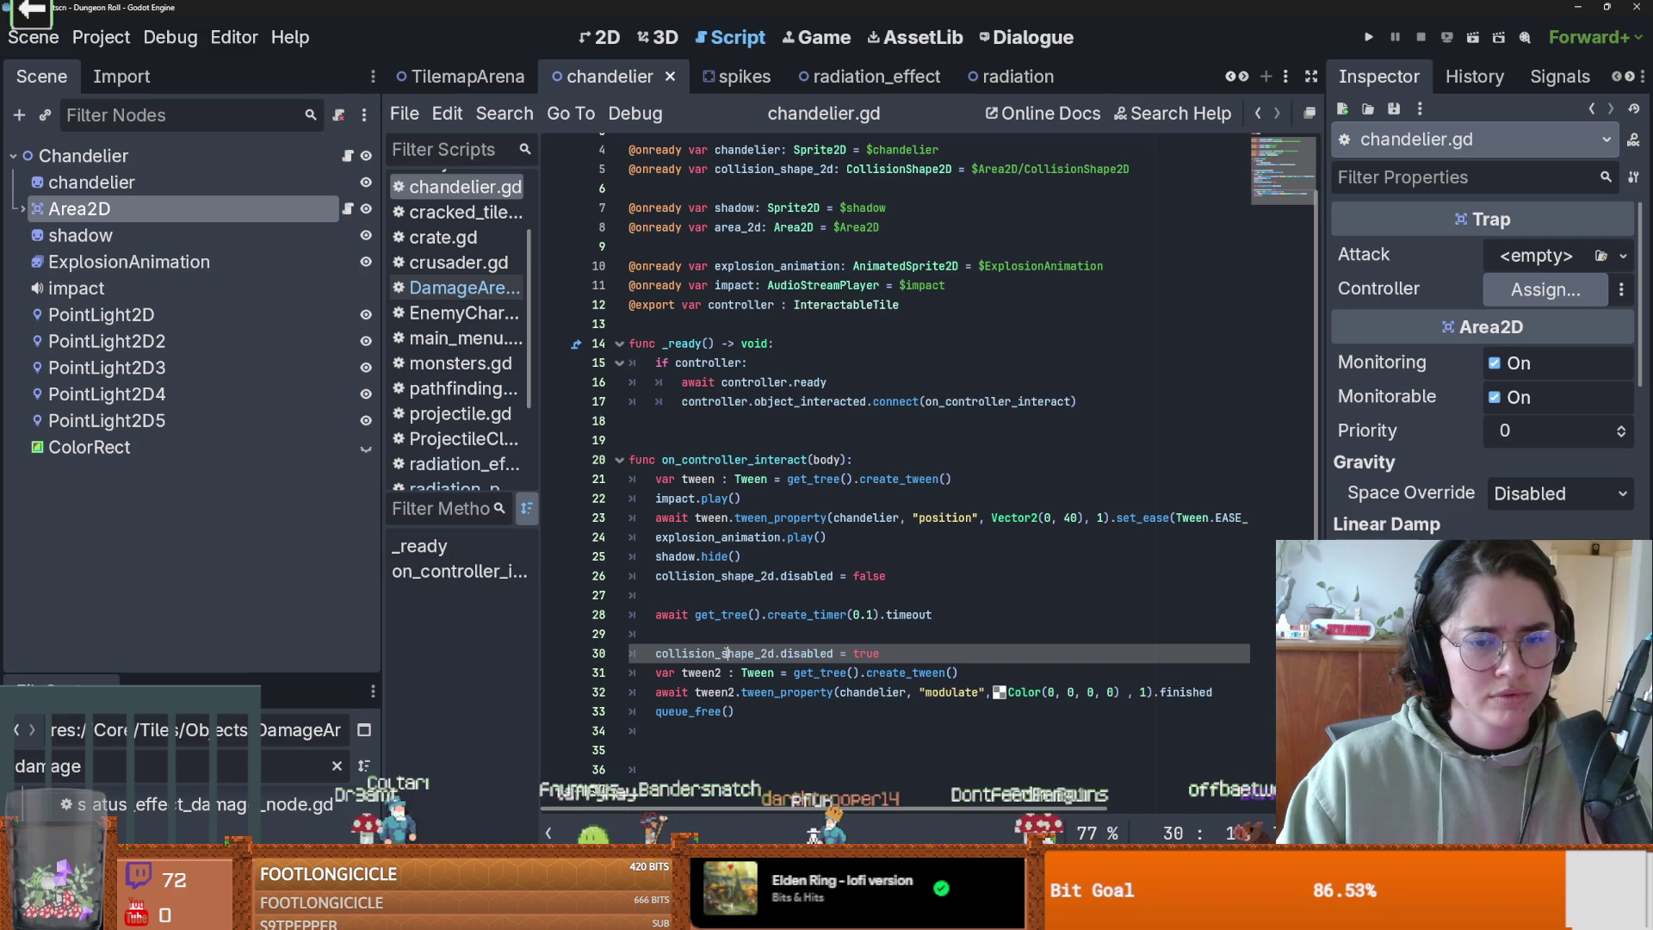
double_click(803, 653)
left_click(852, 655)
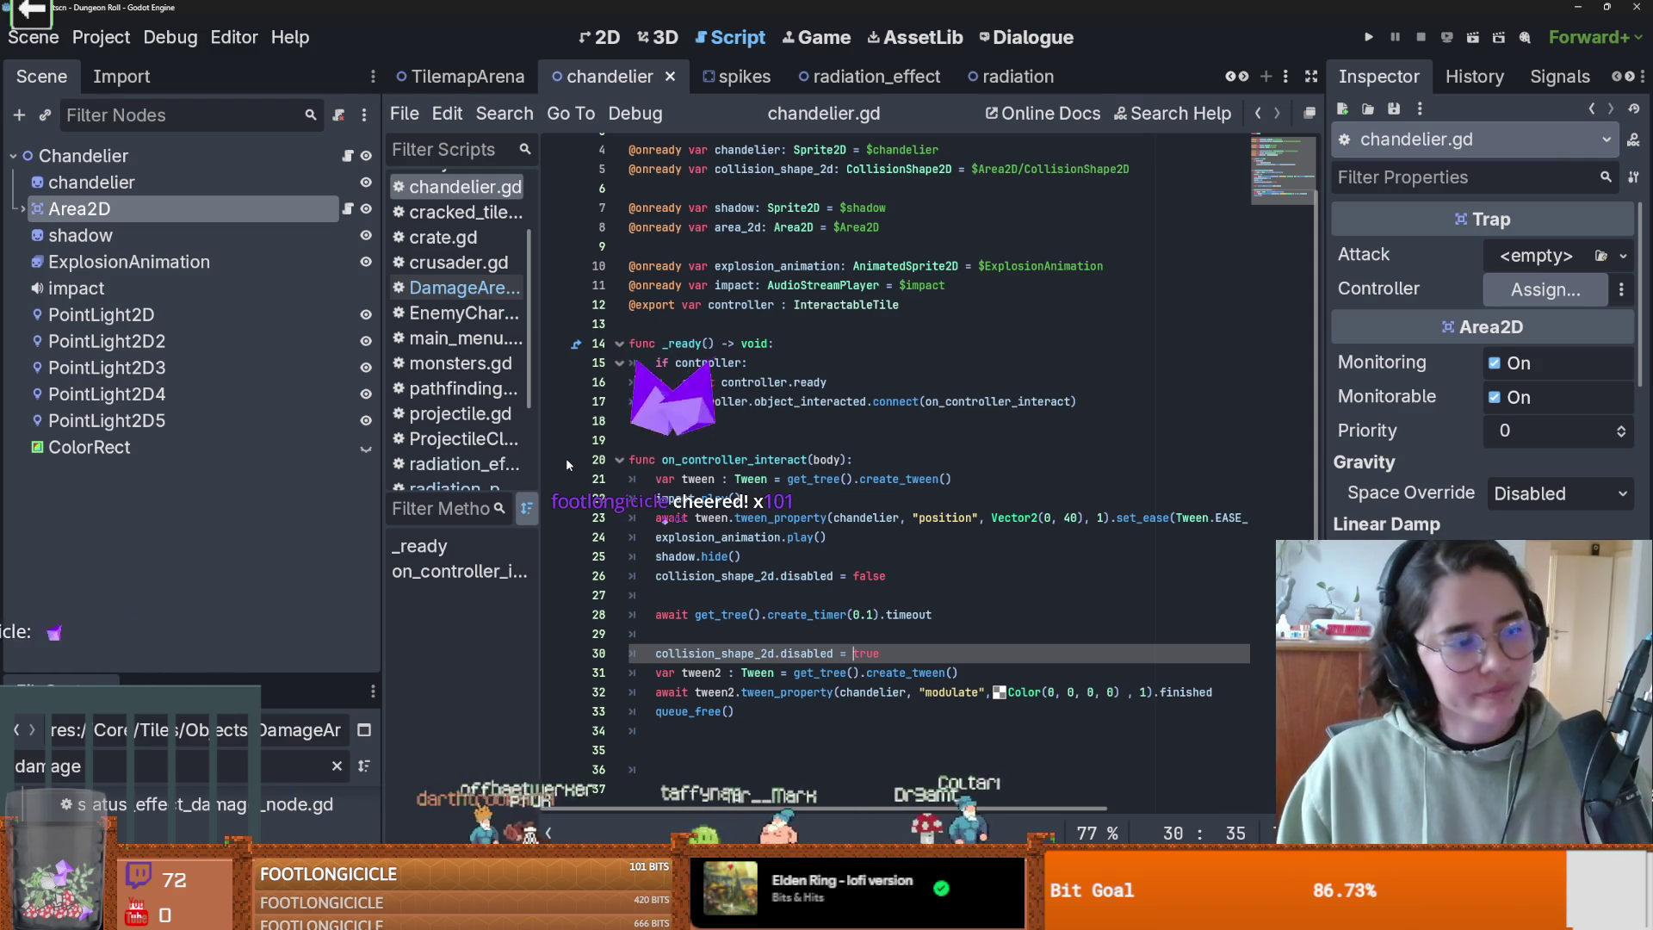
Delete the extra blank line 18 before on_controller_interact and save
left_click(728, 421)
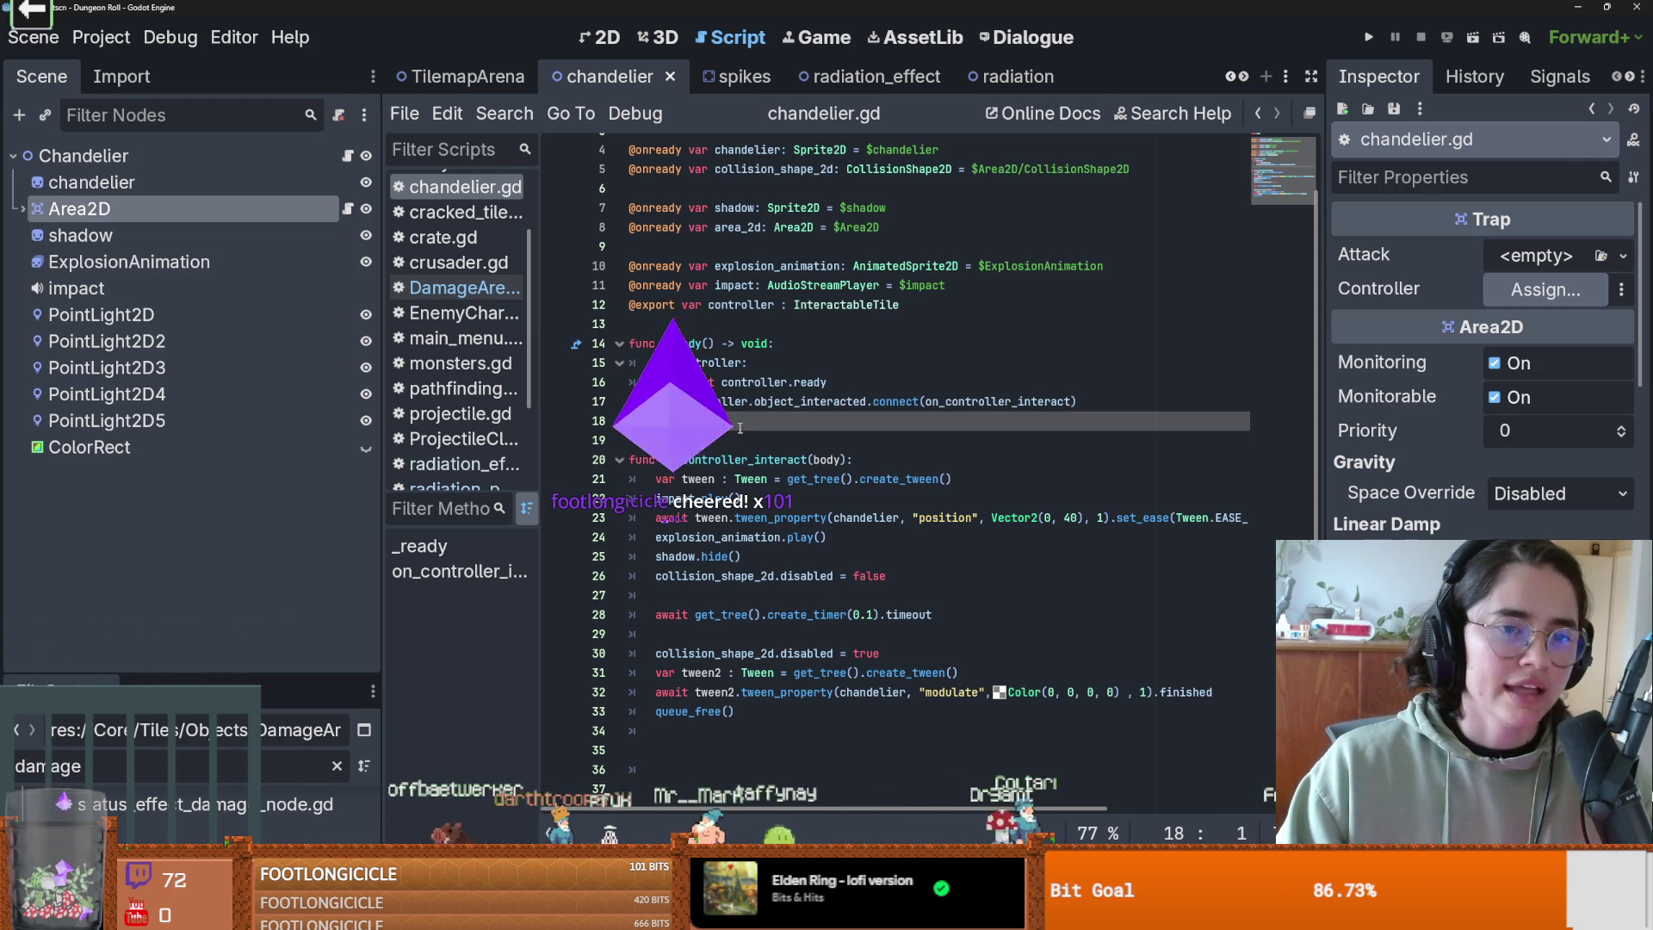
key("BackSpace")
key("ctrl+s")
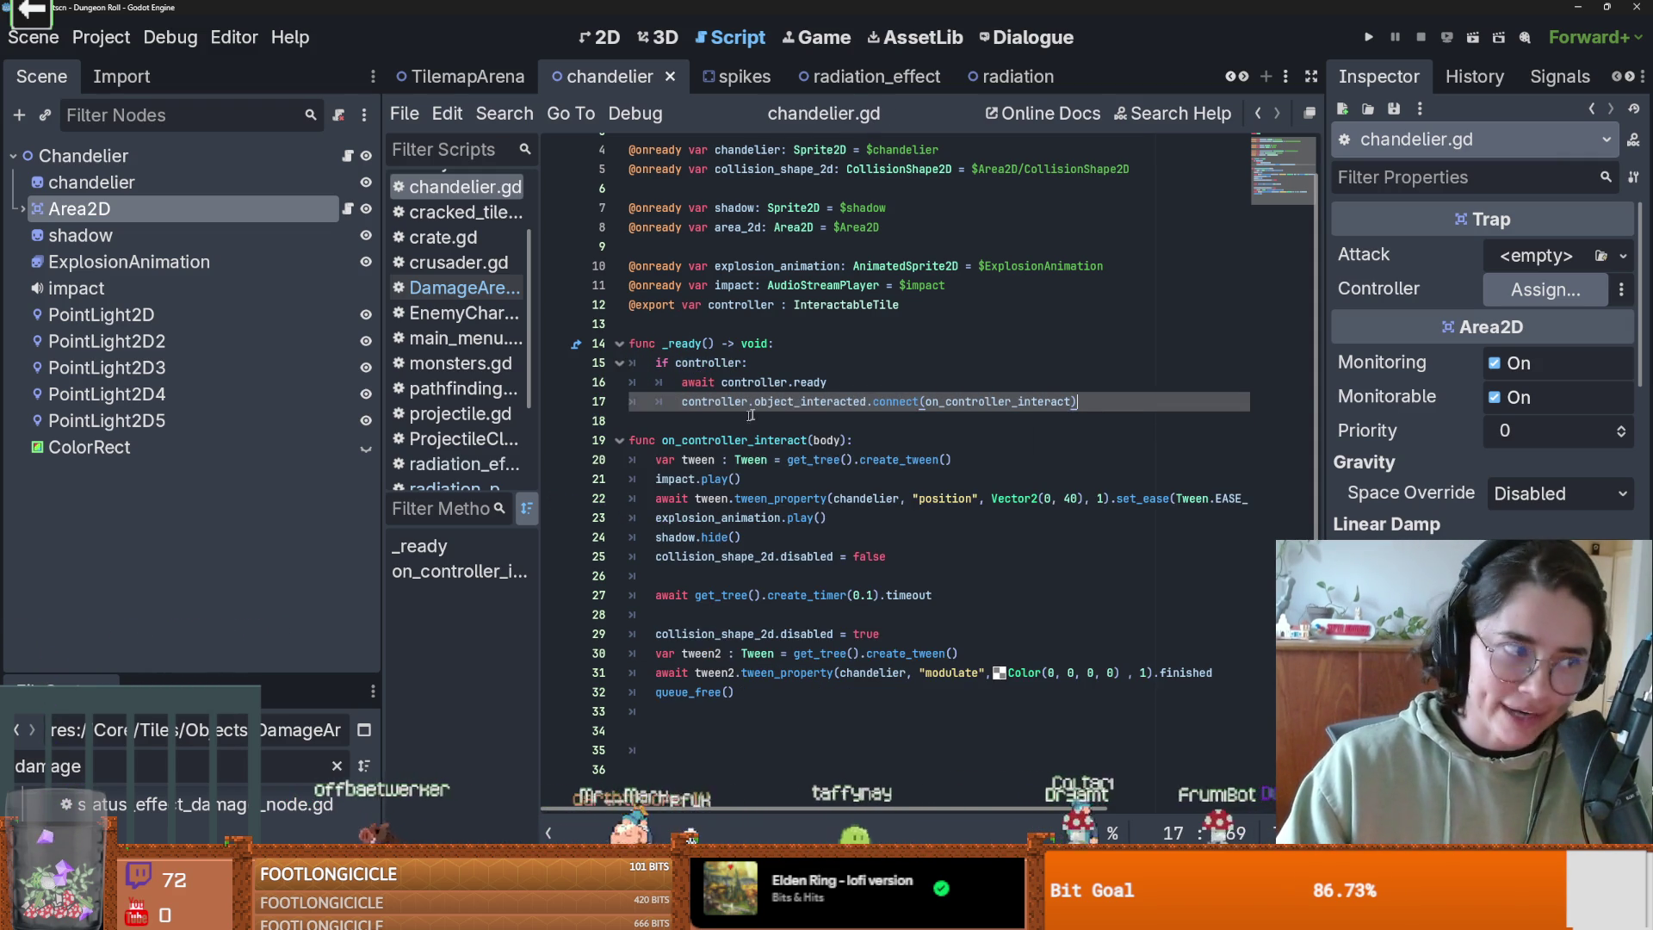
left_click(714, 423)
key("ctrl+s")
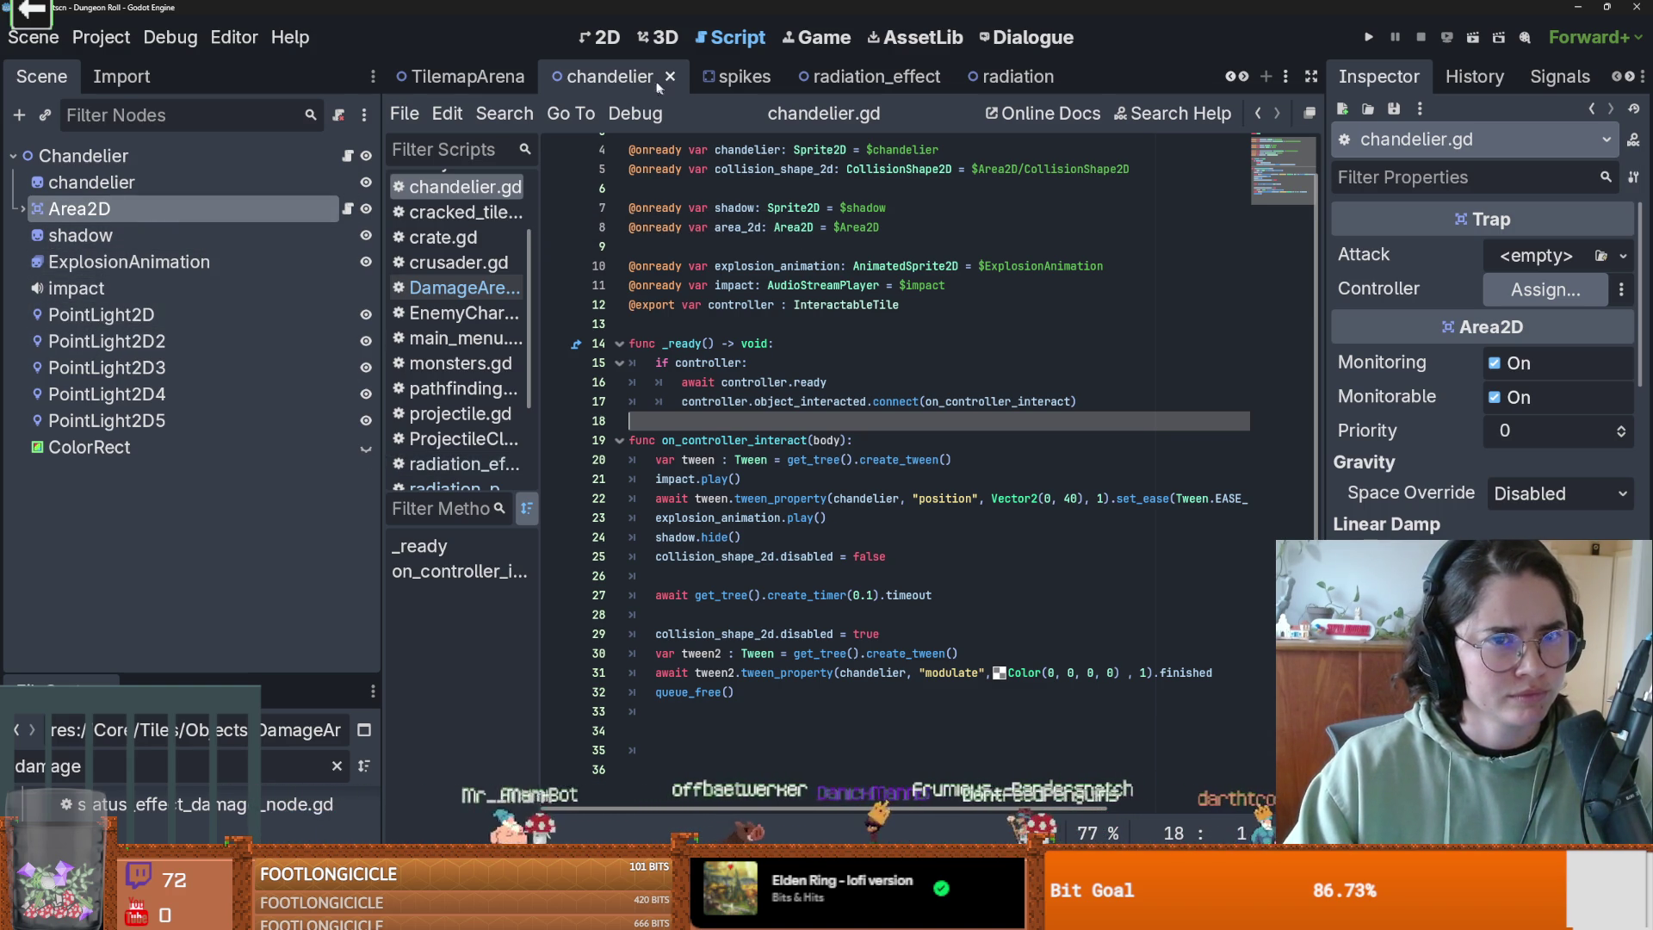
Return to the chandelier scene's 2D canvas
left_click(609, 39)
scroll(870, 517, "down", 4)
scroll(870, 516, "up", 5)
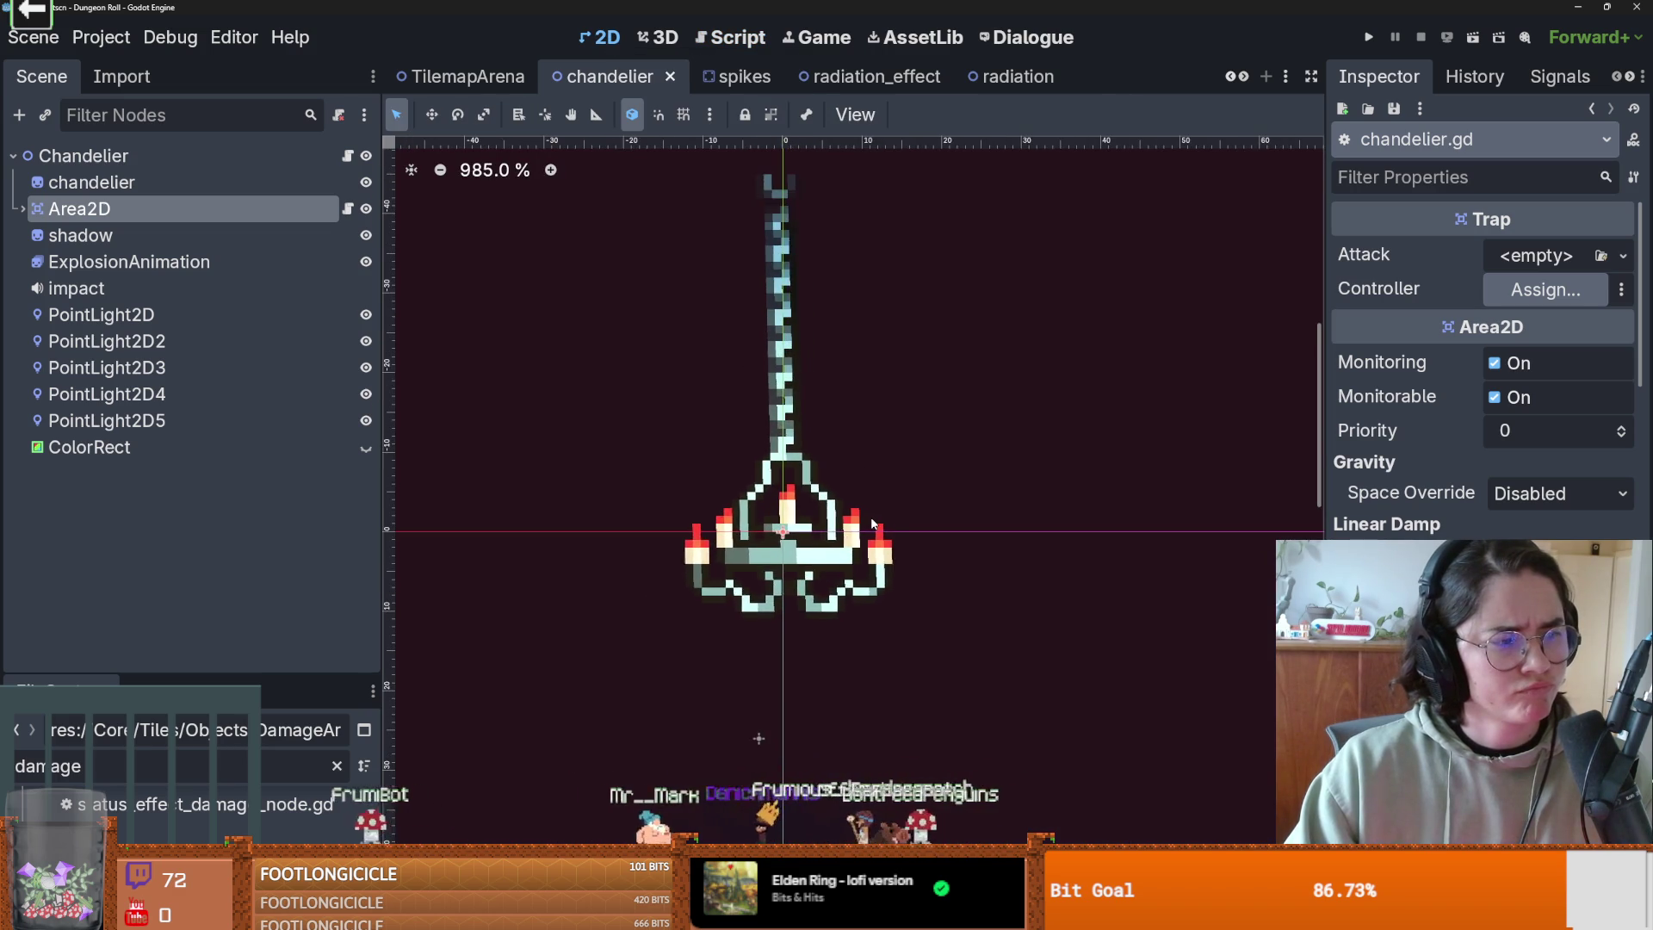
Select ExplosionAnimation to see its frames and glance over chandelier.gd
scroll(871, 522, "down", 4)
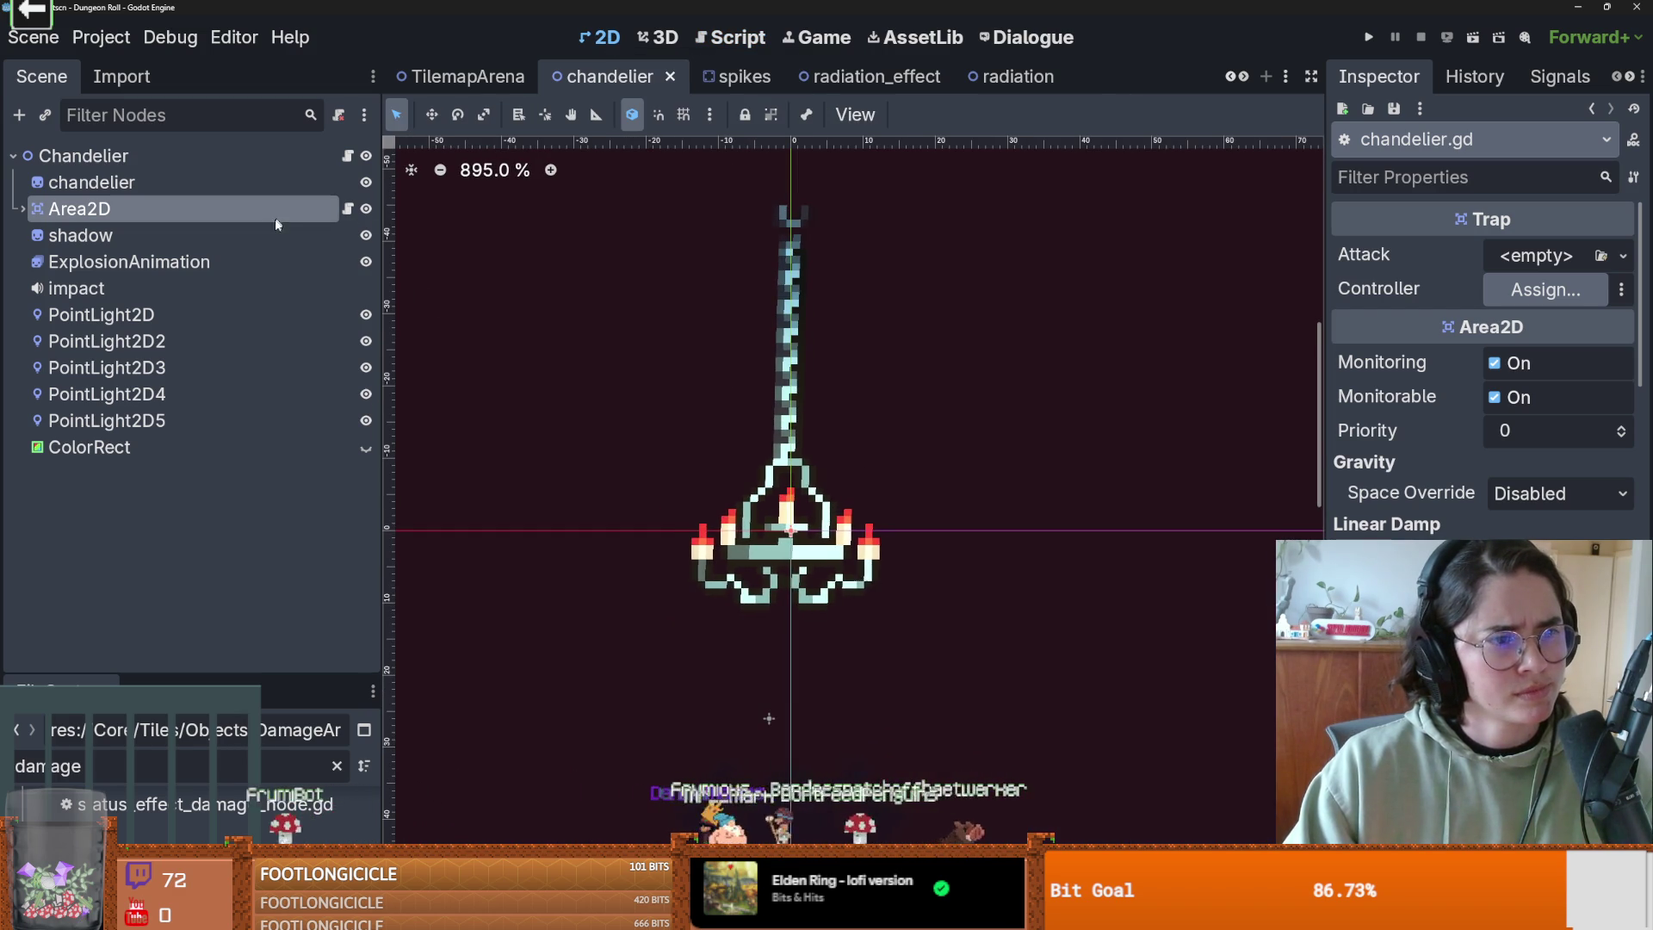
left_click(270, 260)
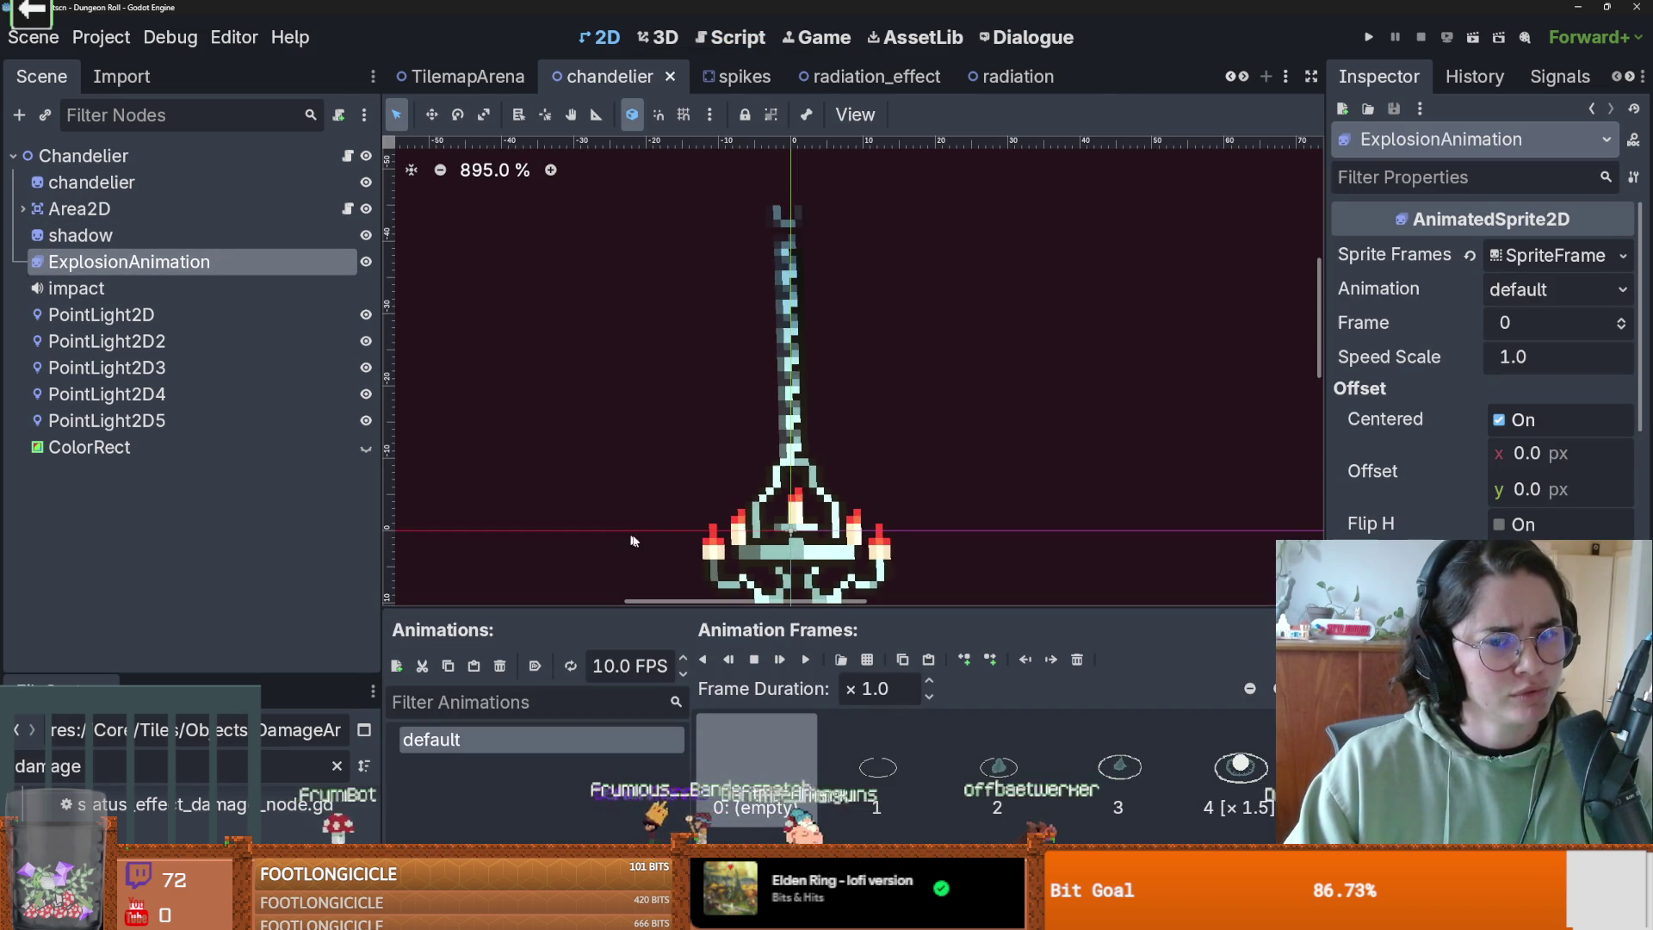
left_click(347, 156)
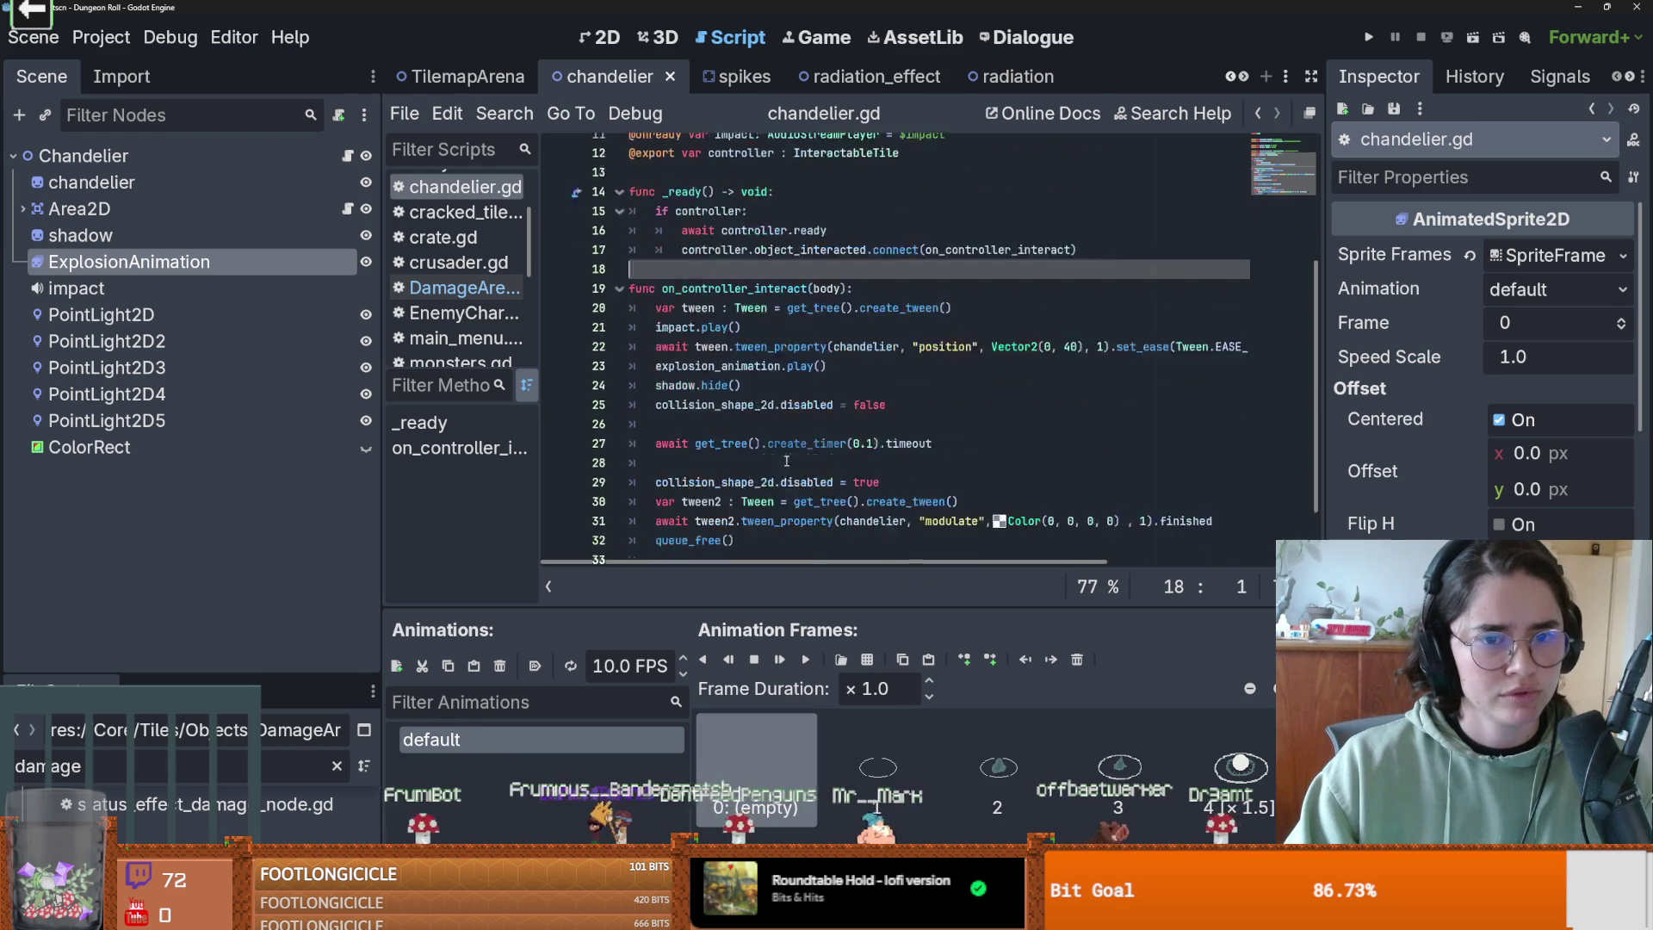
scroll(786, 462, "down", 2)
scroll(796, 380, "up", 5)
scroll(761, 454, "down", 4)
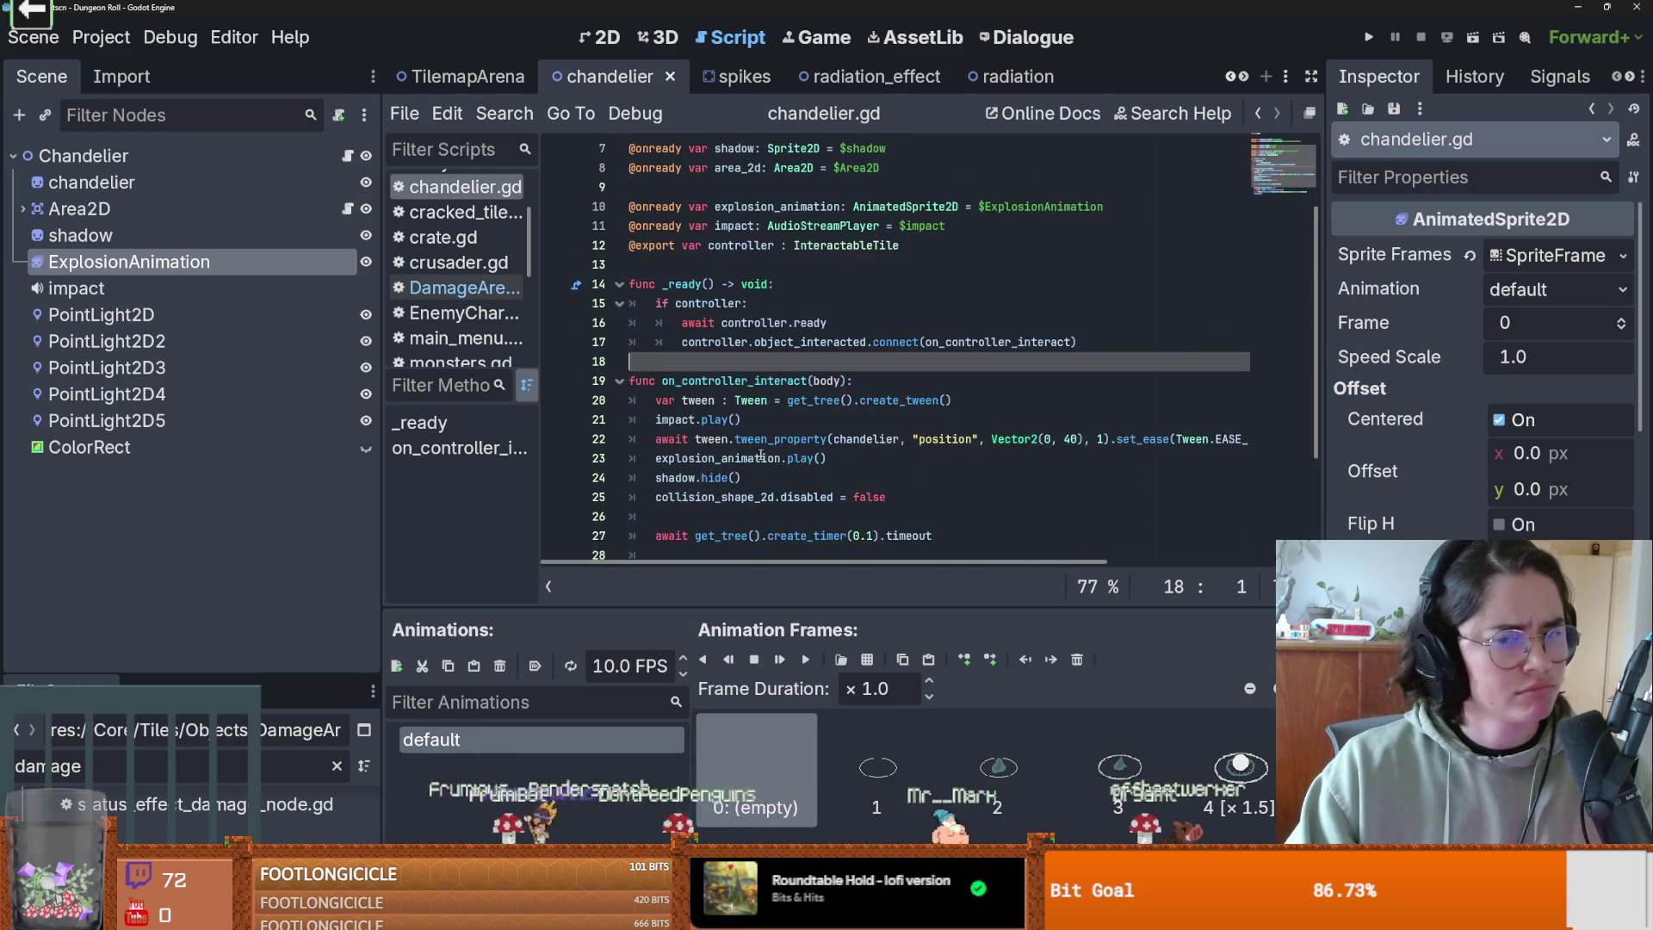
Play the explosion animation over the chandelier in 2D, then return to chandelier.gd
left_click(607, 37)
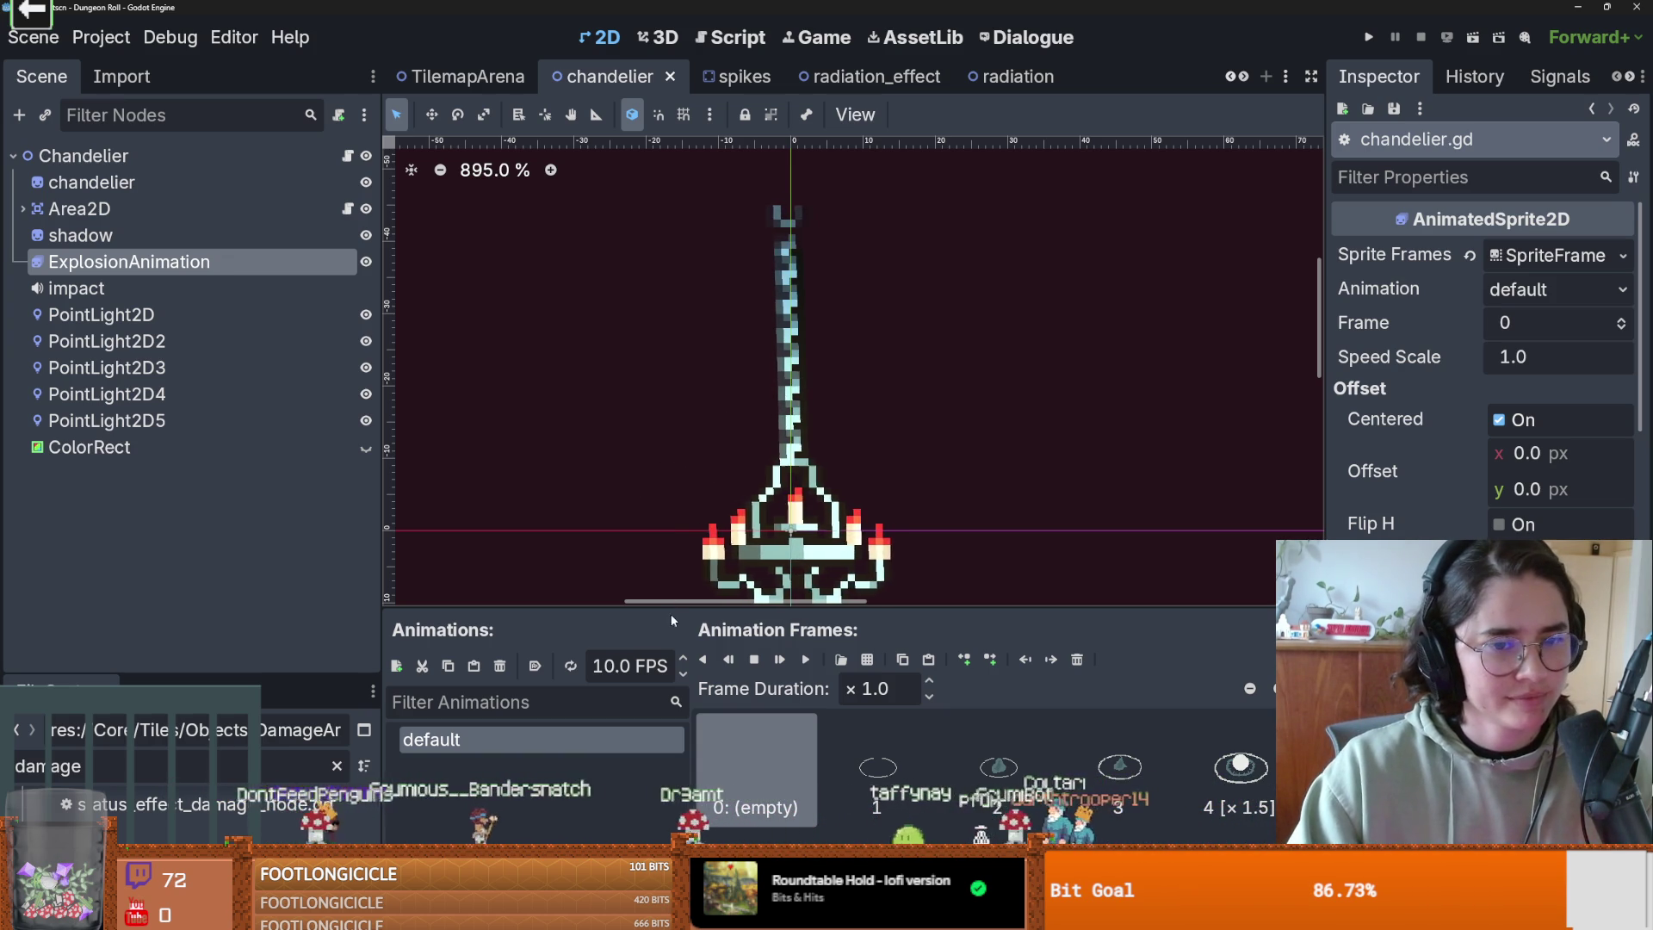
scroll(859, 503, "down", 4)
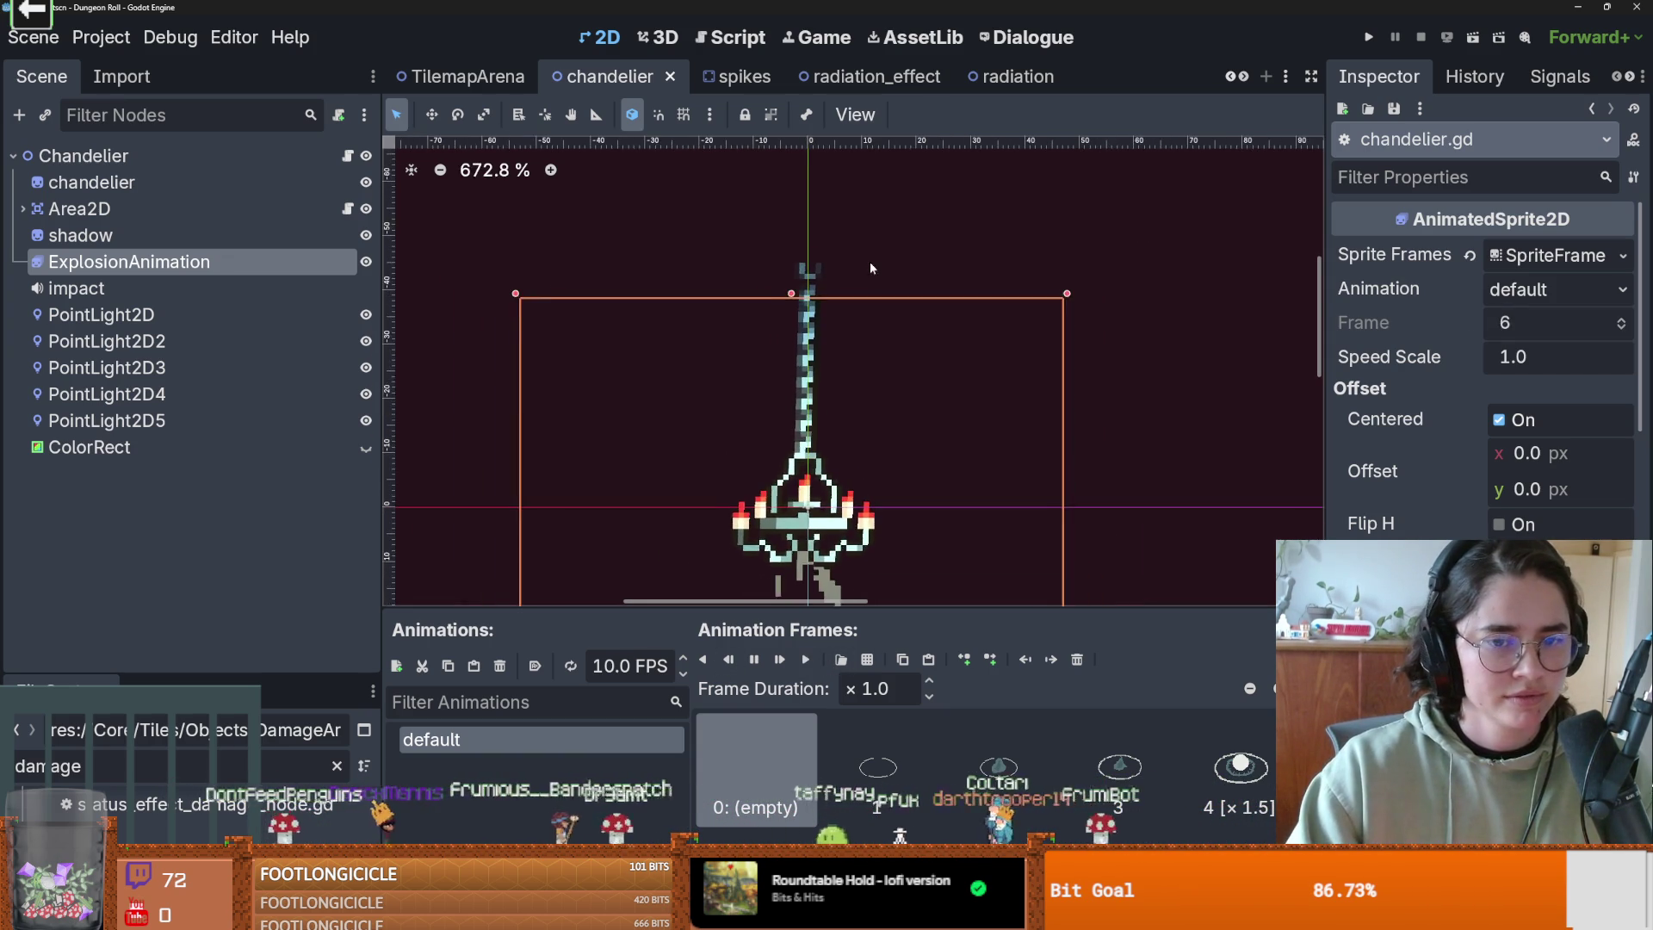
scroll(874, 482, "up", 2)
scroll(873, 482, "down", 1)
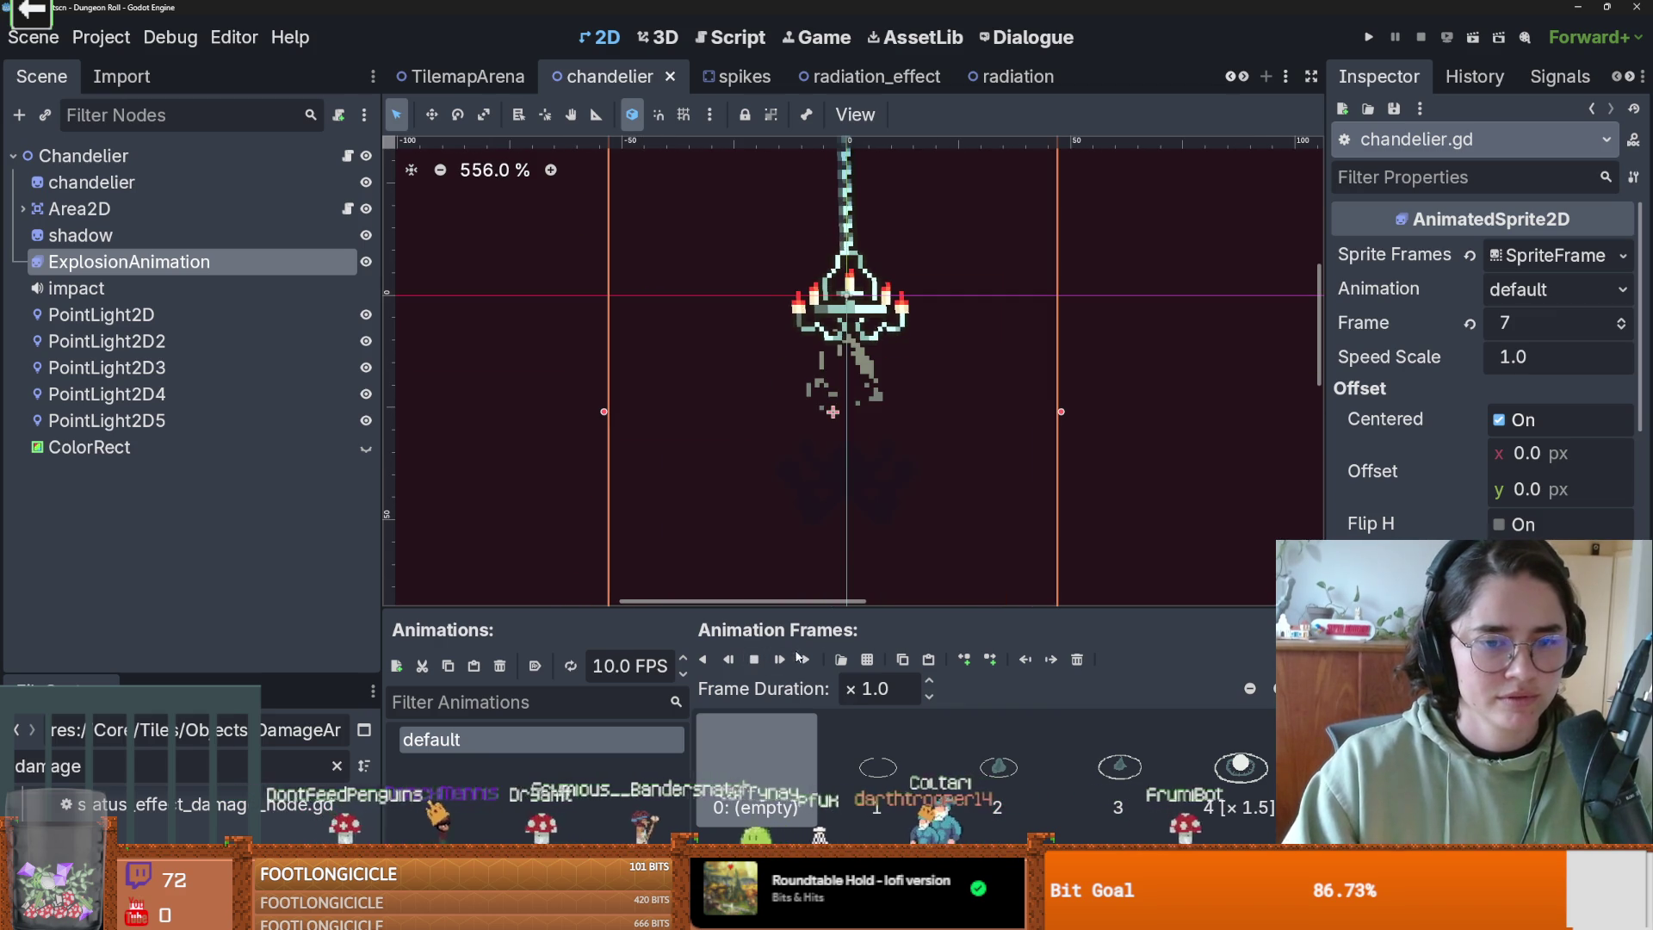
left_click(794, 658)
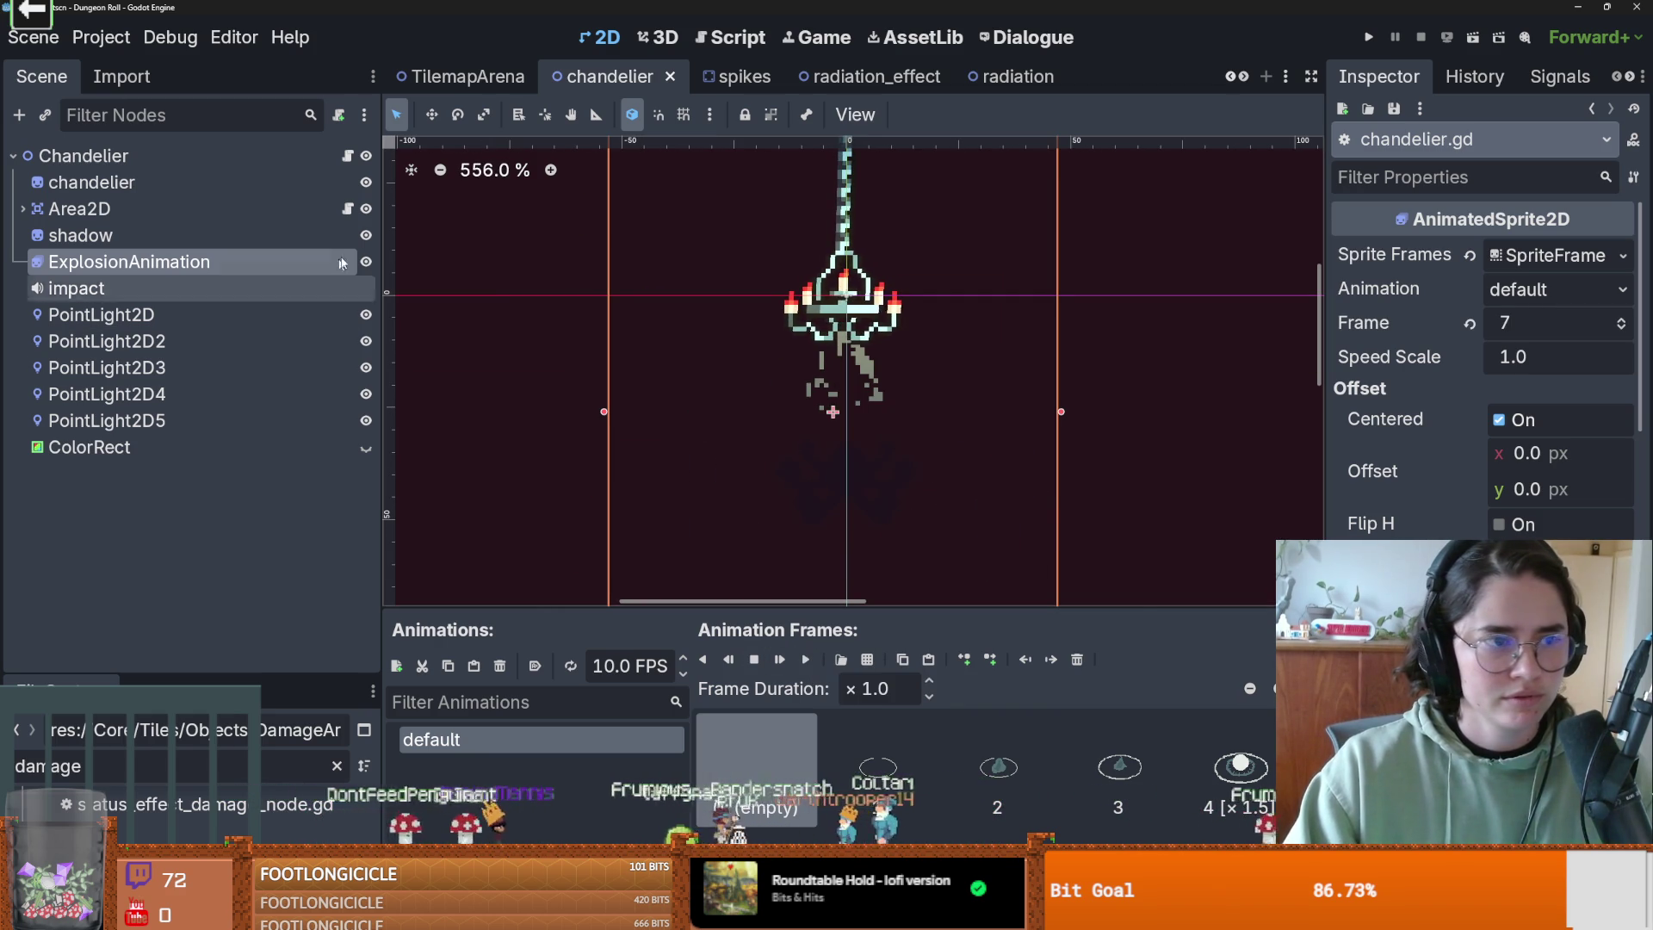
left_click(347, 155)
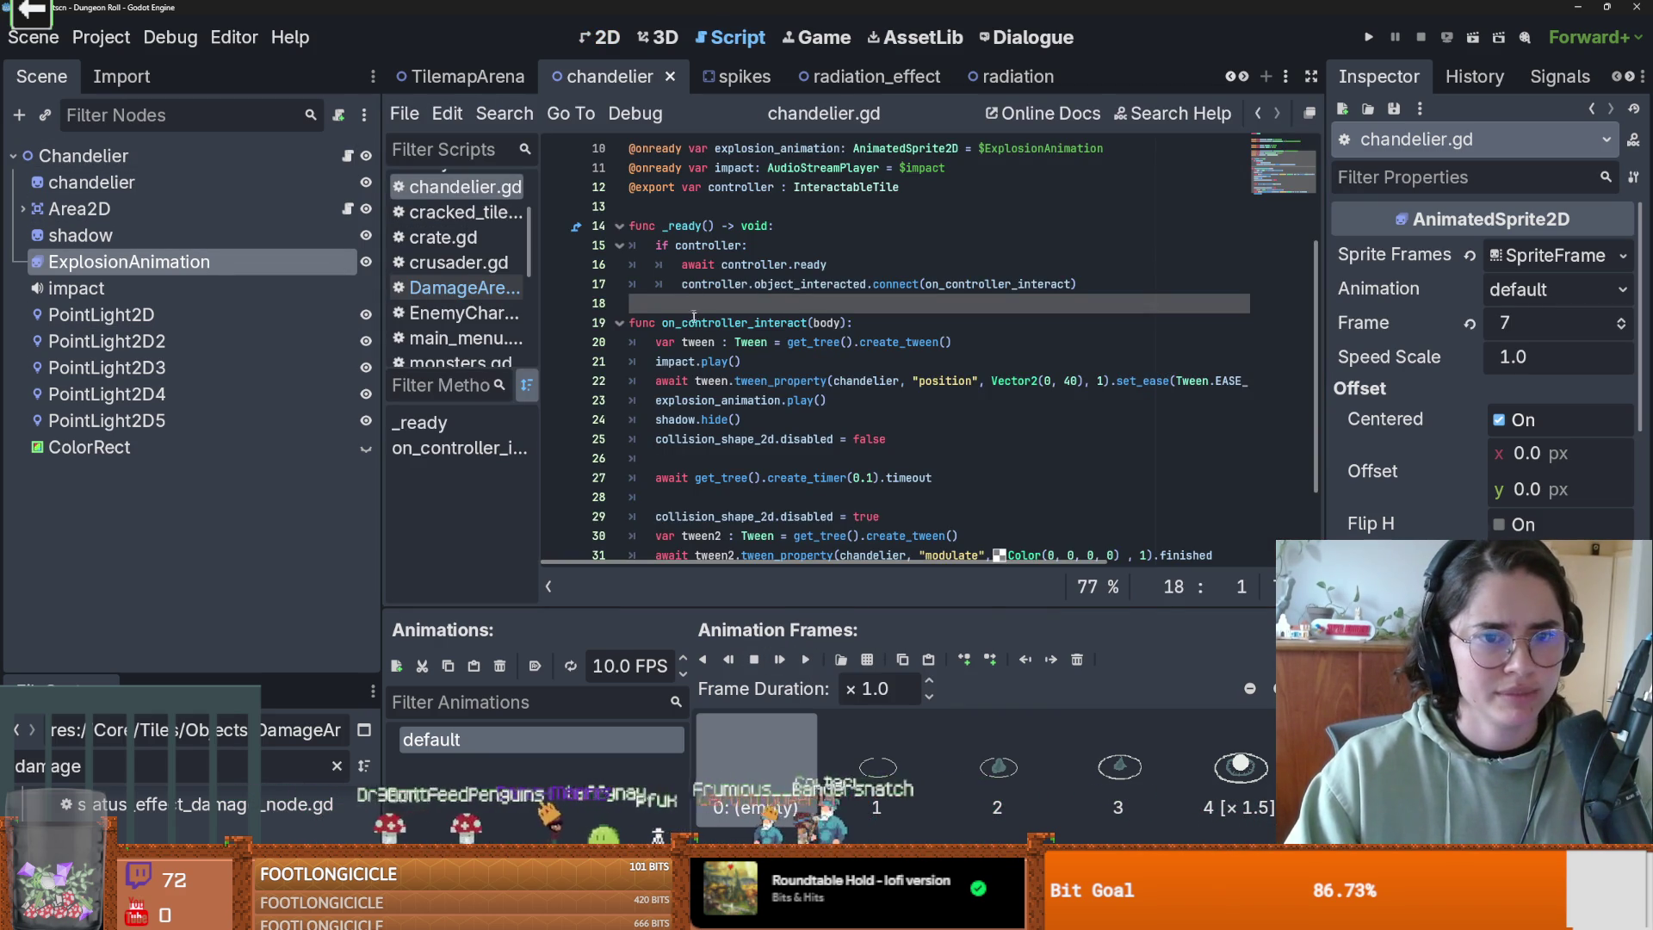
scroll(723, 297, "up", 3)
double_click(775, 322)
scroll(788, 340, "down", 5)
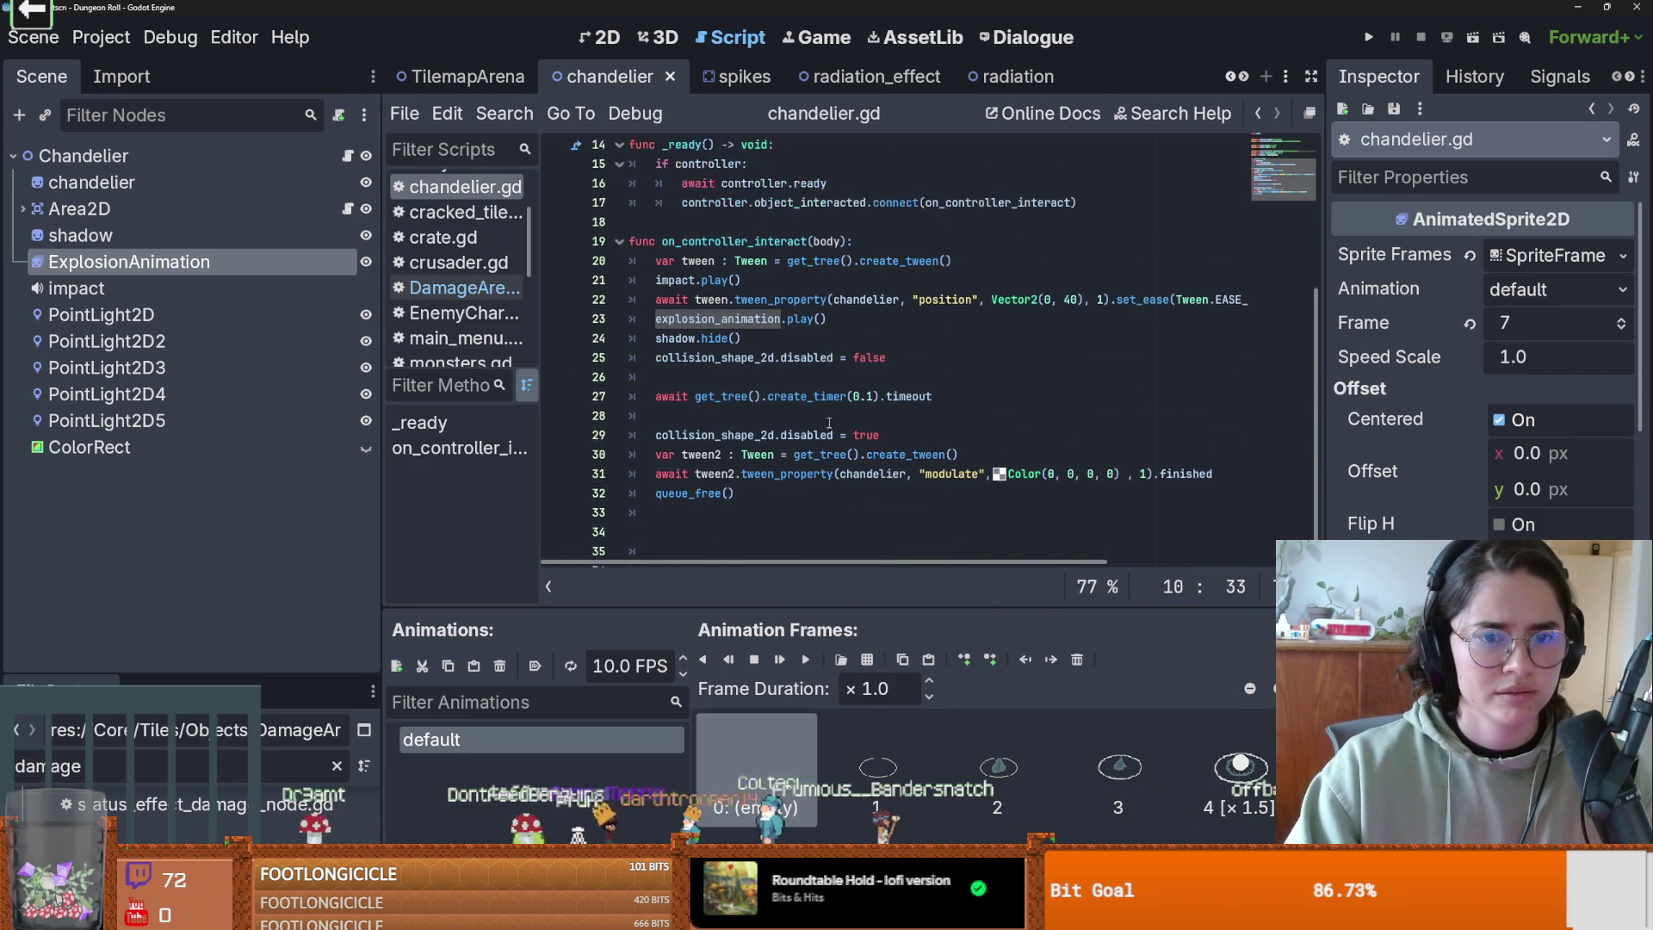
double_click(730, 290)
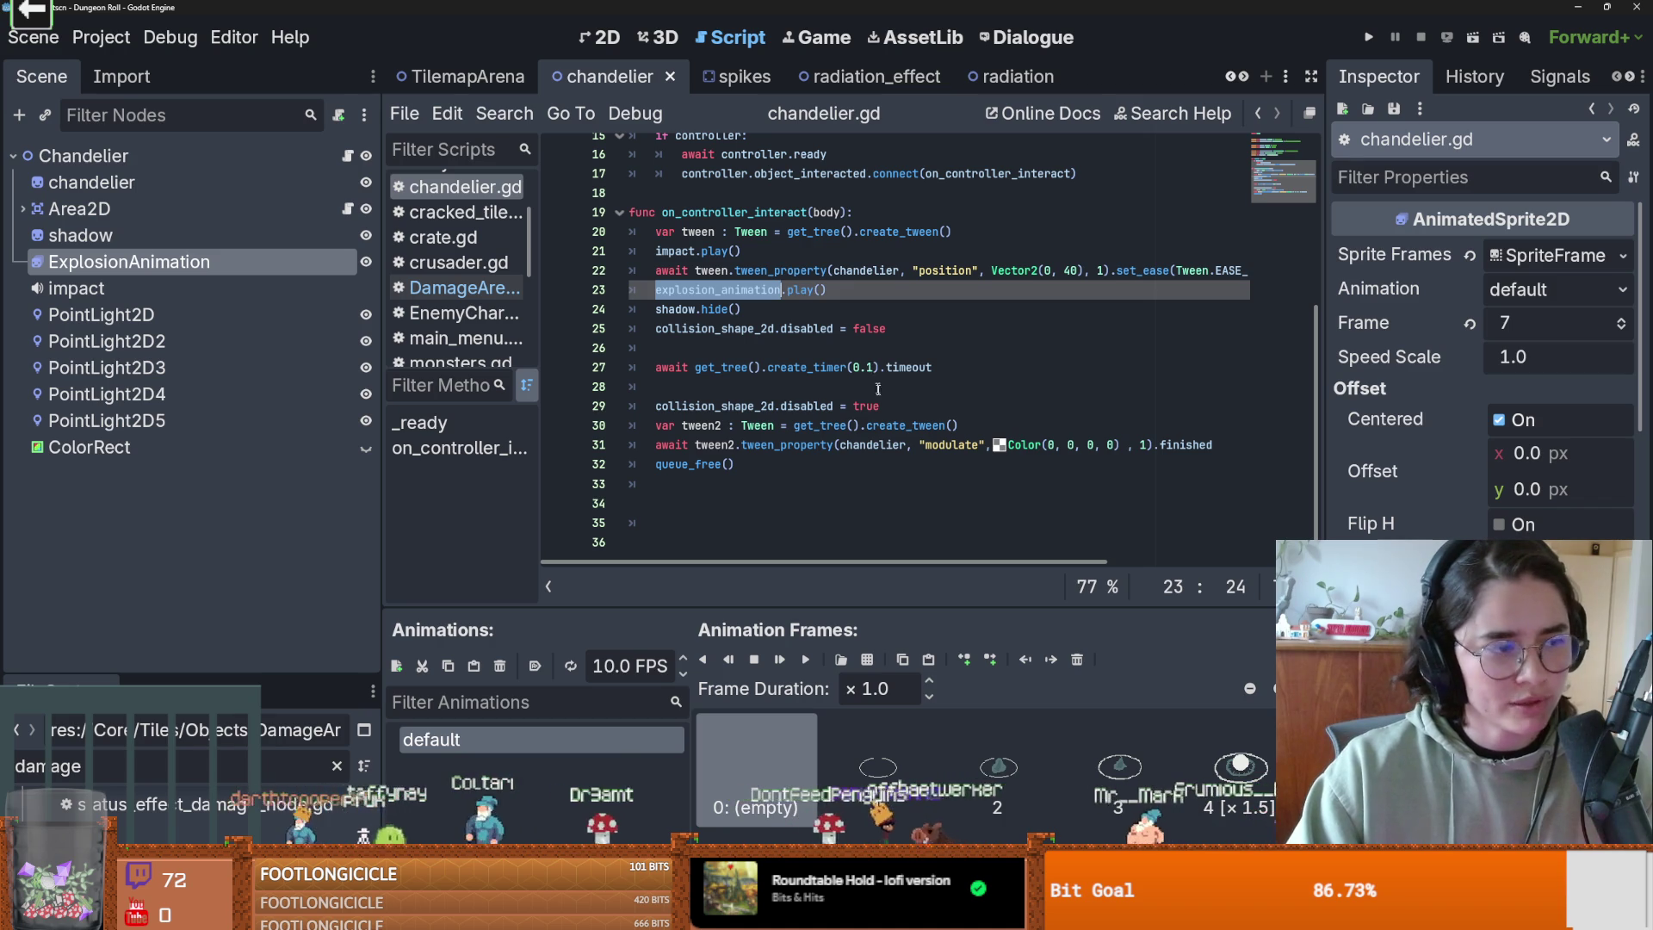
key("ctrl+s")
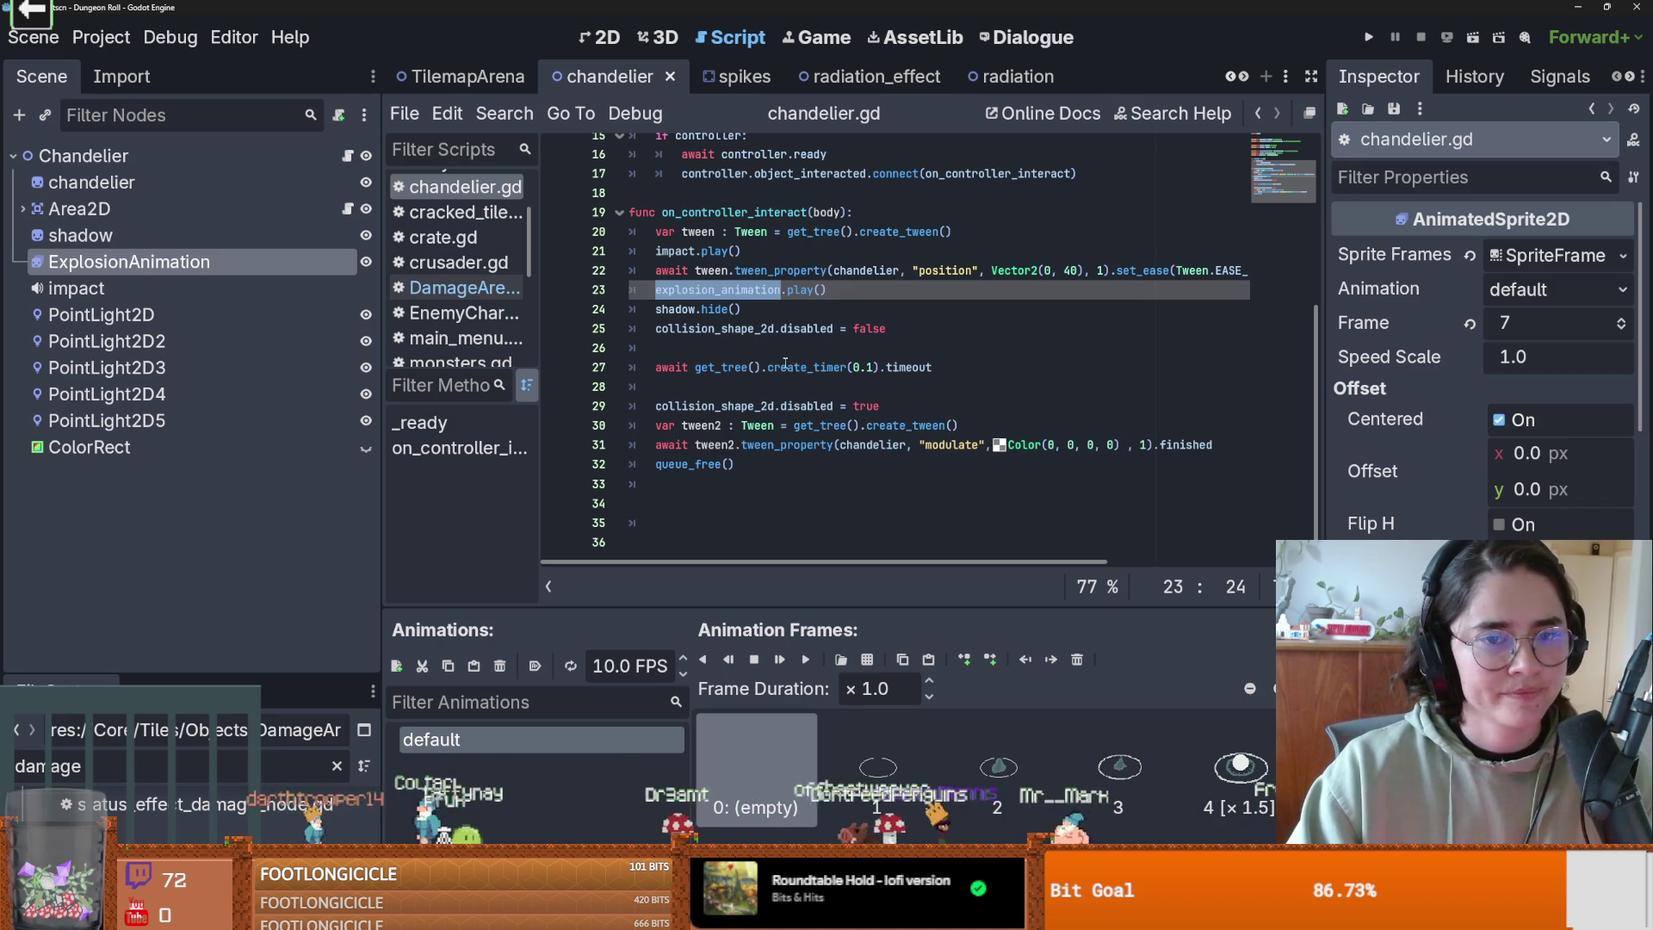
left_click(788, 366)
left_click(784, 344)
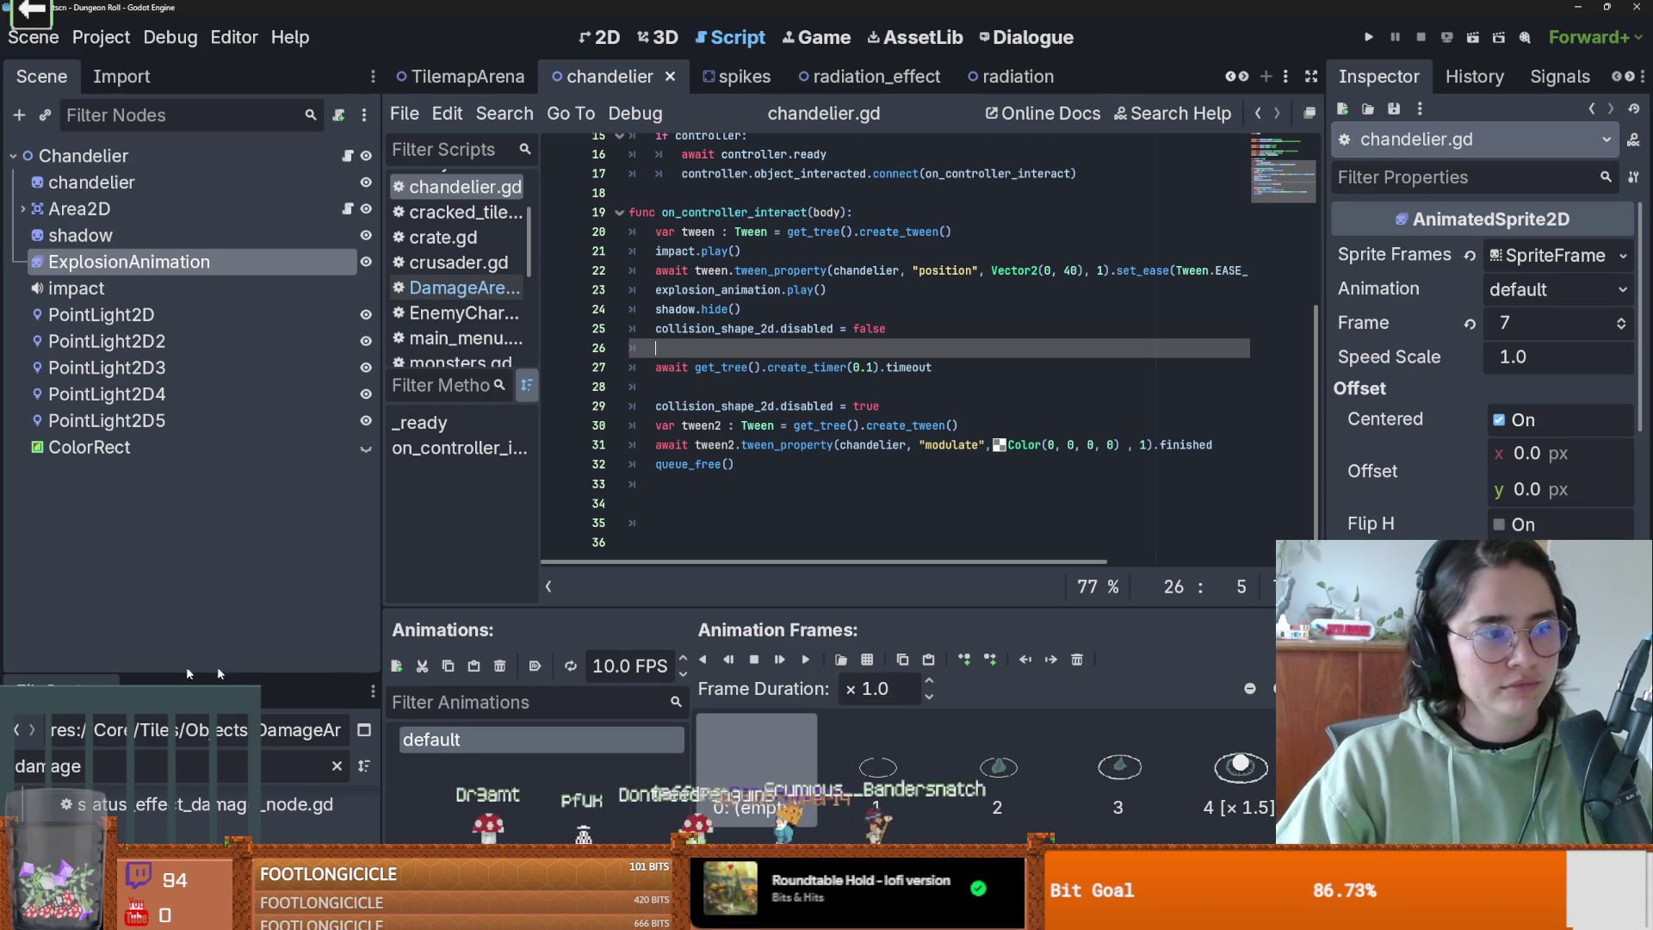
Review the end of chandelier.gd and the timer wait on line 27, saving
left_click(904, 544)
key("ctrl+s")
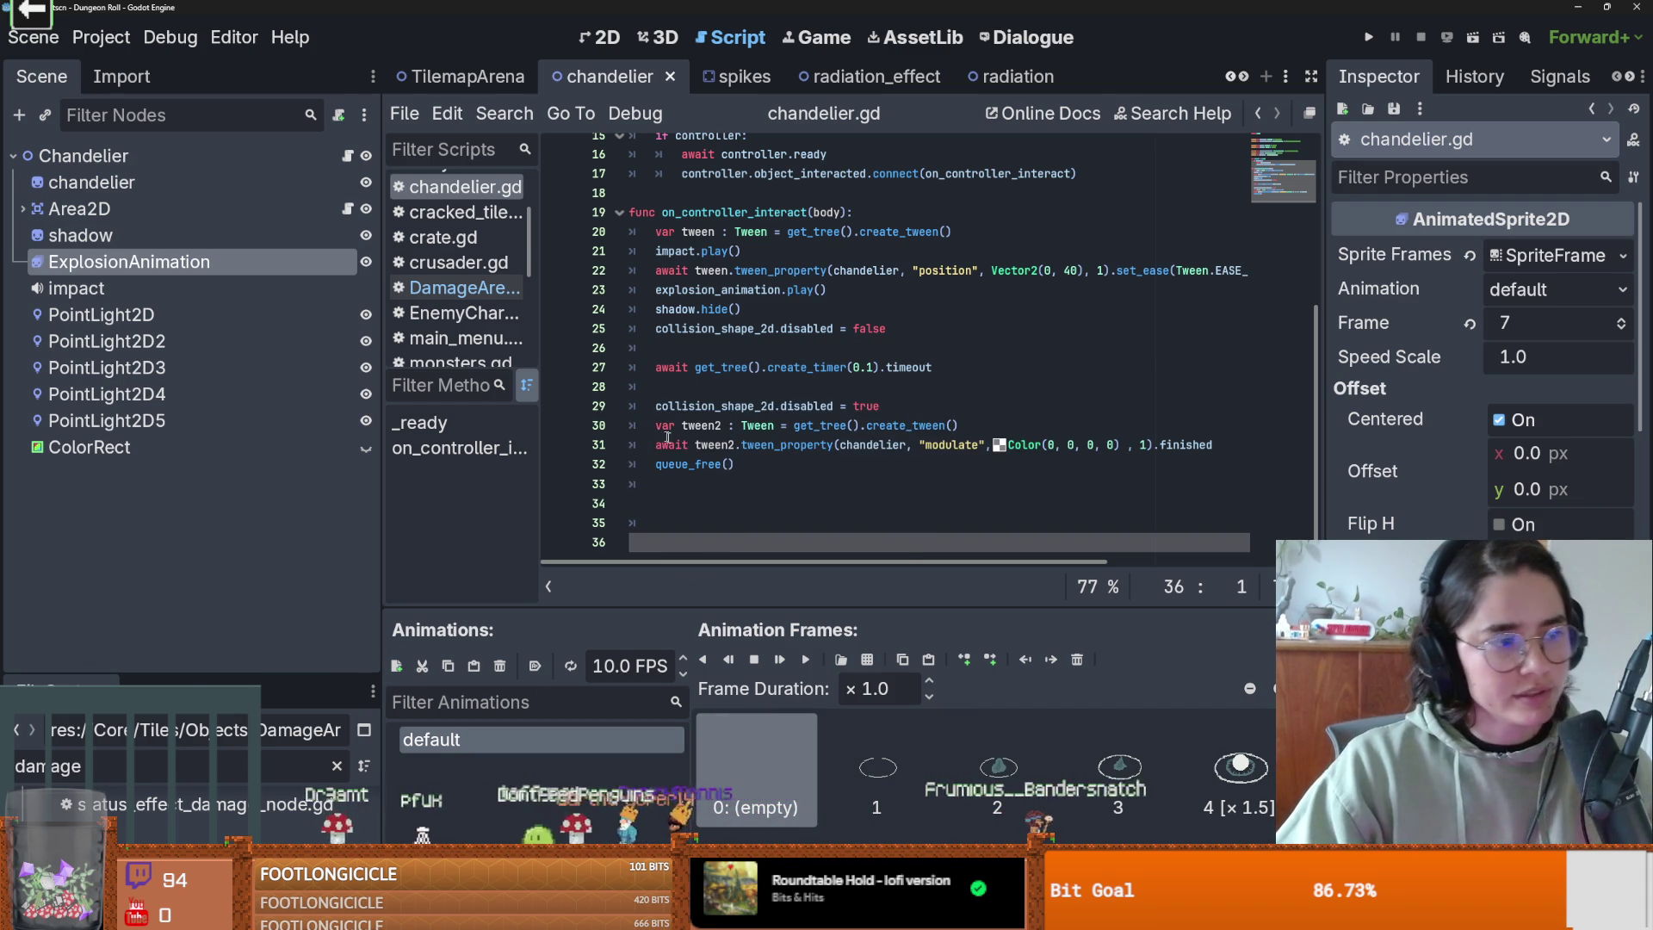
left_click(805, 366)
key("ctrl+s")
key("ctrl+s")
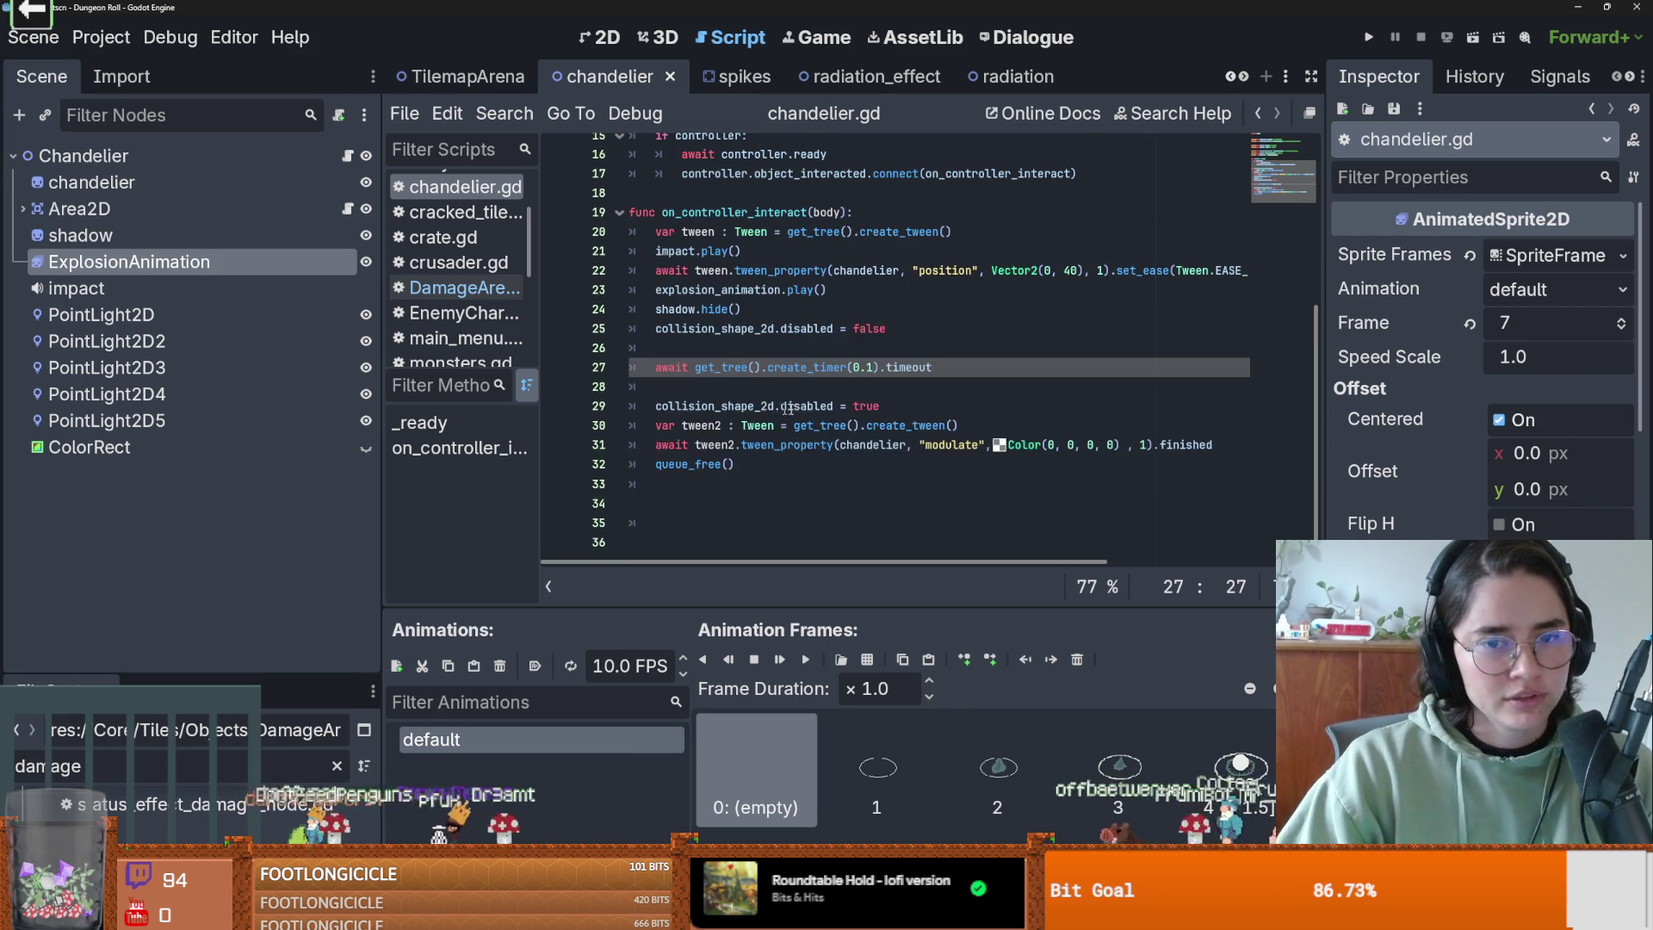
left_click(739, 387)
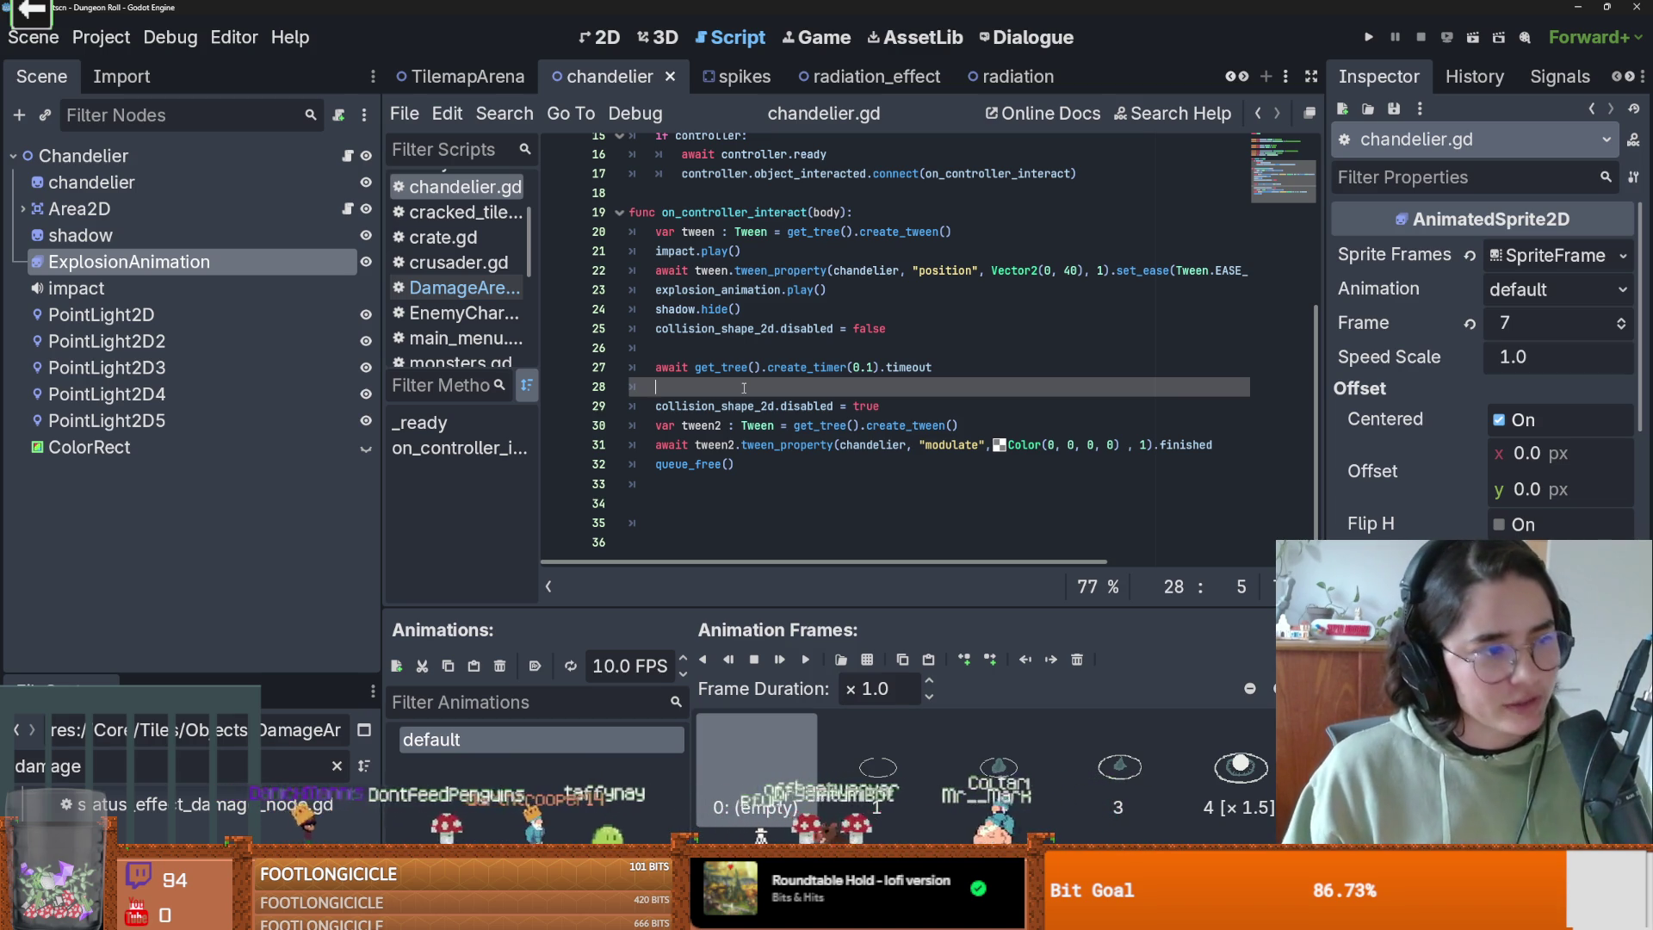
left_click(767, 367)
key("ctrl+s")
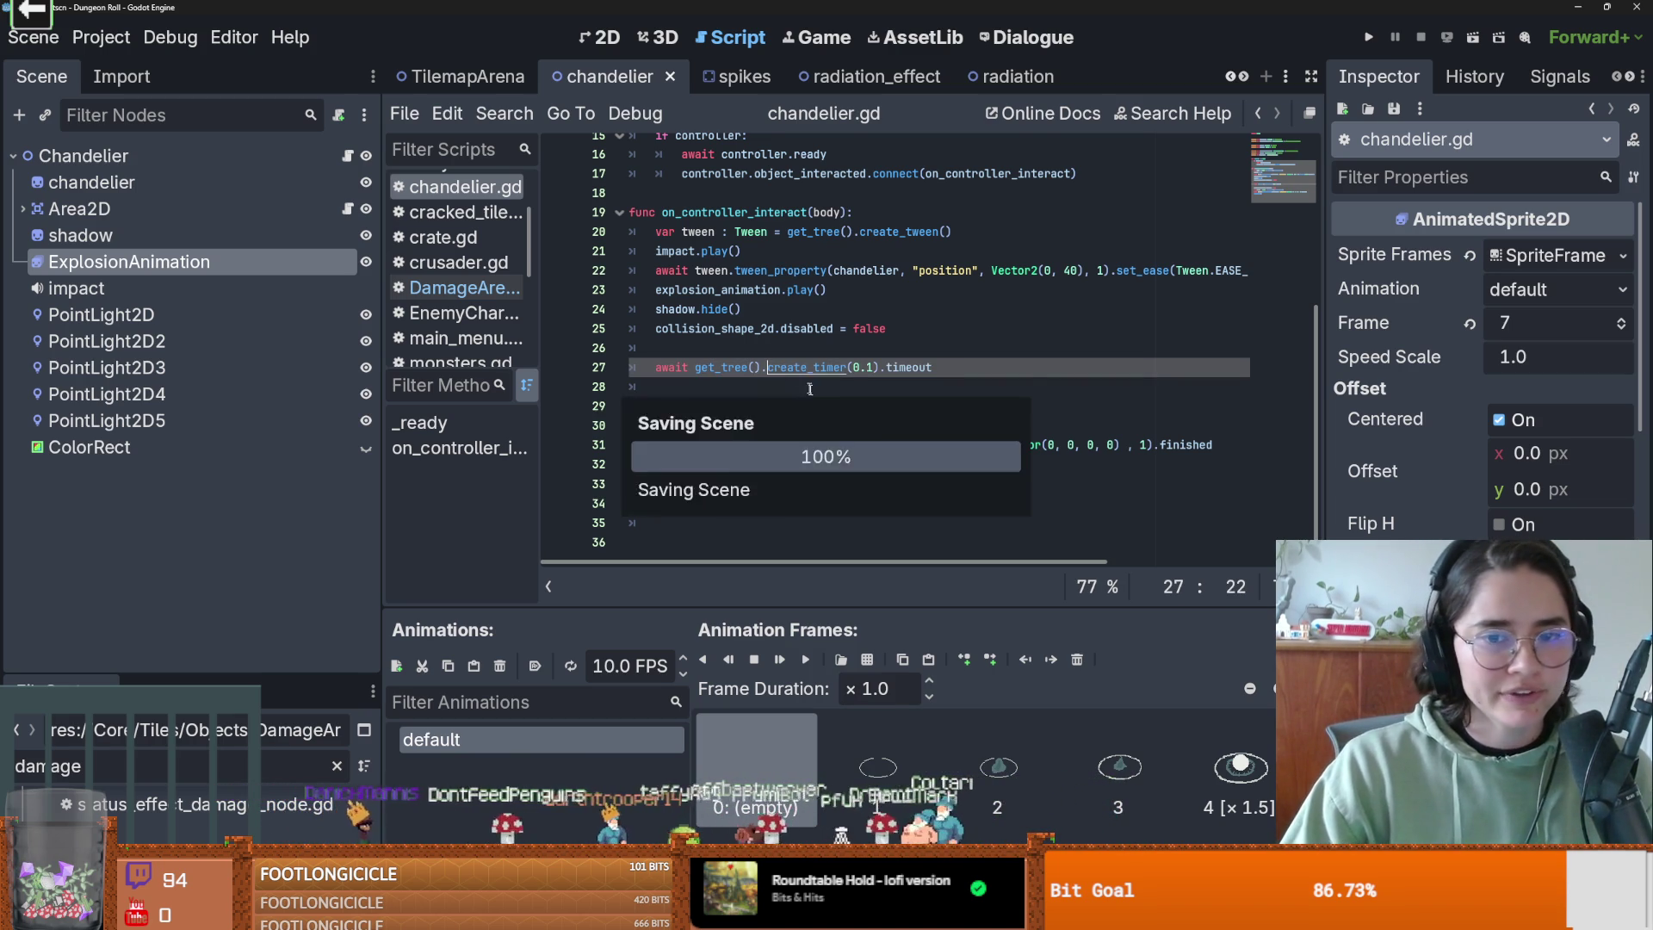
Examine the tween_property fade call and the get_tree().create_timer wait, saving
double_click(783, 446)
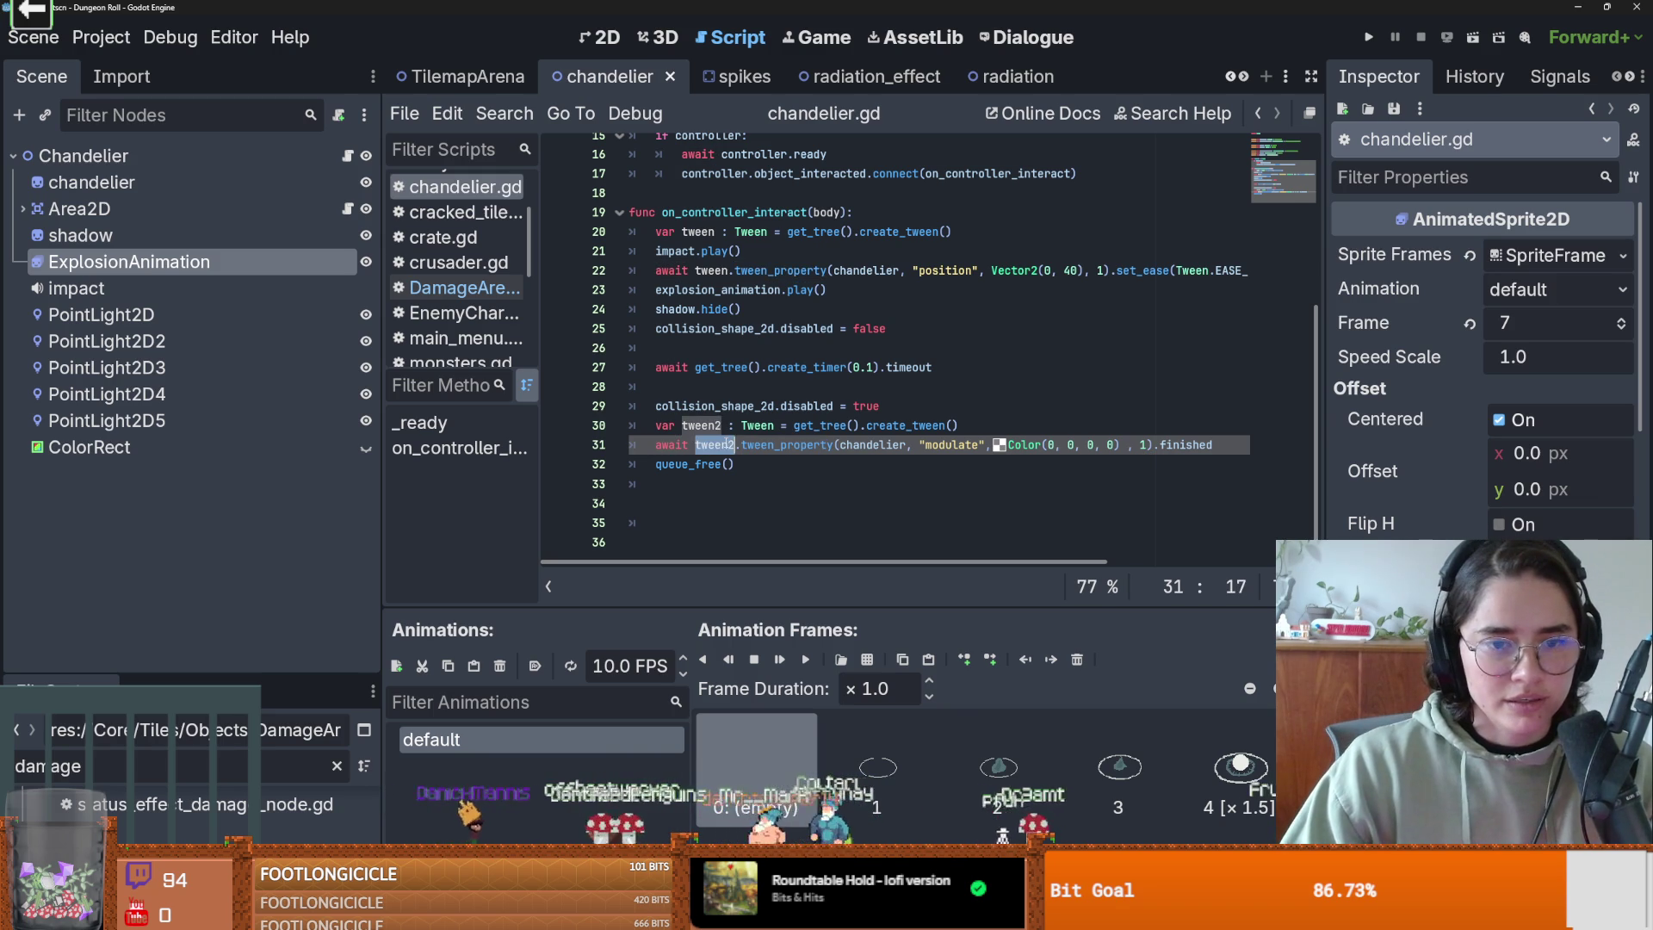
key("ctrl+s")
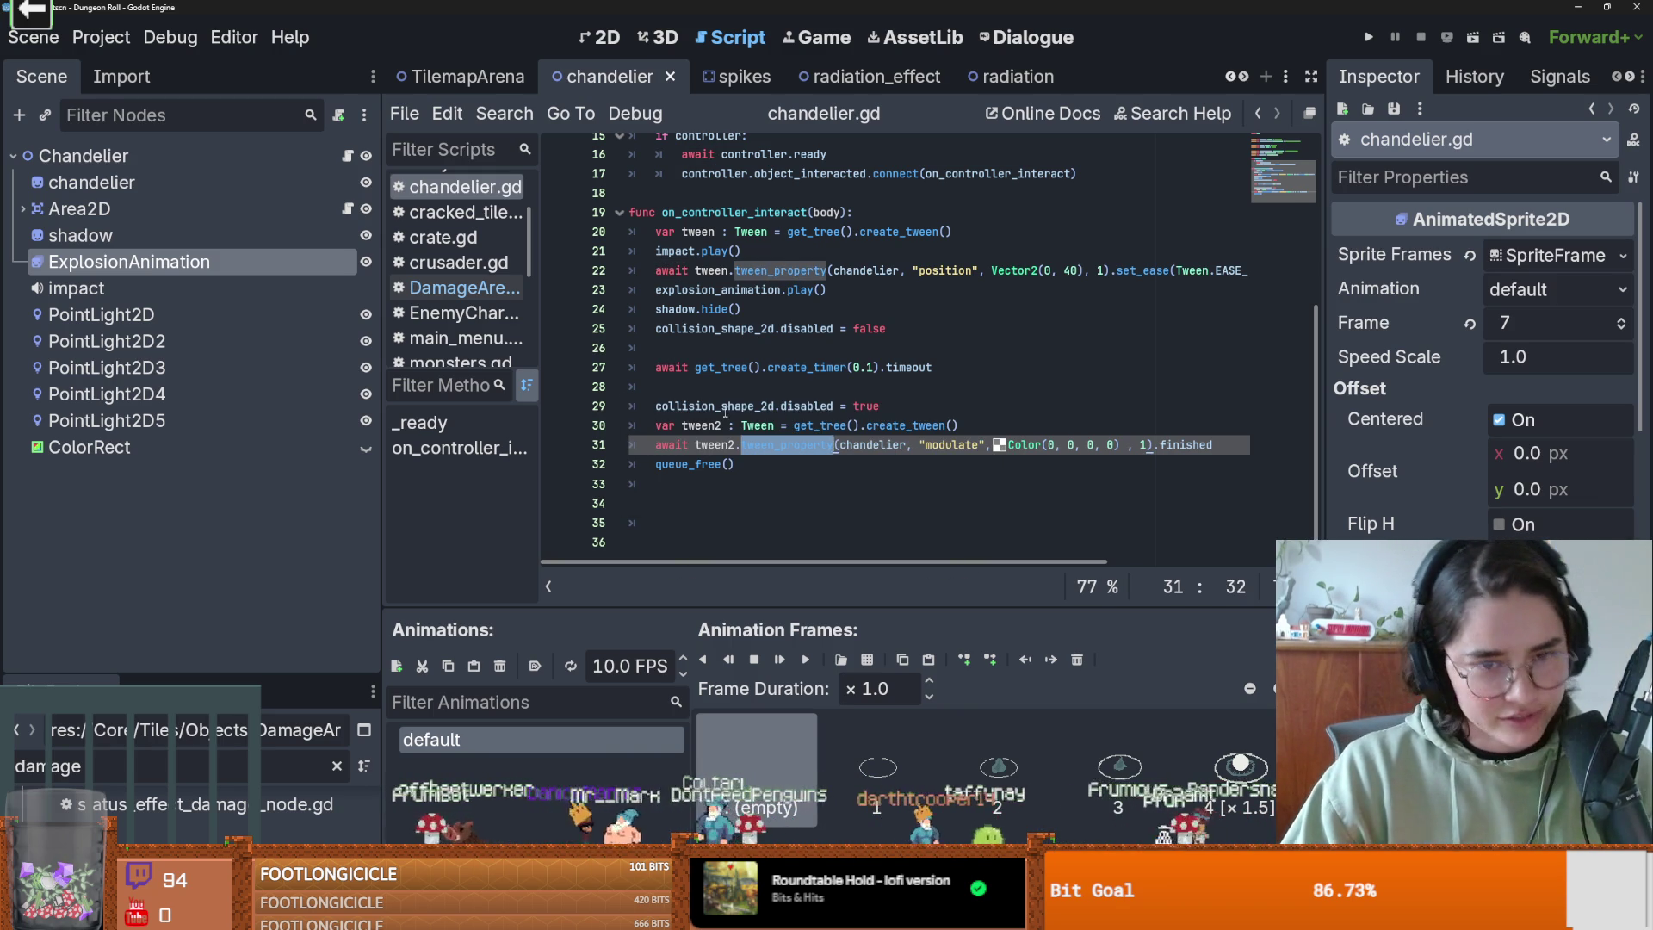
left_click(725, 409)
key("ctrl+s")
double_click(730, 367)
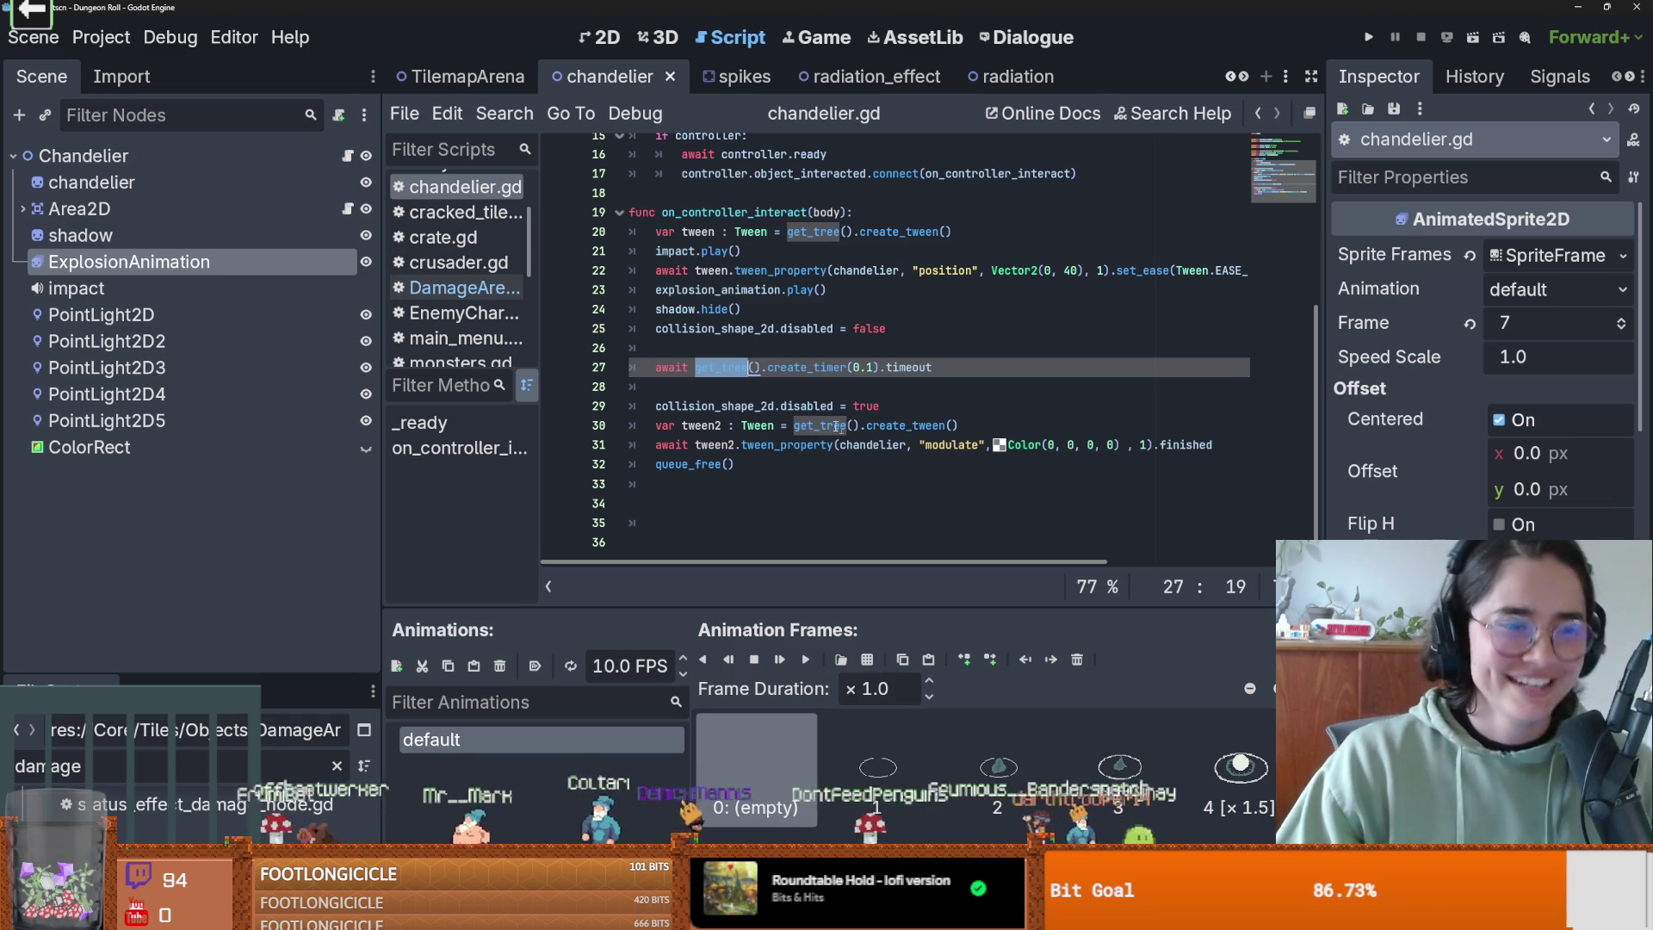
double_click(815, 368)
key("ctrl+s")
Widen the code area, check explosion_animation.play(), and select the Area2D damage area
scroll(920, 479, "up", 2)
scroll(920, 479, "down", 2)
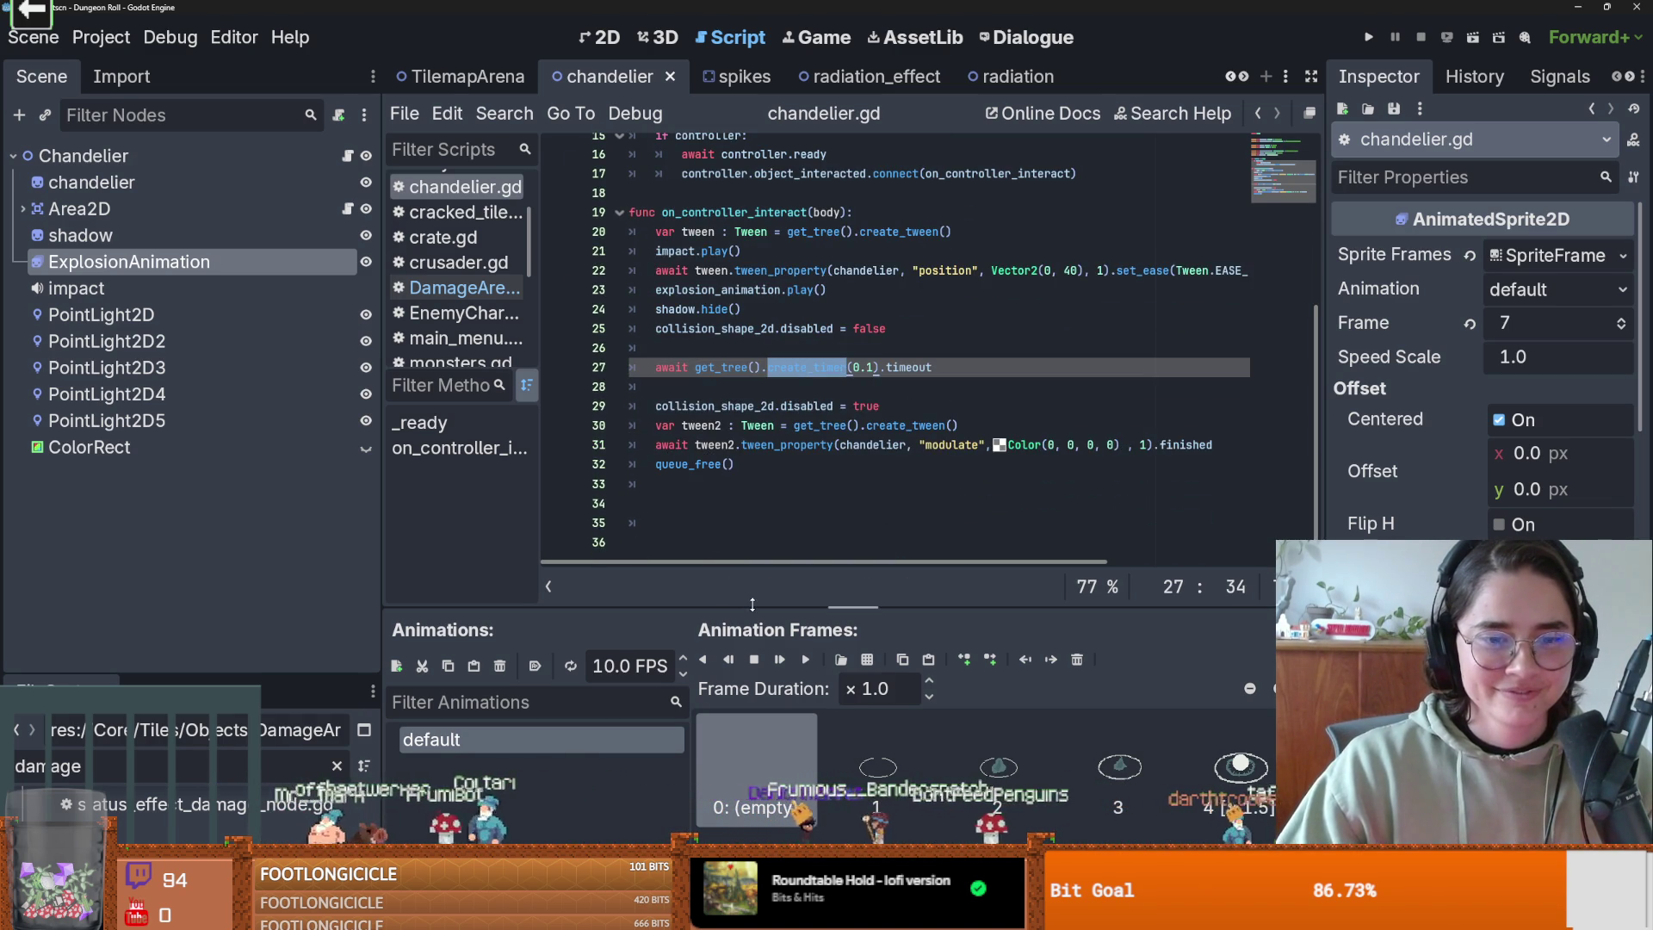
left_click_drag(379, 489, 336, 492)
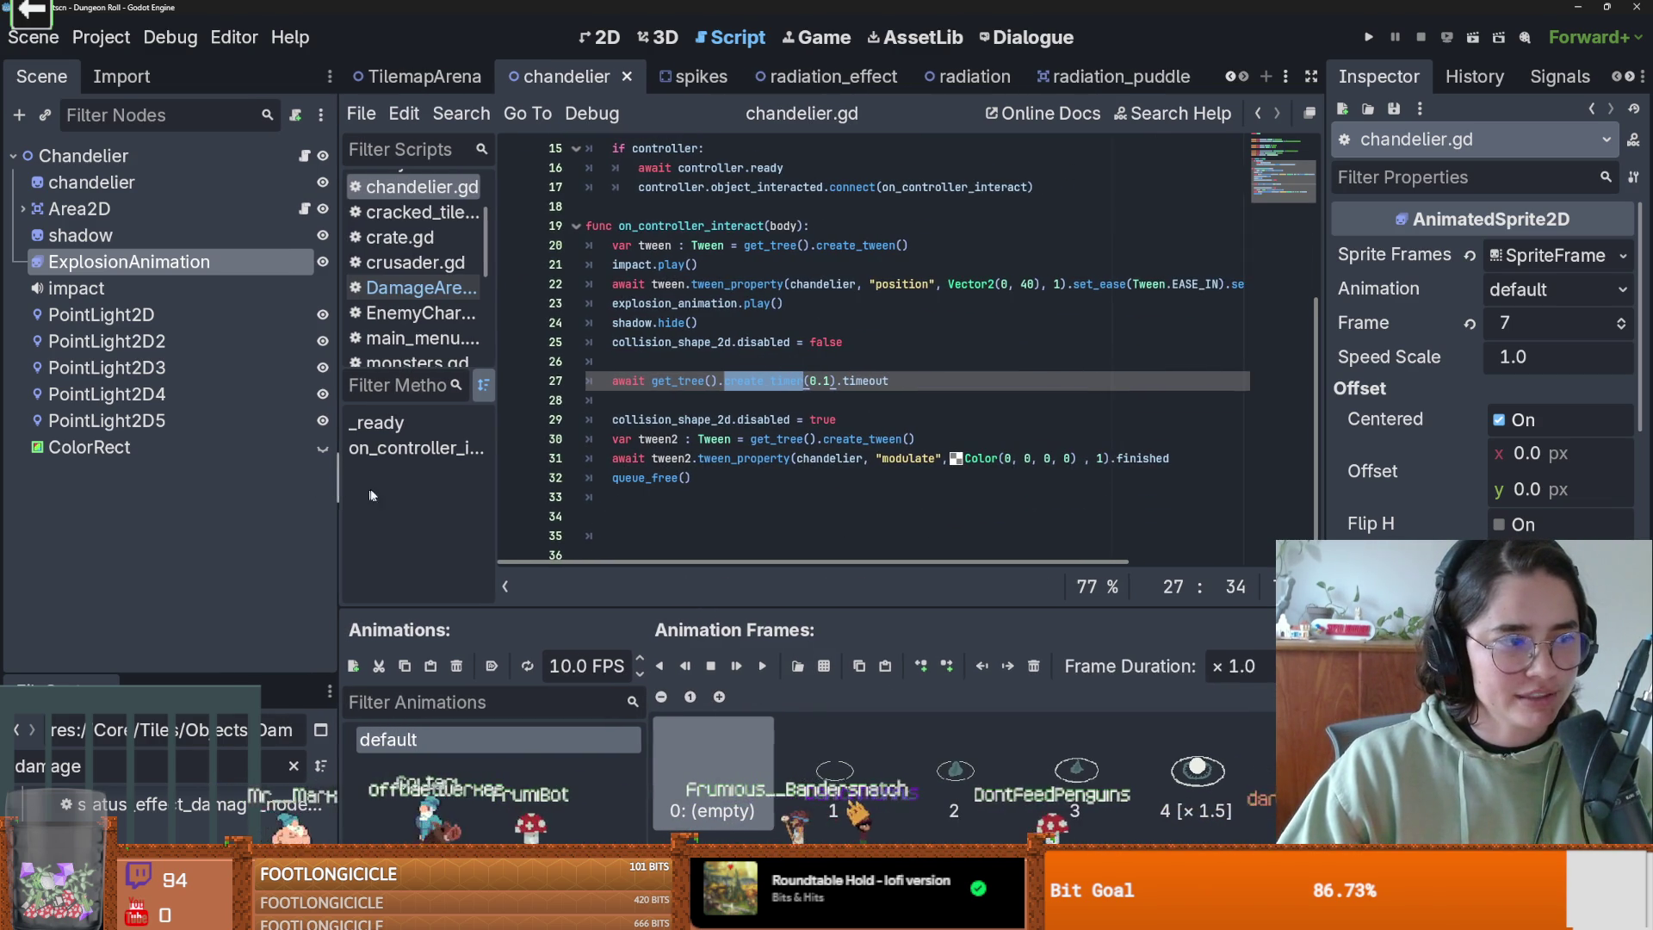
scroll(707, 492, "up", 2)
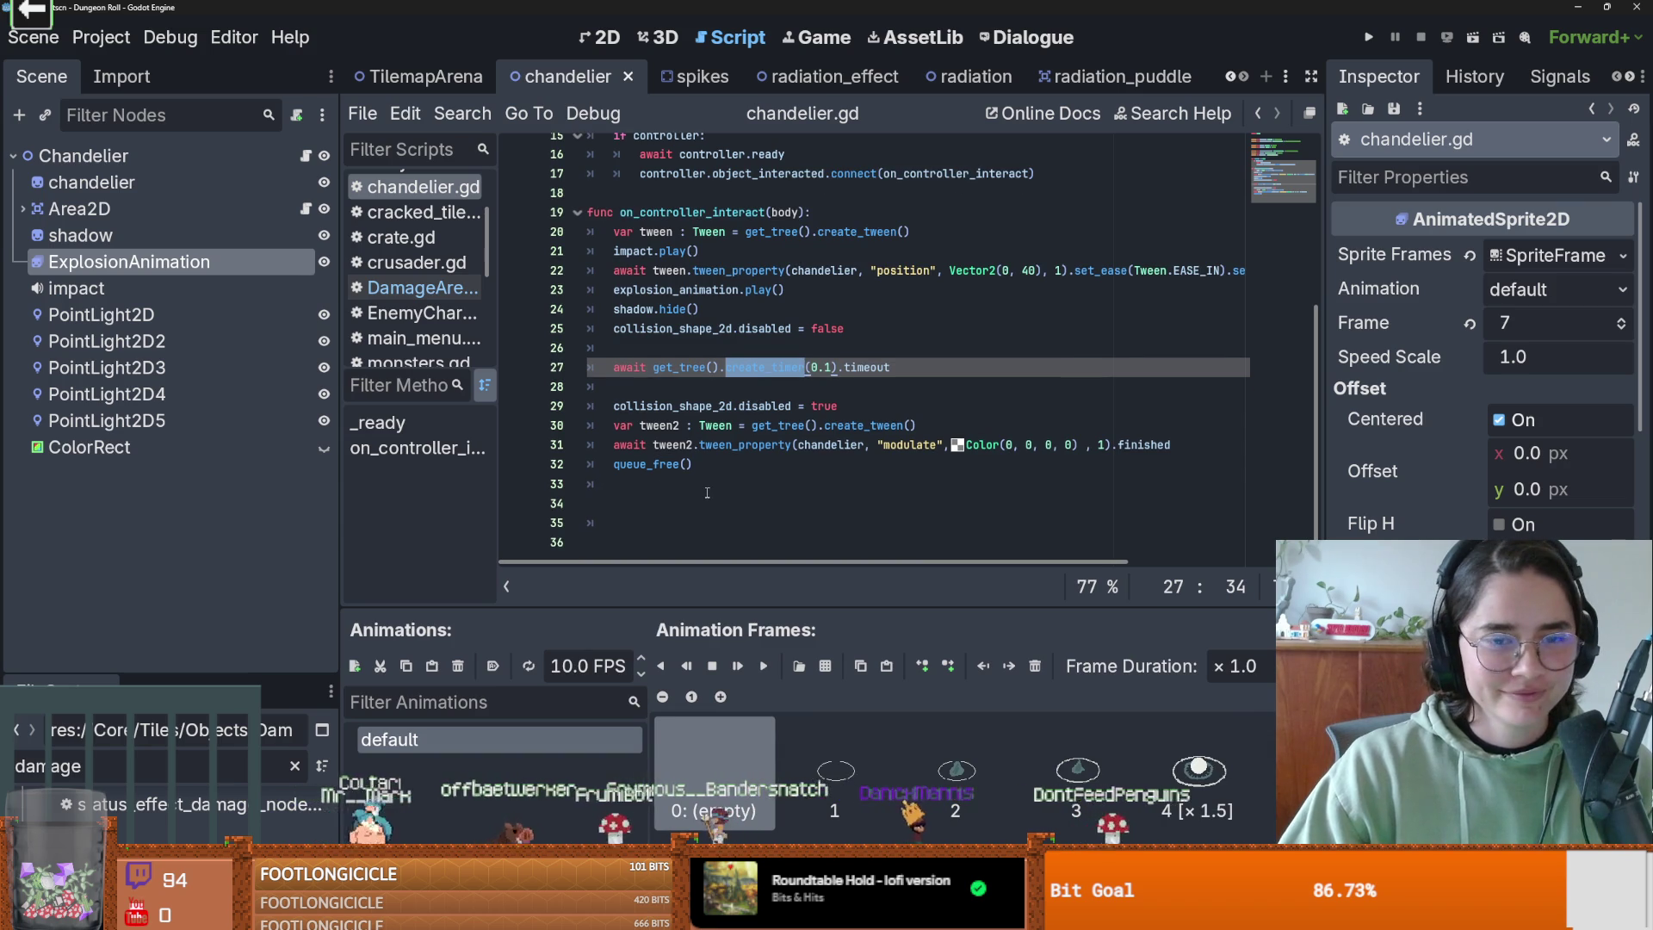
left_click(614, 348)
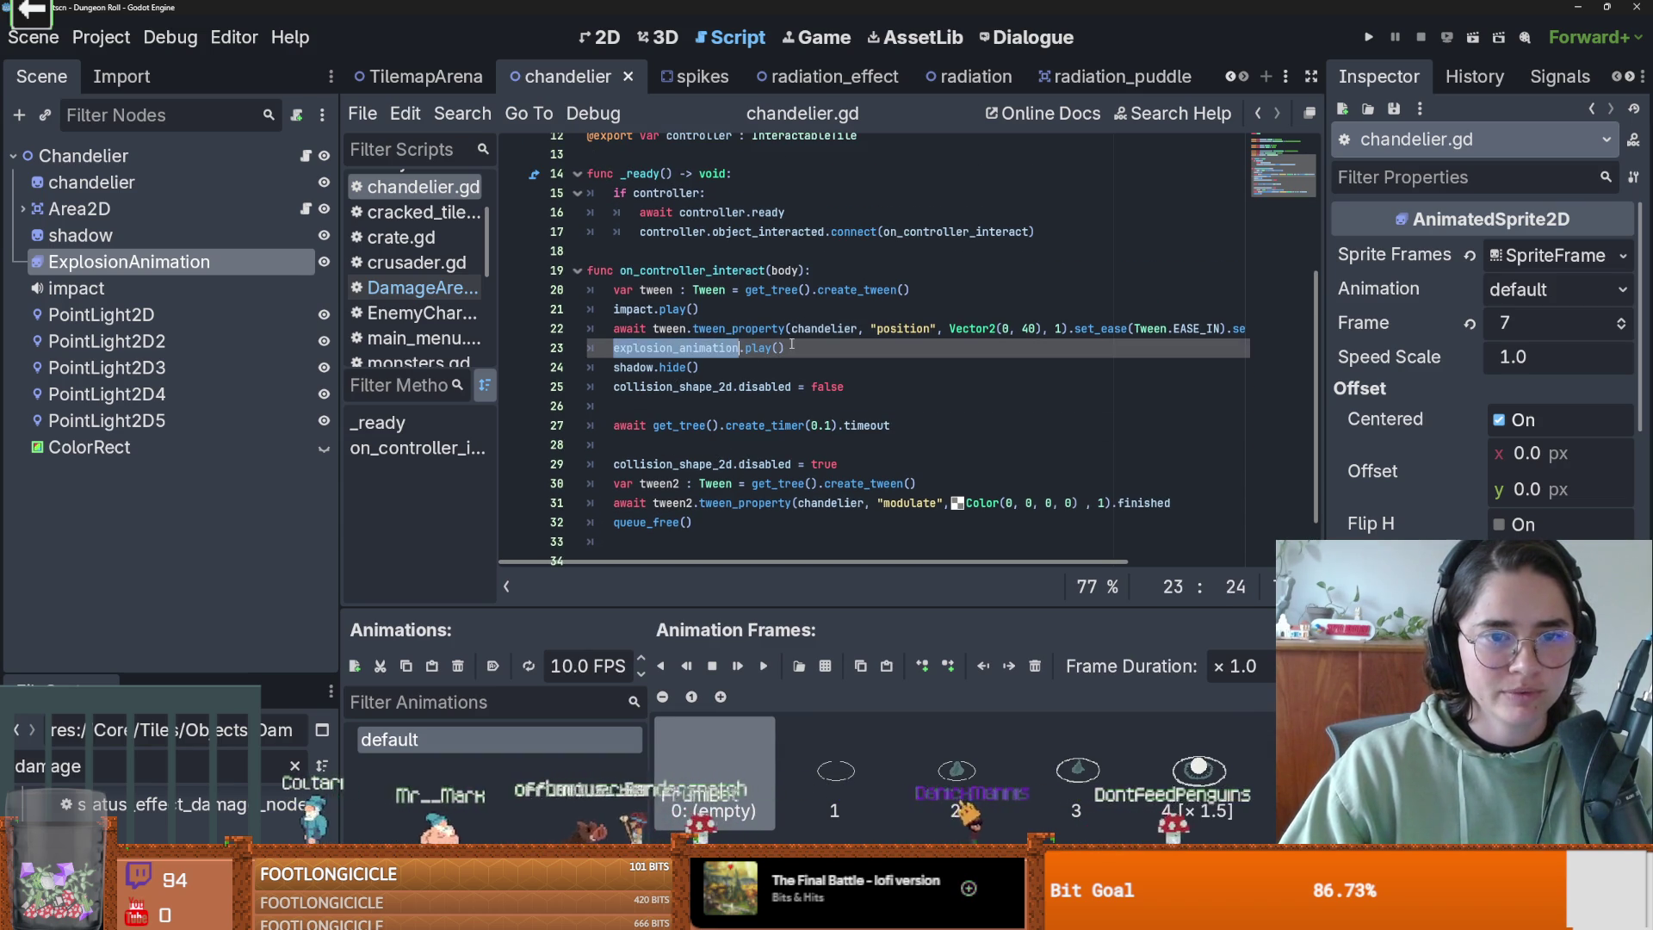
scroll(680, 362, "down", 1)
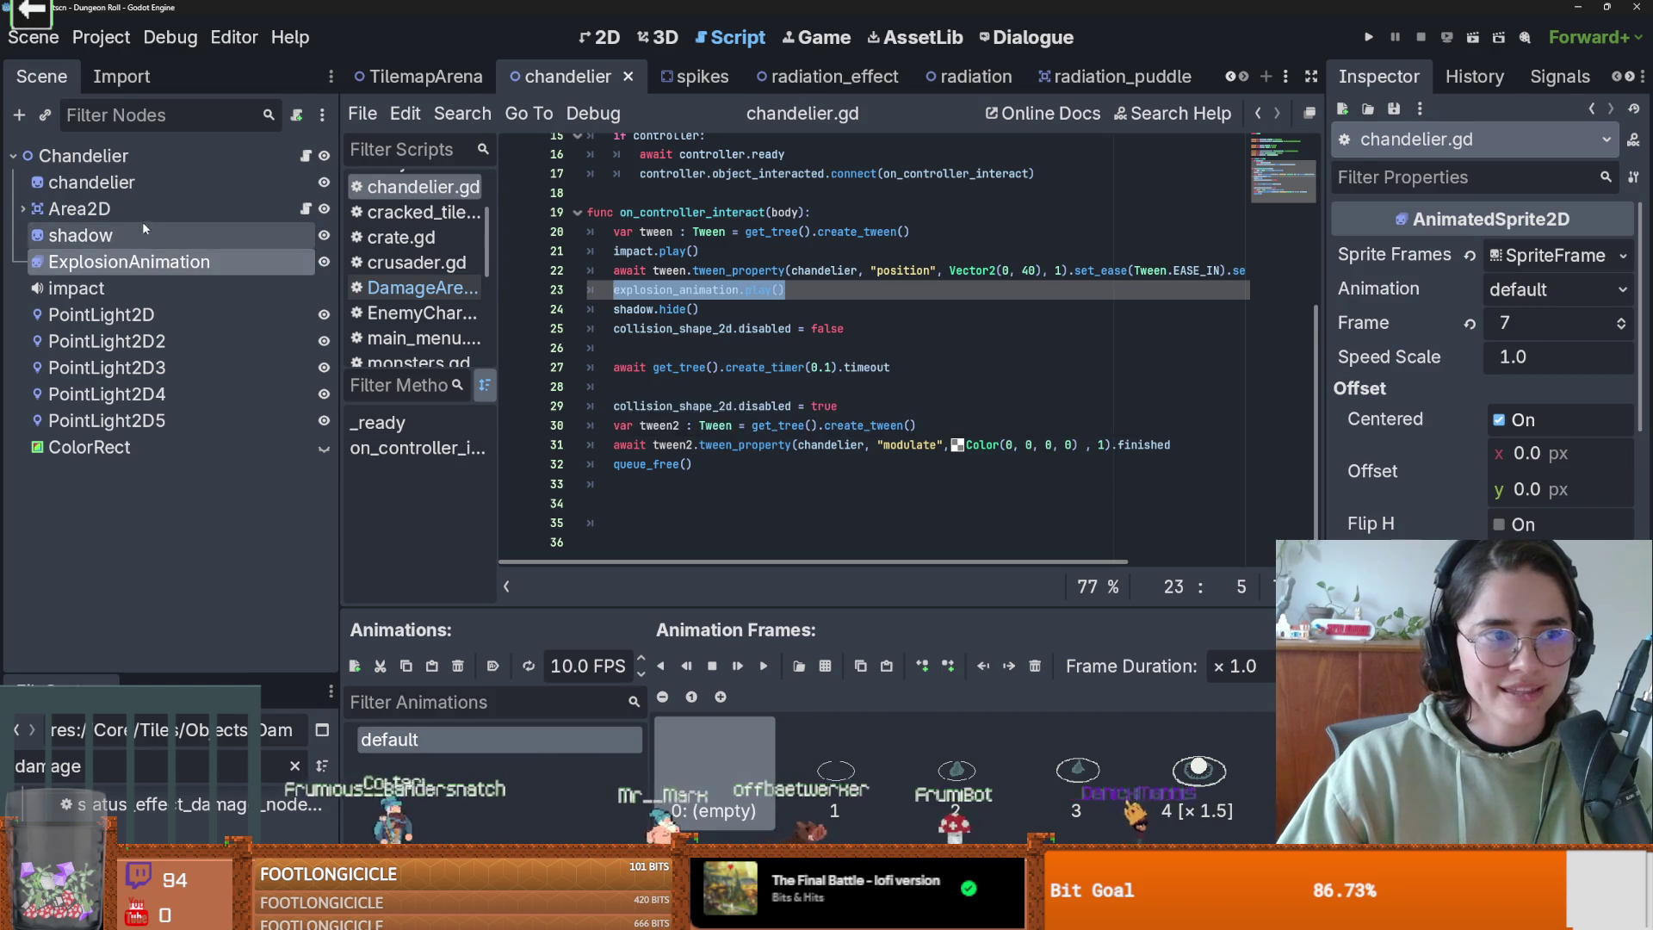
left_click(172, 208)
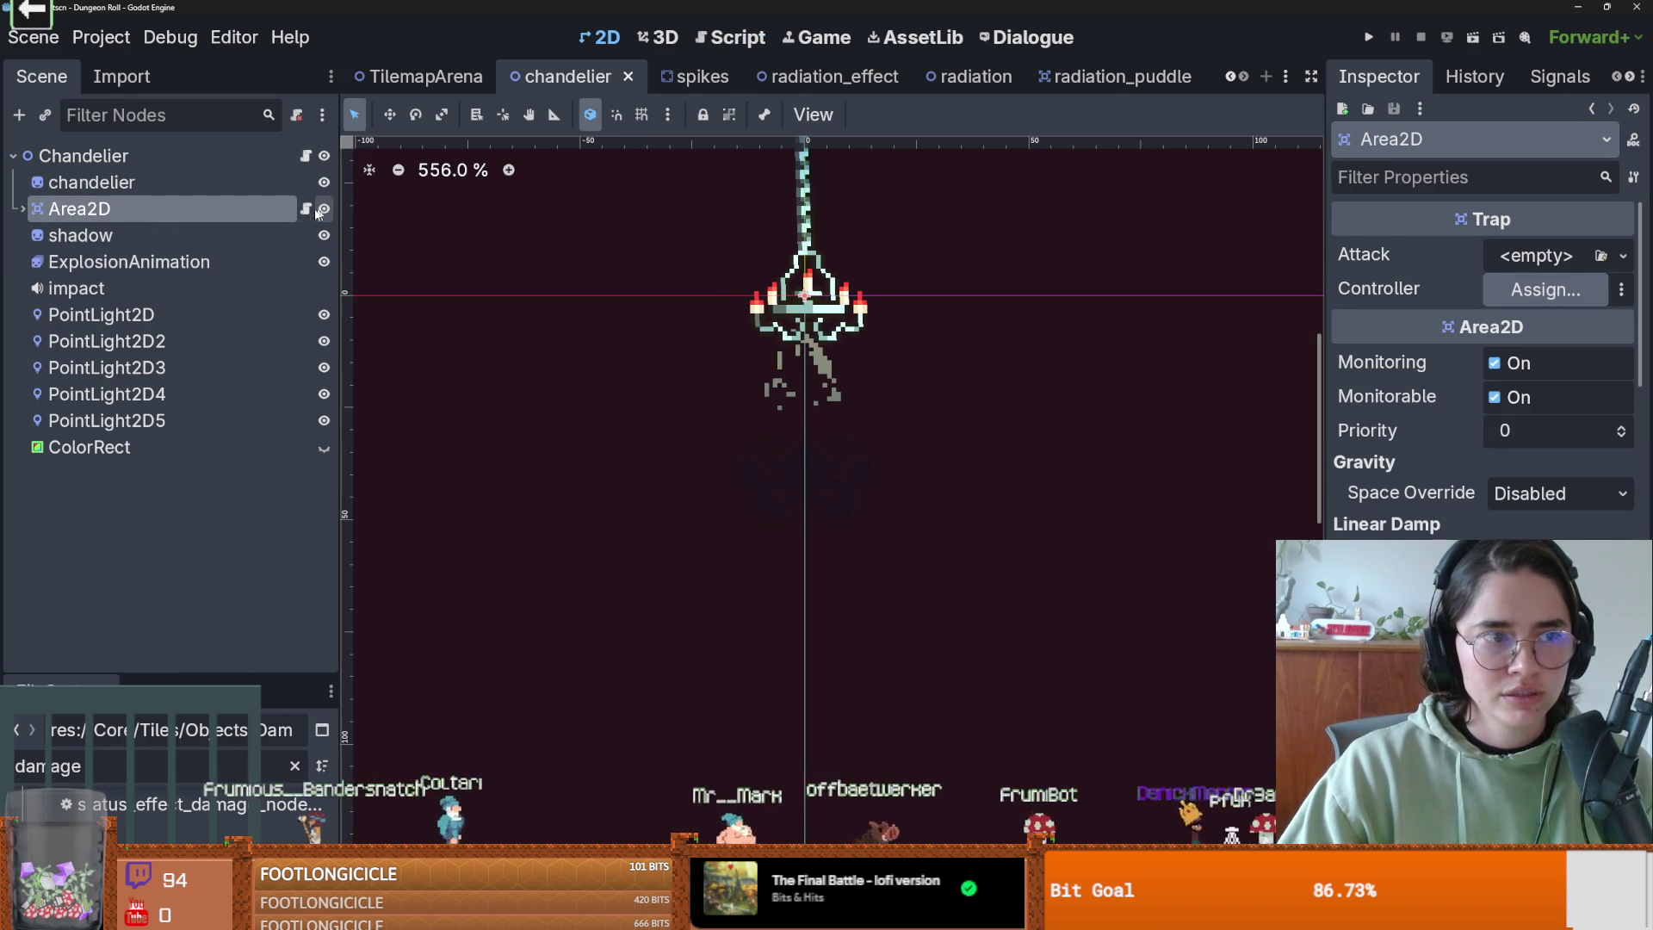
Revert the ExplosionAnimation Frame property to 0 and save the chandelier scene
left_click(129, 262)
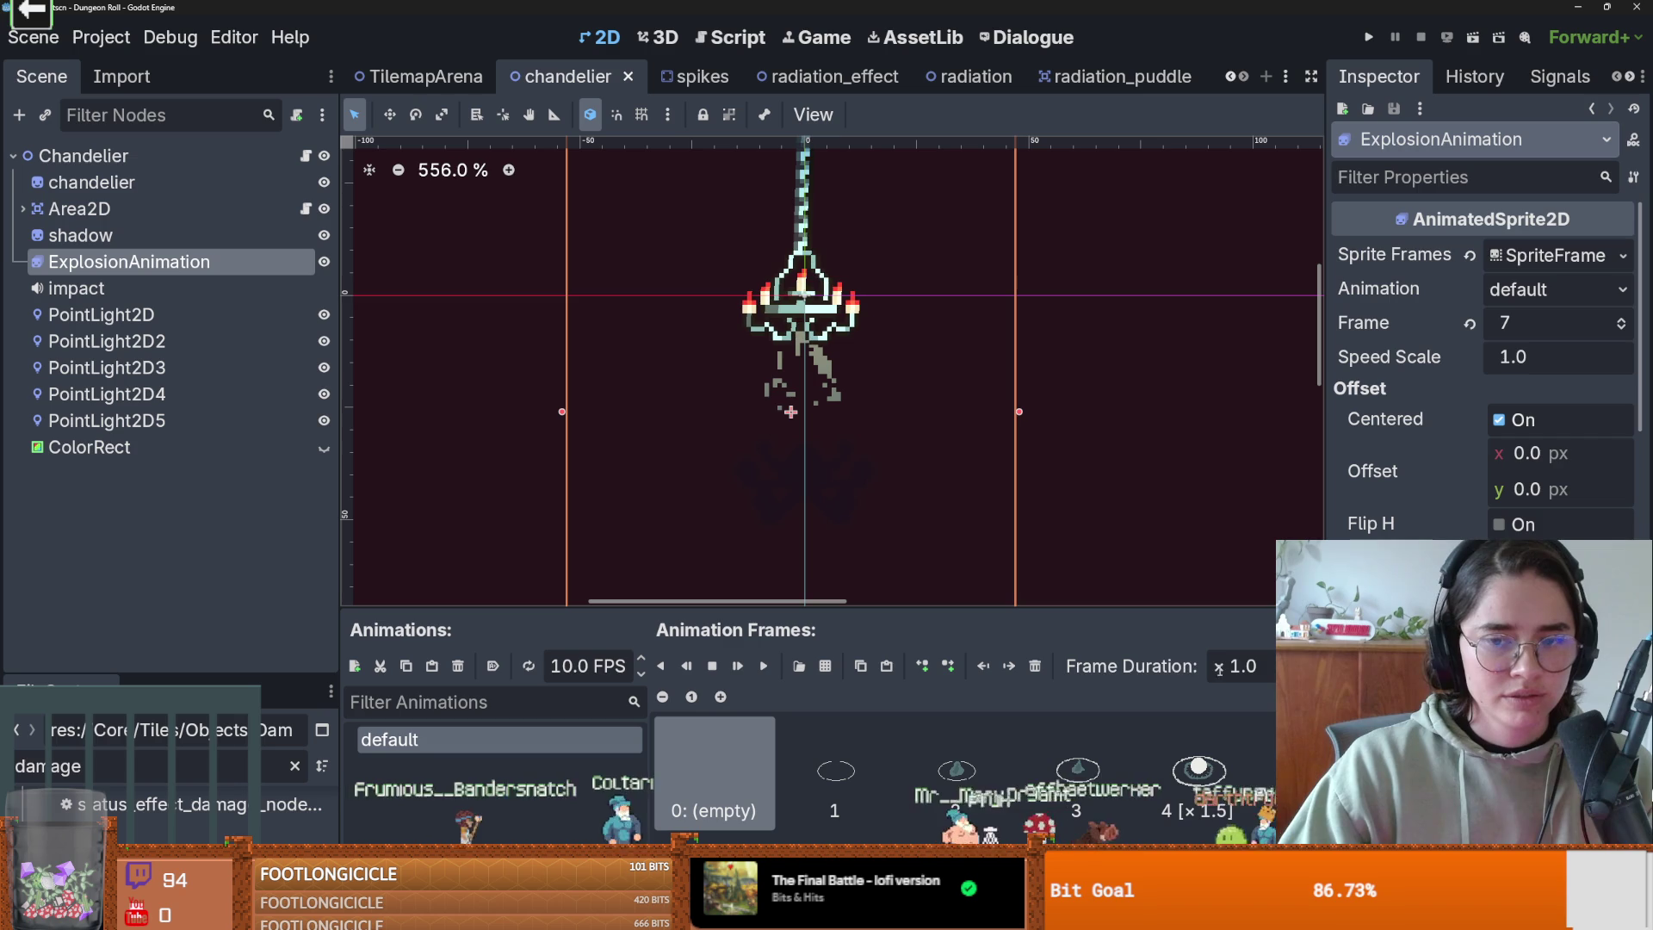
scroll(798, 768, "down", 2)
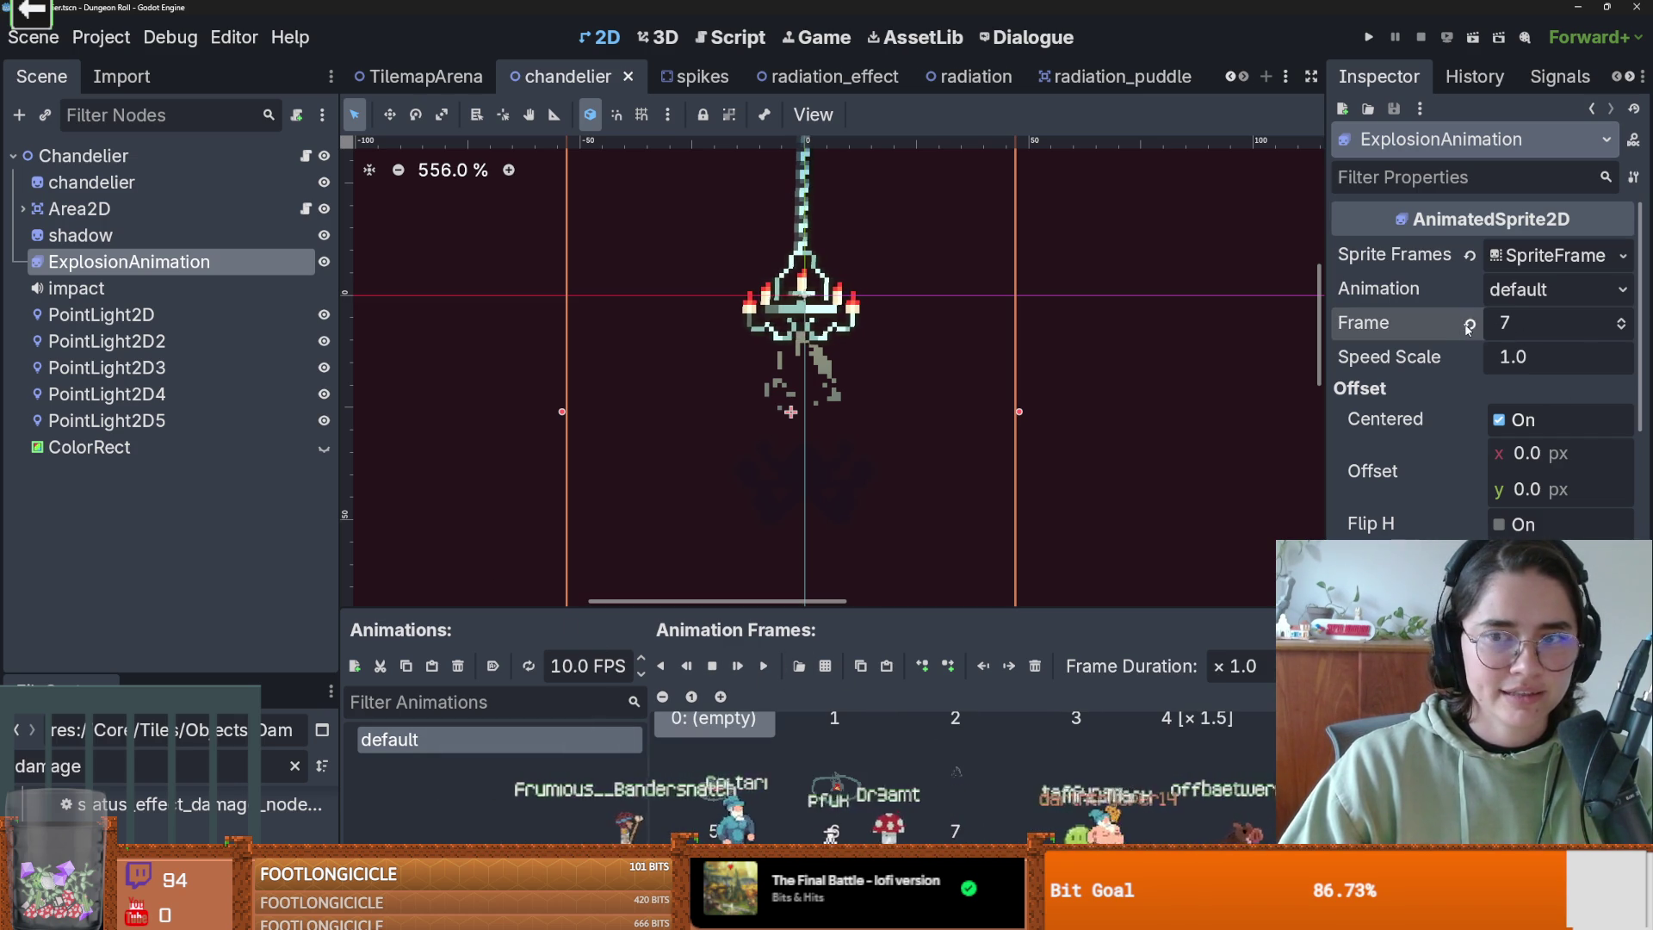
left_click(1468, 324)
key("ctrl+s")
scroll(702, 480, "up", 2)
scroll(792, 461, "up", 3)
key("ctrl+s")
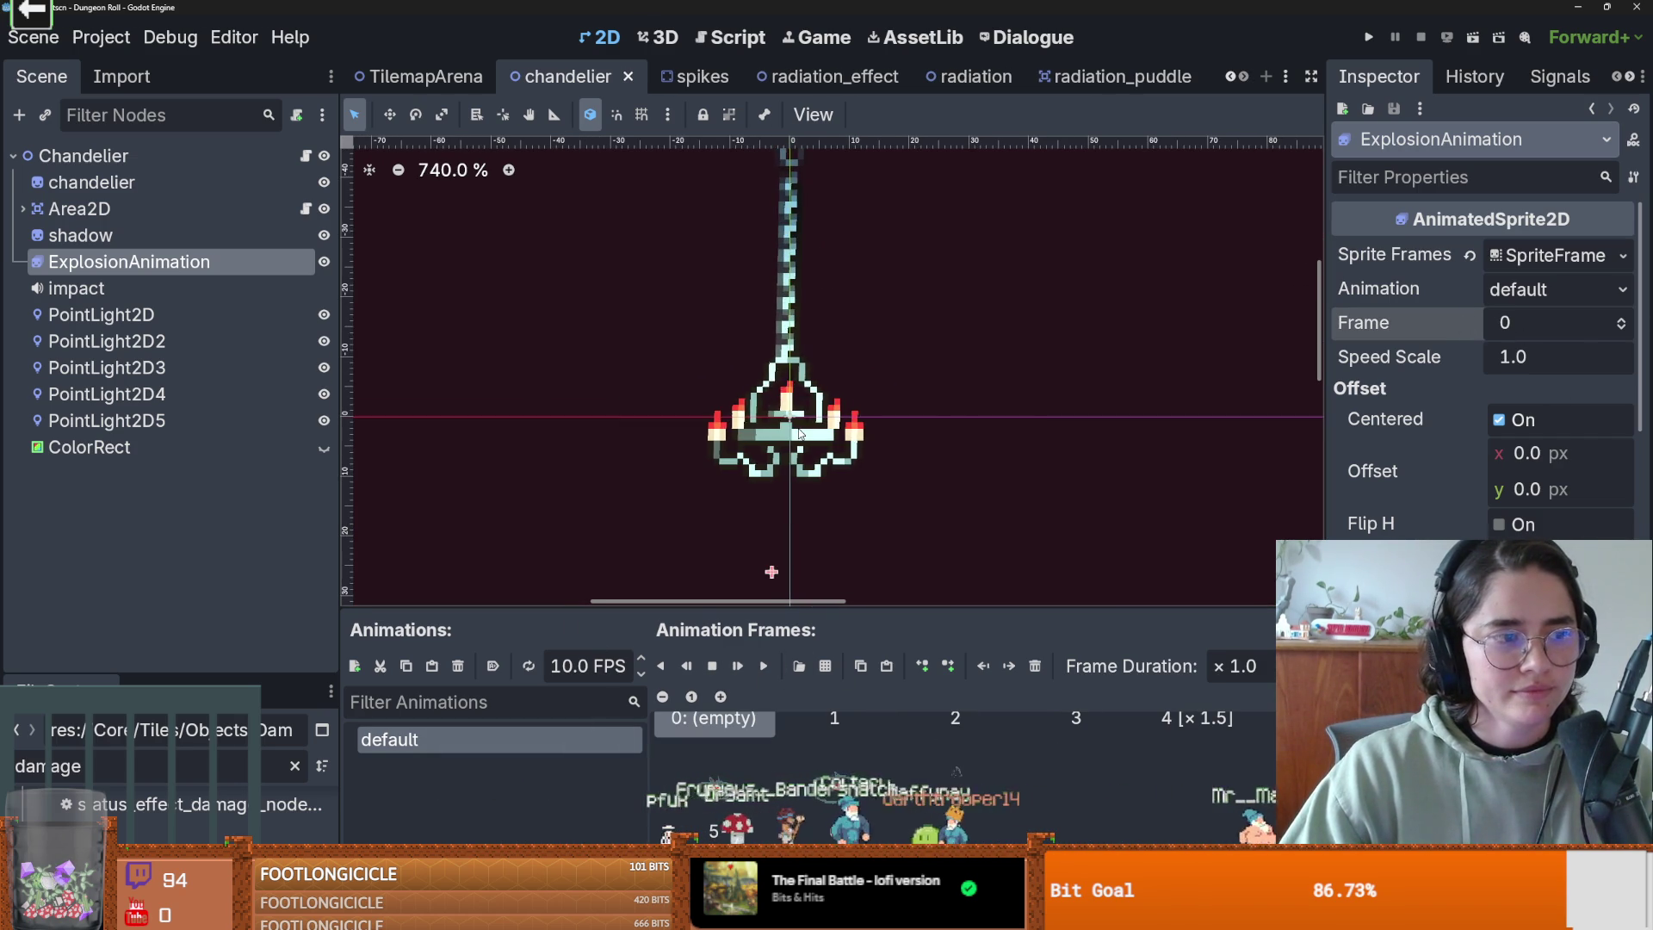
Select the Area2D damage area, then switch to the spikes scene
scroll(675, 491, "down", 2)
scroll(675, 490, "down", 3)
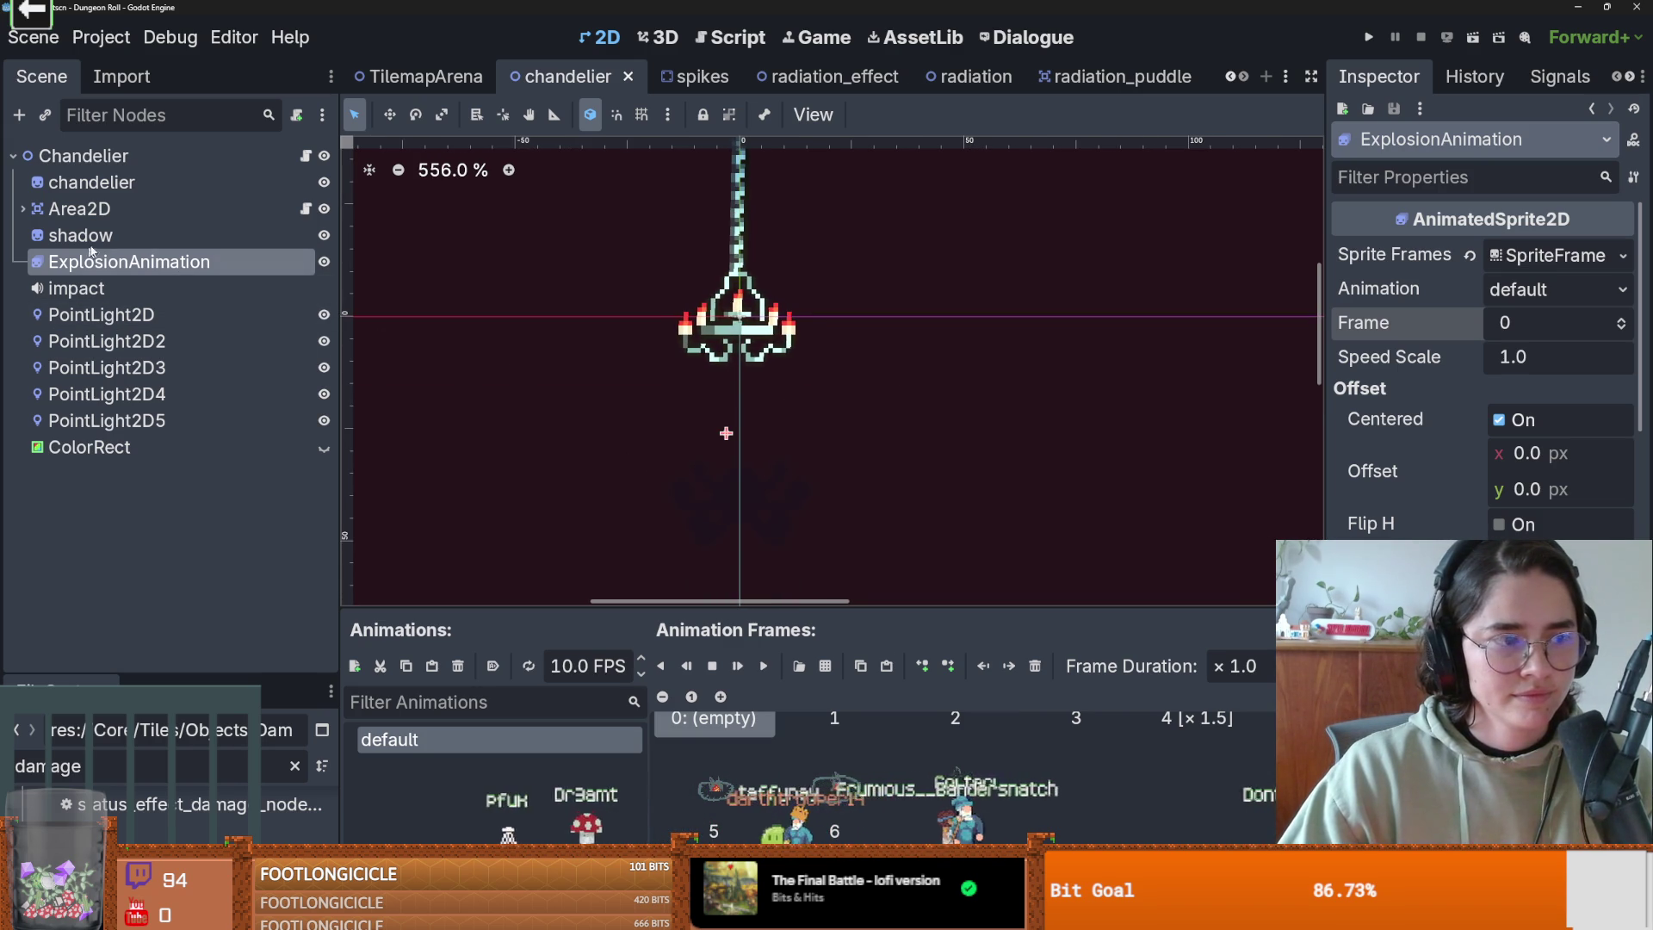
left_click(303, 212)
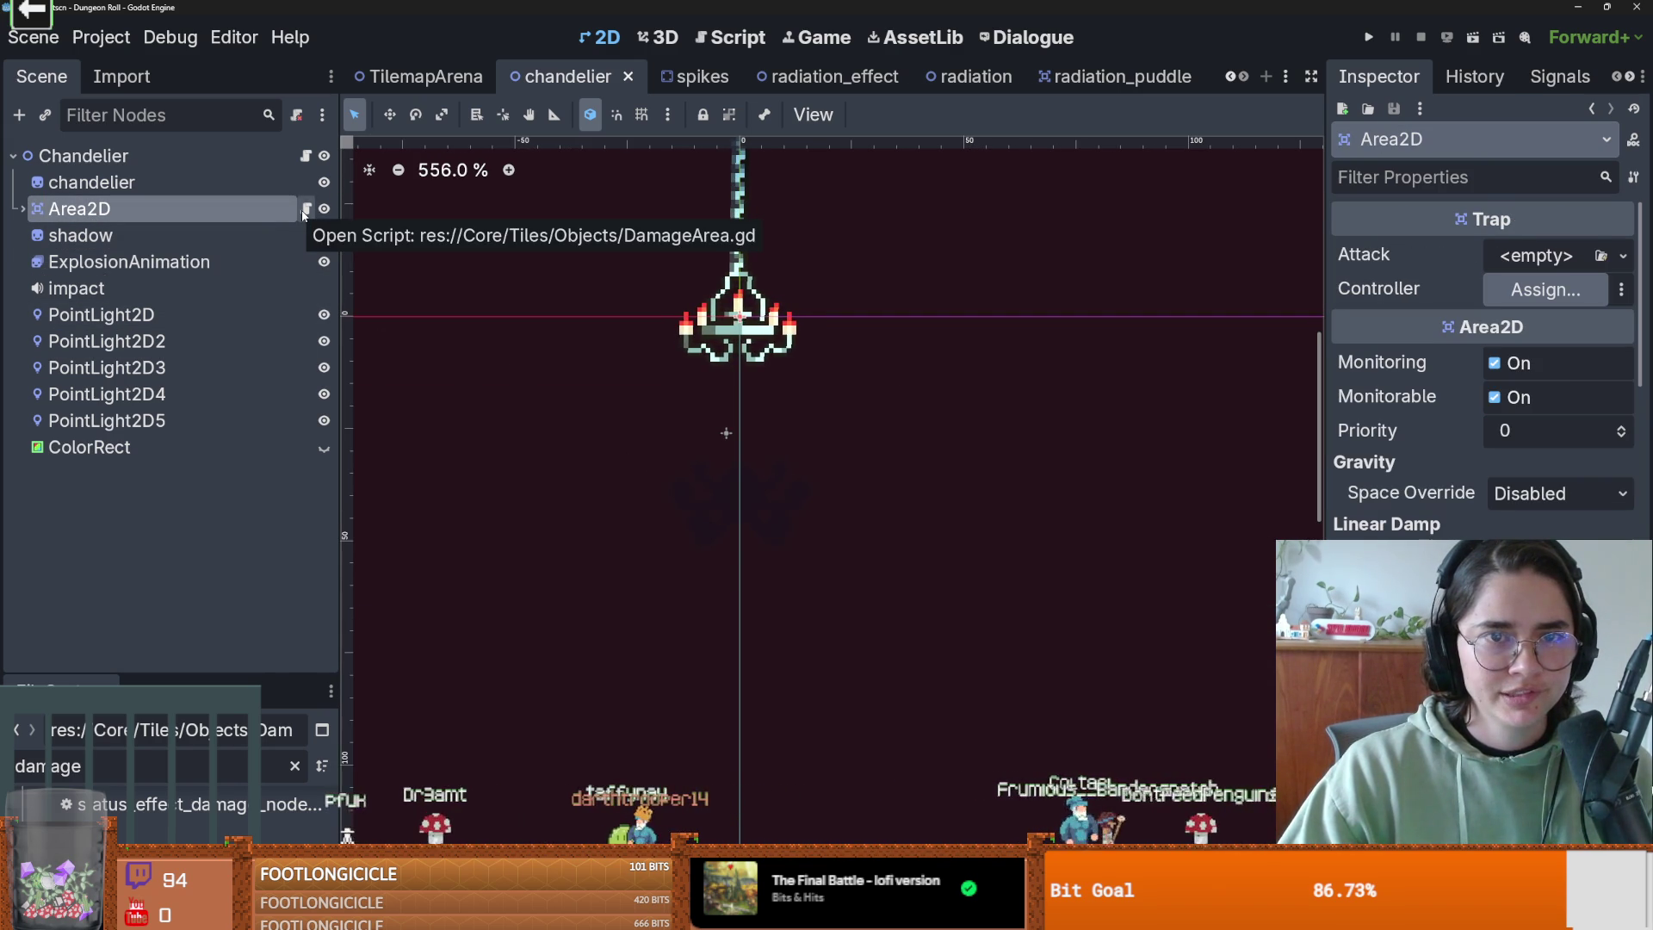
key("ctrl+Tab")
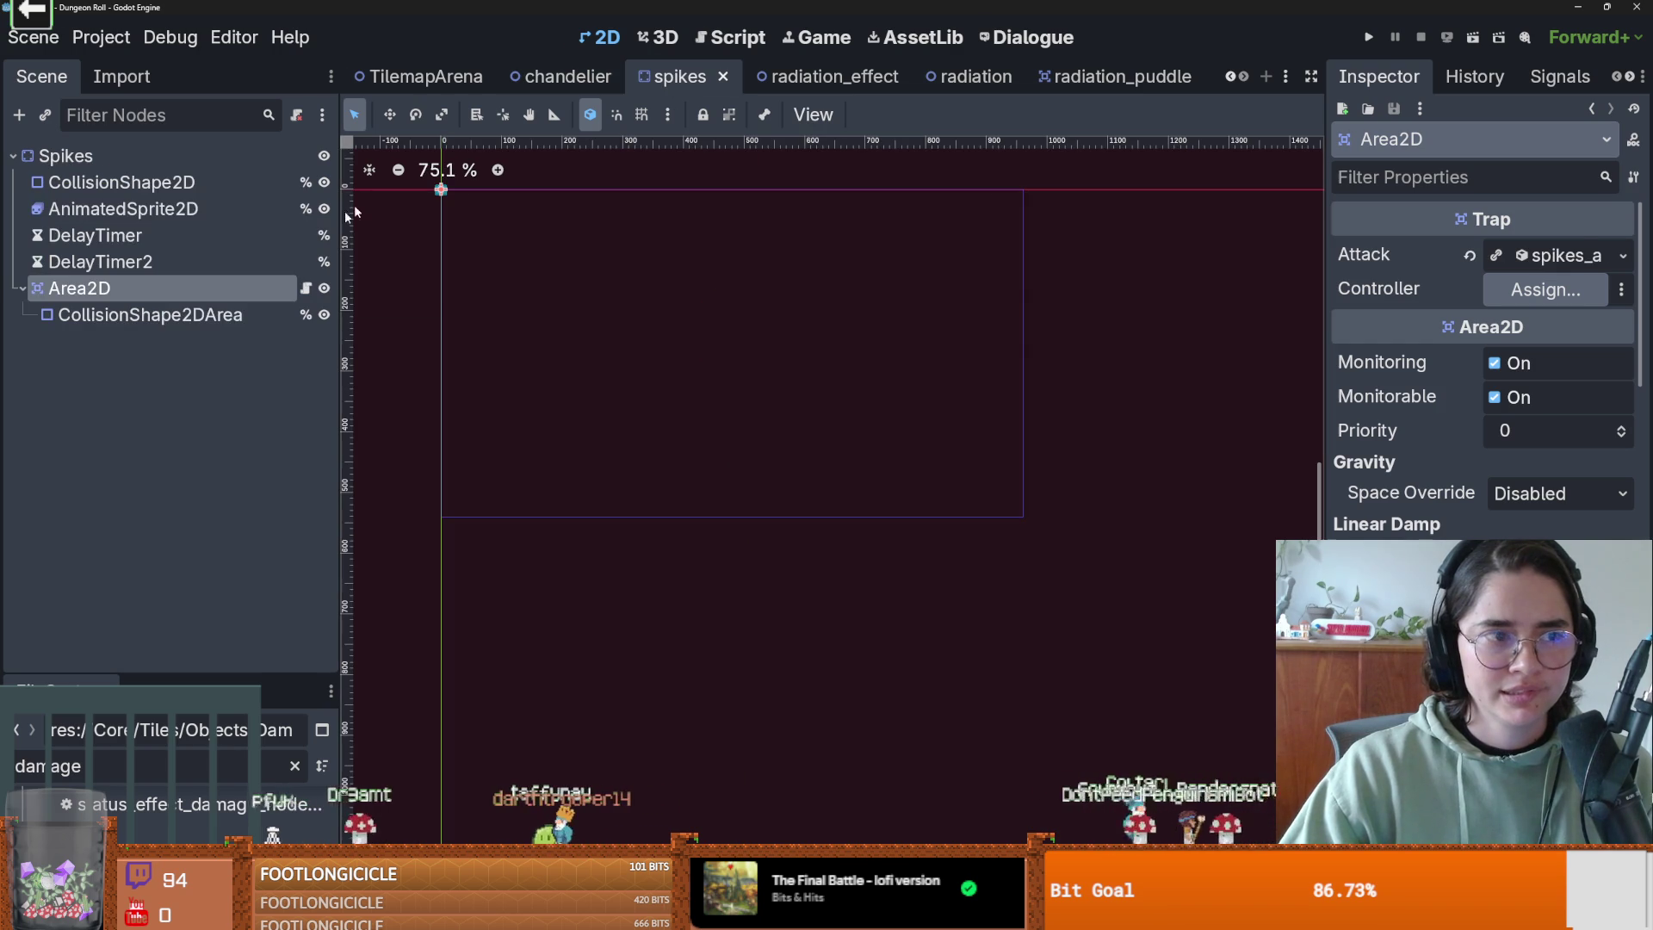
Open spikes.gd, jump to its Trap base class in DamageArea.gd, then return
left_click(178, 315)
left_click(177, 289)
left_click(306, 287)
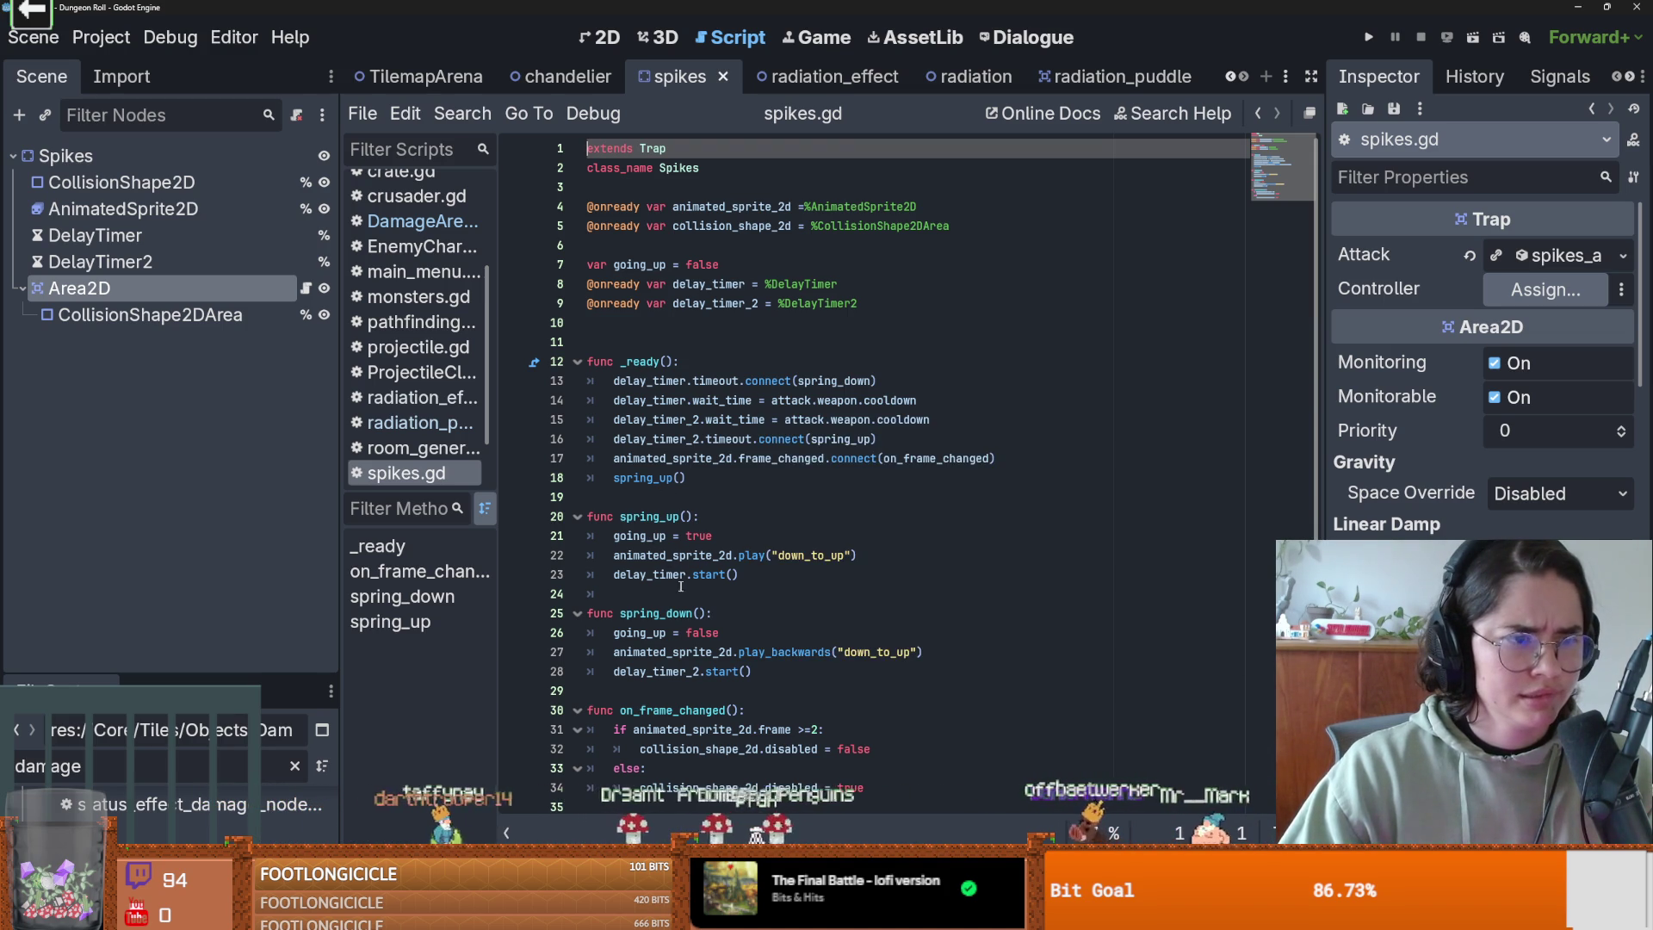
mouse_move(655, 381)
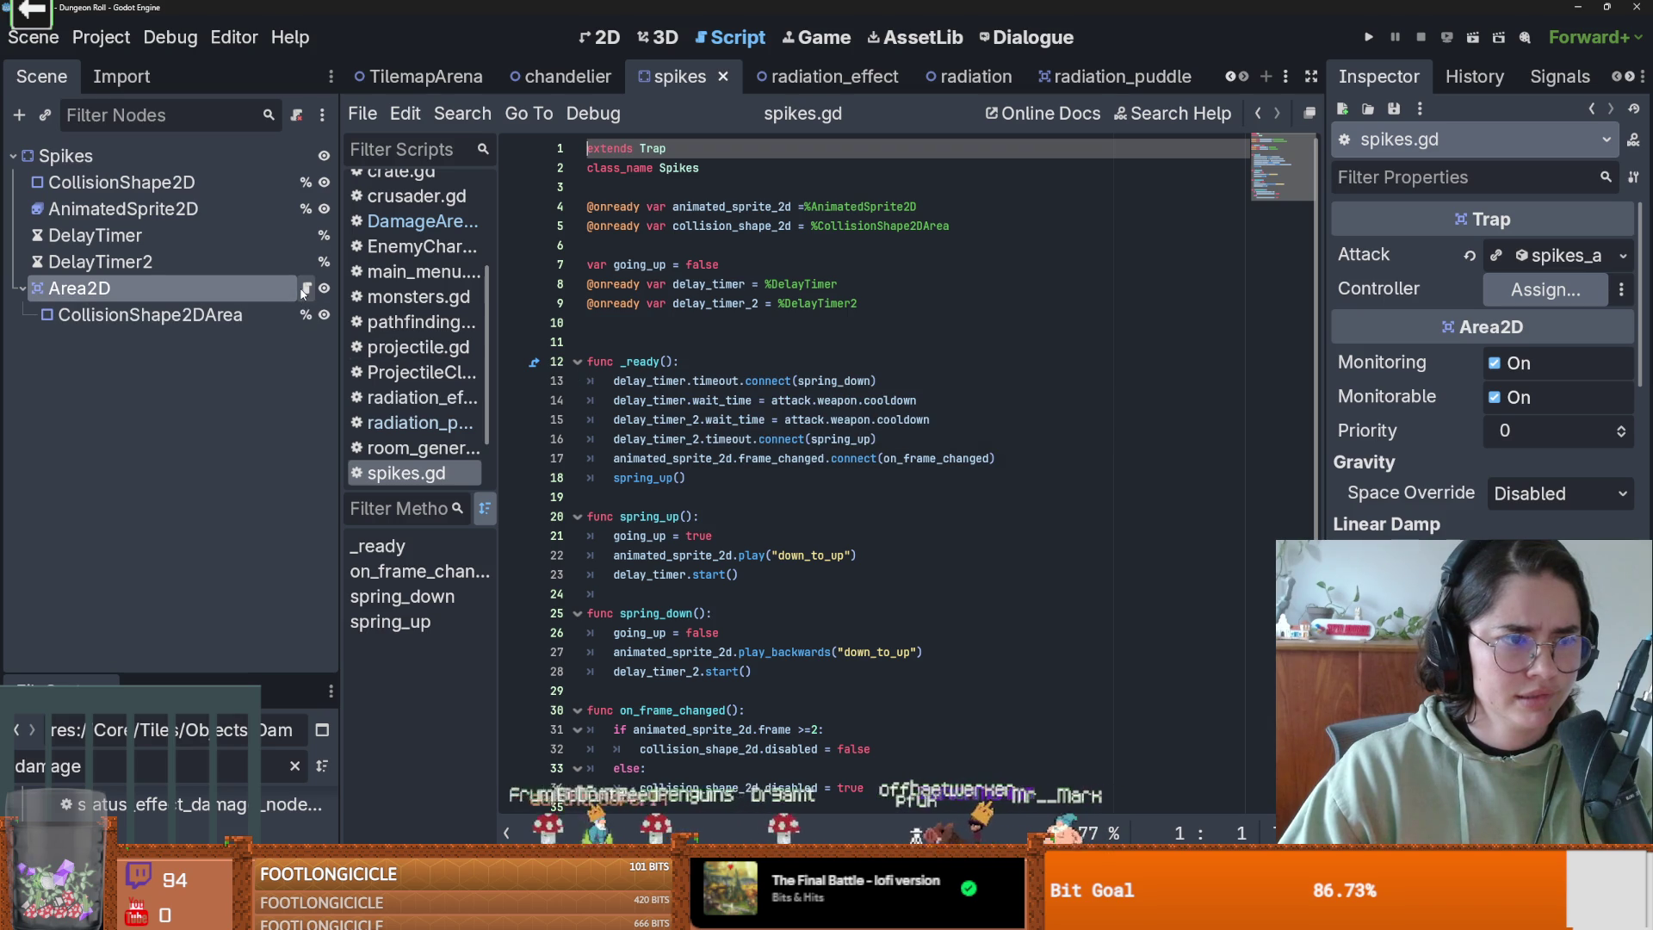
left_click(652, 150, "ctrl")
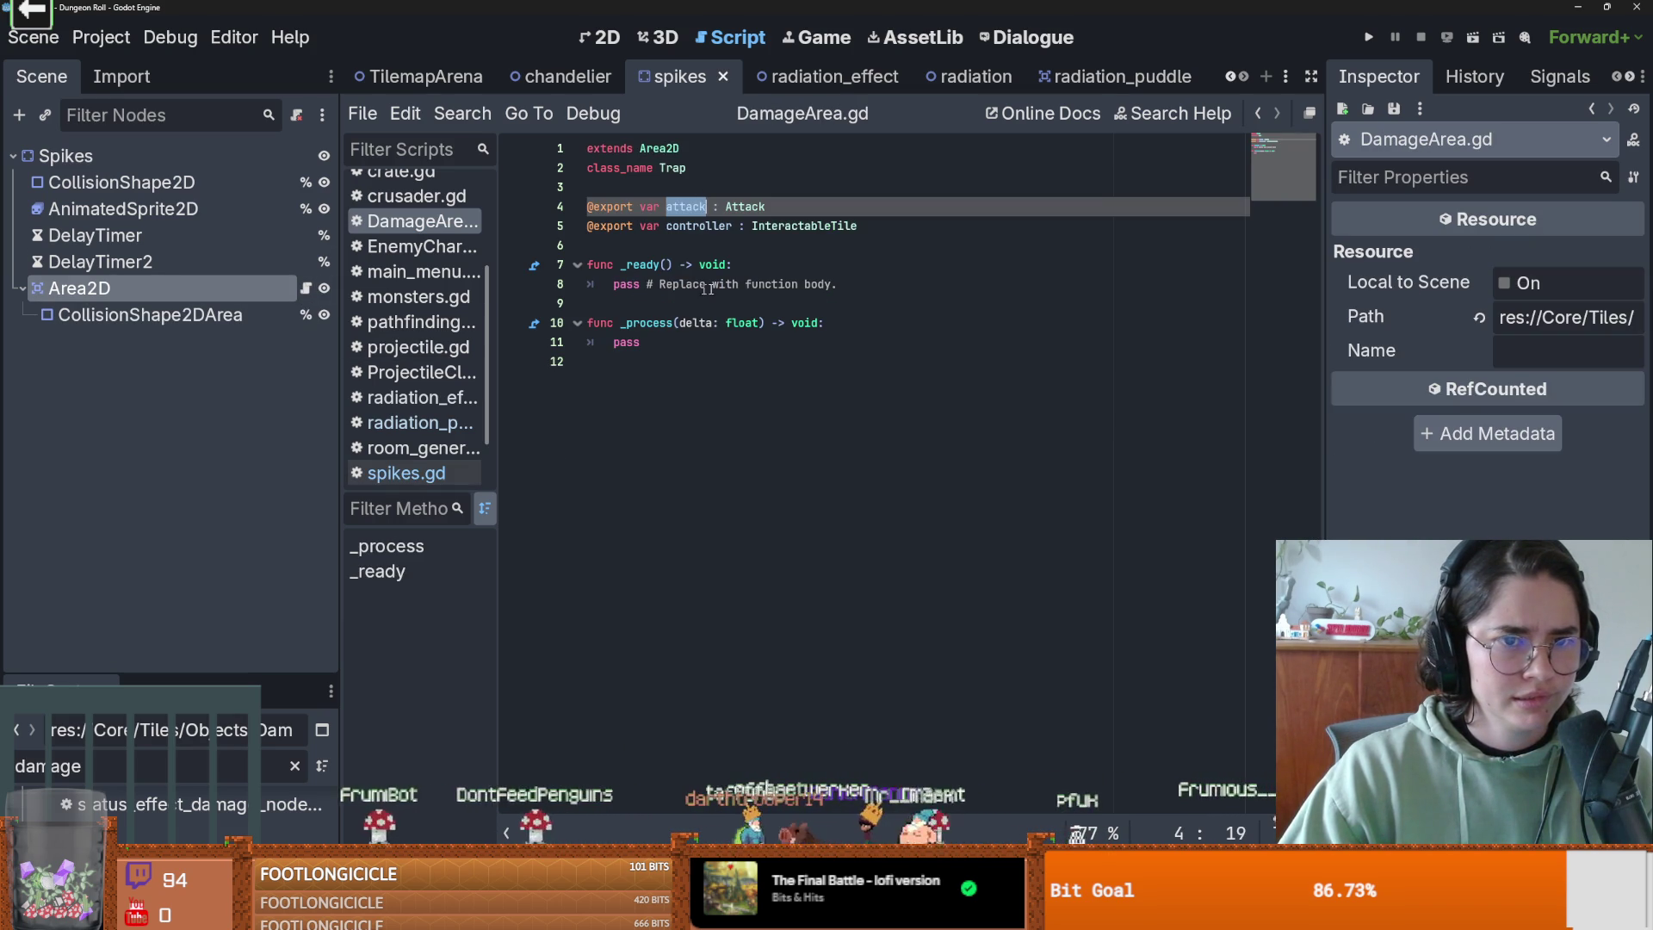
left_click(306, 287)
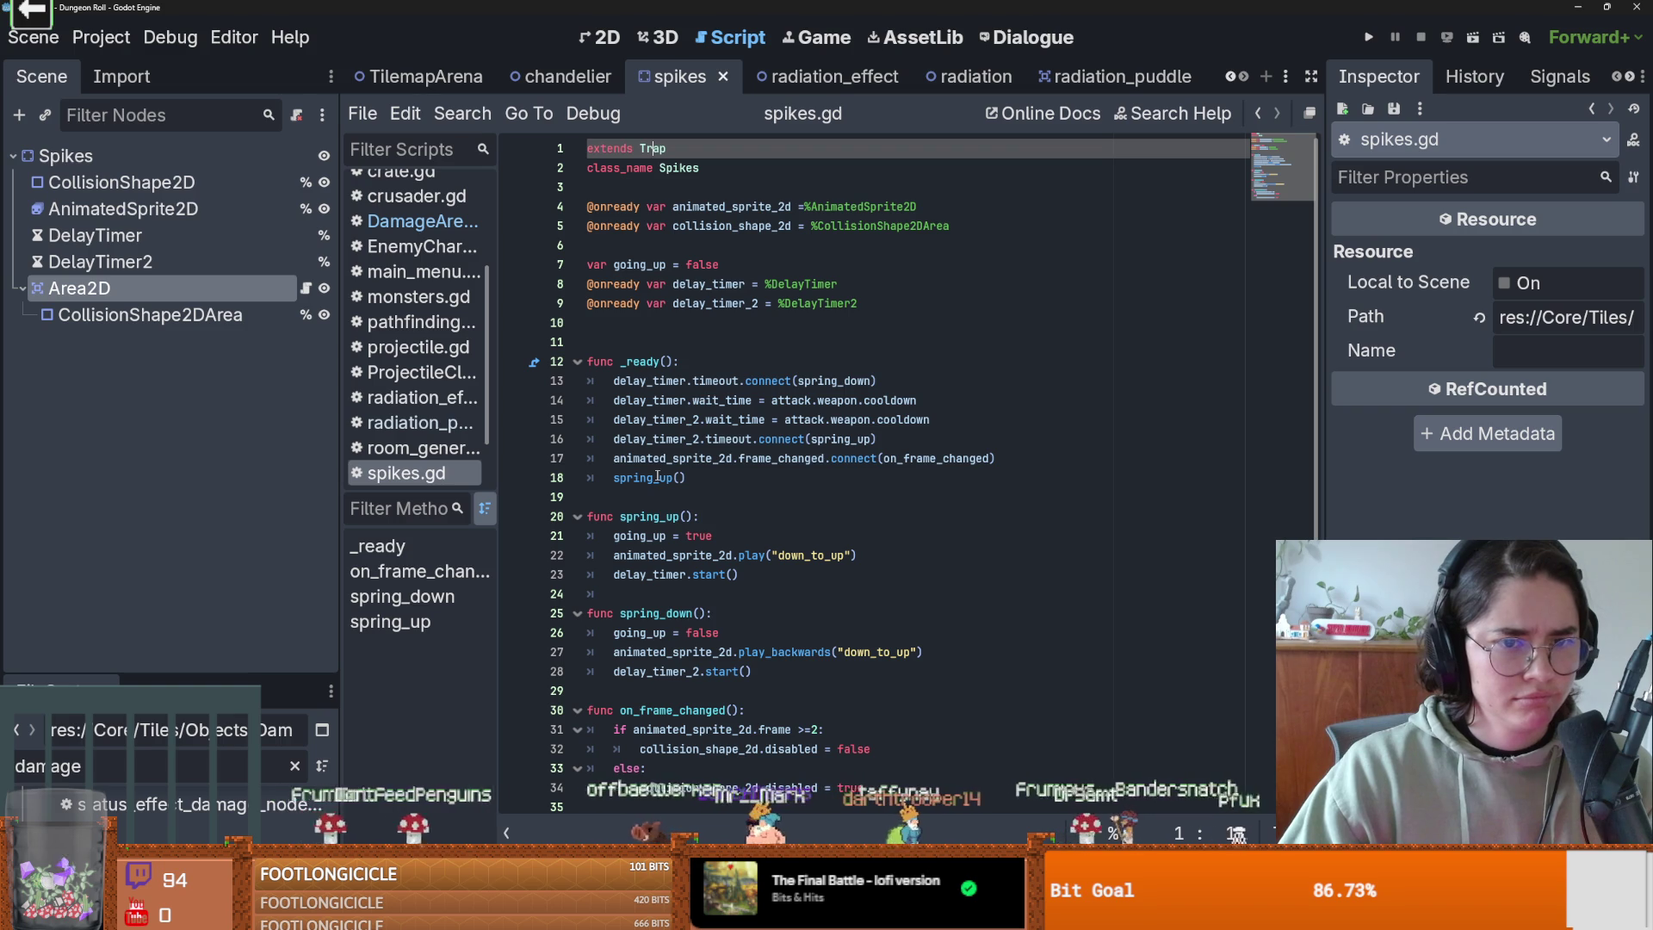
Study how spikes.gd's going_up flag and frame check toggle the hitbox's disabled property
double_click(644, 537)
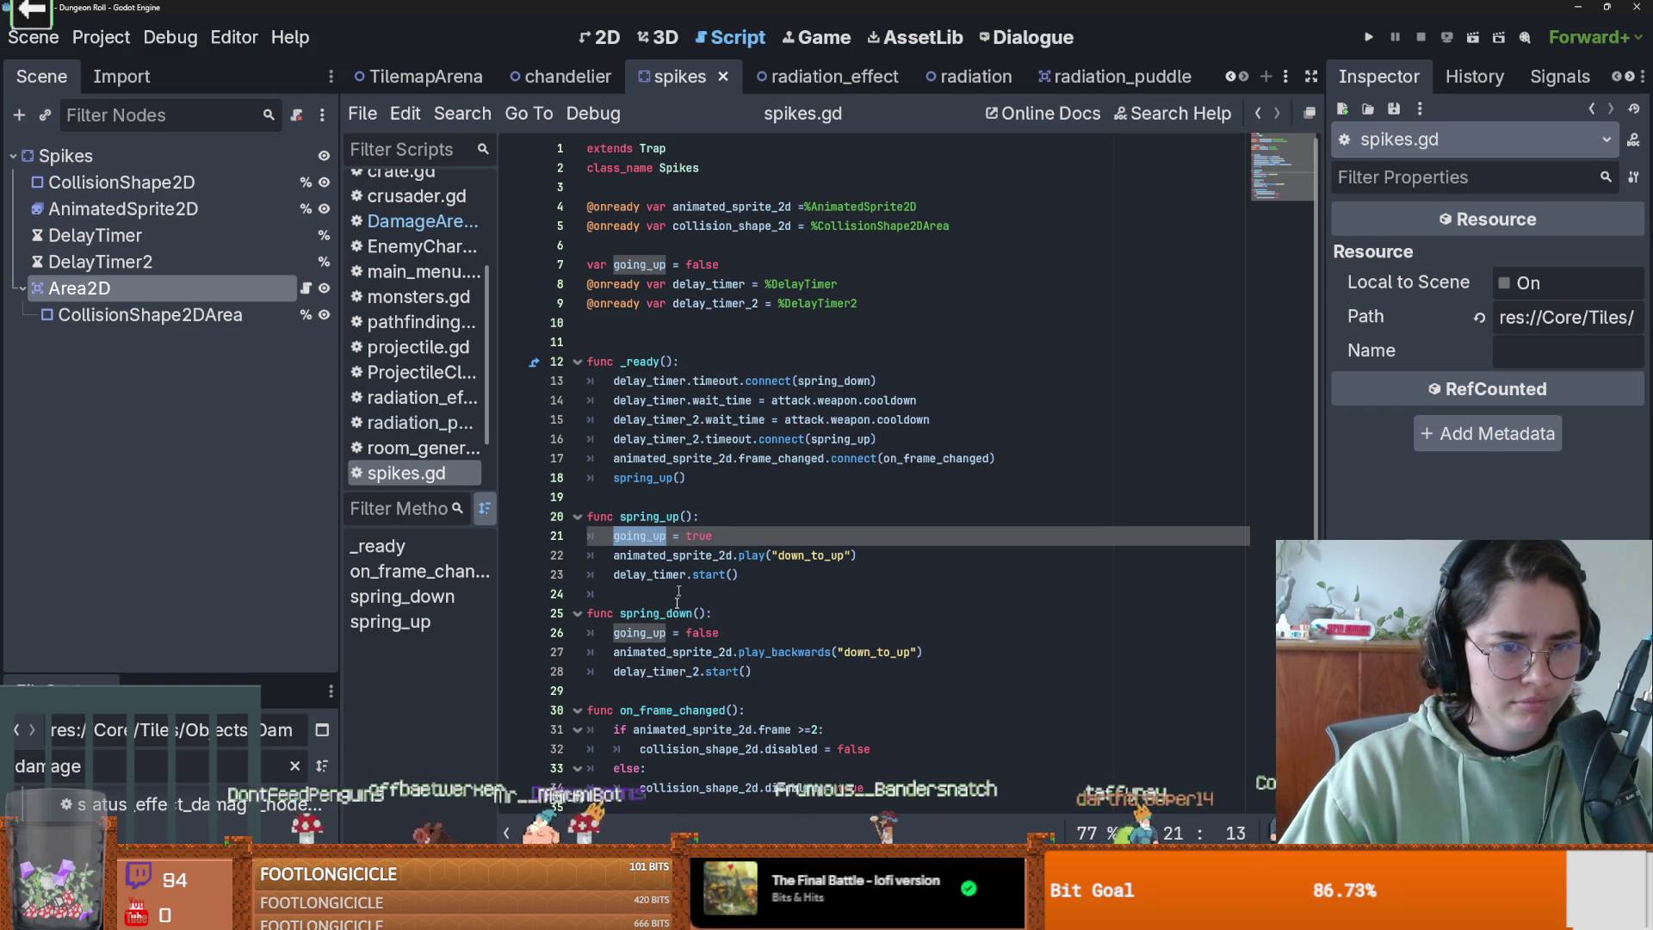
left_click(672, 746)
double_click(790, 749)
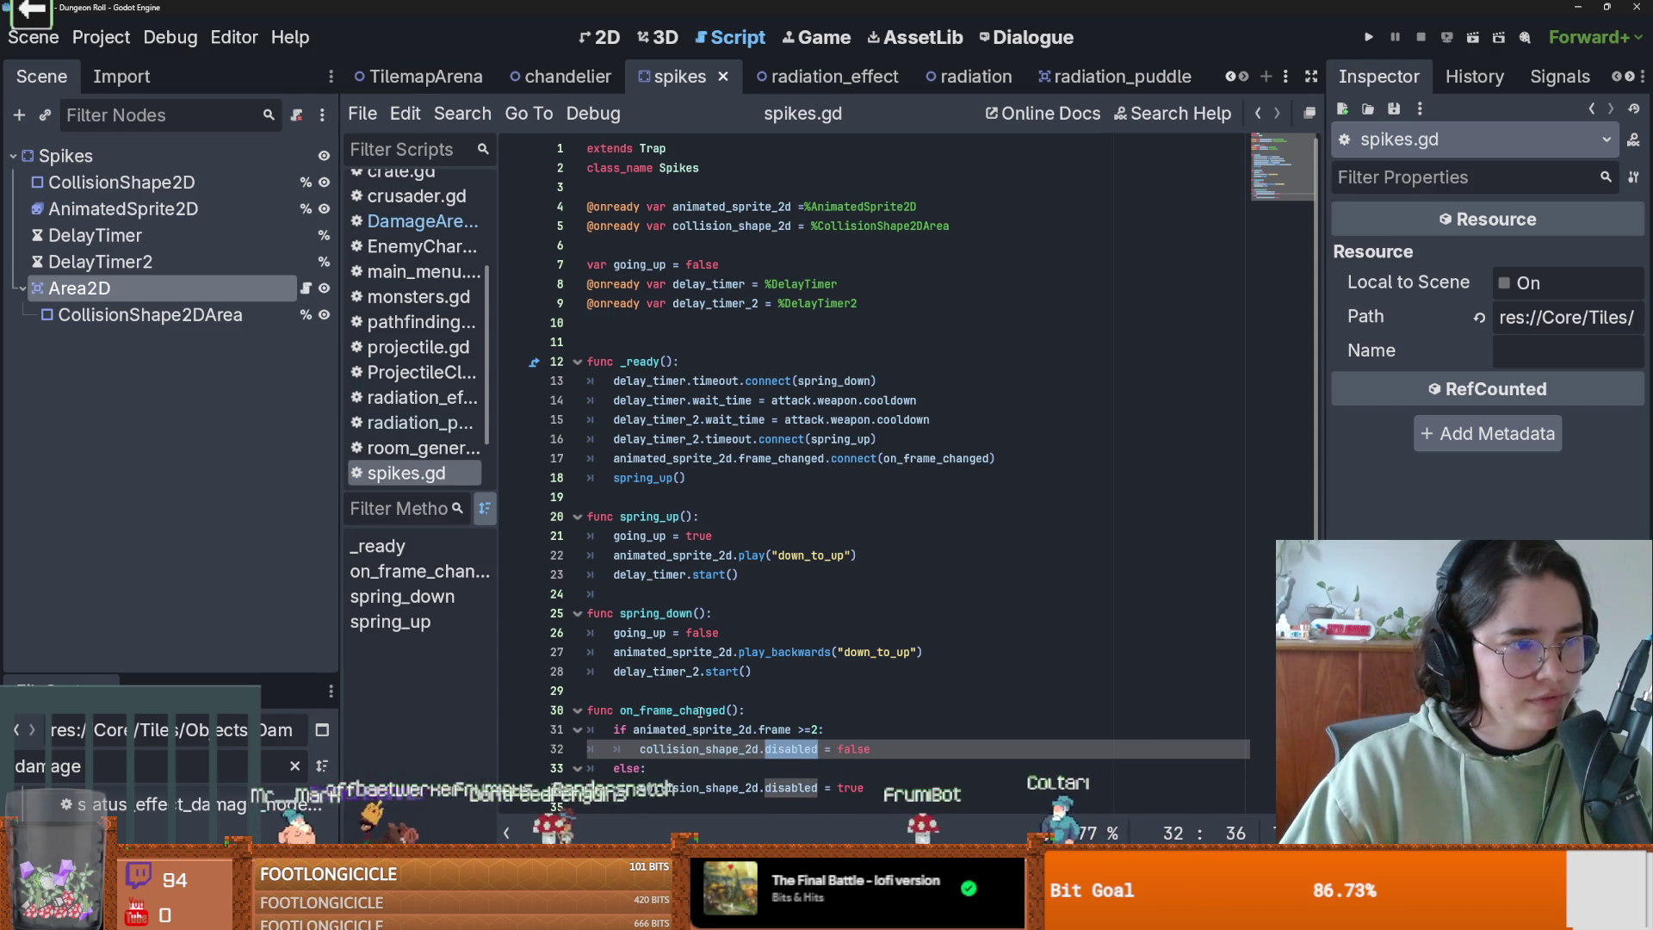
left_click(731, 729)
key("ctrl+s")
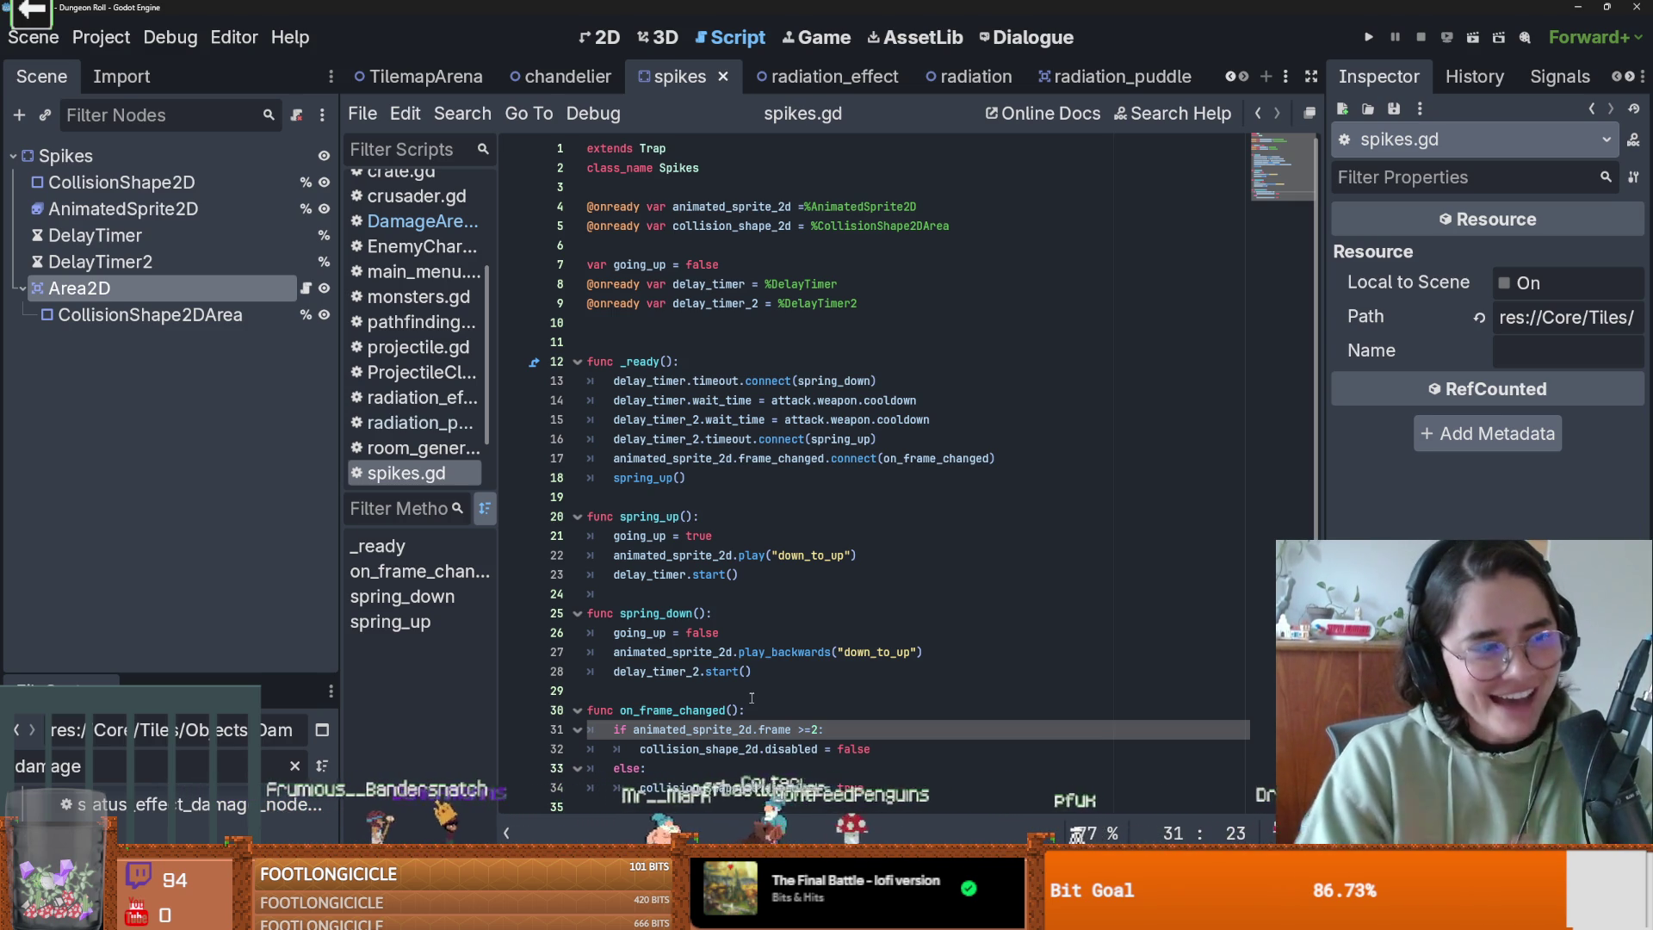
left_click(943, 607)
key("ctrl+s")
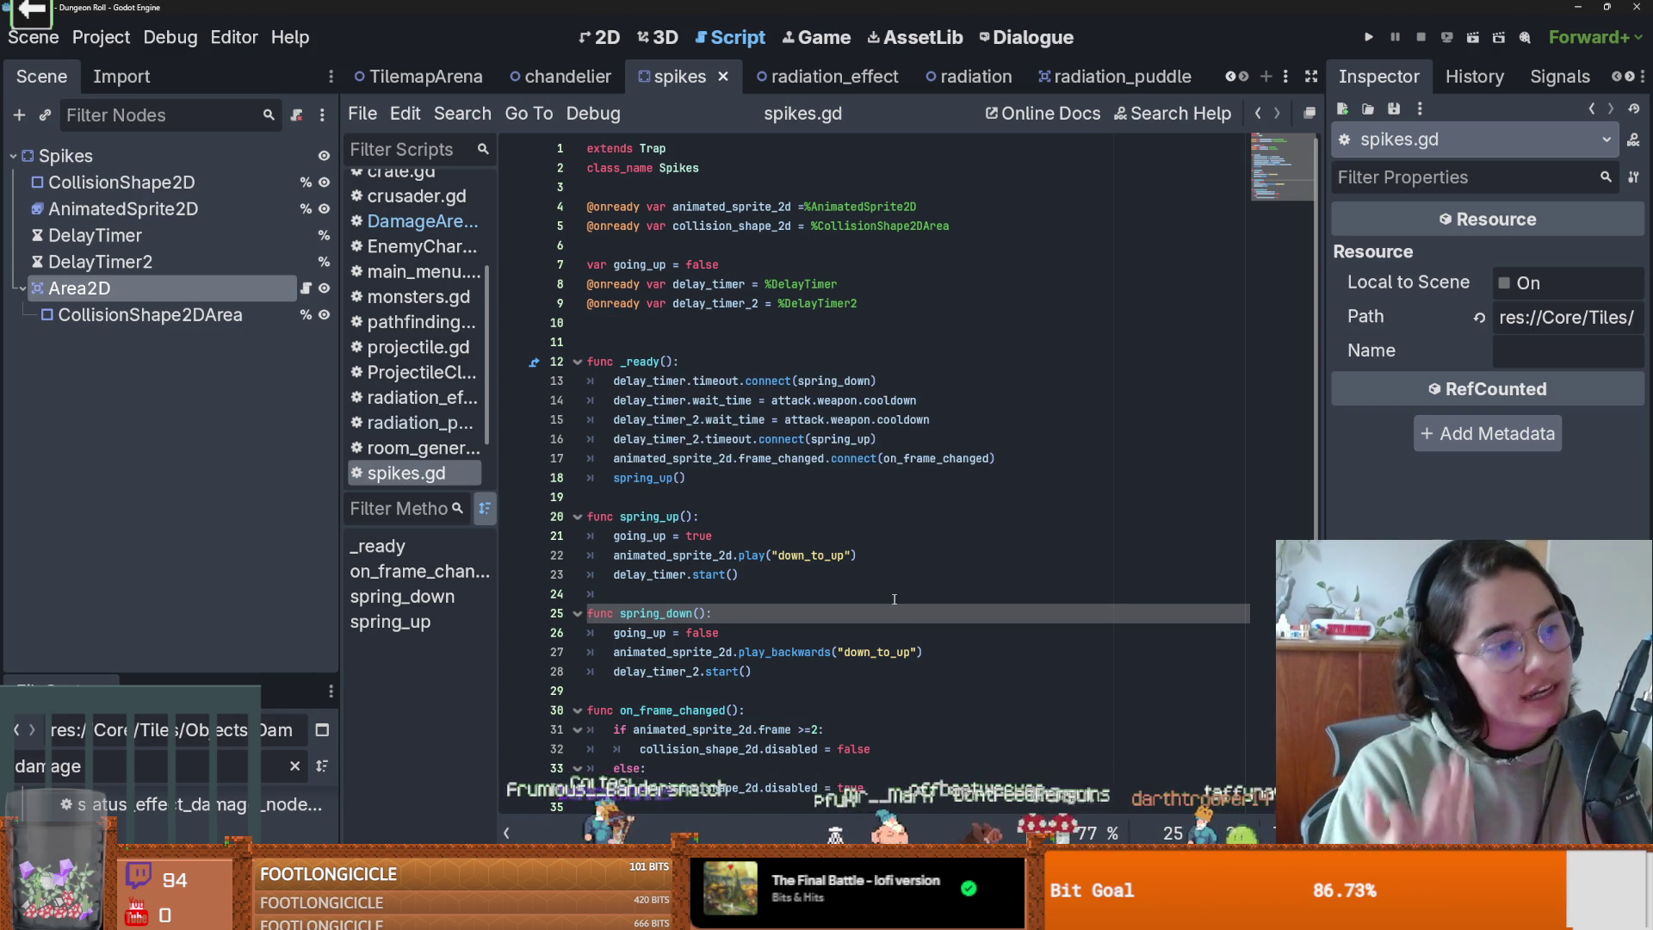
left_click(851, 589)
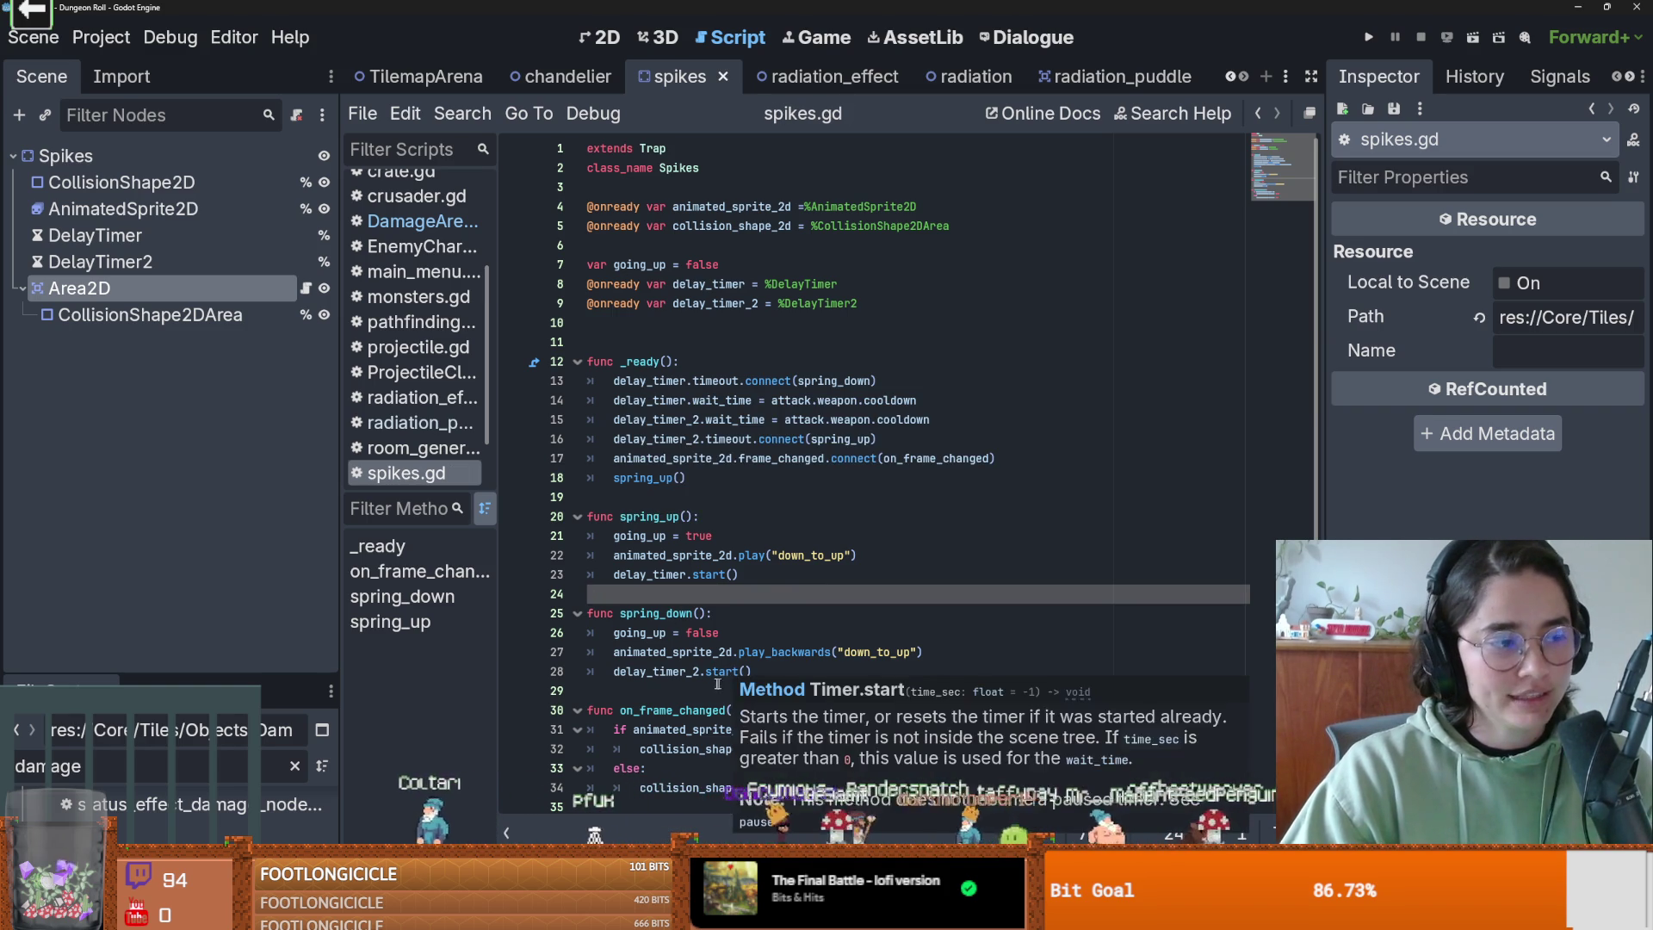
double_click(778, 749)
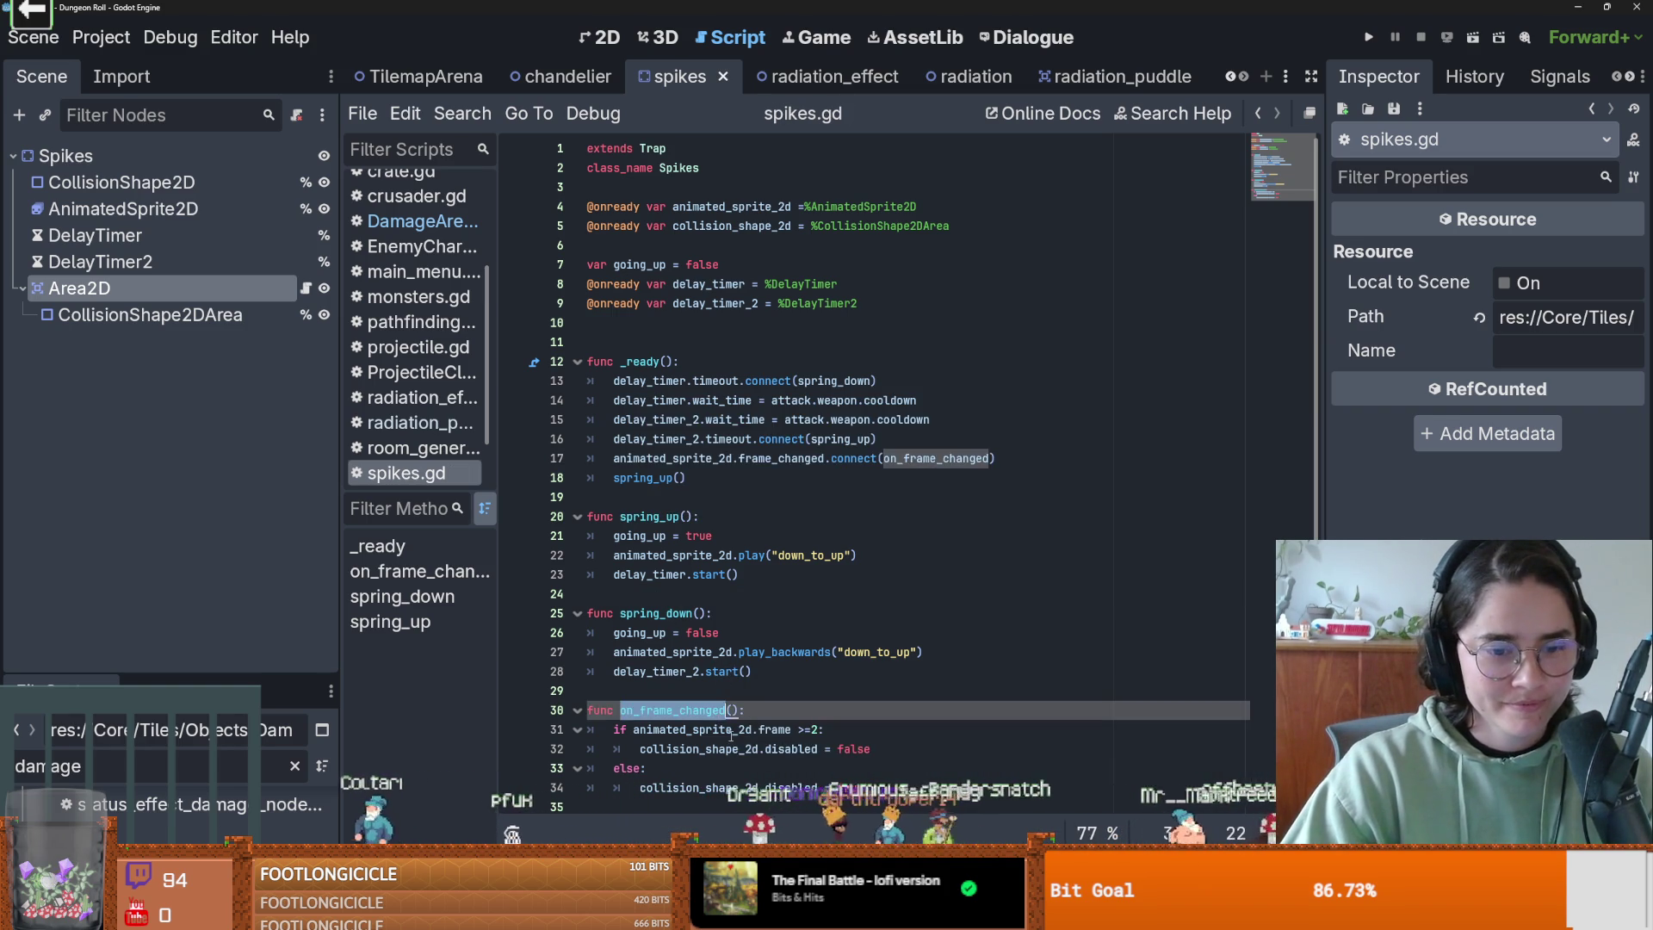
left_click(809, 775)
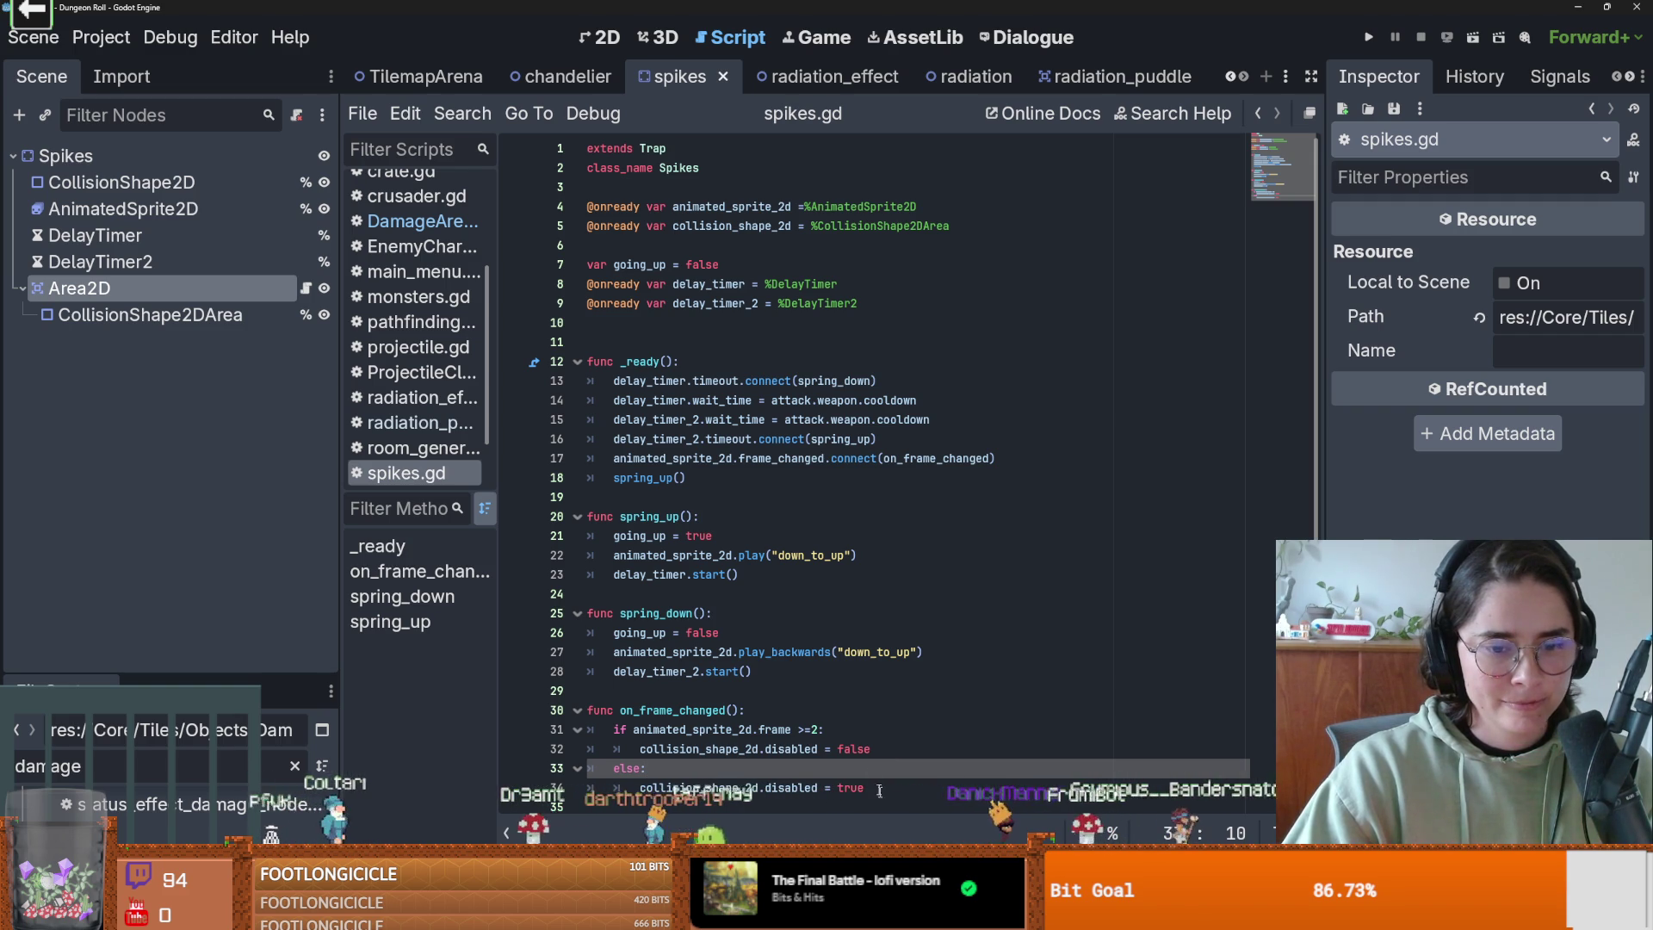
left_click_drag(870, 749, 639, 749)
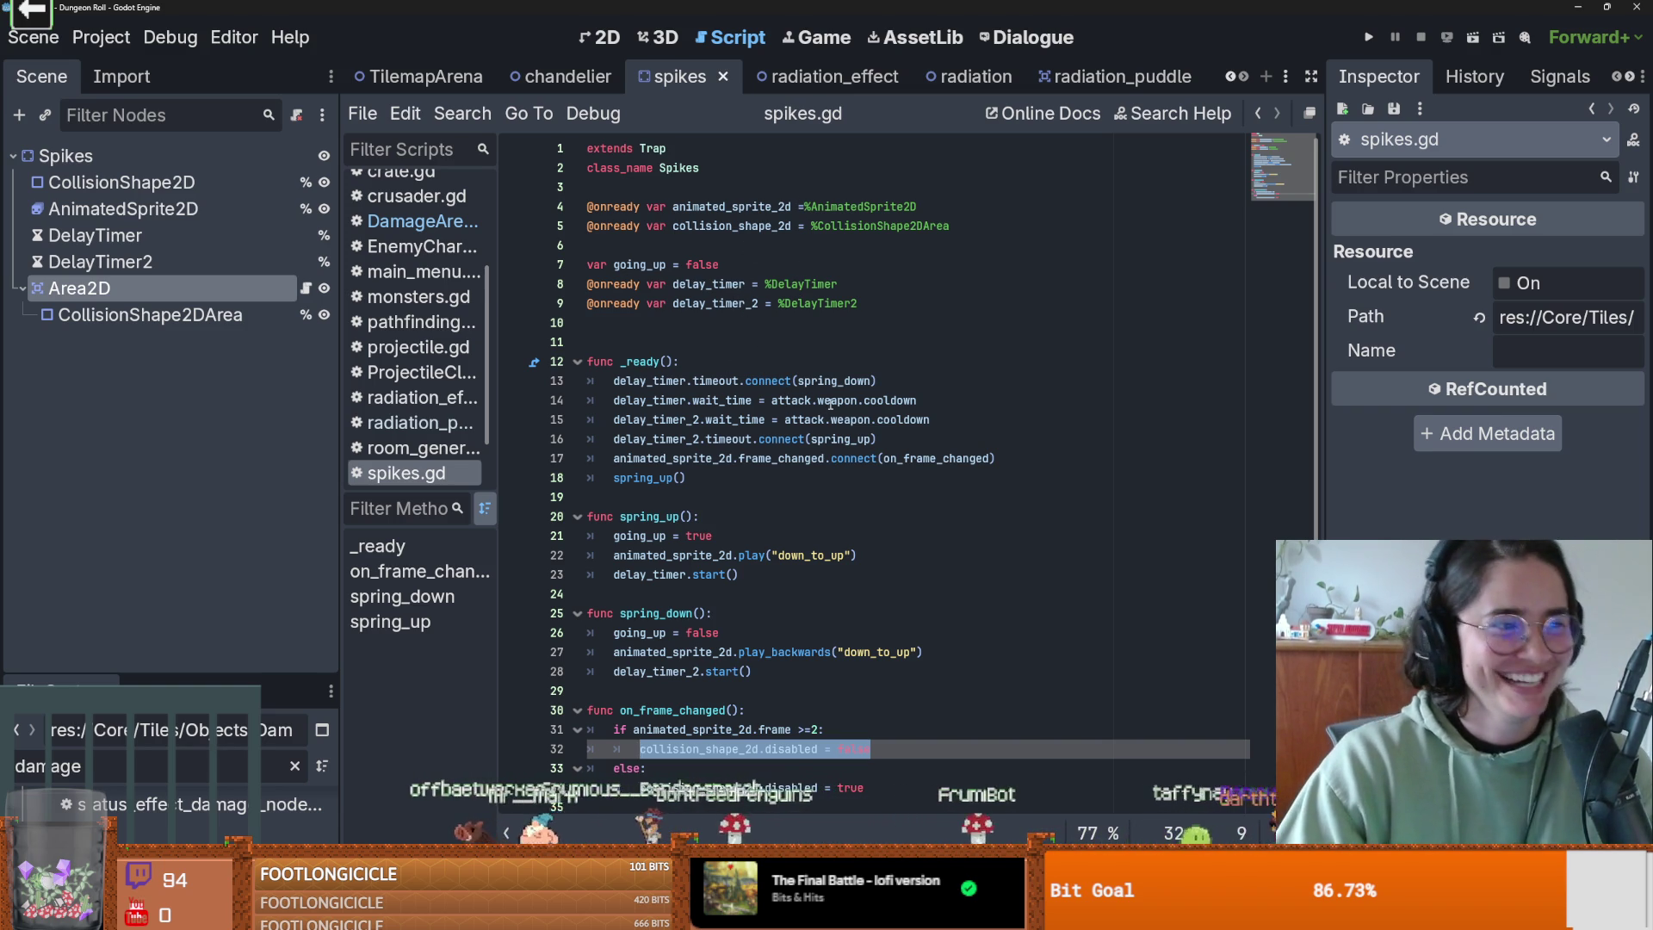
Return to the spikes scene's 2D view, save, and zoom in on the spike sprite
left_click(599, 38)
key("ctrl+s")
scroll(789, 391, "up", 4)
scroll(797, 397, "up", 5)
scroll(797, 397, "up", 7)
key("ctrl+s")
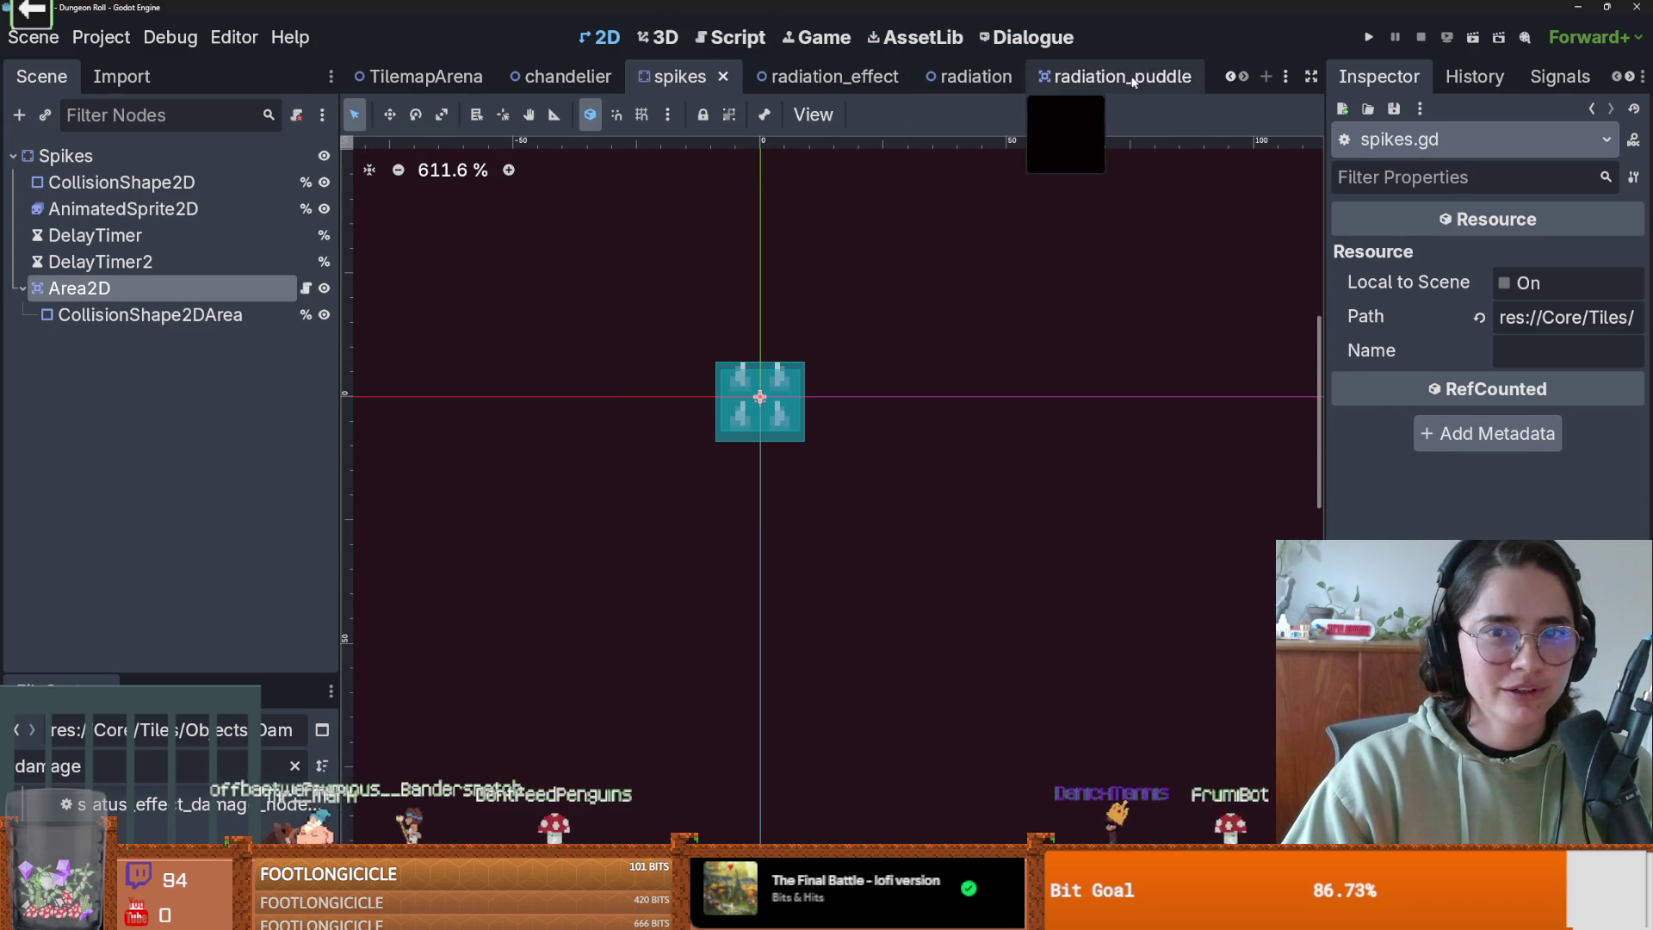
Go back to the chandelier scene and look at its script and the damage area's script
left_click(1119, 76)
left_click(1233, 78)
left_click(1232, 77)
left_click(1245, 76)
left_click(1245, 76)
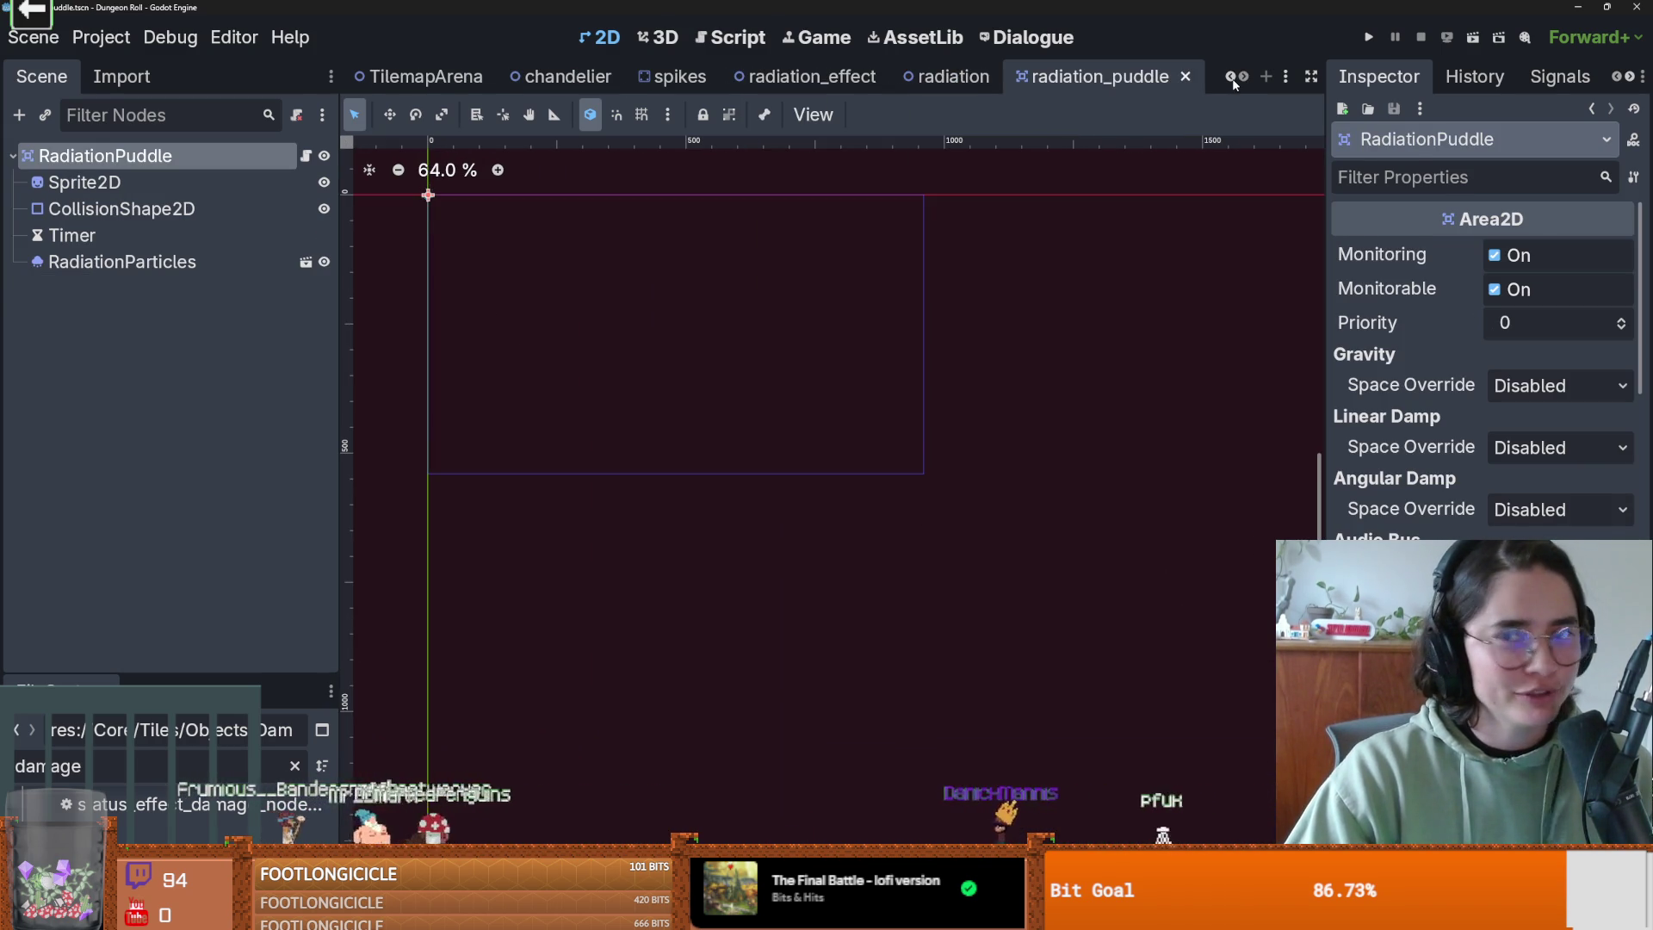
left_click(1233, 78)
left_click(1232, 78)
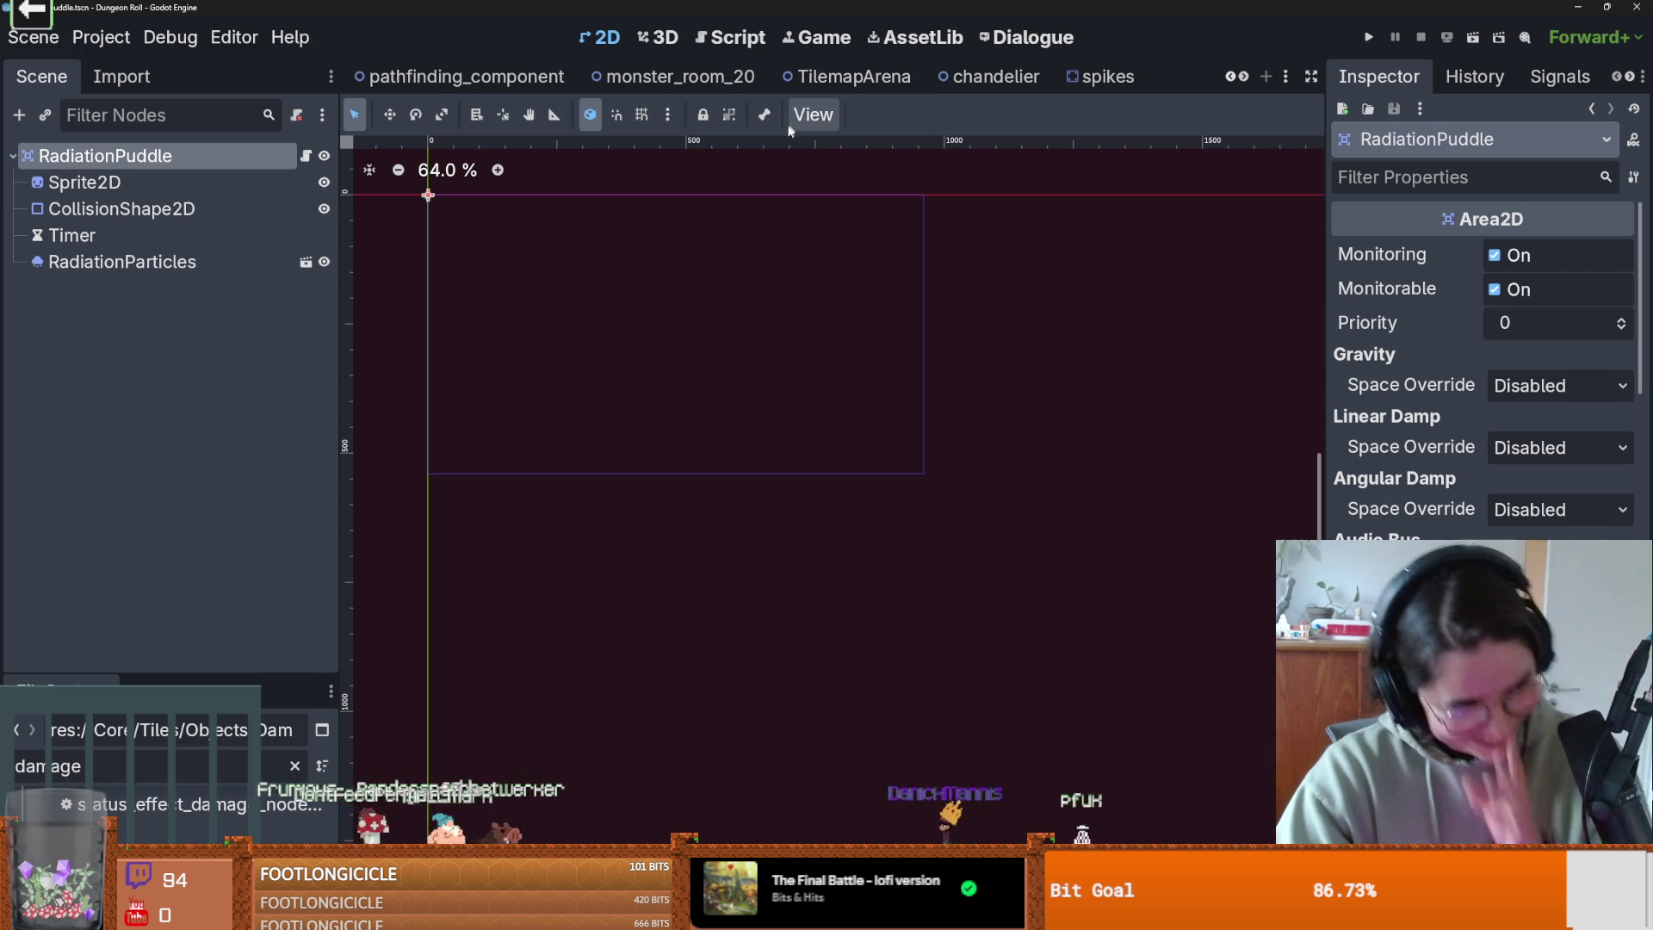
left_click(989, 77)
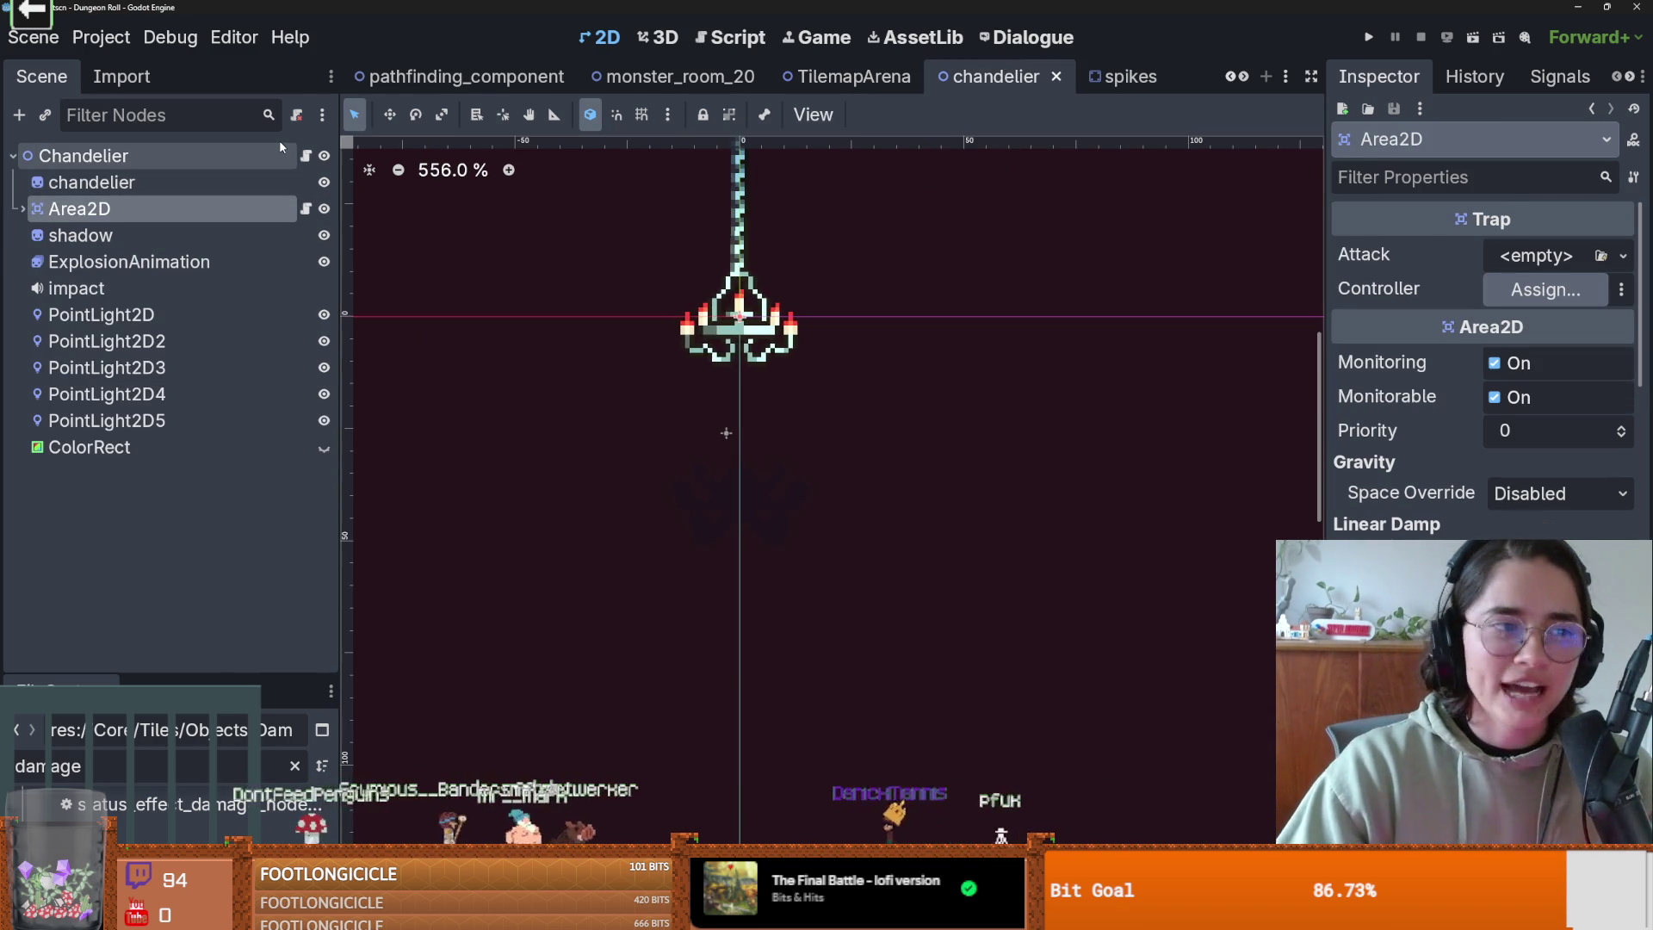
left_click(306, 156)
key("ctrl+s")
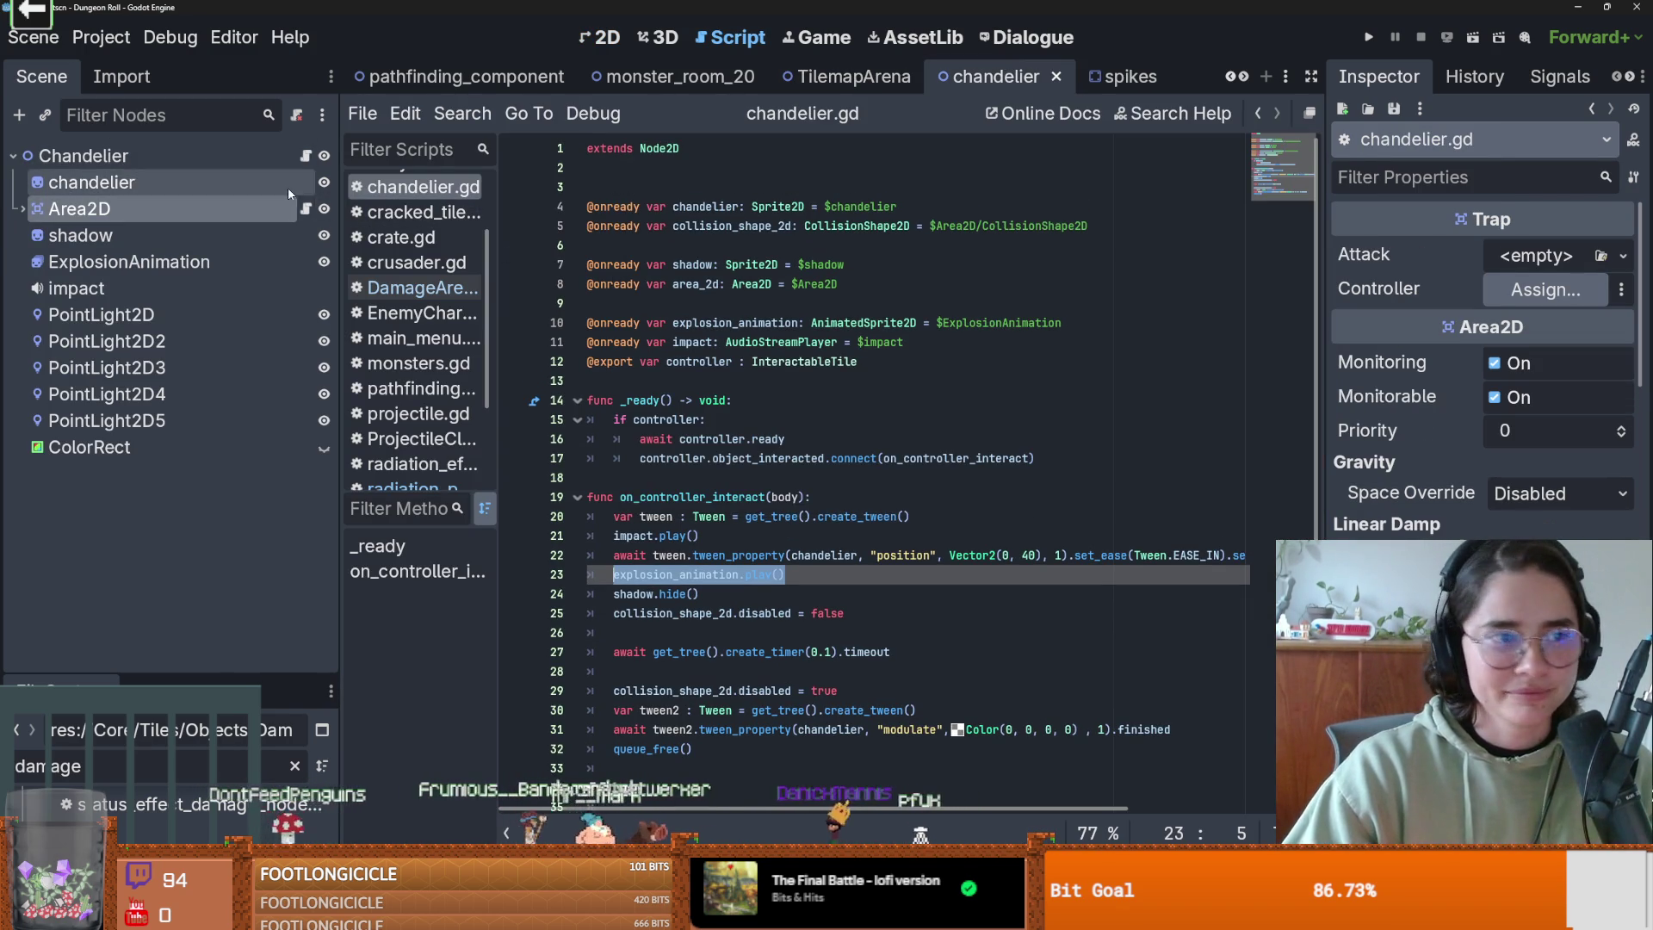
left_click(305, 208)
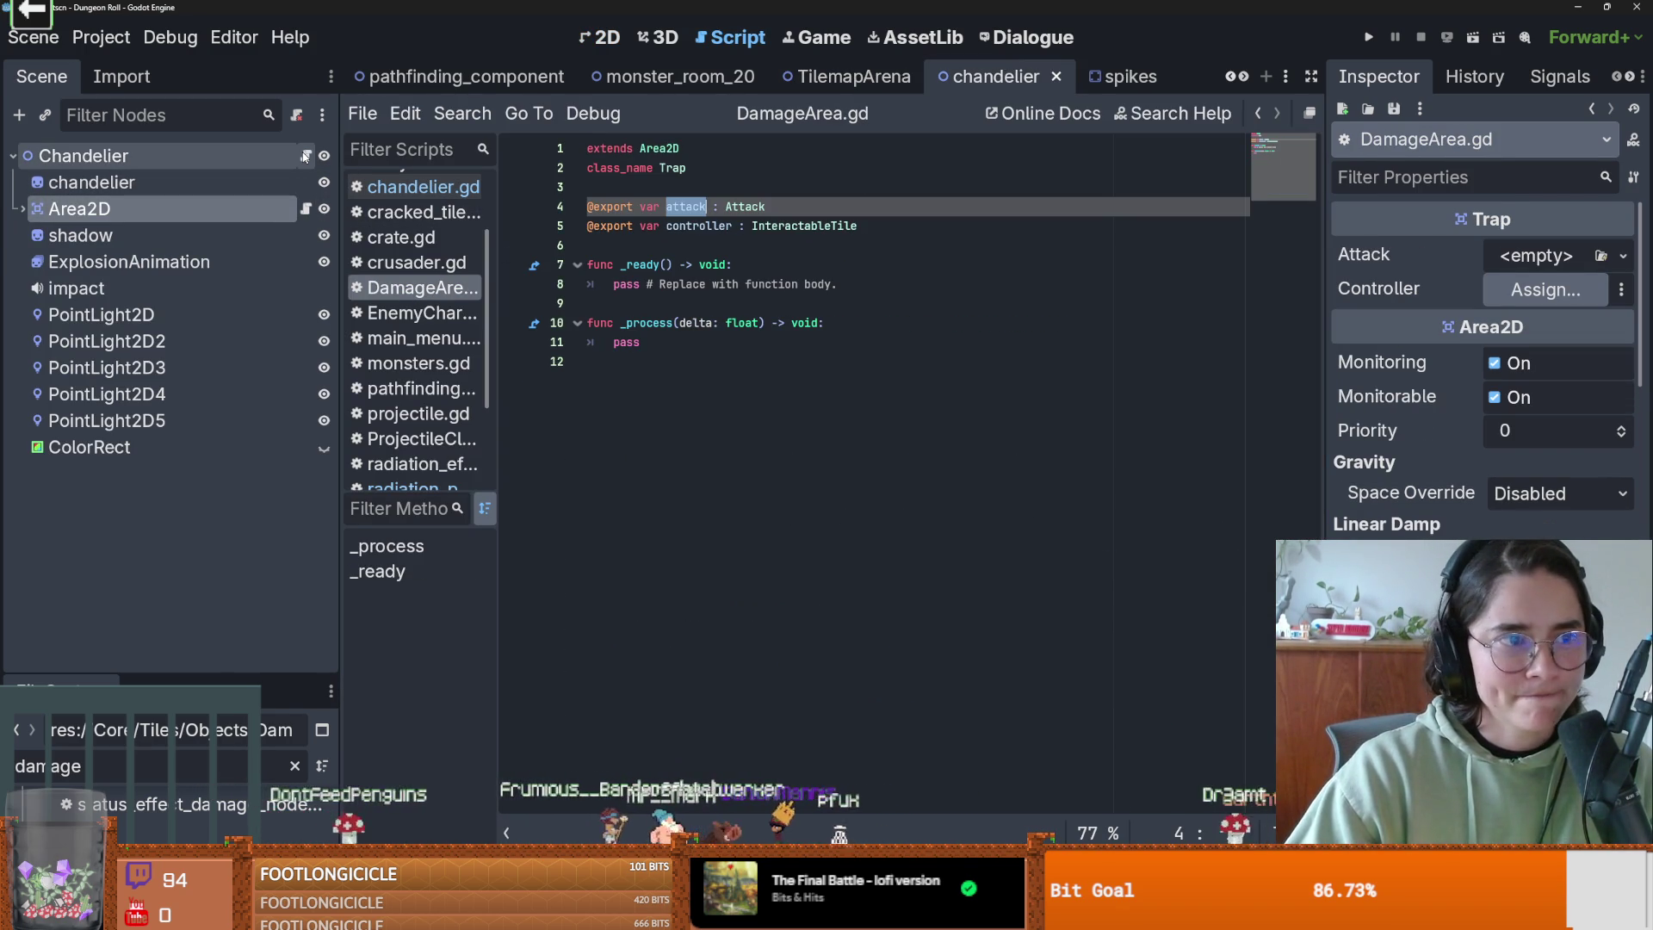
left_click(18, 208)
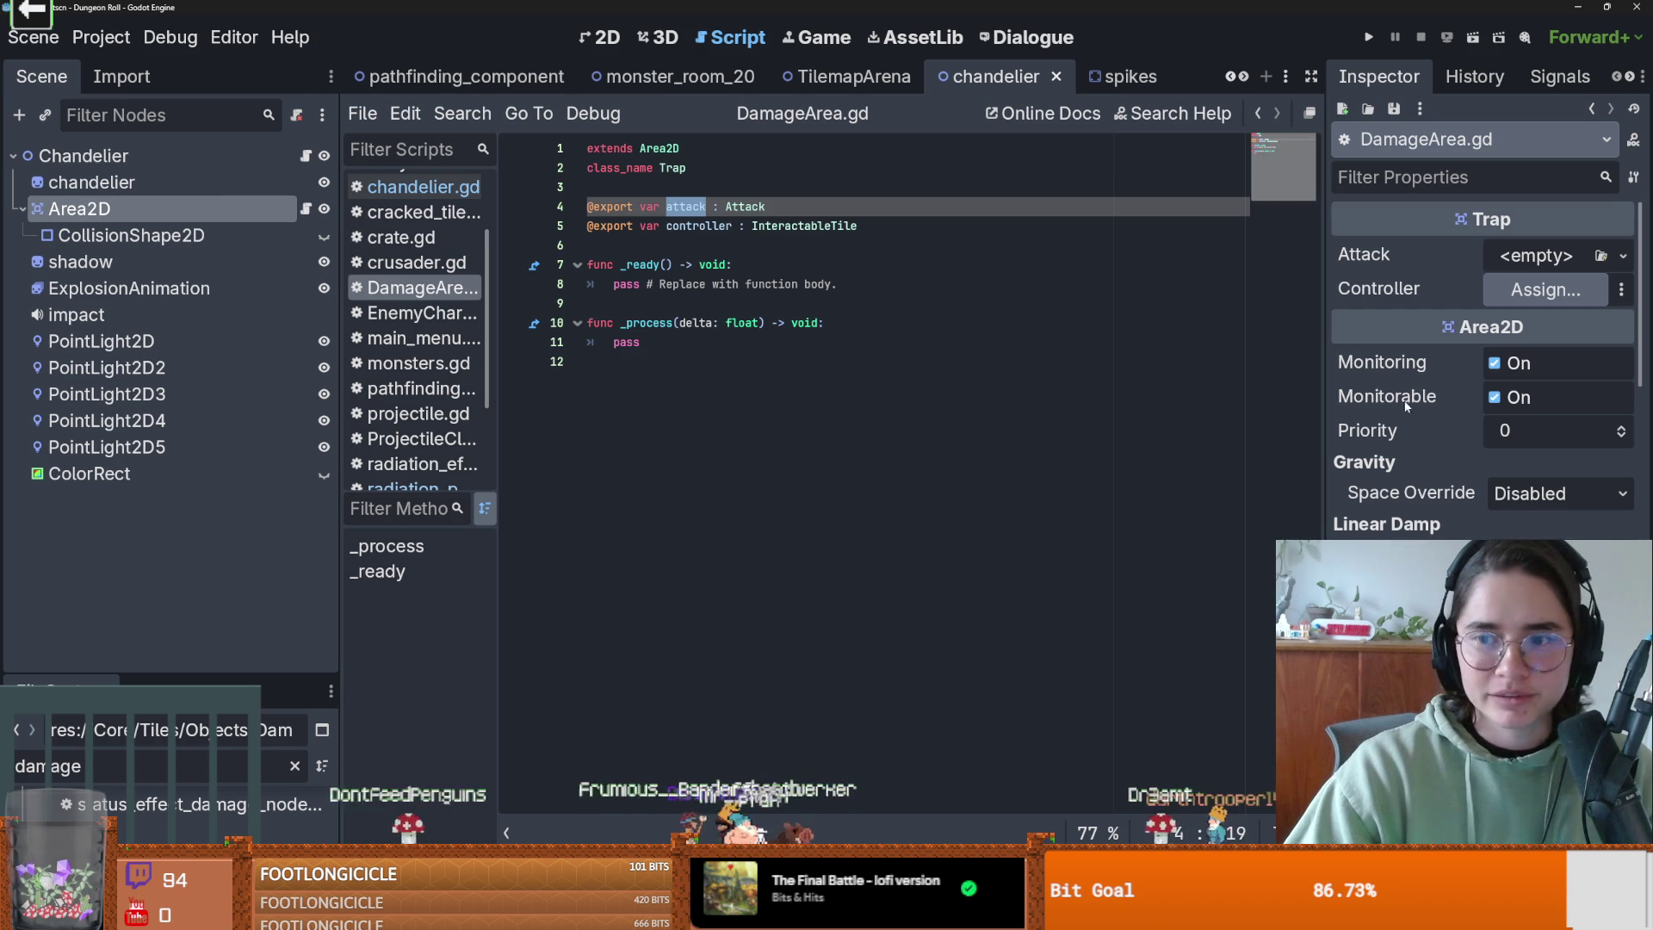
Copy the spikes' Attack resource and paste it into the chandelier Area2D's Attack property
left_click(1559, 258)
key("Escape")
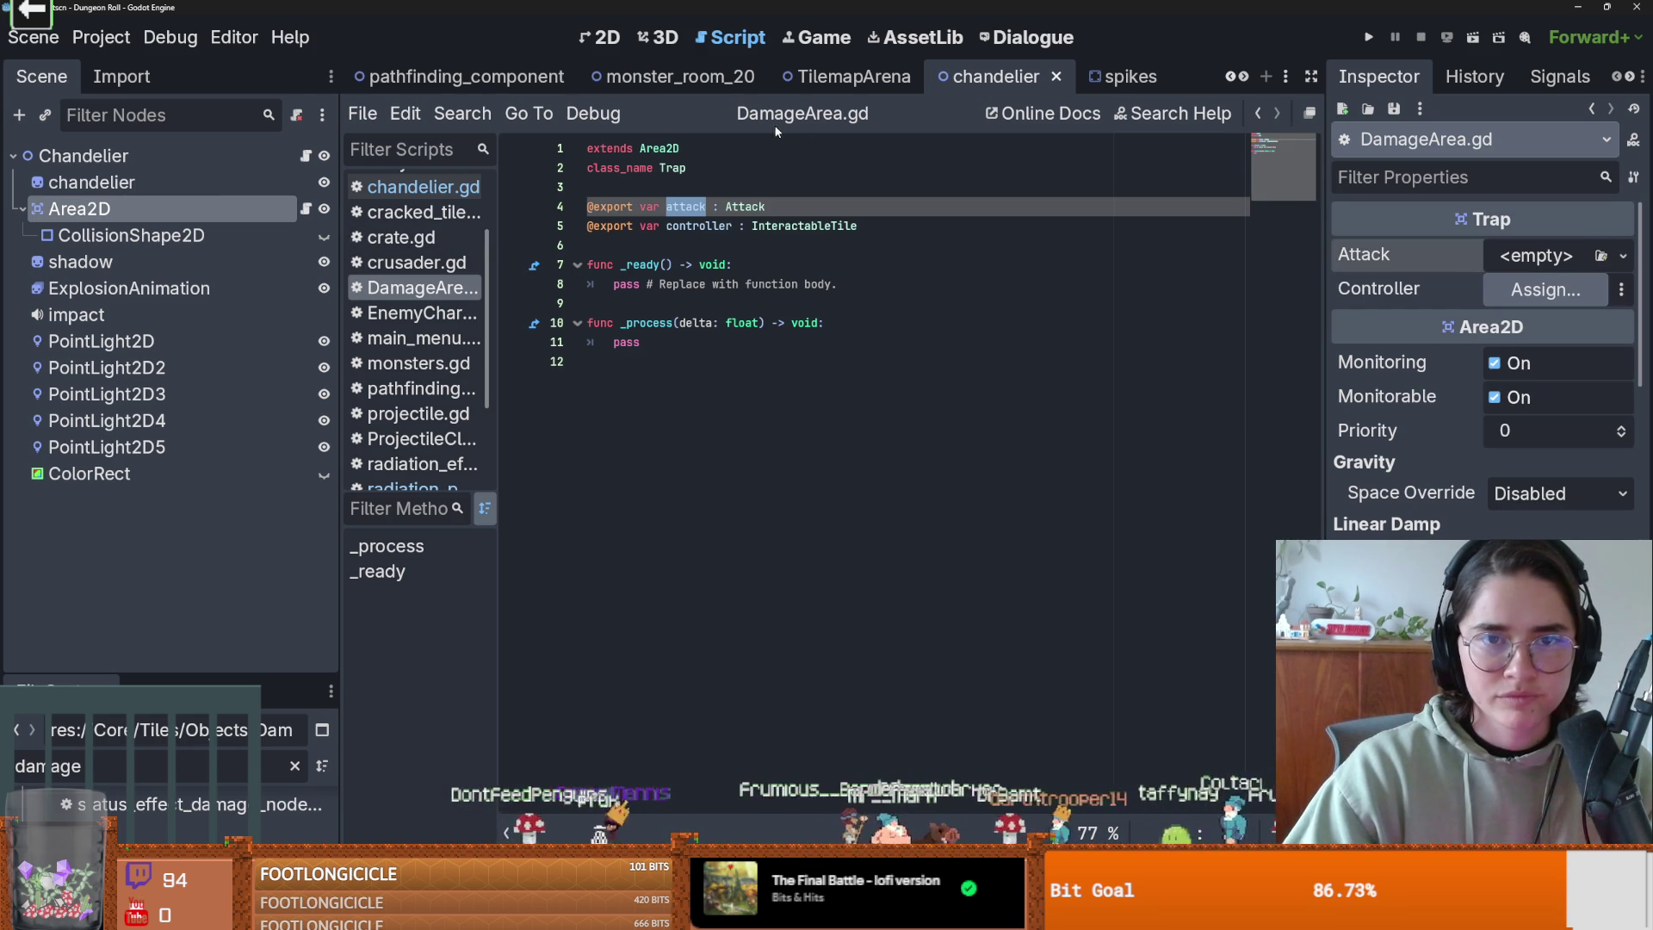
left_click(1108, 76)
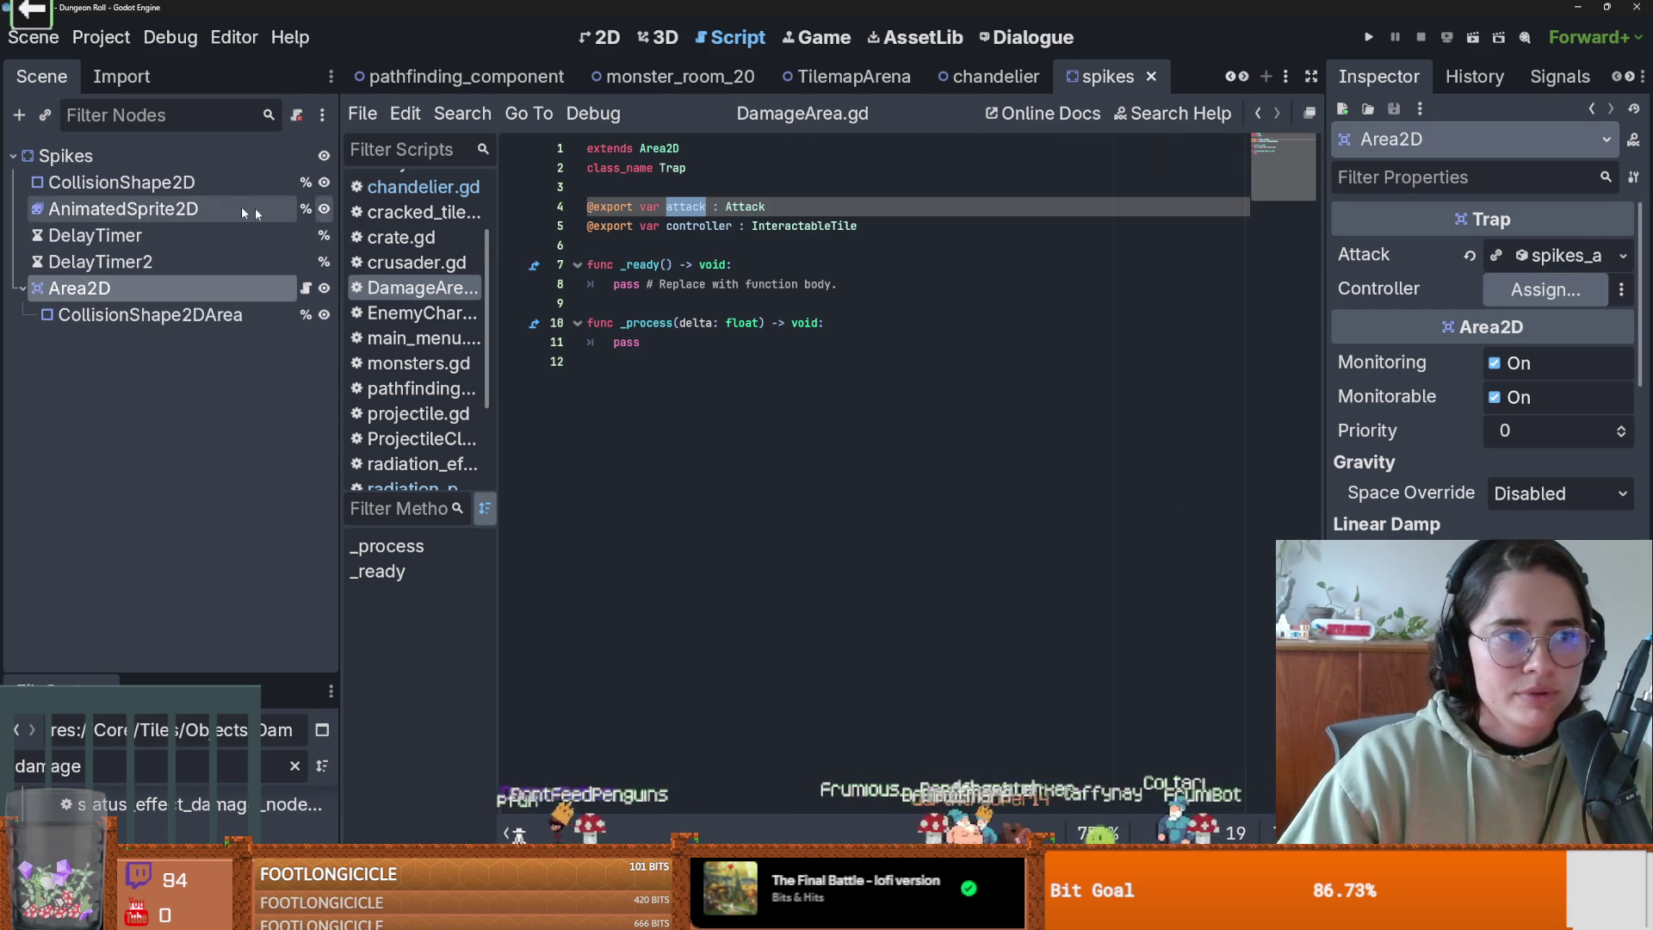
left_click(1623, 258)
key("Escape")
left_click(984, 80)
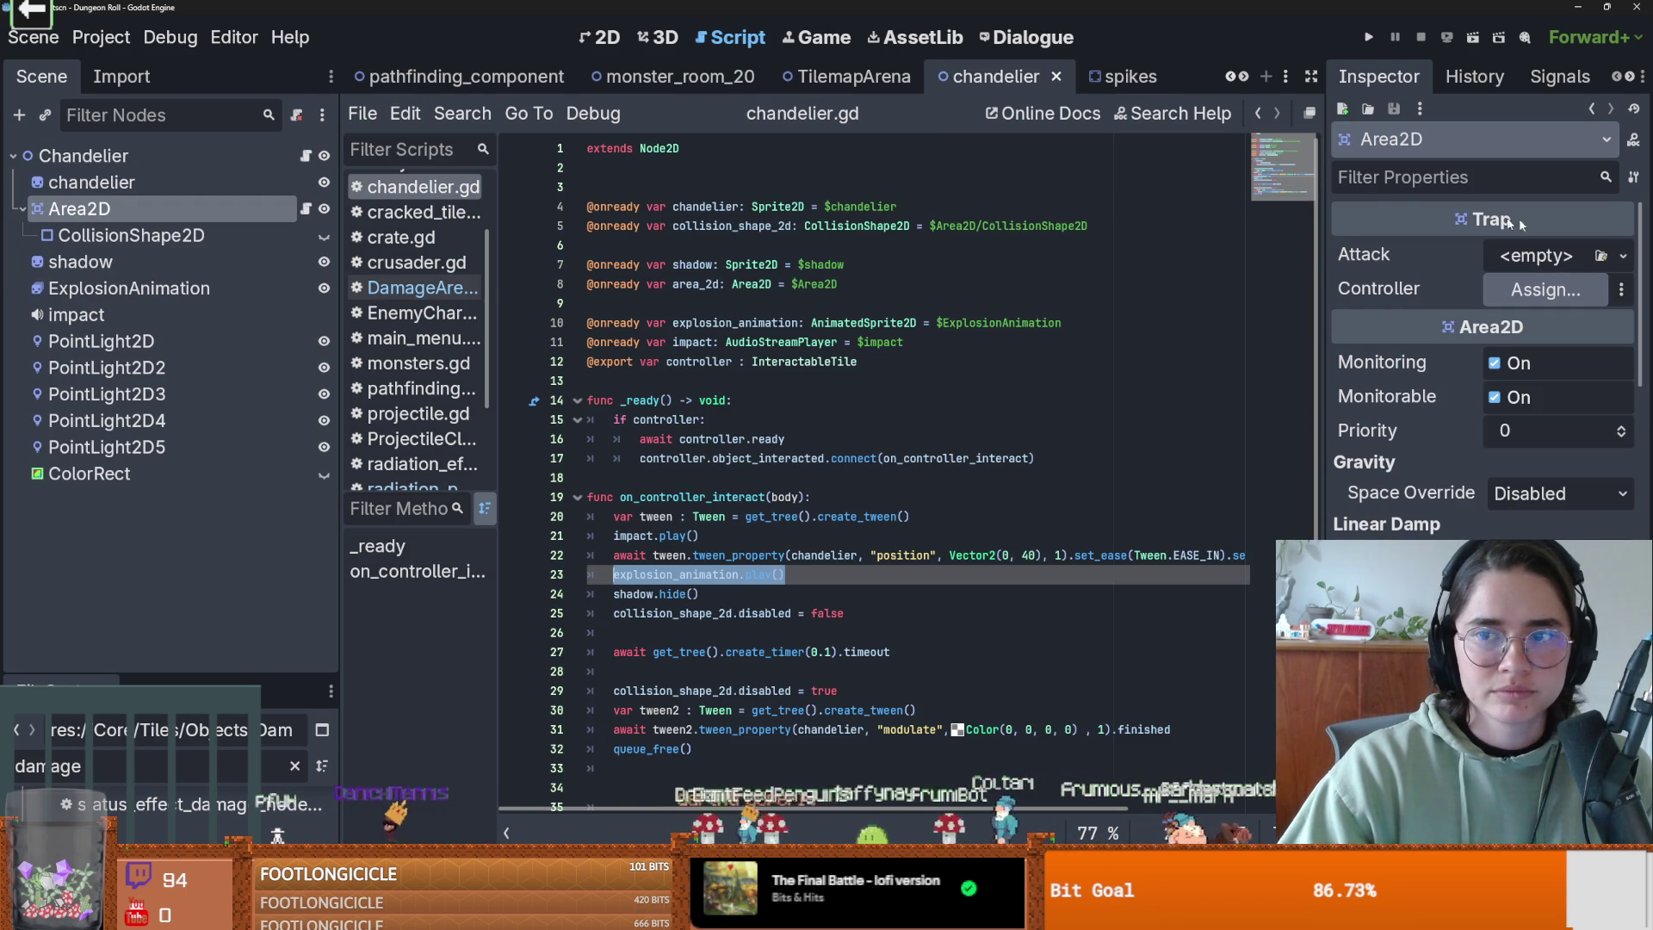
left_click(1623, 258)
left_click(1497, 461)
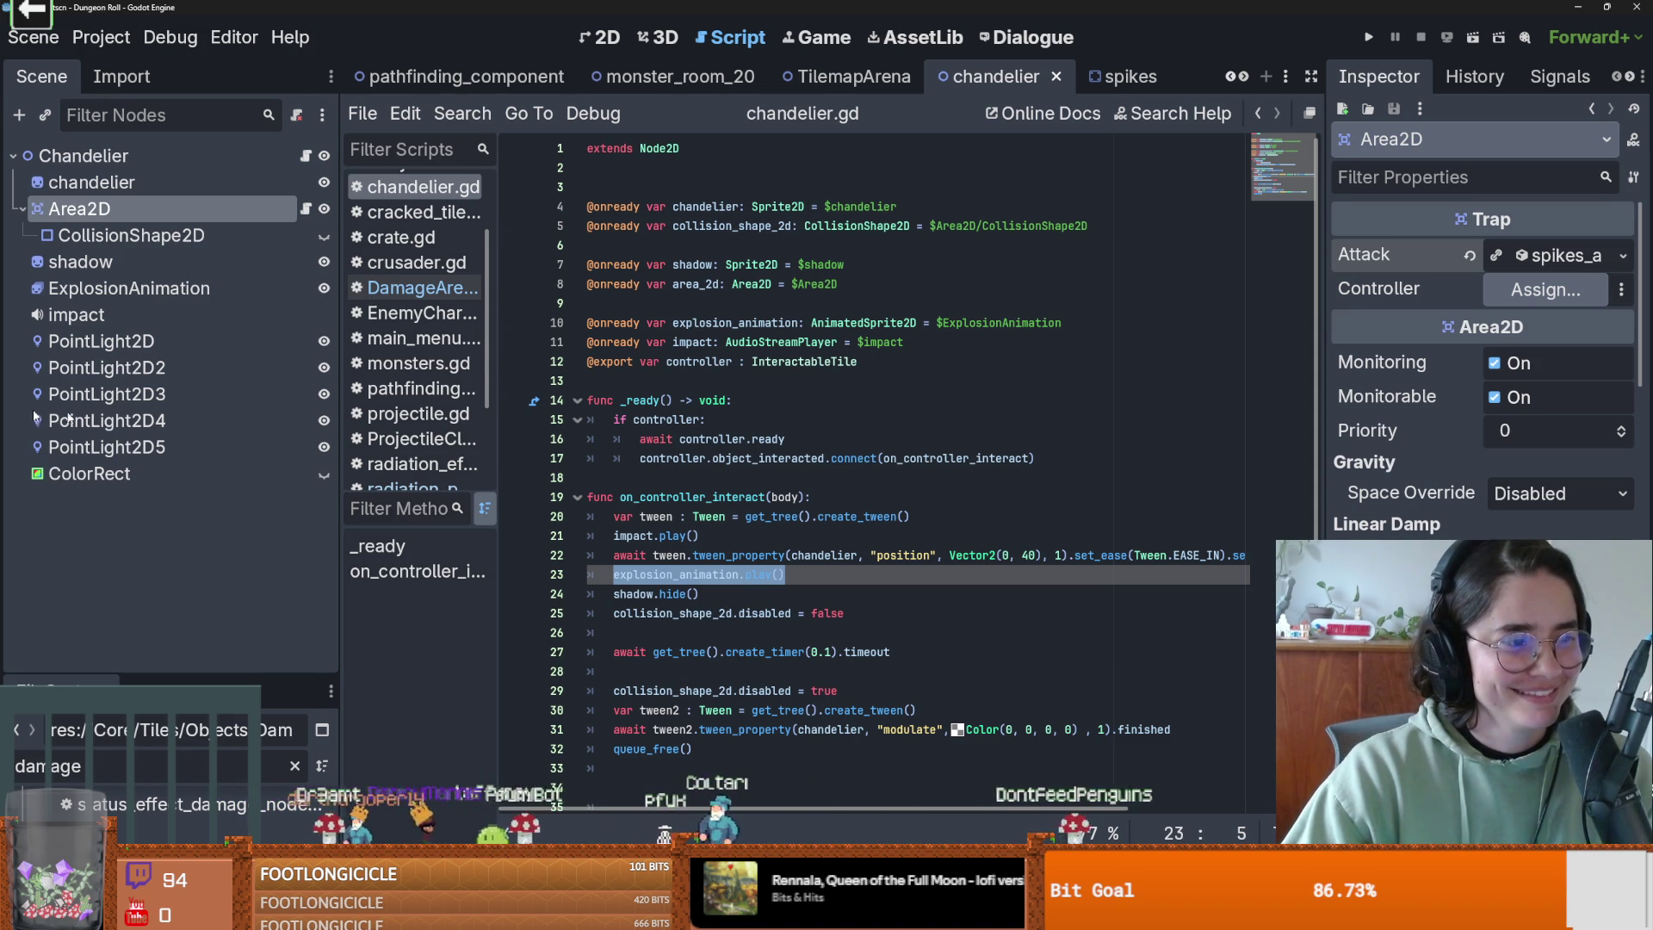
Revisit the DamageArea script, then open spikes.gd from the spikes scene
left_click(740, 414)
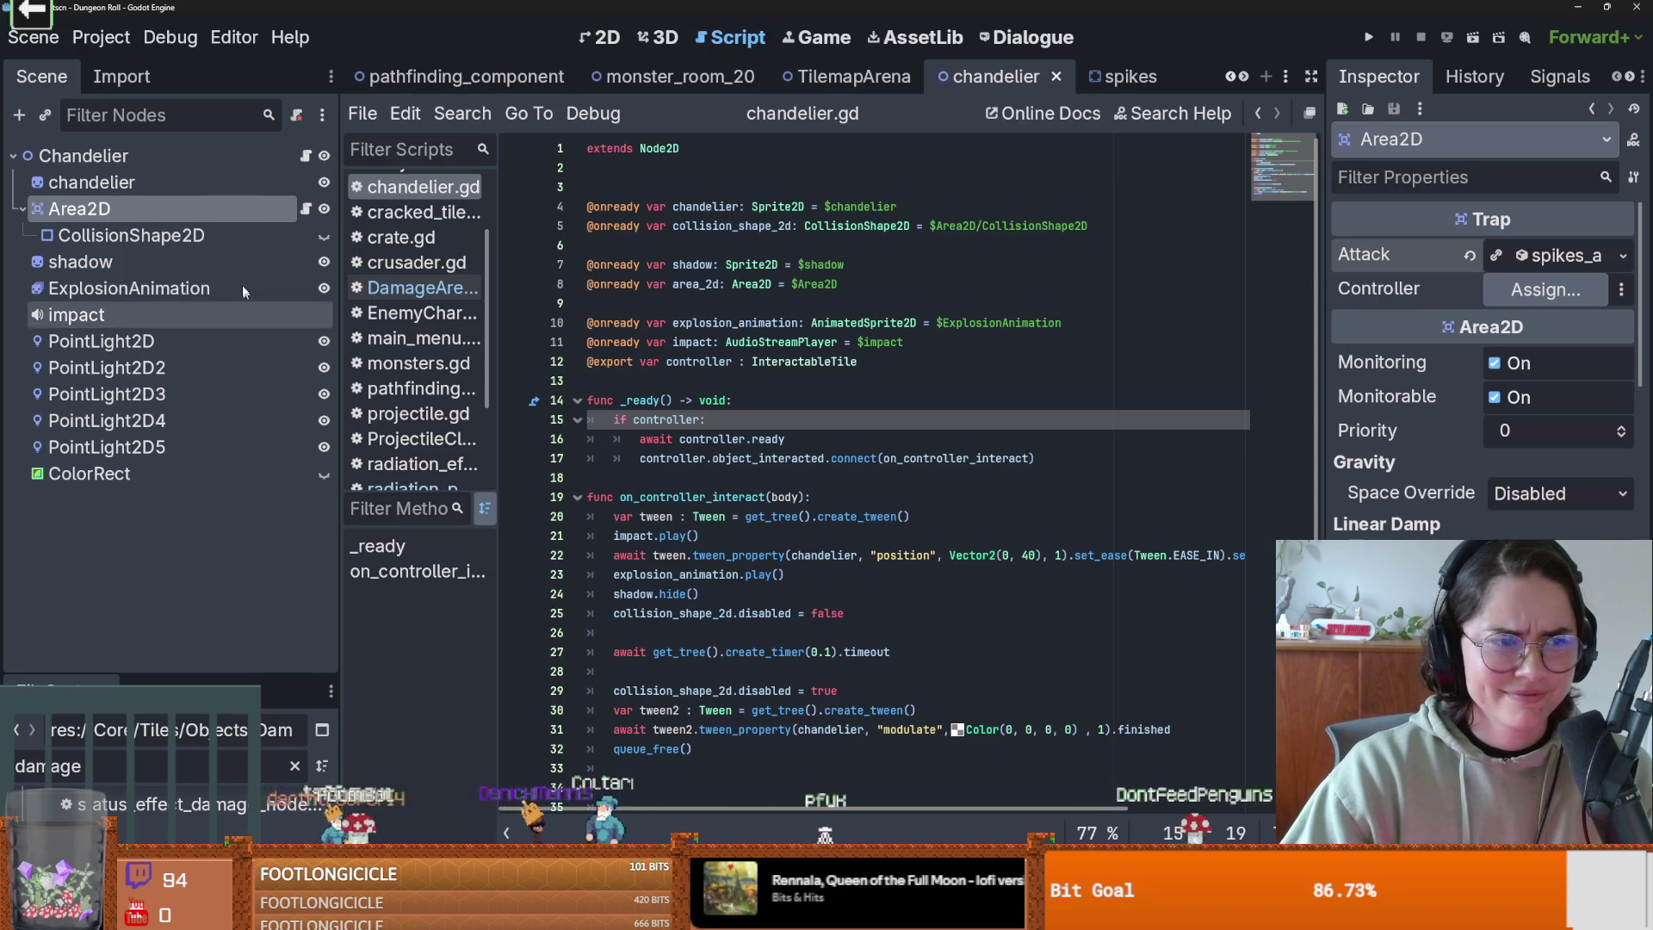
left_click(306, 208)
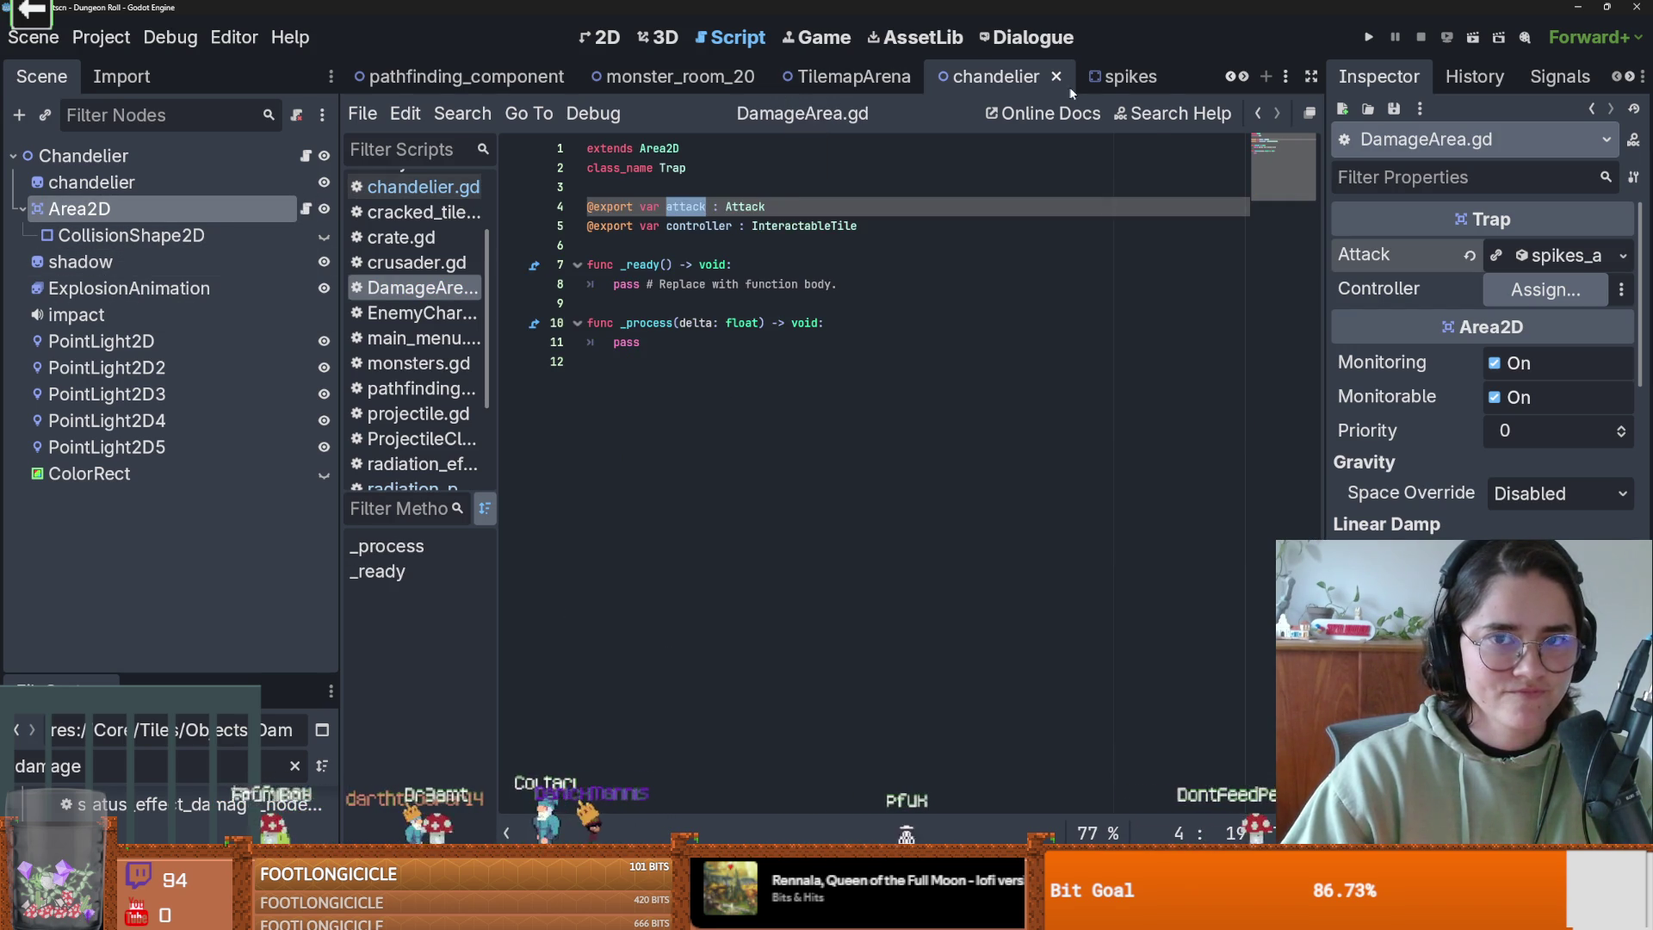
left_click(1100, 81)
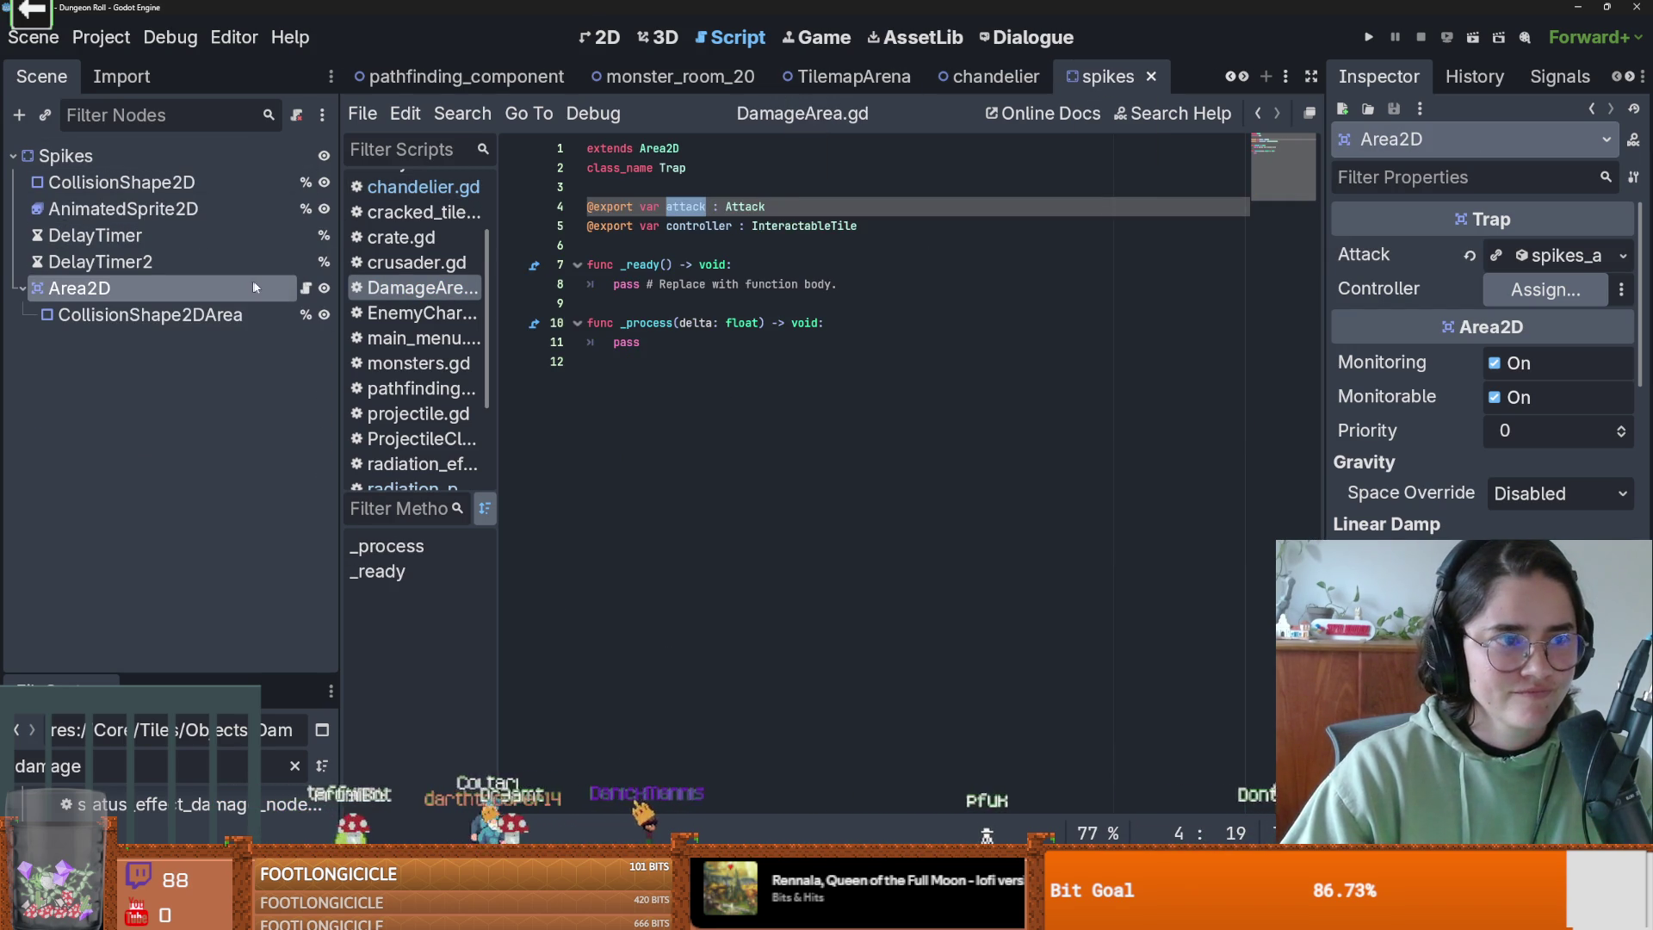
left_click(307, 289)
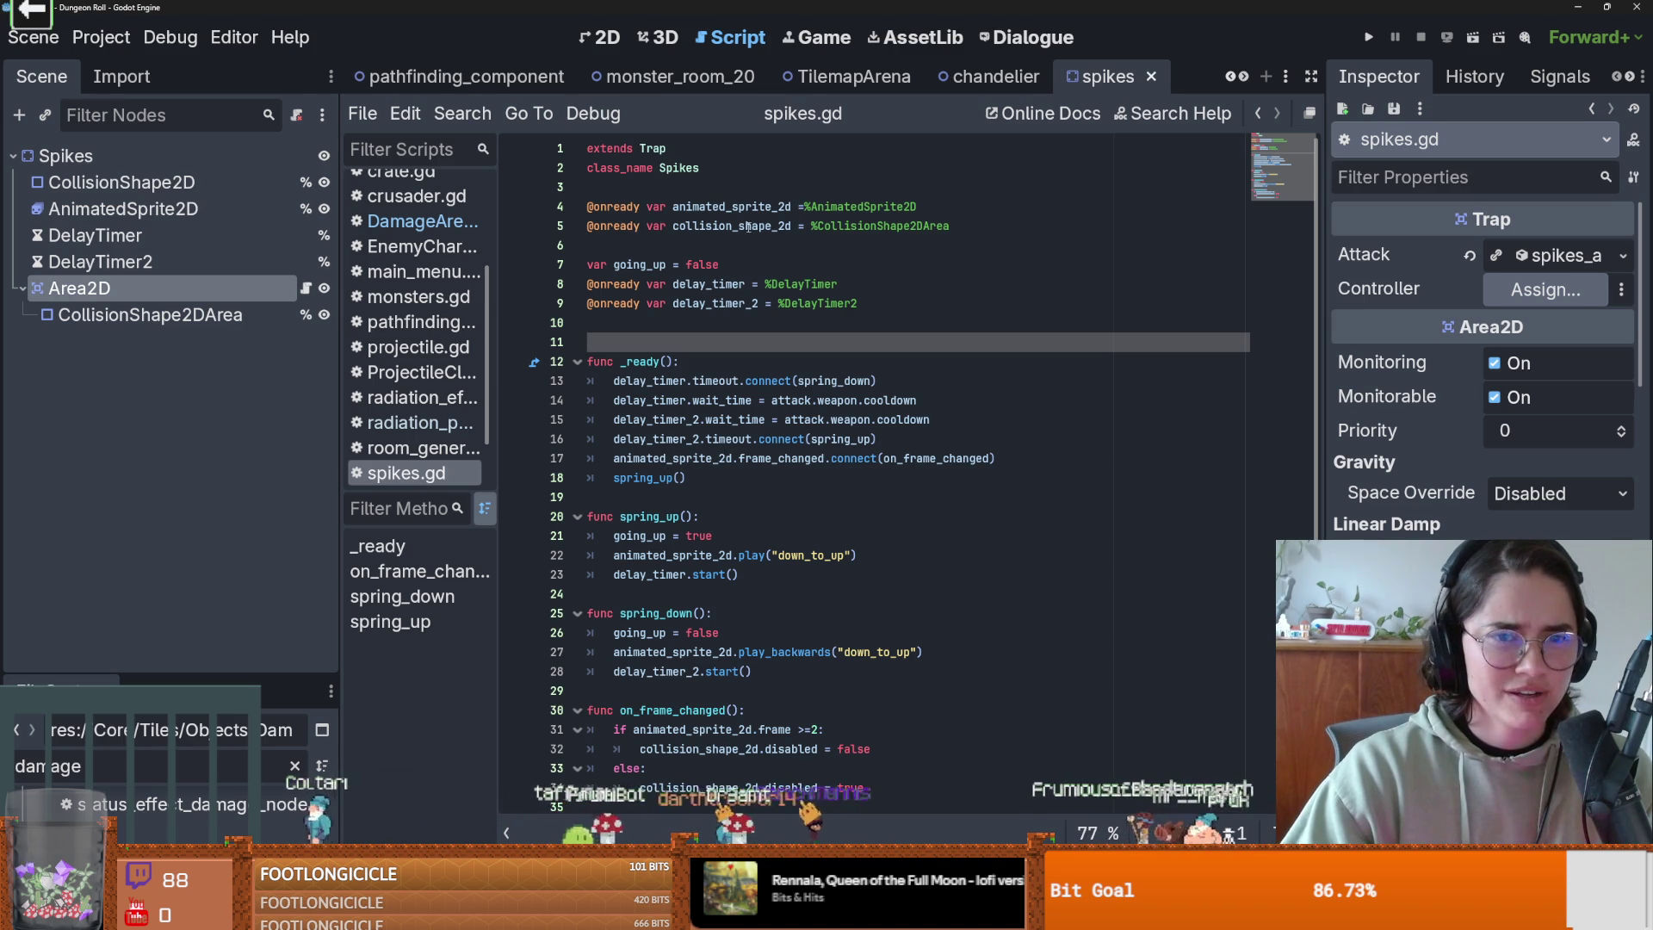
Inspect the Trap base script DamageArea.gd and widen the code editor
left_click(654, 153, "ctrl")
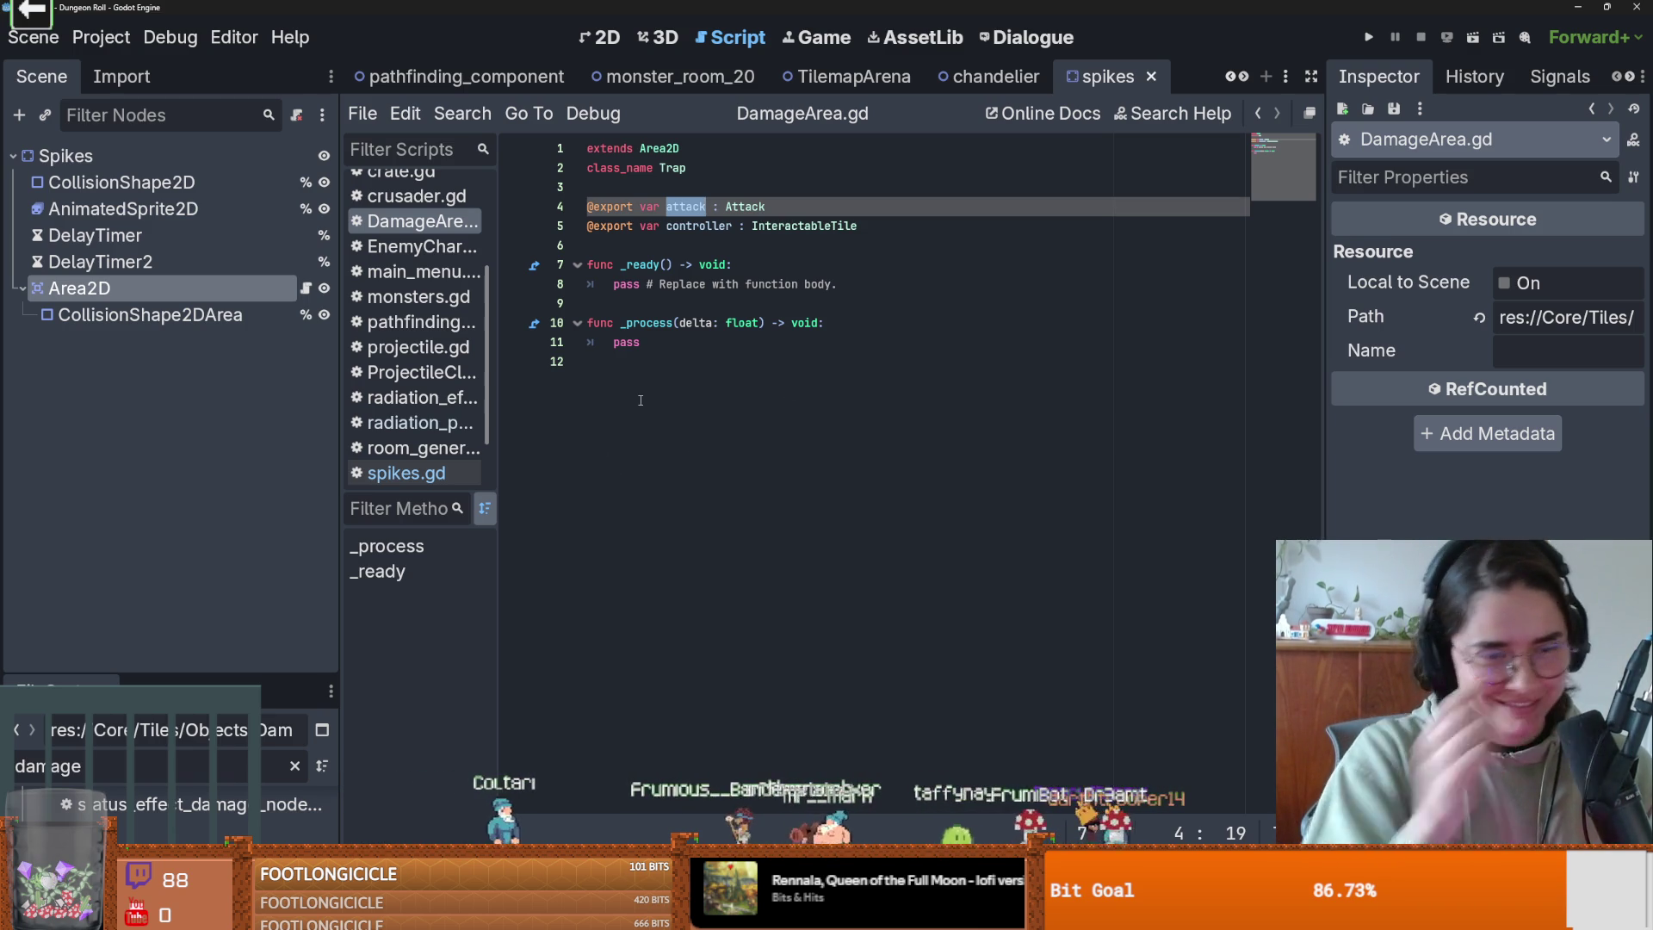
left_click_drag(725, 284, 585, 265)
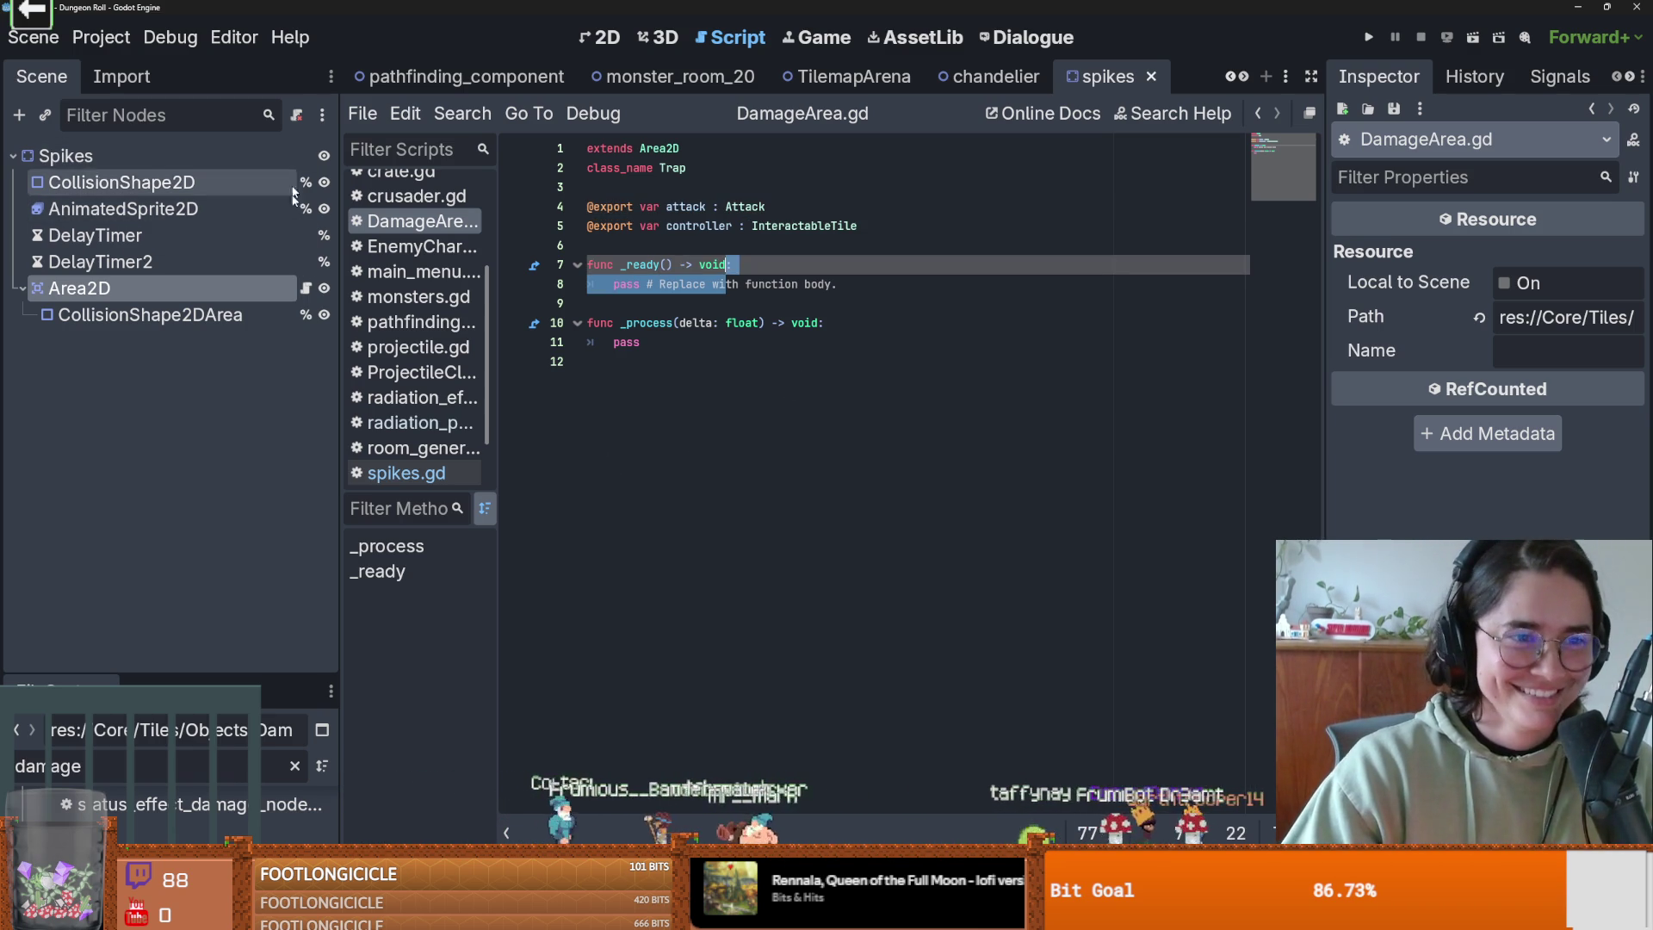
key("ctrl+s")
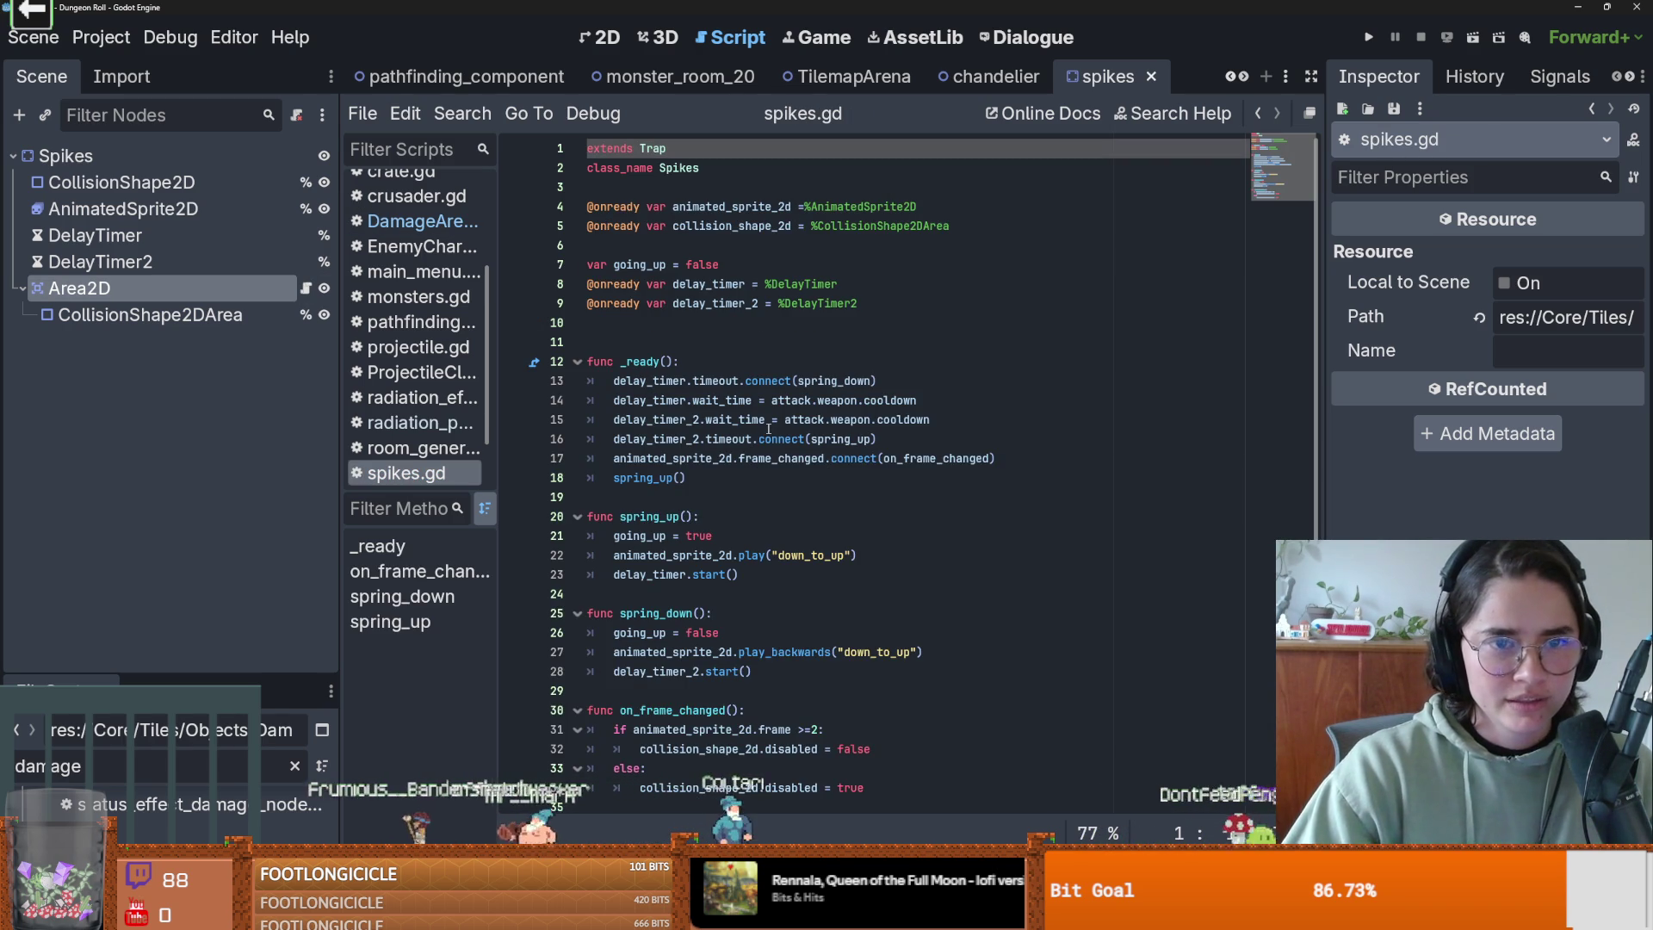
mouse_move(768, 428)
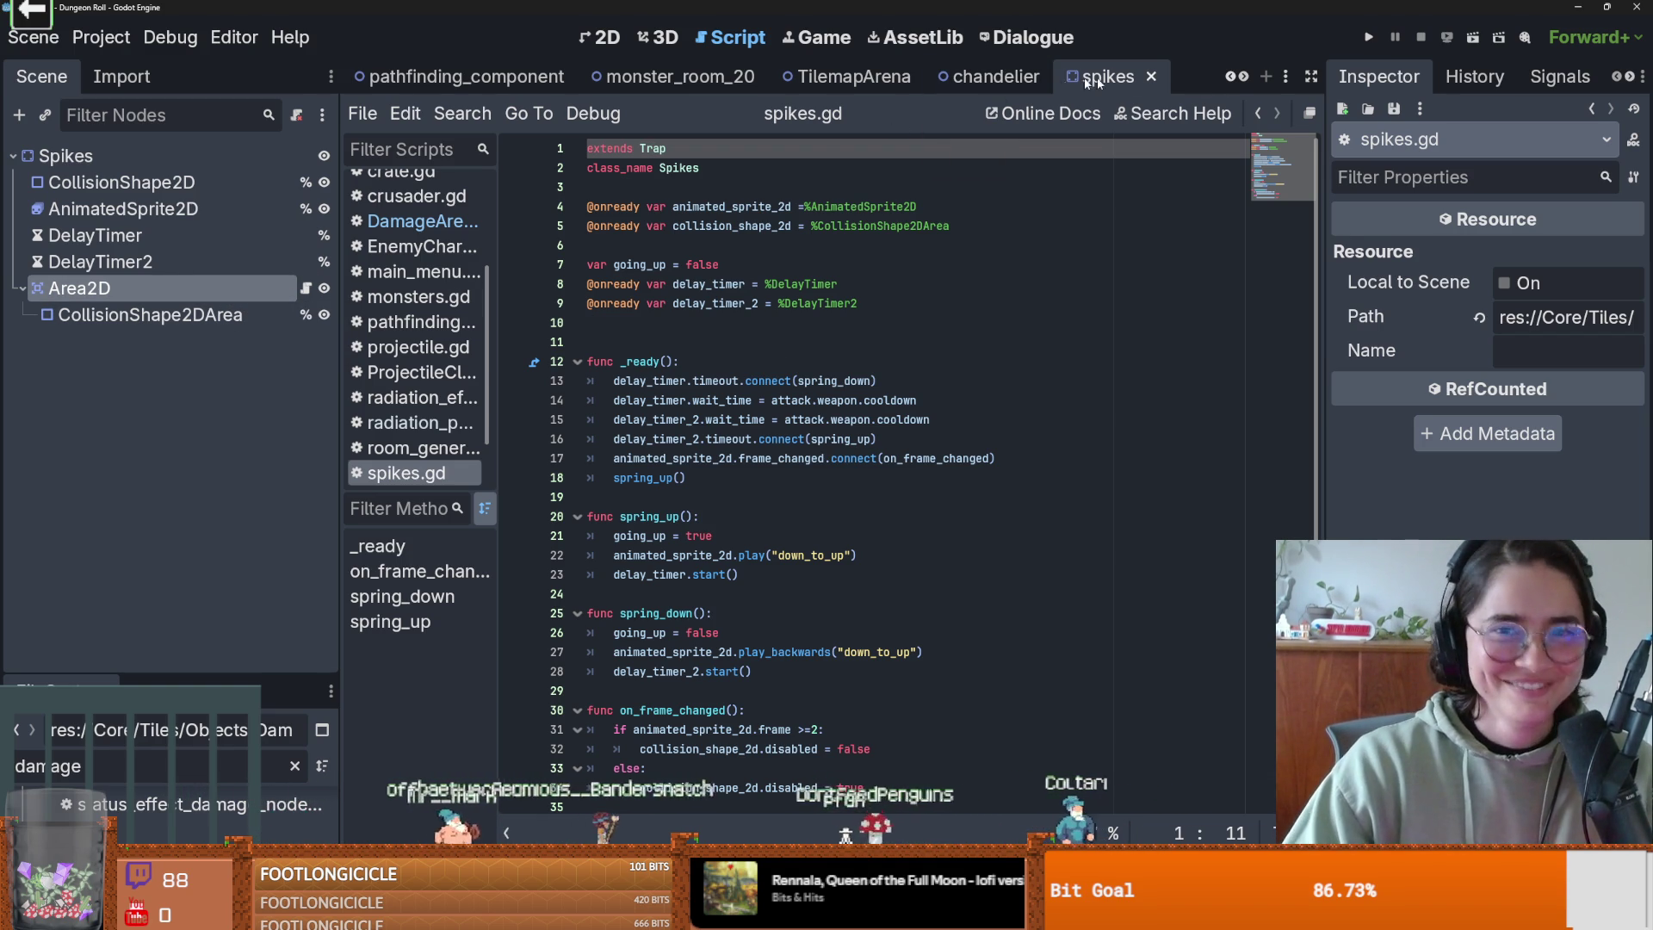
left_click(1242, 76)
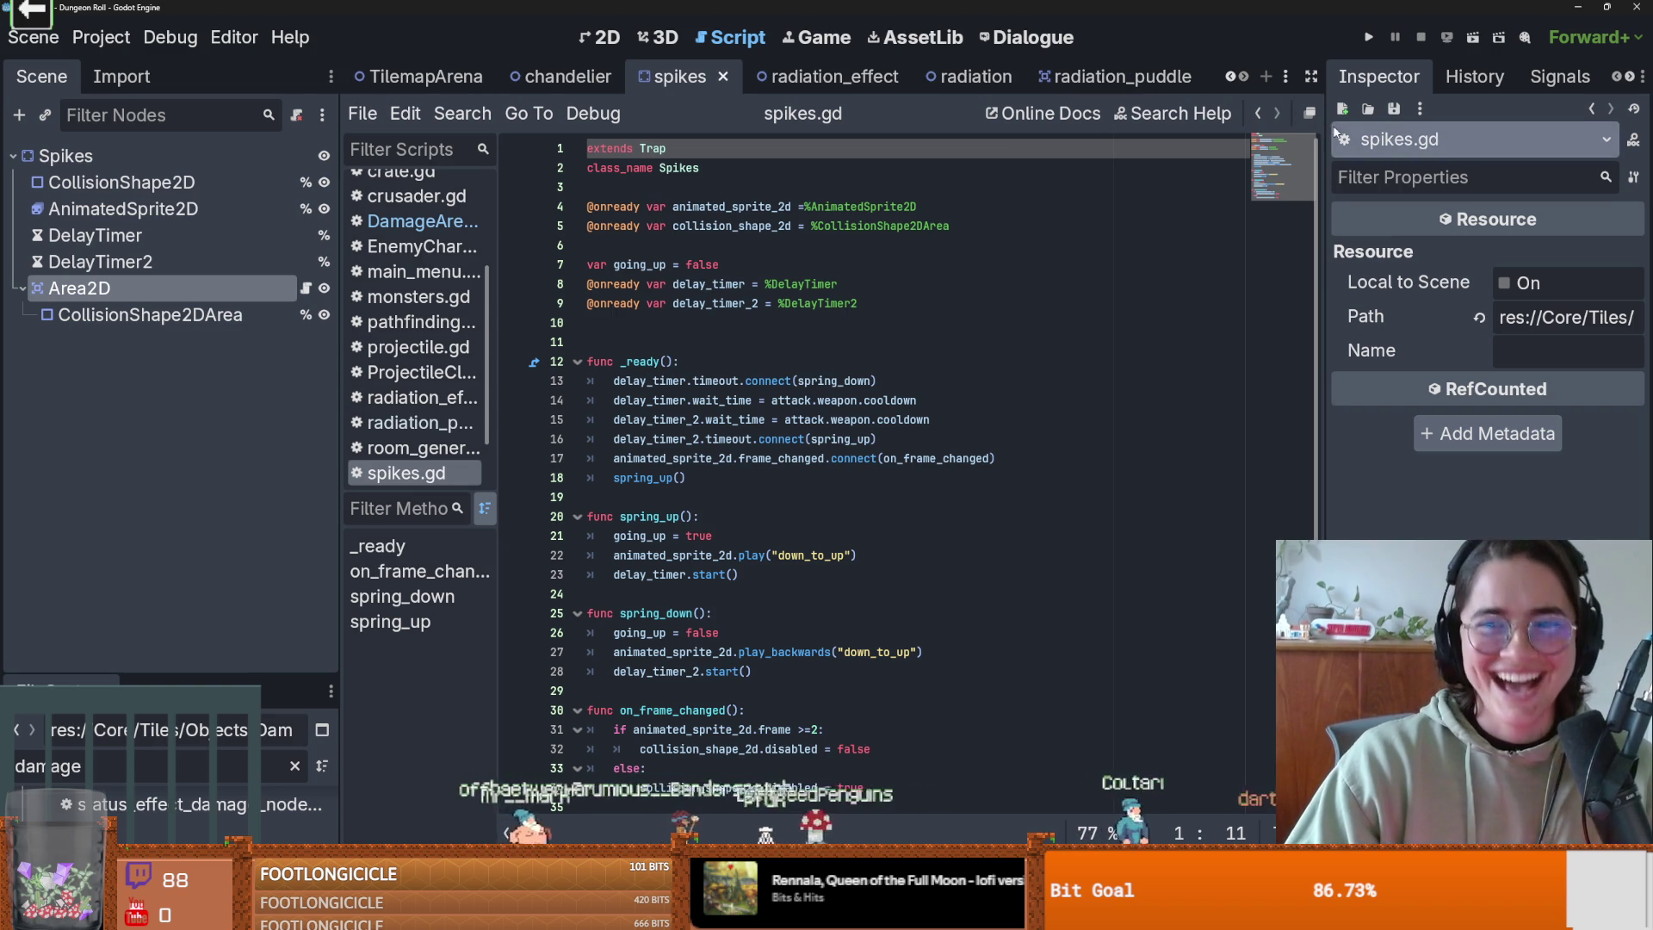
left_click_drag(1324, 344, 1470, 344)
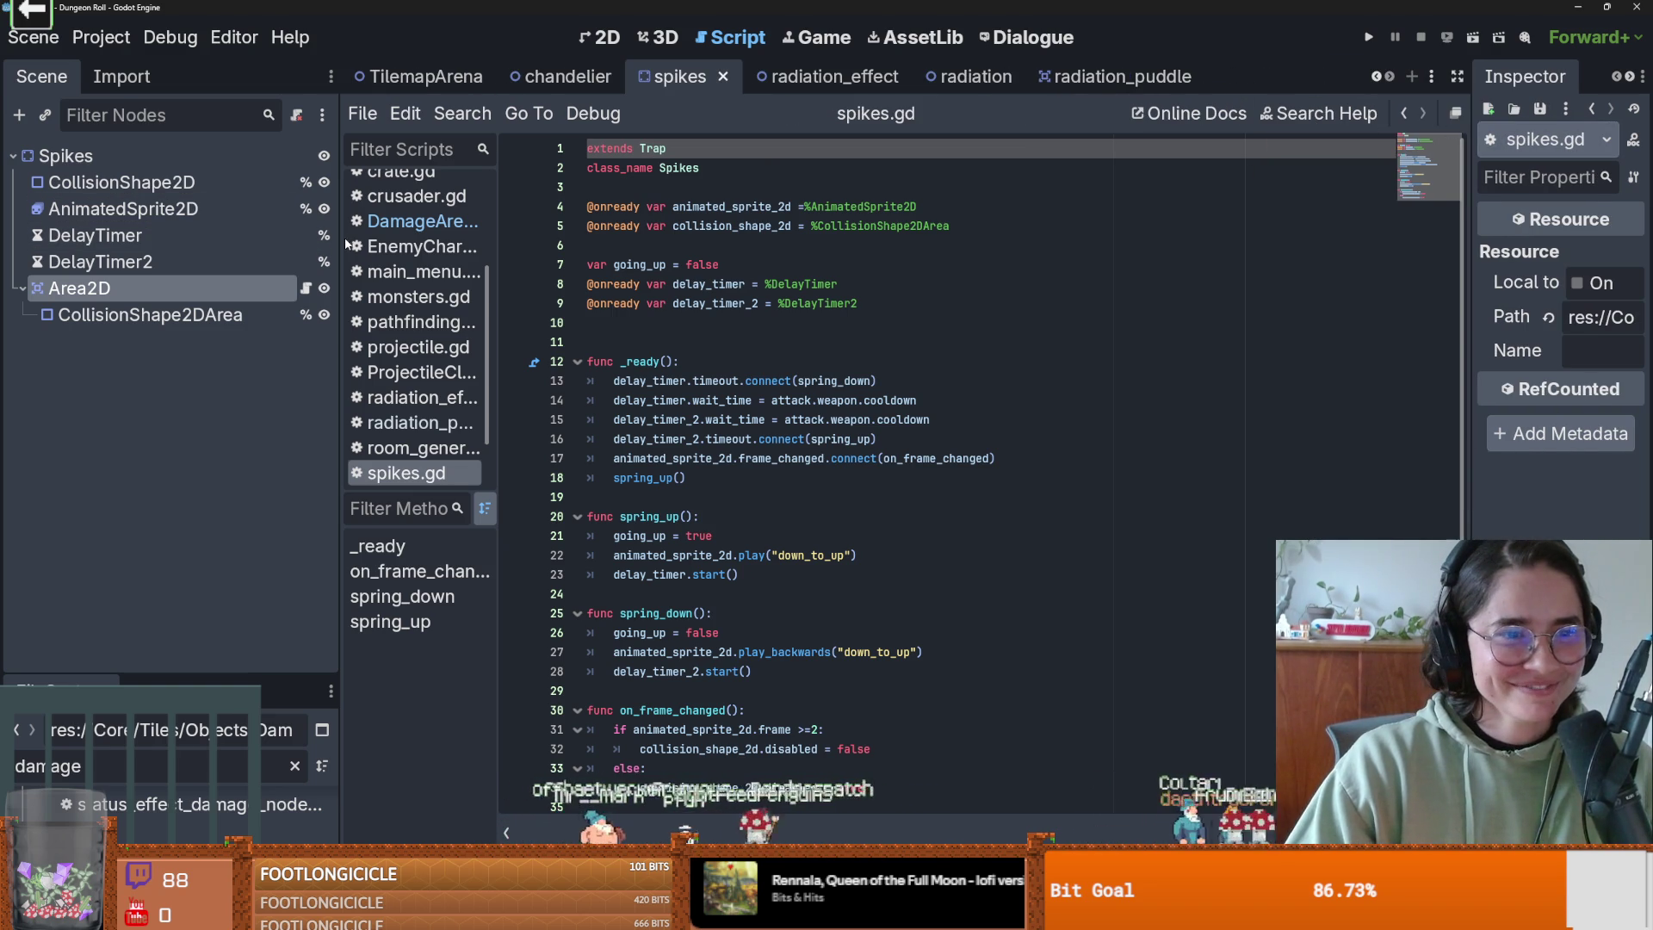
left_click_drag(342, 241, 199, 240)
scroll(605, 80, "up", 2)
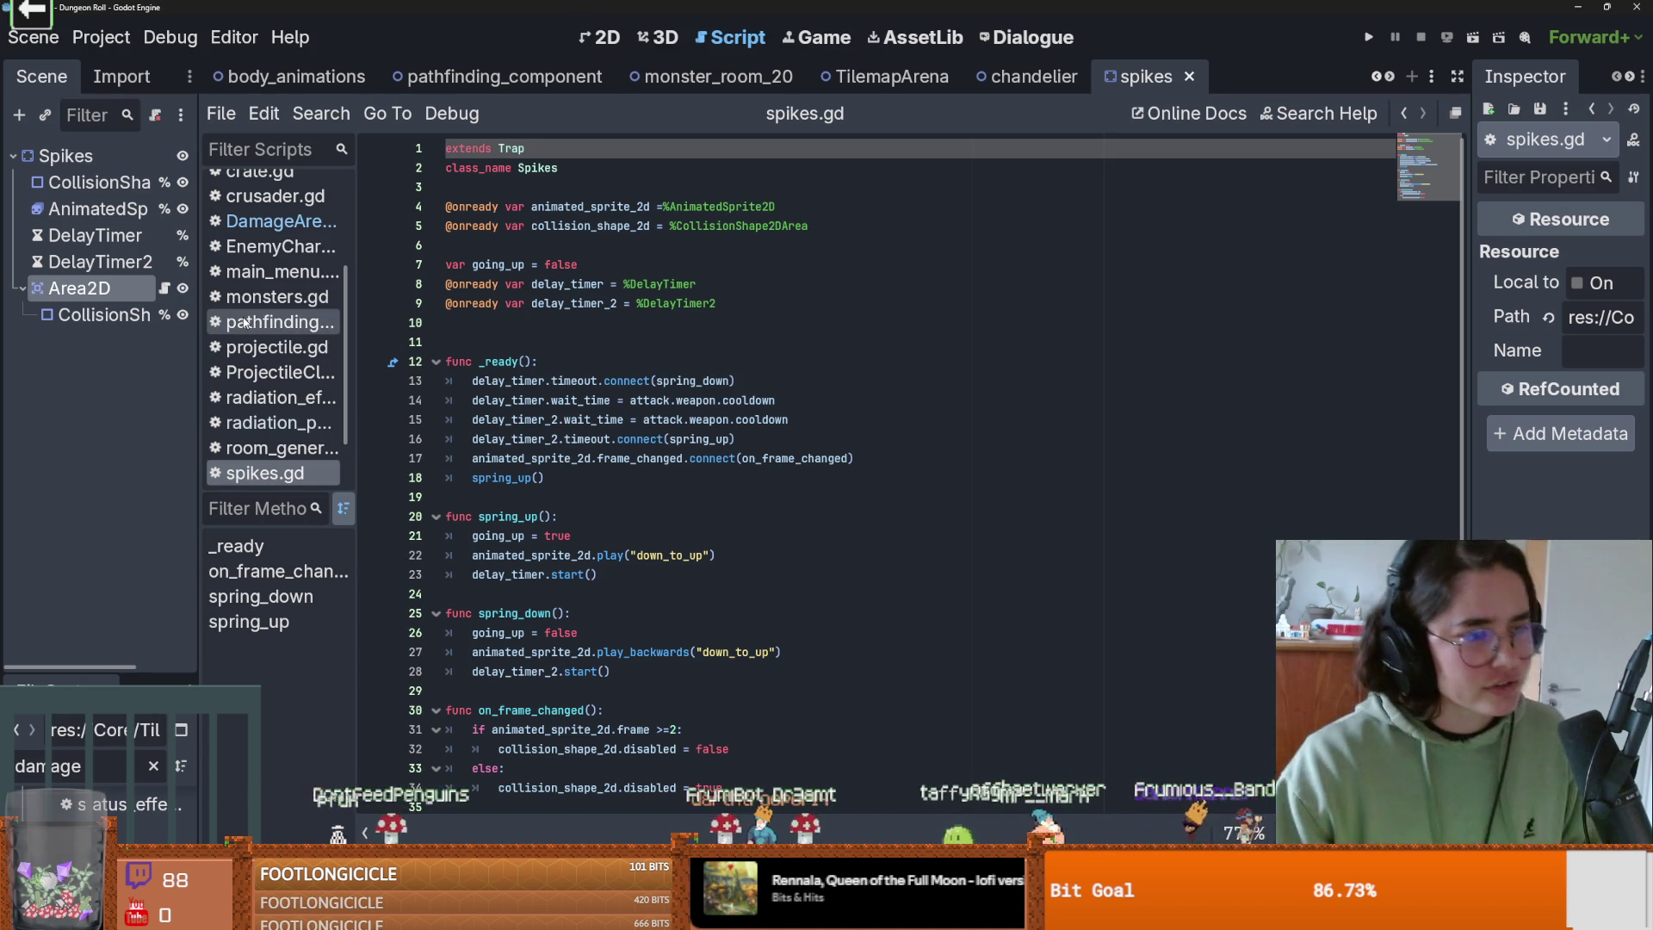
Delete the stray blank line after the timer variables in spikes.gd and save
left_click(571, 399)
left_click(556, 323)
key("BackSpace")
key("ctrl+s")
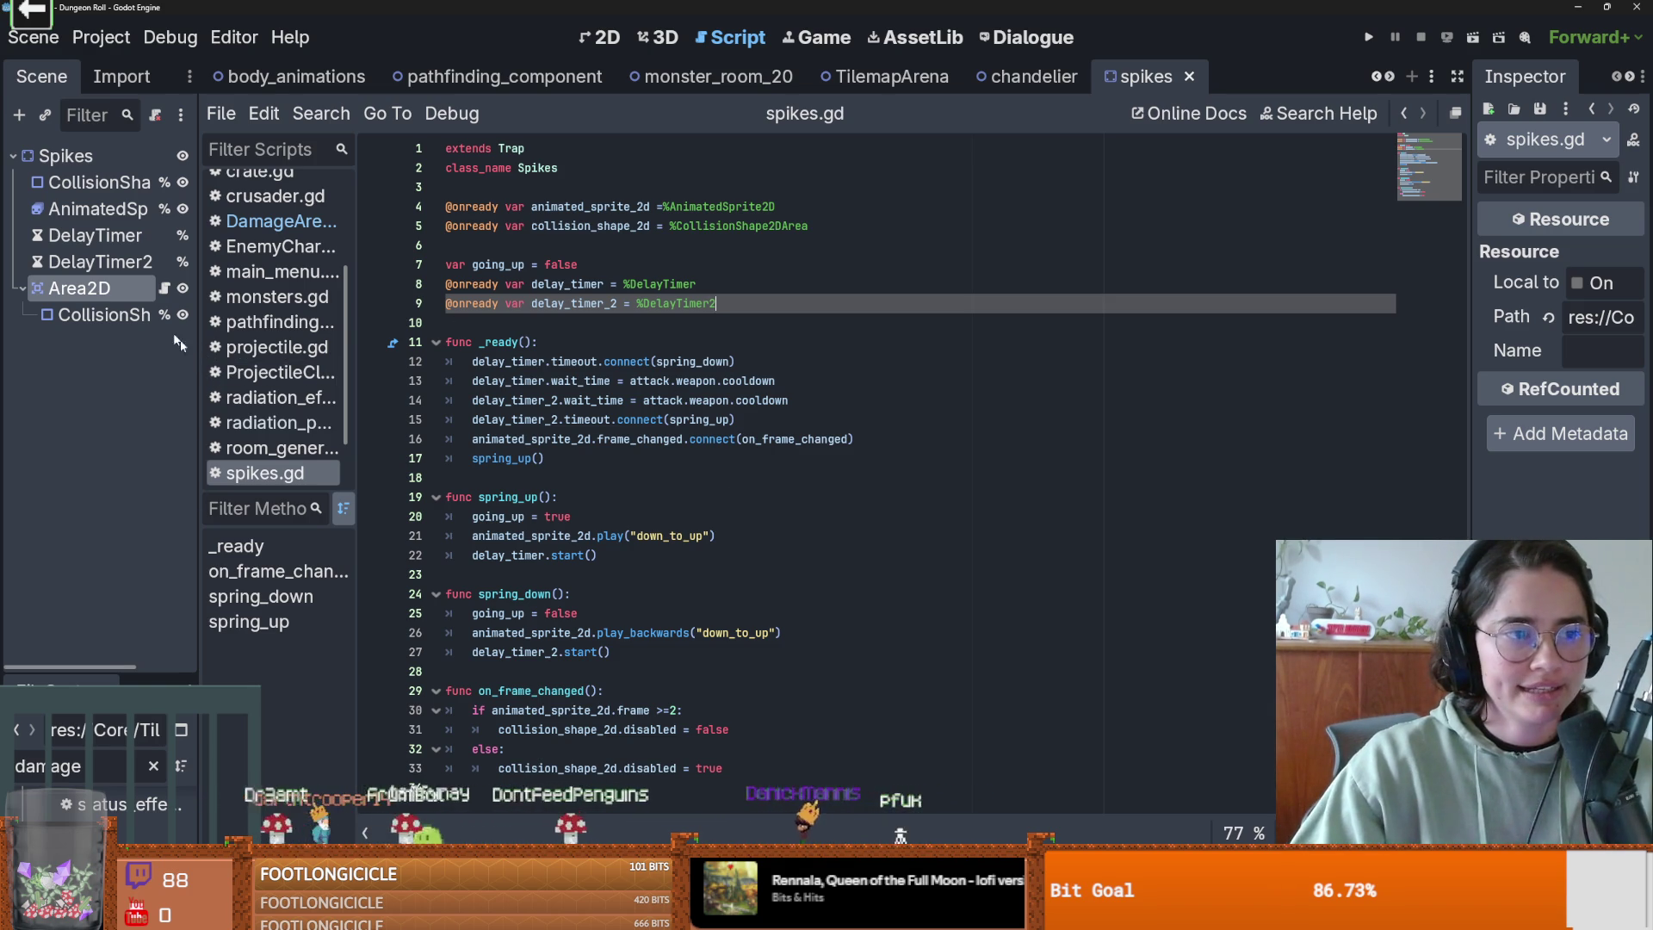
Select the spikes' Area2D and view its Attack resource, spikes_atk.tres
left_click(97, 319)
left_click(90, 289)
left_click_drag(1475, 322, 1240, 301)
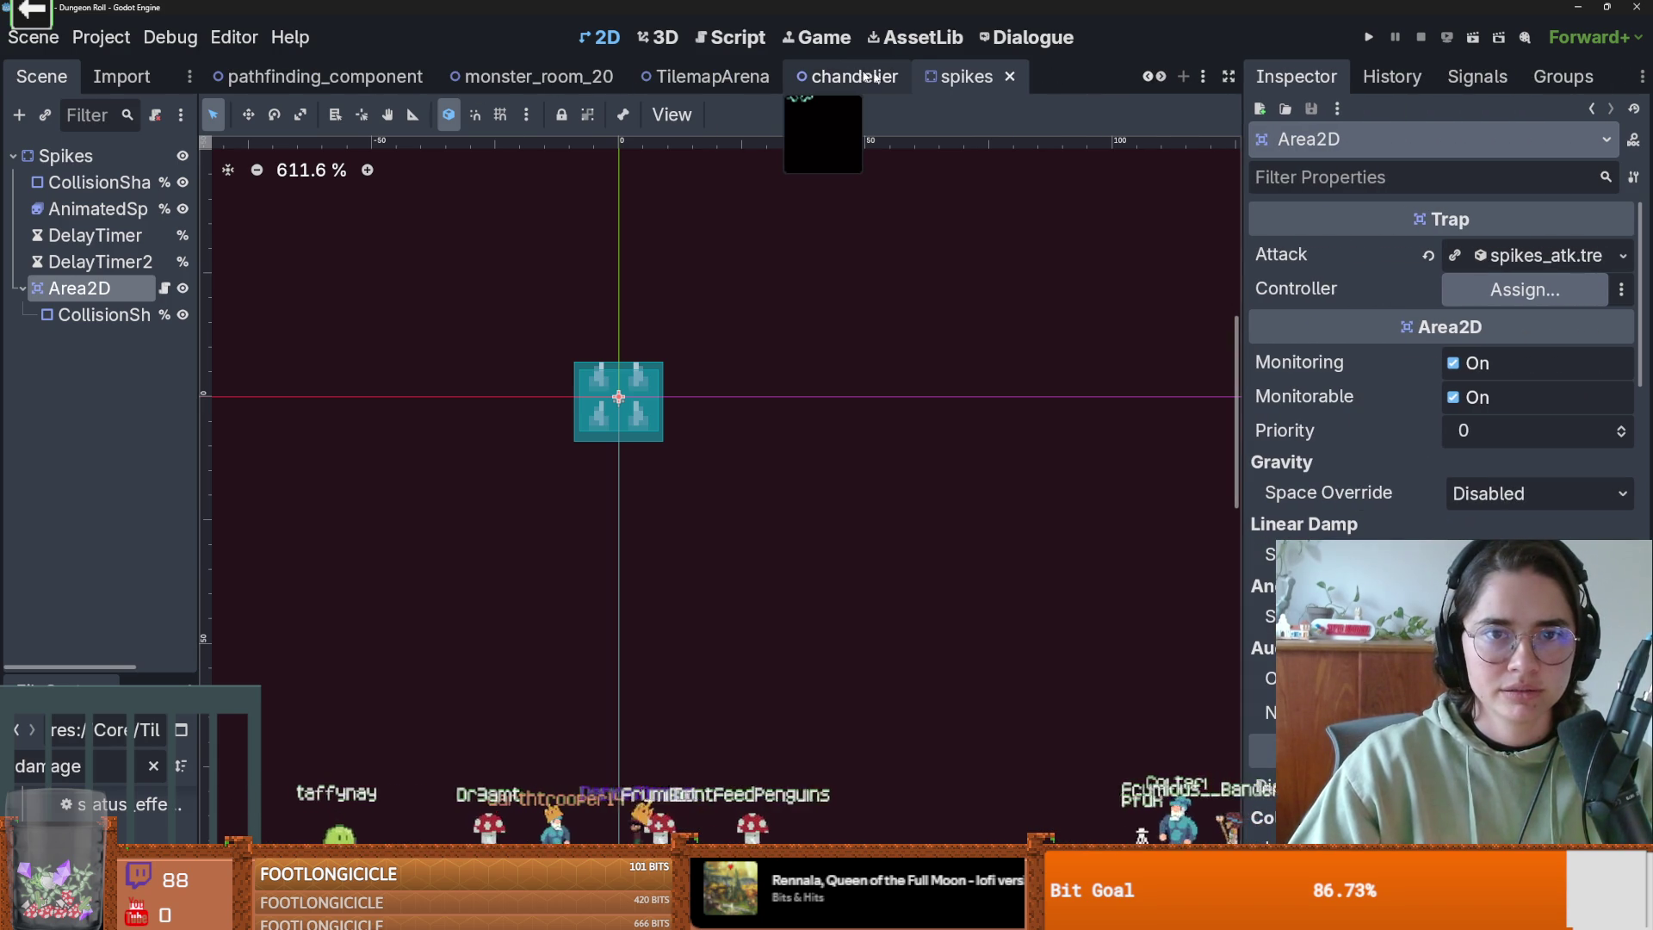
left_click(1623, 255)
Comment out 'collision_shape_2d.disabled = true' on line 29 of chandelier.gd and run the project
key("Escape")
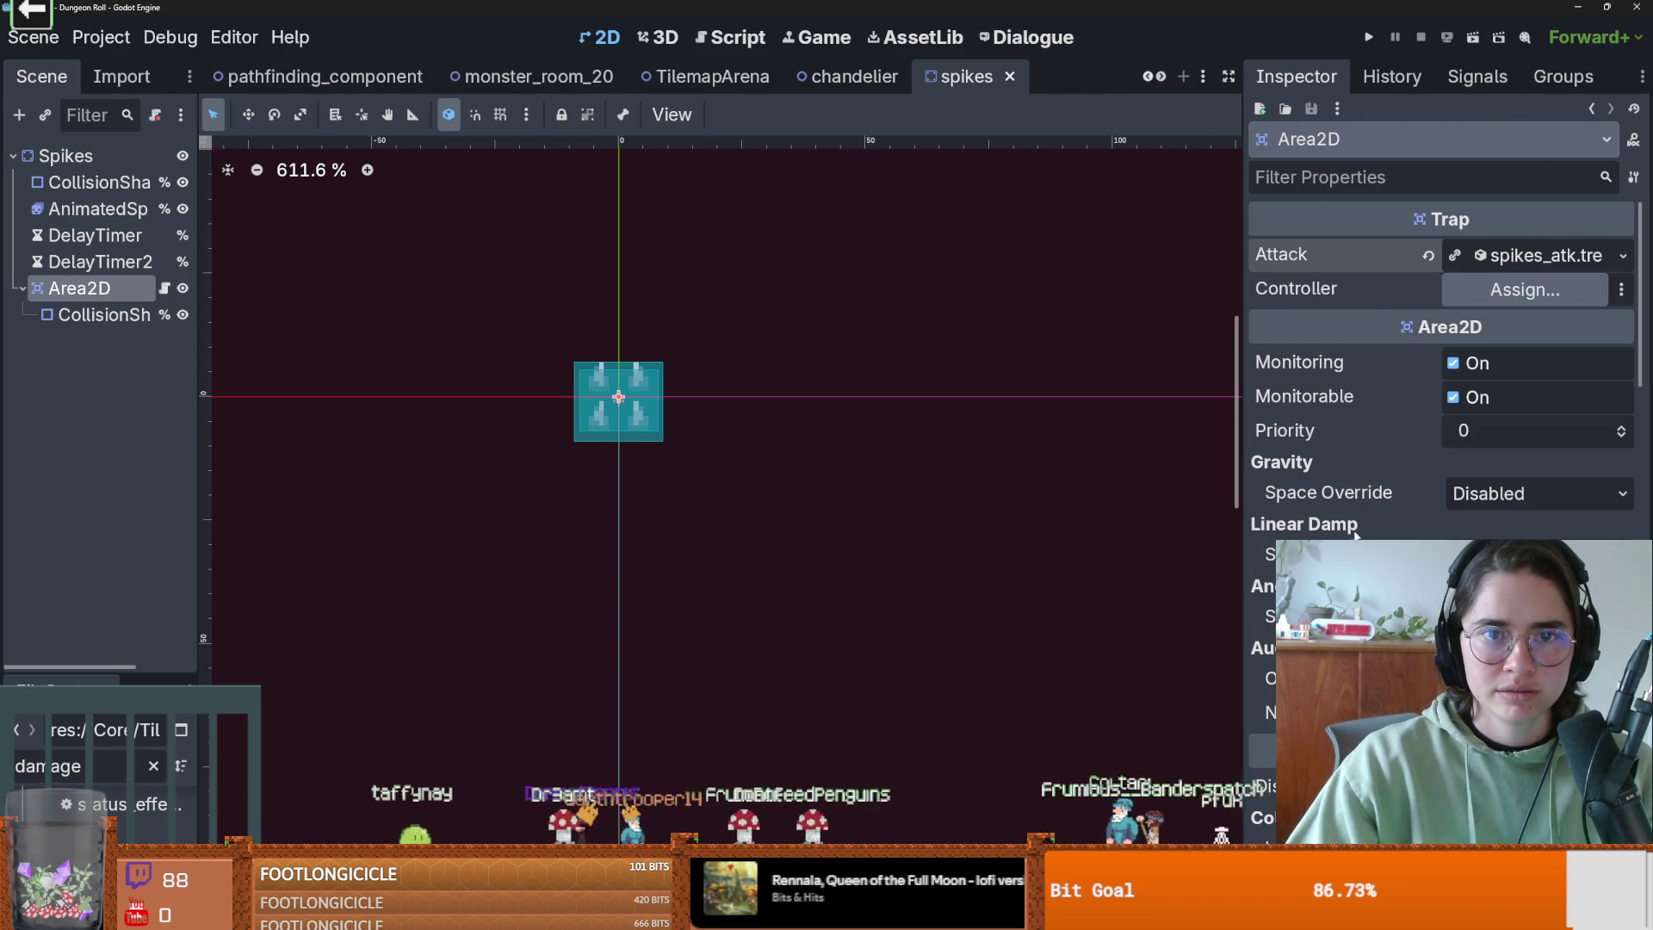
left_click(849, 78)
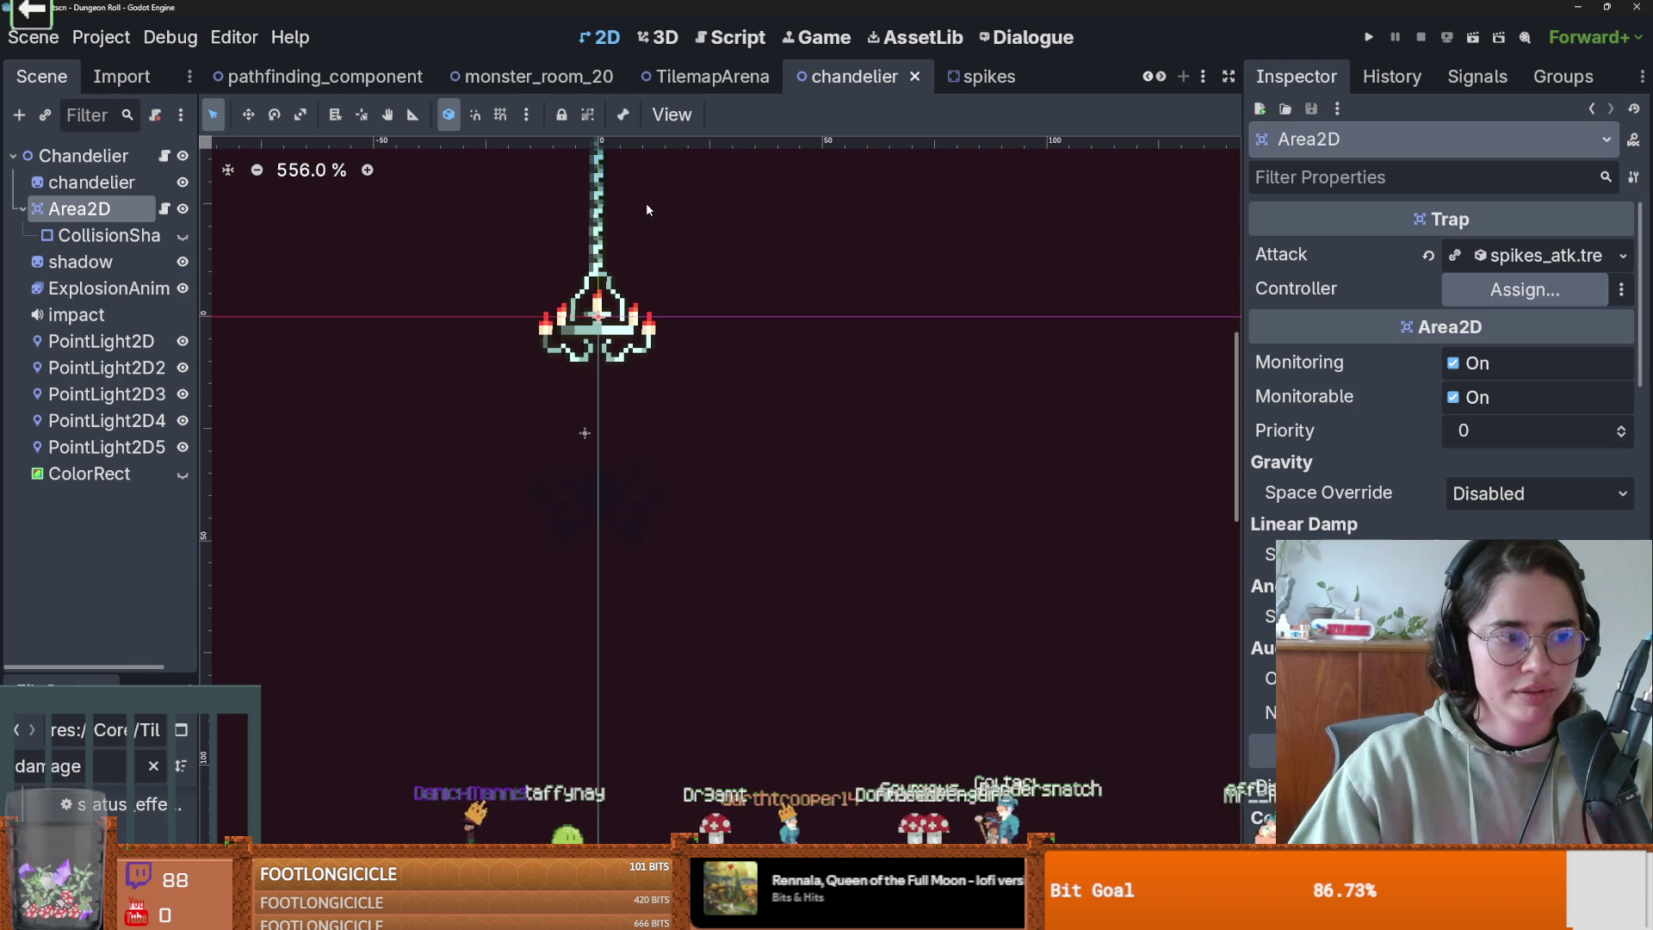
left_click(164, 208)
scroll(667, 481, "down", 1)
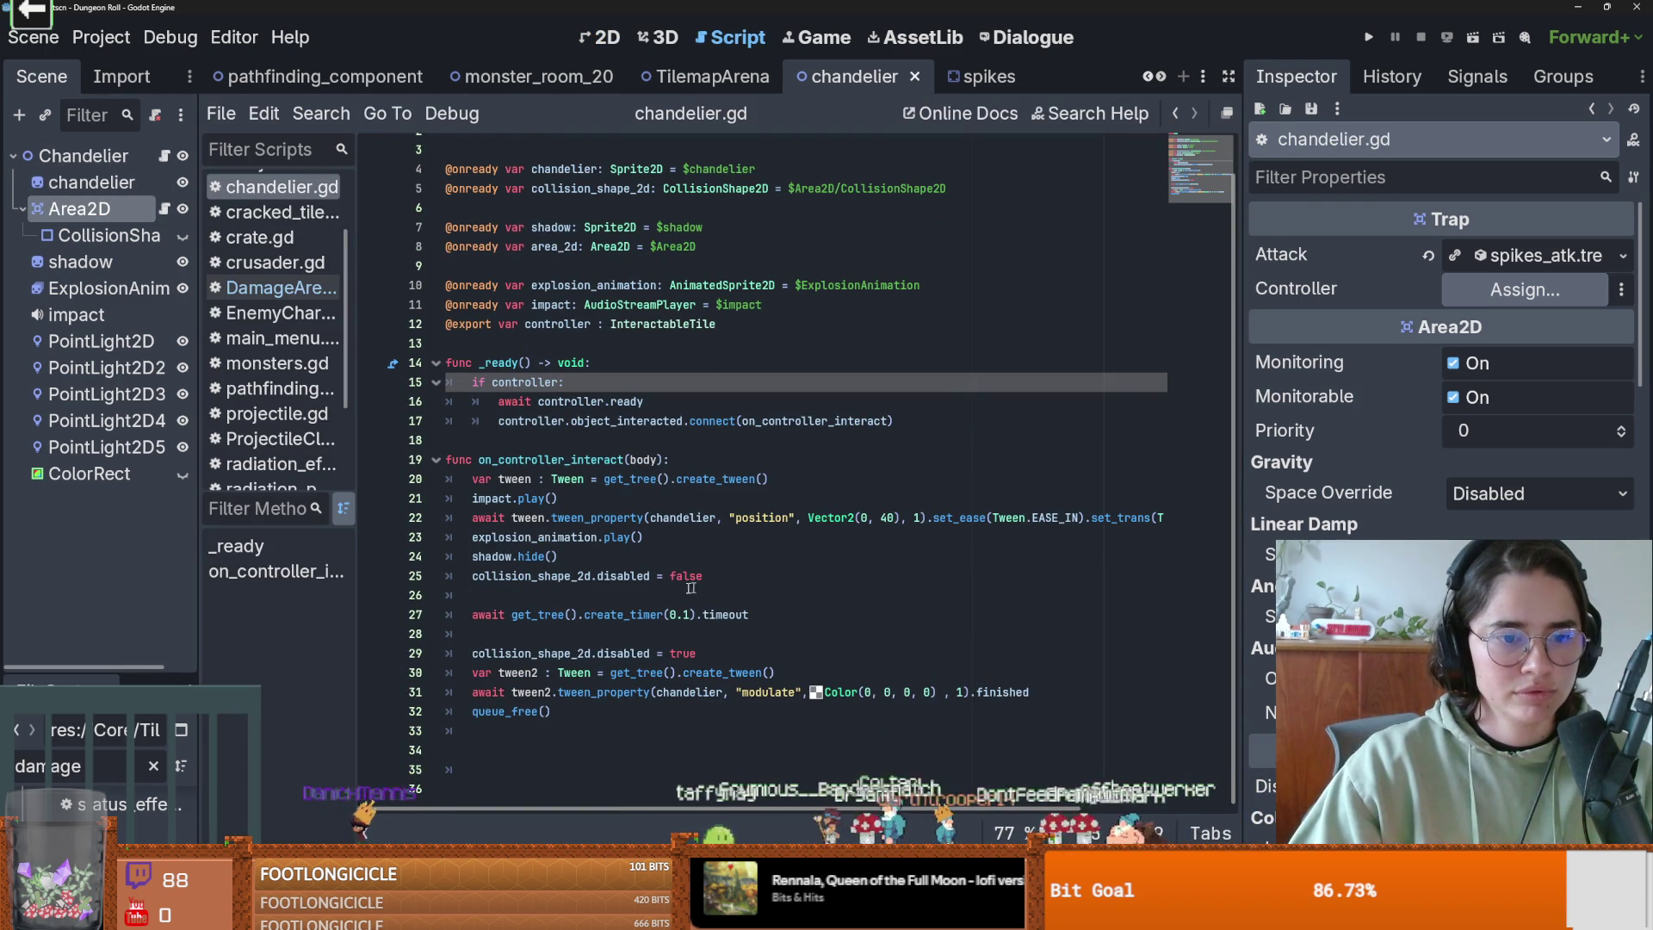
left_click(559, 594)
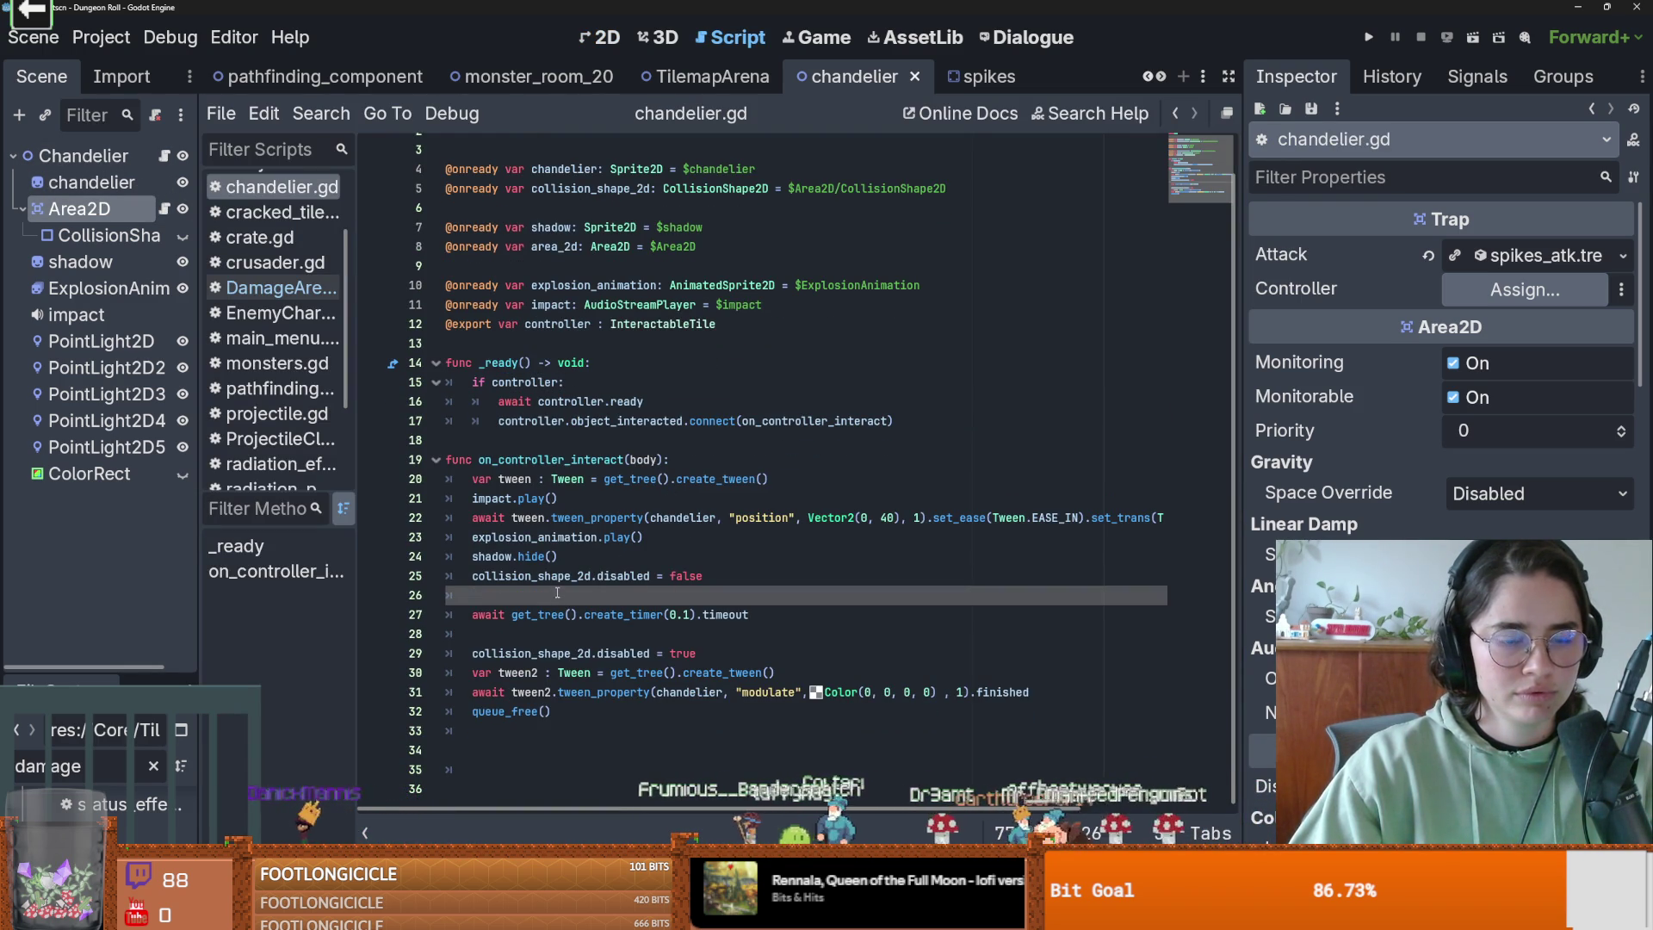
left_click(591, 654)
double_click(590, 655)
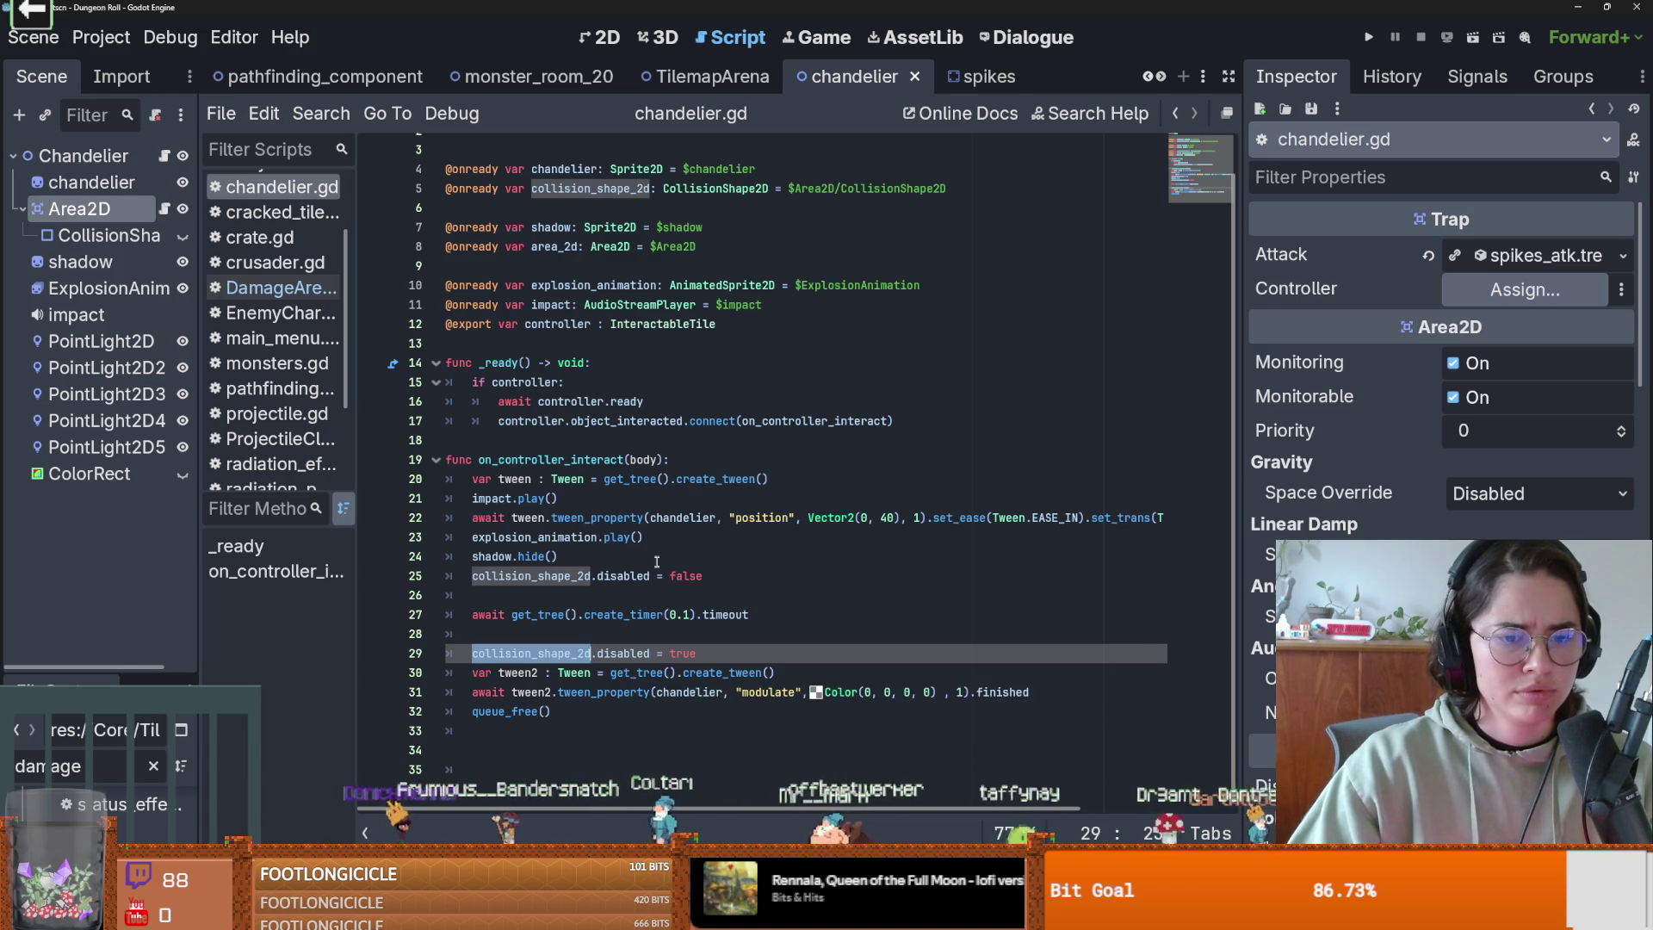
double_click(641, 652)
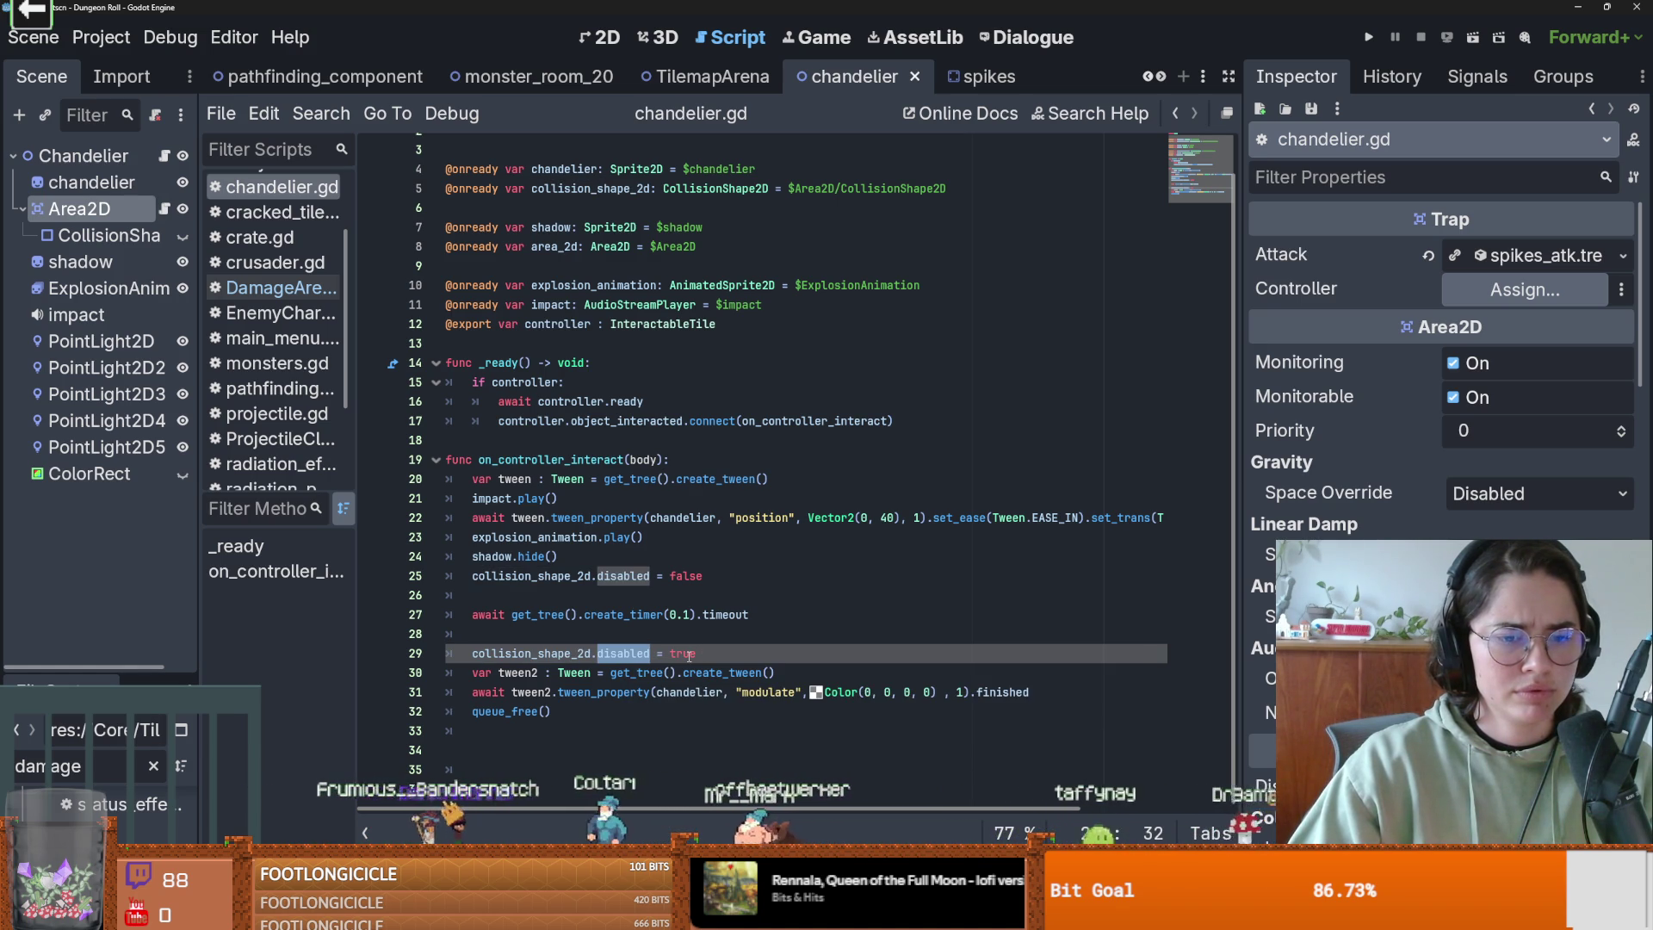
left_click(682, 645)
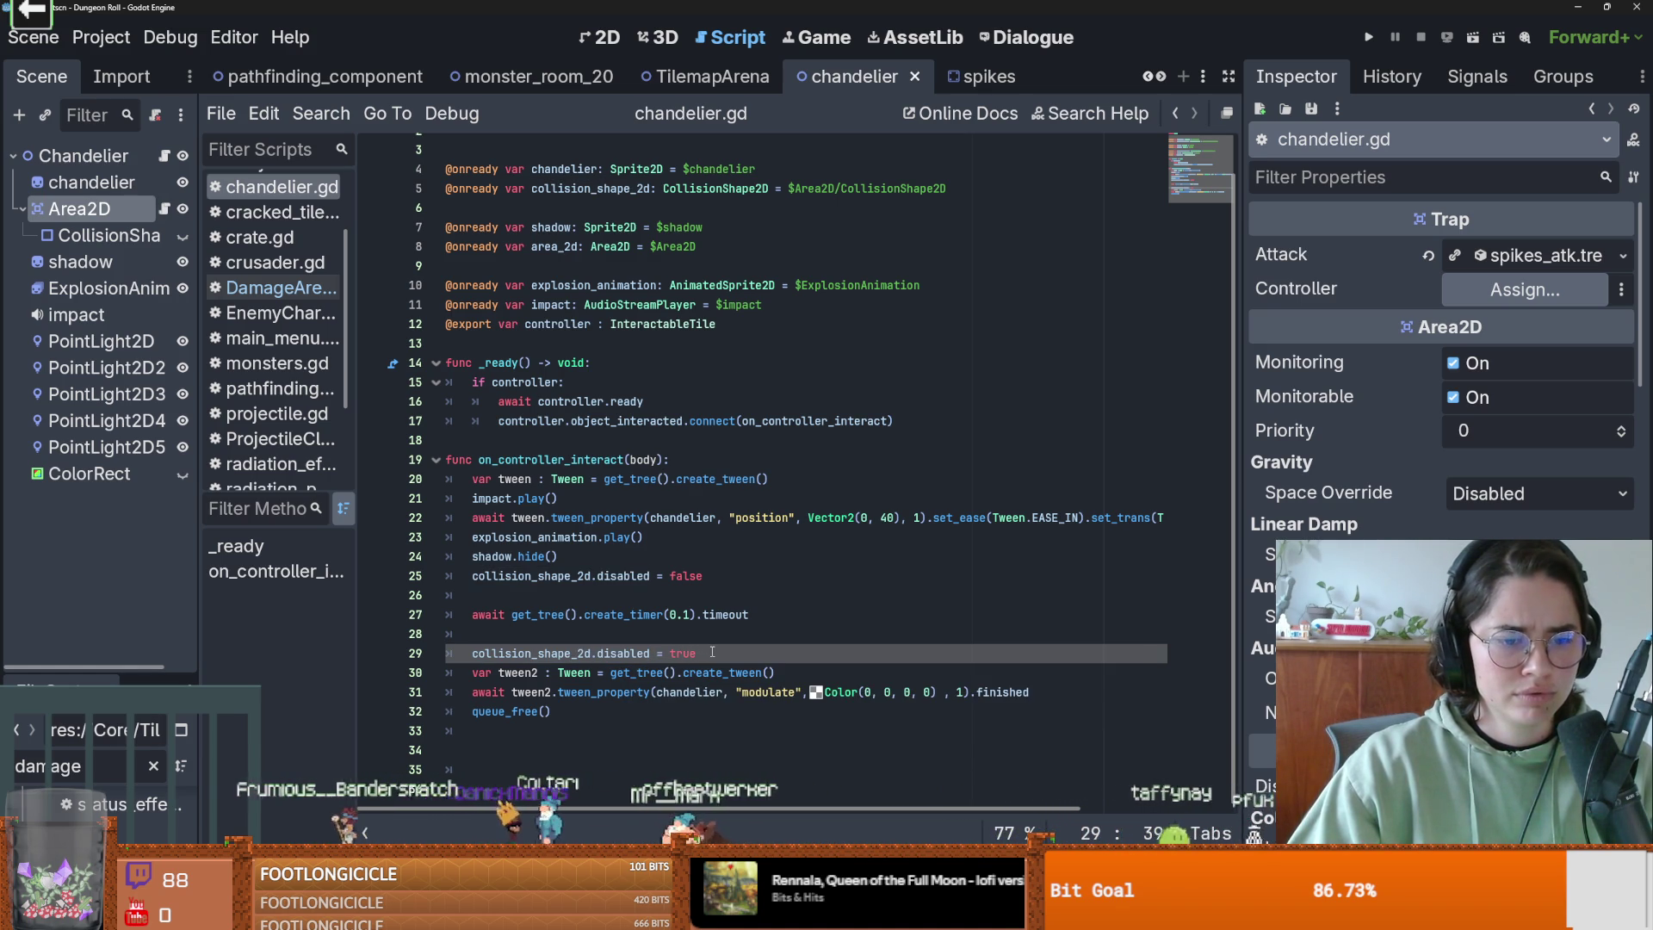
key("ctrl+k")
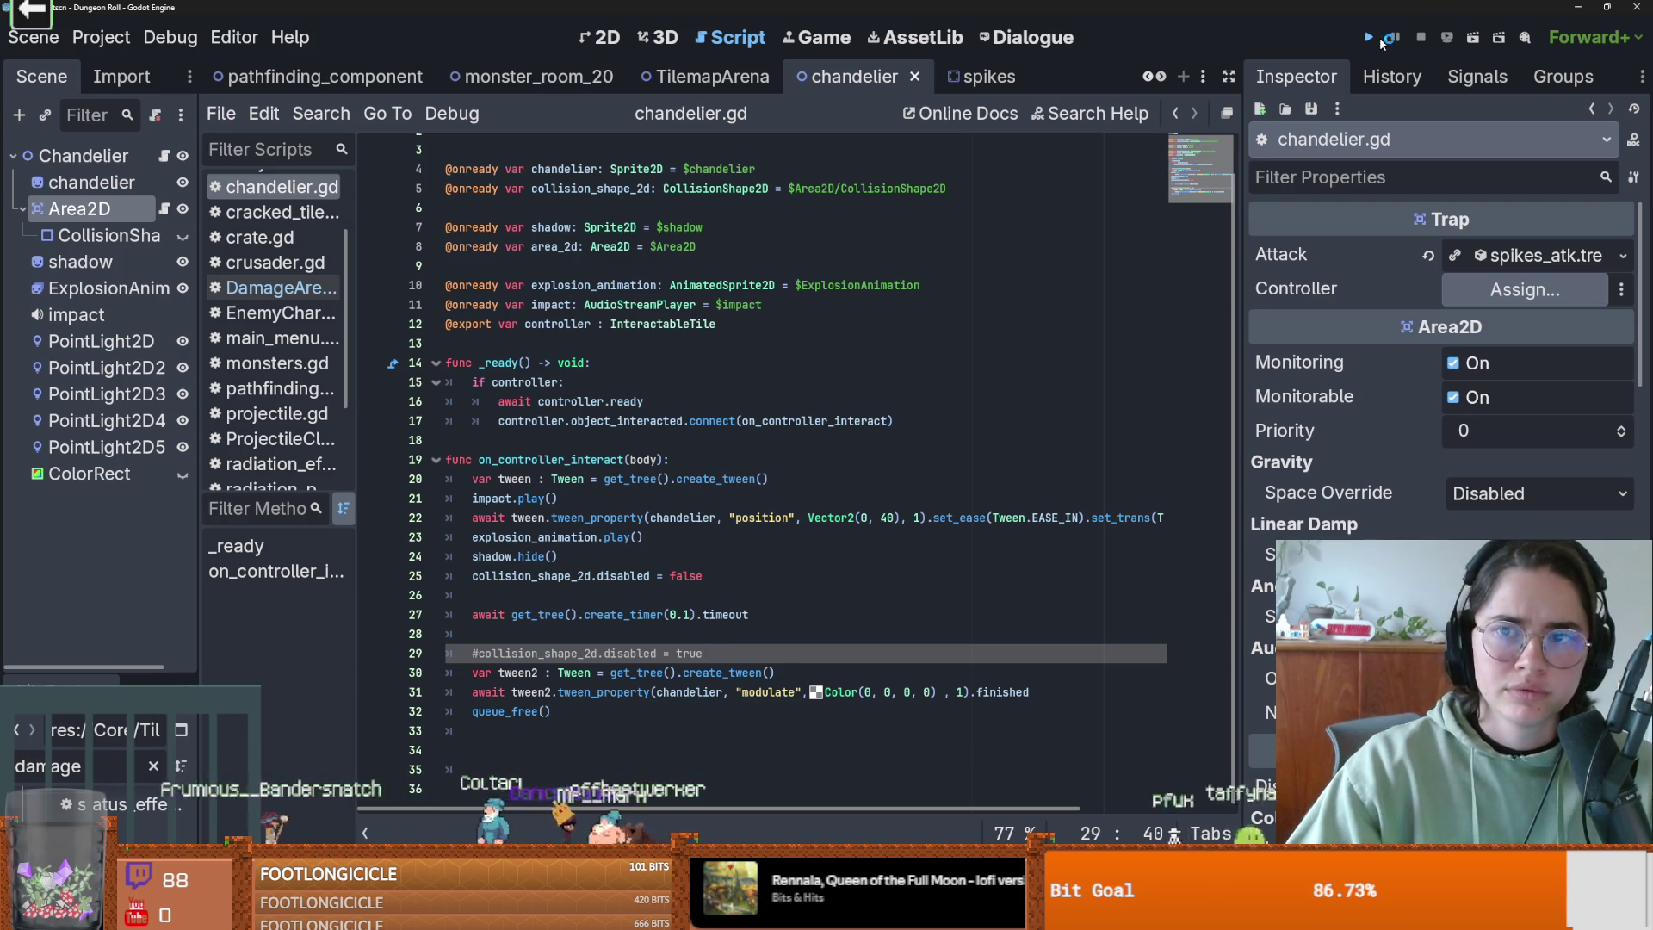
left_click(1377, 38)
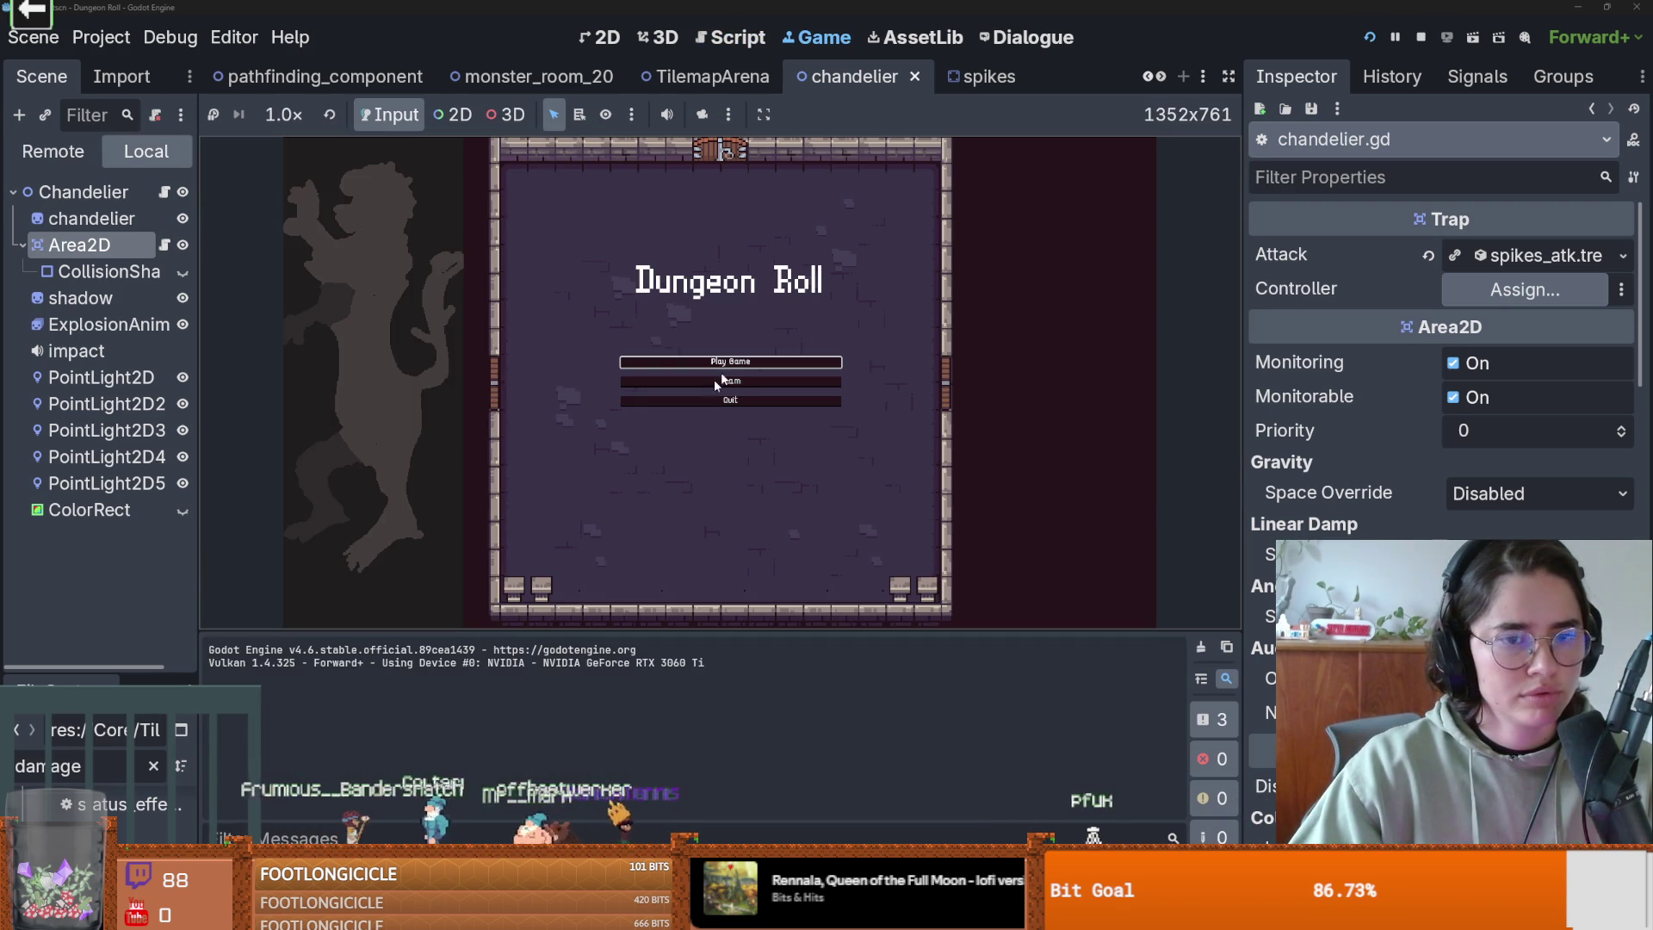
Start a new game as the Crusader, move the knight around, then stop it and show the 2D view
left_click(724, 363)
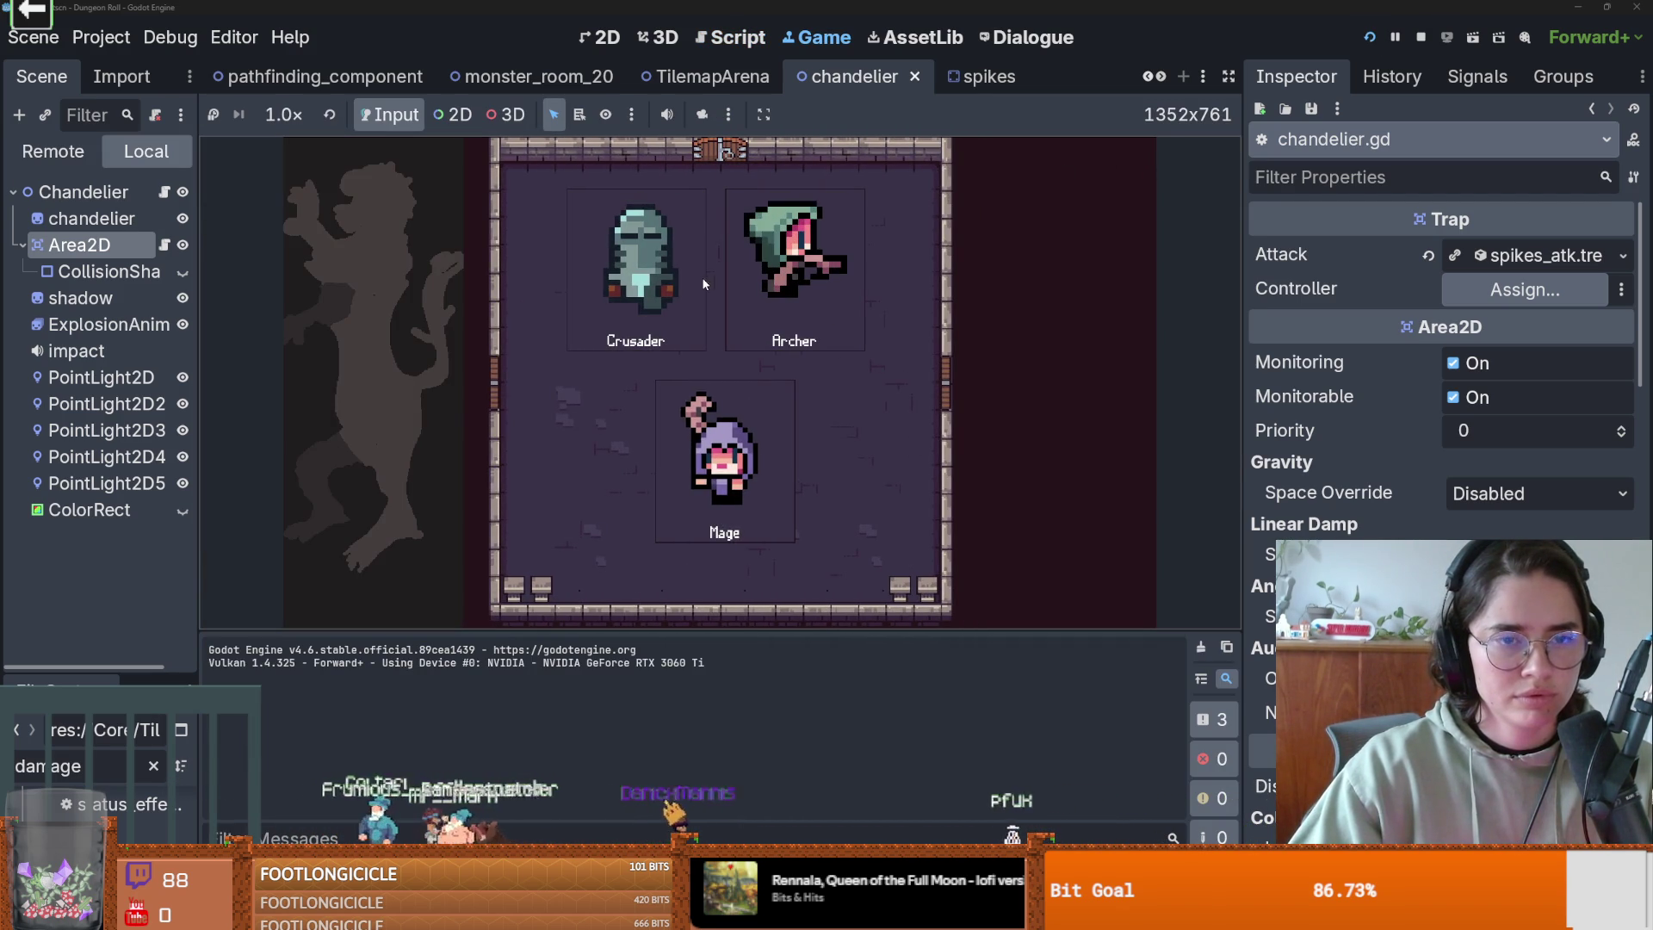
left_click(701, 284)
key("s")
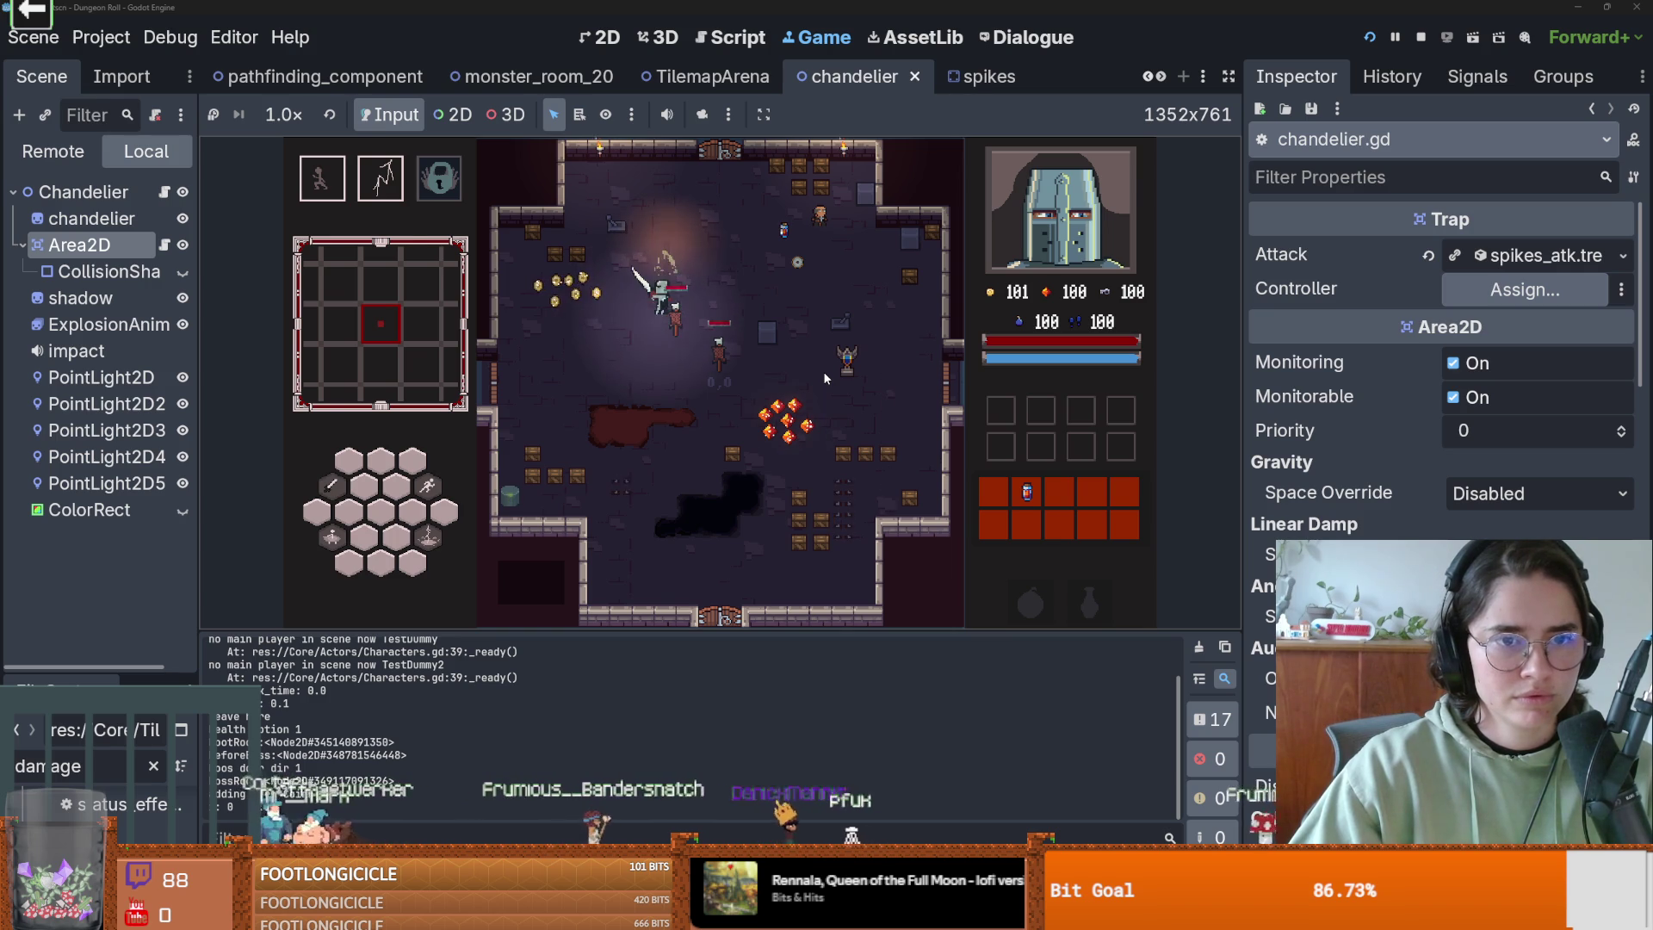
key("w")
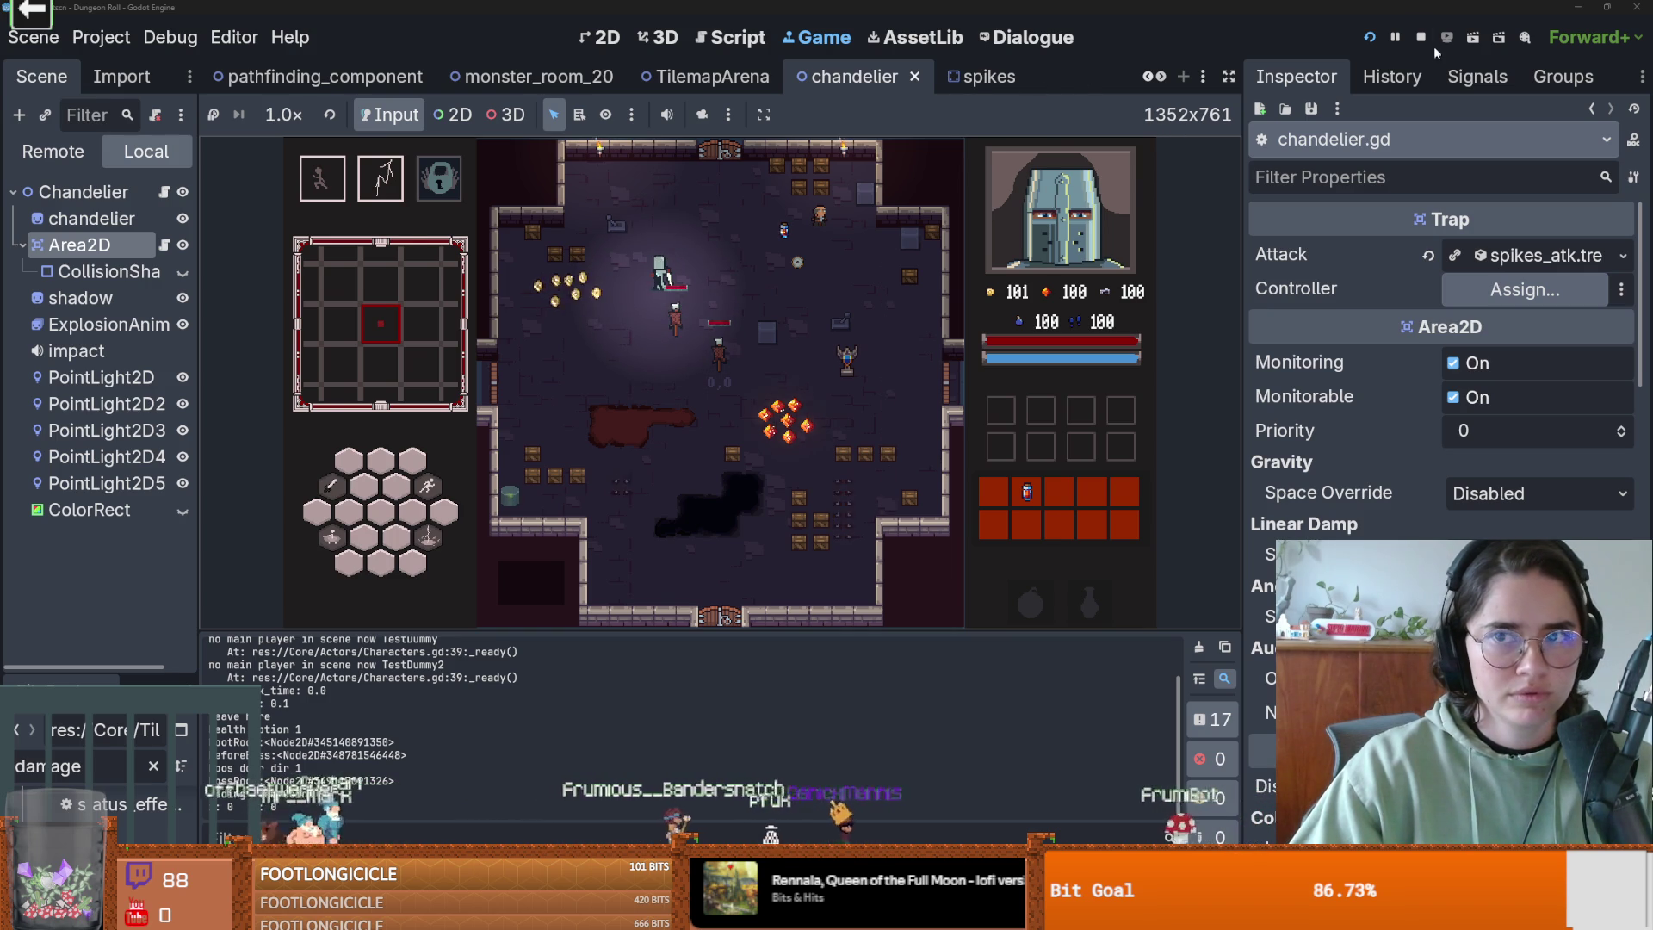
key("F8")
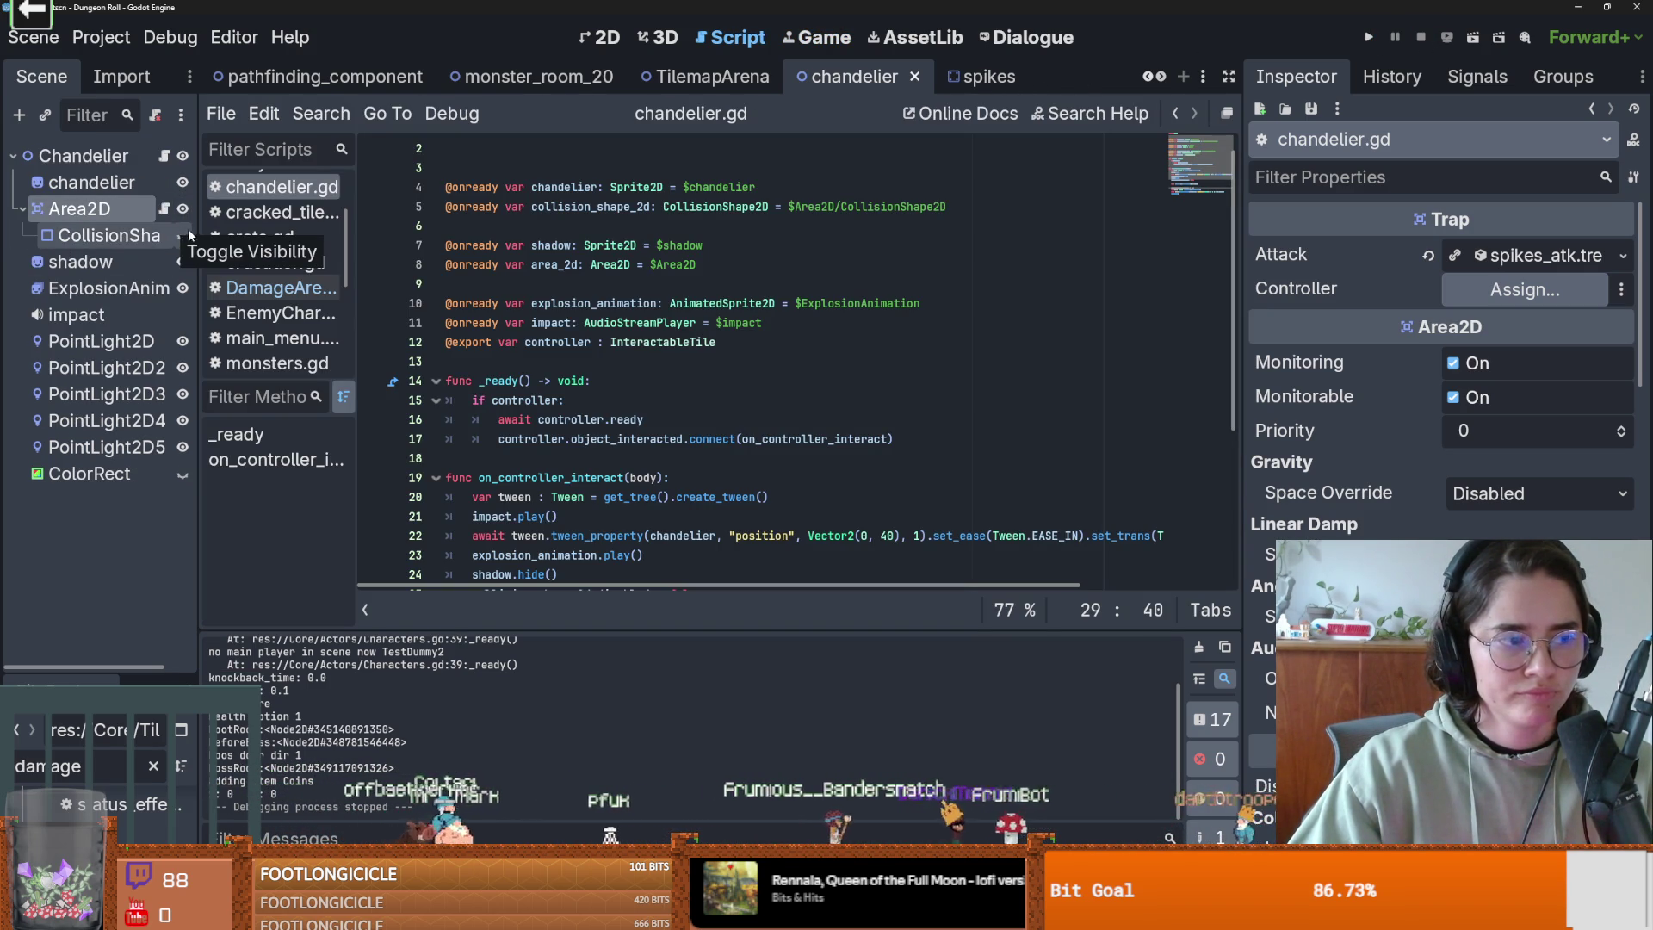
left_click(602, 38)
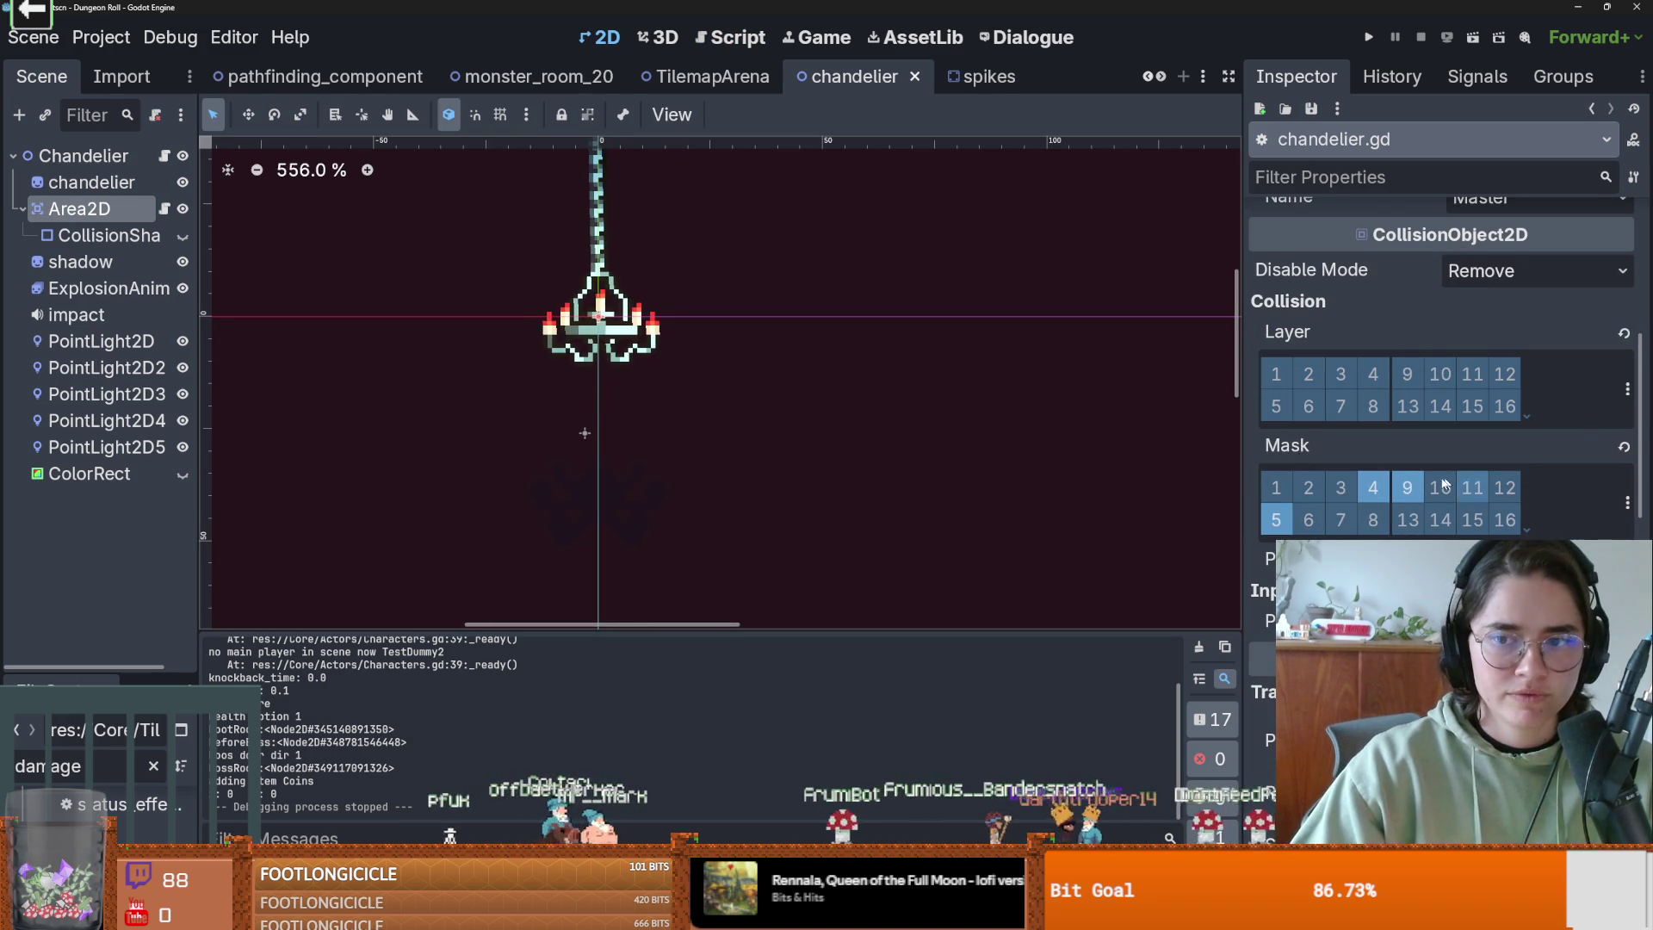
Match the spikes by putting the chandelier Area2D on collision layer 9 (TileDamageArea), then run
left_click(981, 76)
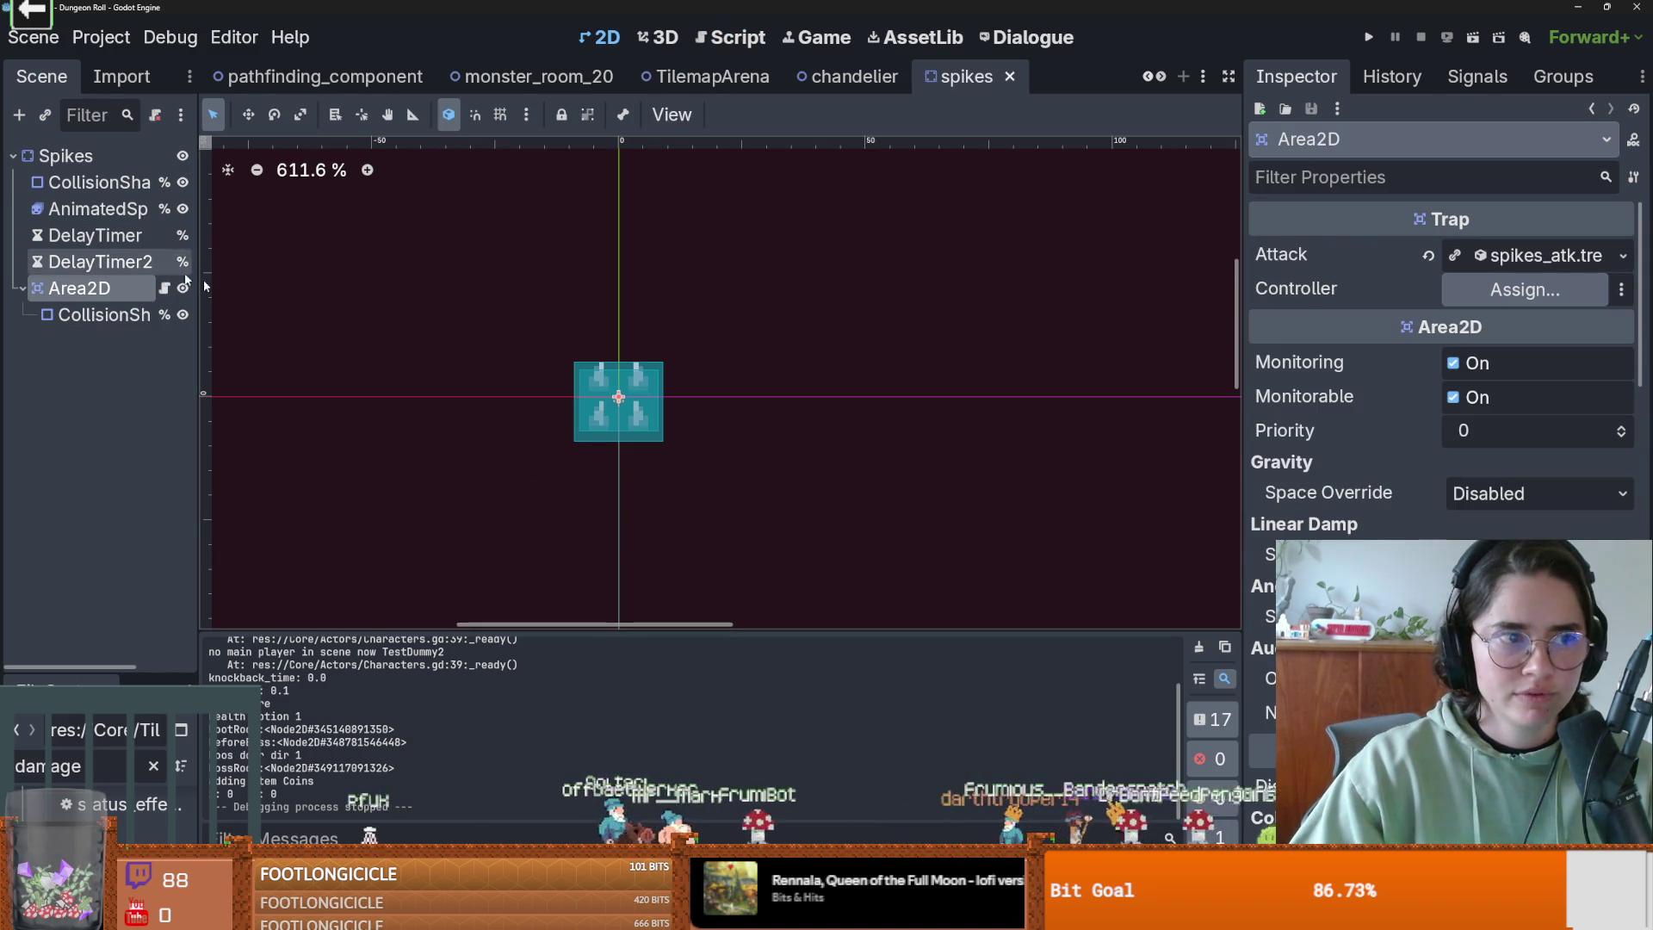
scroll(1429, 482, "down", 5)
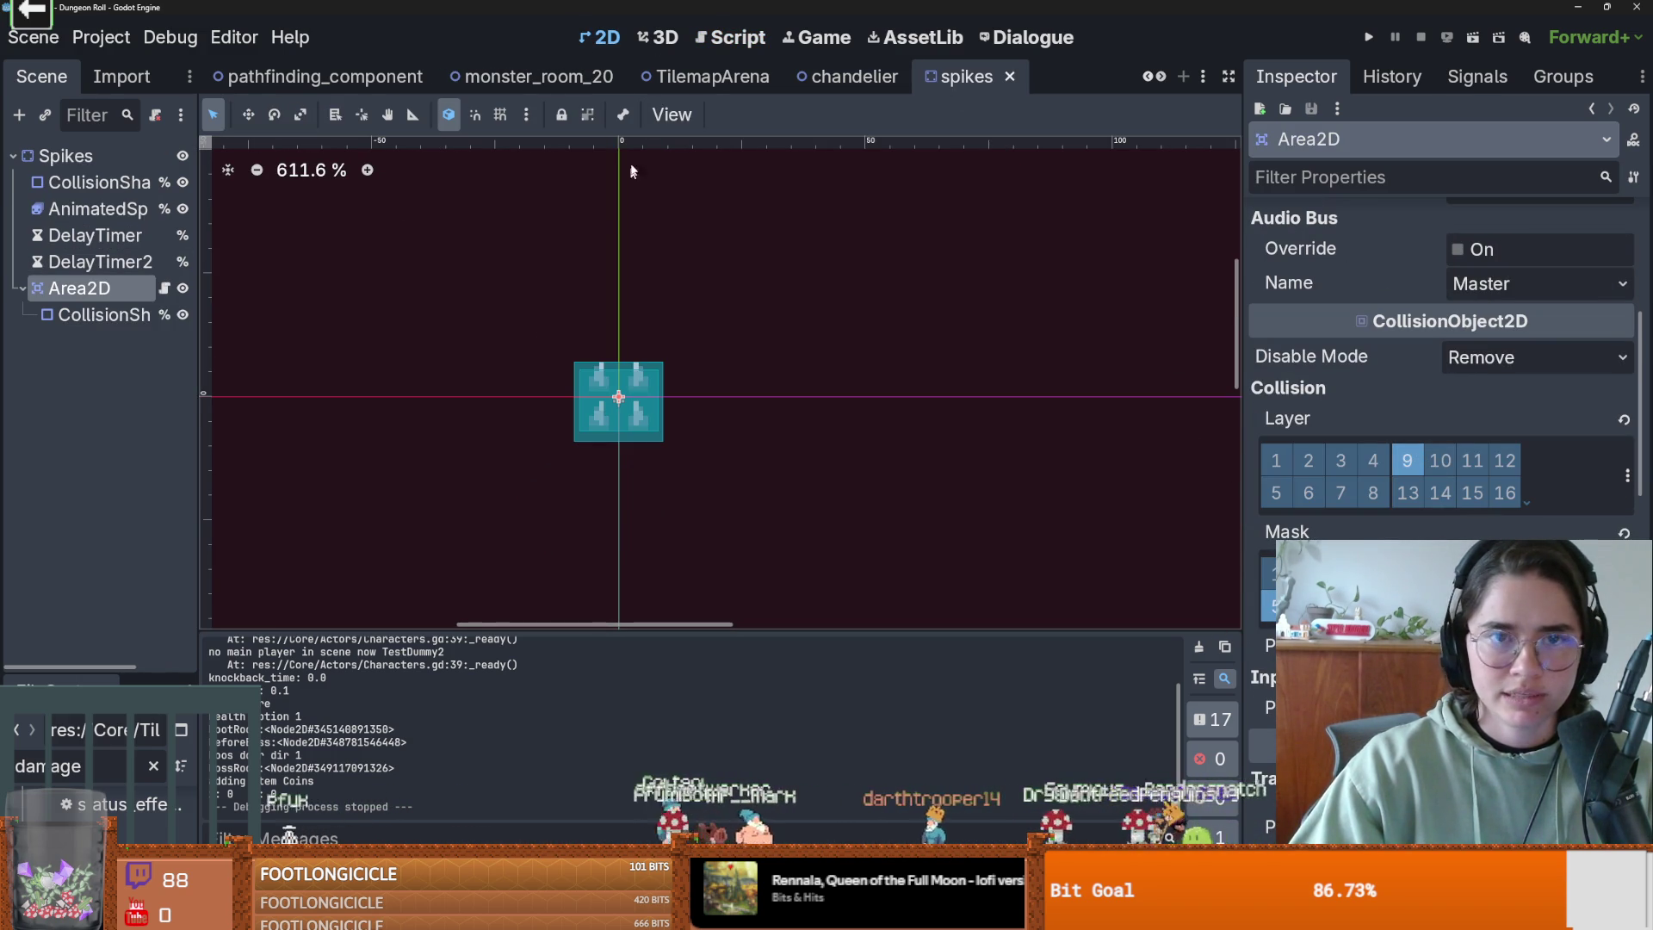
left_click(826, 76)
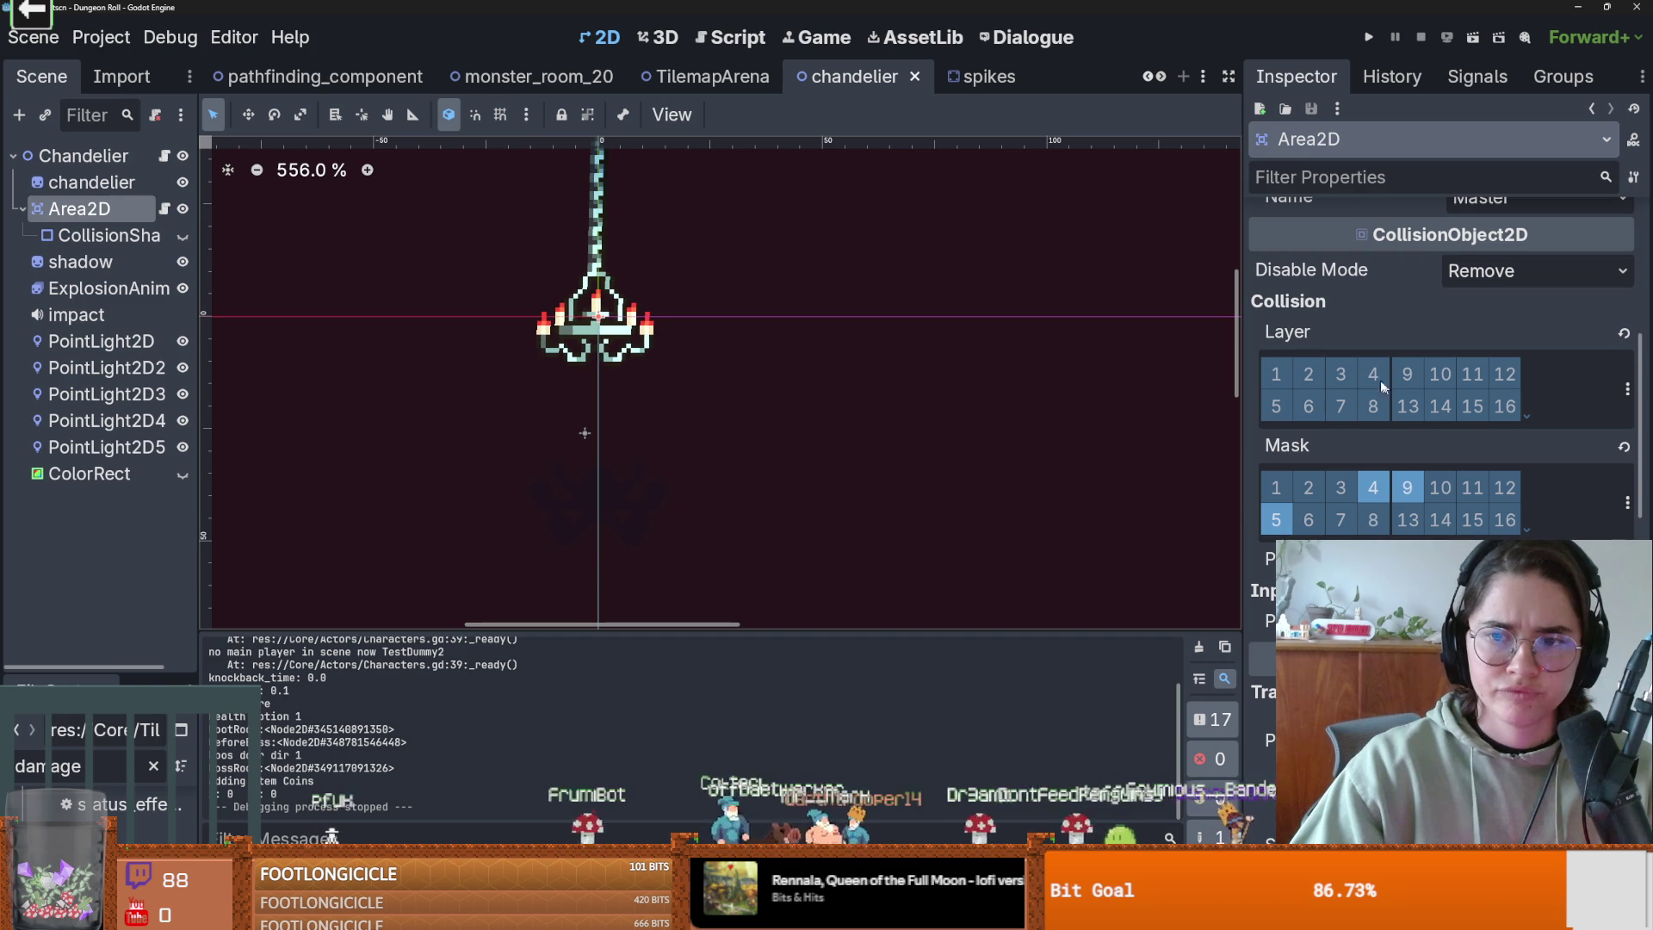
left_click(1408, 372)
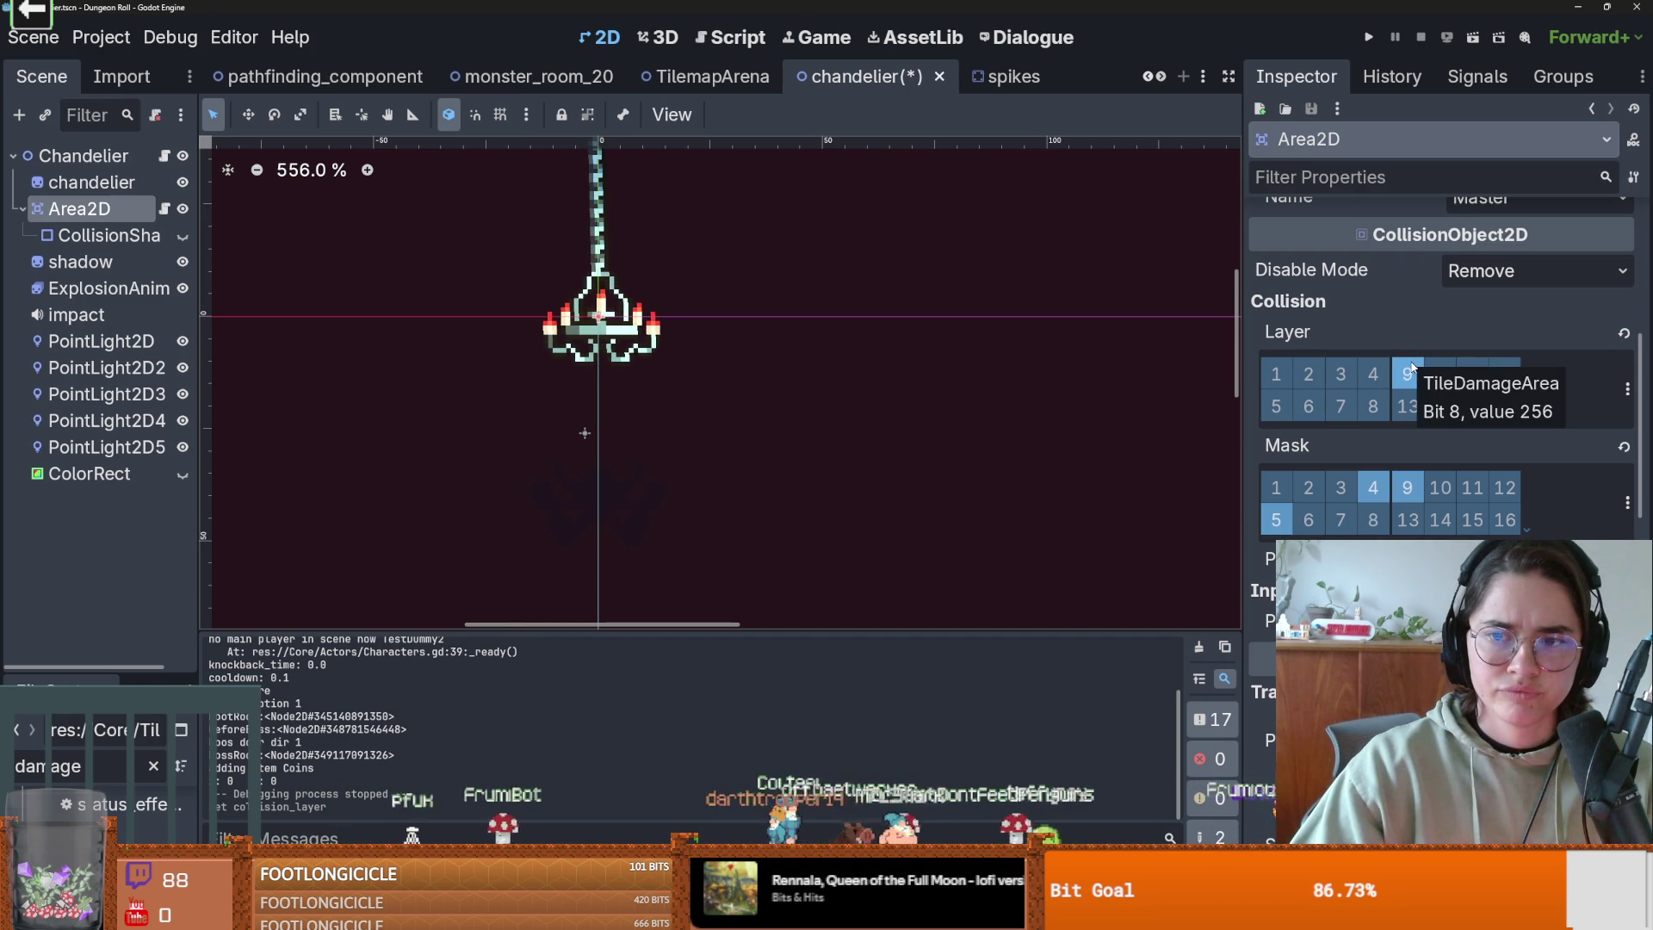
left_click(1625, 391)
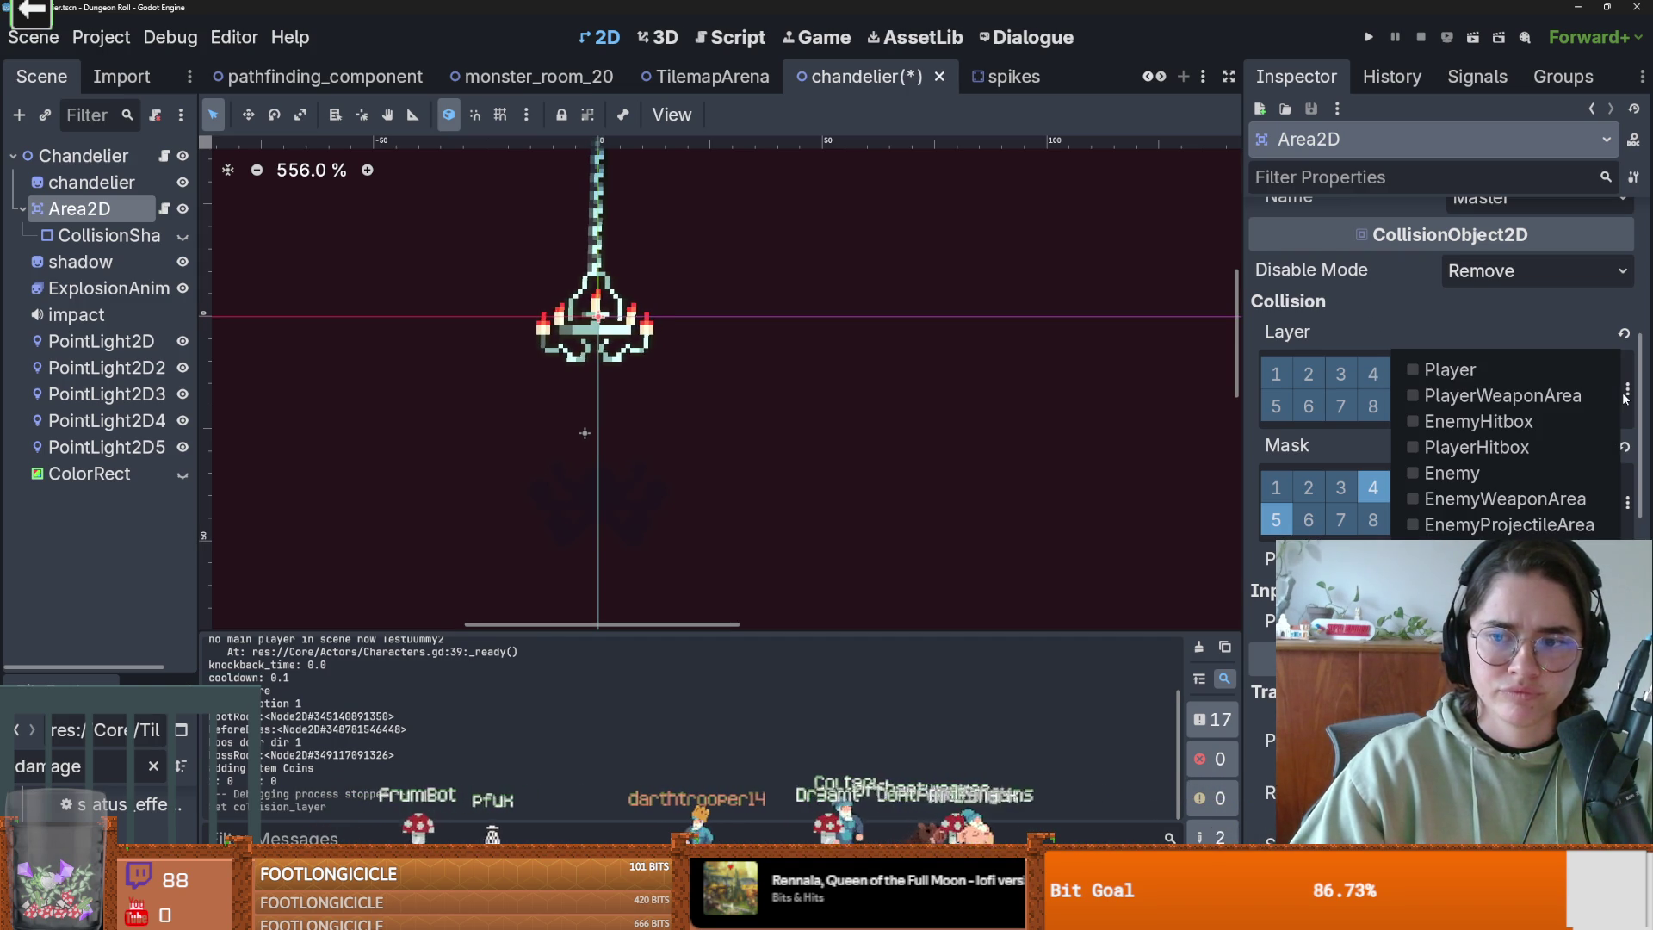
left_click(1625, 393)
left_click(1627, 504)
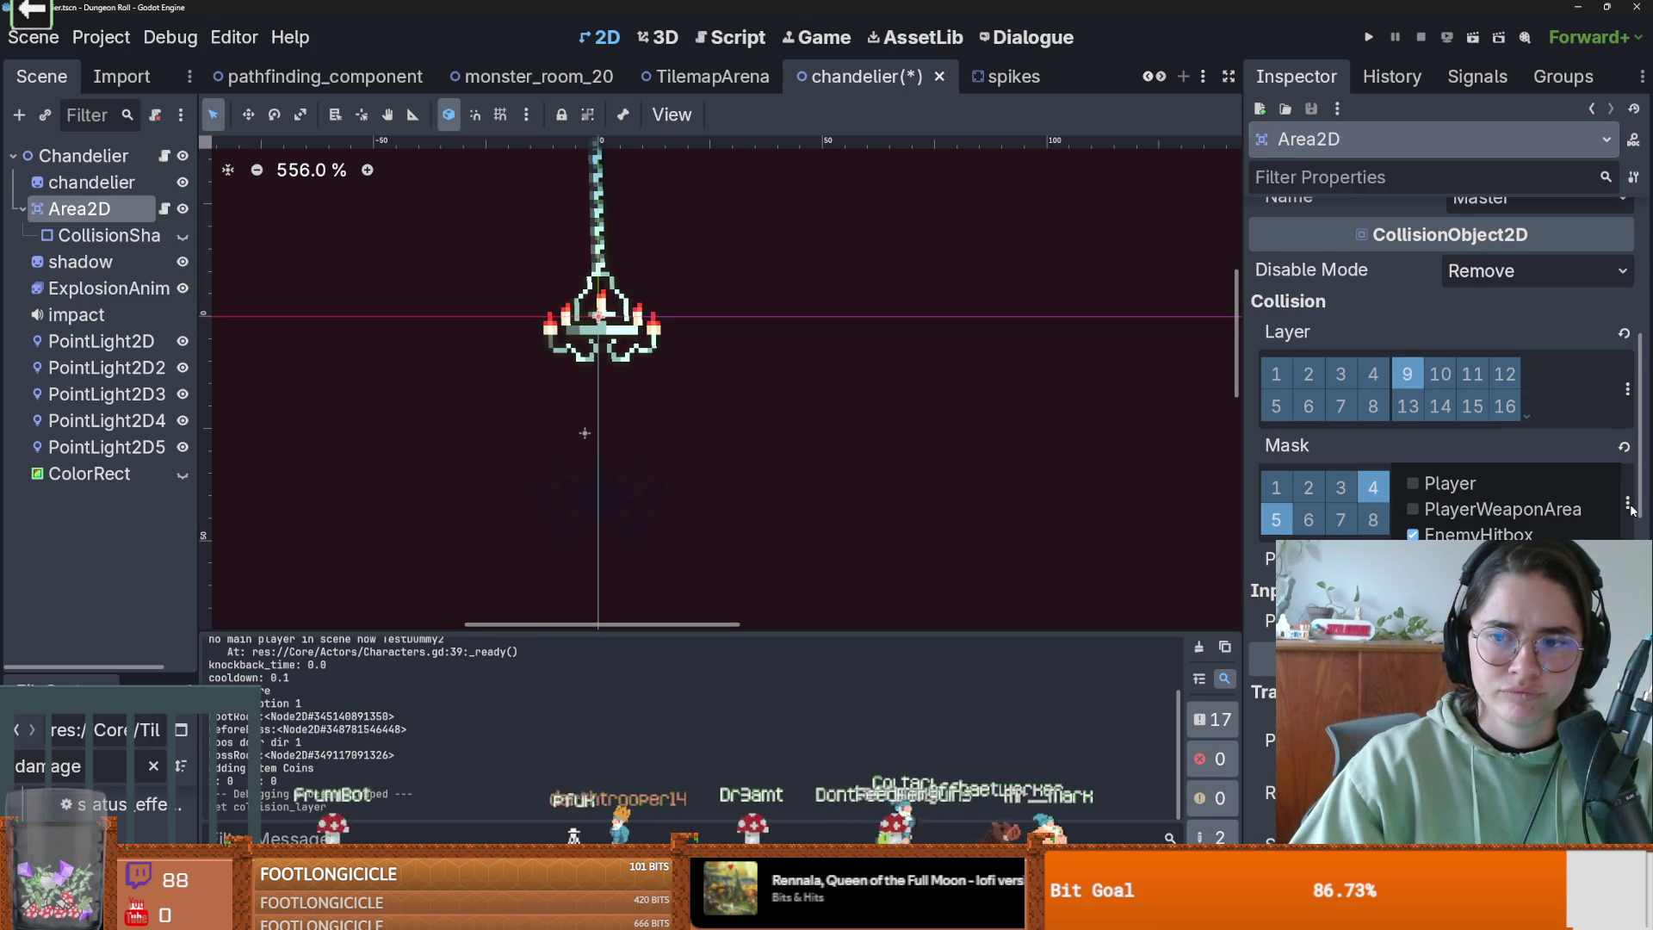
left_click(1463, 689)
left_click(1375, 41)
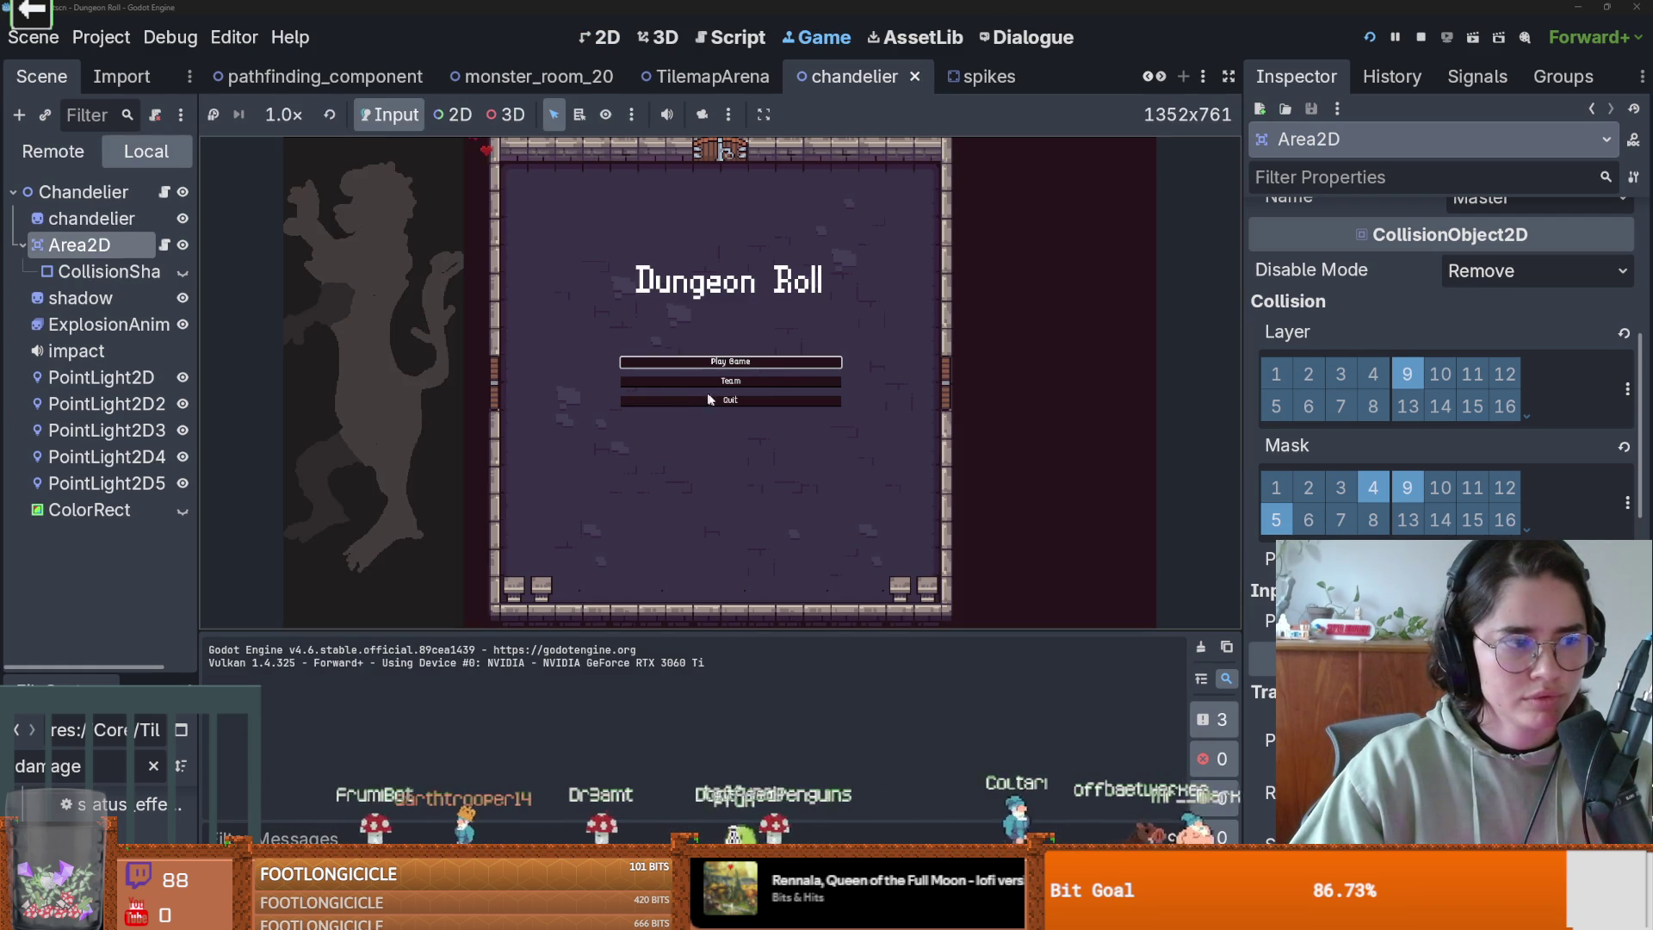
Start a Crusader run, walk under the chandelier to trigger it, then stop with F8
left_click(765, 365)
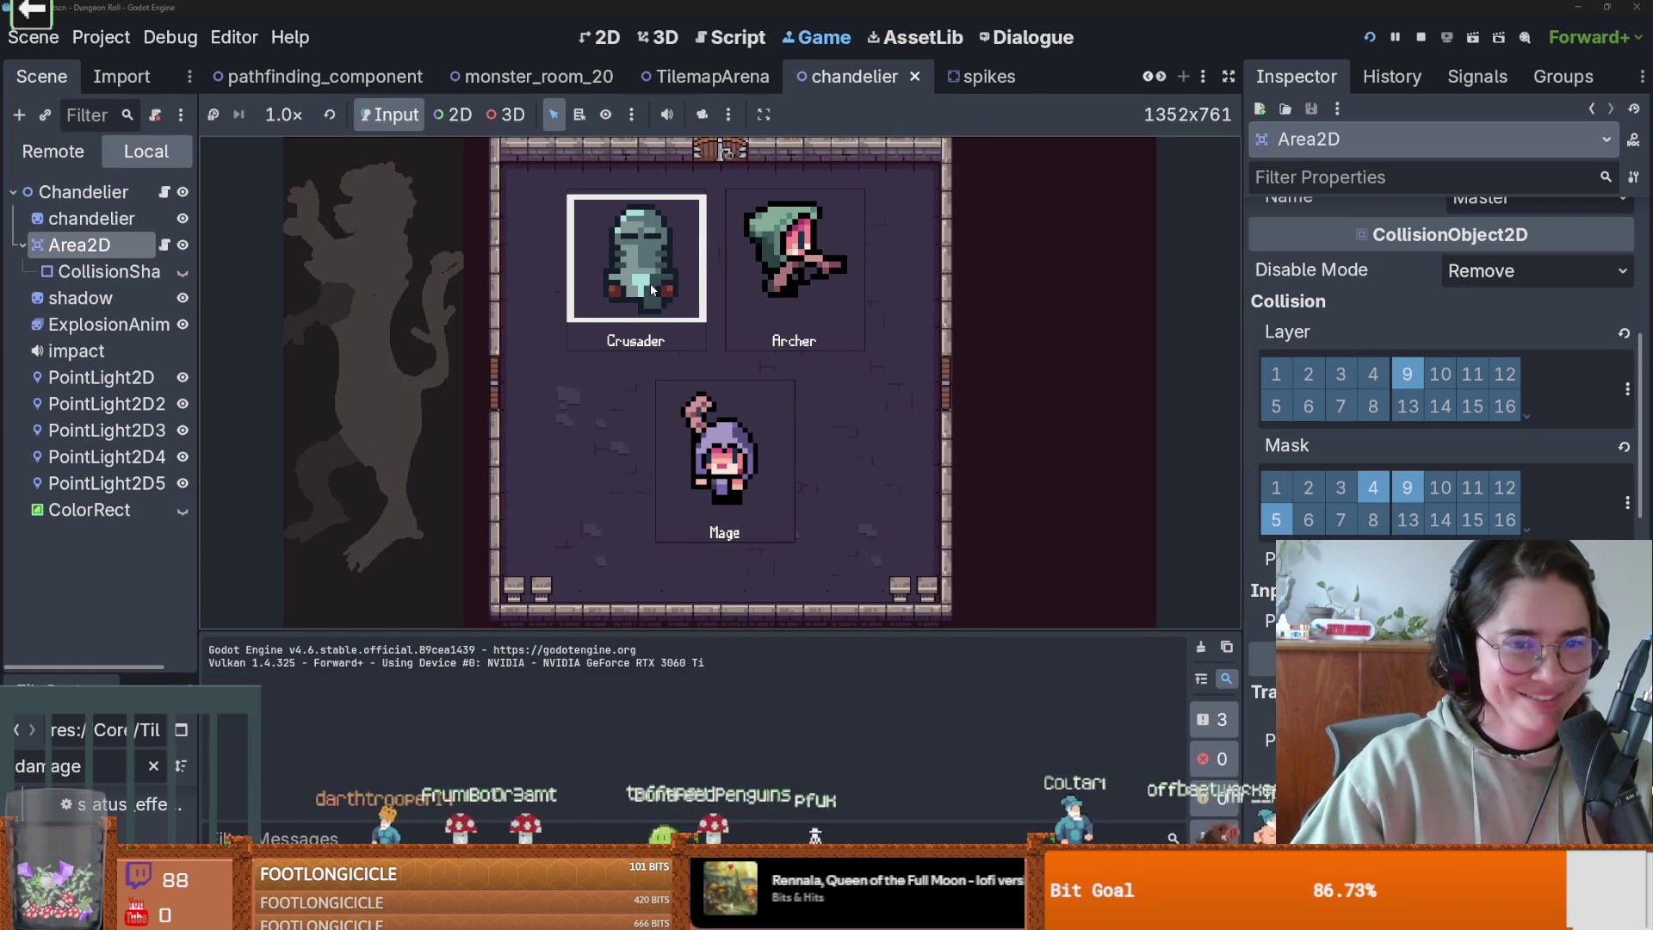
key("Return")
key("d")
key("w")
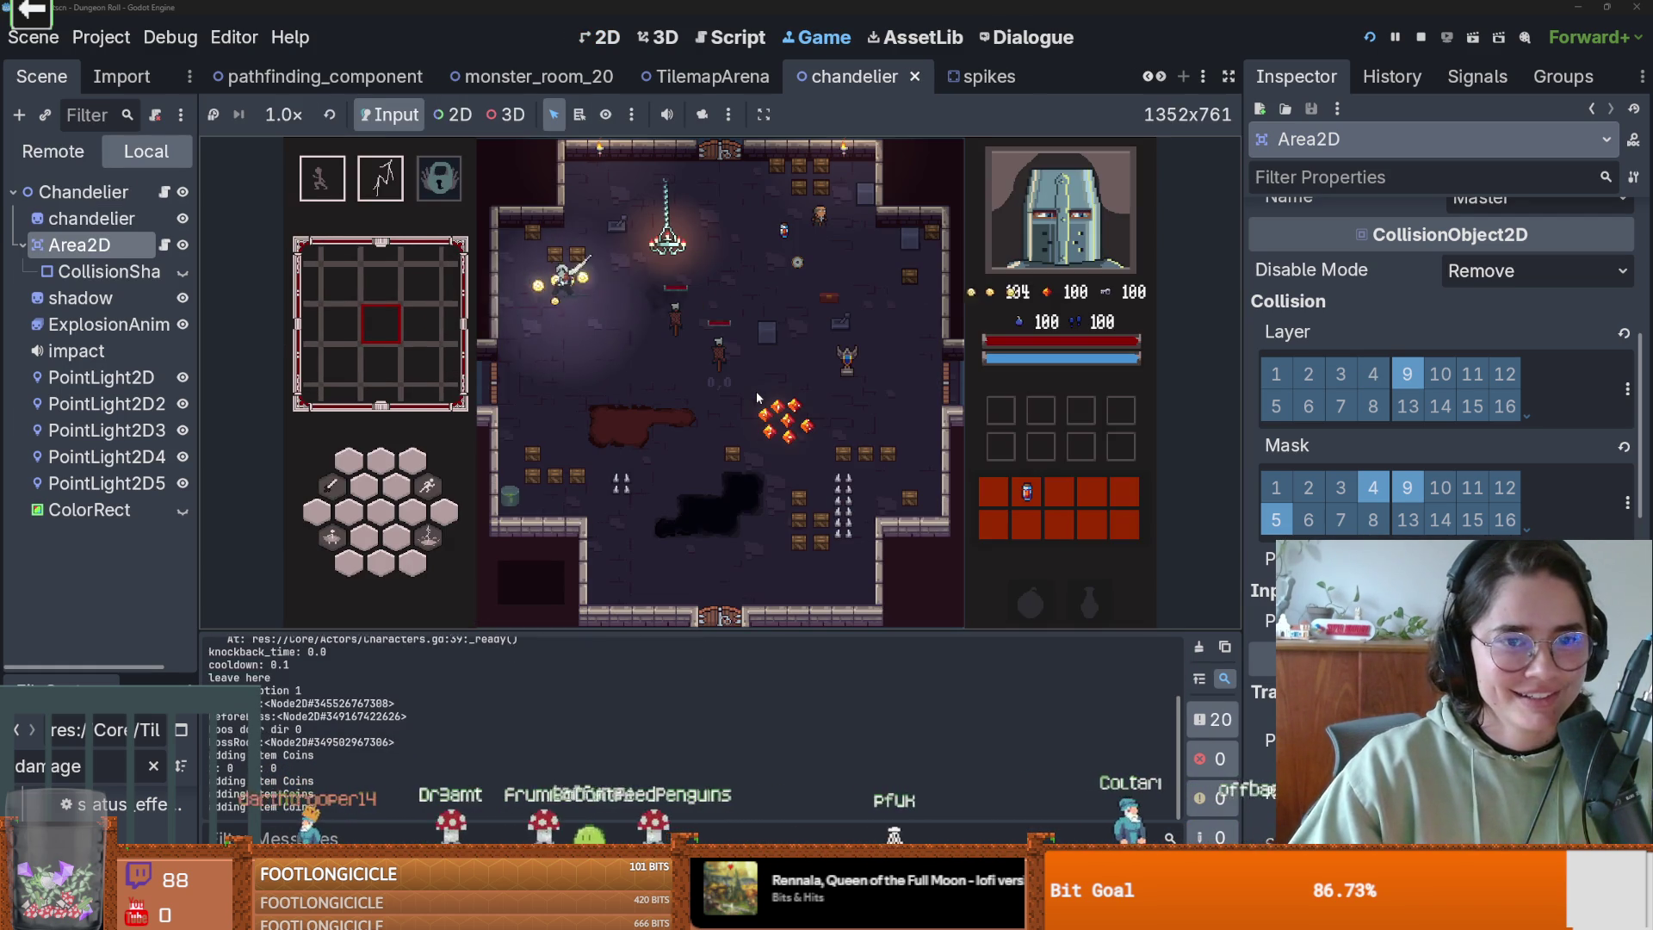
key("s")
key("a")
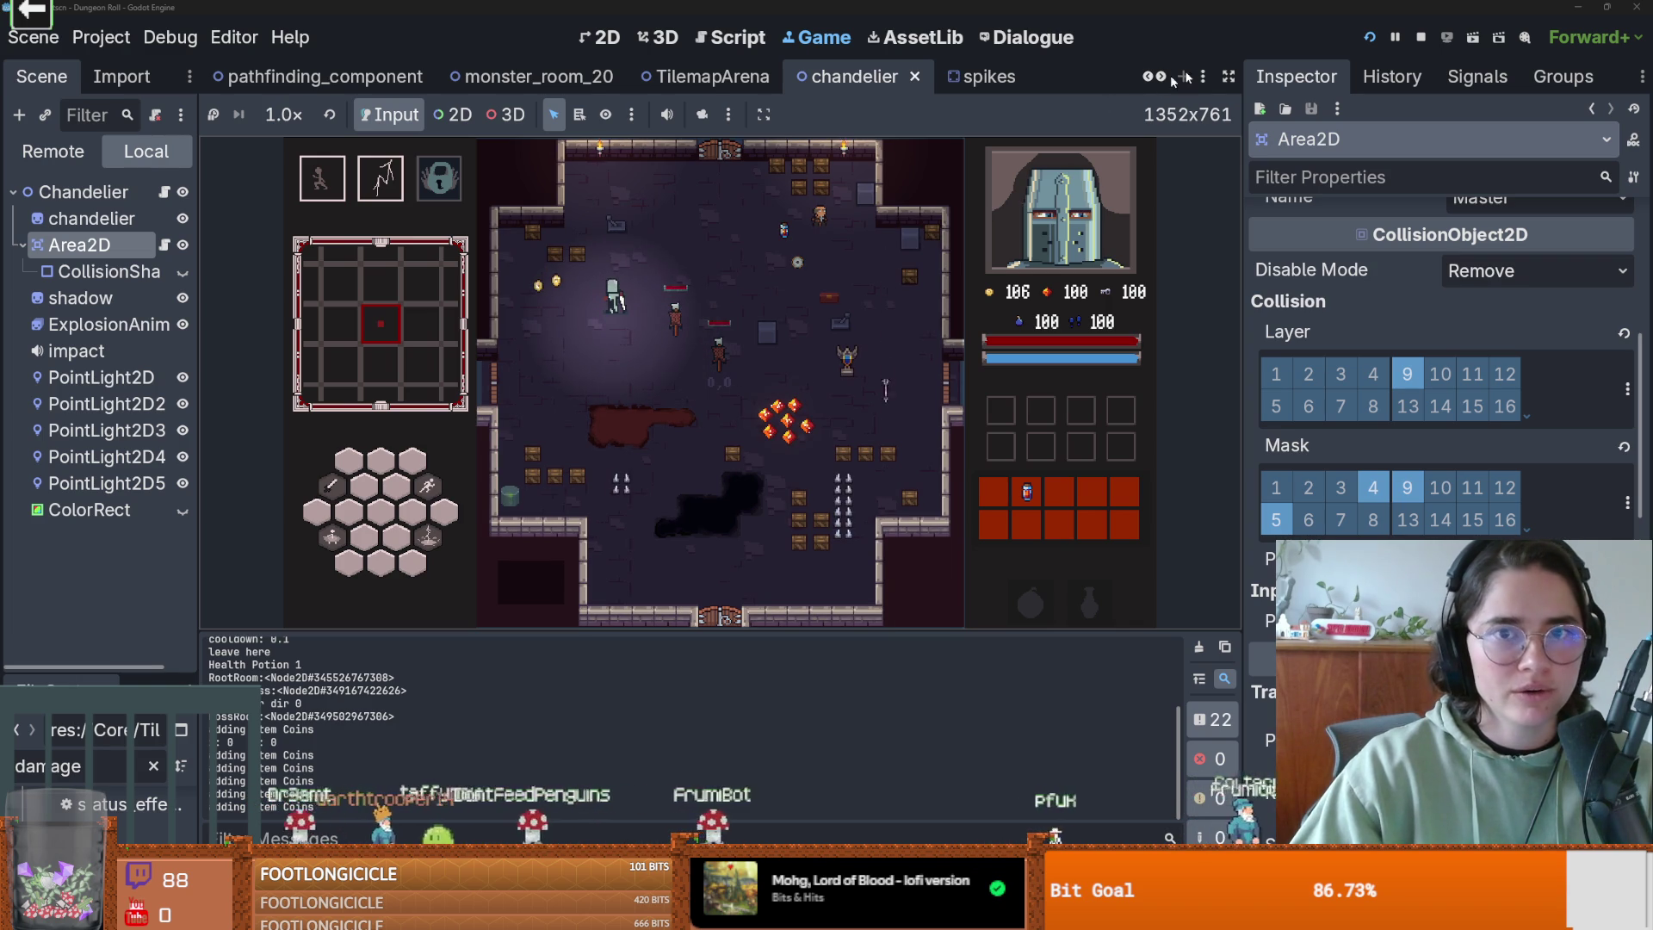
key("F8")
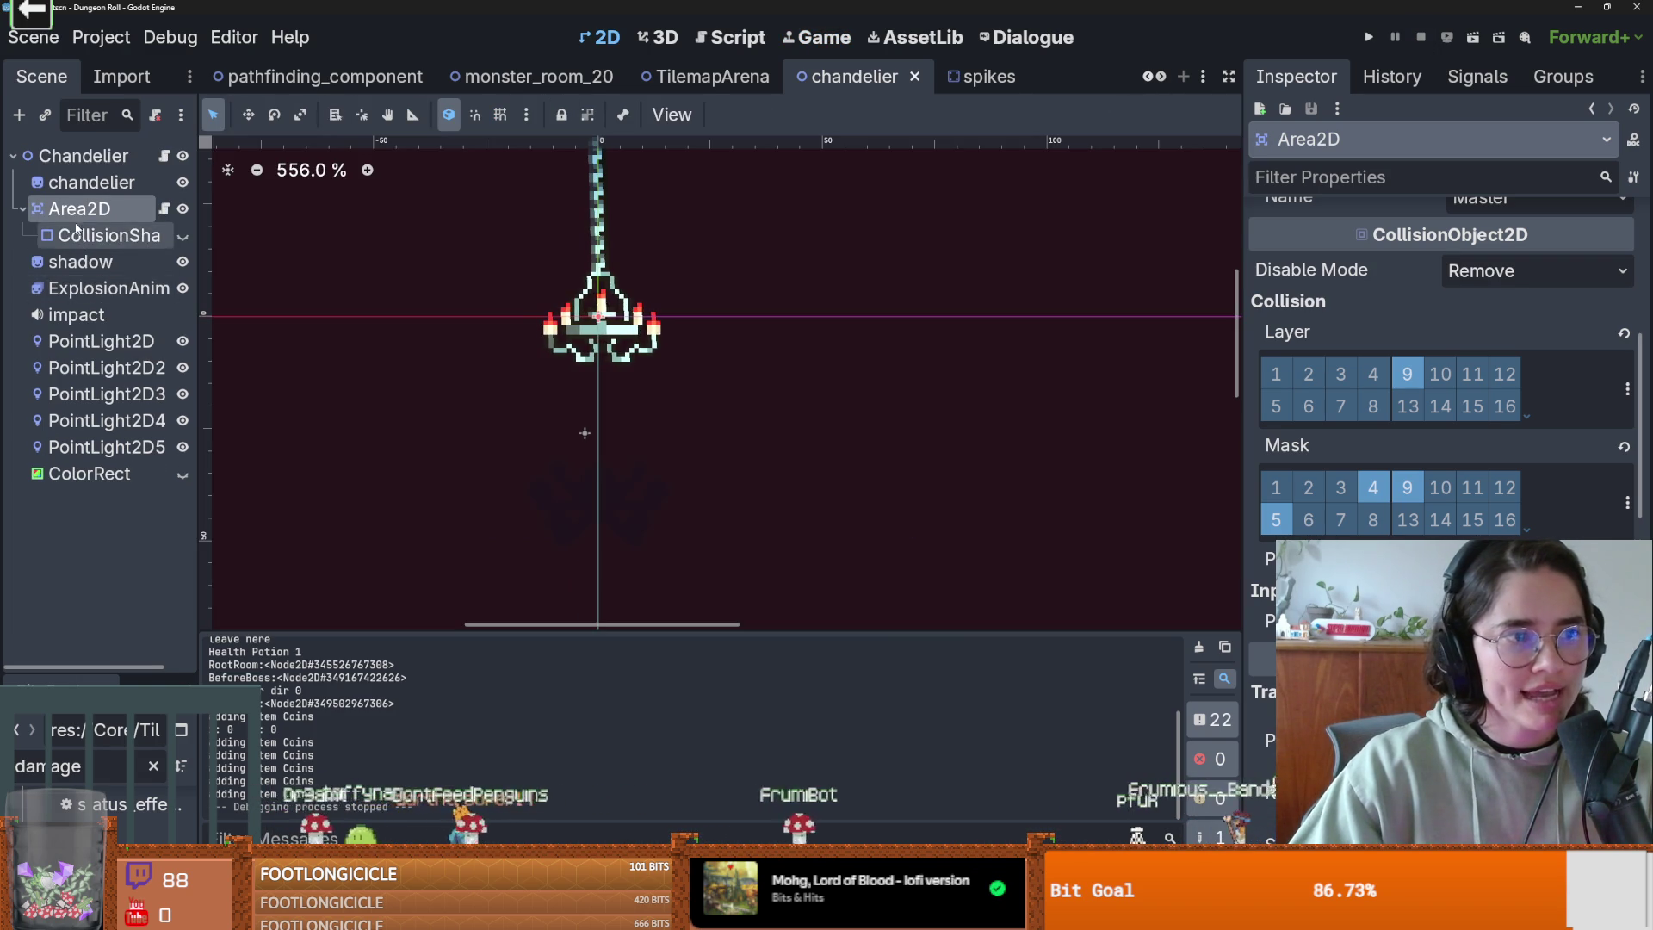
Show the chandelier's collision circle and enlarge it to about twice its radius
left_click(182, 235)
scroll(574, 491, "down", 2)
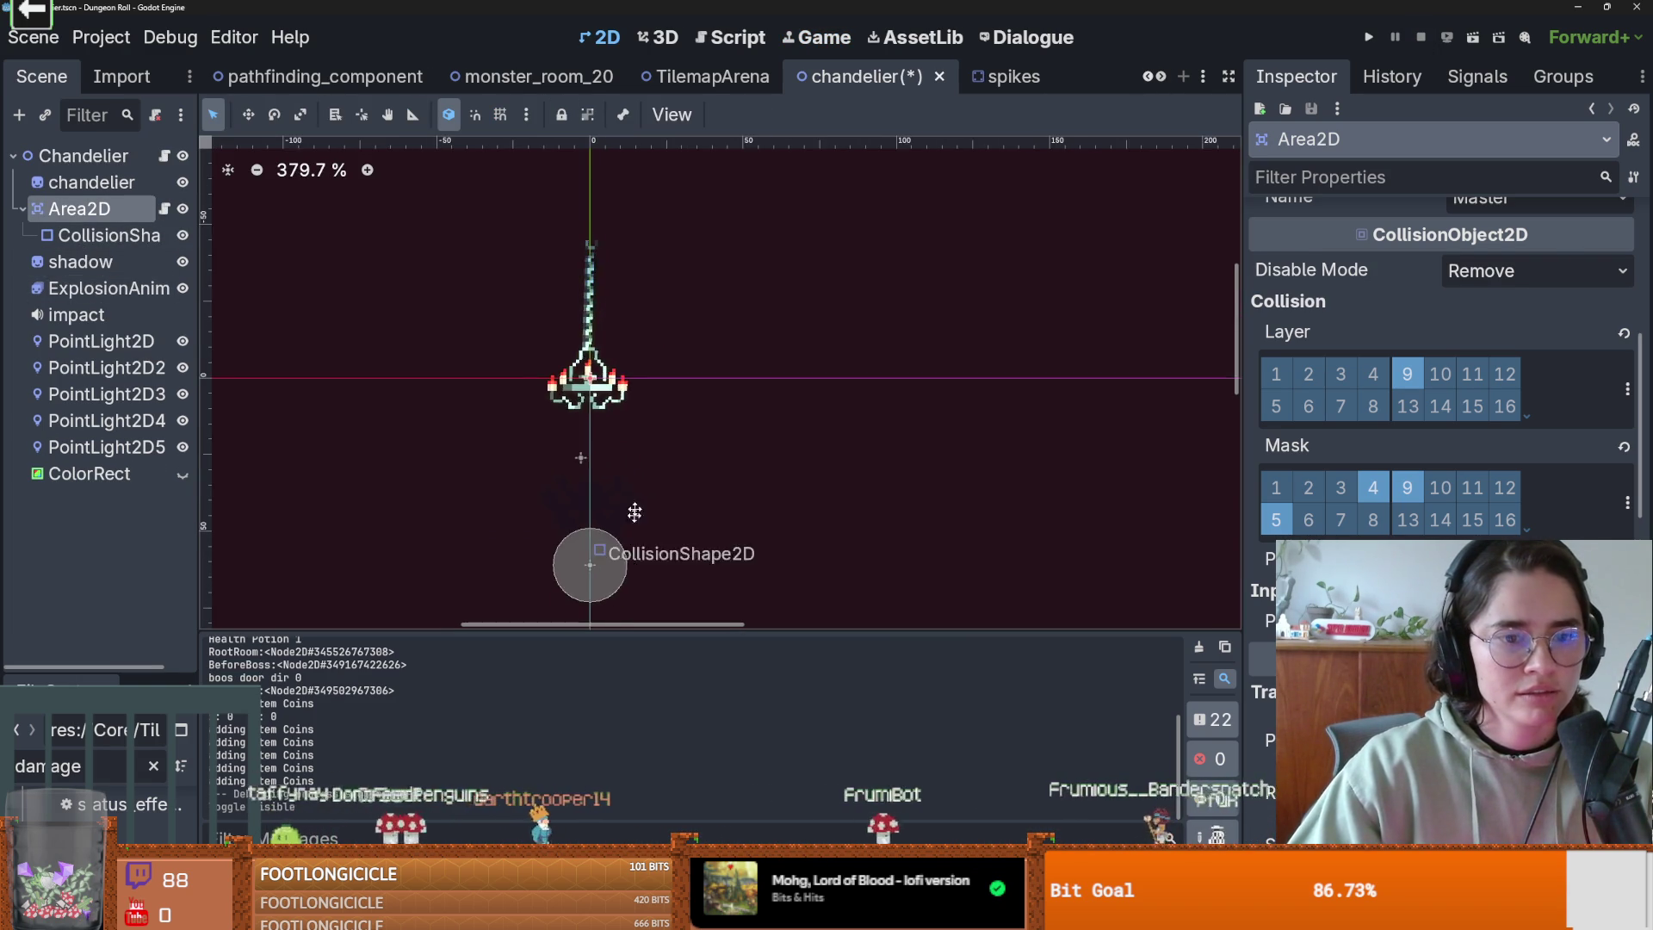
left_click(620, 417)
left_click_drag(656, 422, 686, 406)
key("ctrl+s")
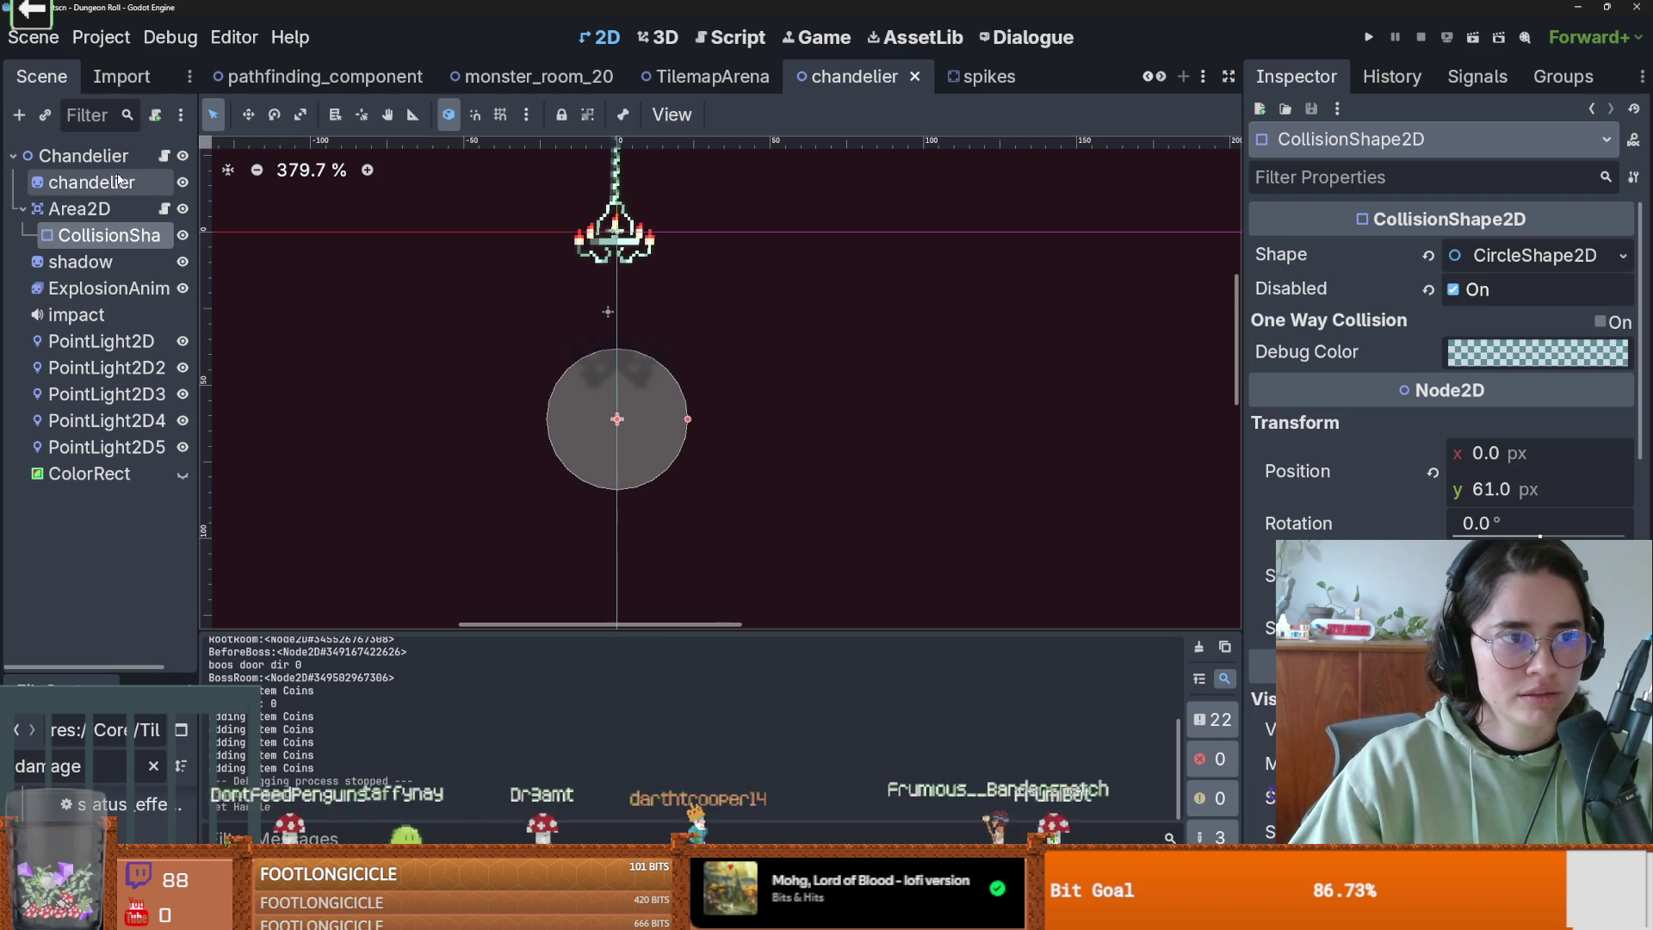
Preview the explosion's full-blast frame and move the damage circle up to cover it
left_click(104, 288)
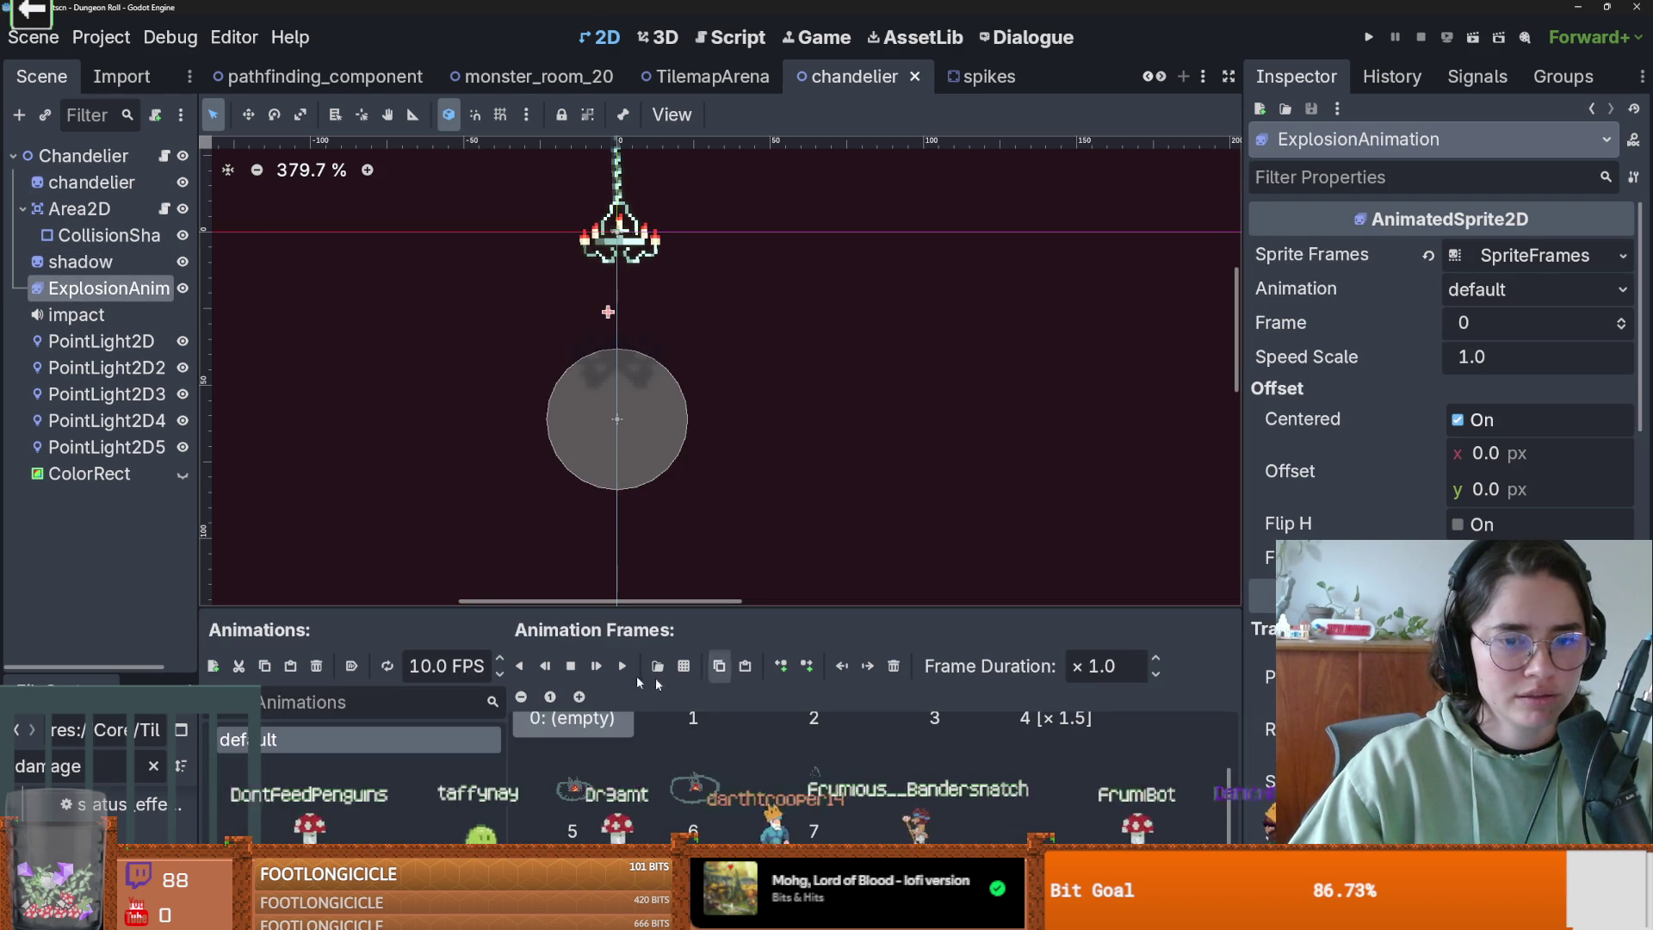
left_click(1621, 324)
left_click(1621, 323)
left_click(1621, 323)
left_click(1621, 324)
left_click(1622, 323)
left_click(1622, 328)
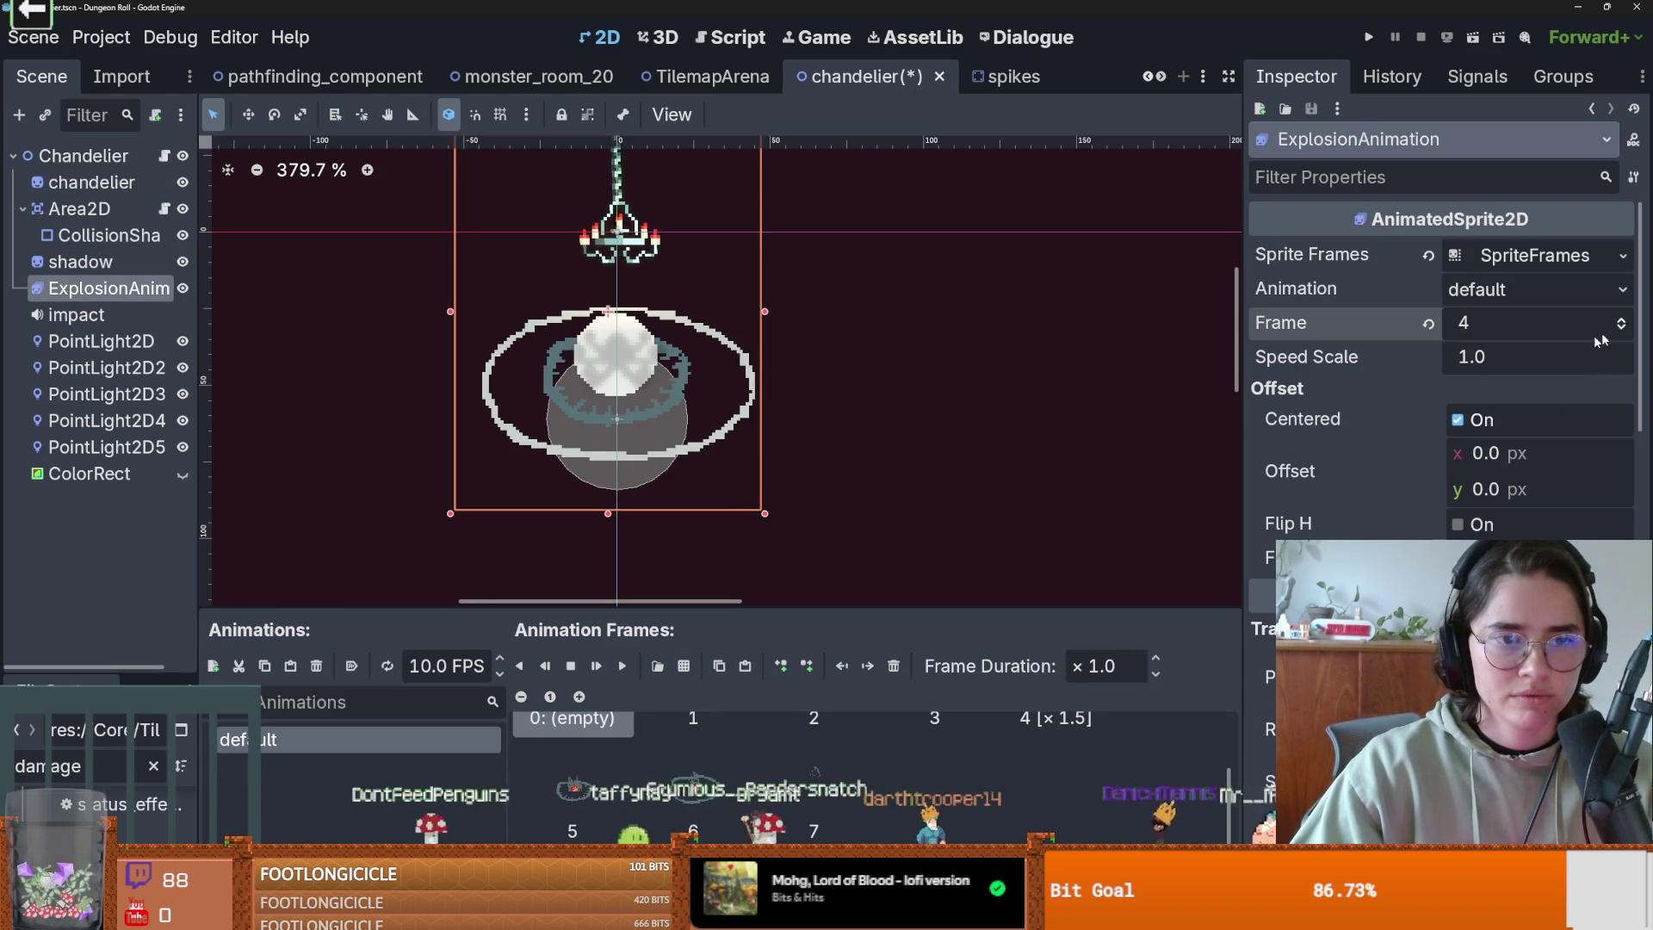
left_click(109, 235)
left_click_drag(679, 442, 675, 393)
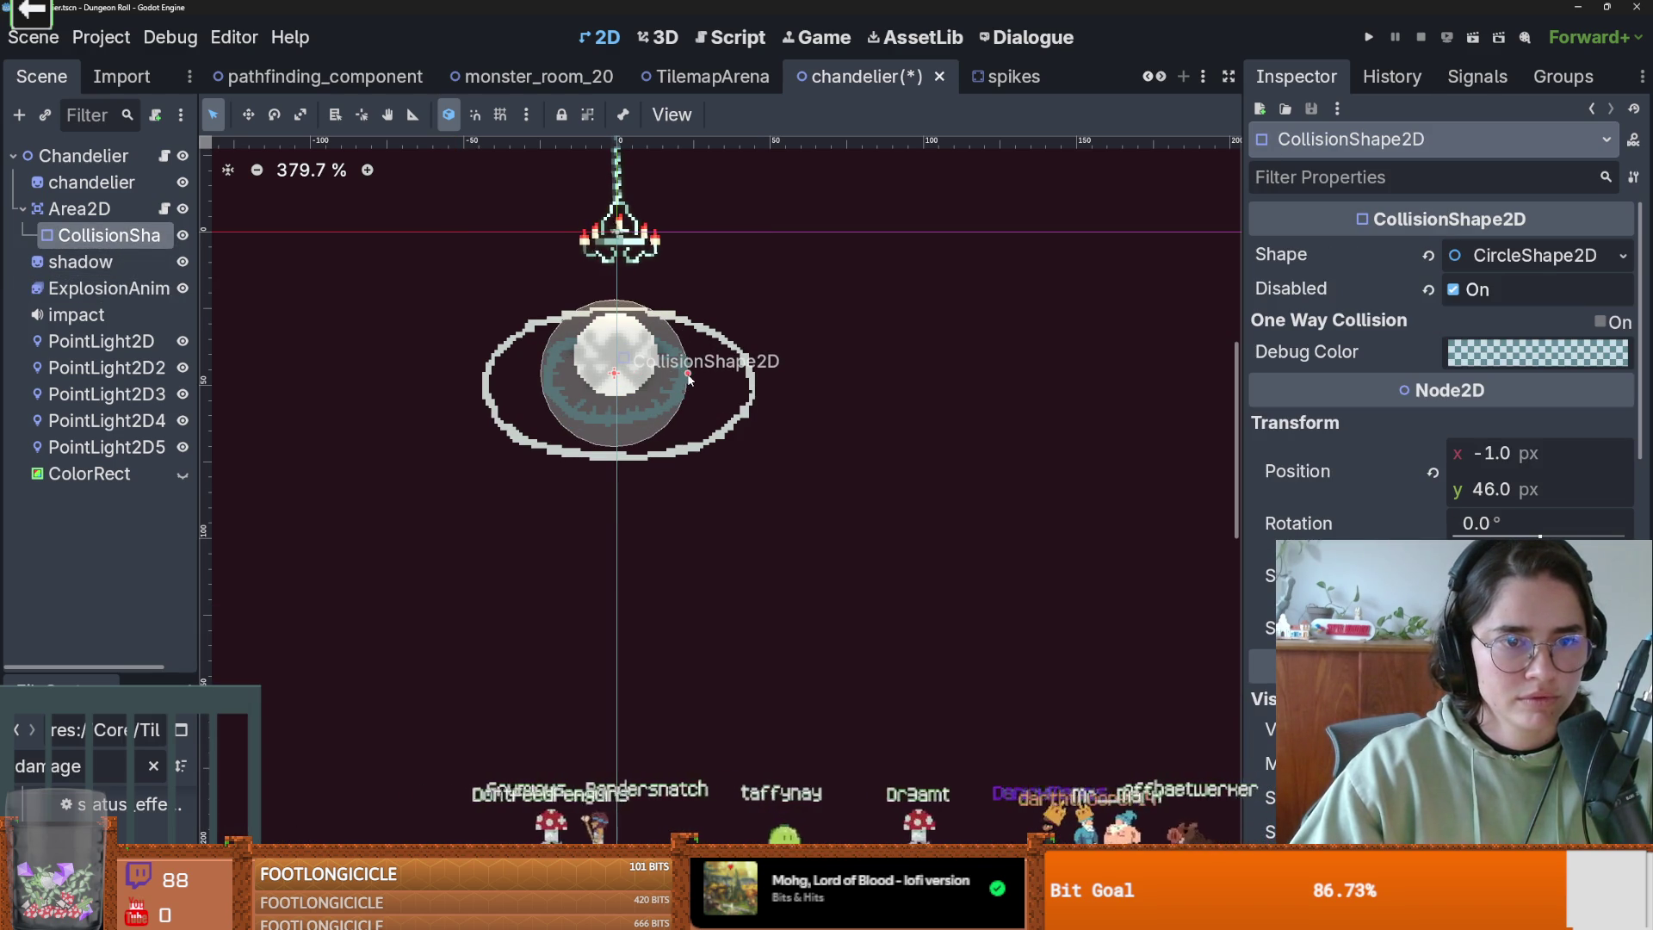
key("ctrl+s")
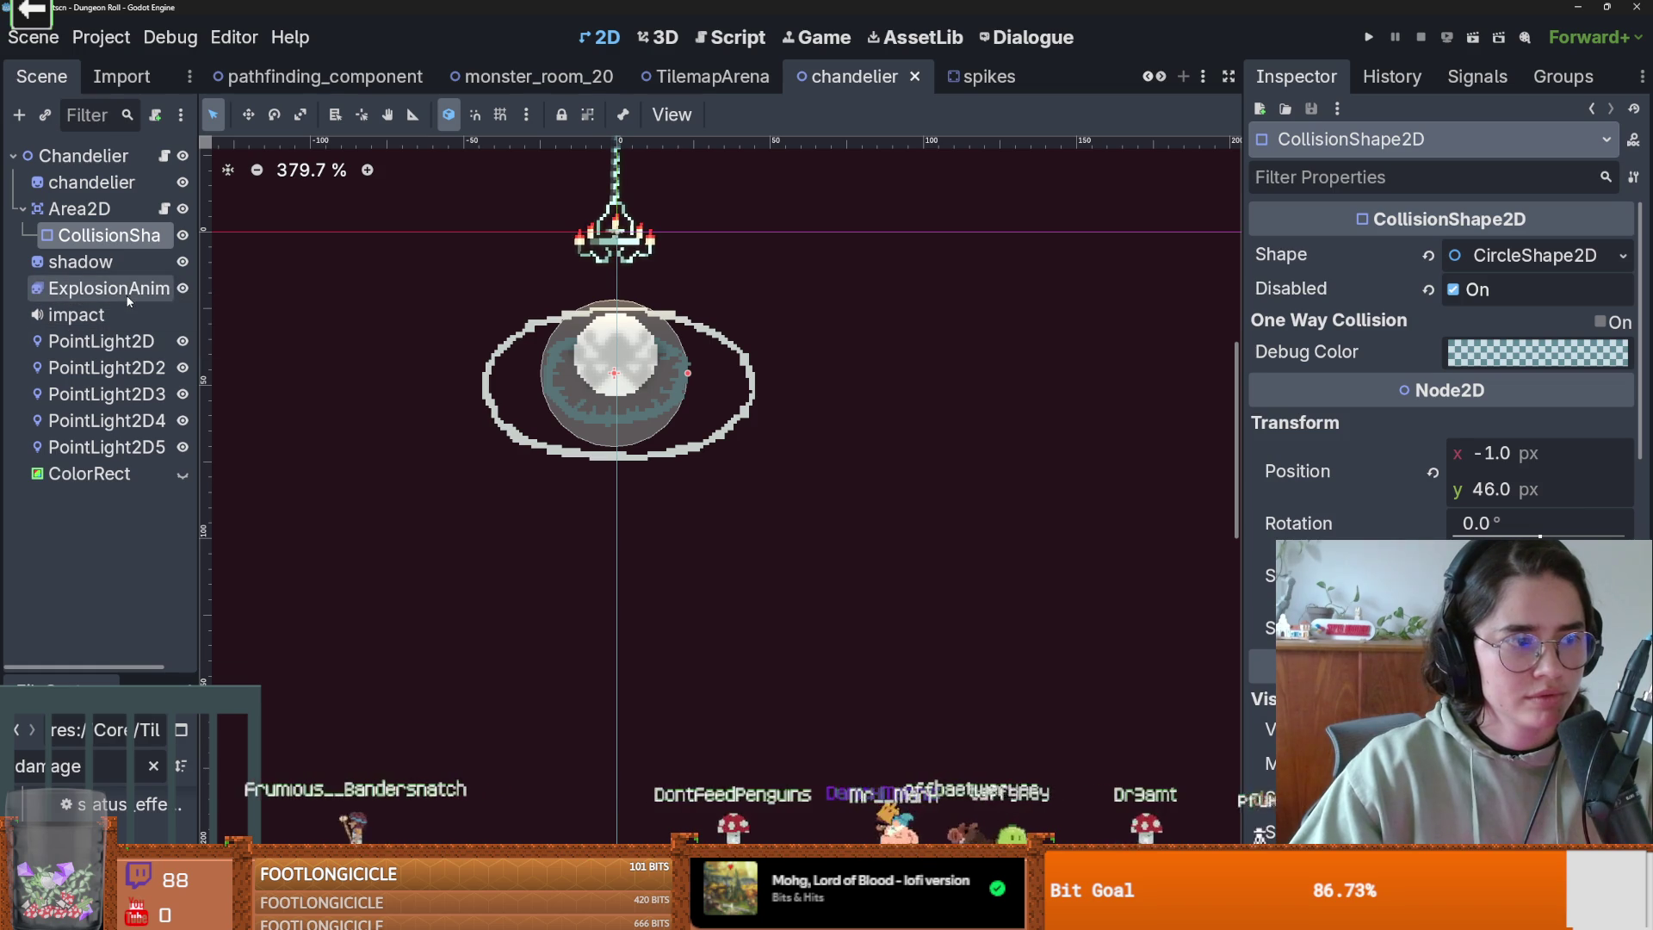
Reset the explosion preview to frame 0, save, and reselect the damage area
left_click(101, 291)
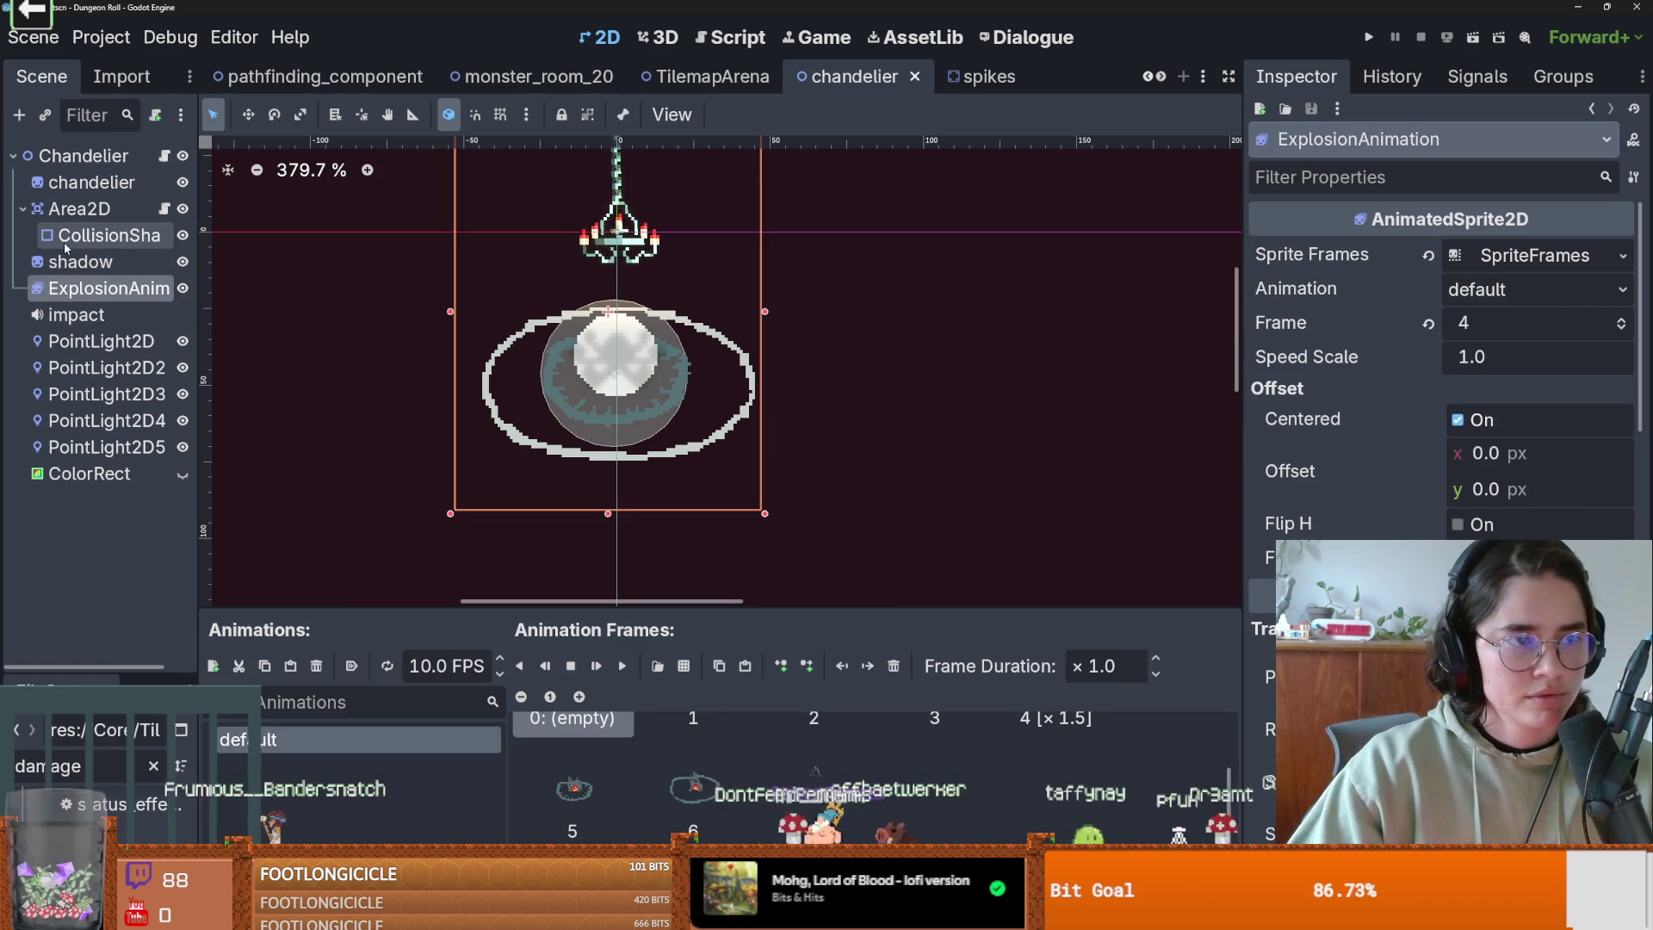
left_click(22, 209)
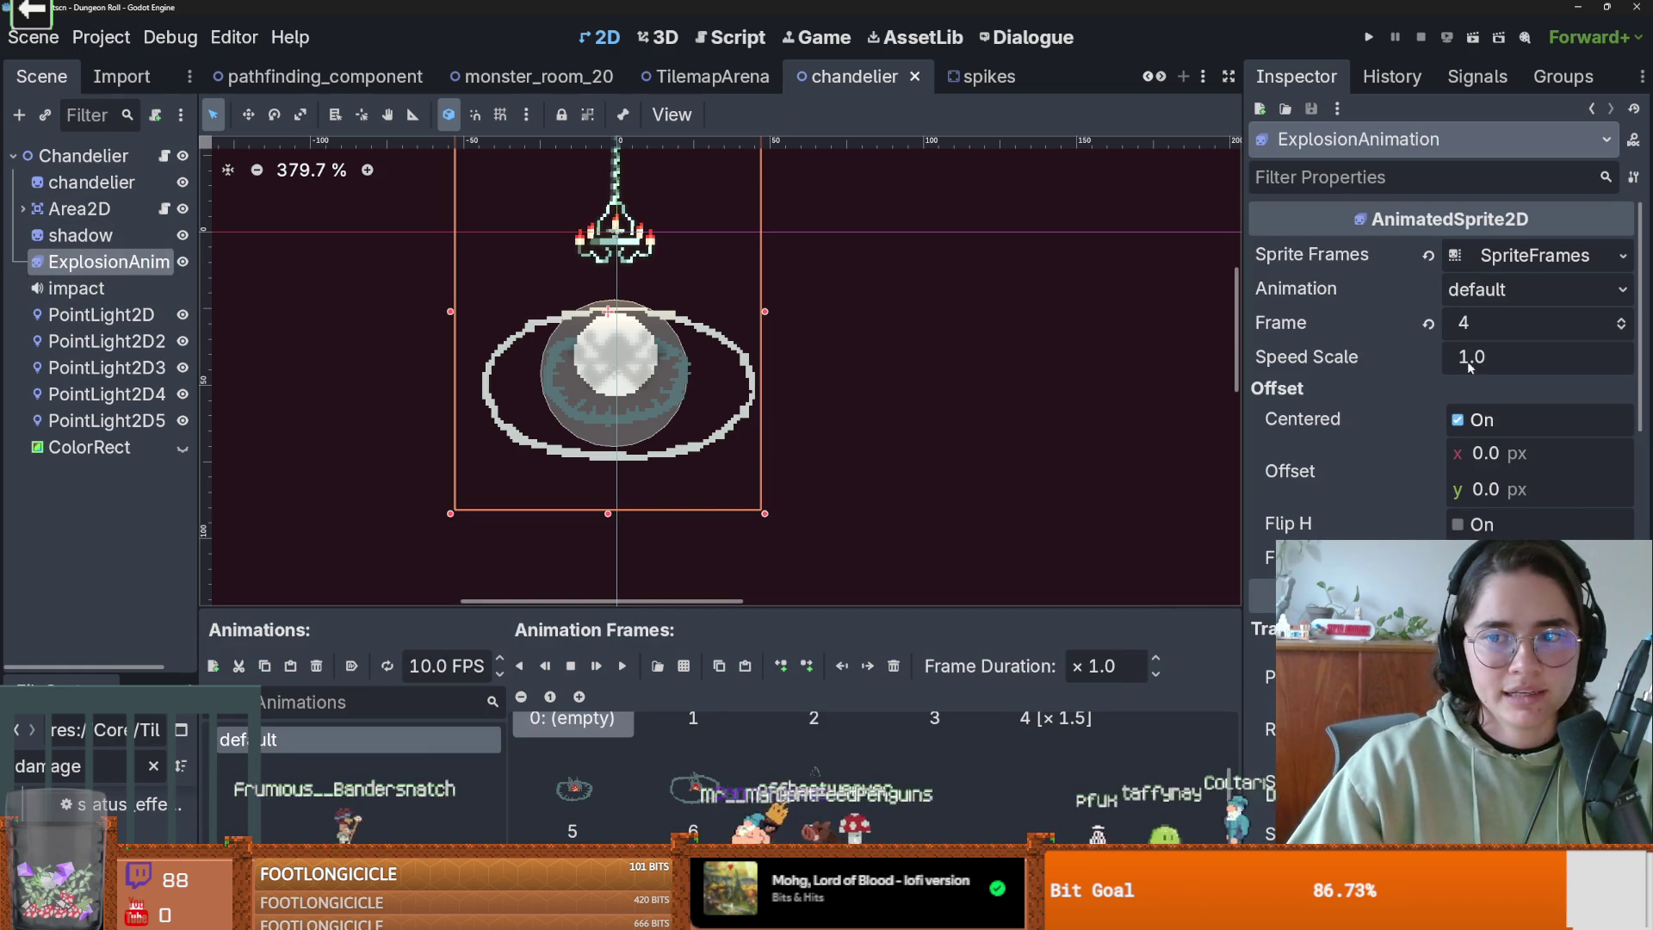
left_click(1427, 322)
key("ctrl+s")
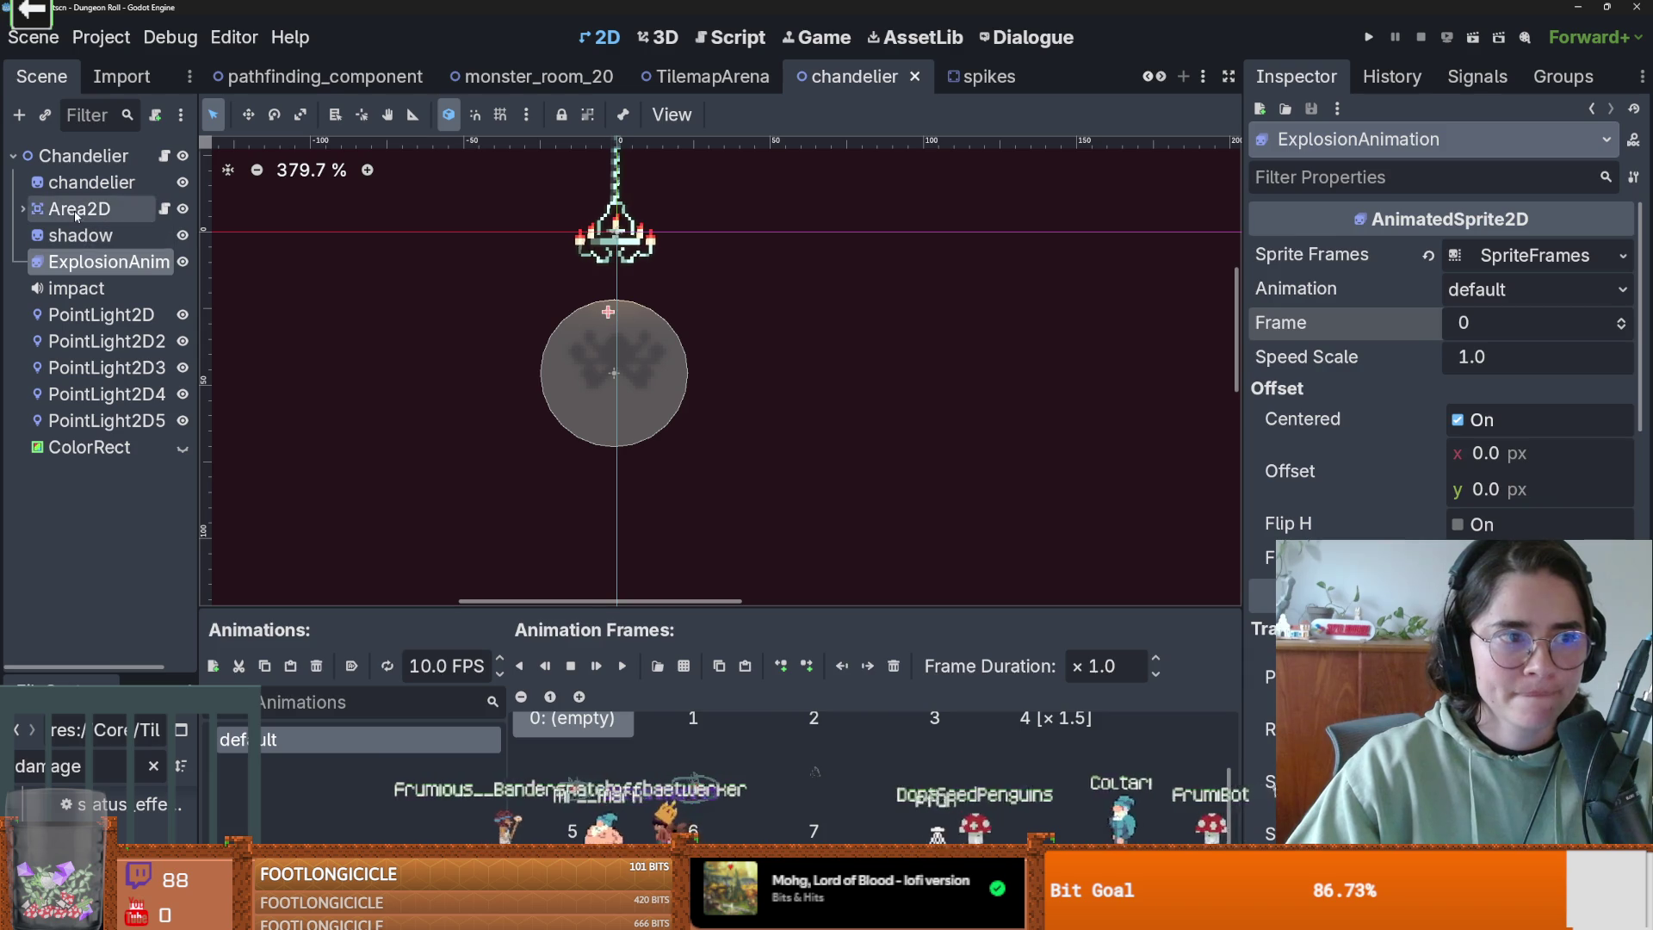
left_click(76, 215)
scroll(1463, 344, "up", 5)
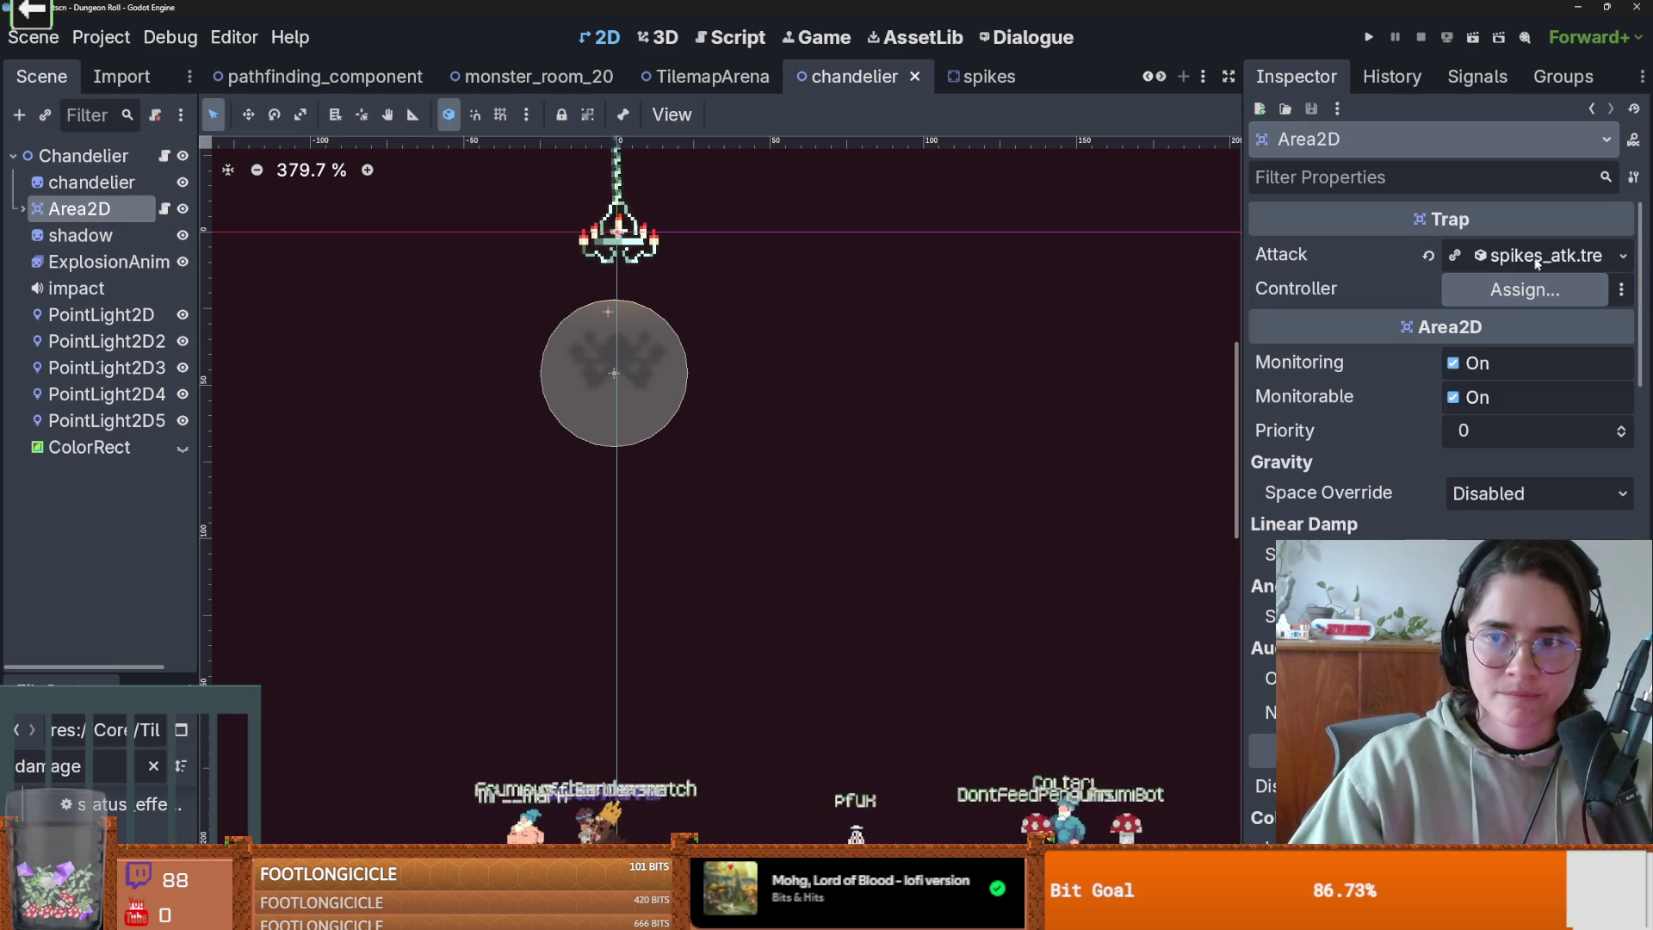
Make the chandelier's Attack resource unique, set Dmg to 3, and run the game
left_click(1622, 255)
left_click(1482, 508)
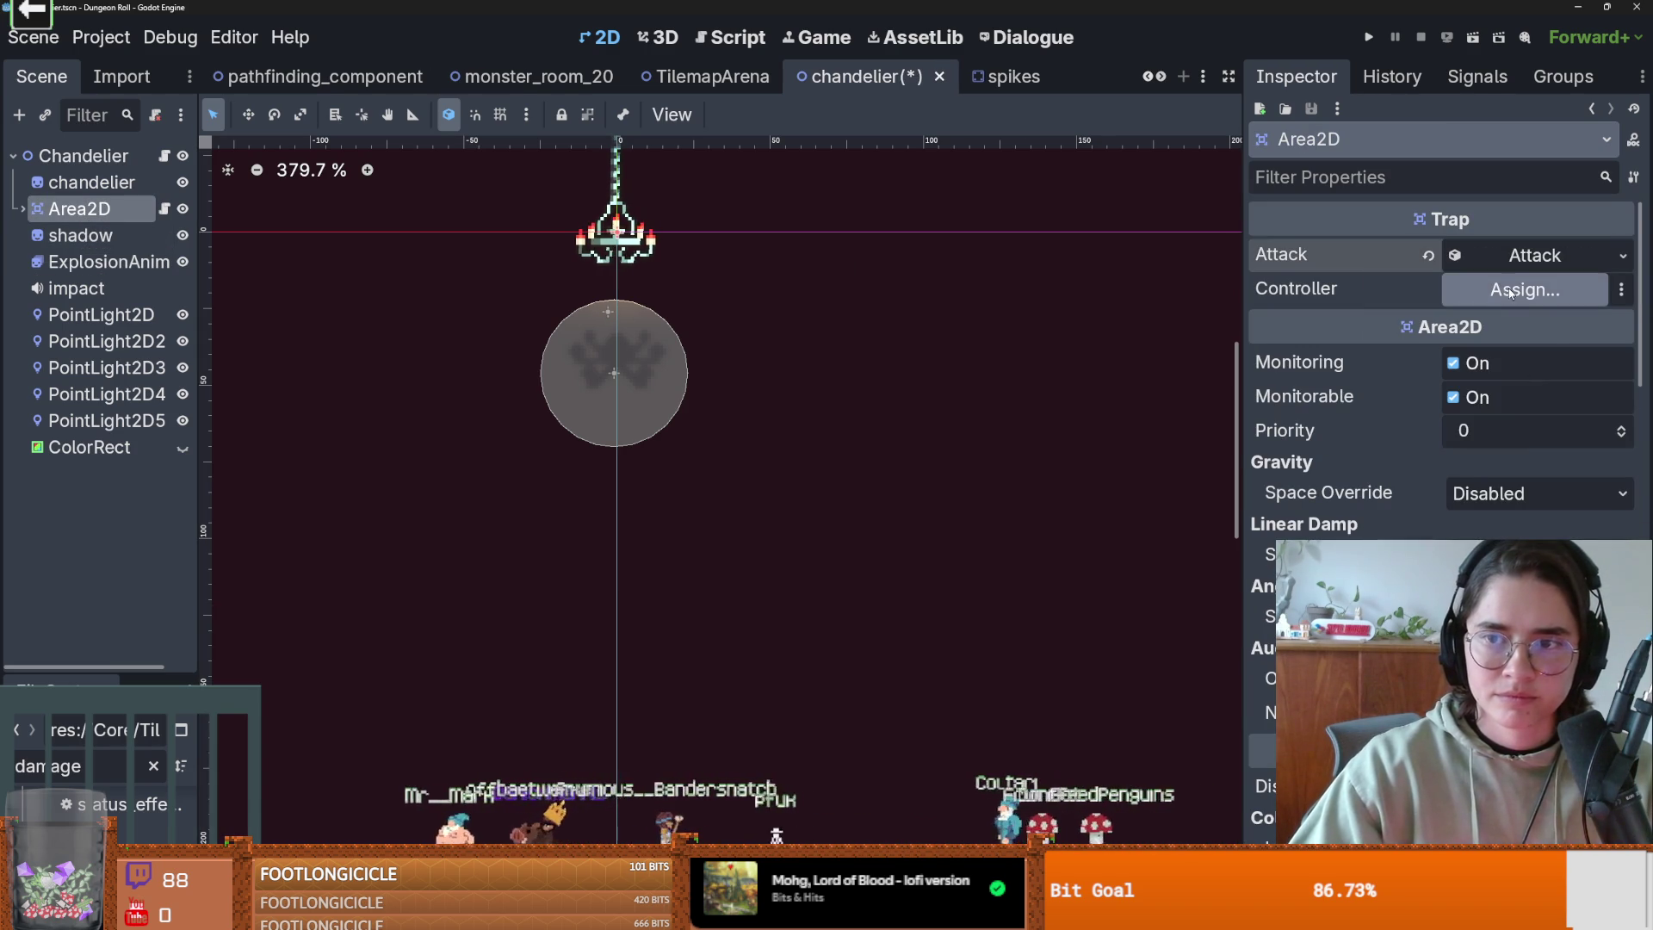
left_click(1519, 256)
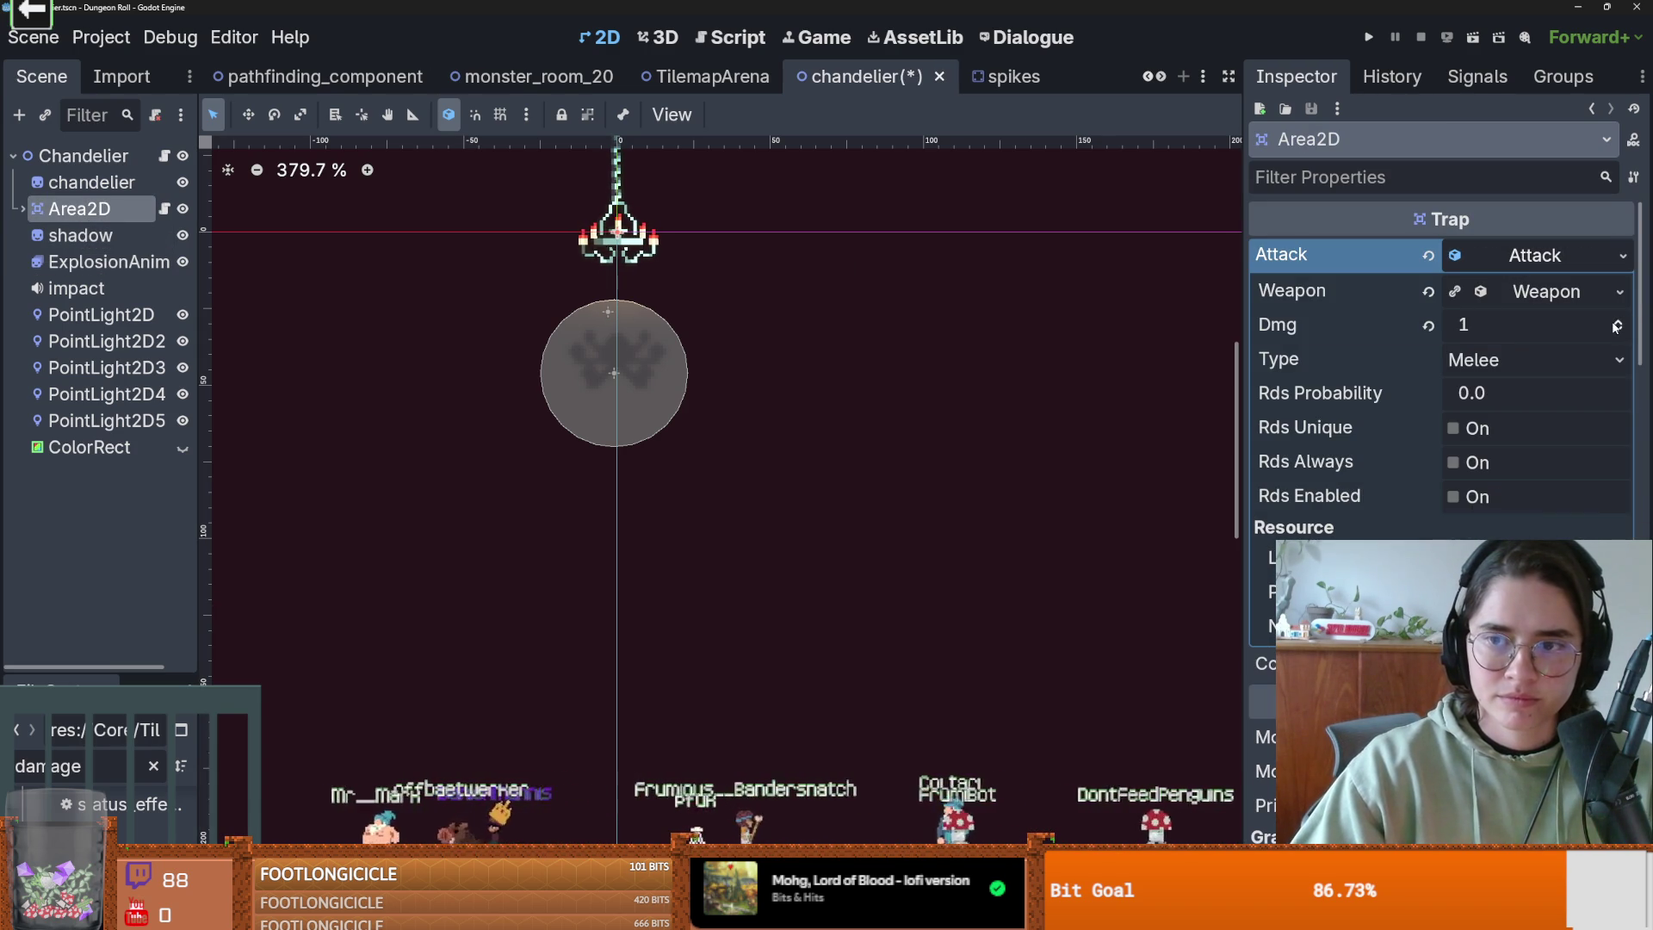
key("F5")
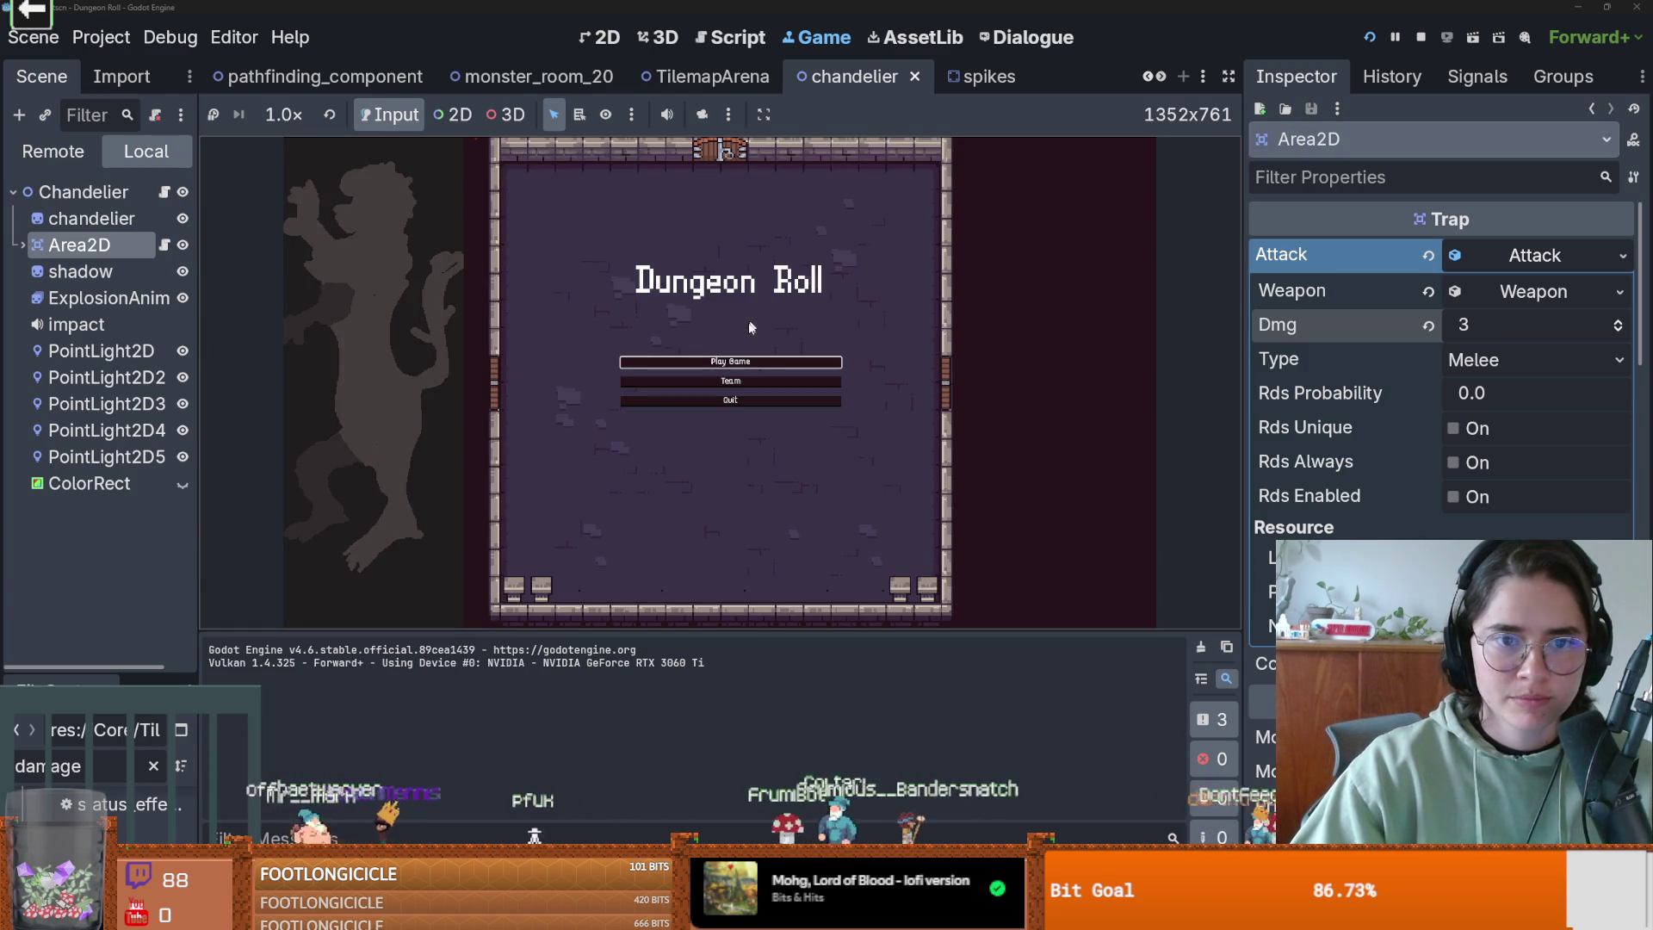
Play as the Crusader, collect the gold coins, and head out the left door
left_click(732, 363)
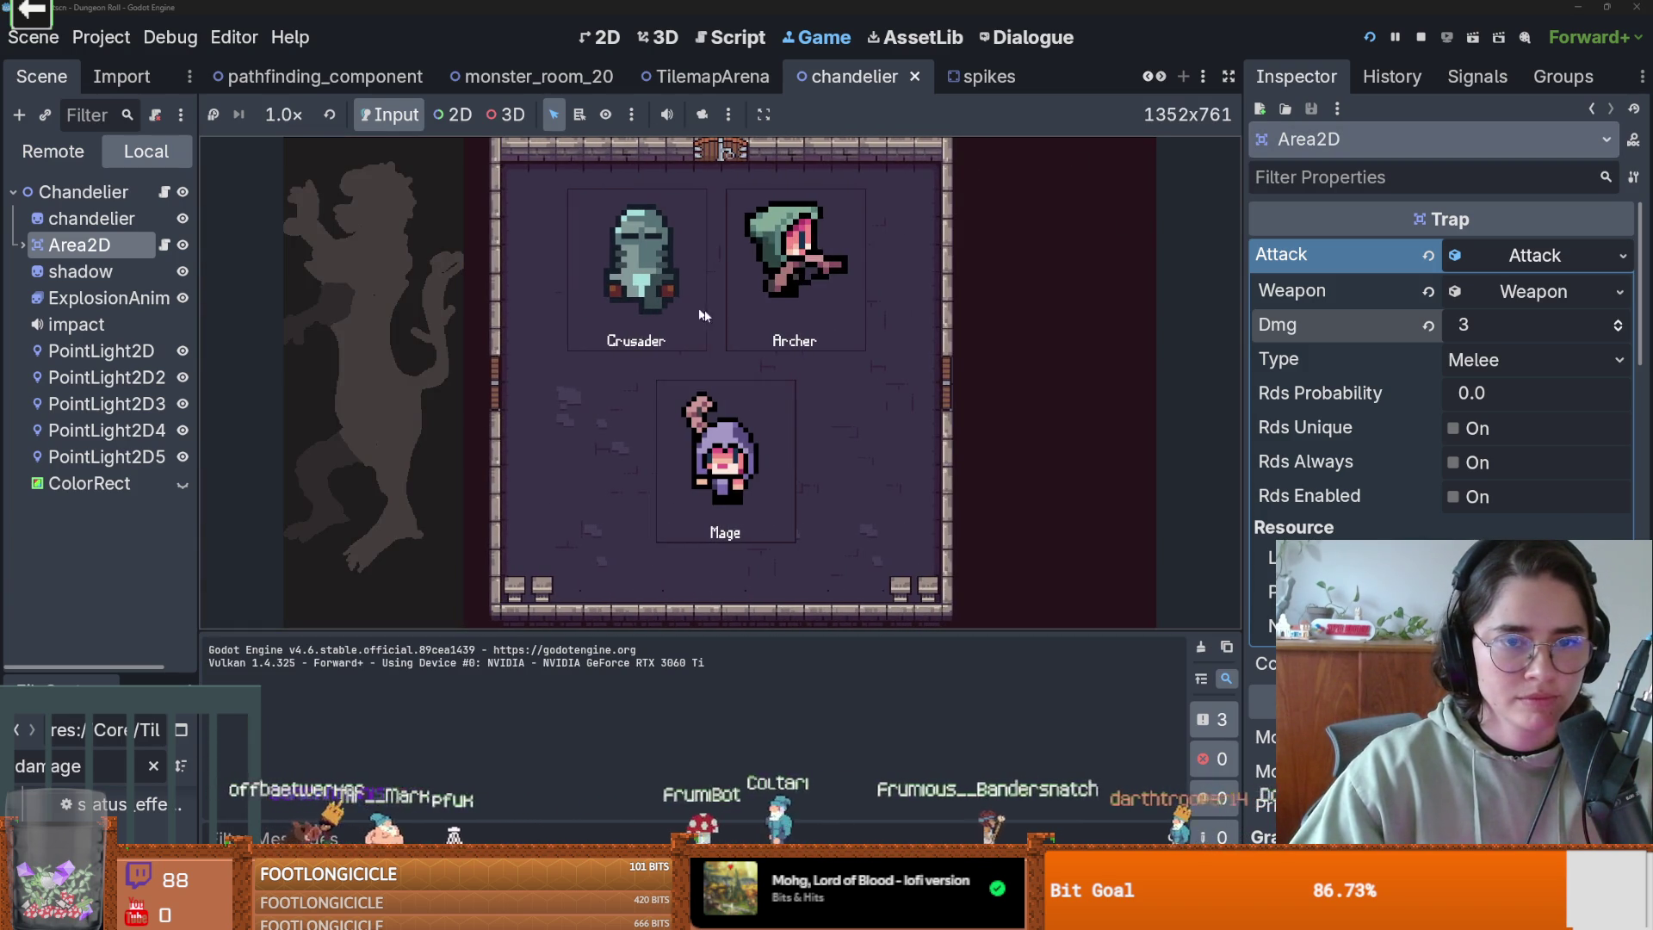
key("Return")
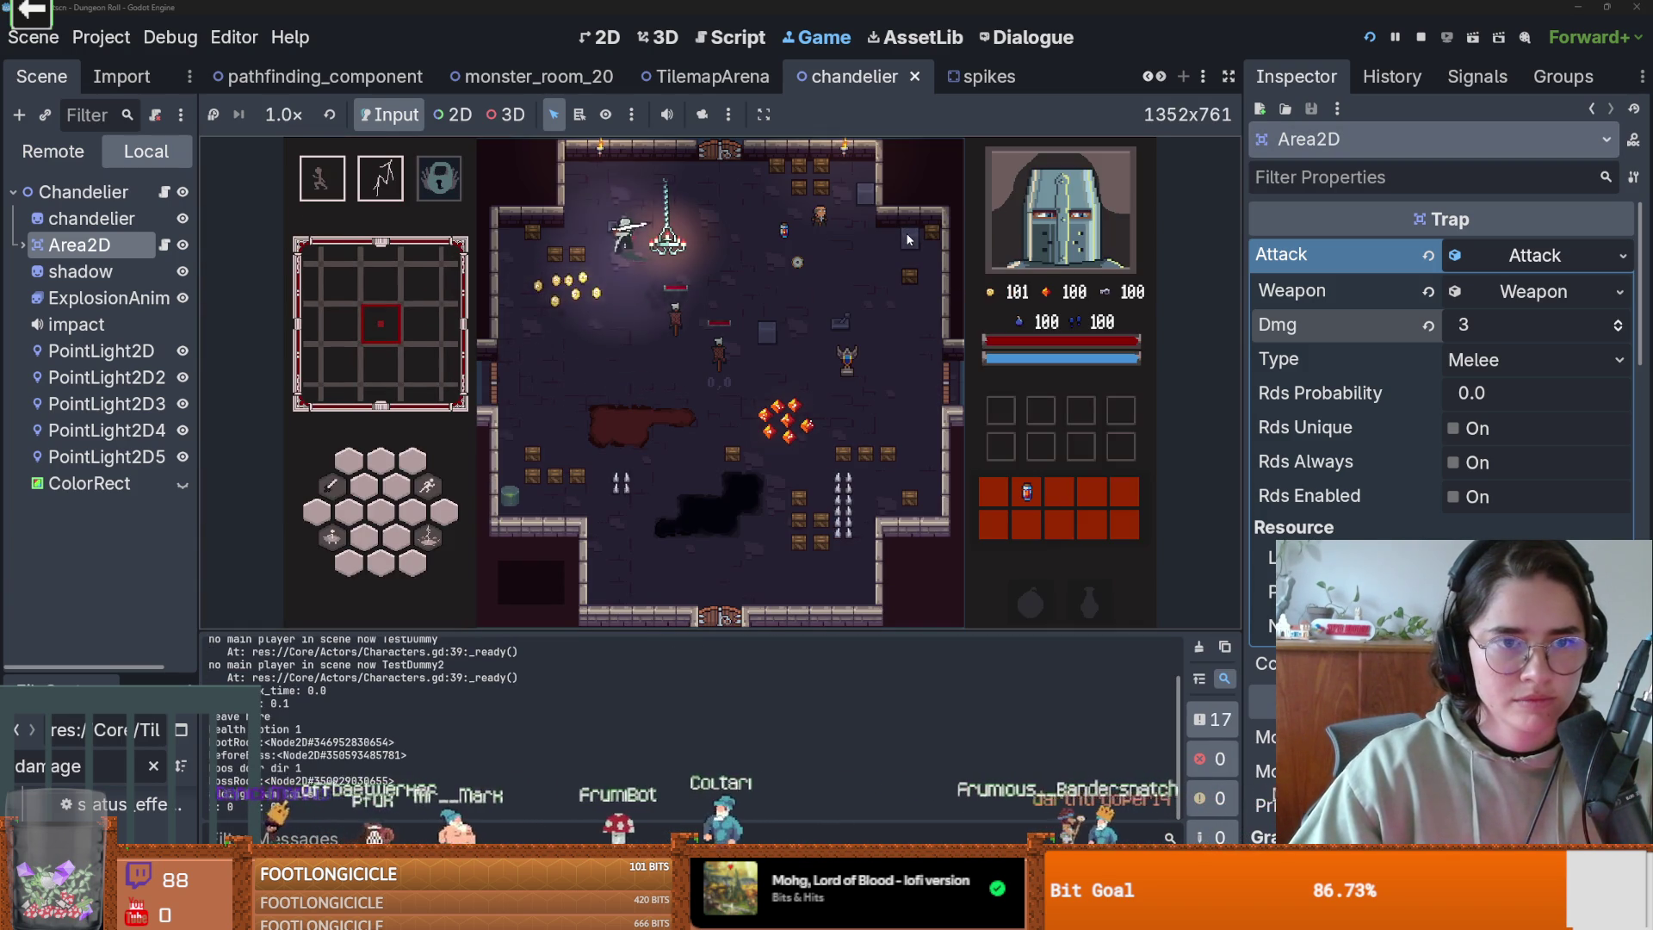
key("s")
key("d")
key("a")
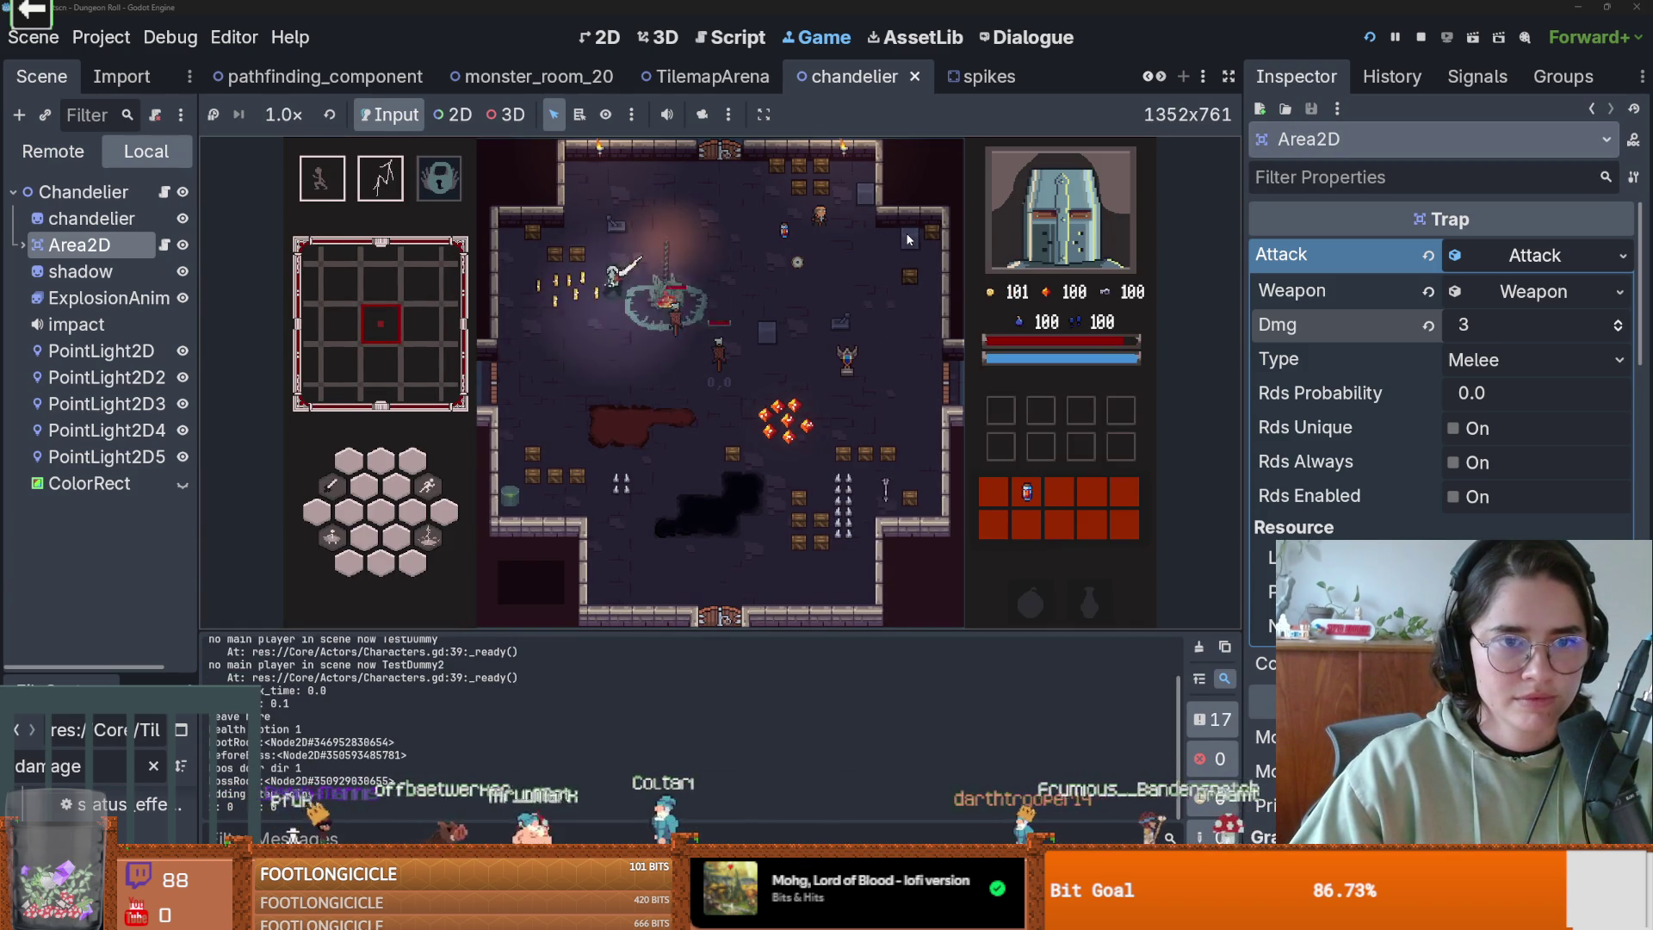
key("w")
key("d")
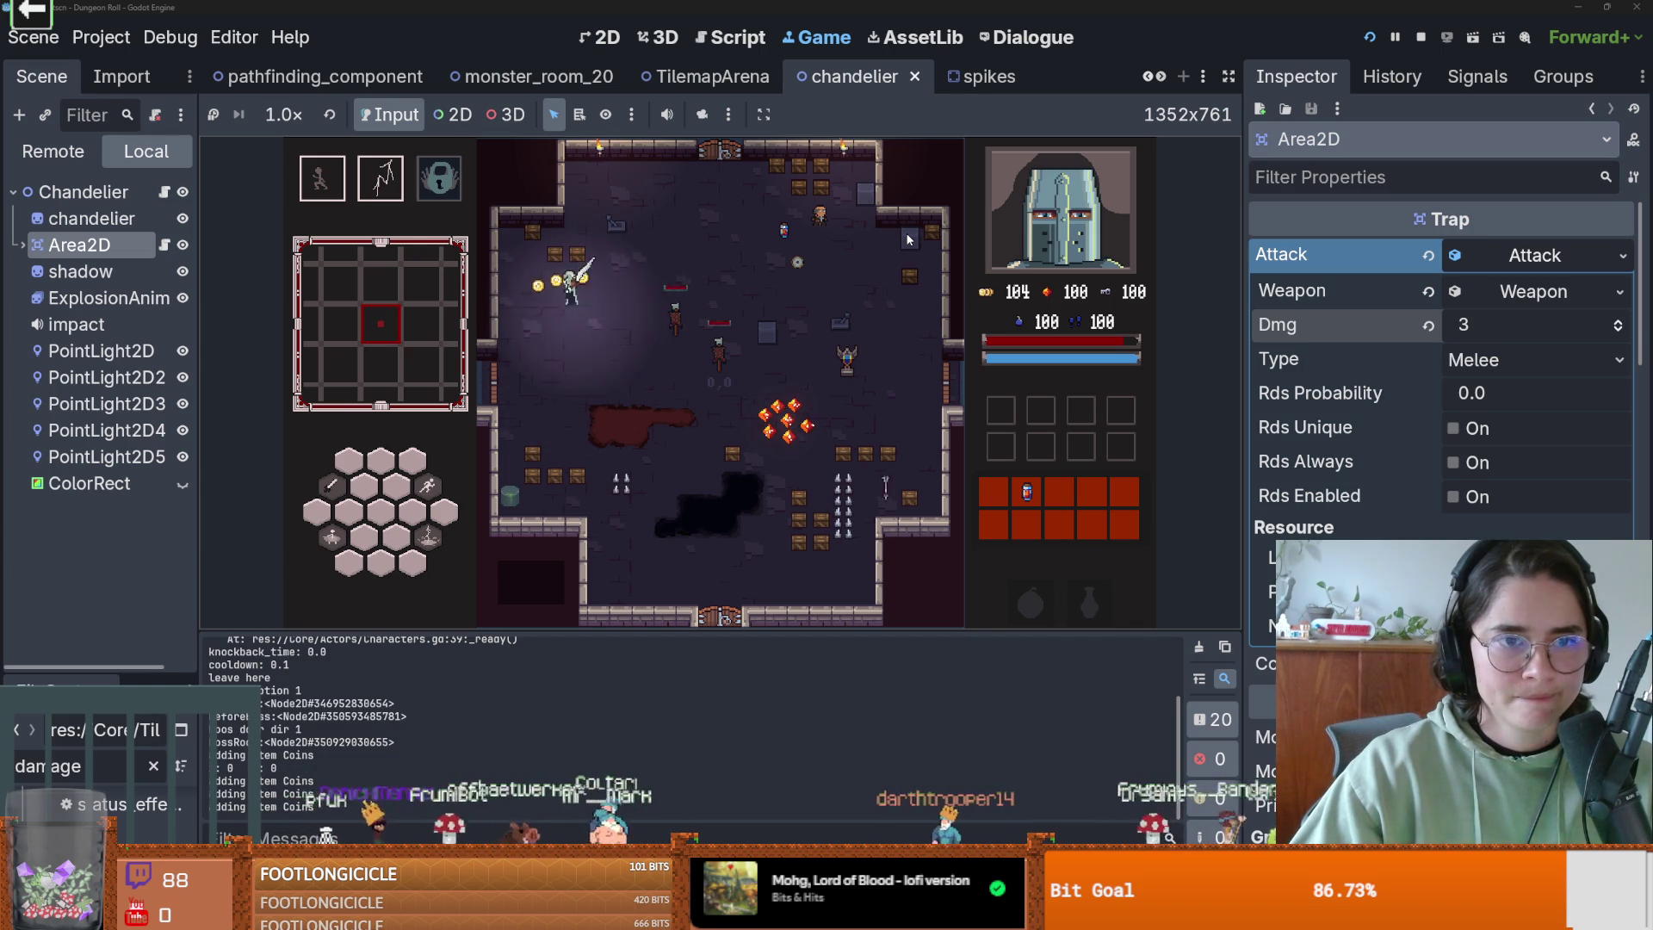
key("a")
key("s")
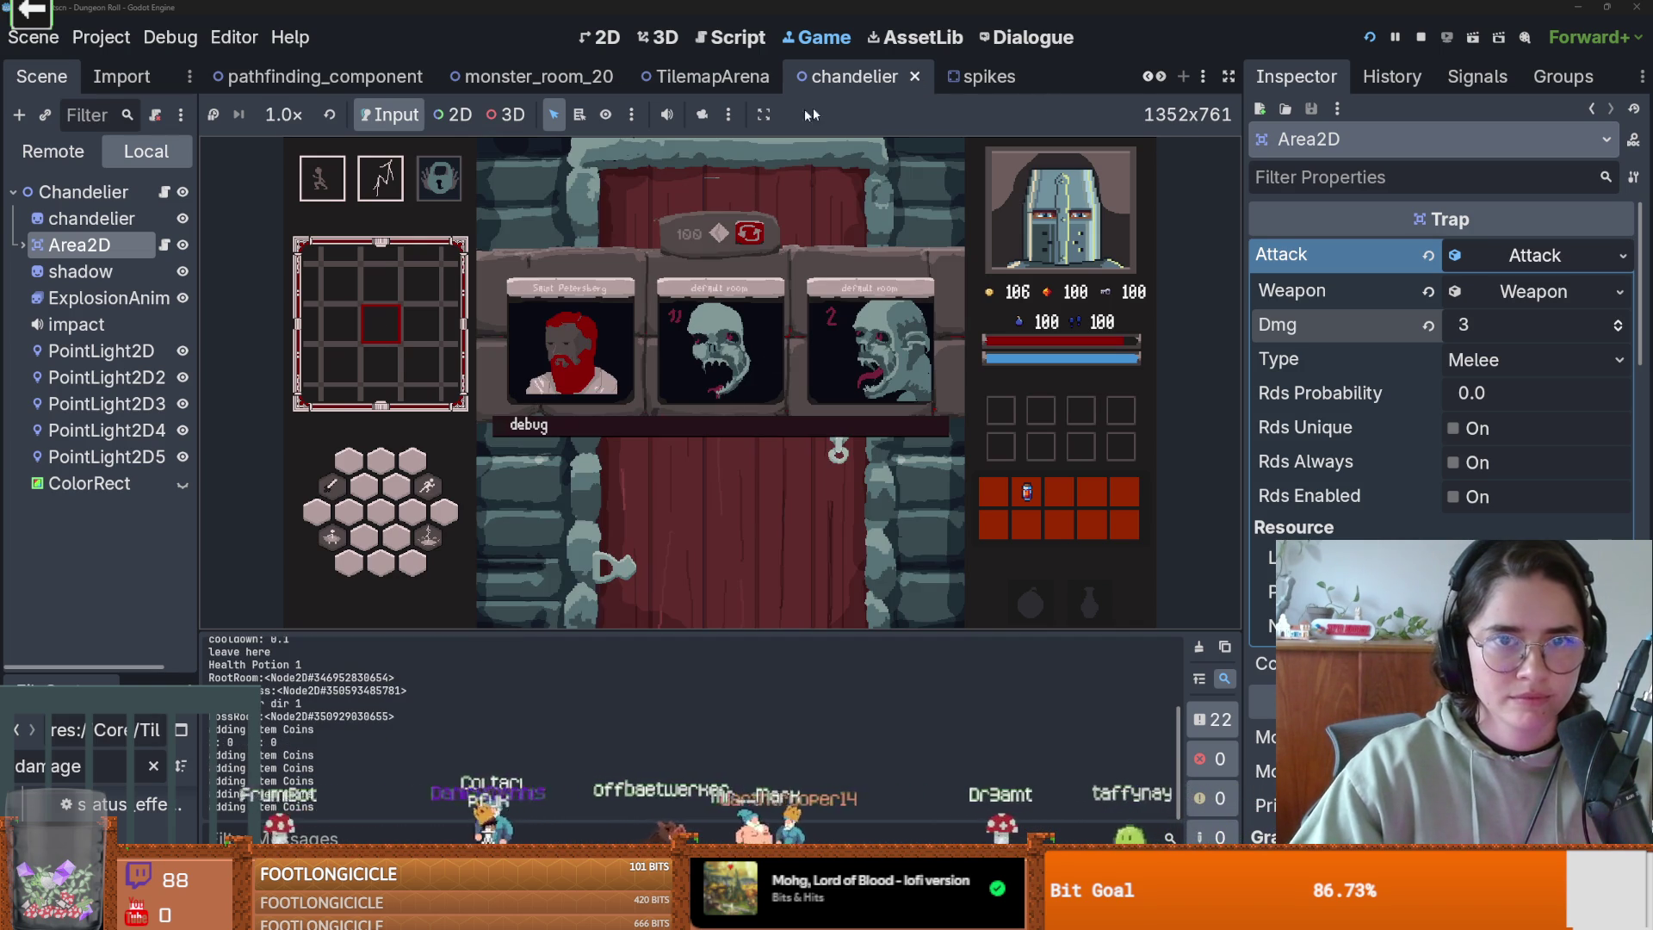
Enable the floating game window option and relaunch the game in a separate window
left_click(763, 114)
left_click(909, 156)
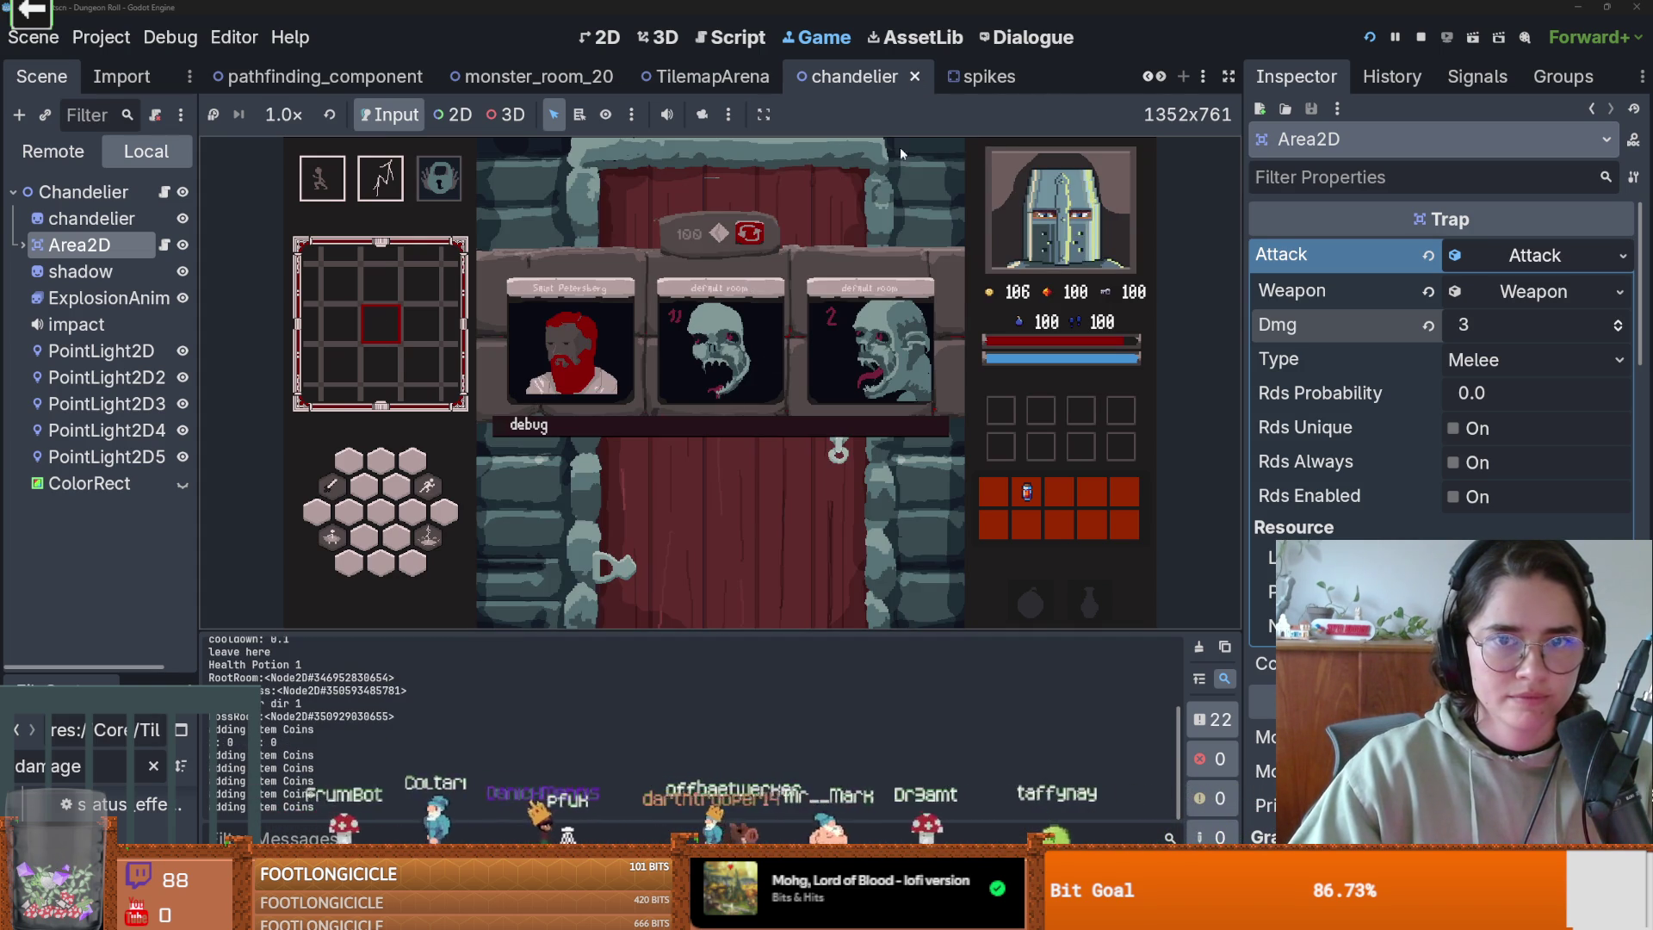
left_click(1373, 37)
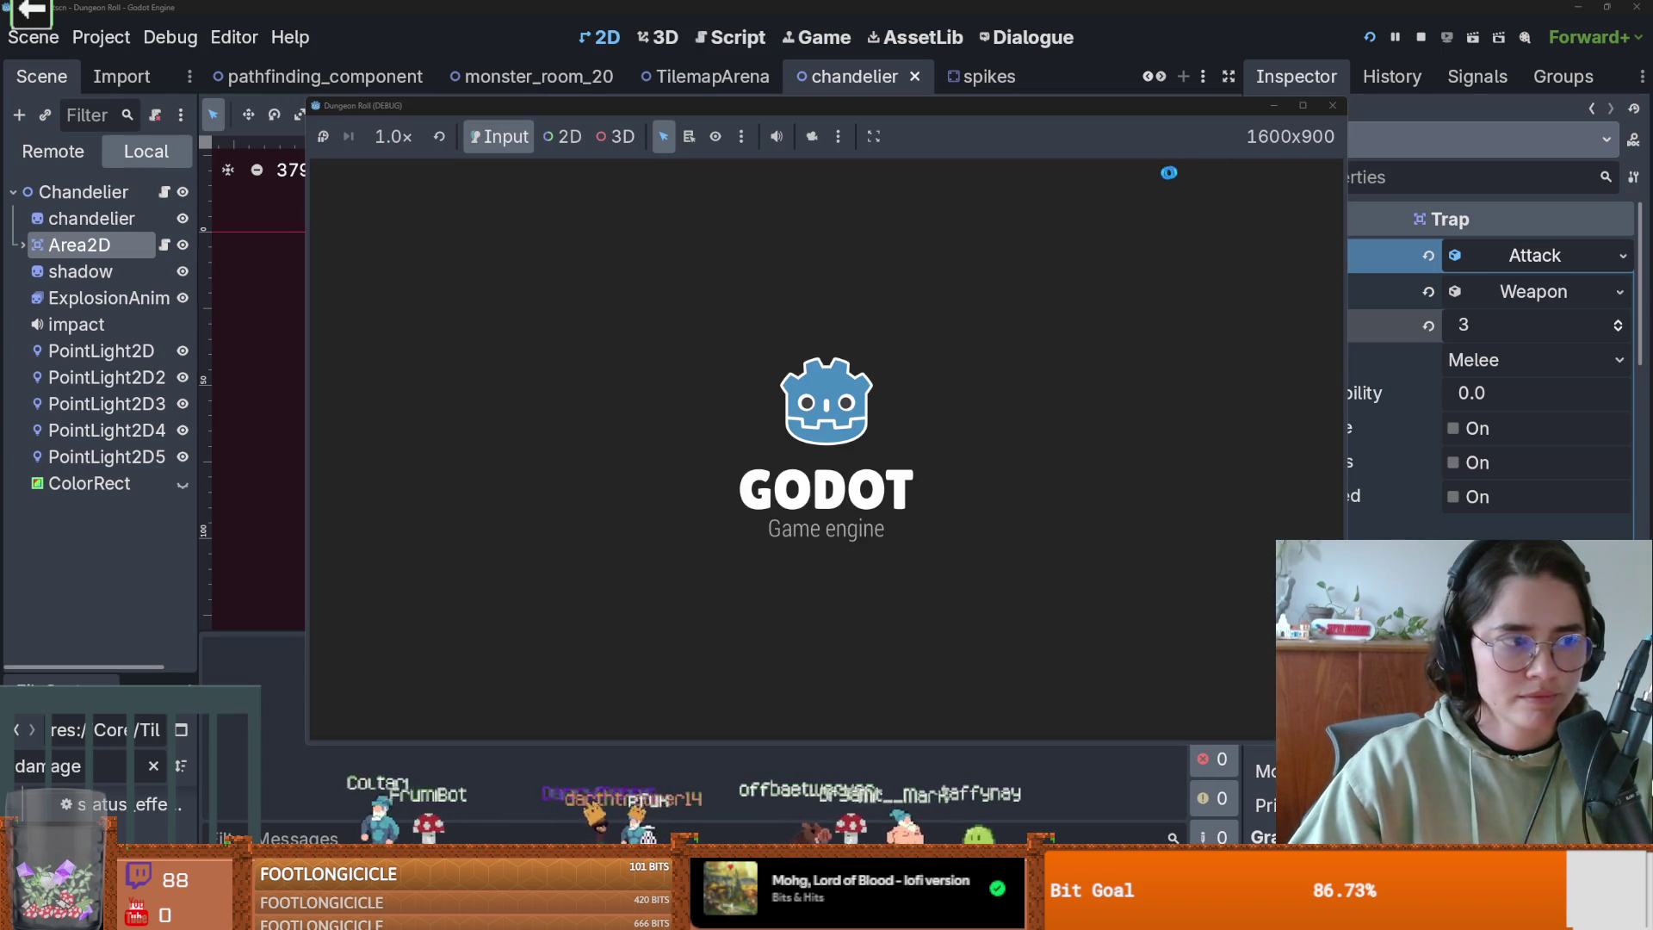
Maximize the game view, set embedded sizing to Keep Aspect Ratio, and start a Crusader run
left_click(1302, 105)
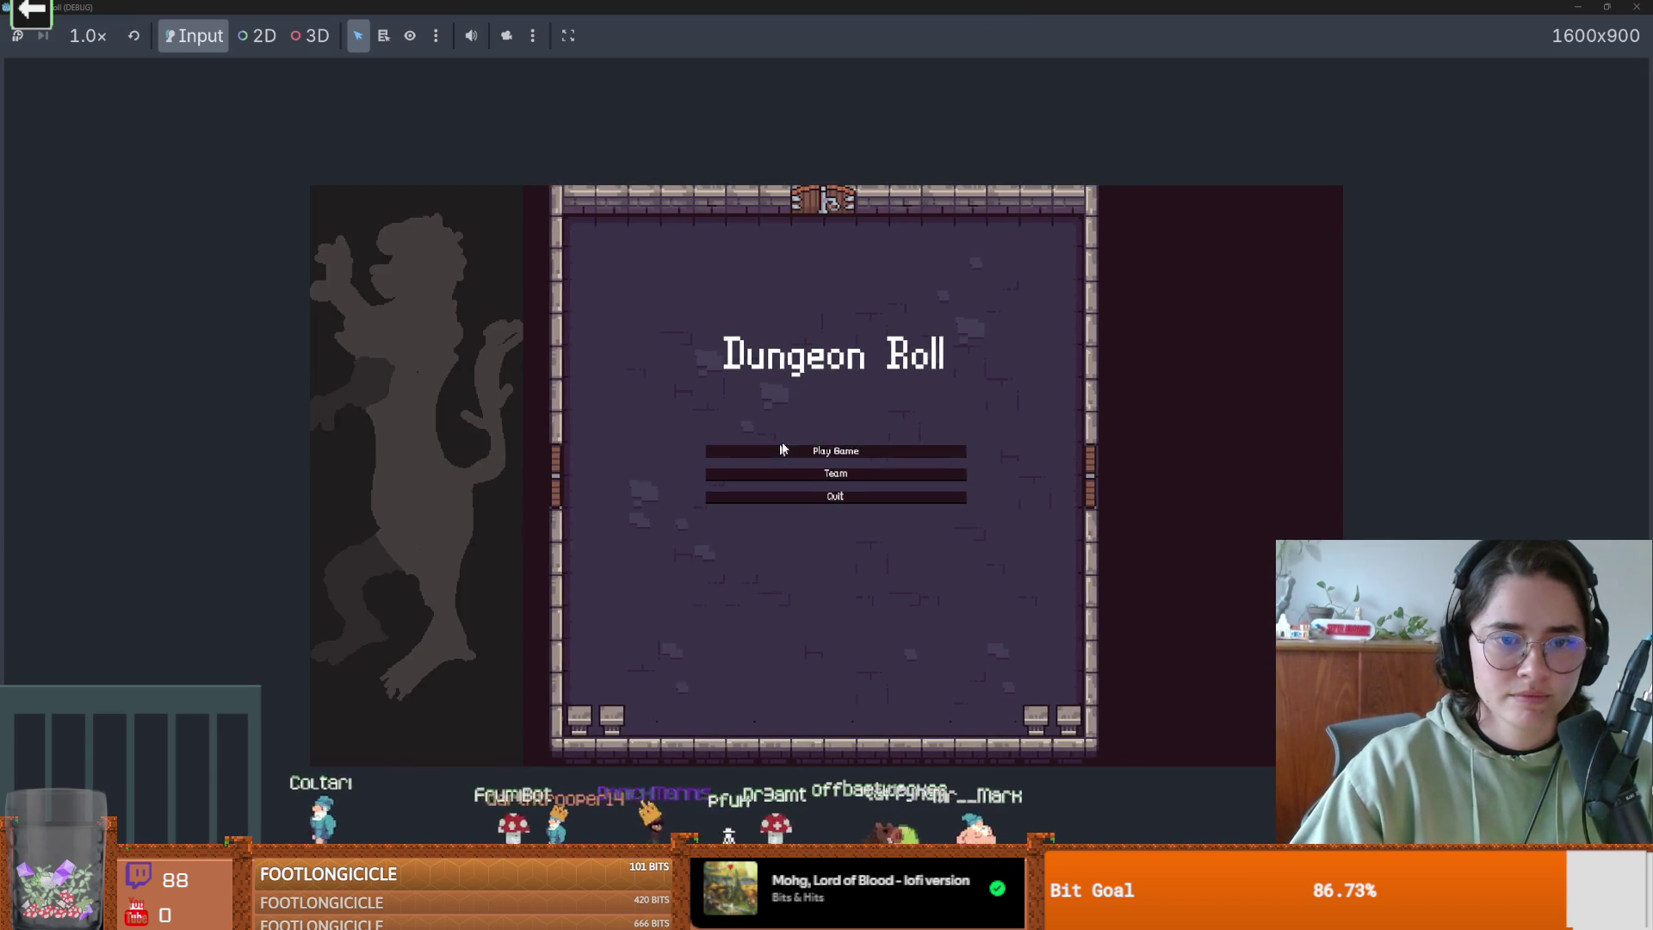
left_click(778, 450)
left_click(568, 35)
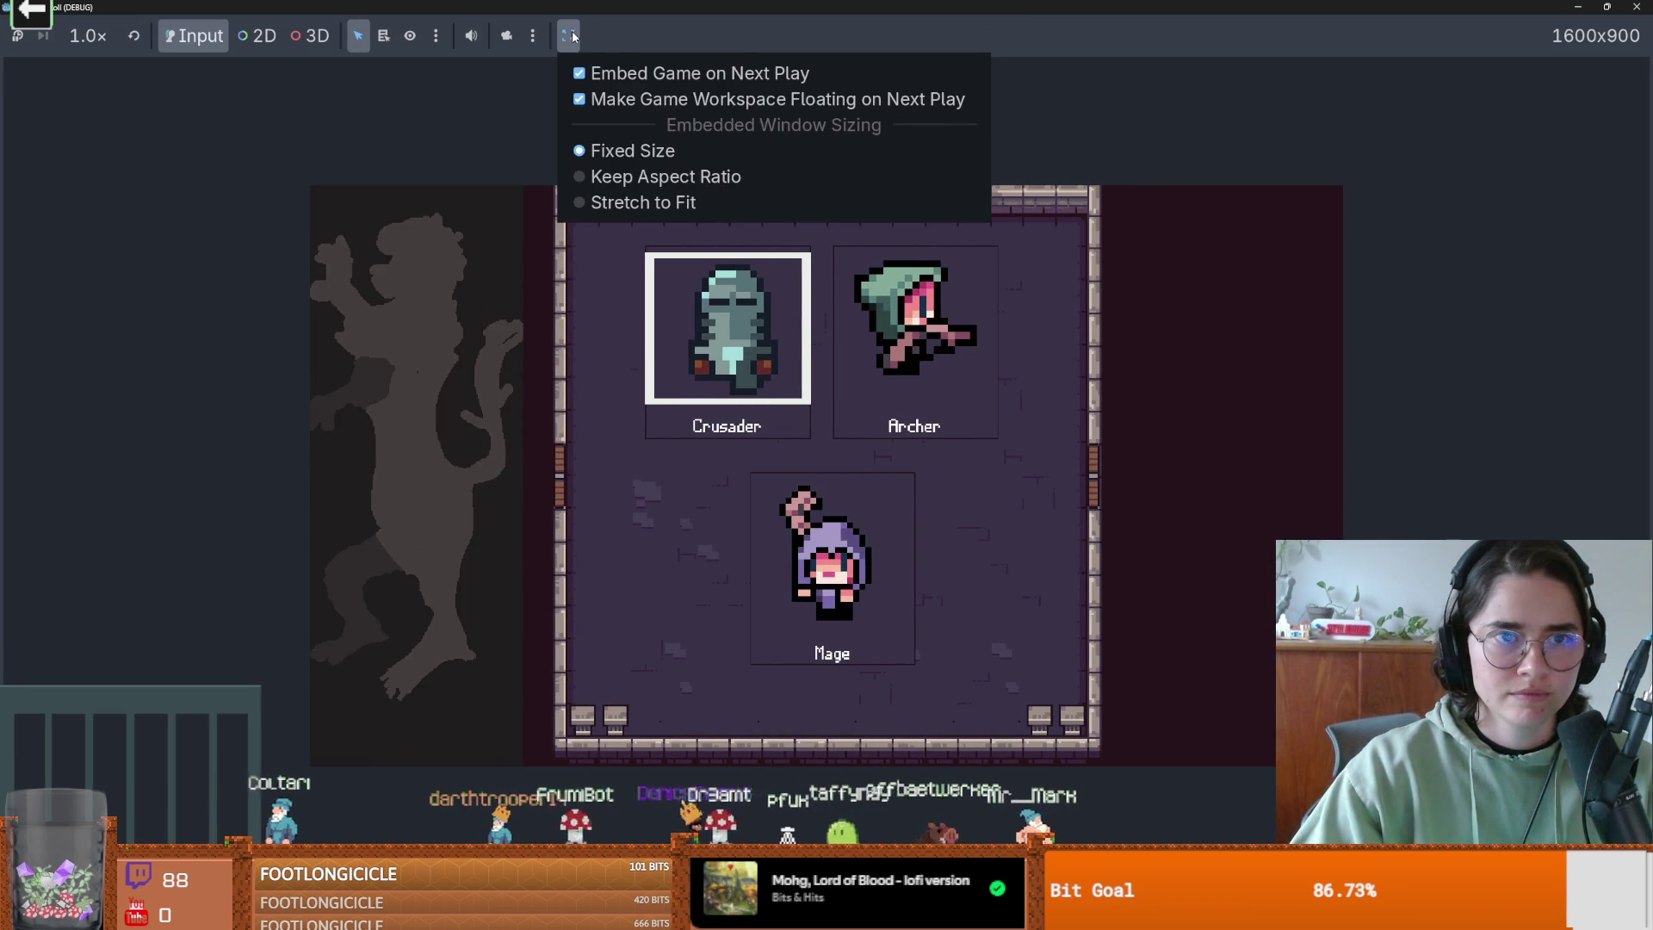
left_click(617, 177)
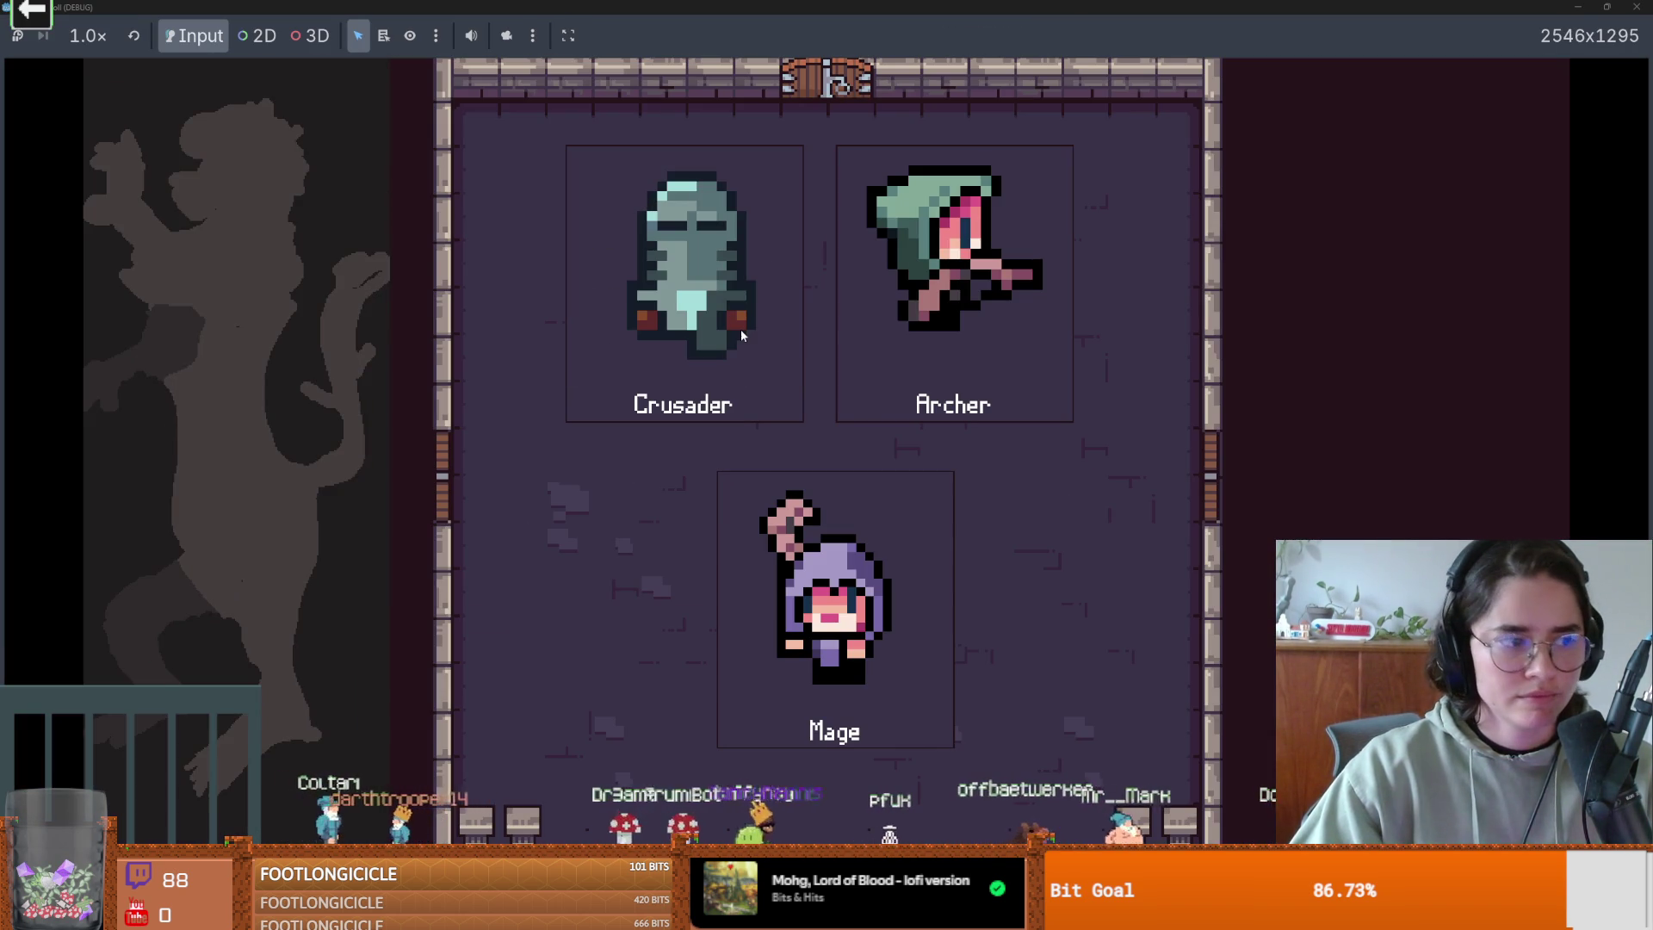
left_click(669, 323)
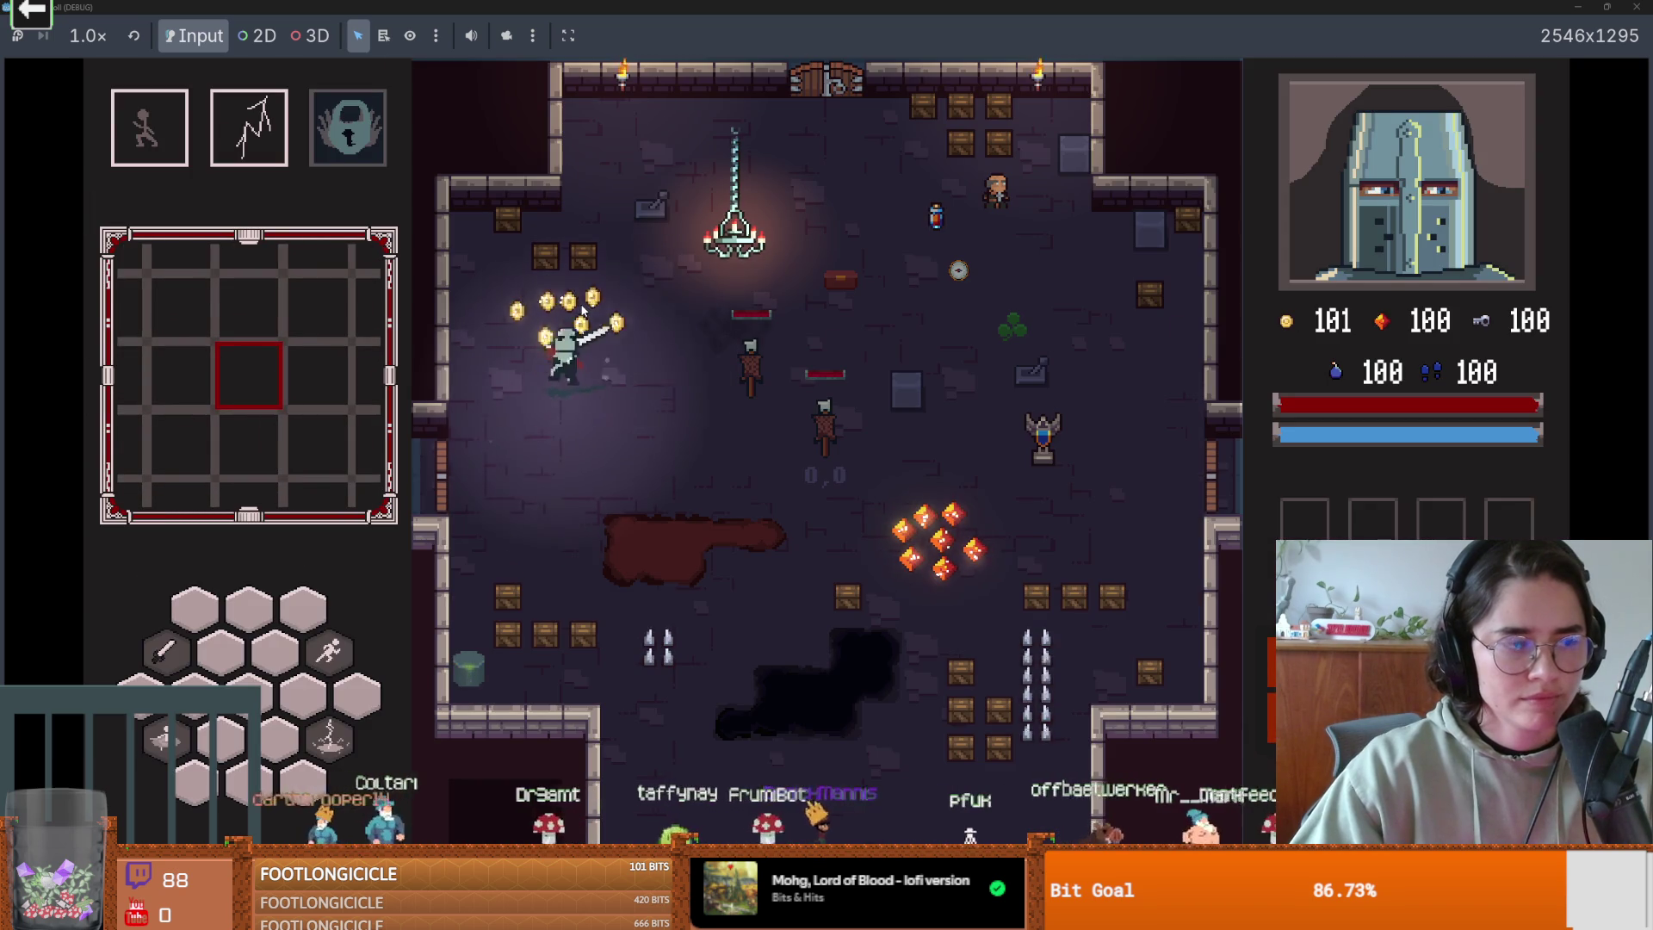
Walk the knight west into the next chosen room, move around, then pause and resume
key("a")
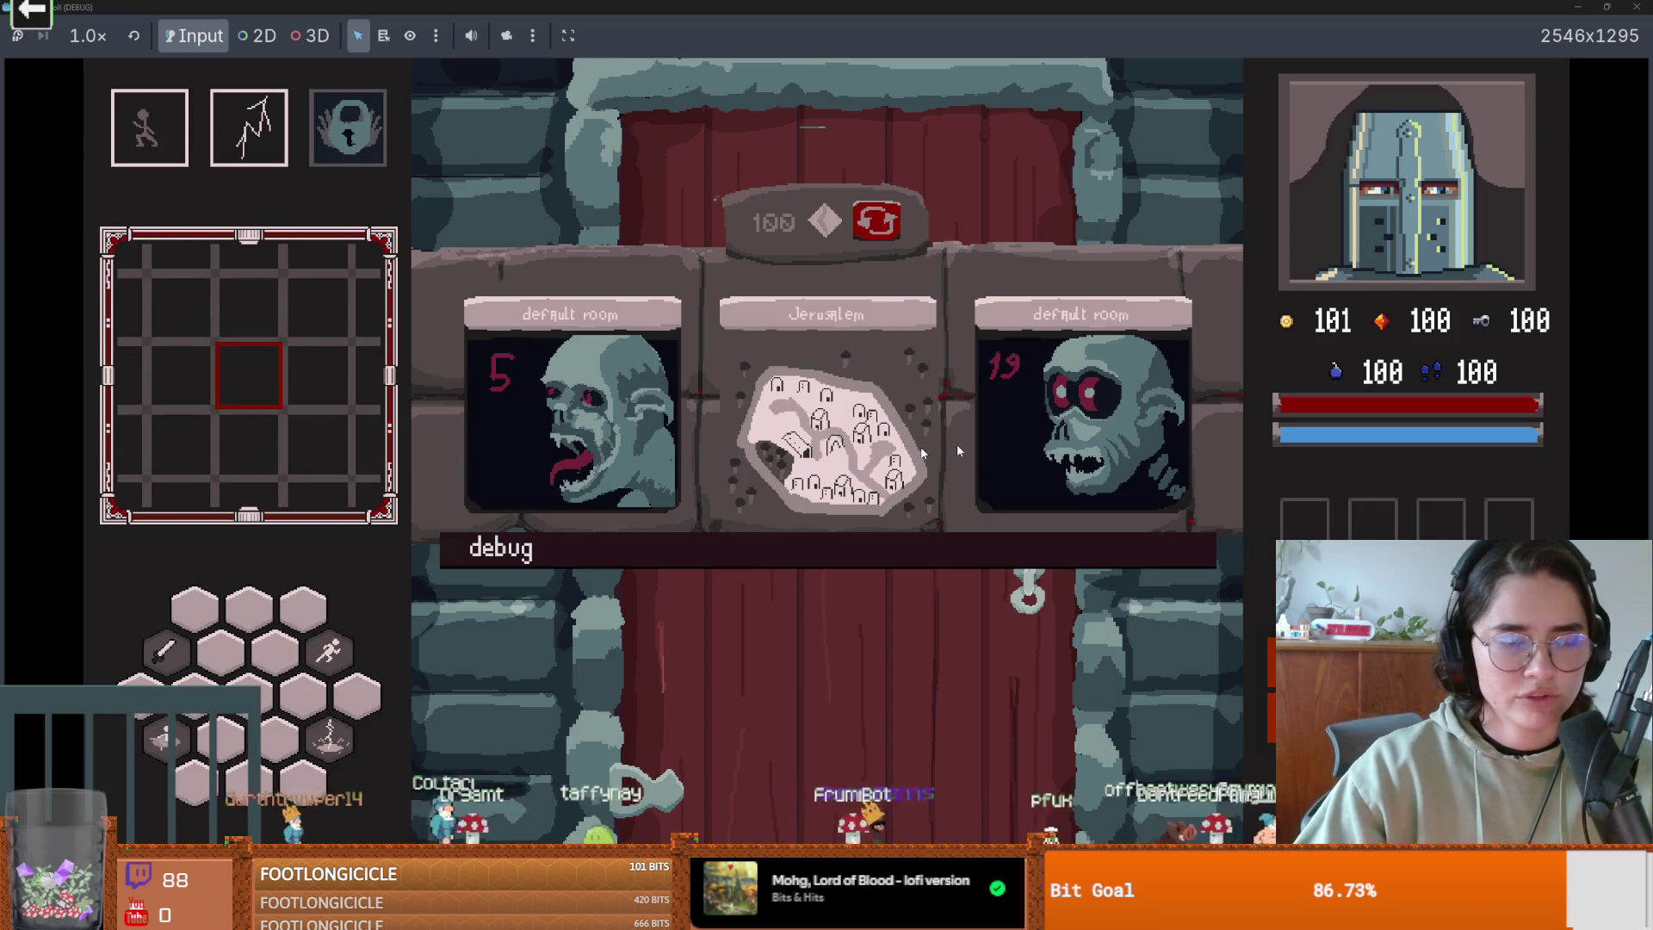
left_click(1110, 428)
key("d")
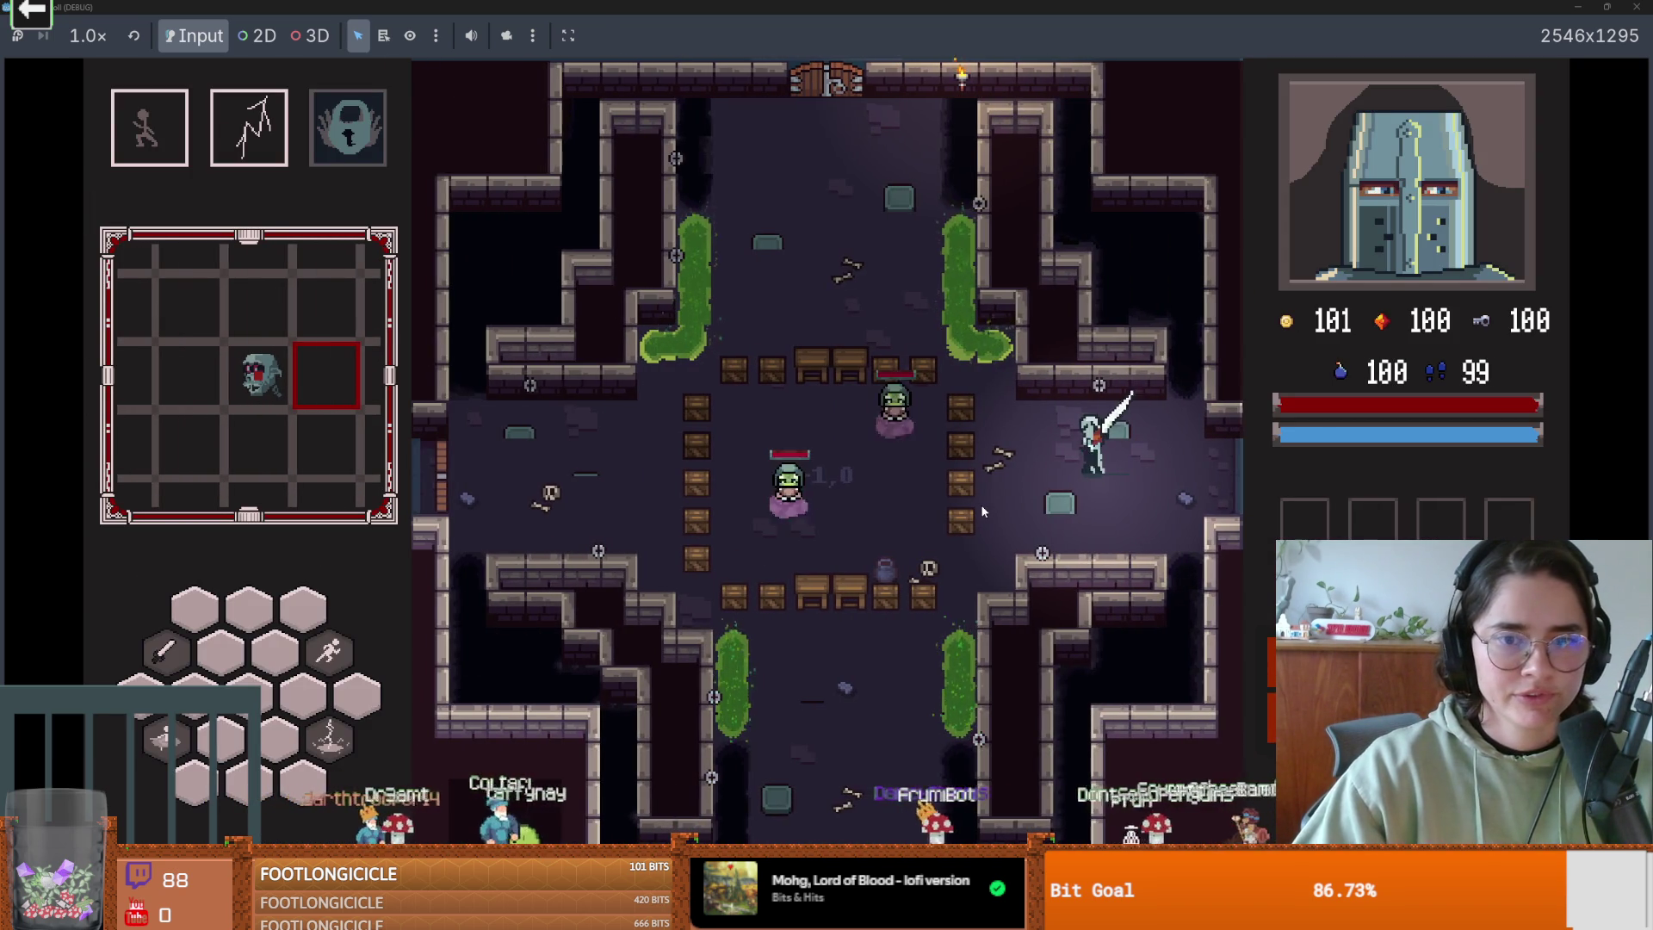
key("s")
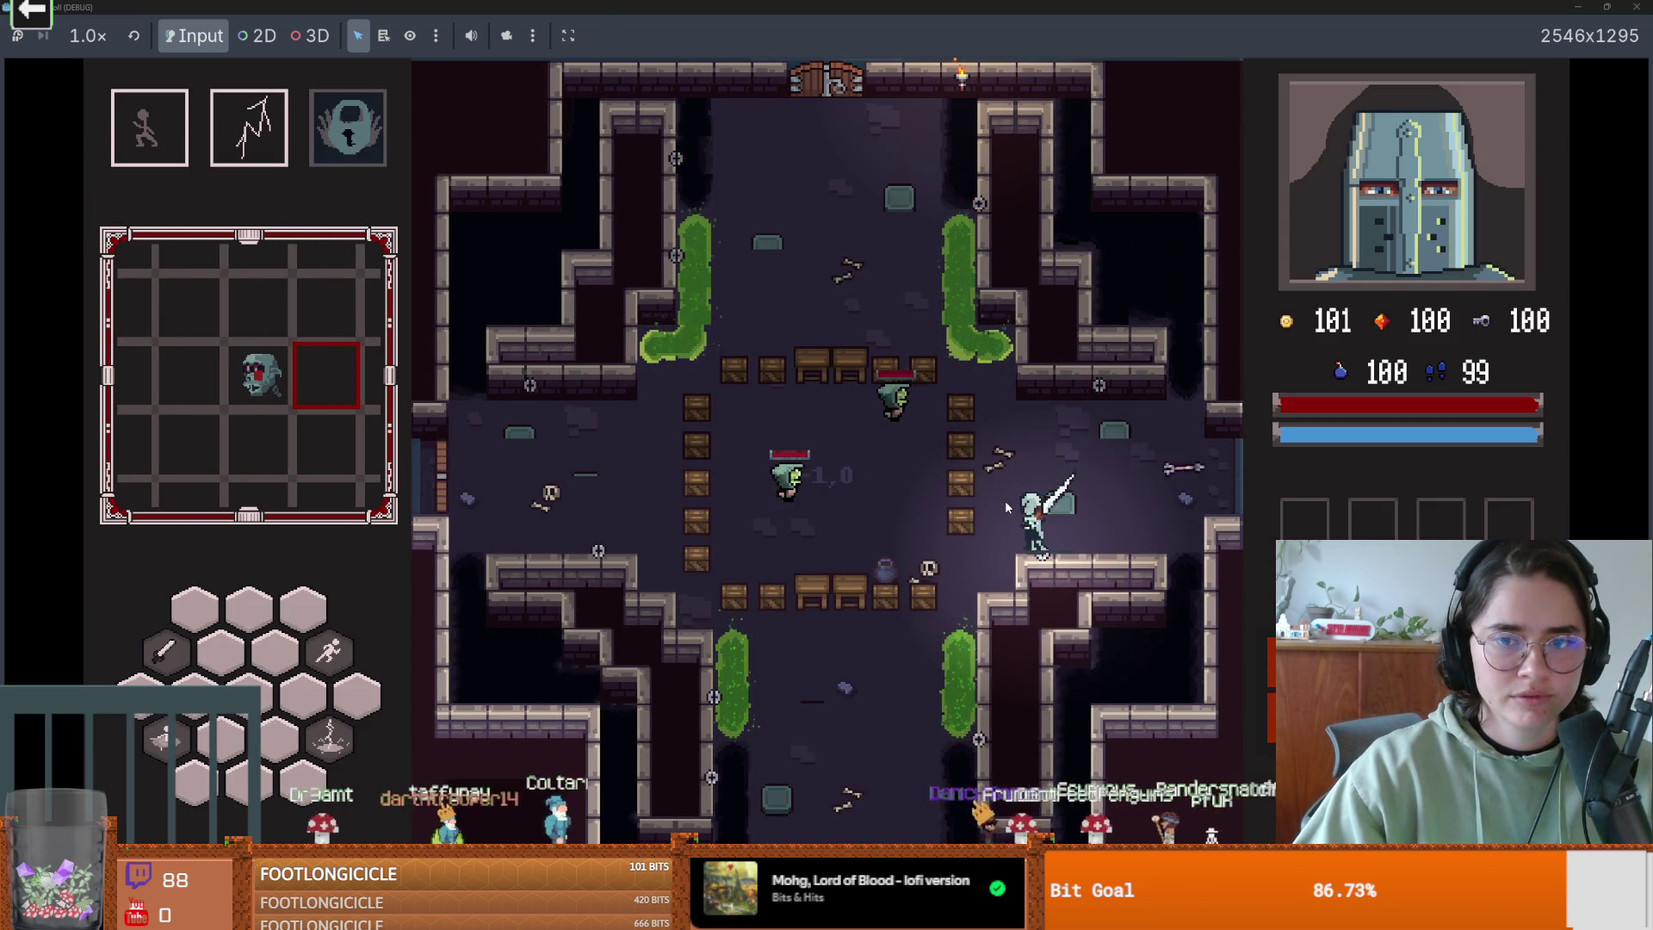
key("w")
key("Escape")
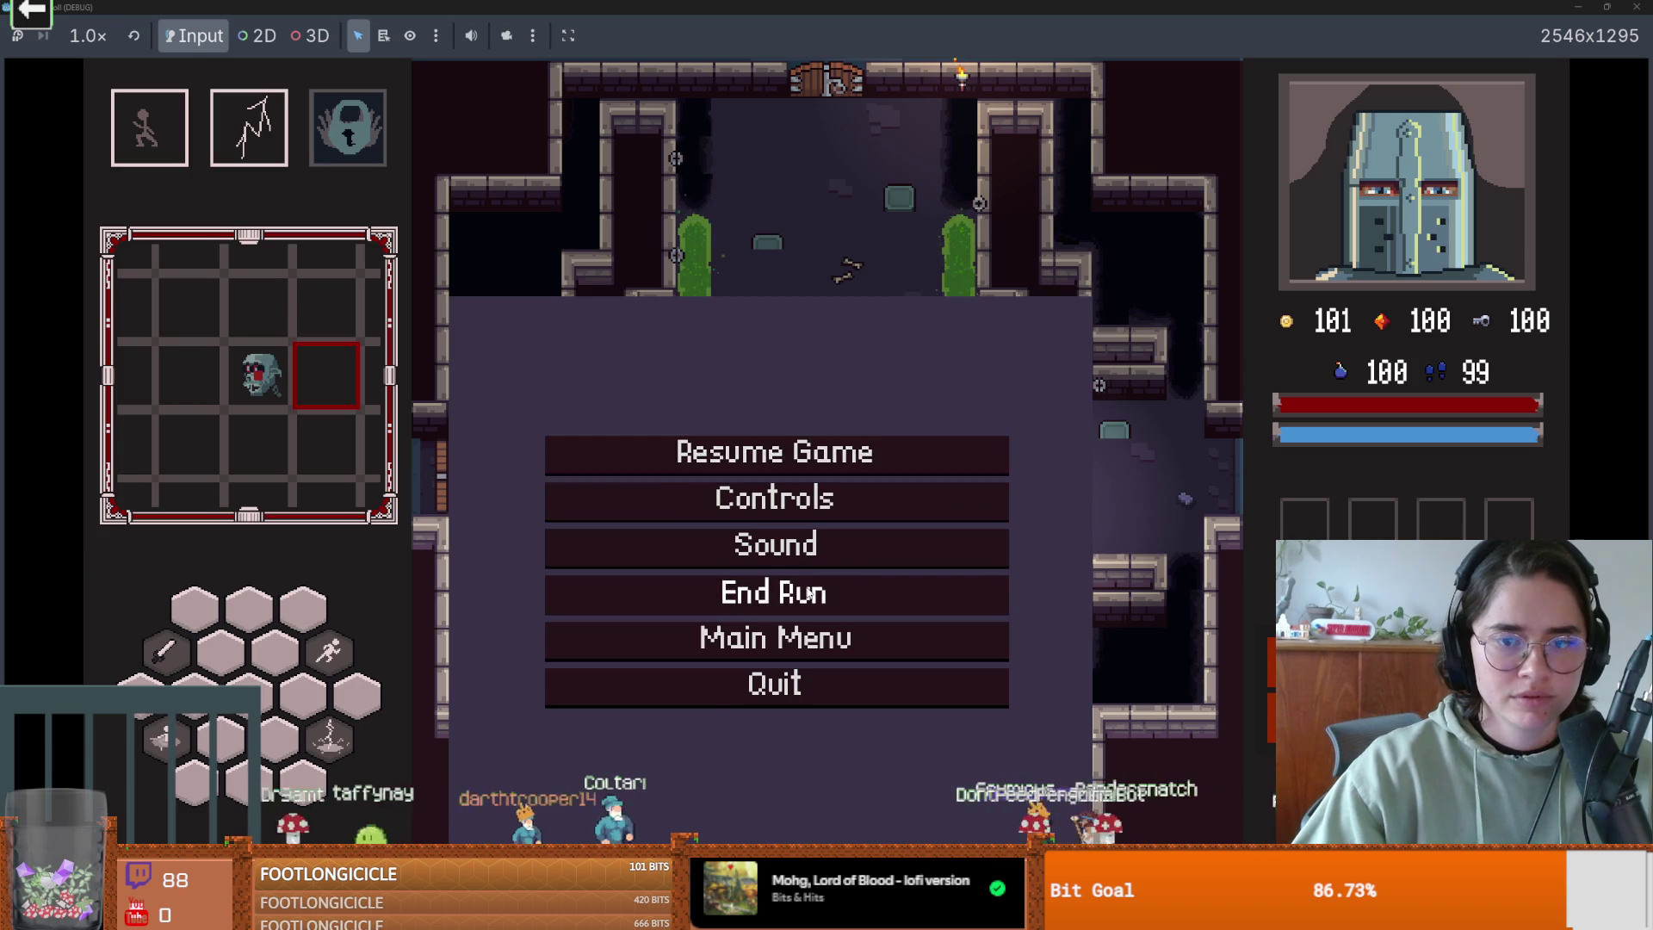
left_click(839, 568)
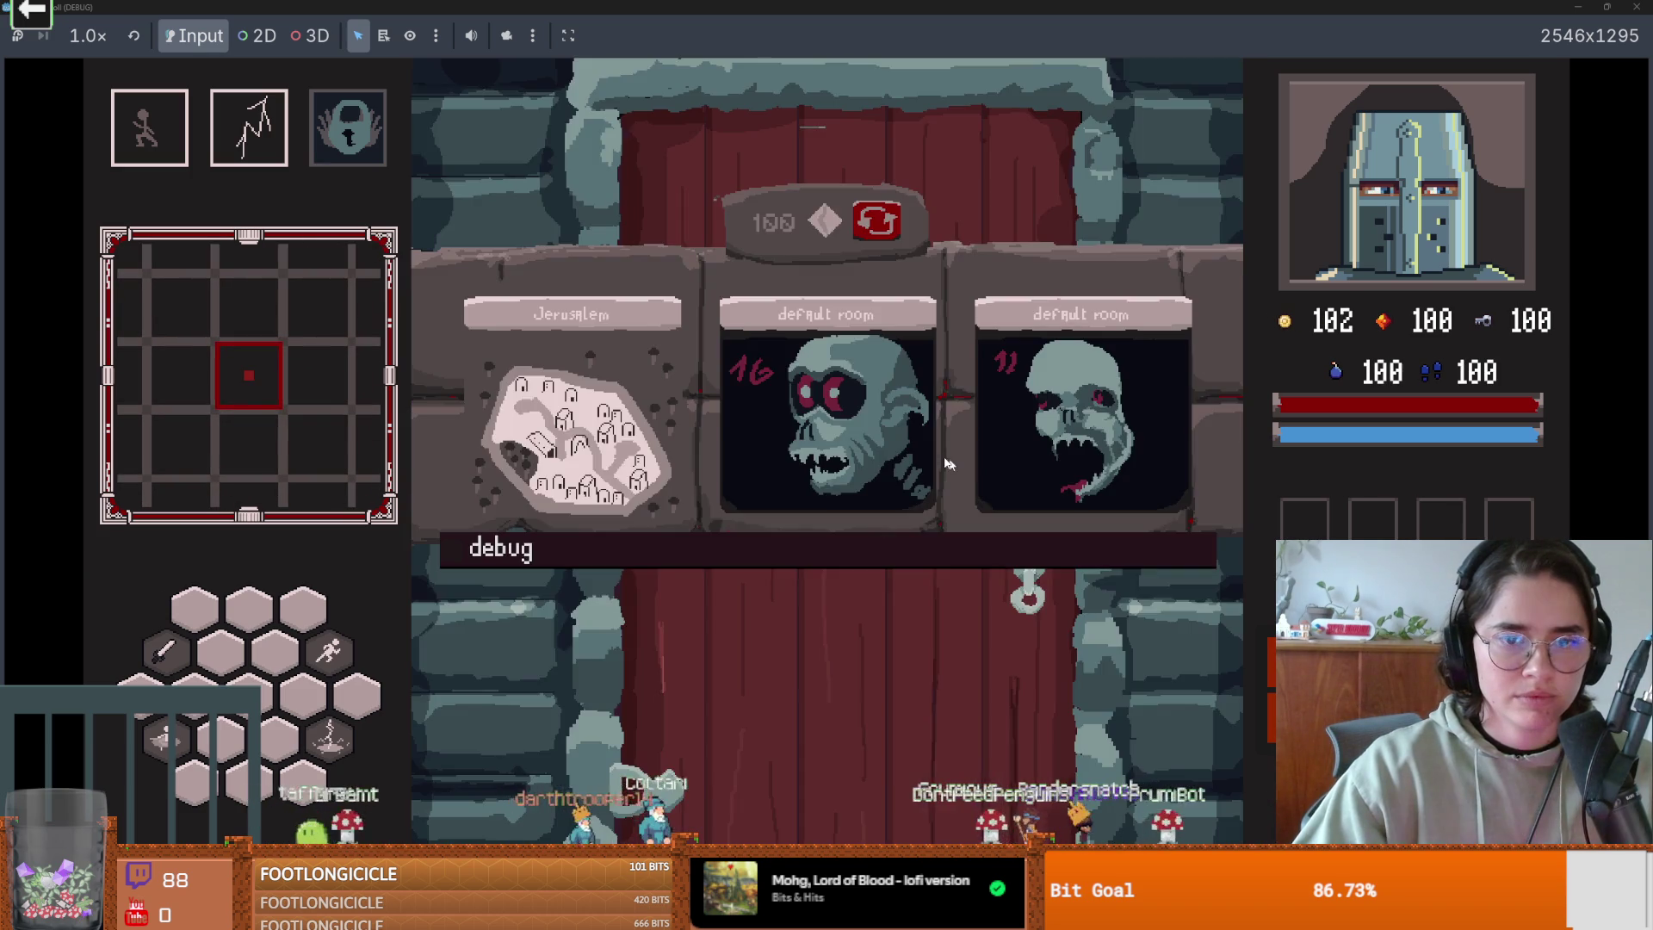
Pick a card from the three-card choice, then restart the run from the pause menu
left_click(850, 437)
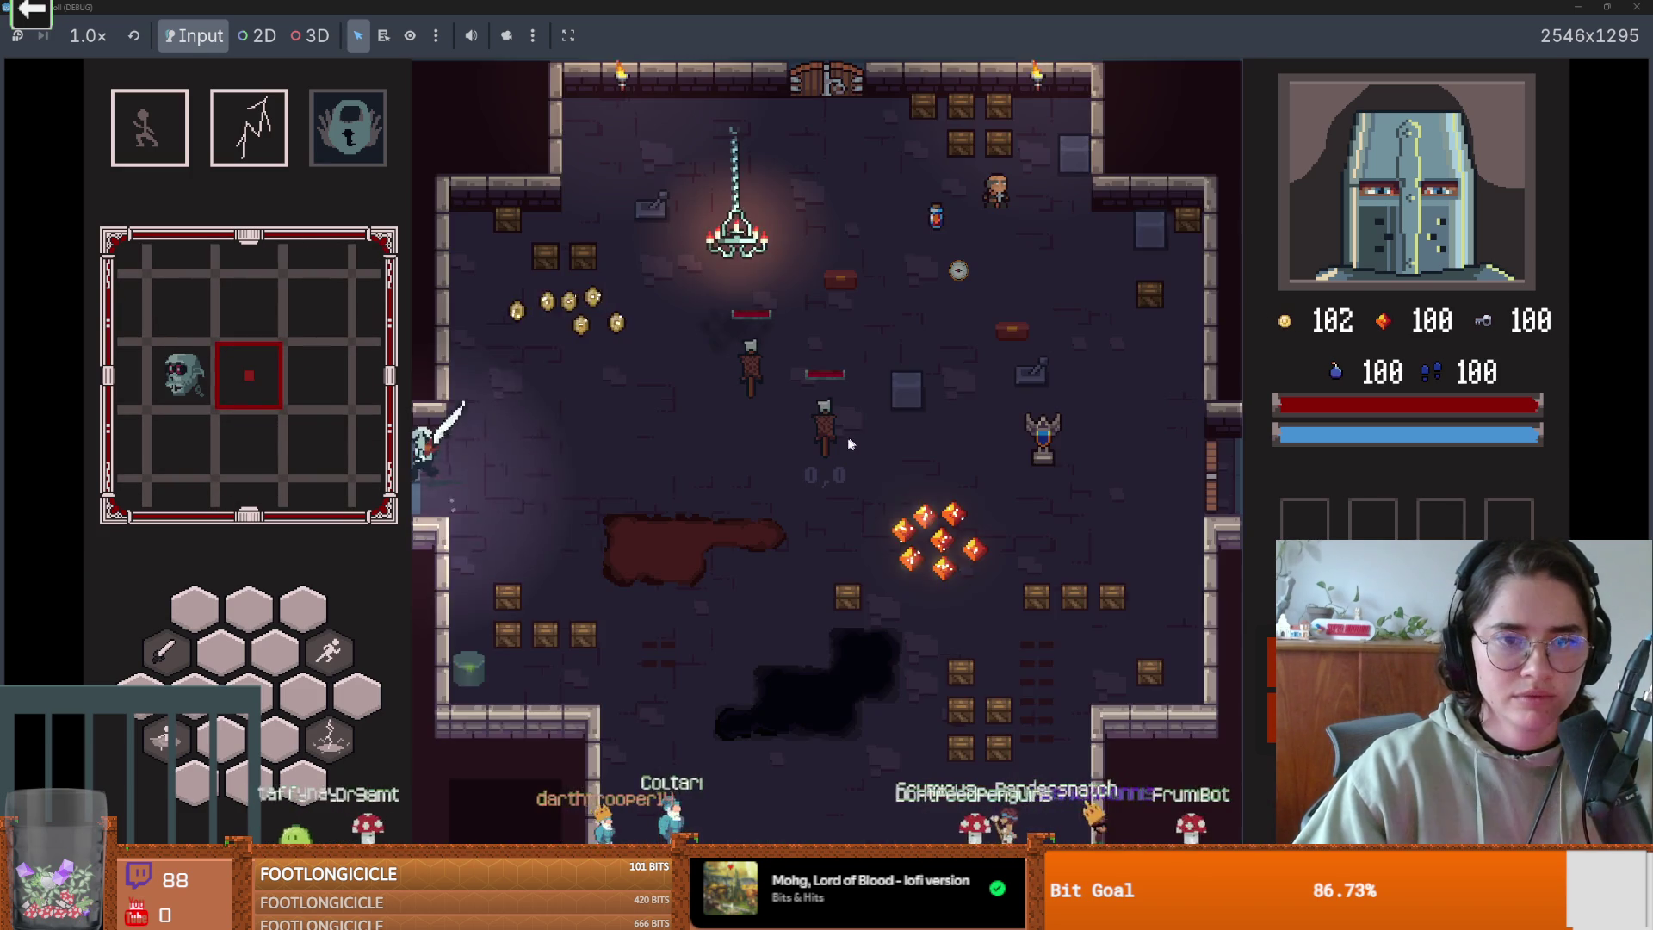
key("Escape")
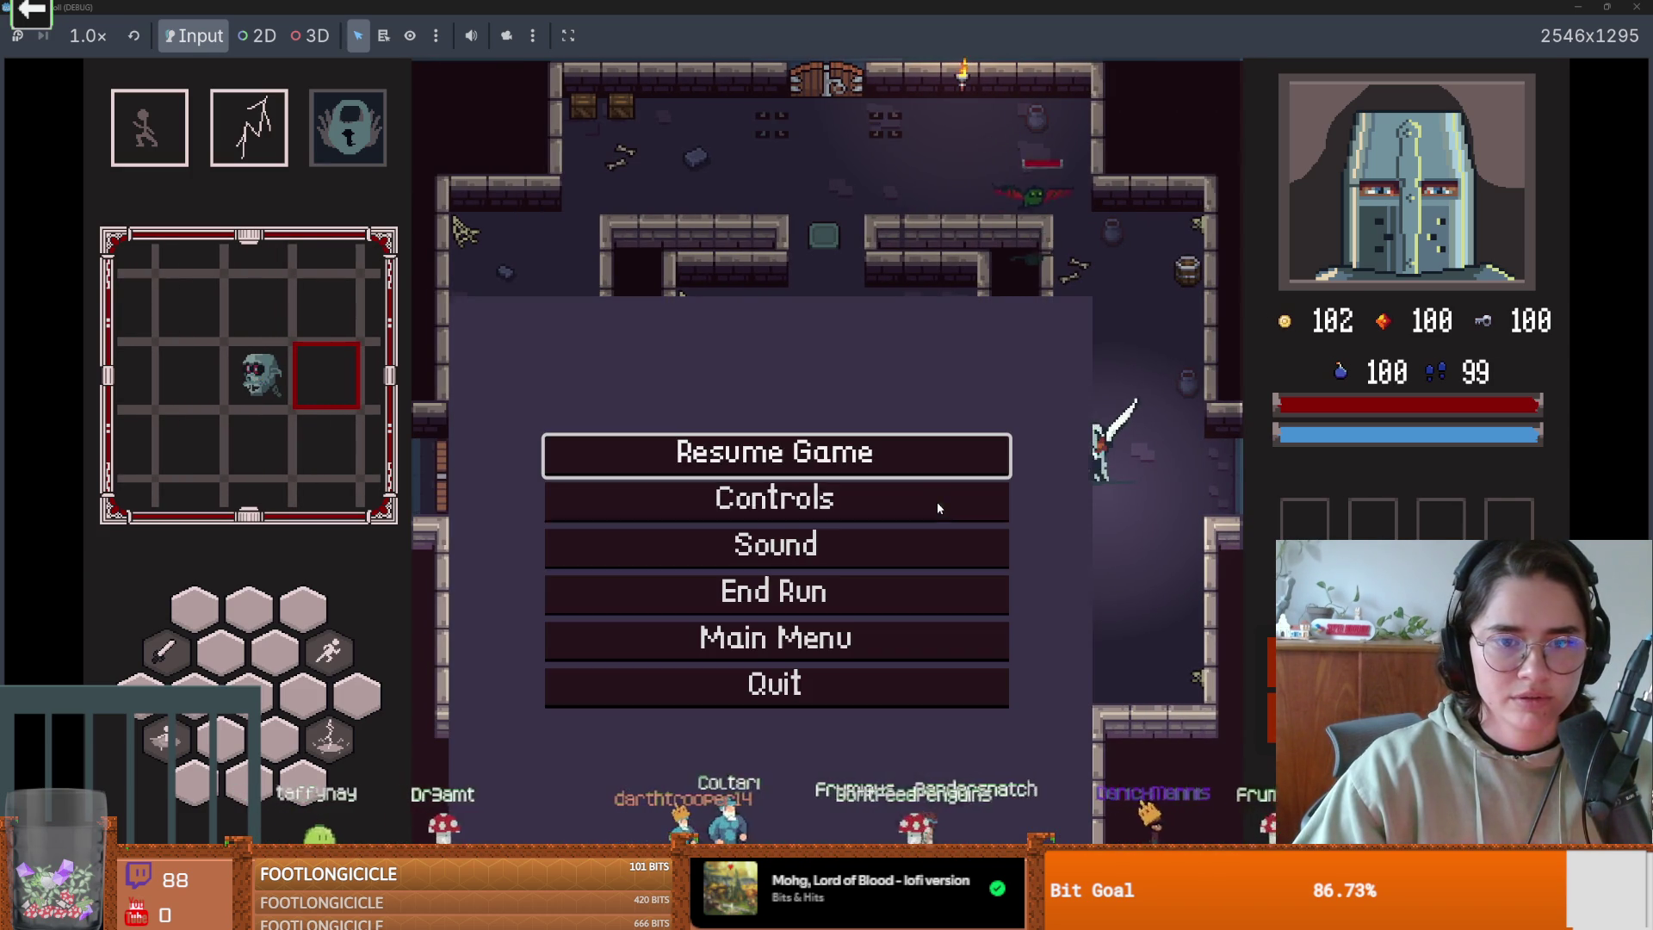
left_click(842, 587)
key("e")
Enter the chandelier room and fight the enemies with dashes, lightning and sword slashes at the bat
left_click(778, 463)
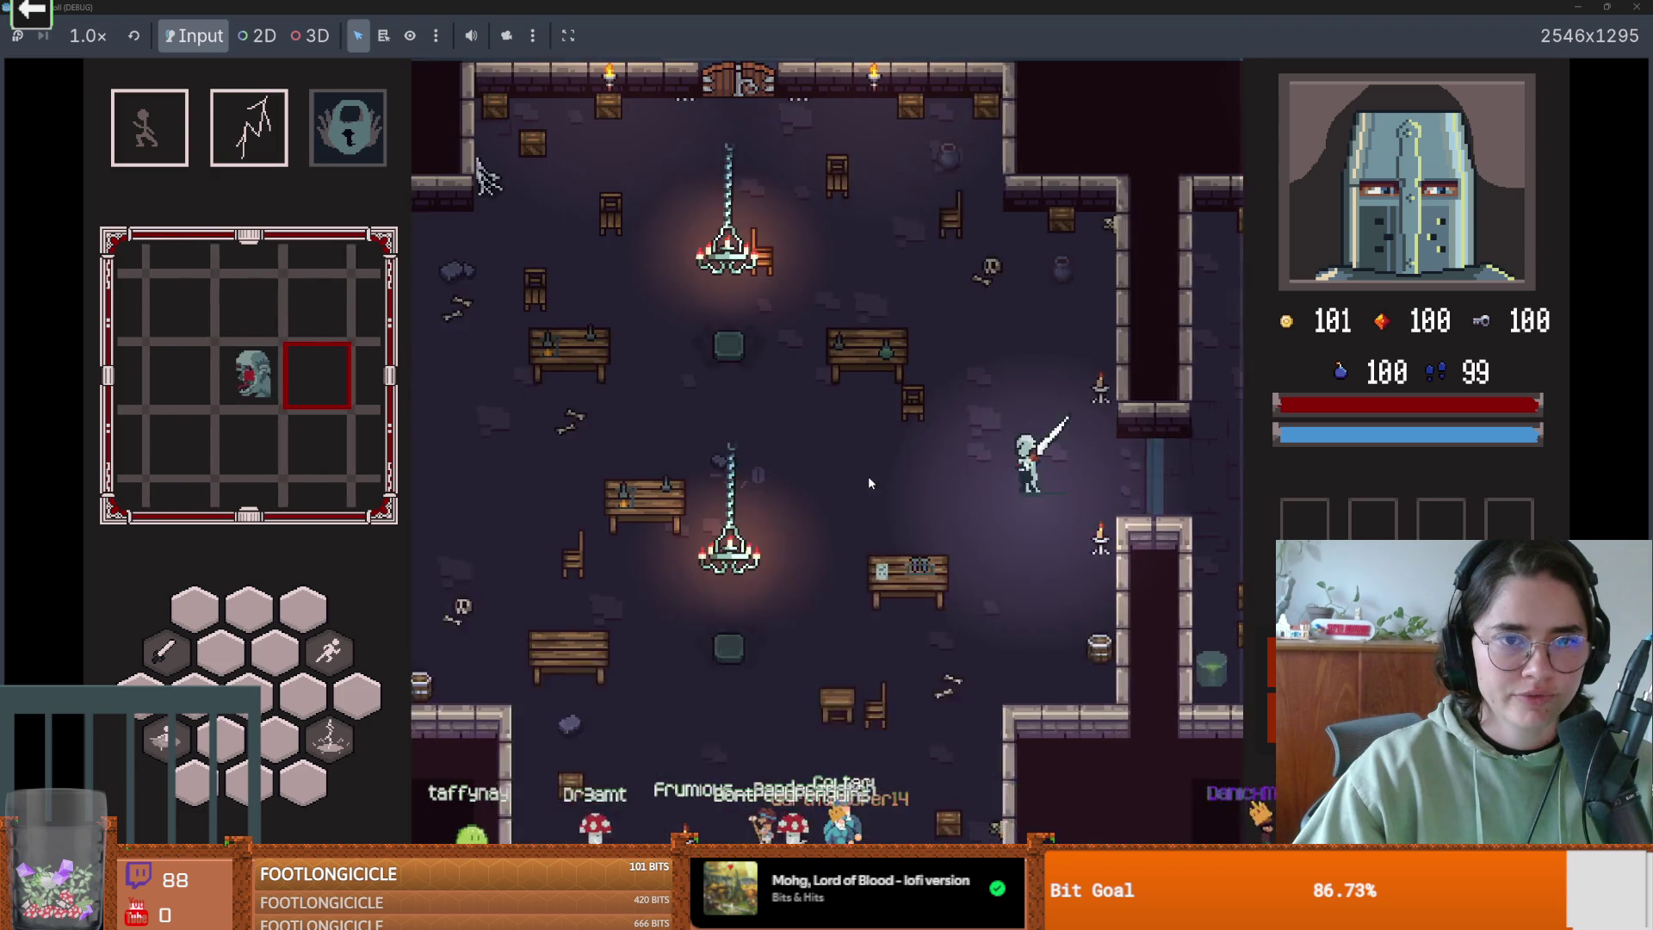
key("s")
key("a")
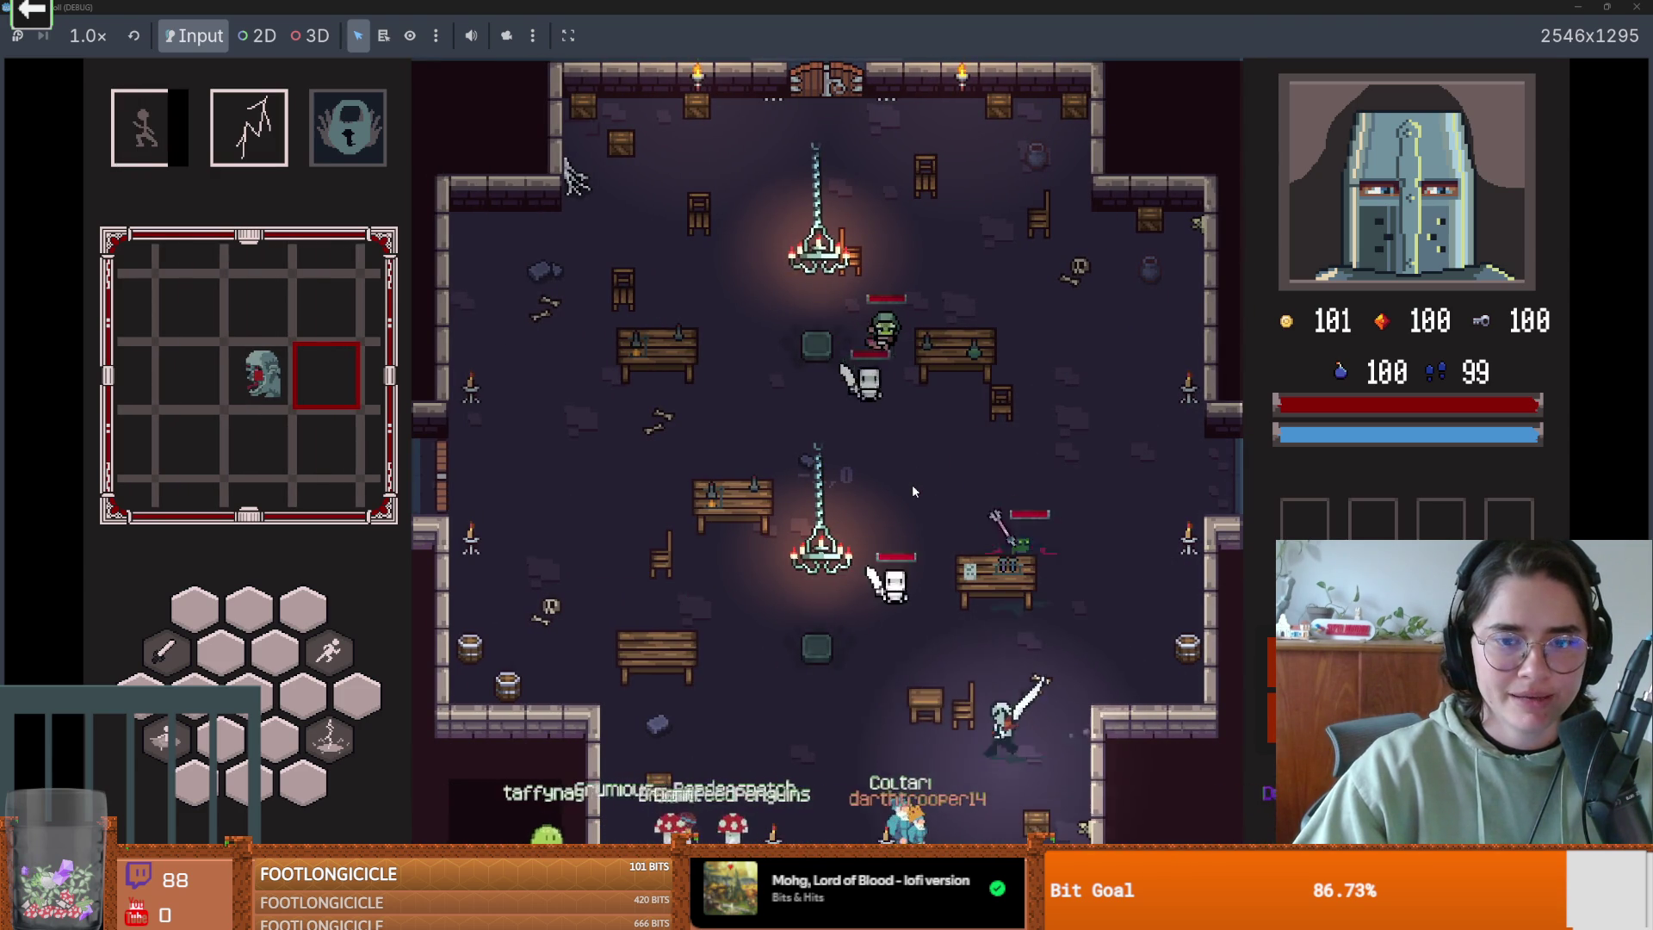
key("w")
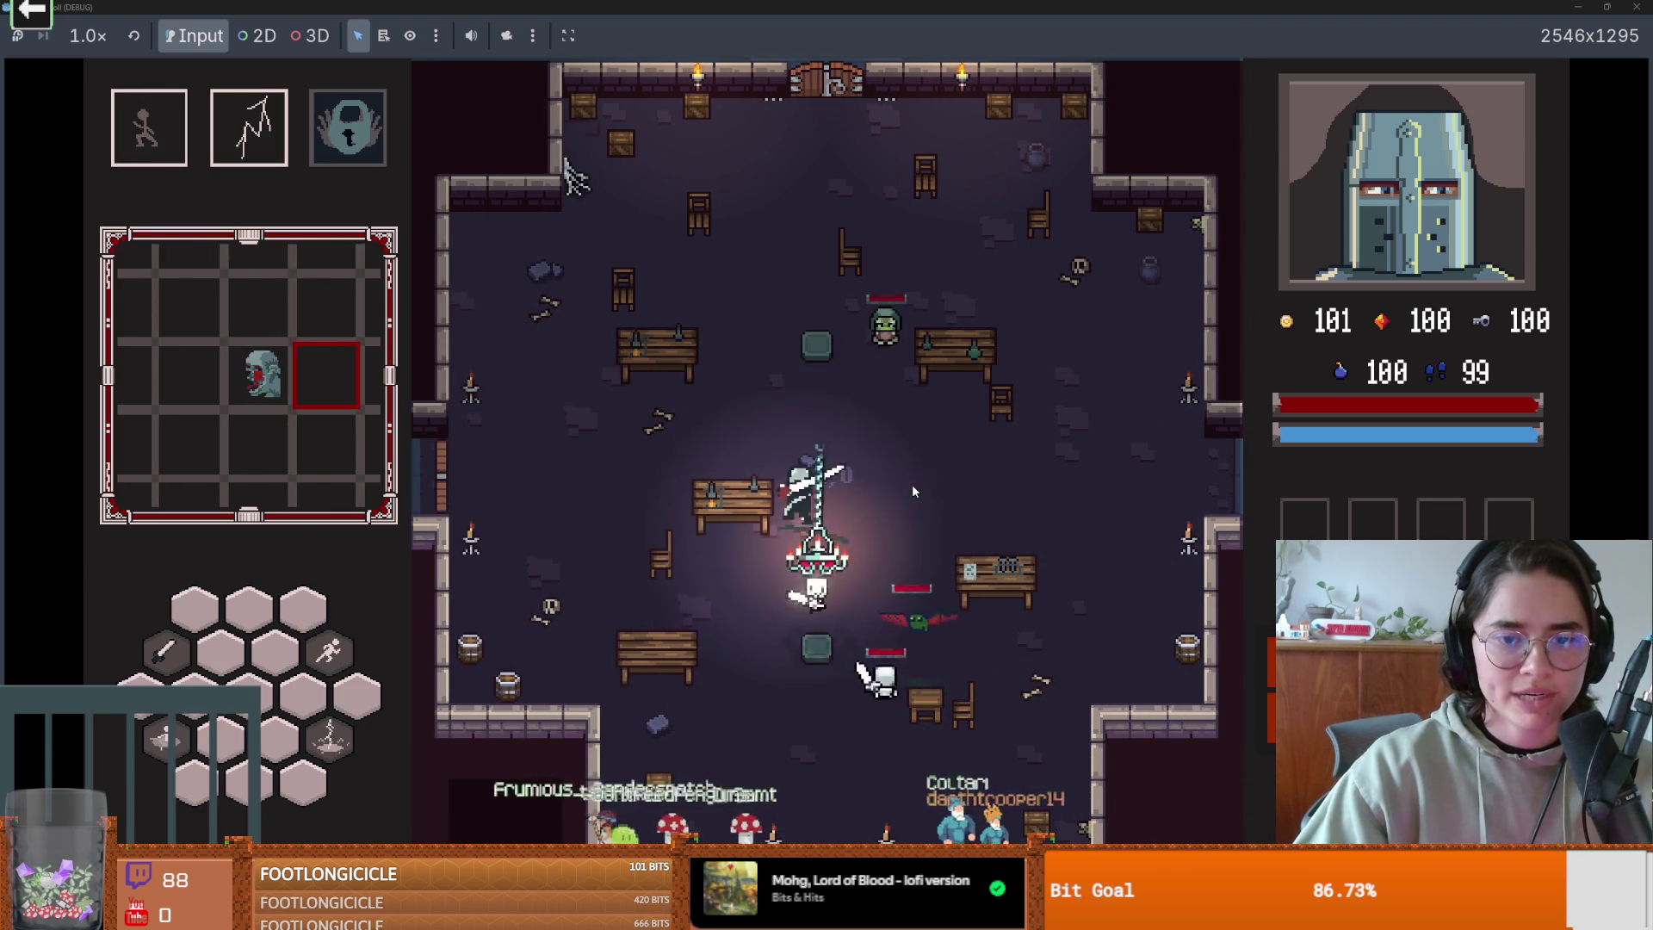
key("a")
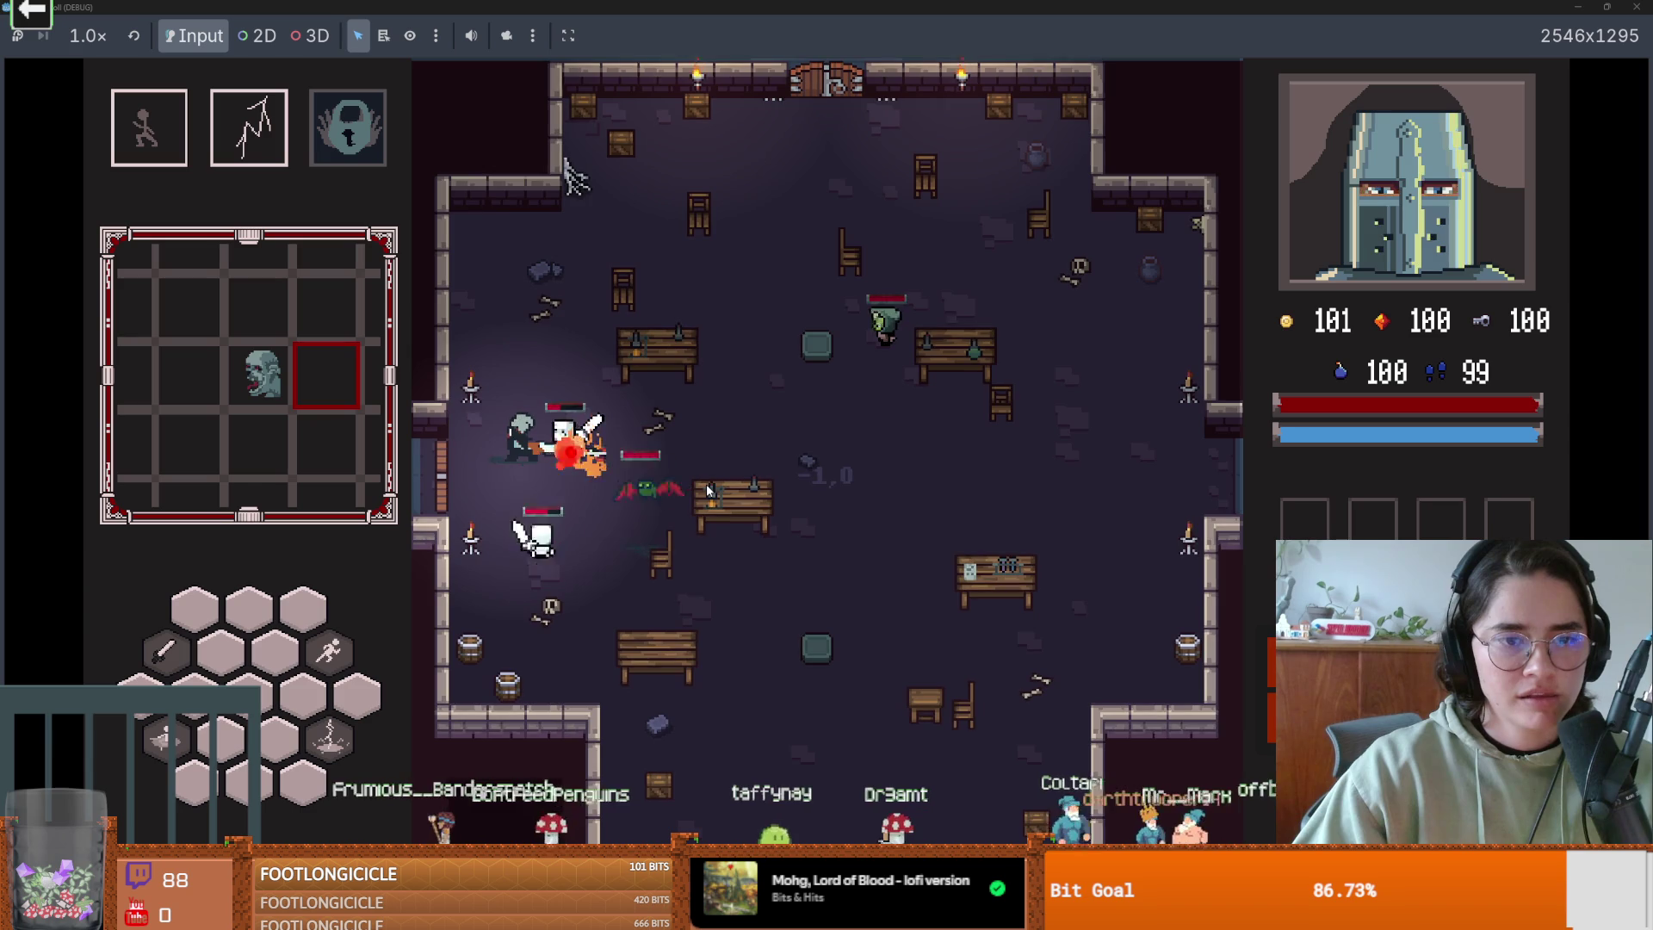
key("space")
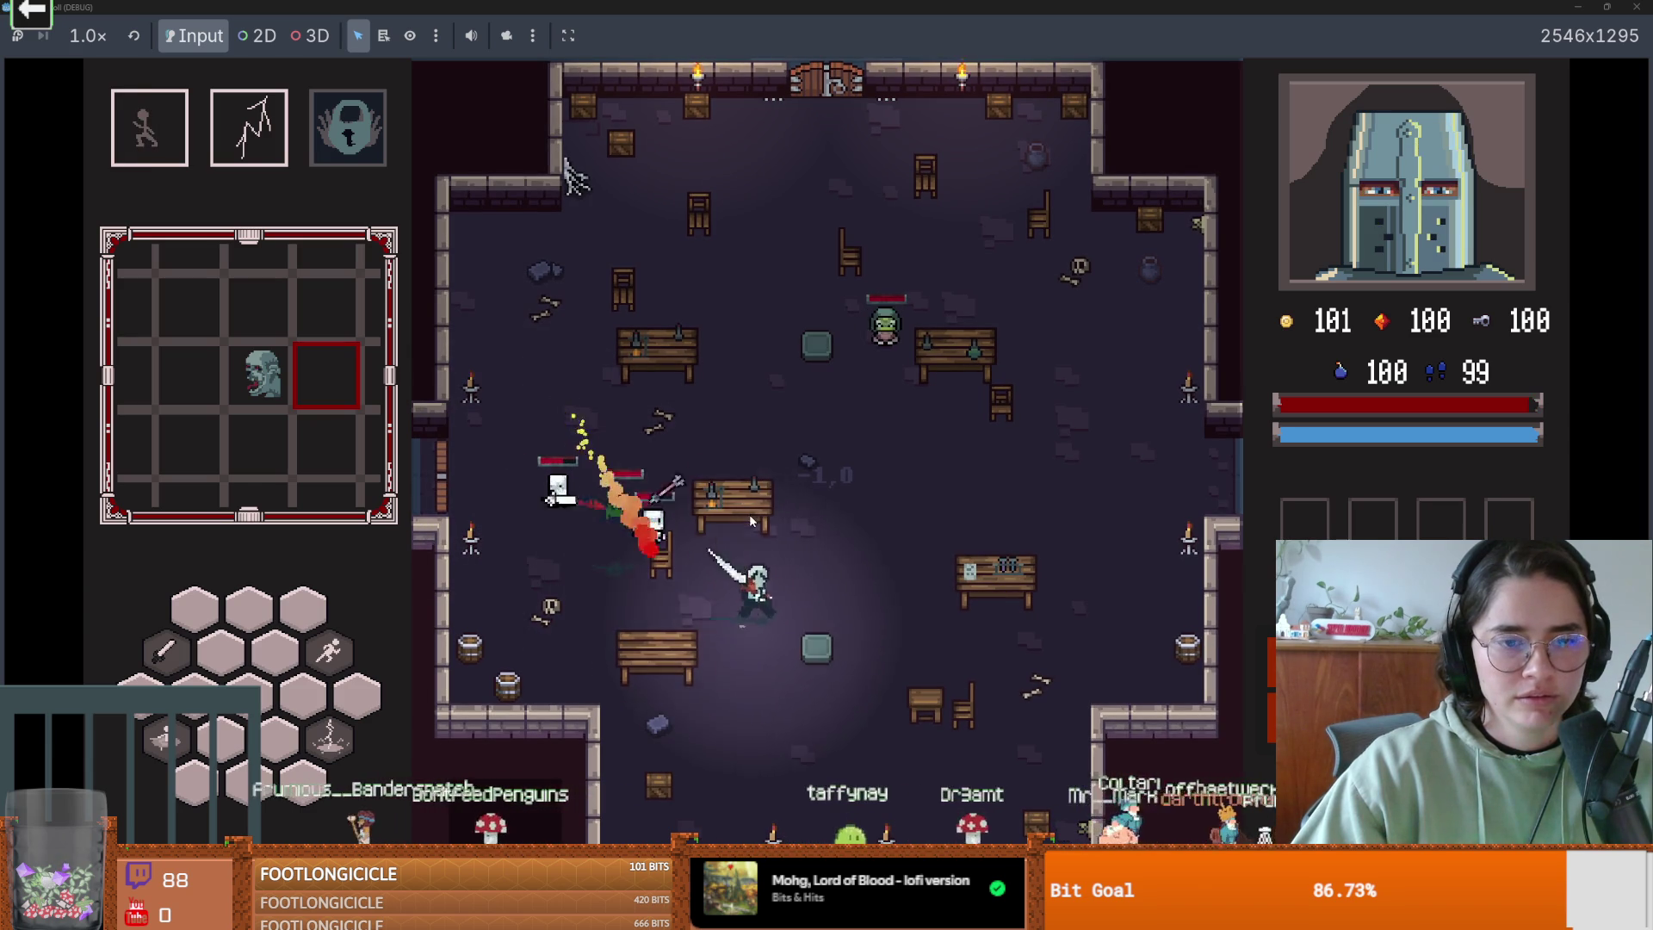
key("q")
key("d")
key("space")
key("d")
left_click(778, 547)
left_click(778, 539)
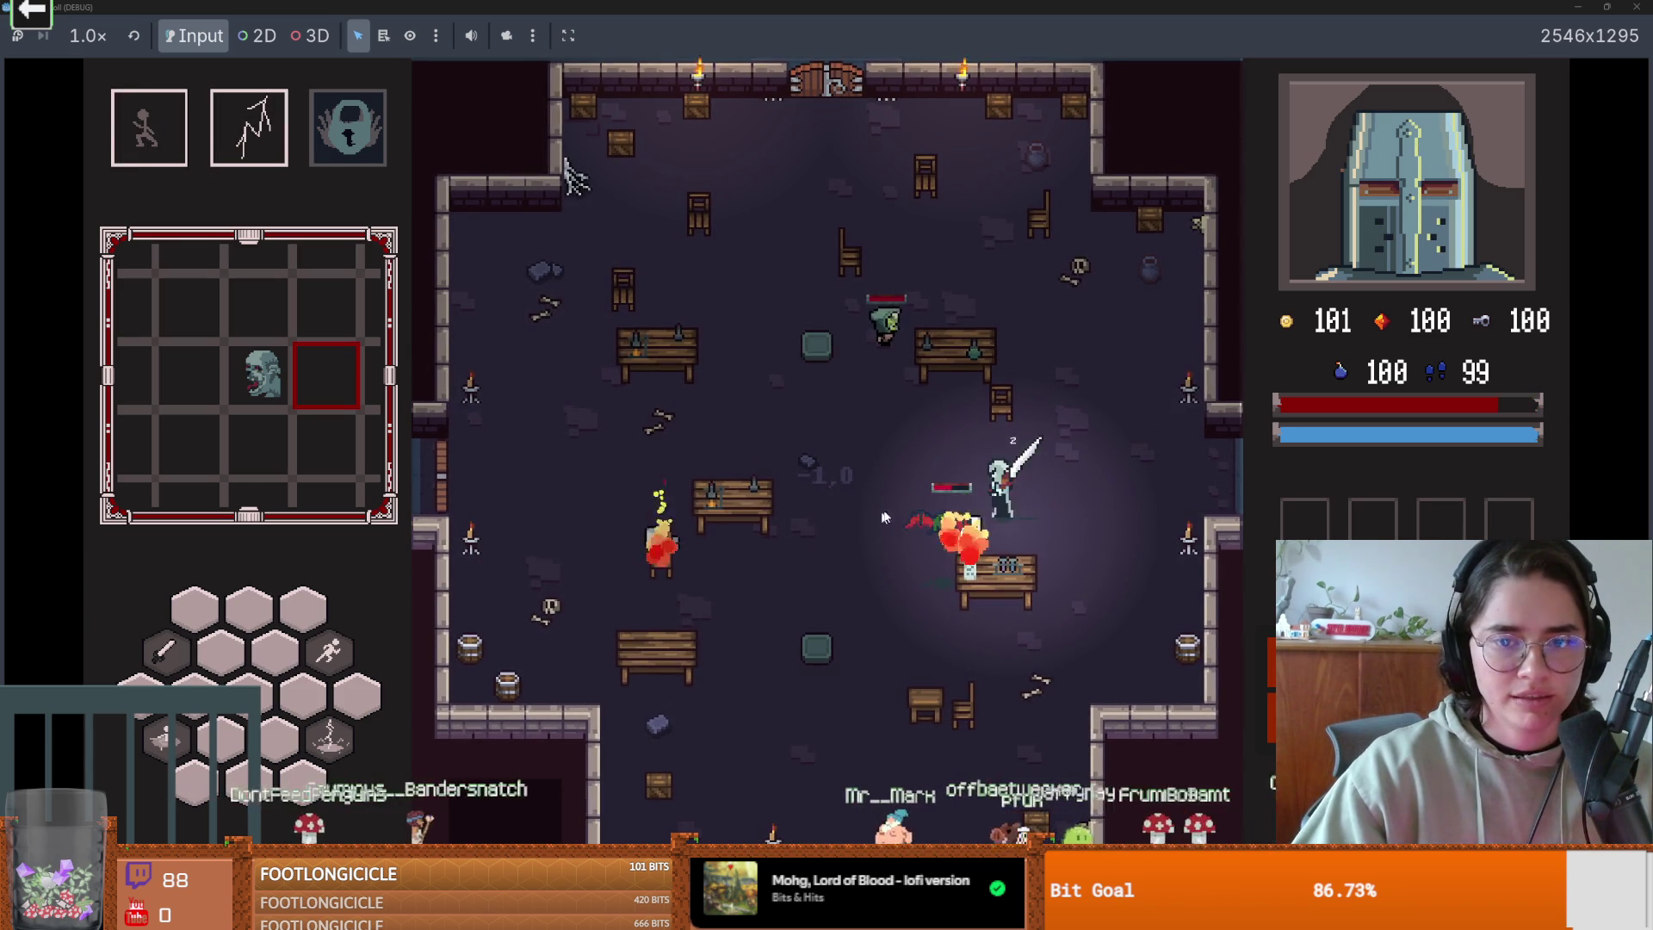
Keep dodging beneath the chandeliers, hitting nearby enemies with the sword and another lightning cast
key("space")
key("d")
key("w")
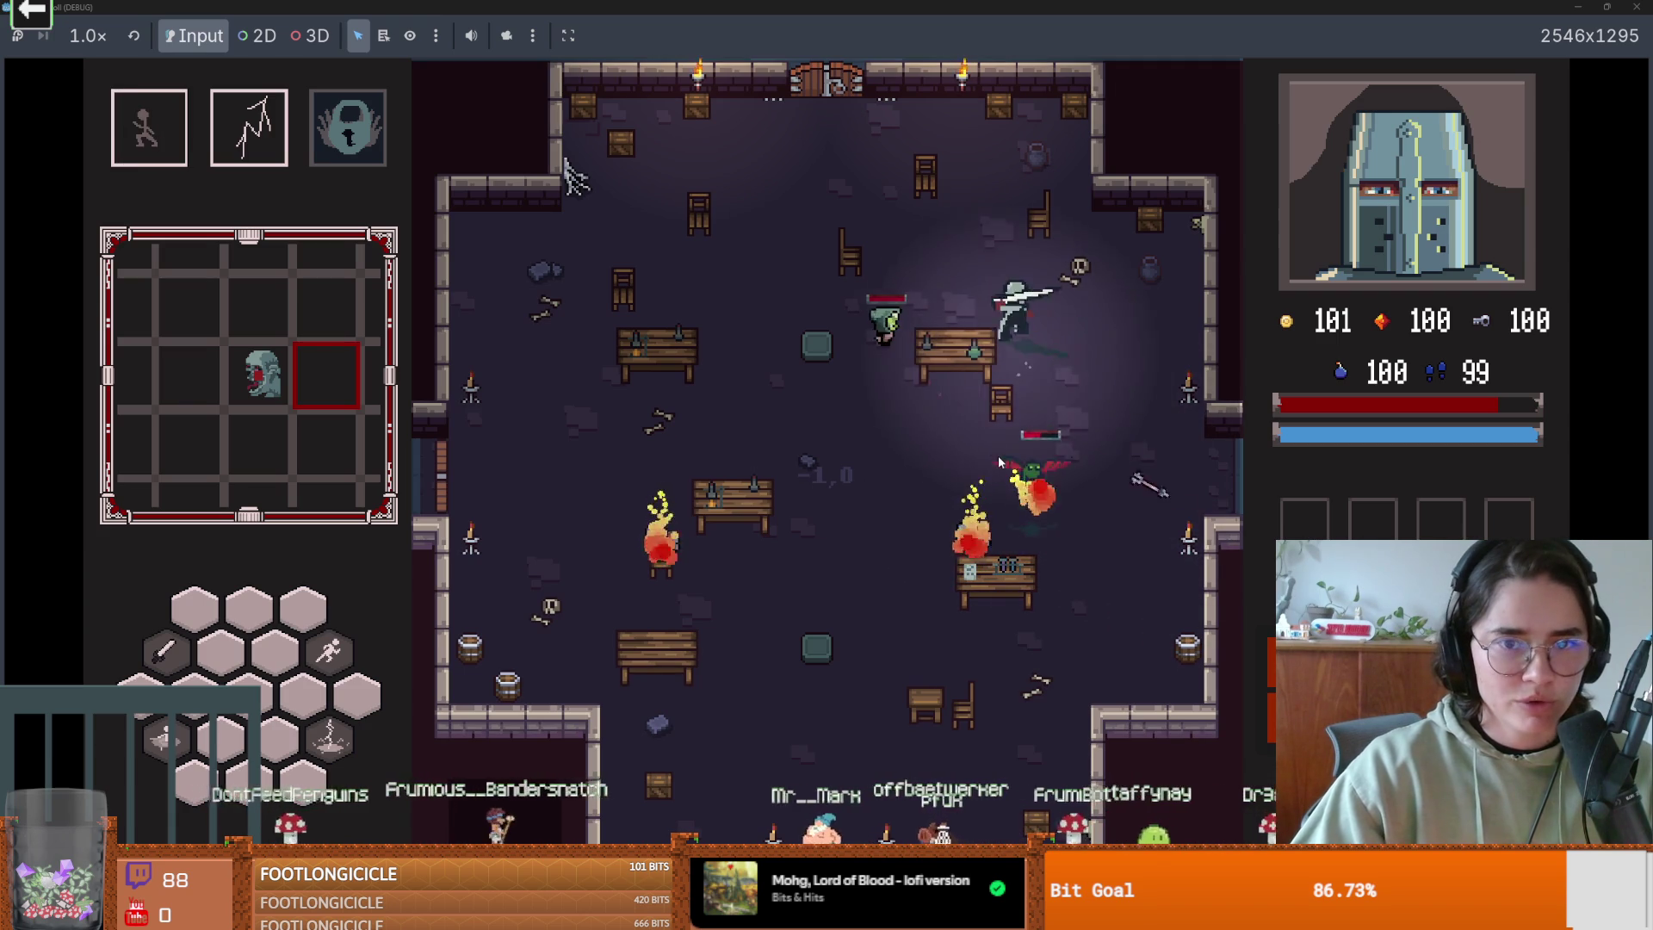
key("a")
key("a")
left_click(891, 422)
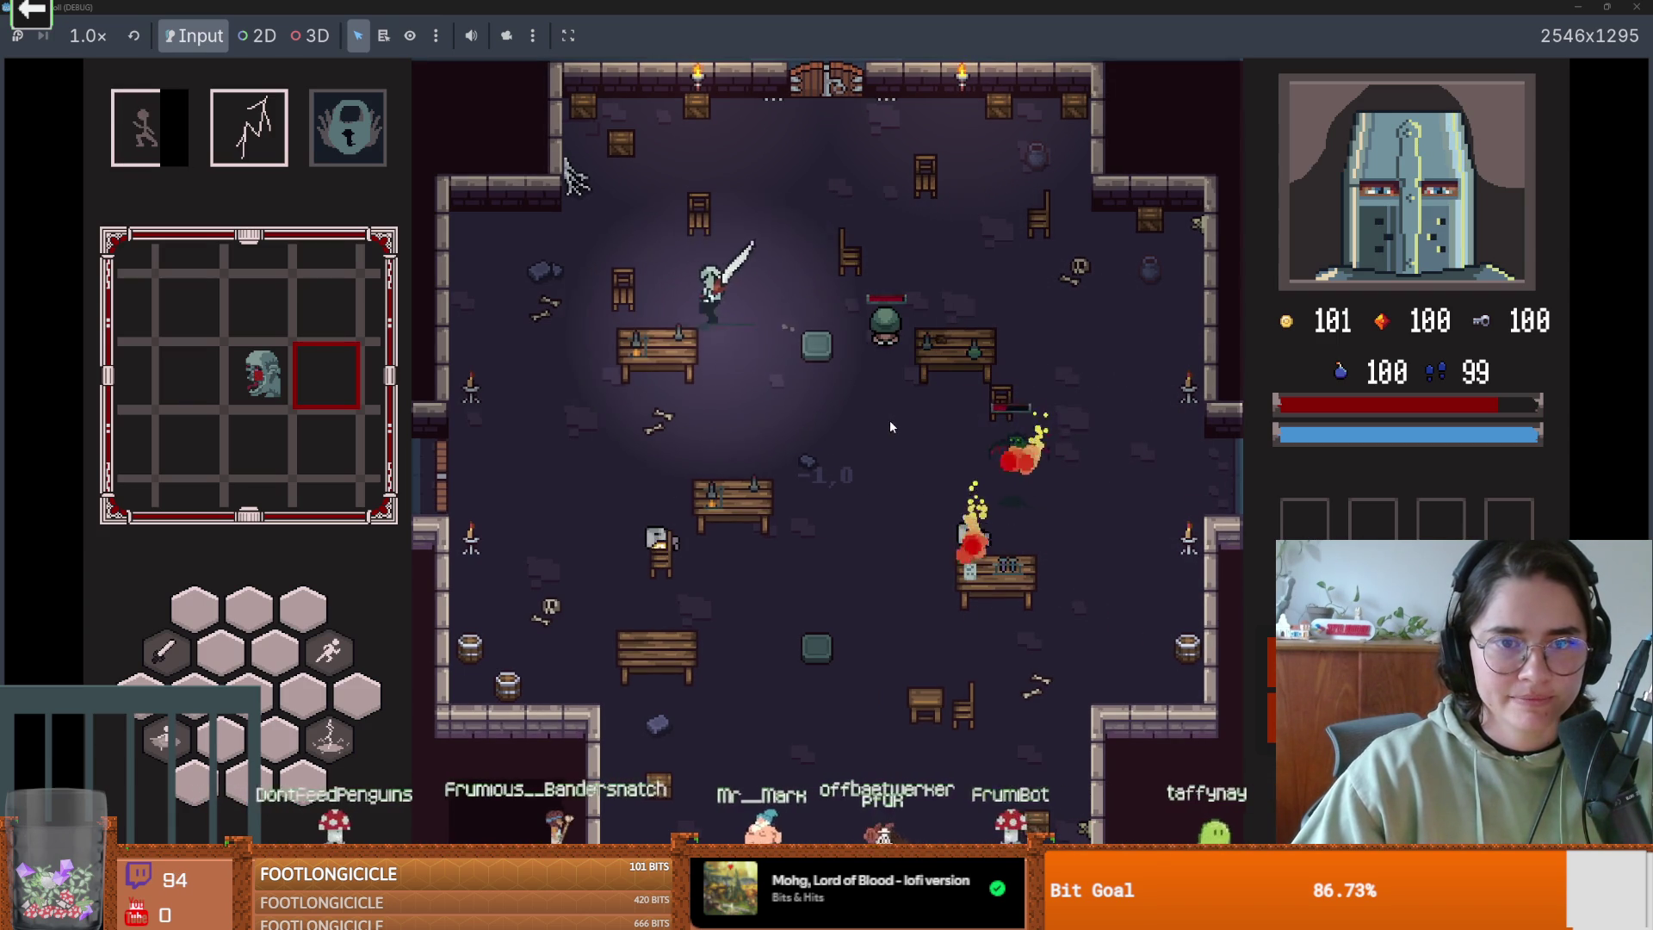
key("d")
key("d")
left_click(913, 378)
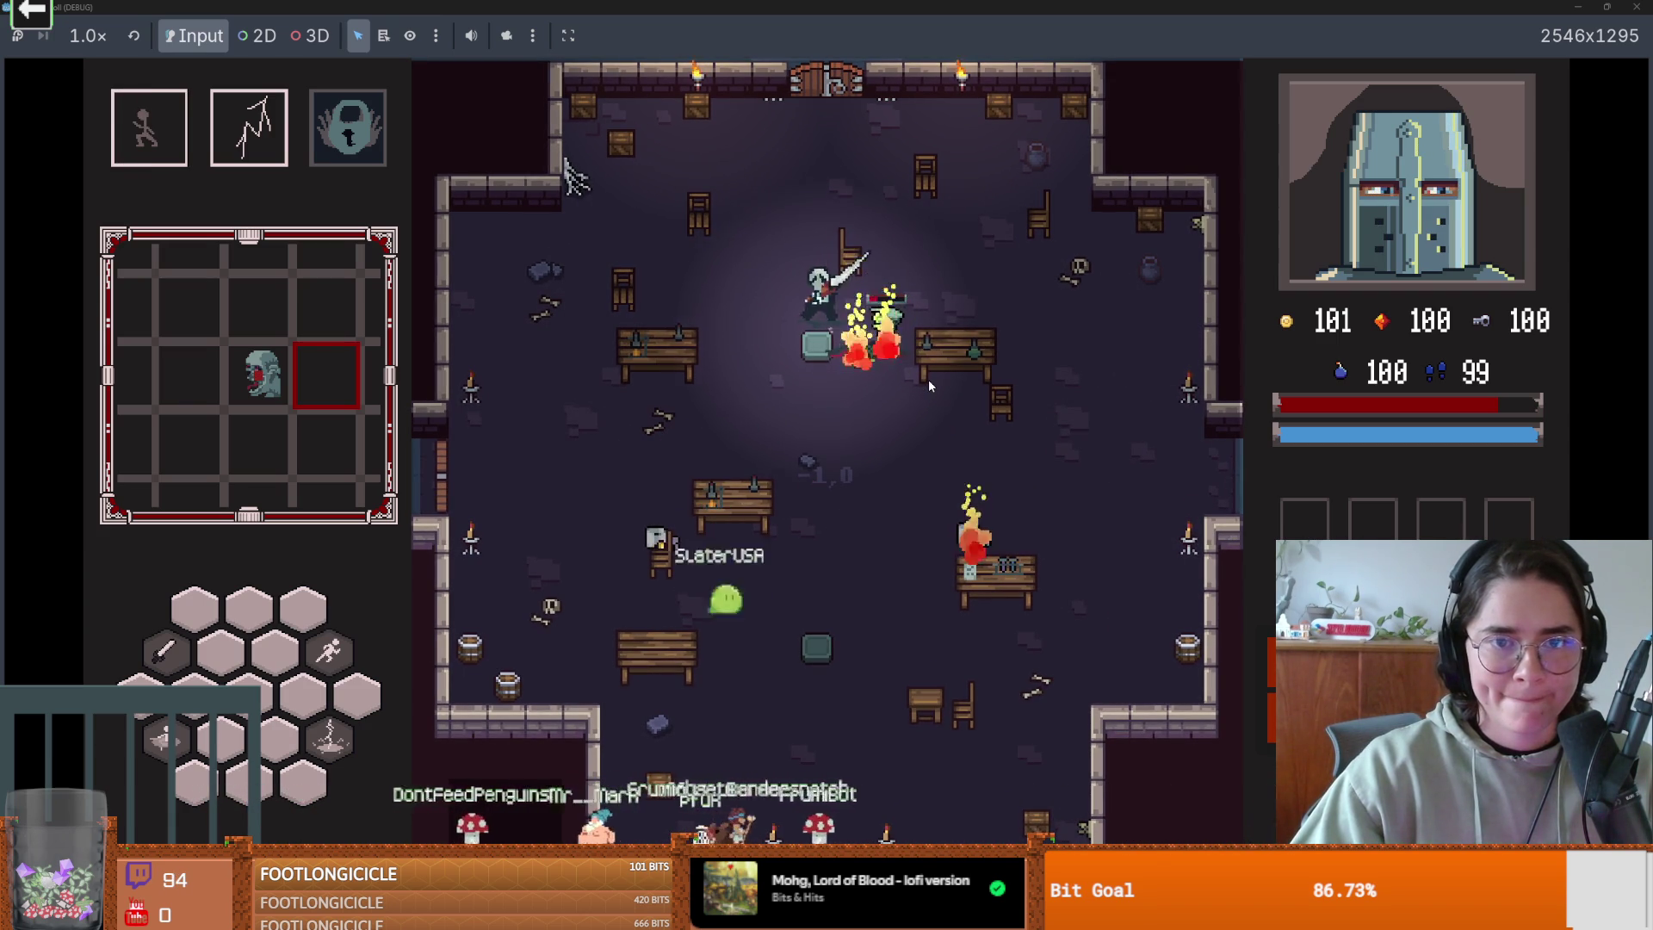
key("a")
key("space")
key("q")
Close in to finish the last enemy, collect the gold (103), and pause the game
key("s")
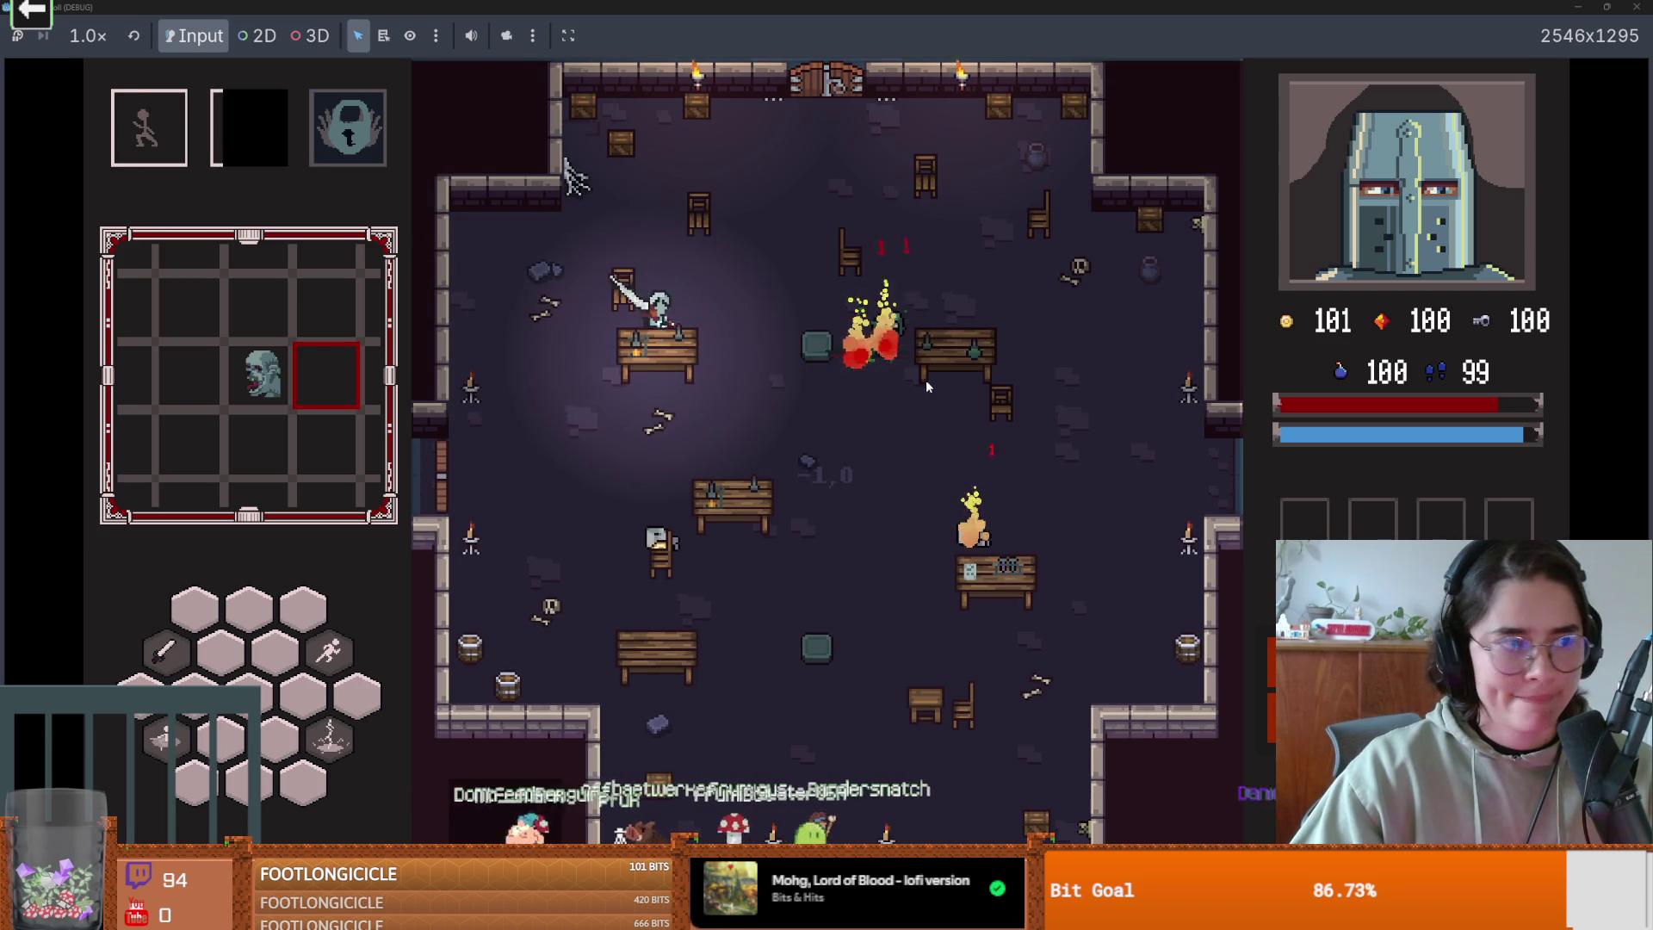
key("s")
key("a")
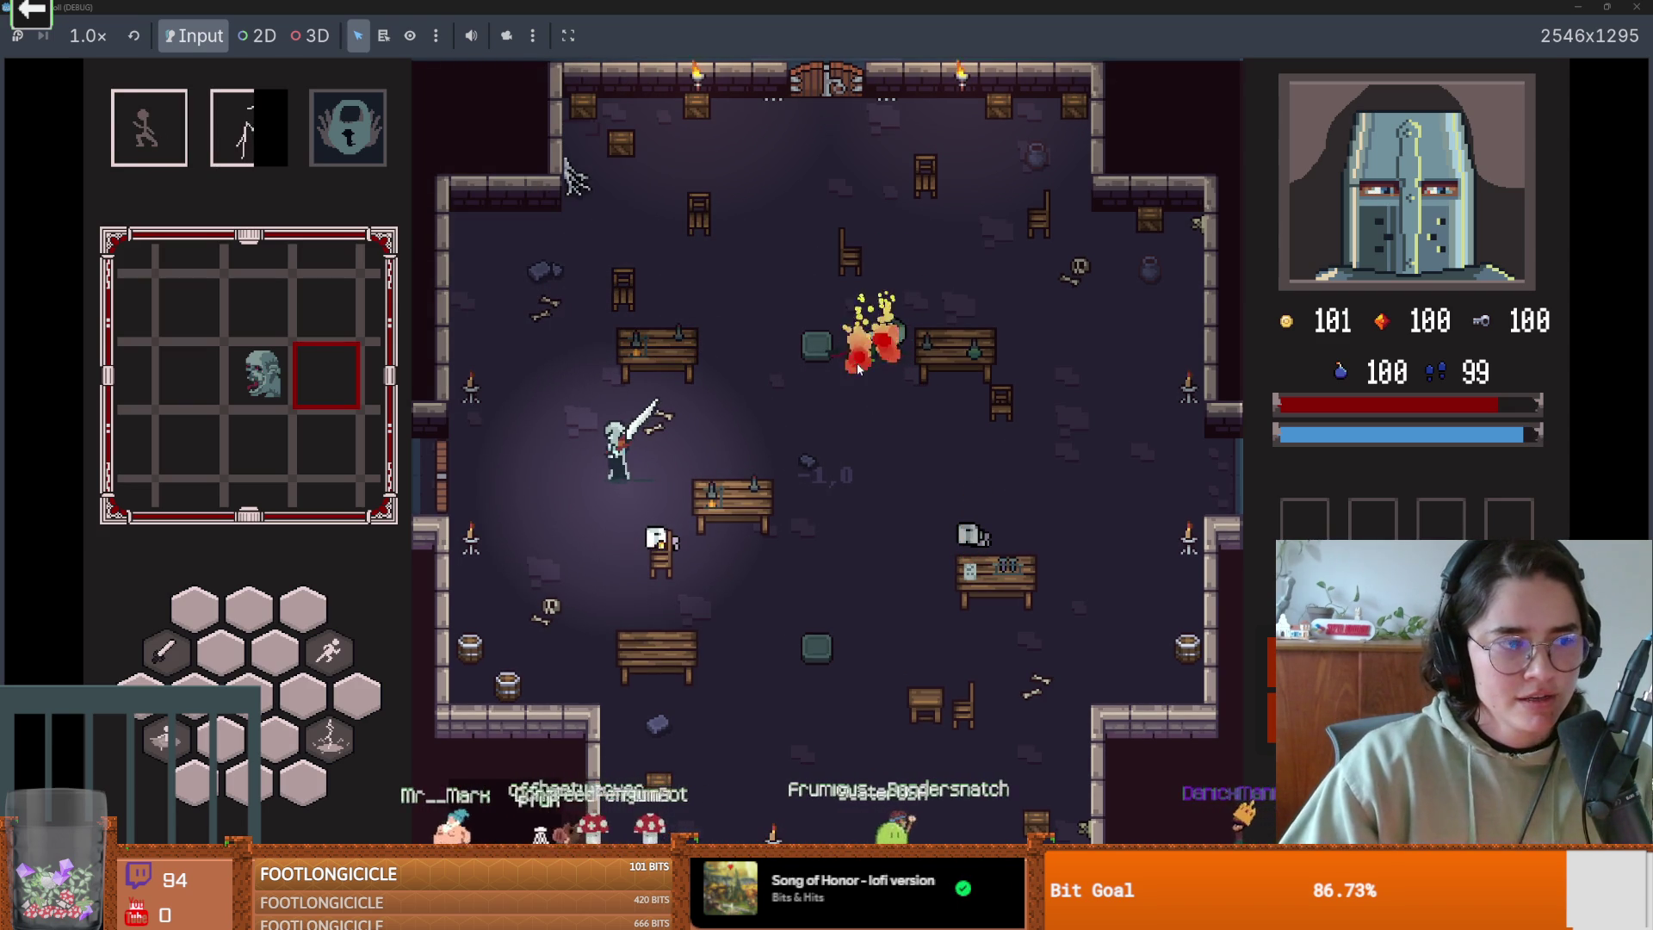
key("d")
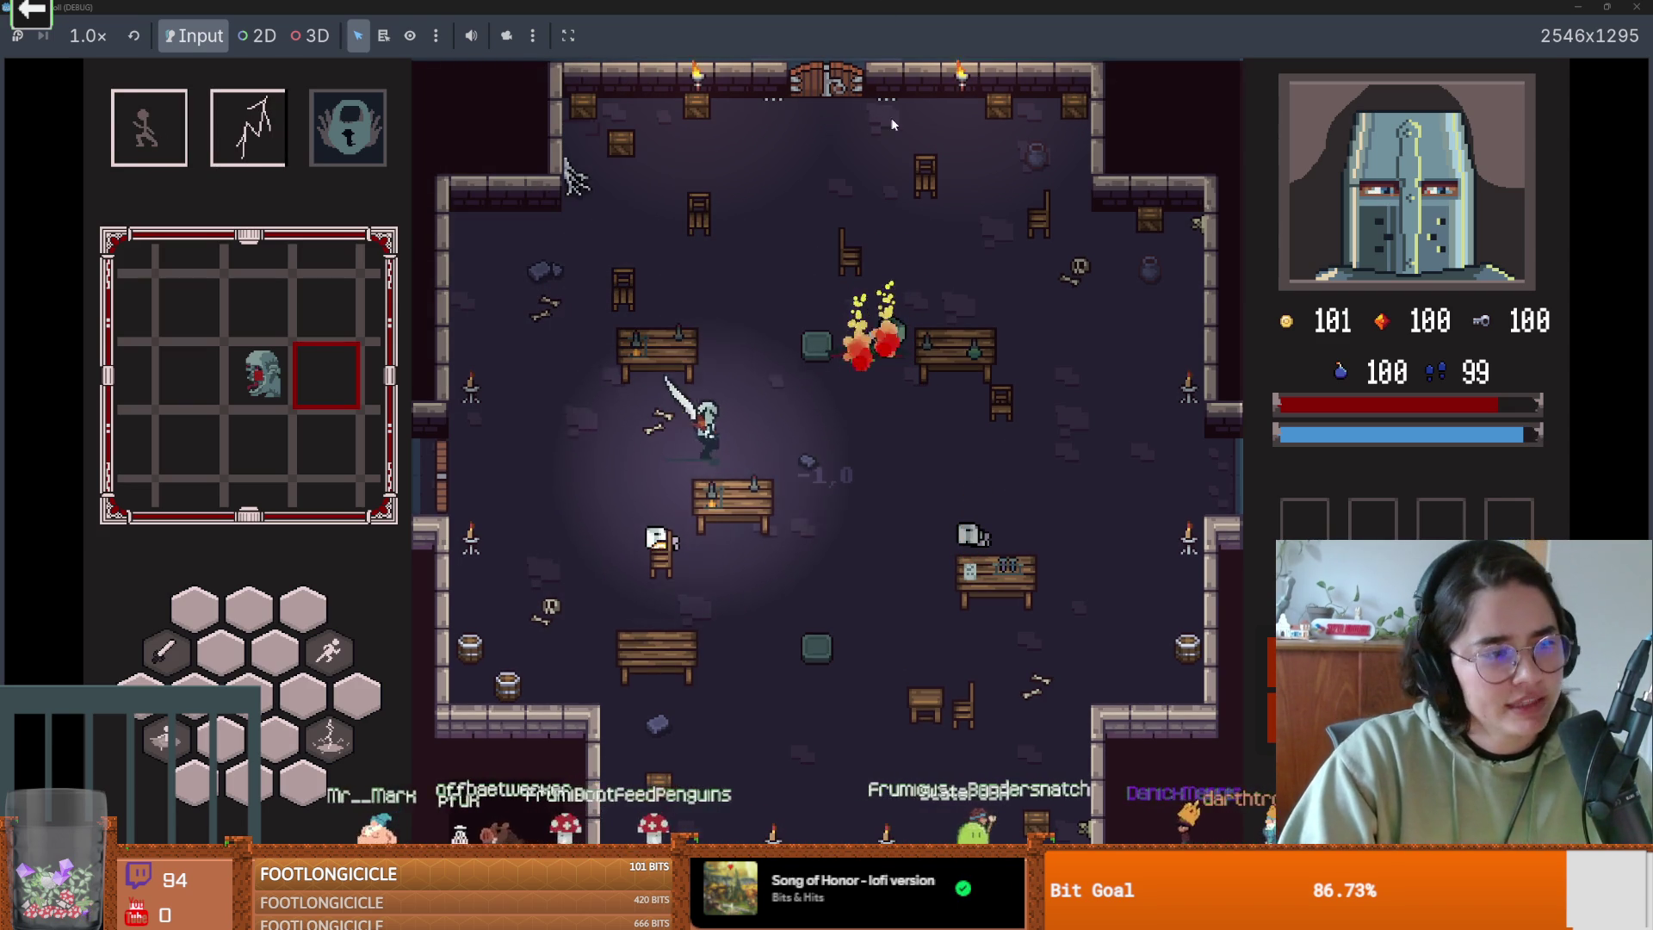
key("w")
key("w")
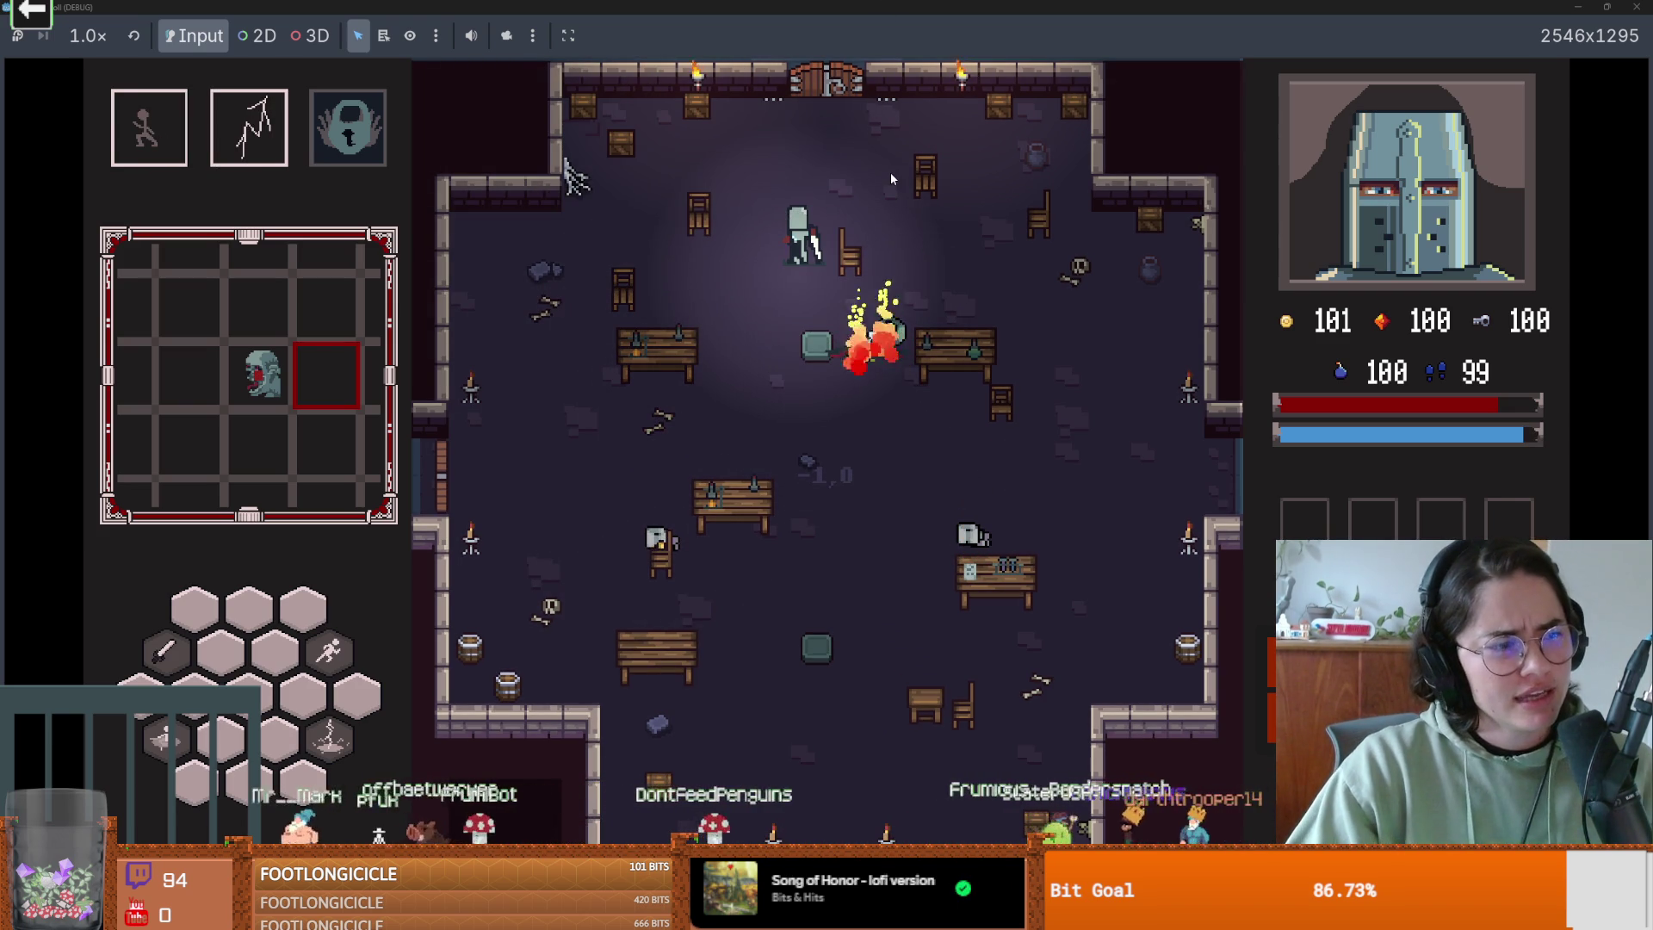
left_click(847, 162)
key("s")
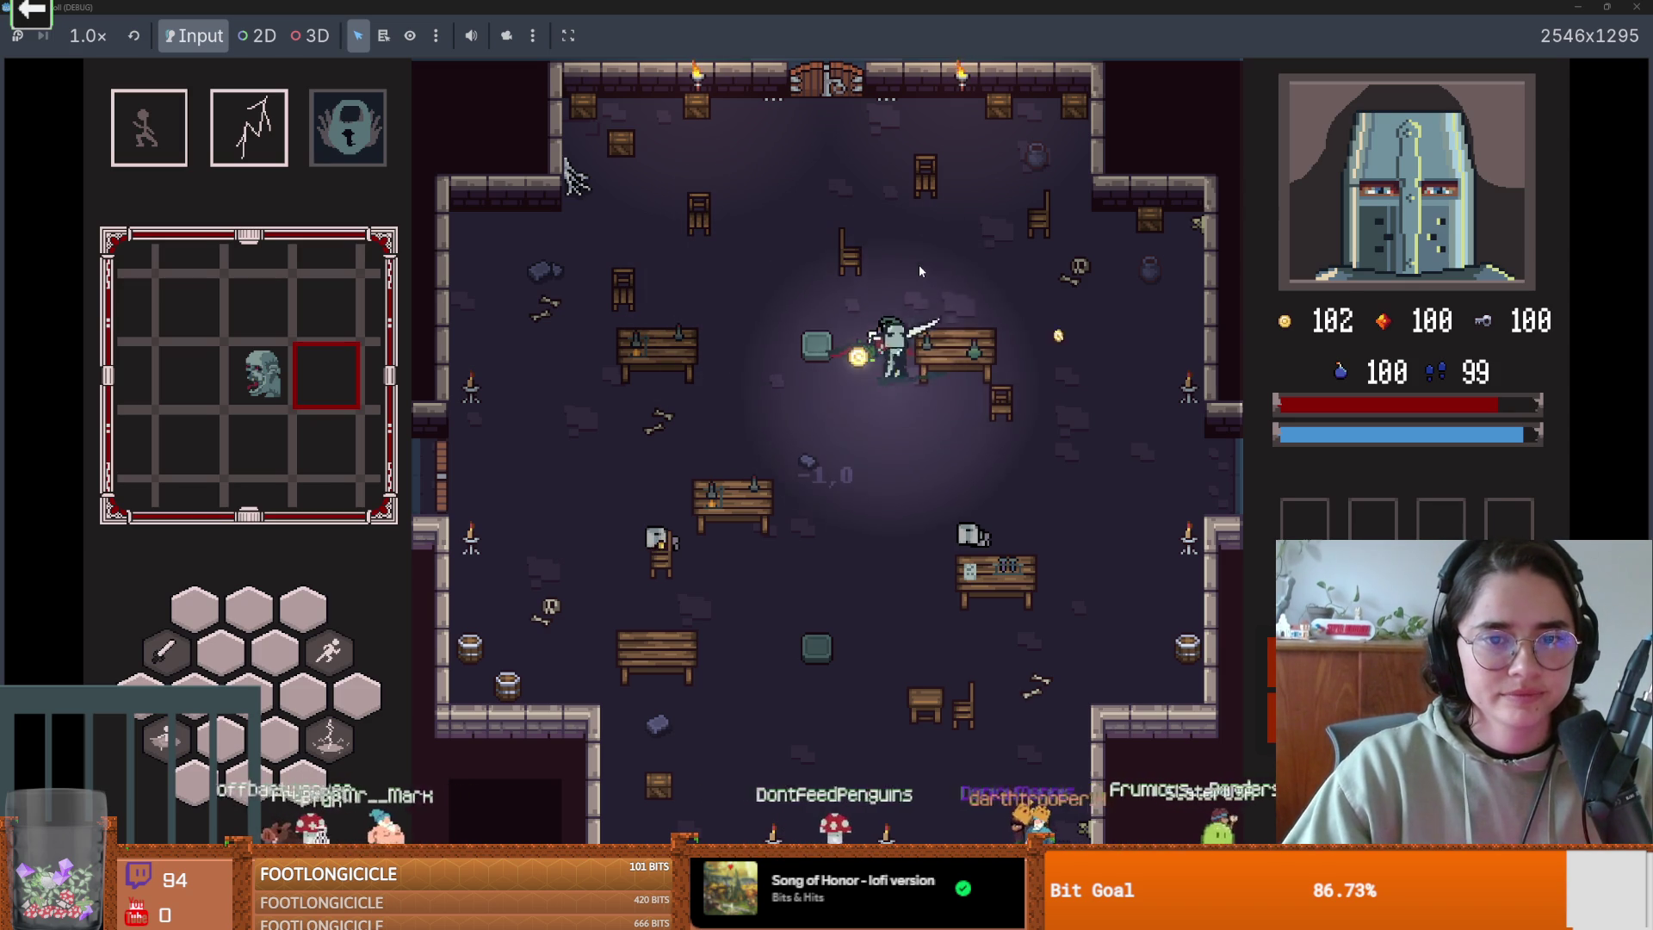
key("Escape")
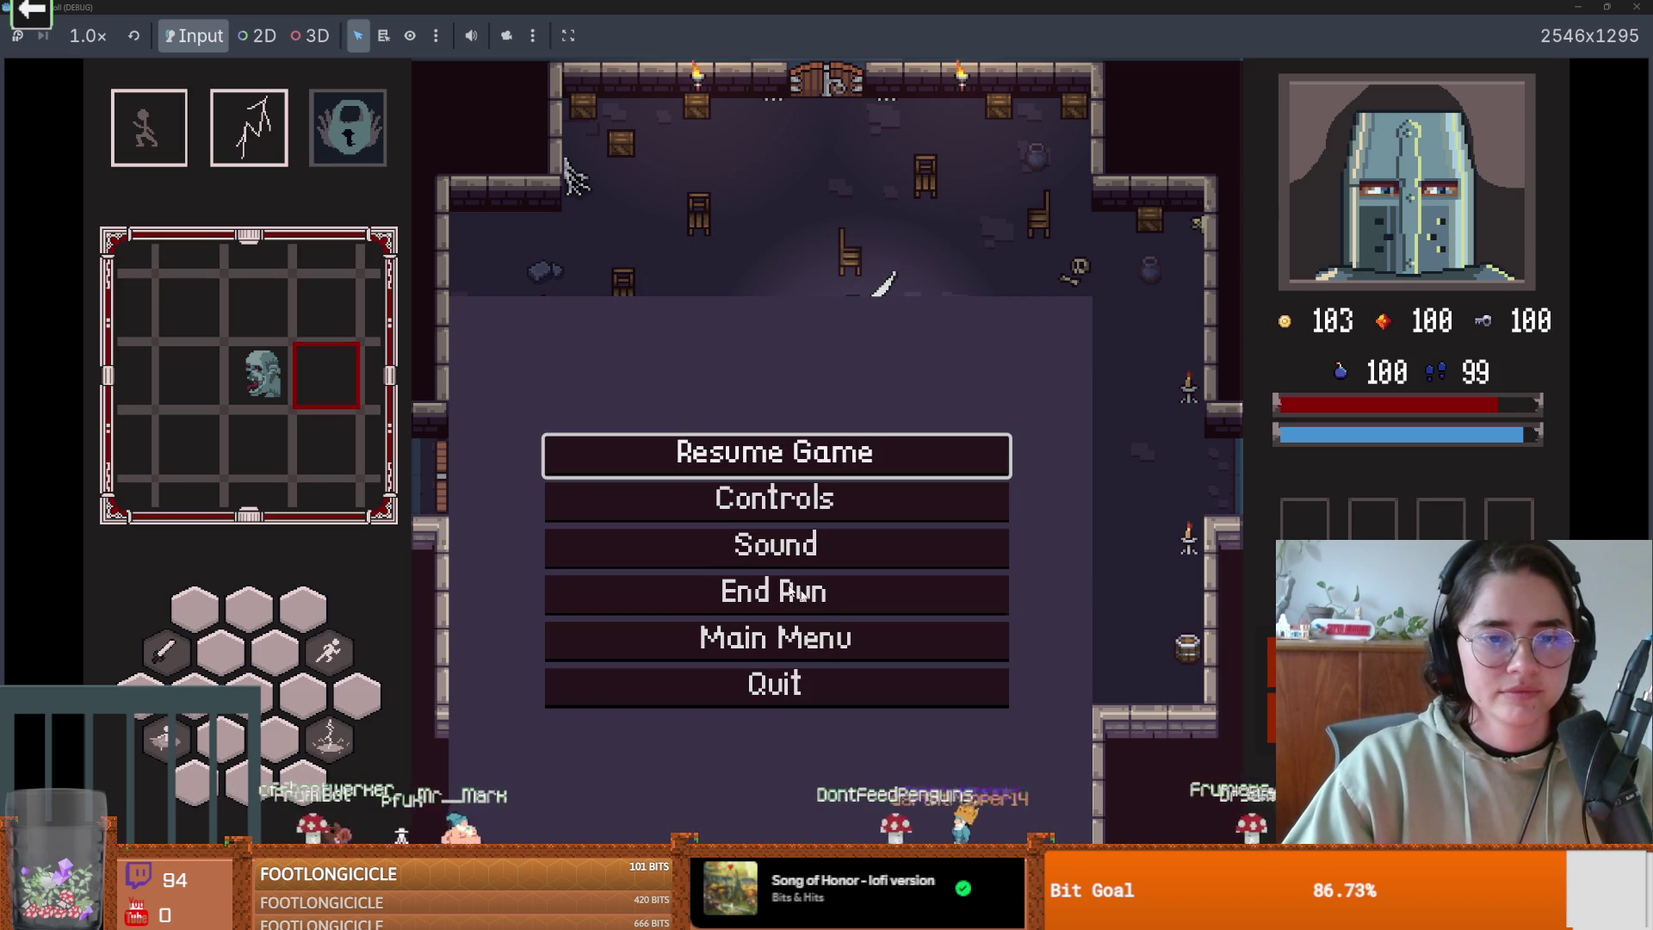
Quit the run, stop the game, and switch to GitHub Desktop listing the 13 changed files
left_click(775, 634)
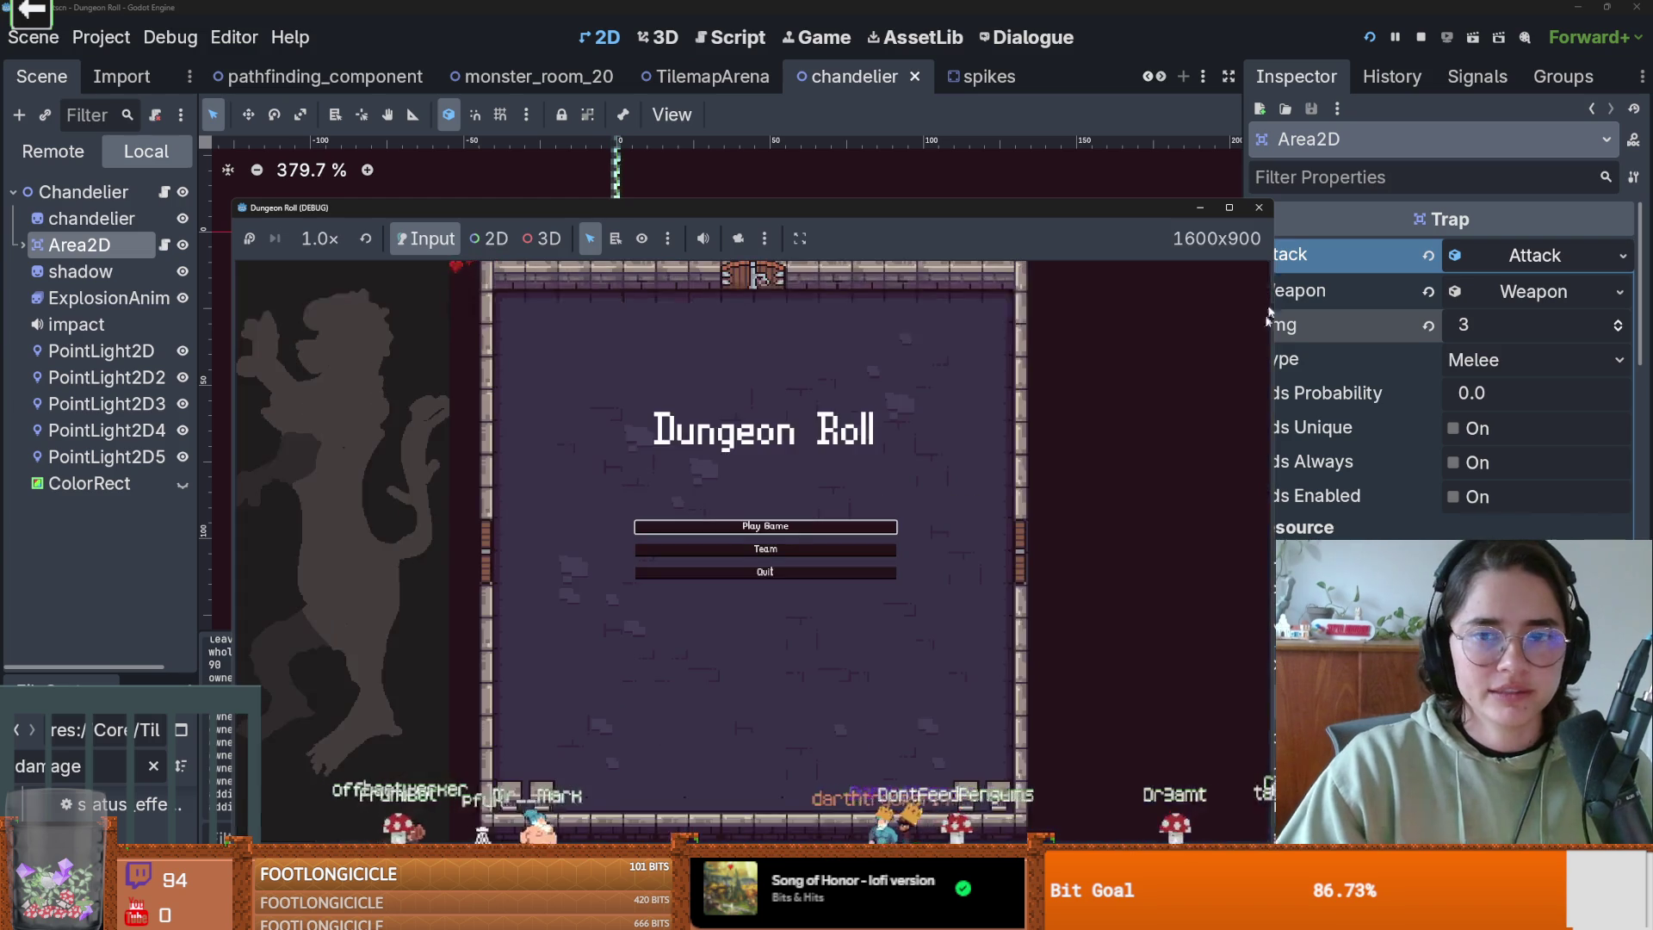
left_click(740, 582)
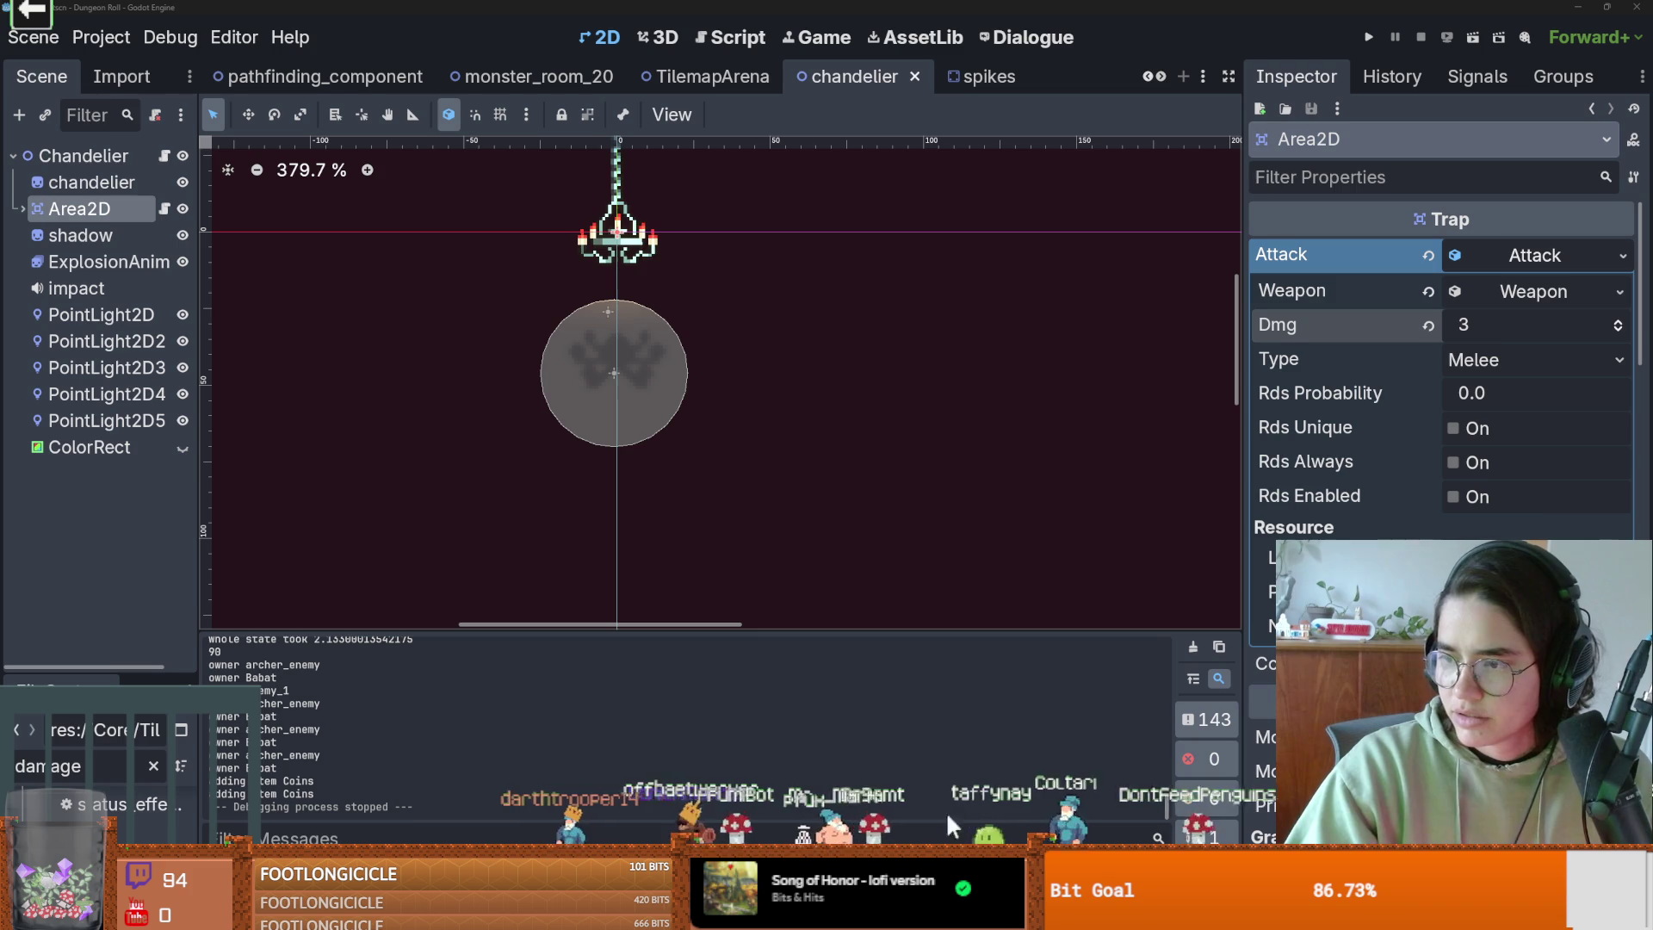
mouse_move(769, 791)
left_mouse_down()
mouse_move(790, 727)
mouse_move(864, 699)
left_mouse_up()
left_click_drag(864, 807, 988, 694)
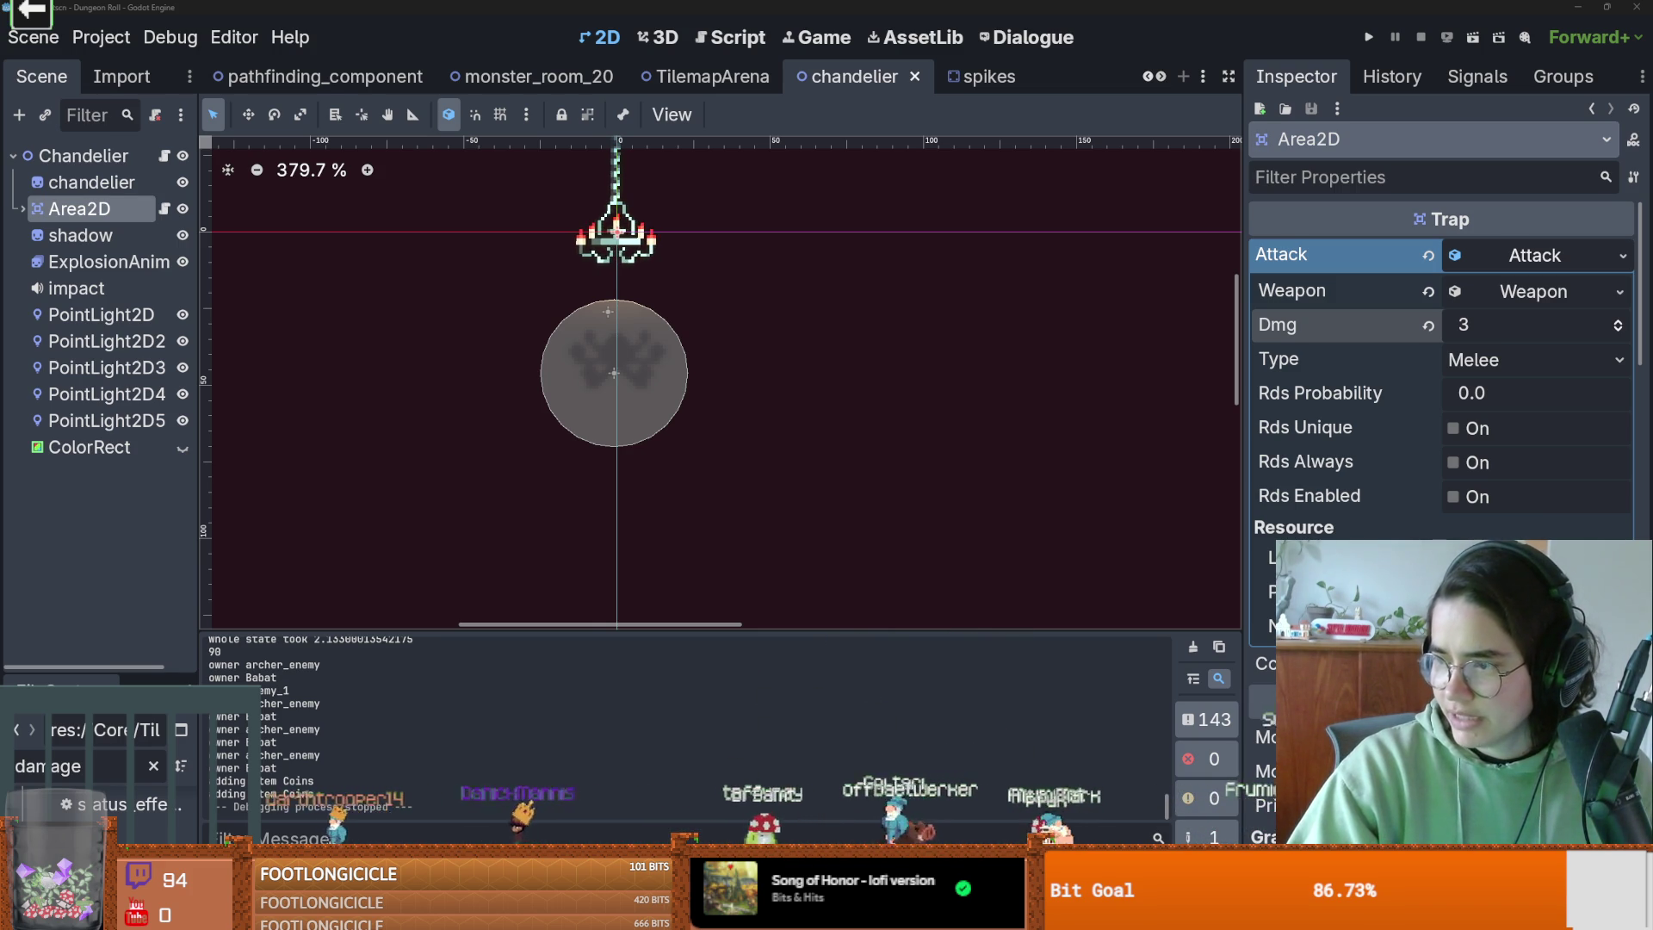
mouse_move(340, 481)
left_mouse_down()
mouse_move(277, 485)
mouse_move(1633, 378)
mouse_move(1638, 421)
mouse_move(365, 520)
mouse_move(508, 508)
left_mouse_up()
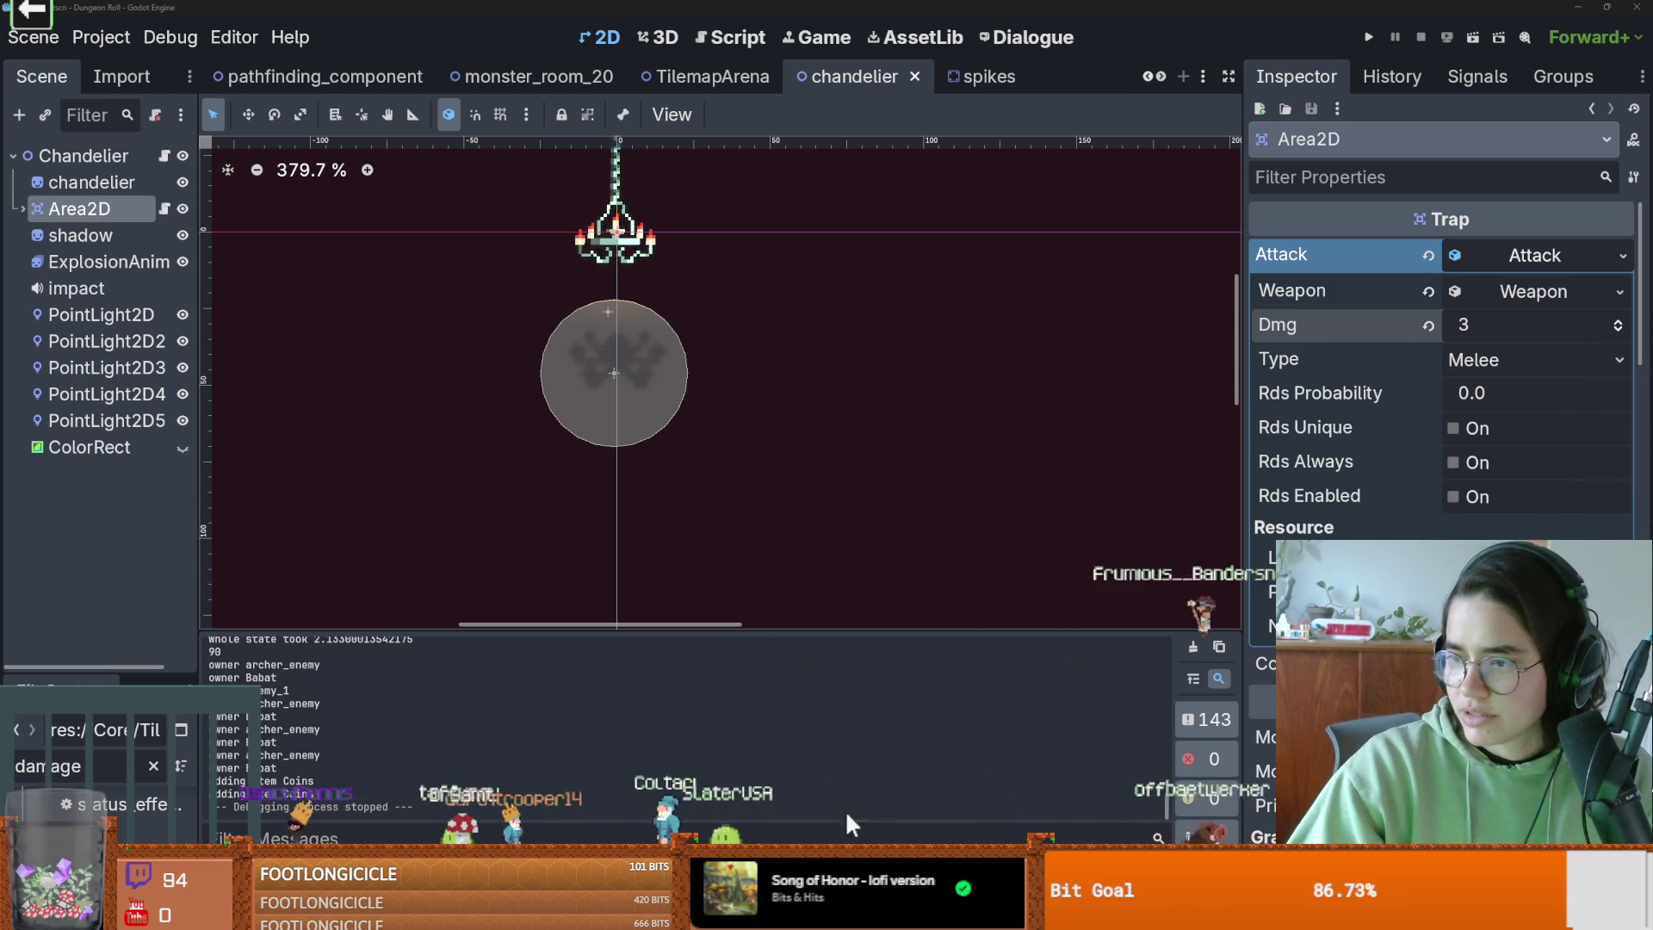
mouse_move(721, 809)
left_mouse_down()
mouse_move(973, 516)
mouse_move(968, 534)
mouse_move(438, 571)
left_mouse_up()
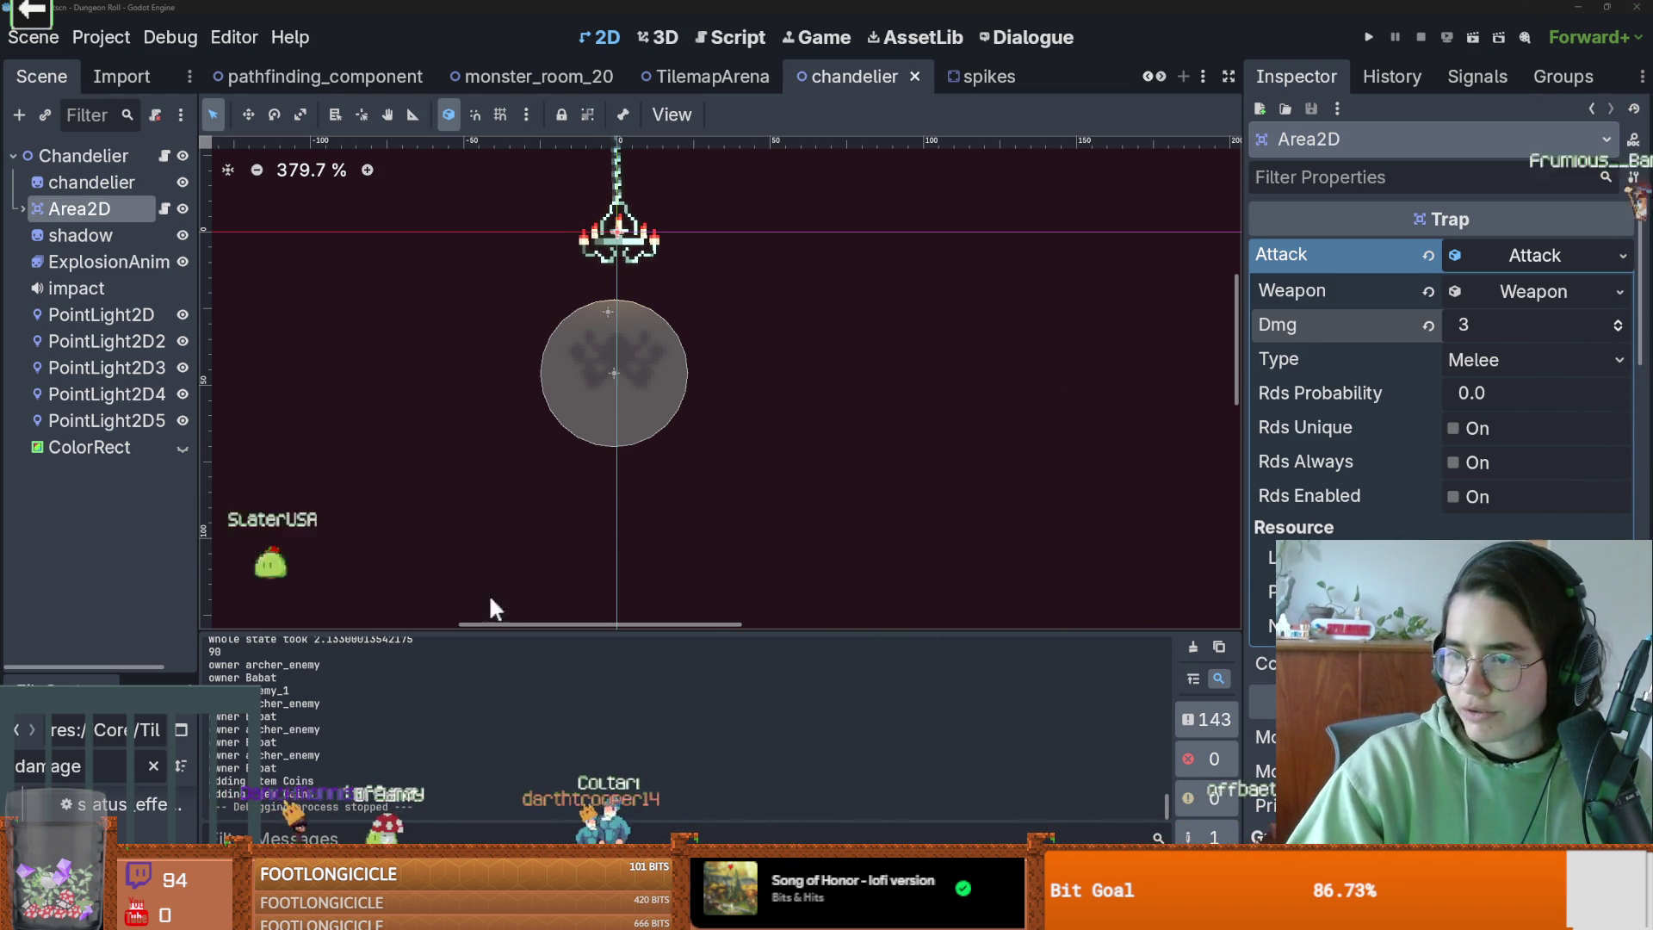
left_click_drag(284, 560, 675, 527)
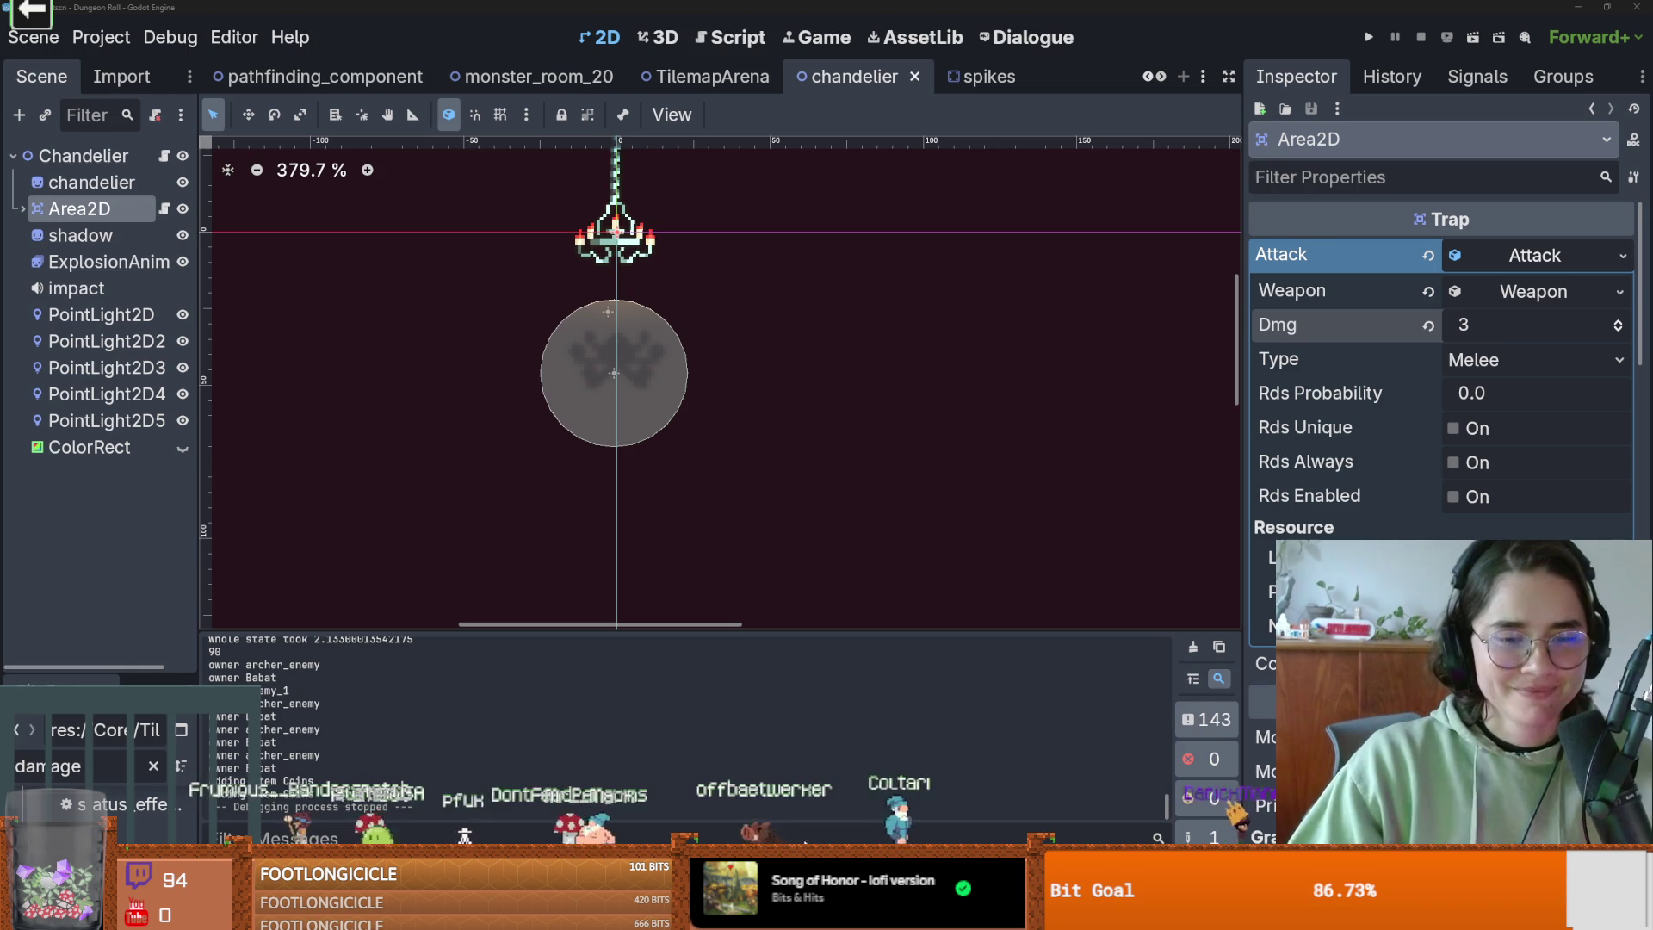
key("alt+Tab")
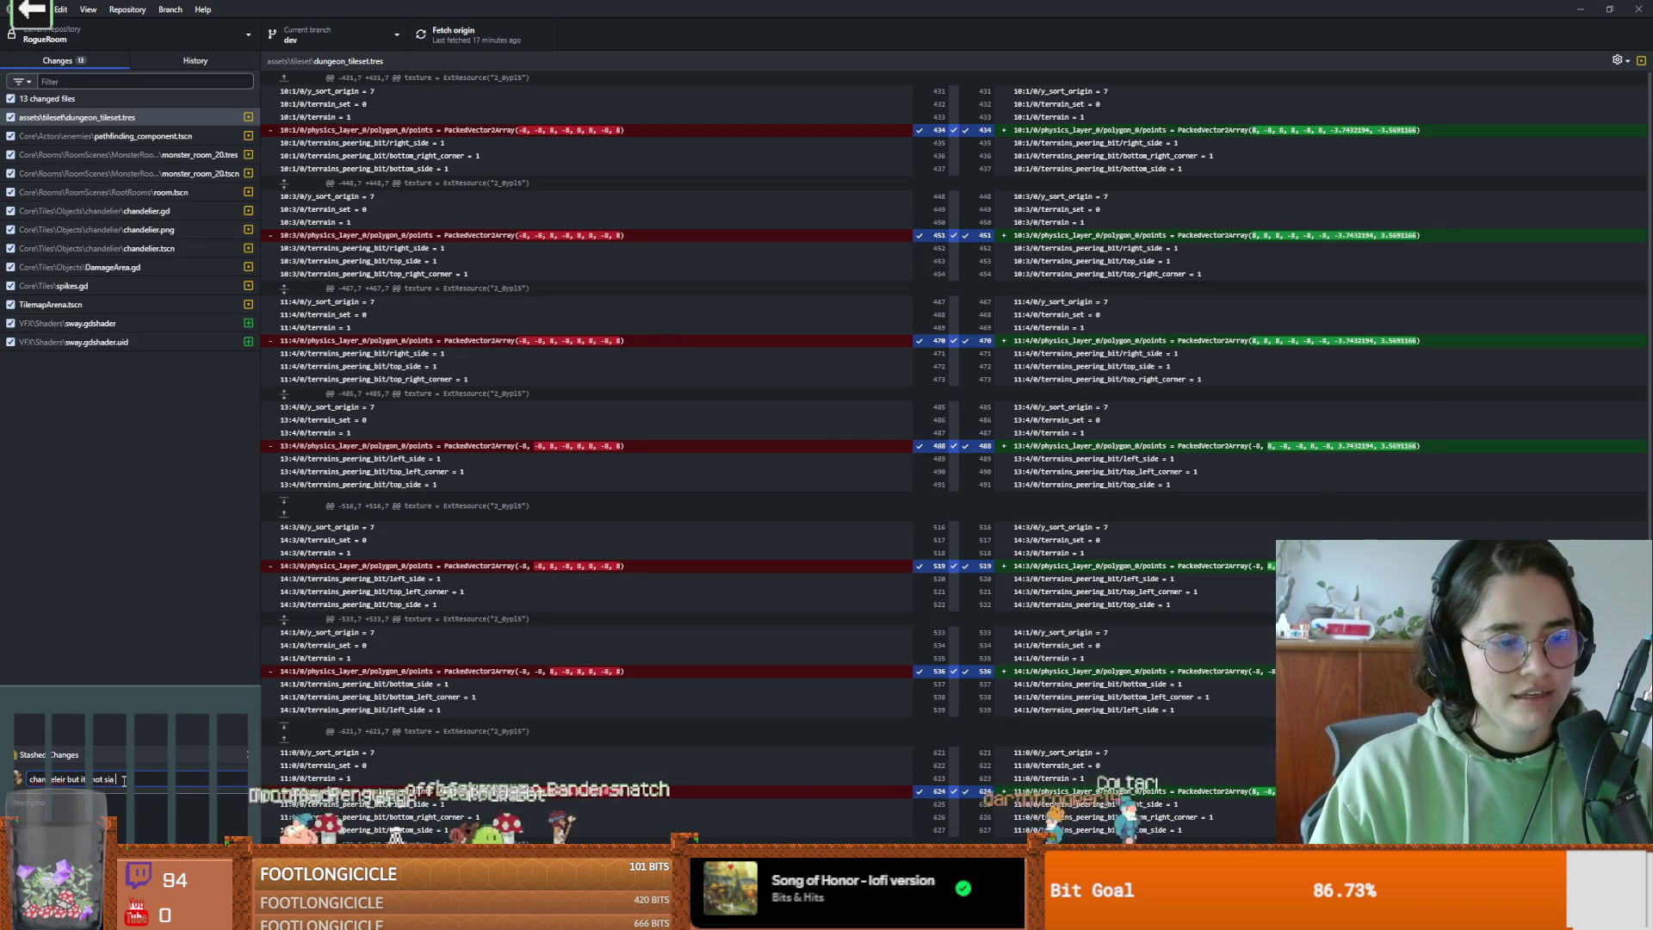
Type a commit summary, then stash all pending changes so dev shows 0 changed files
type("they s")
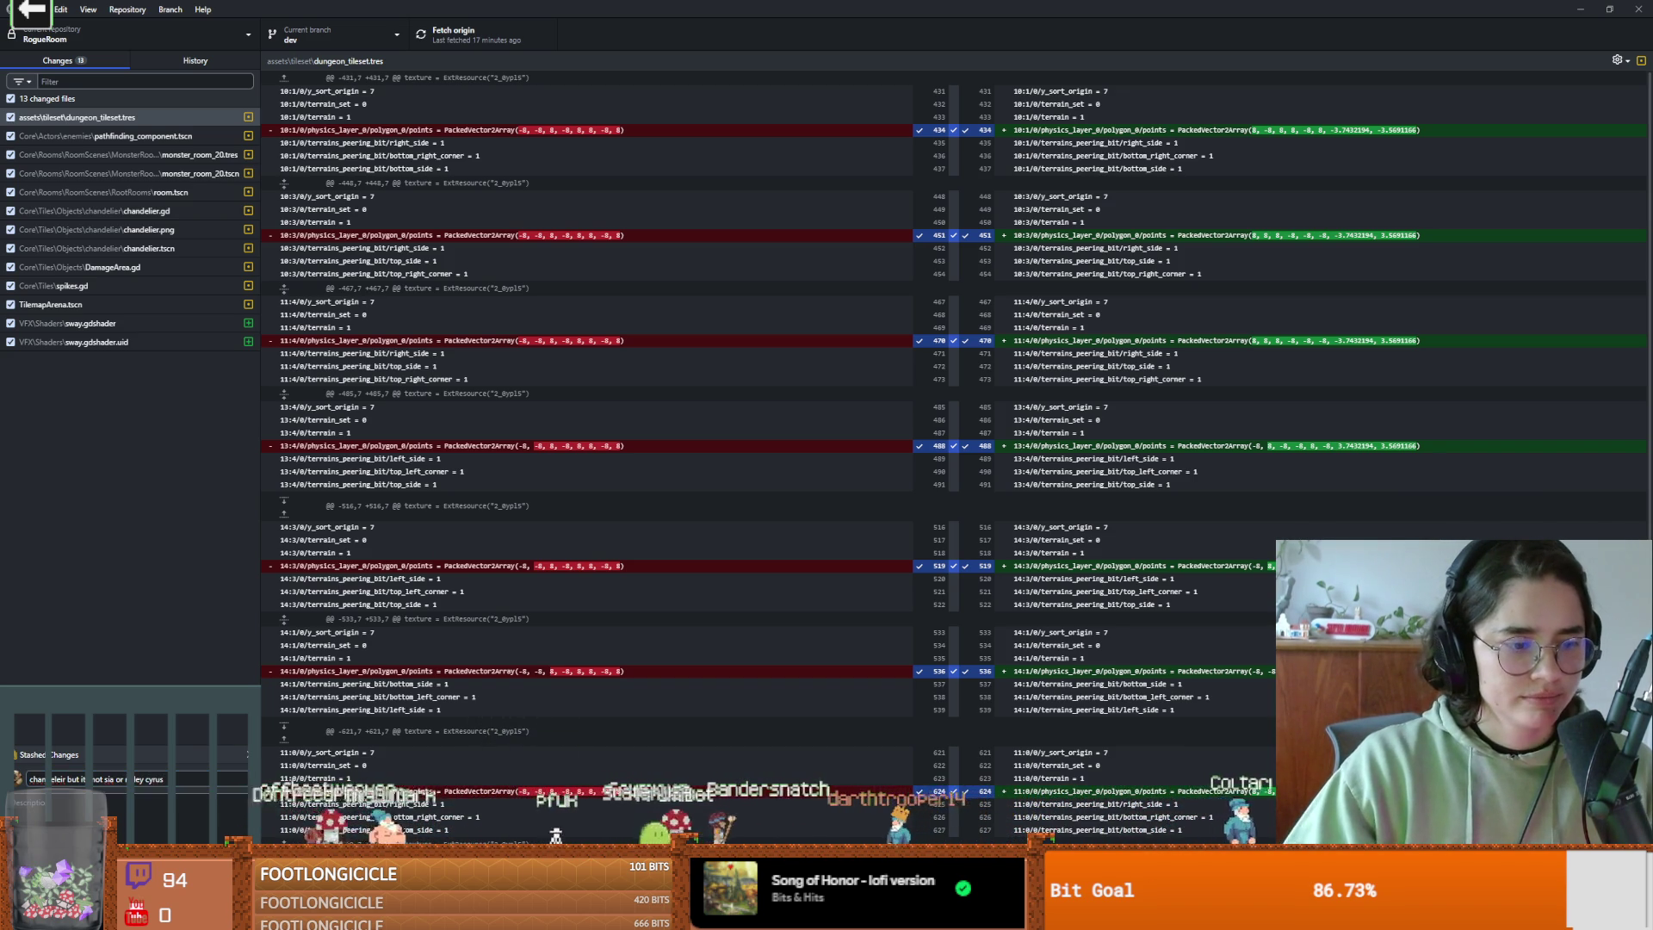
key("ctrl+Return")
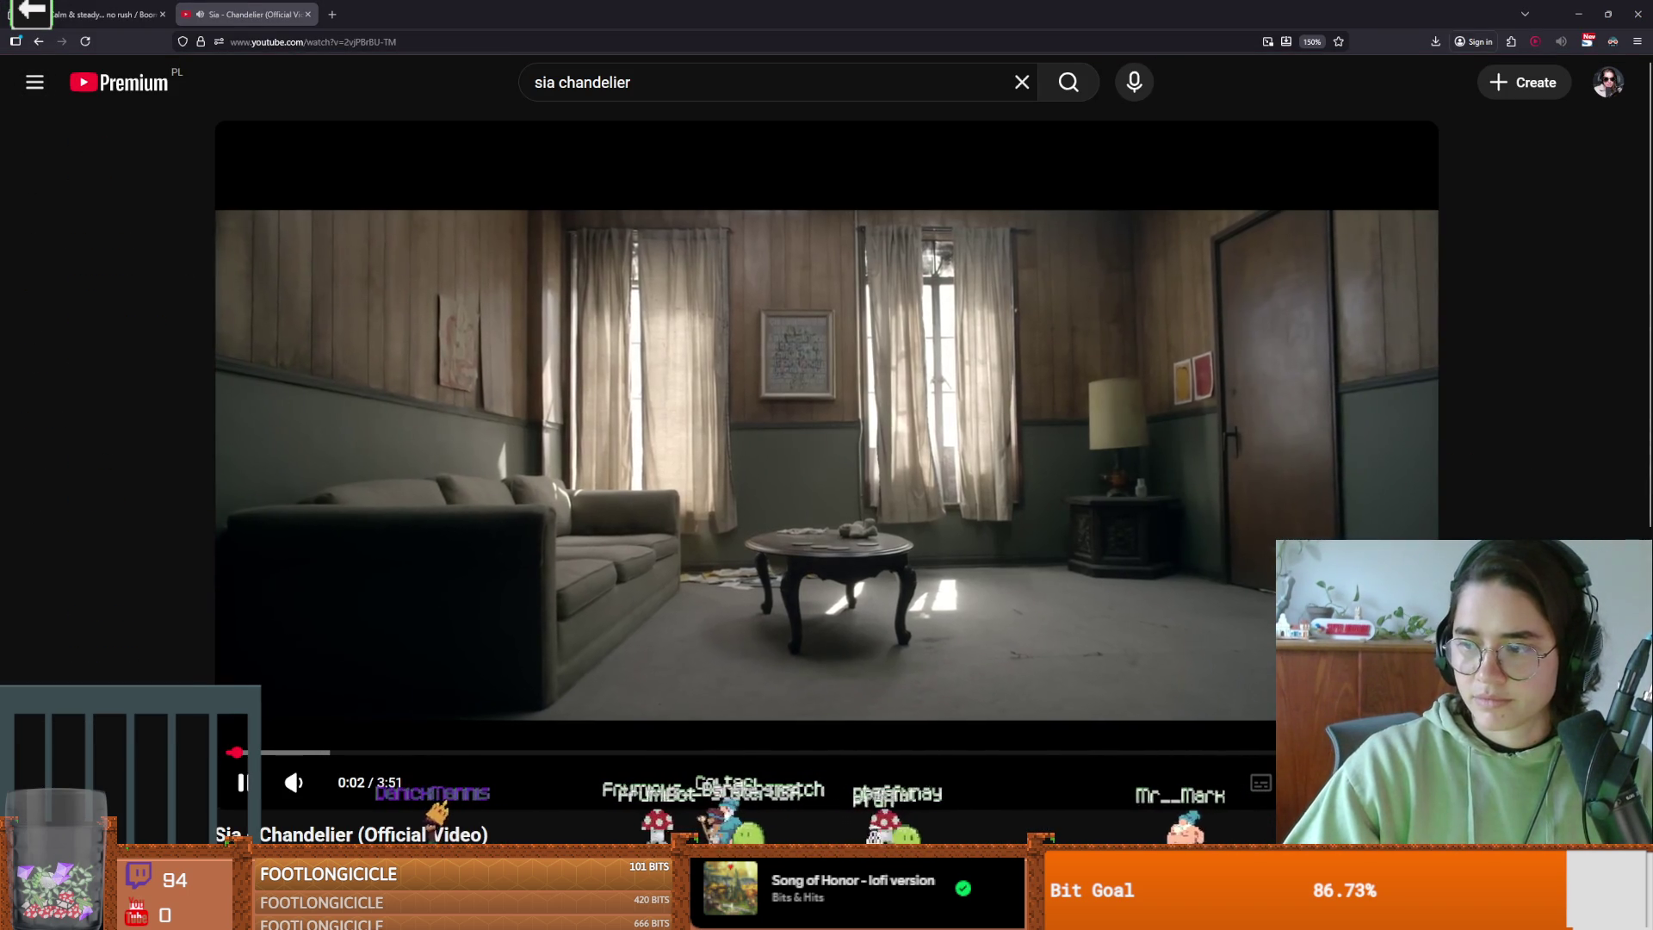
Watch the Chandelier video full screen from 0:16, then exit full screen
double_click(613, 670)
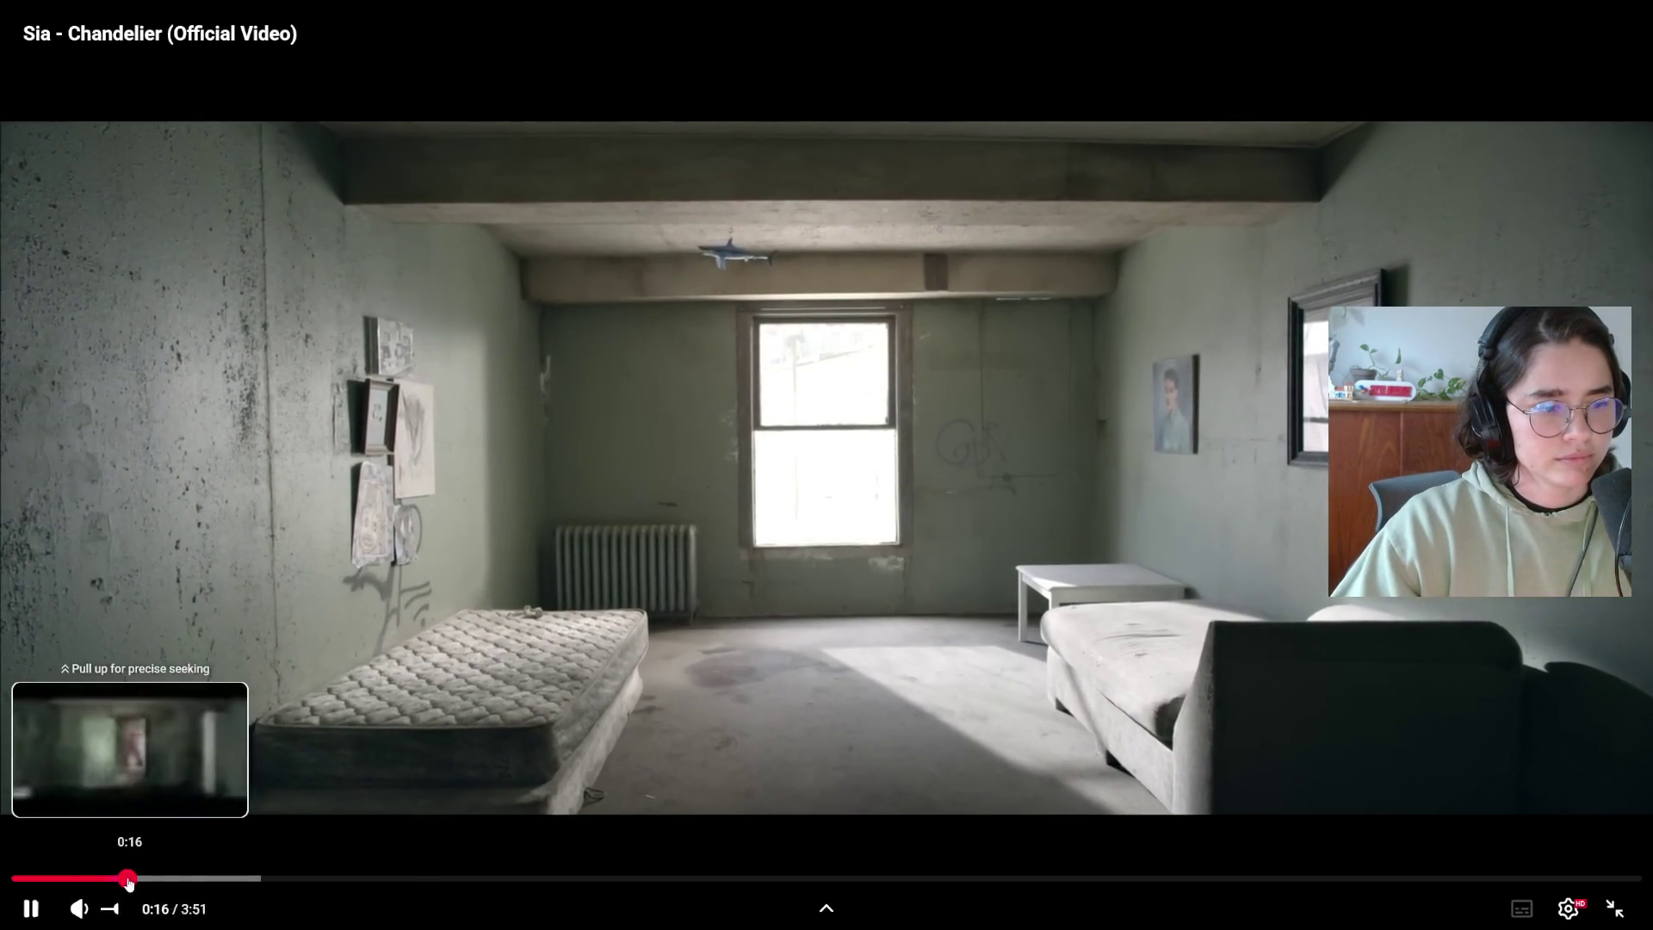
left_click(129, 878)
left_click(128, 878)
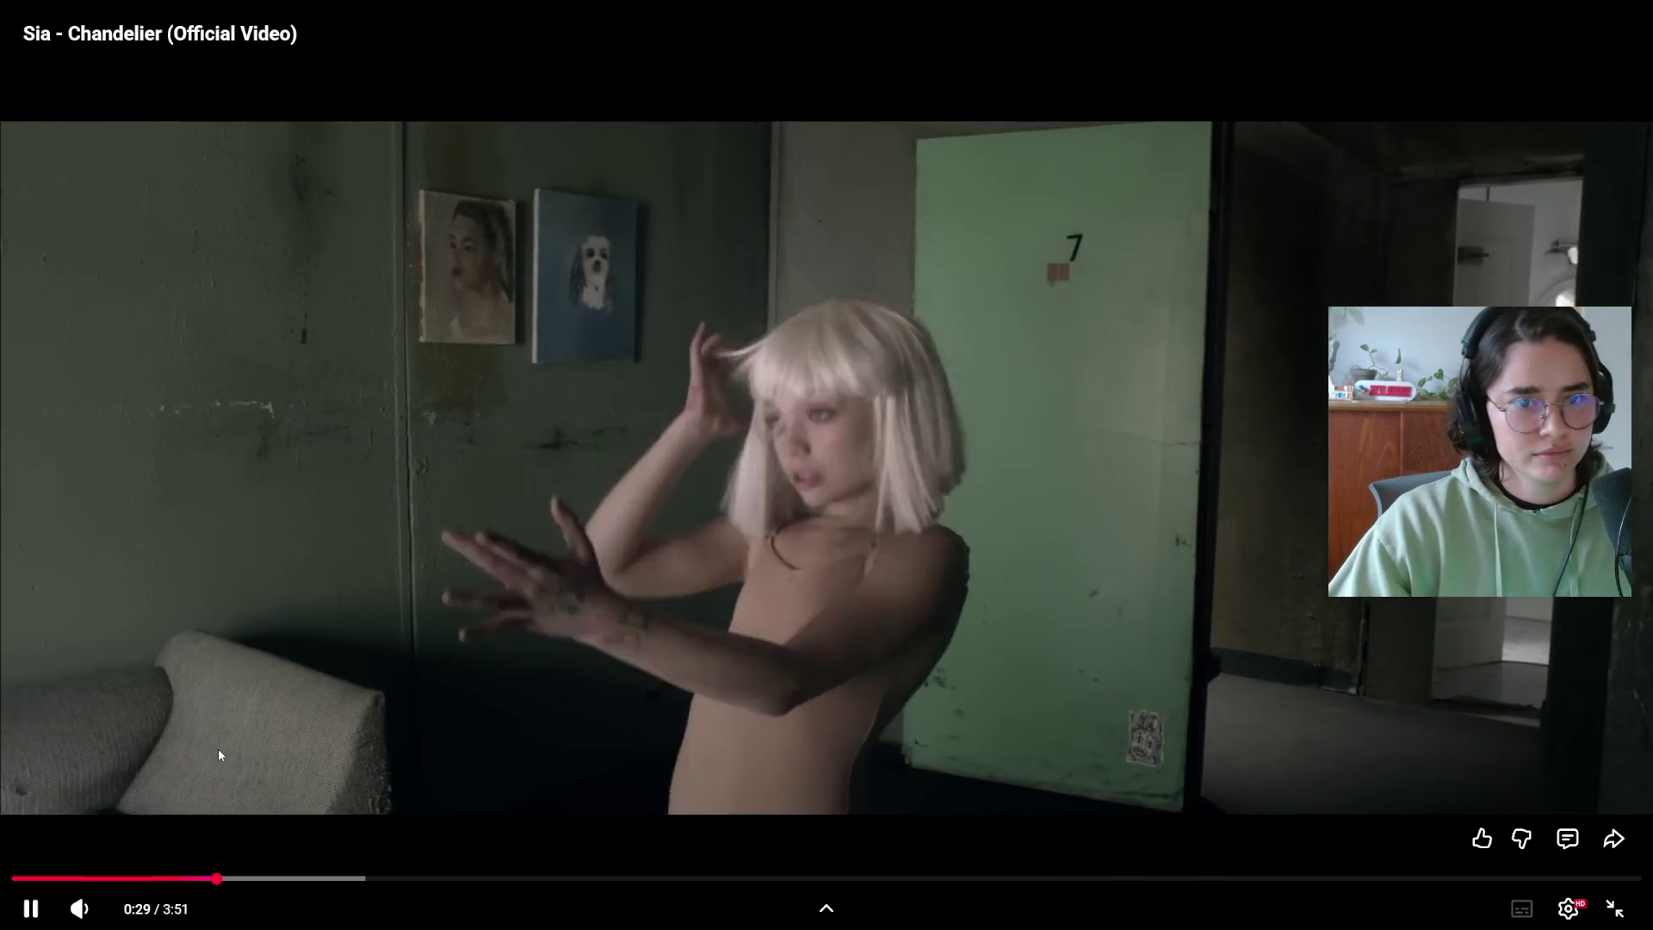
mouse_move(215, 756)
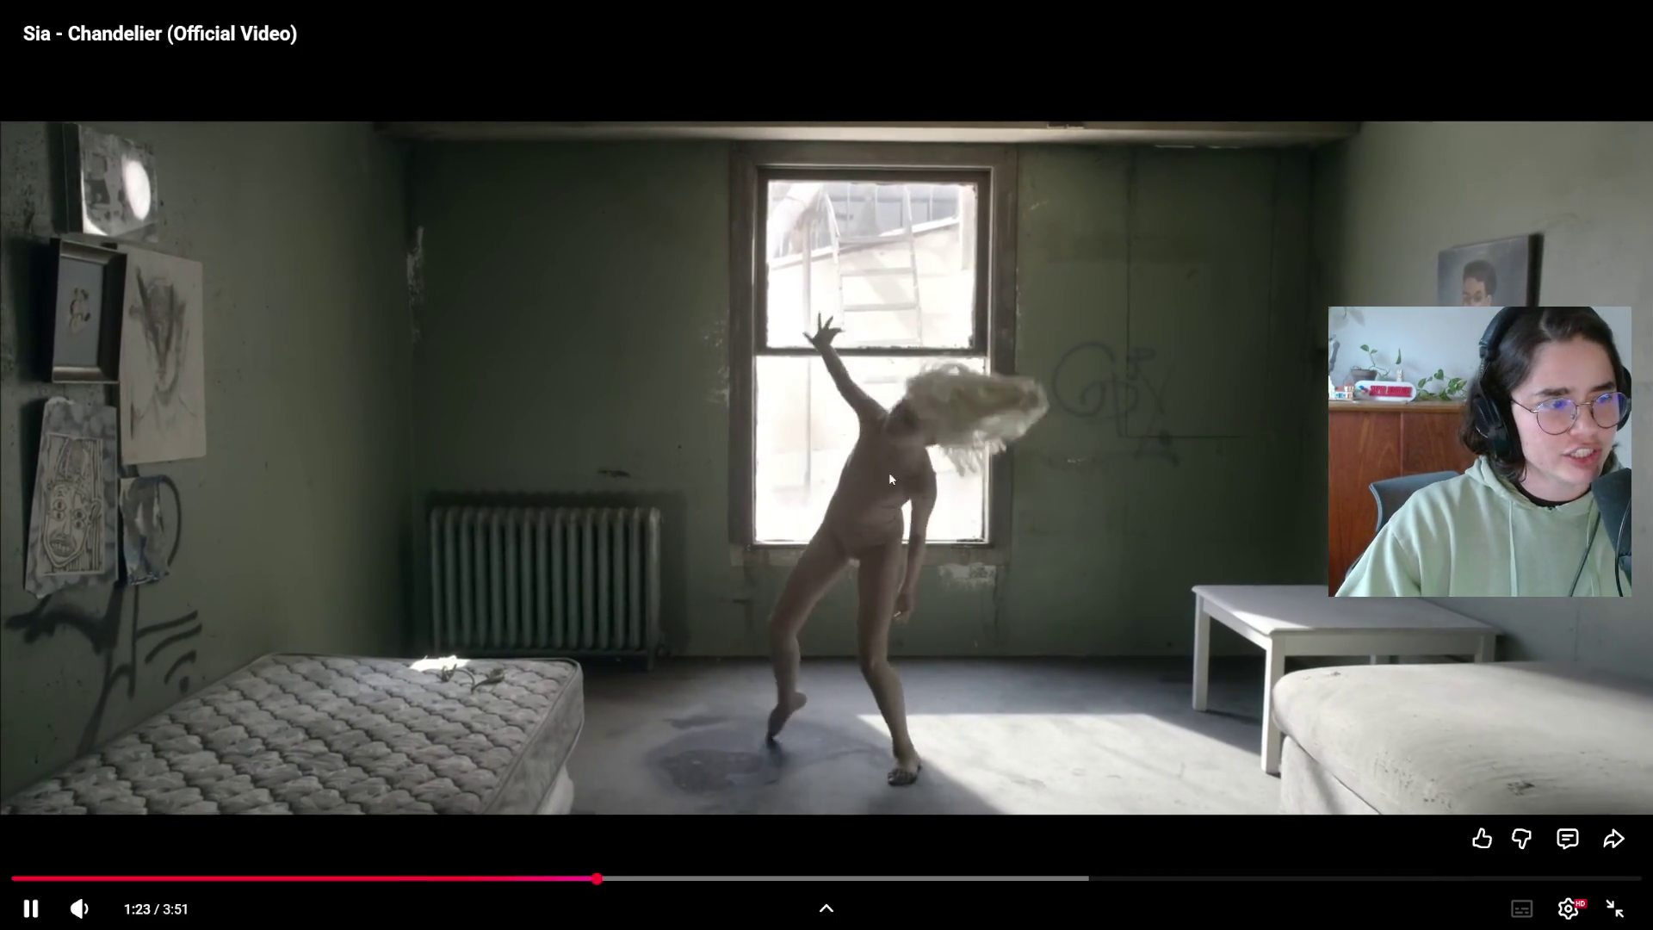
key("Escape")
scroll(689, 564, "down", 5)
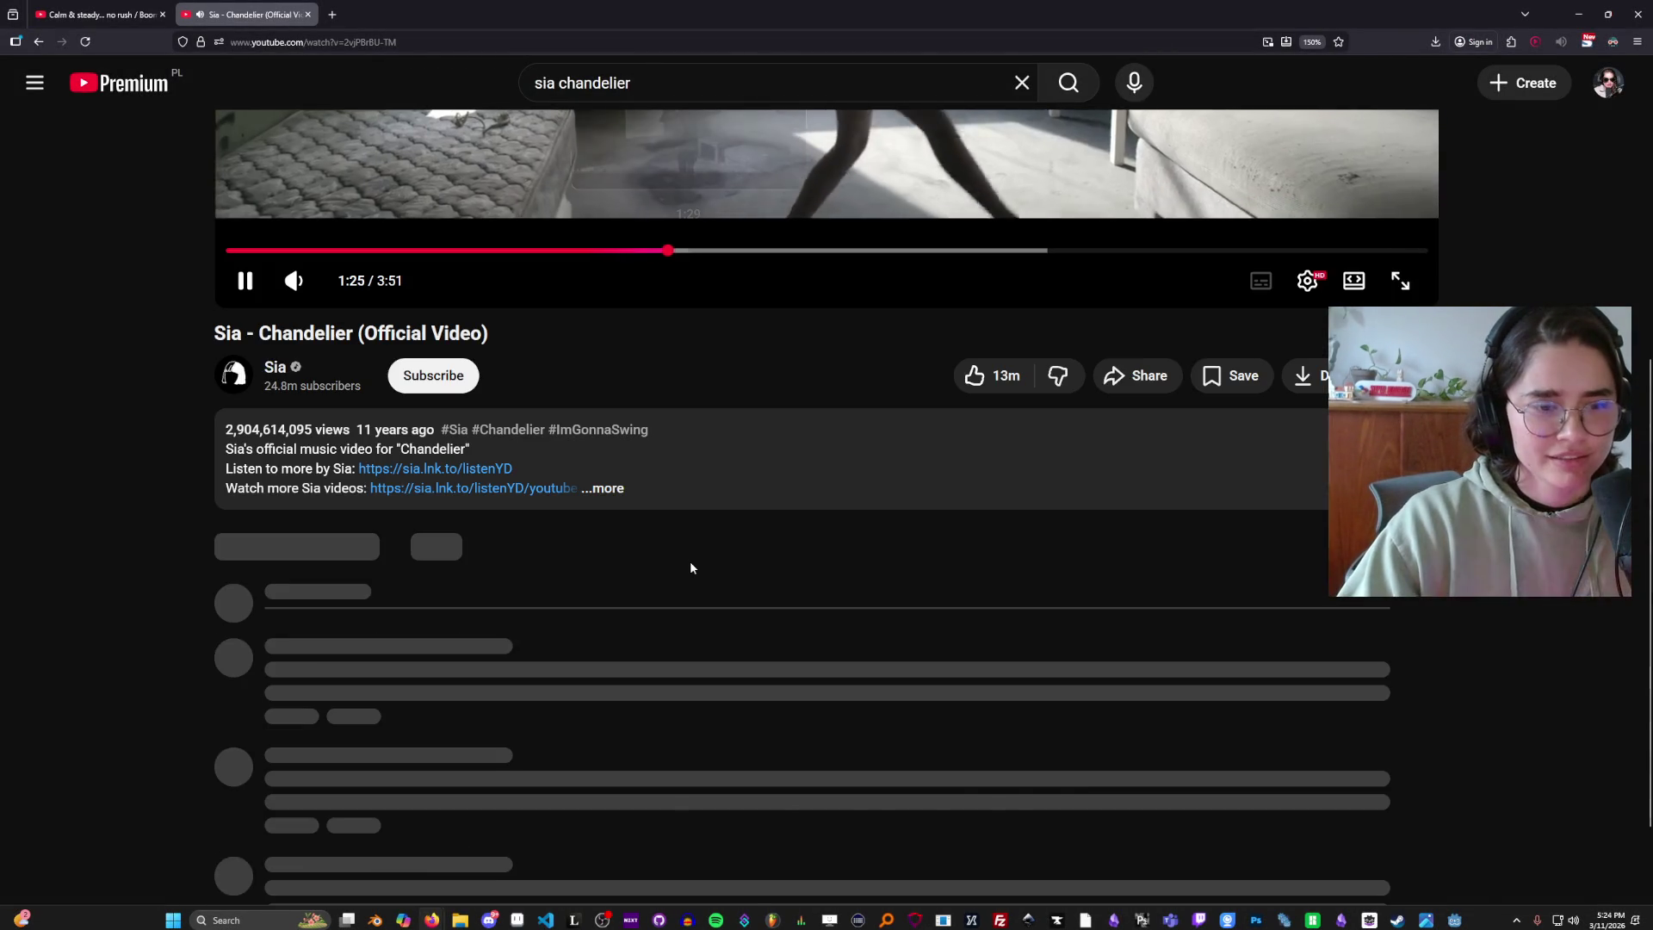
scroll(690, 561, "up", 4)
scroll(690, 560, "down", 4)
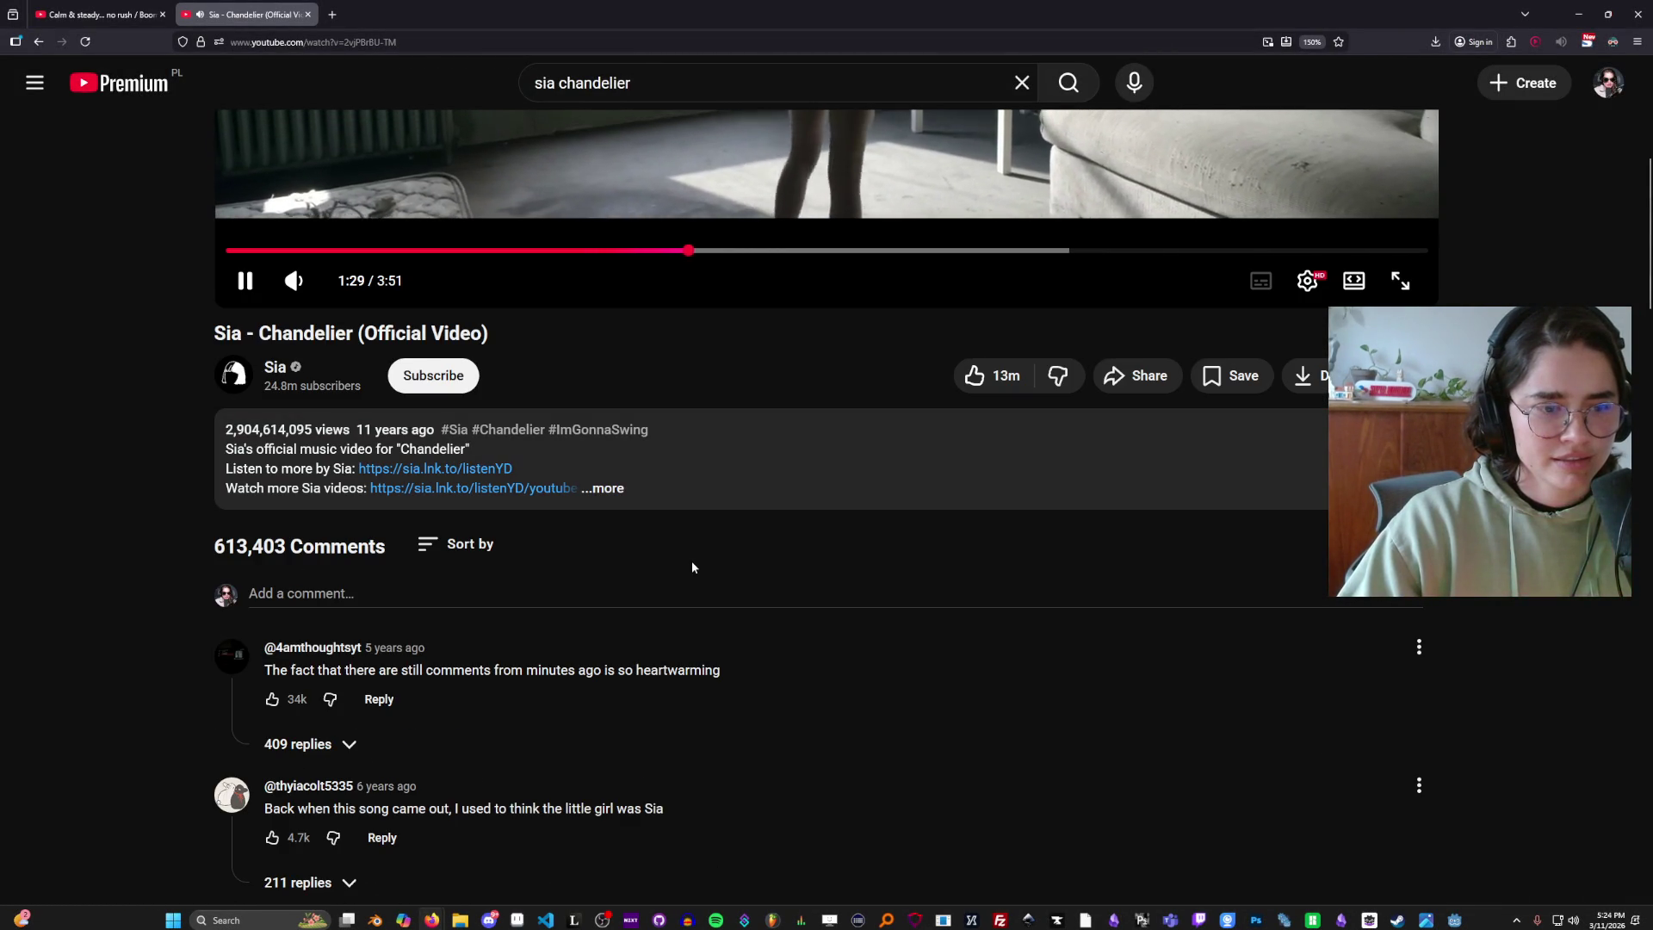
scroll(692, 567, "up", 4)
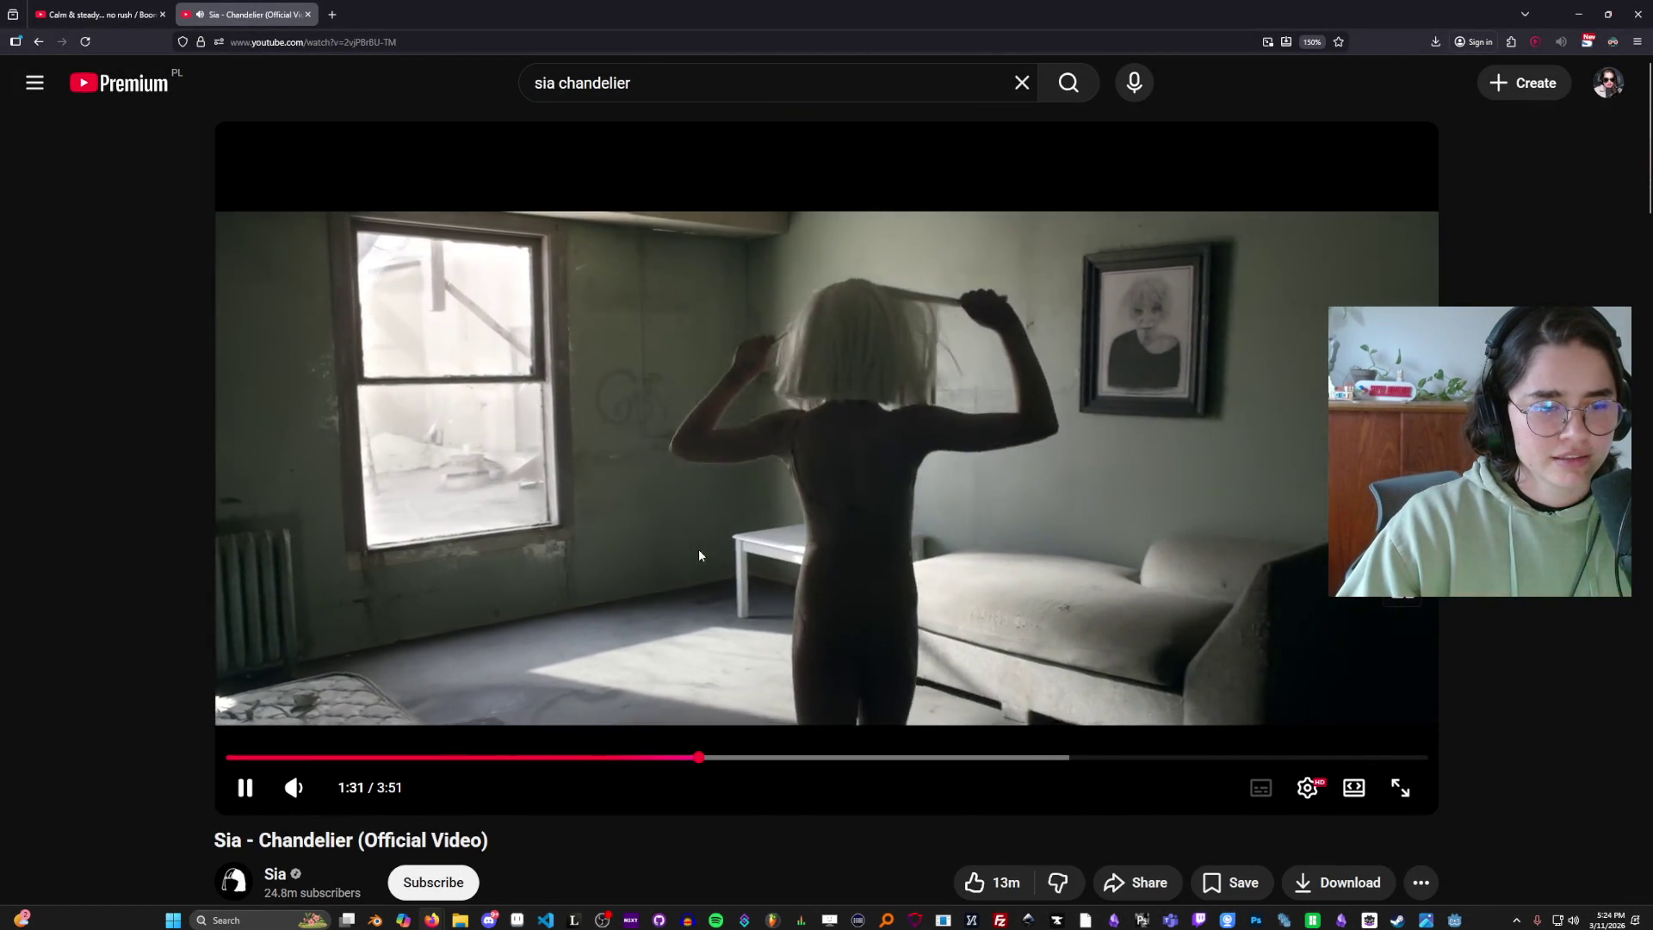
scroll(699, 555, "down", 4)
left_click(273, 431)
scroll(492, 514, "up", 3)
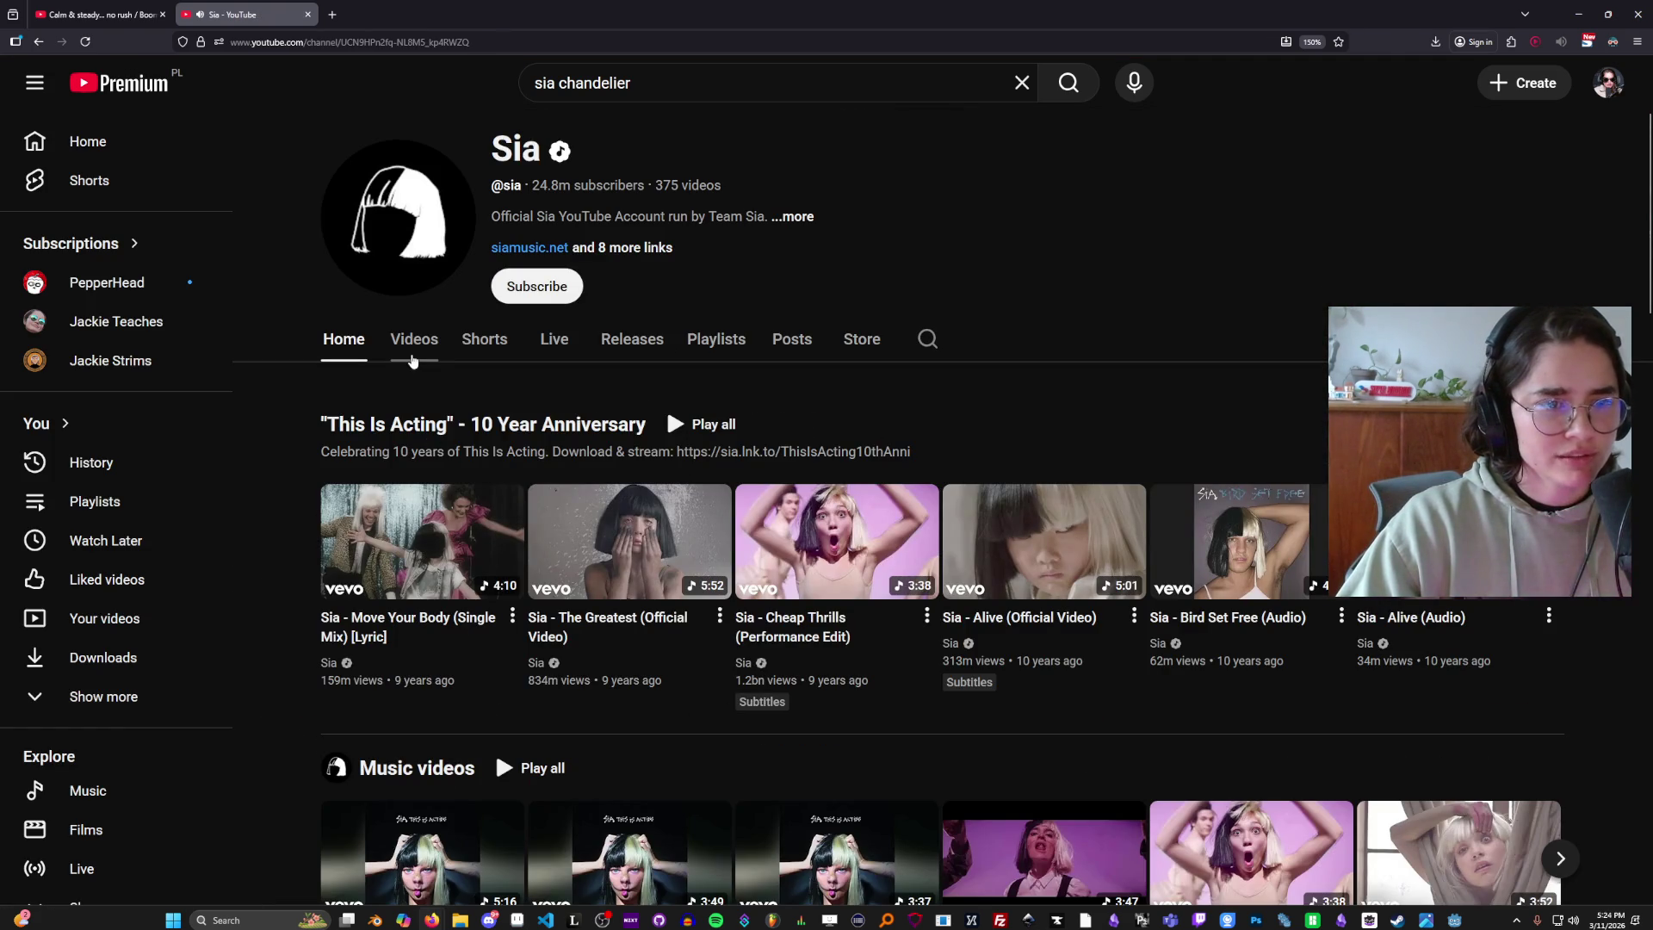
Play Elastic Heart from the channel's Videos list full screen, pausing at 1:09 and exiting full screen
left_click(432, 590)
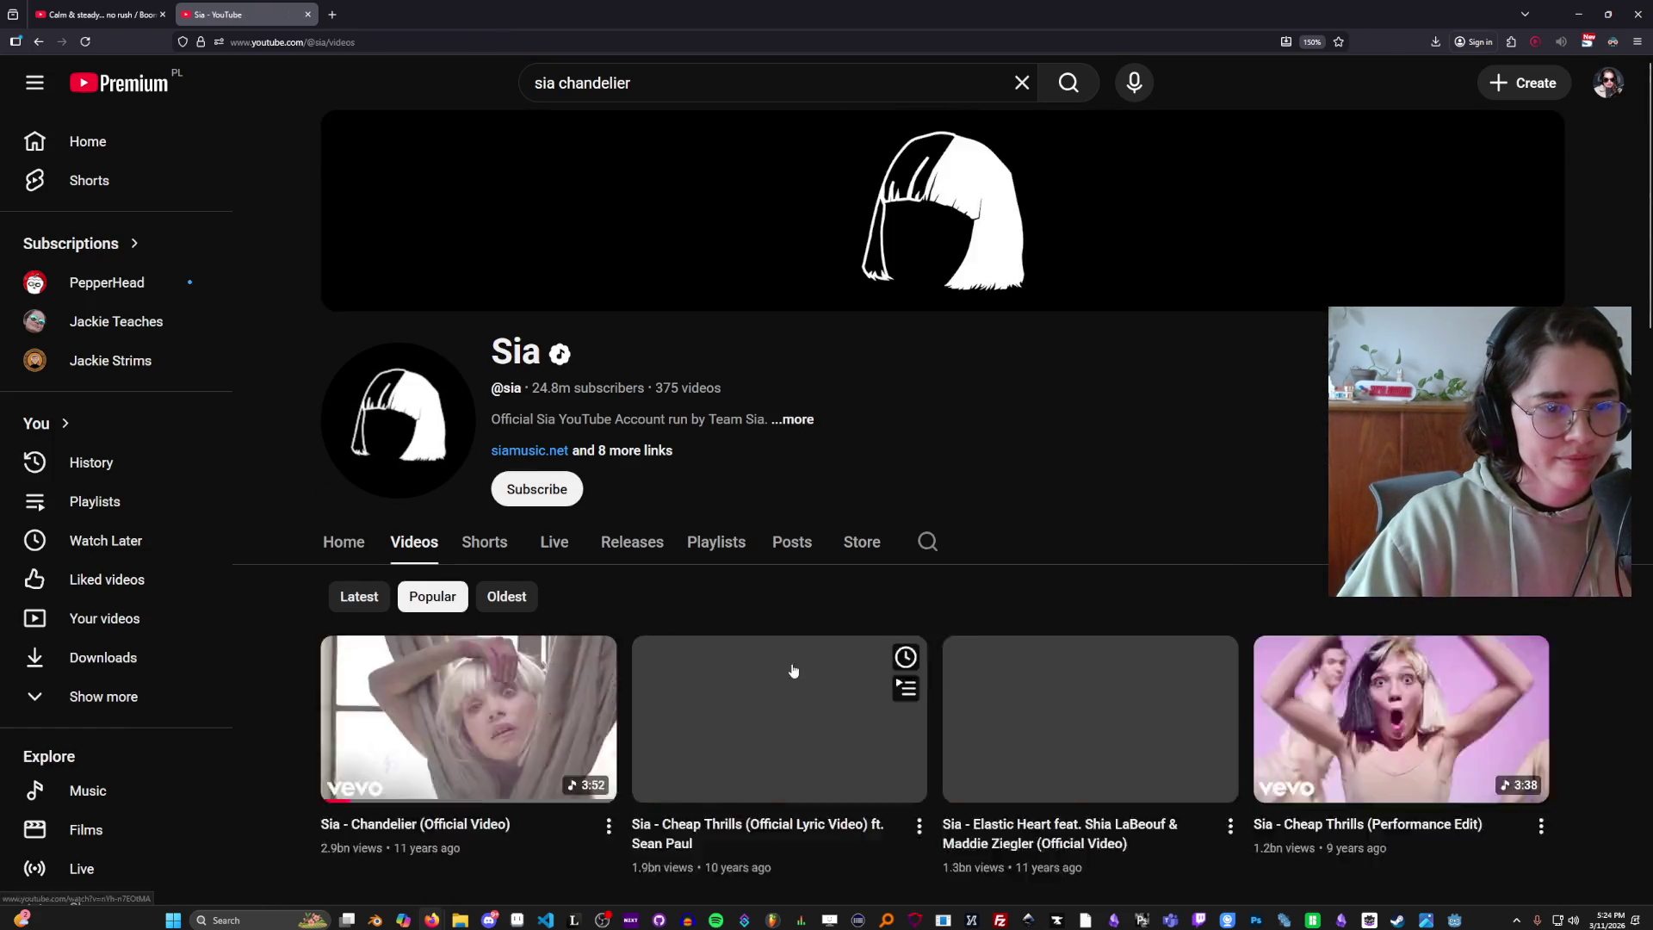
scroll(790, 668, "down", 3)
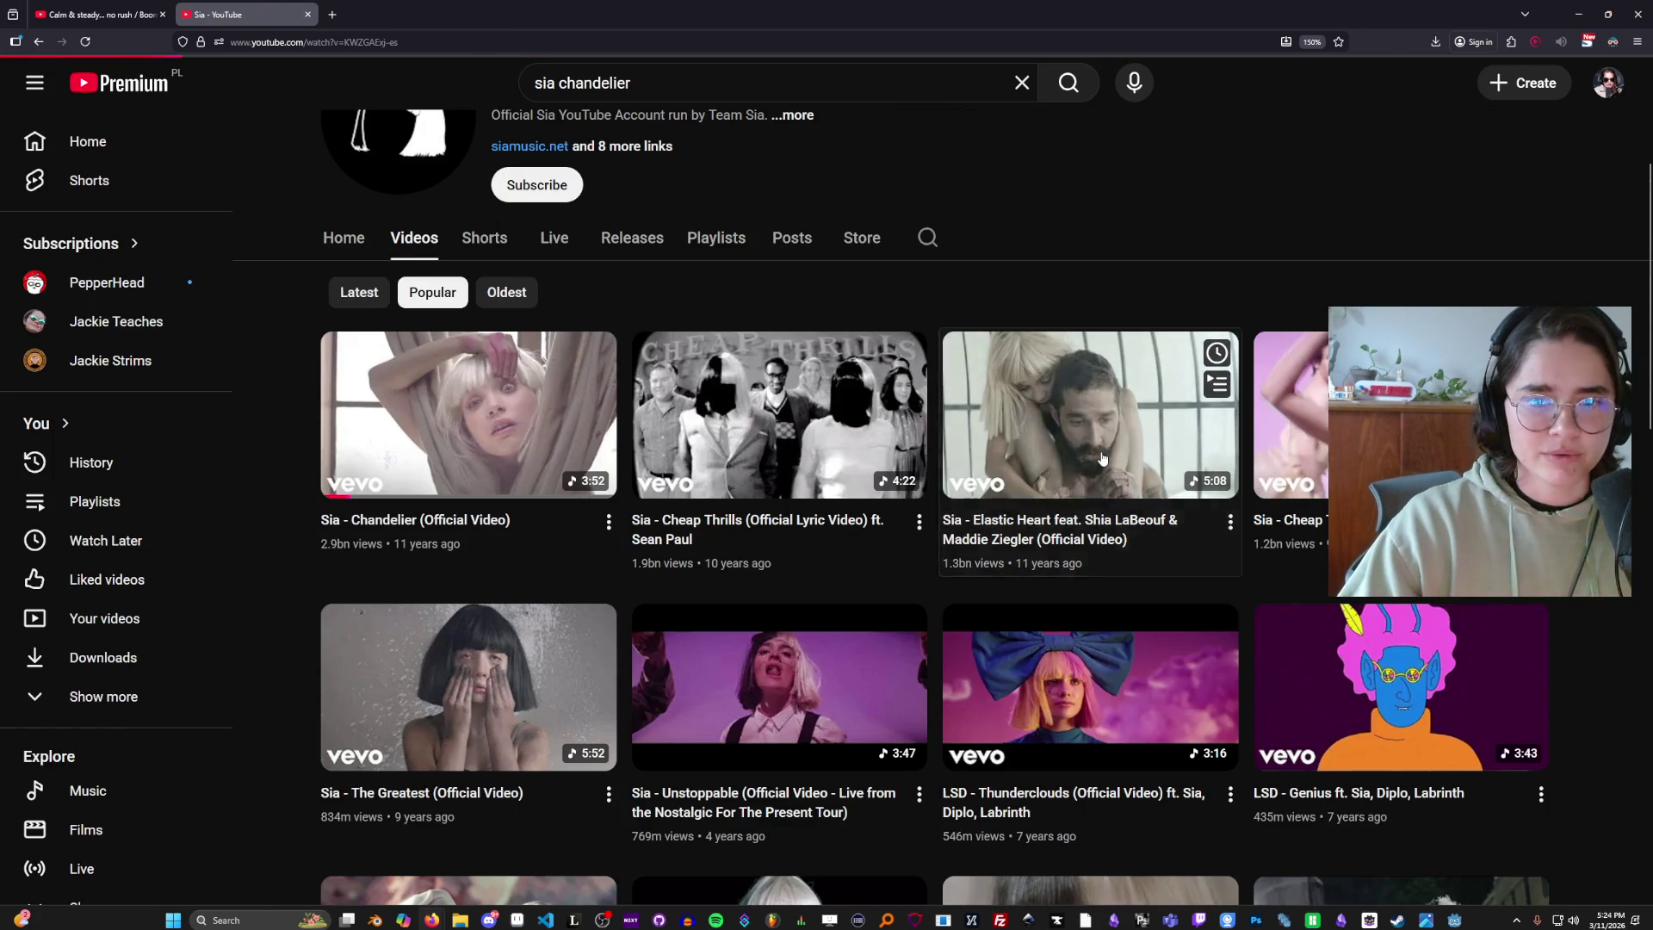
left_click(1102, 458)
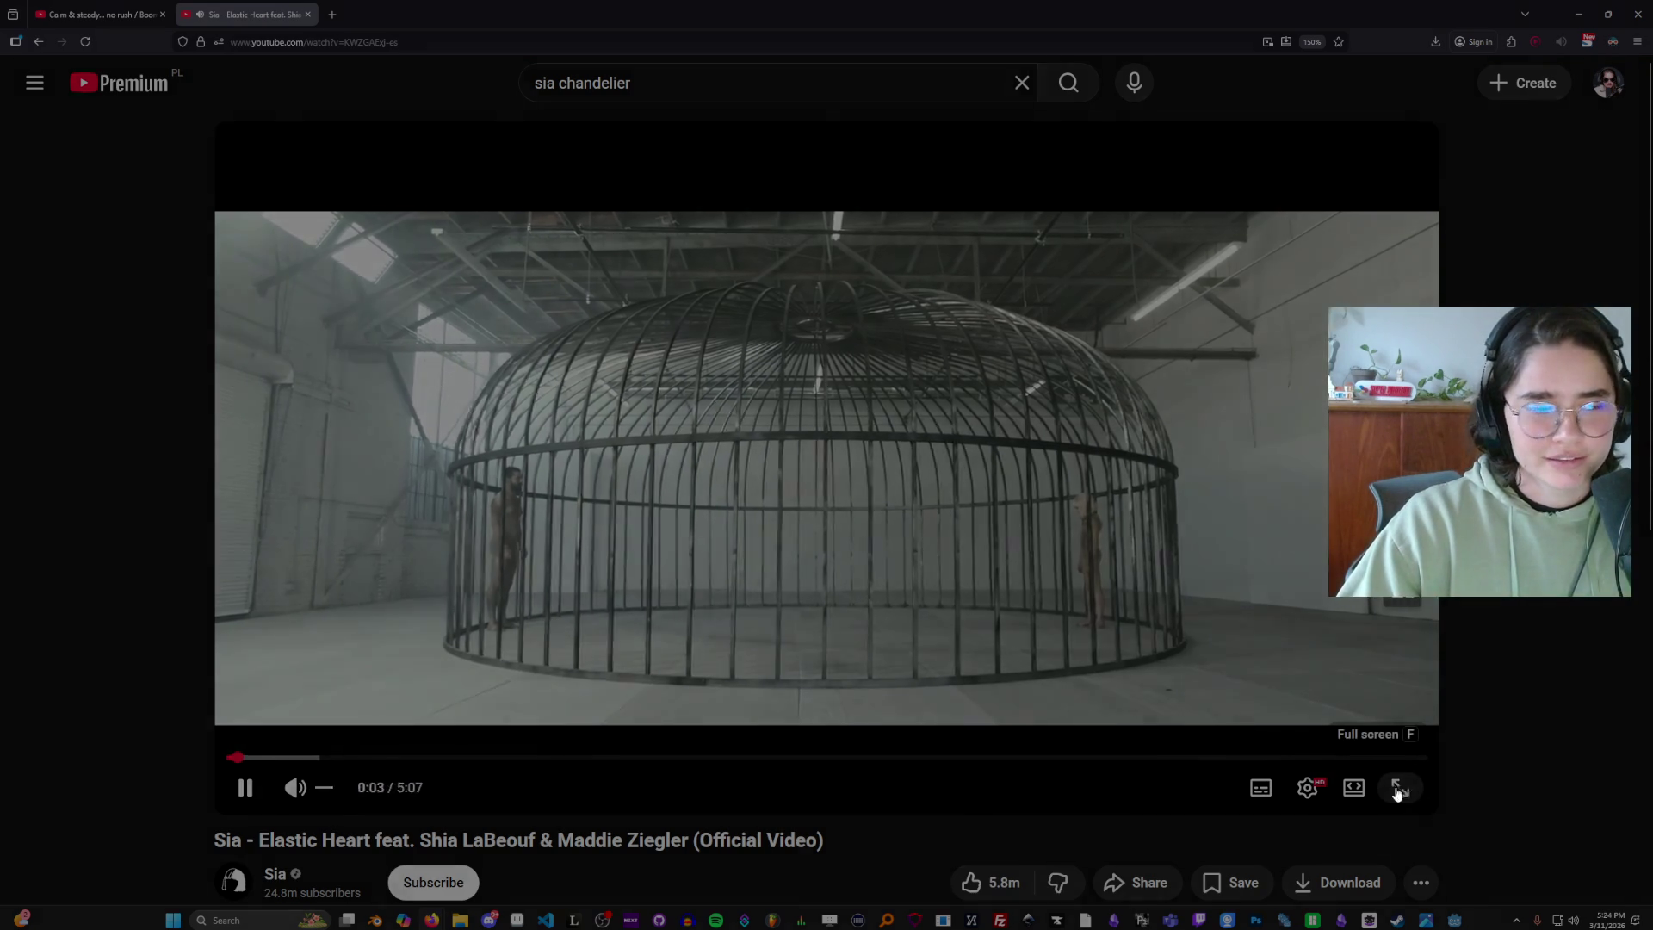
left_click(1399, 787)
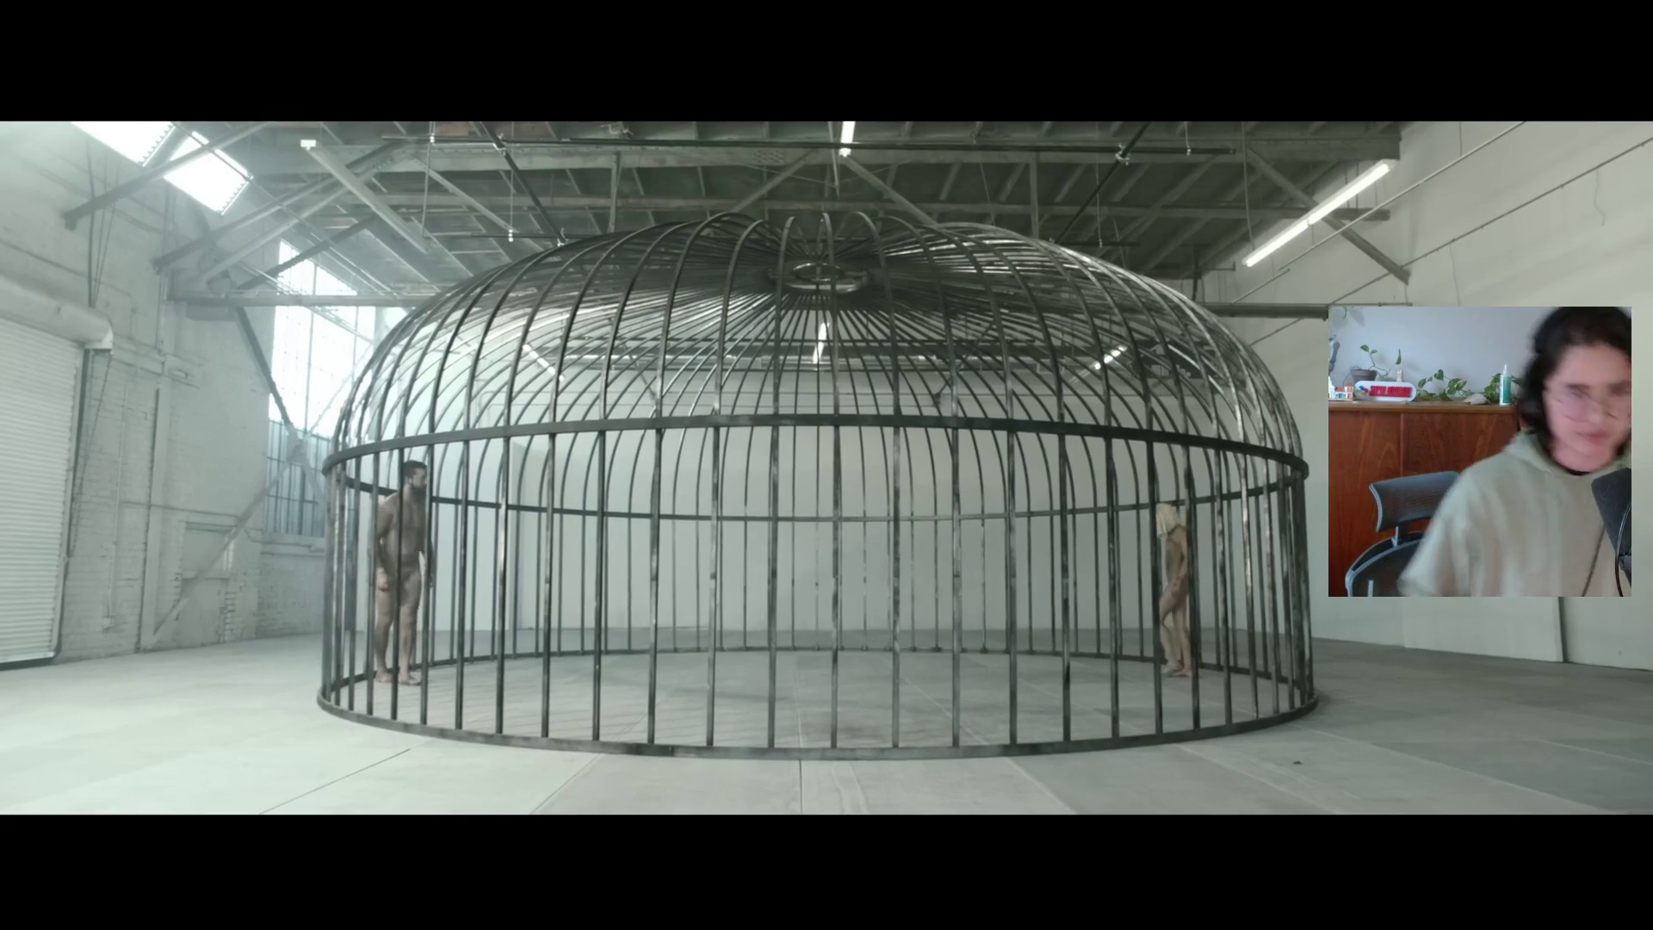
mouse_move(498, 719)
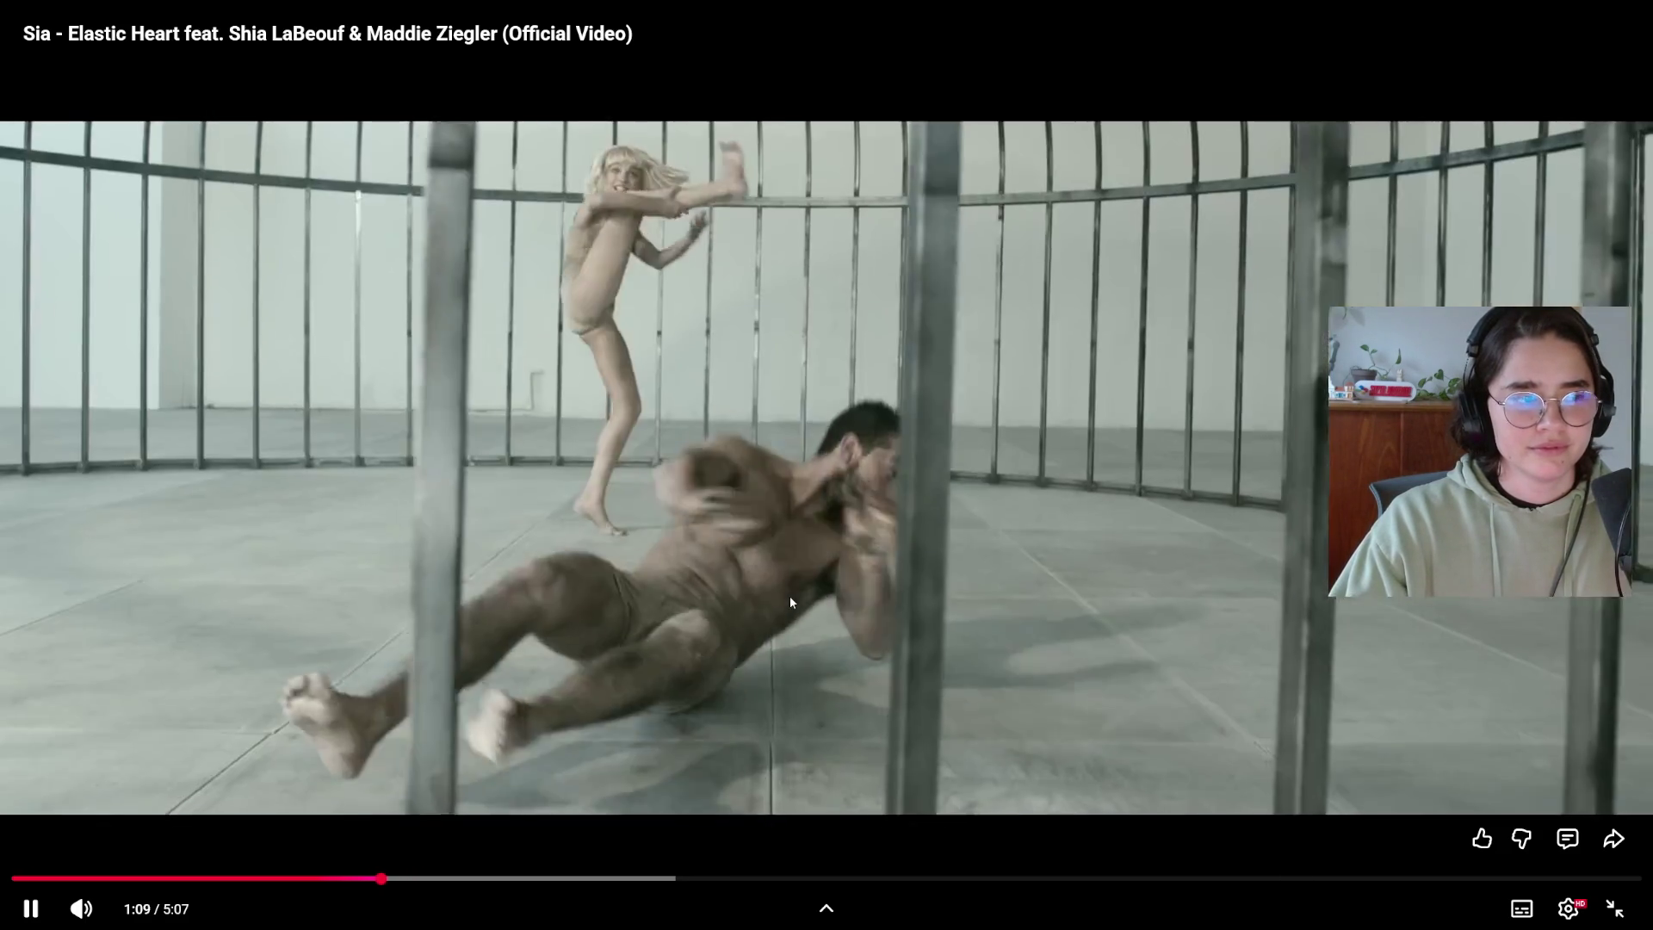
left_click(740, 627)
key("Escape")
scroll(611, 669, "down", 5)
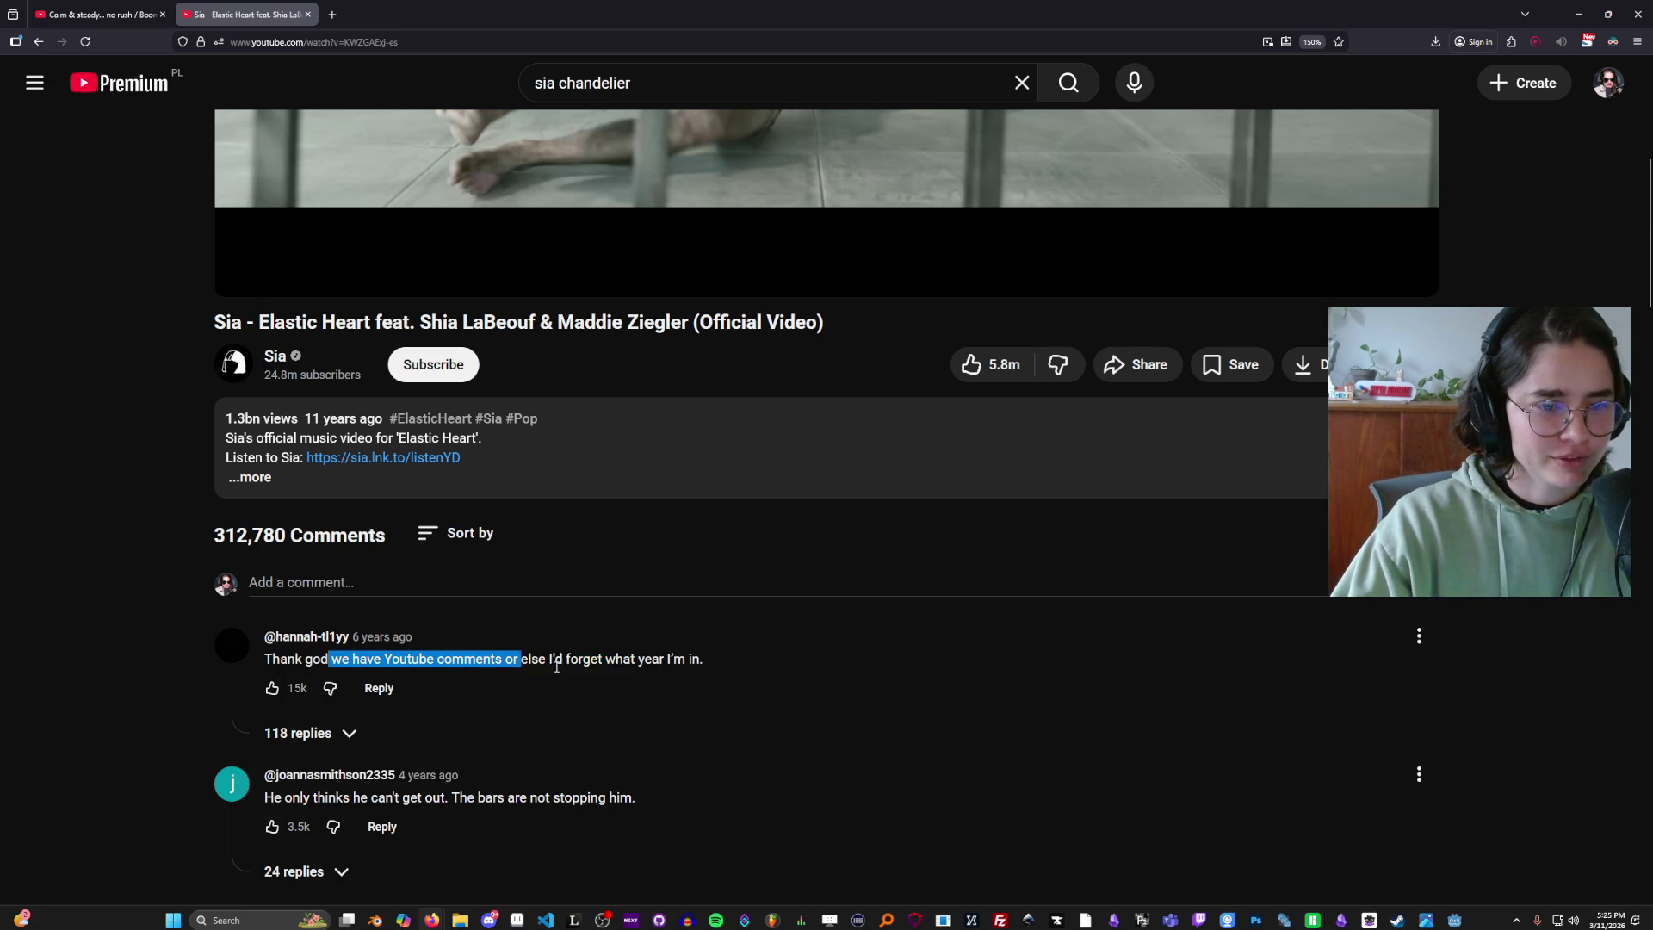
Expand the Elastic Heart description showing views and release date, then return to GitHub Desktop
left_click(328, 421)
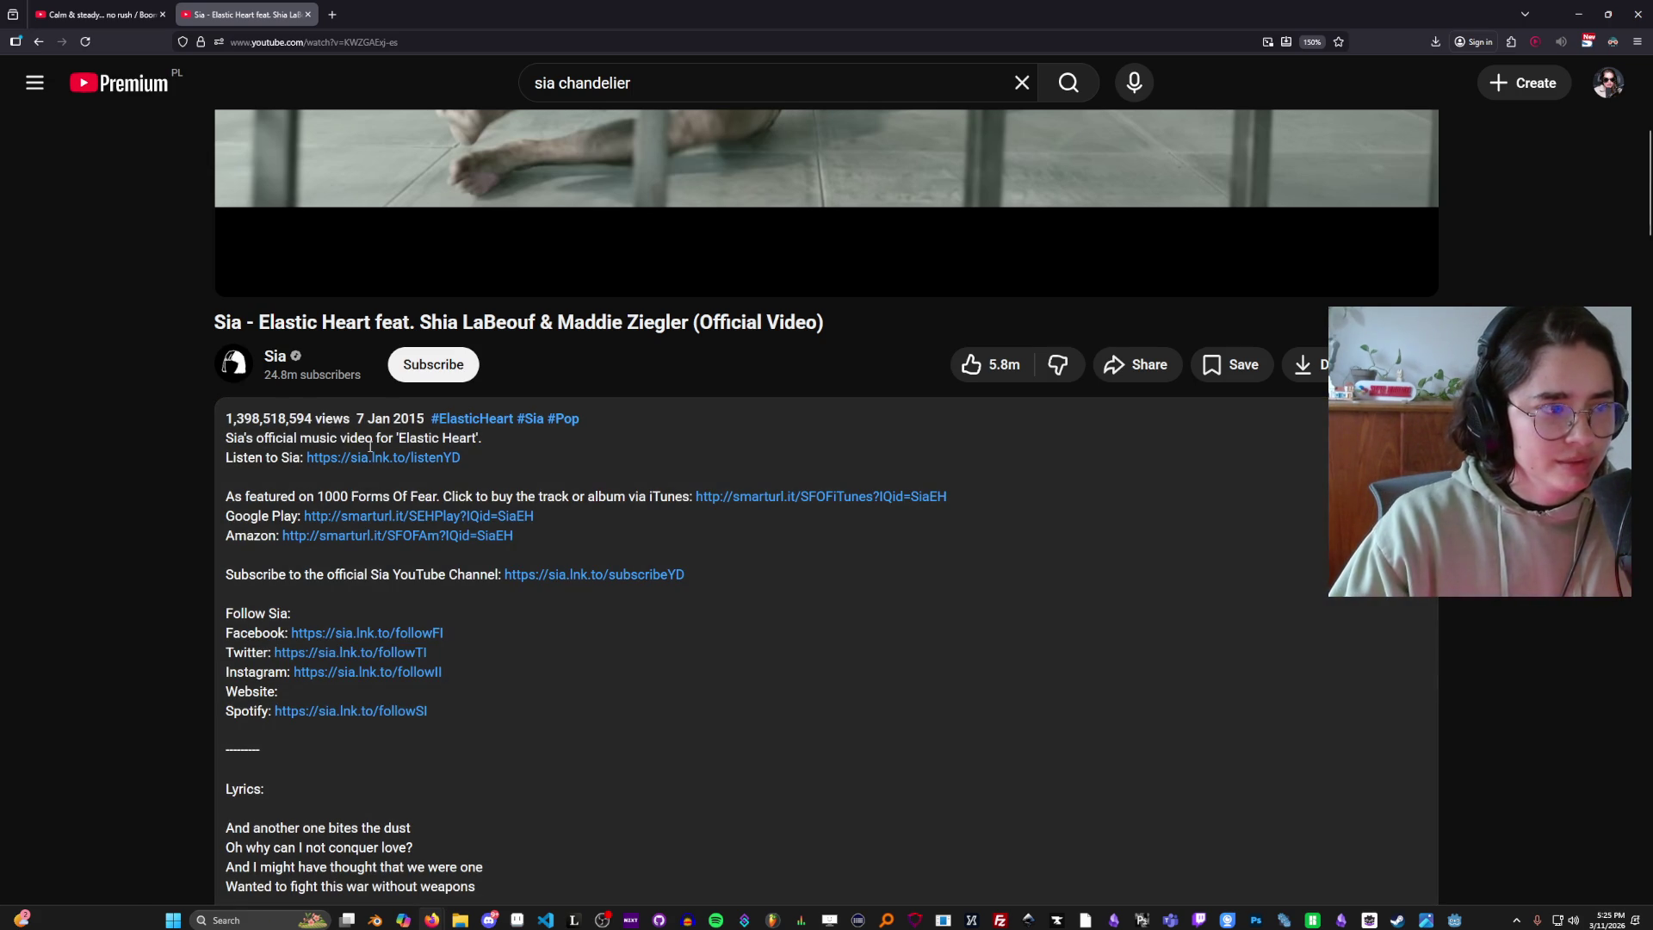
scroll(586, 668, "down", 5)
scroll(587, 669, "up", 4)
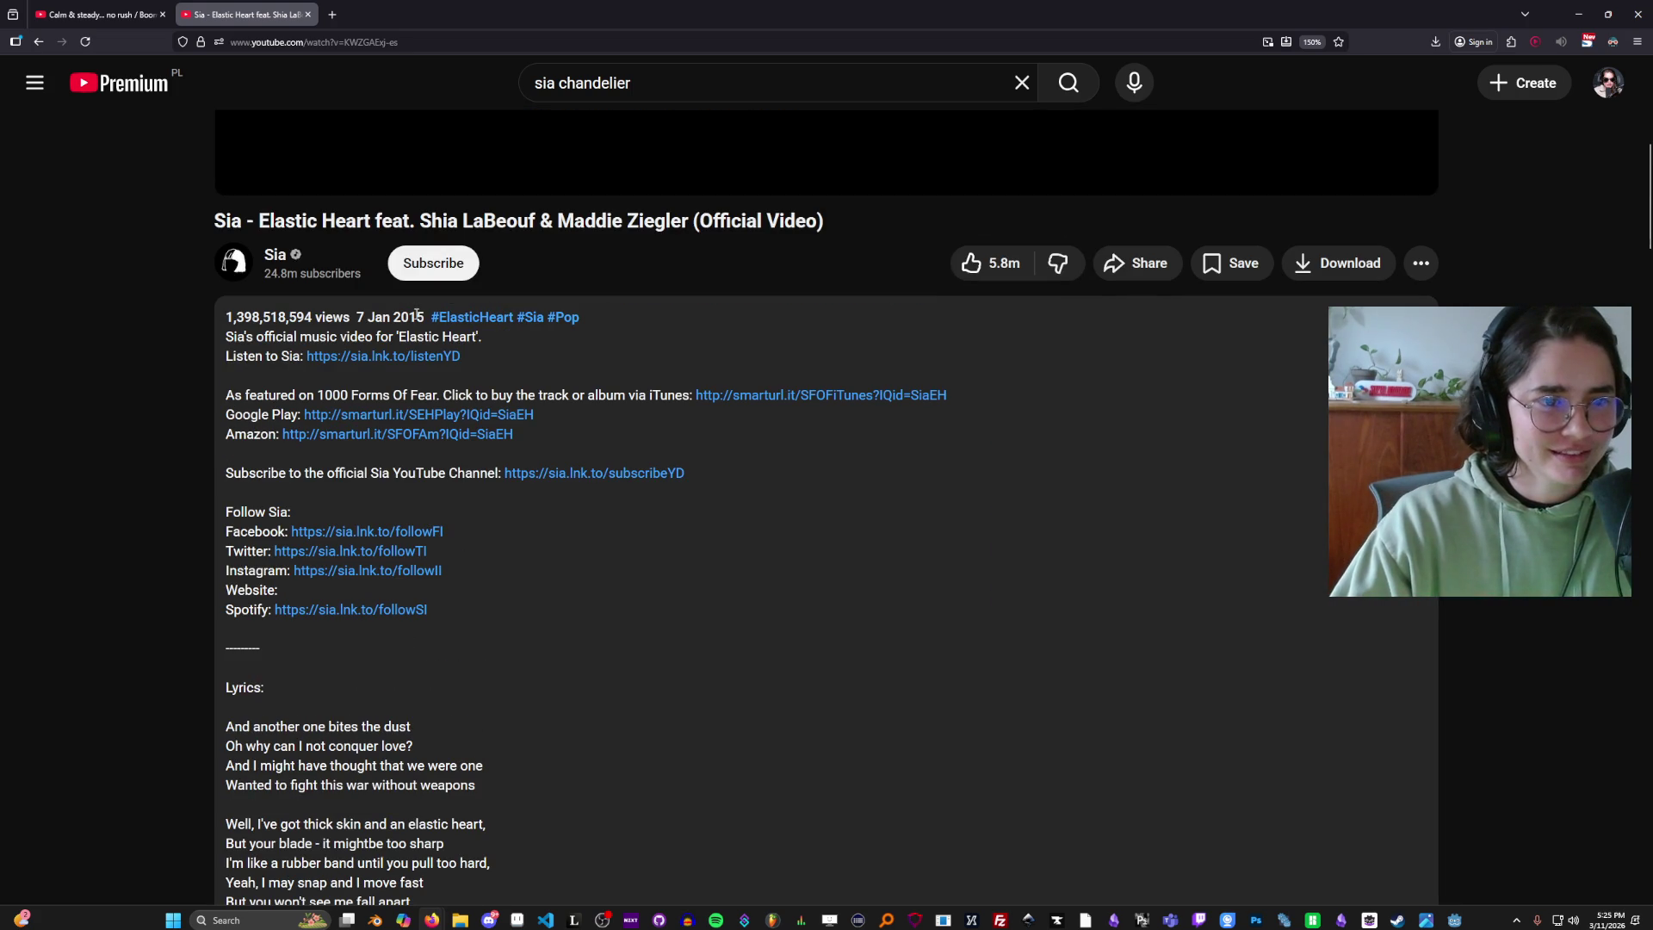
scroll(606, 482, "down", 15)
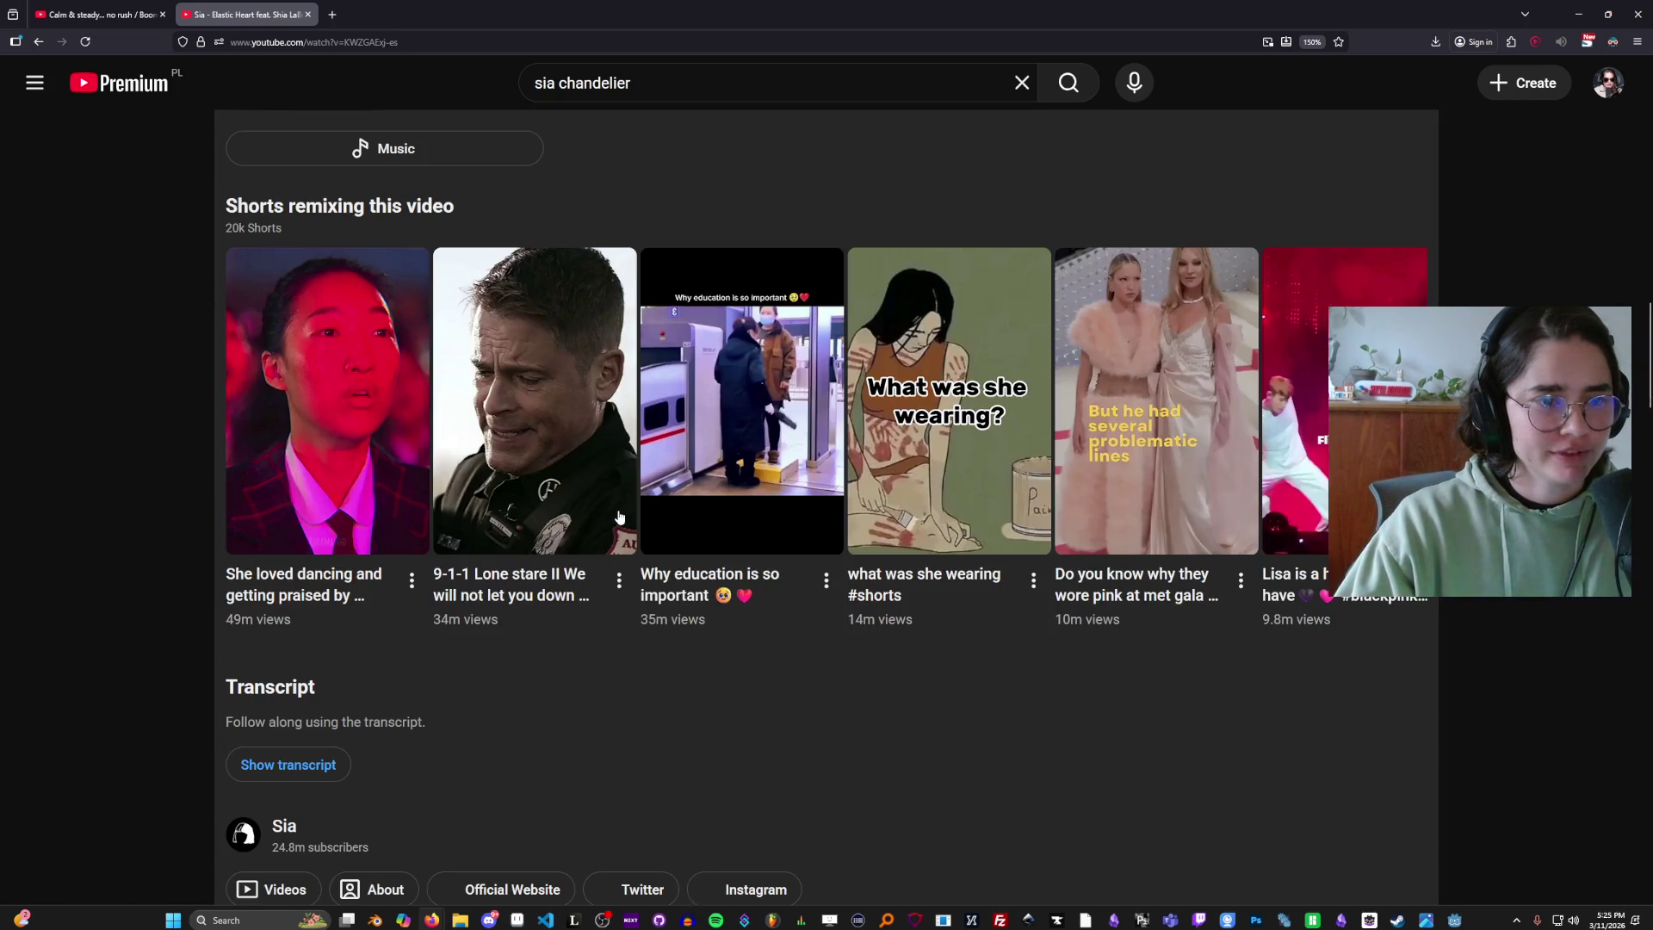
scroll(619, 517, "up", 20)
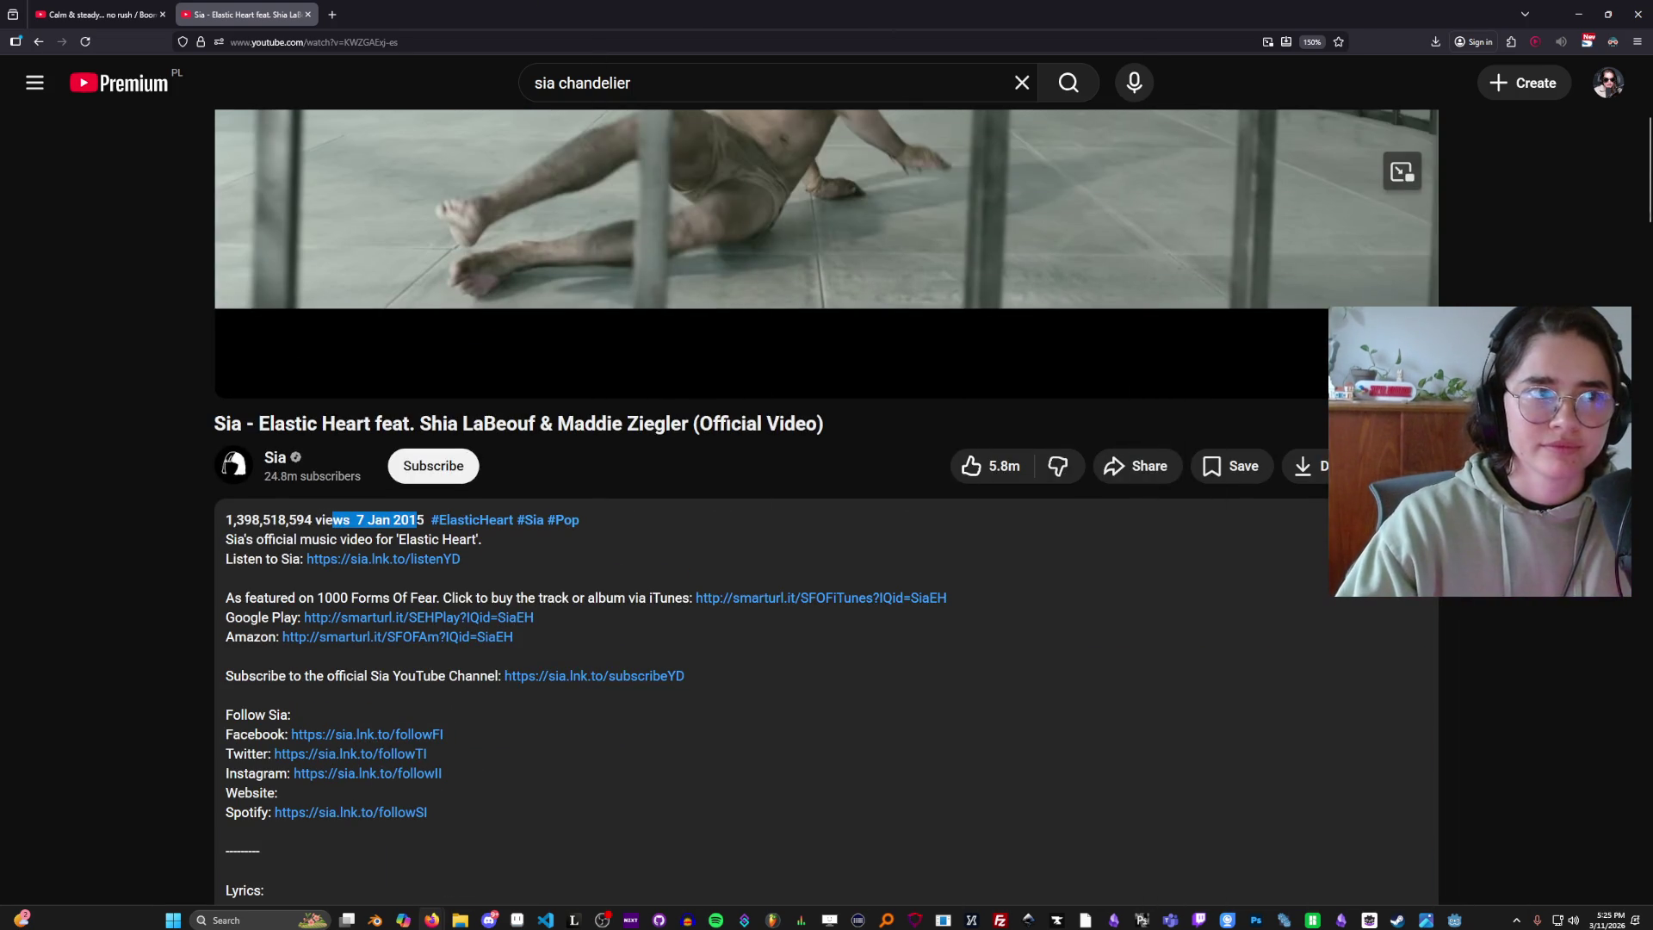
key("alt+Tab")
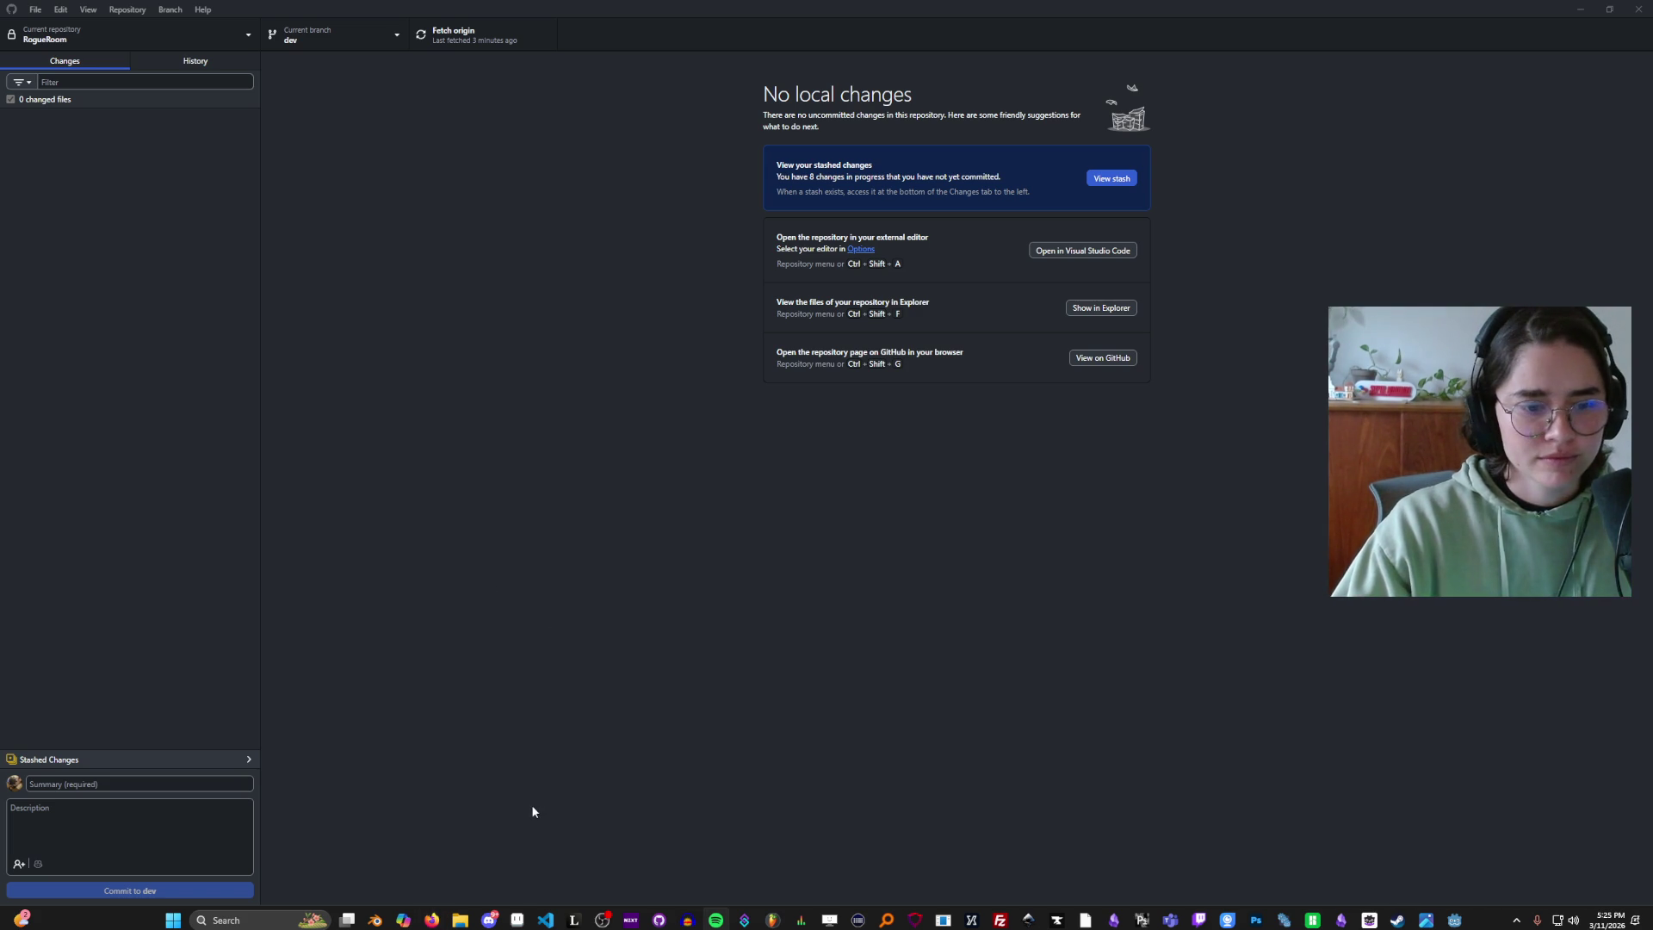
mouse_move(490, 926)
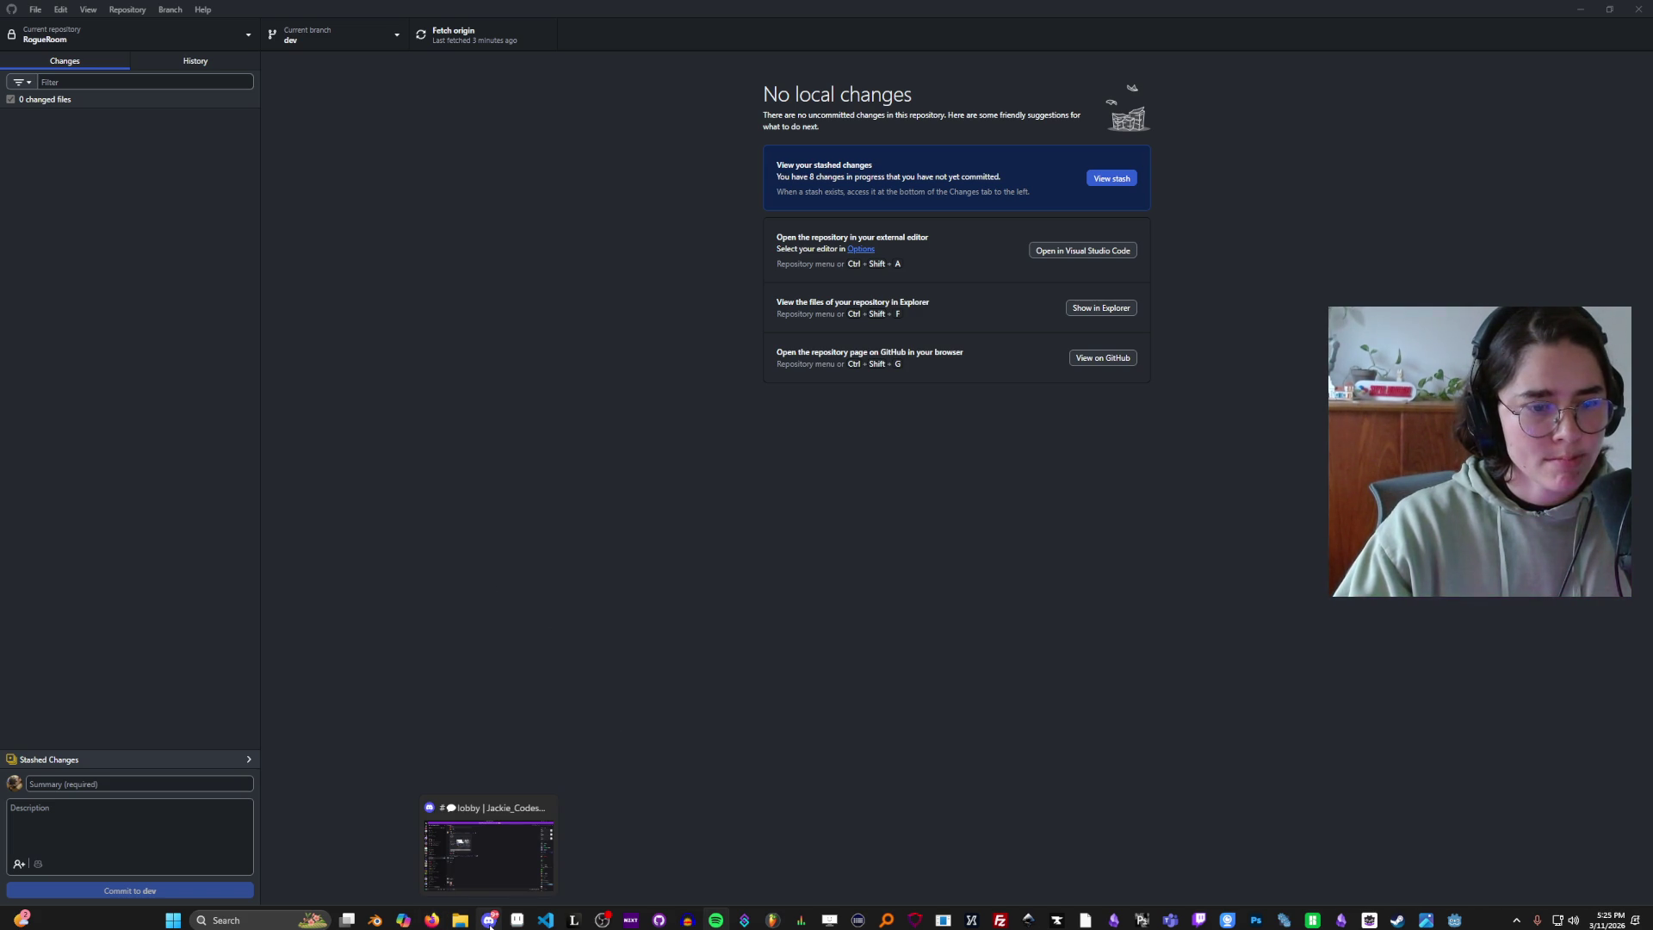
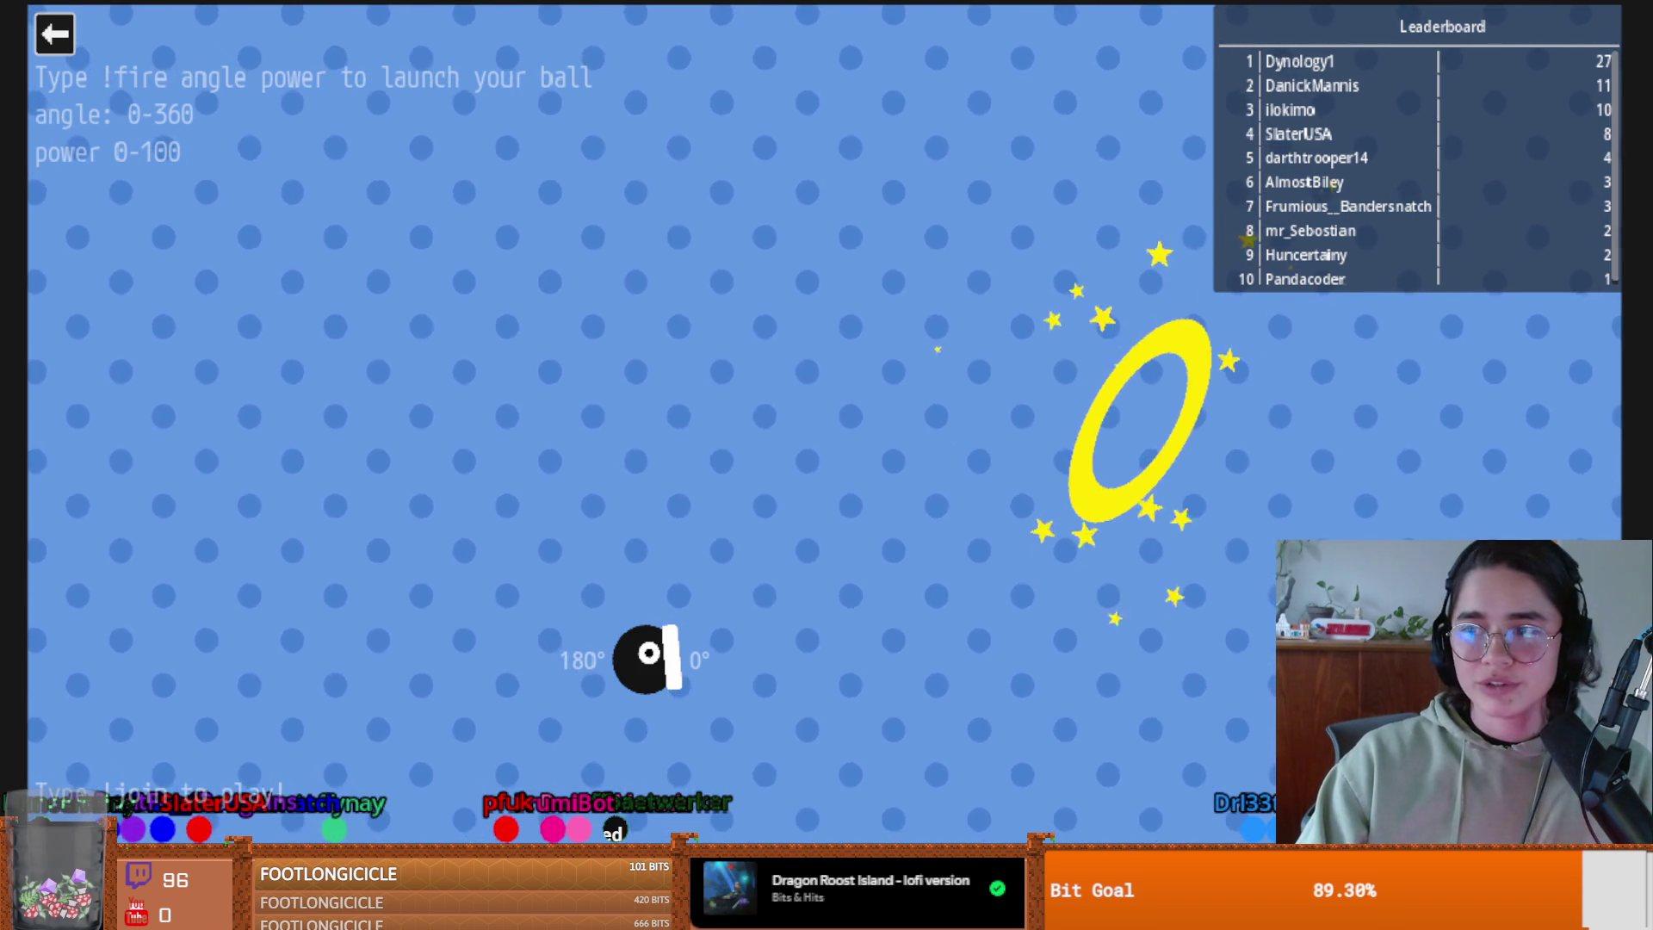
Exit the Cannon mini-game back to the stream chat game selection menu
left_click(55, 34)
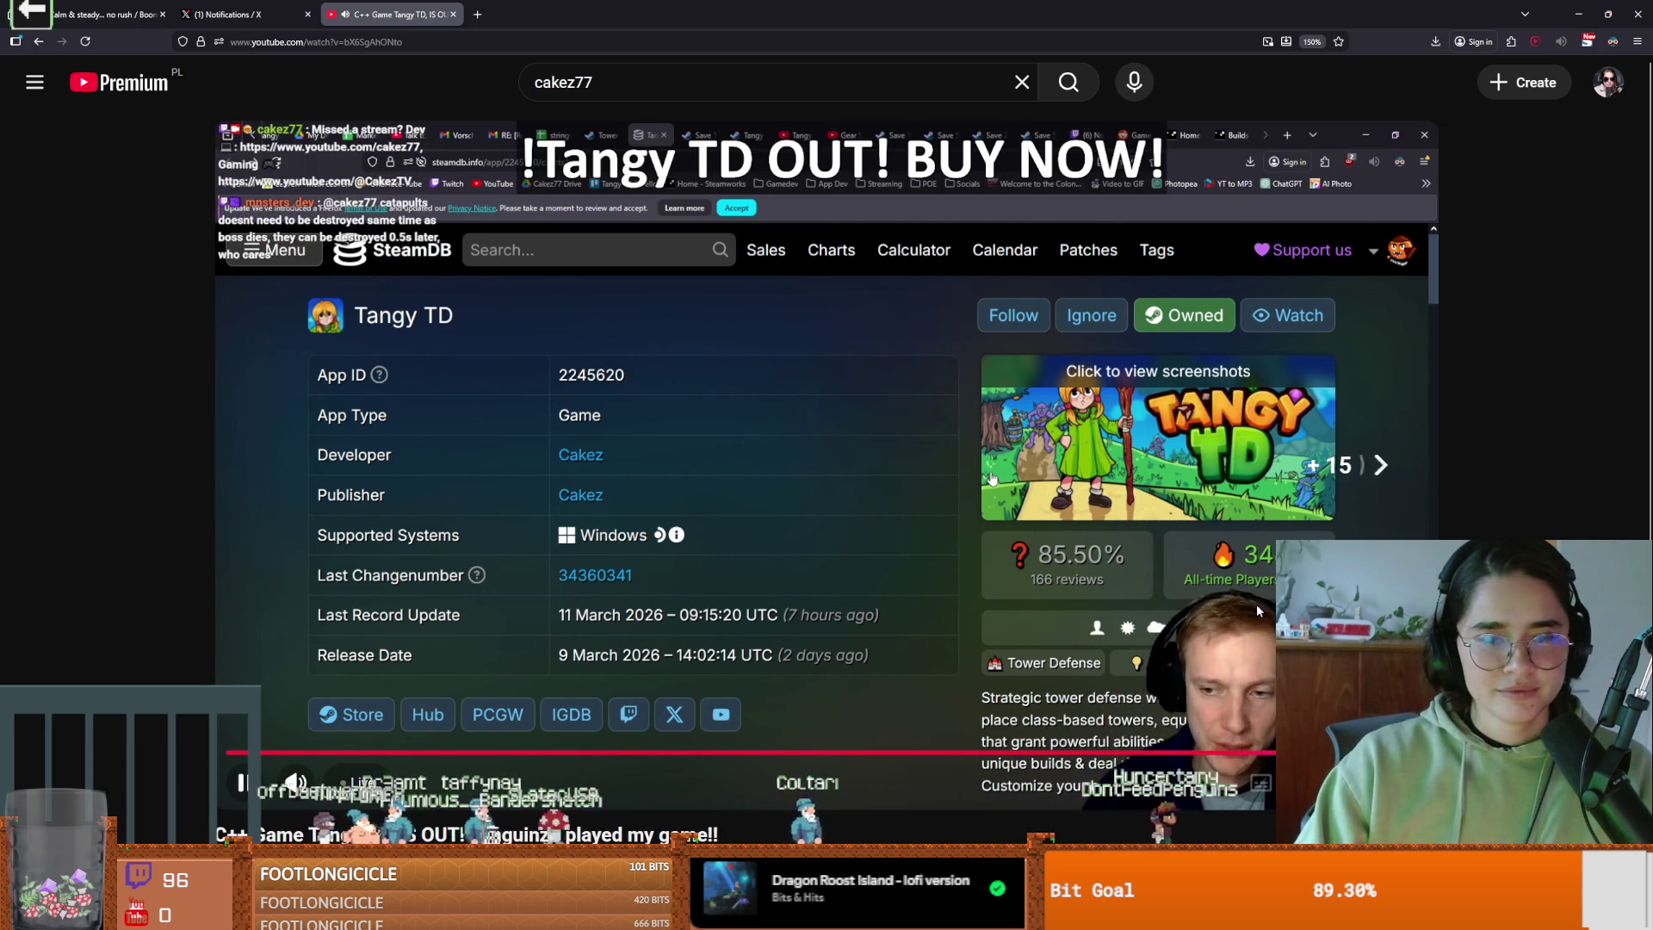
Switch from the YouTube stream to the Steam store page for Tangy TD
scroll(904, 543, "down", 2)
scroll(947, 548, "up", 2)
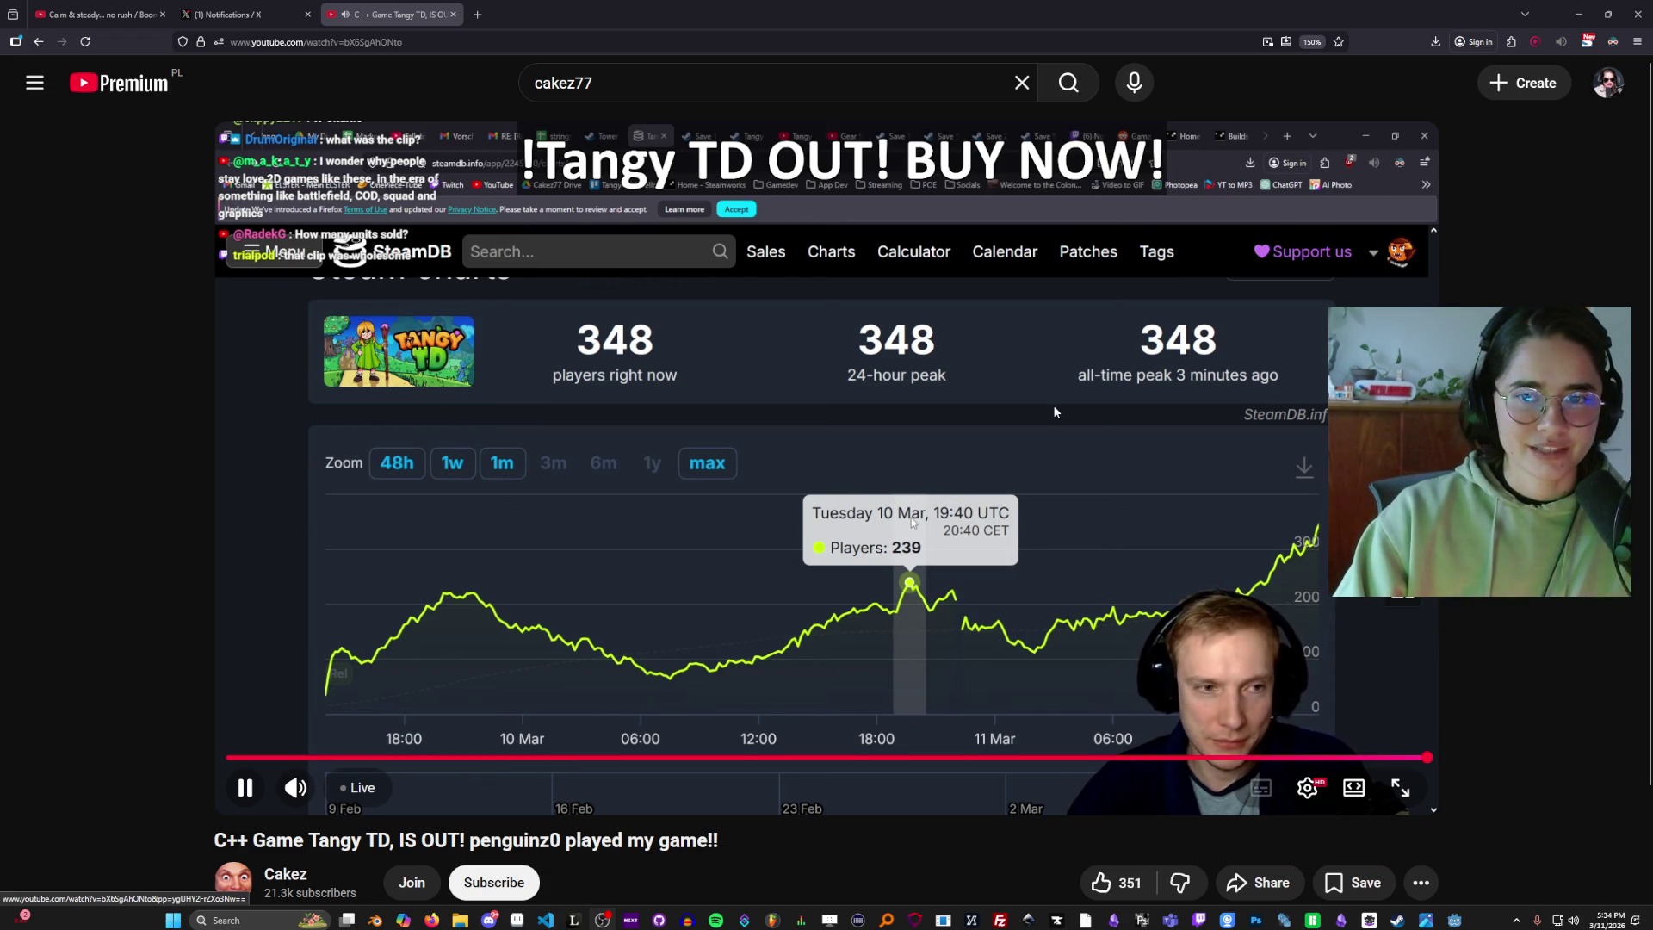
key("alt+Tab")
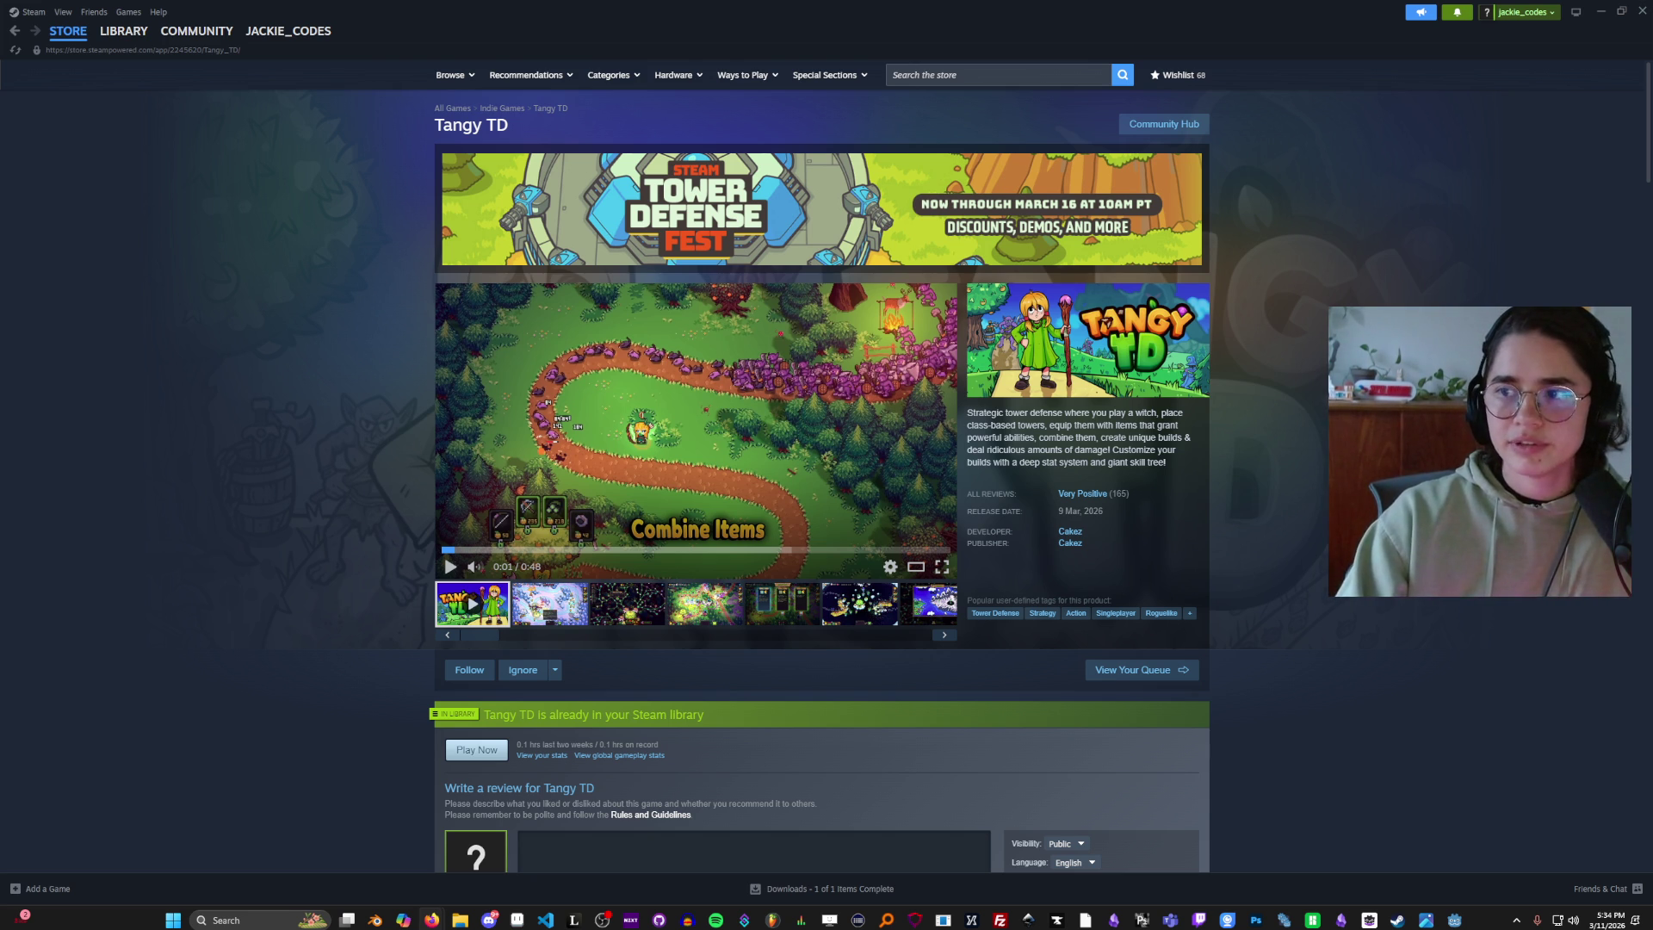
View Pluto's SteamDB player charts, noting its 24-hour peak of 221, then search 'buc'
key("alt+Tab")
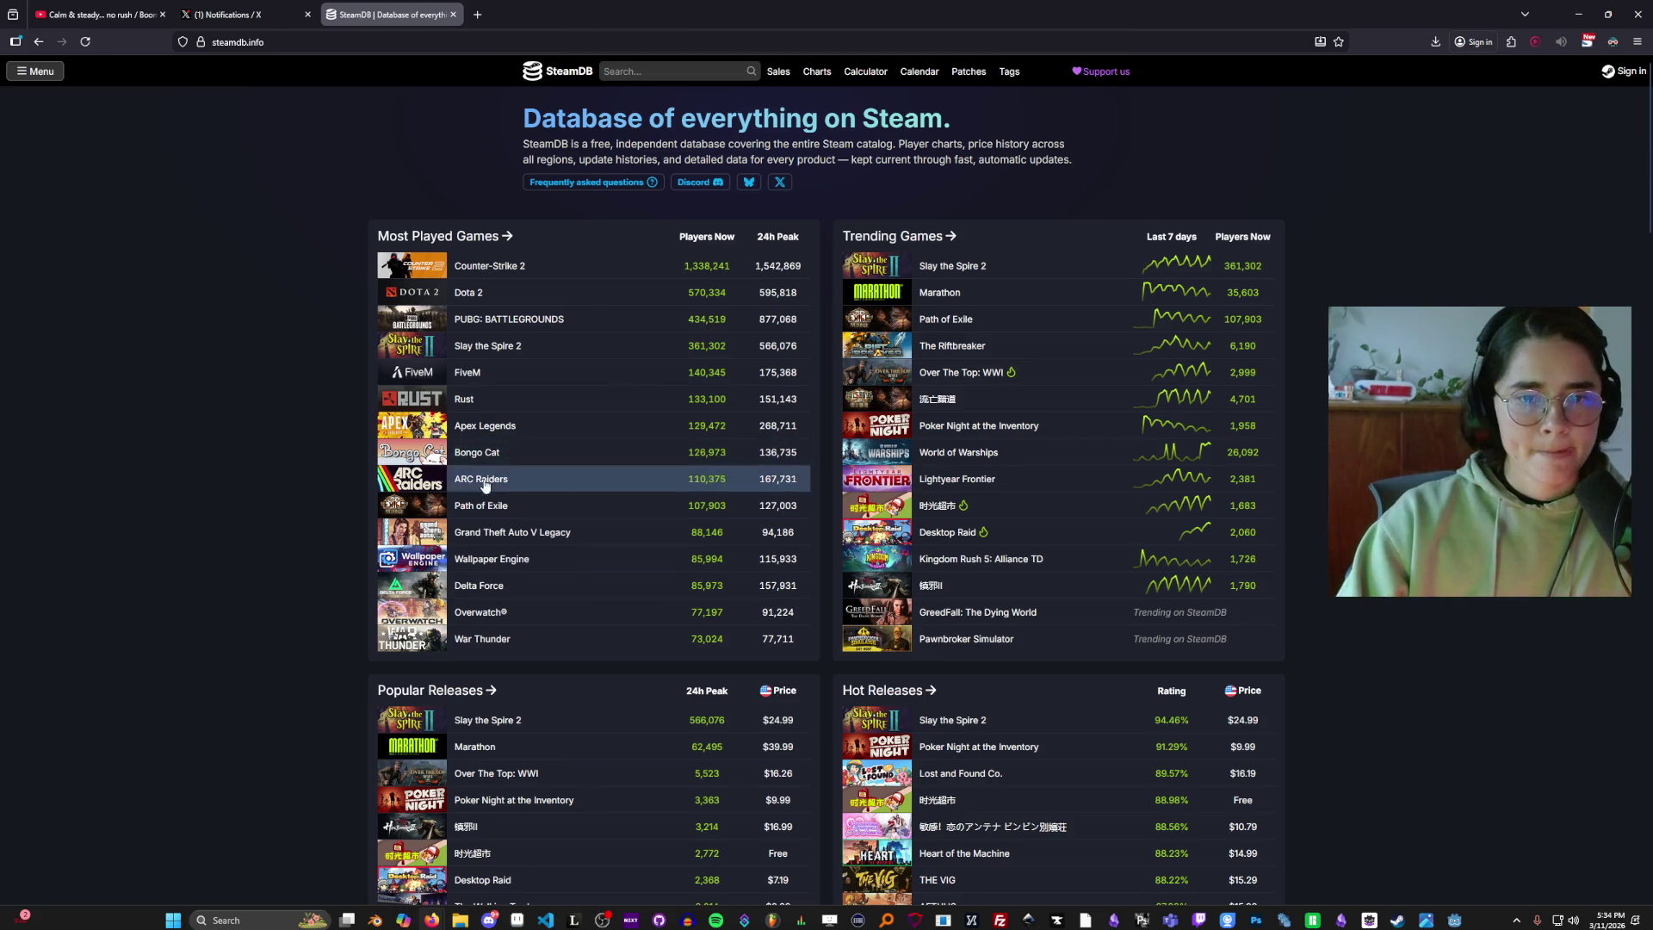
scroll(320, 525, "down", 5)
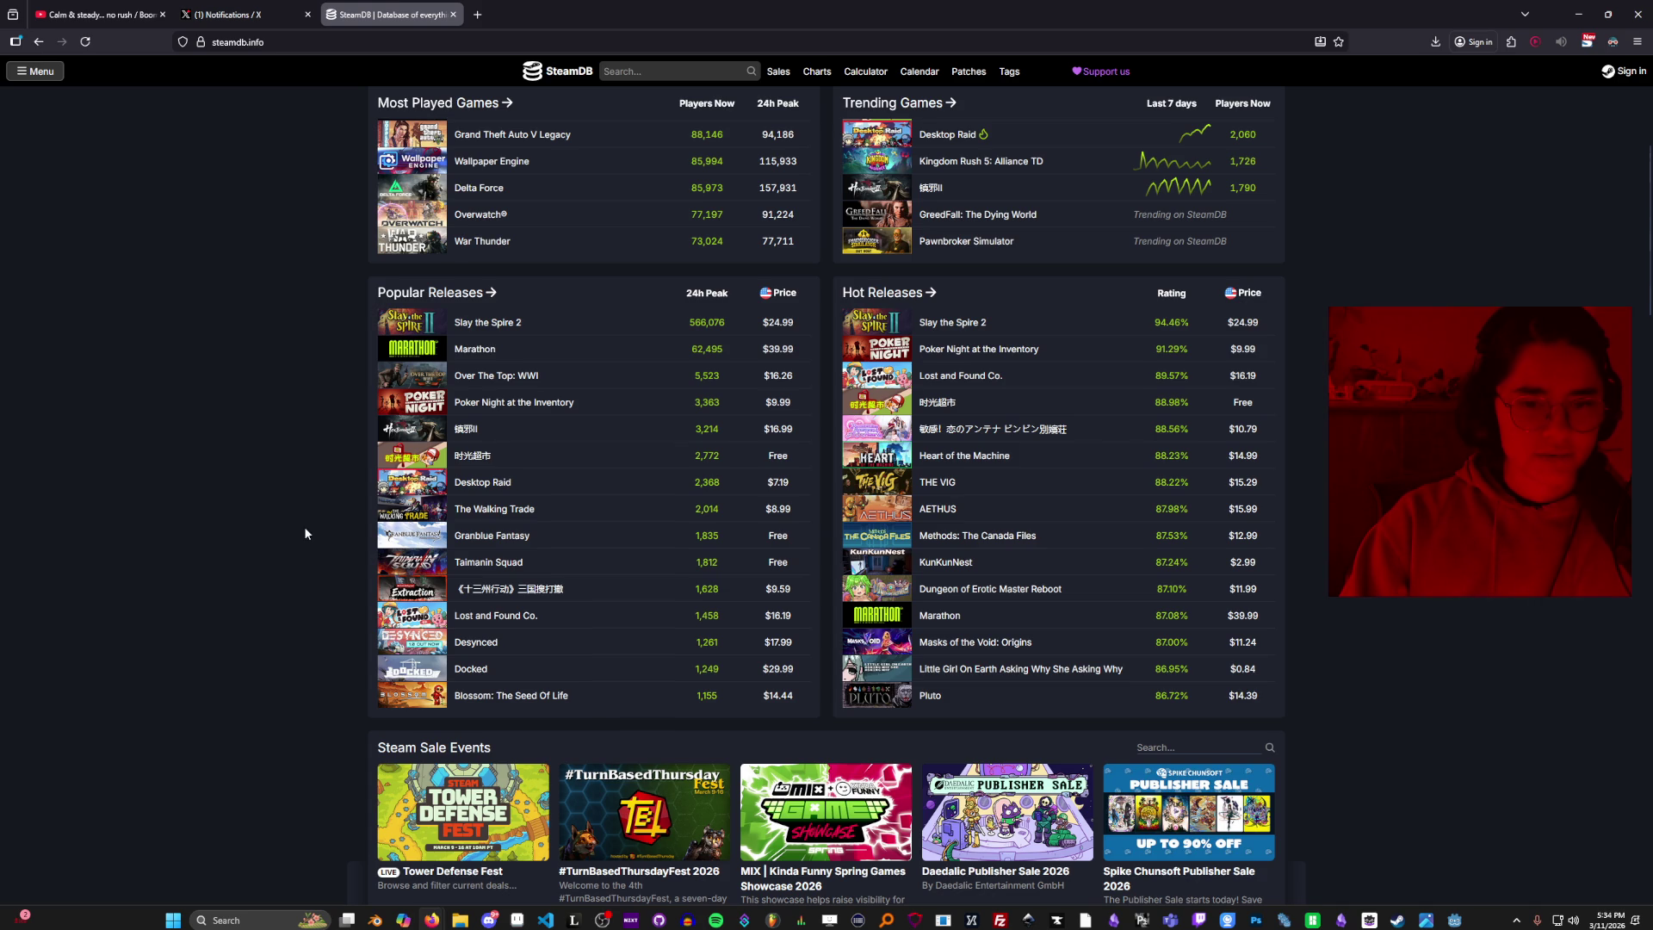
left_click(901, 697)
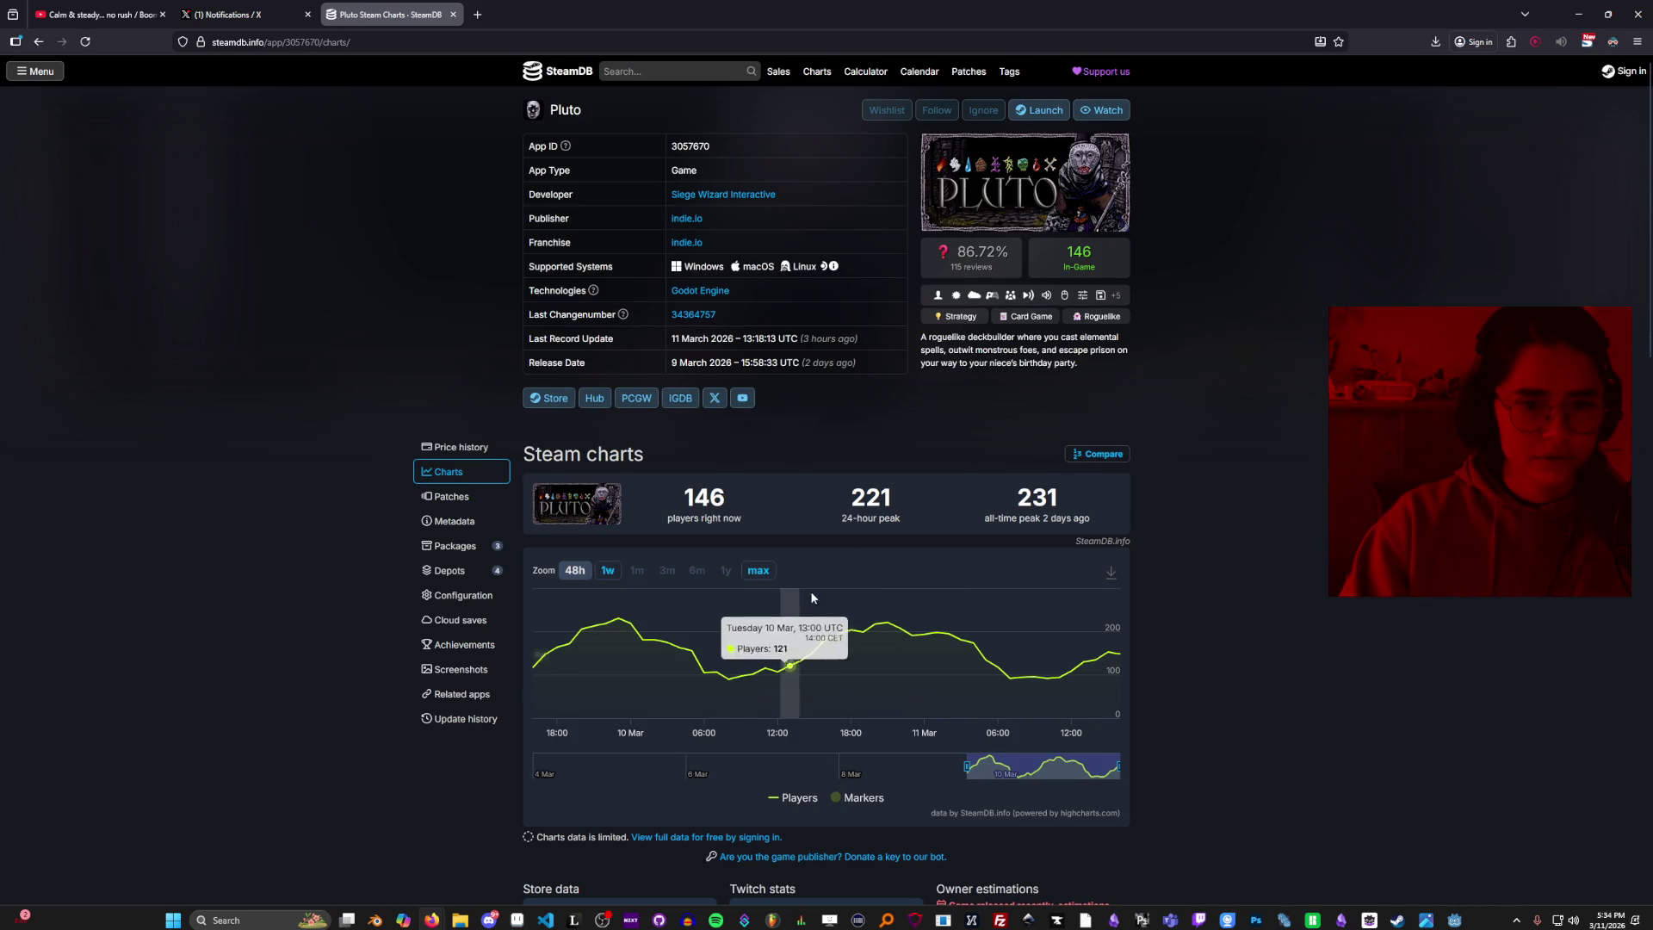
double_click(852, 501)
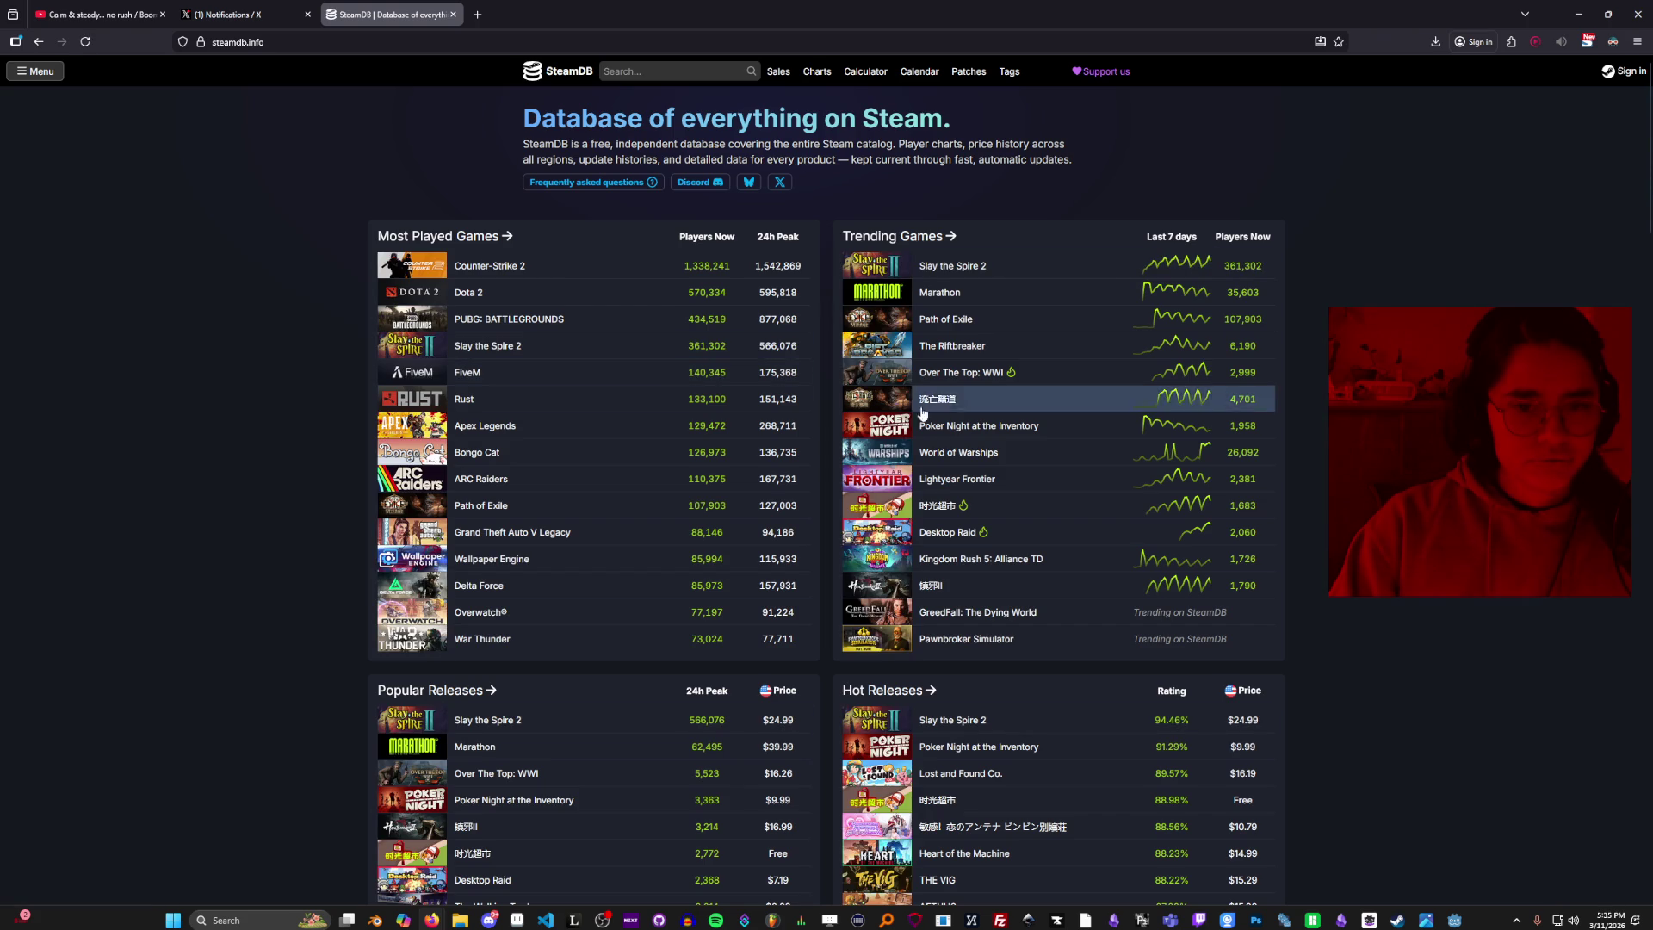
left_click(650, 71)
type("buc")
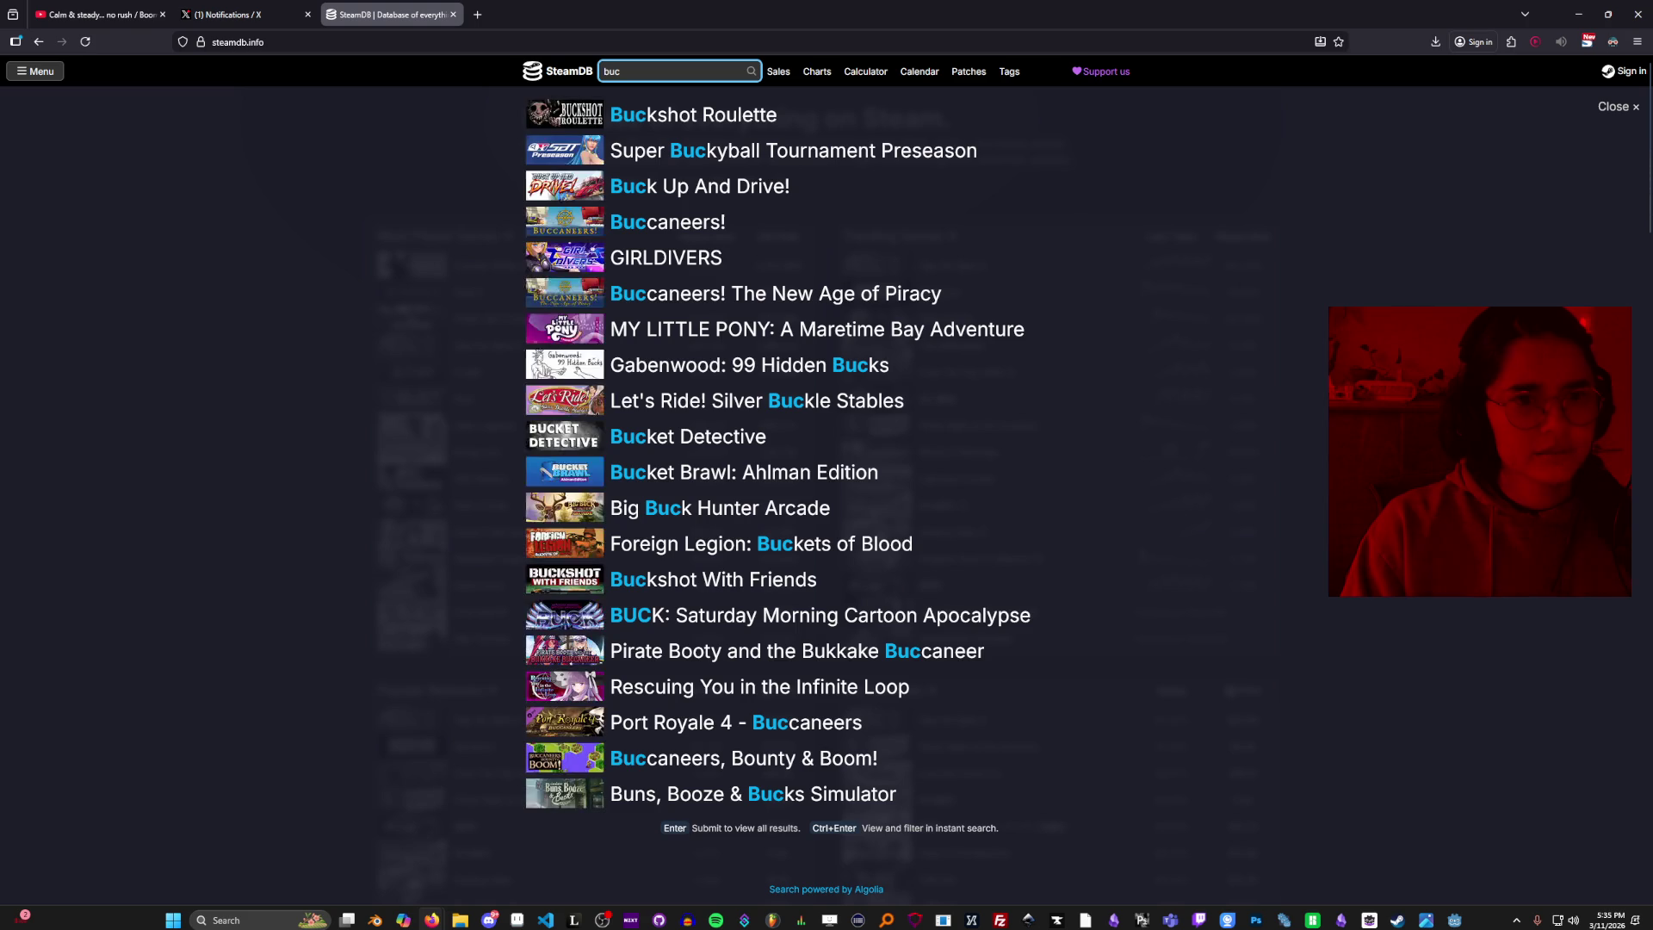
Open Buckshot Roulette's SteamDB charts and highlight its 24-hour peak of 1,215
left_click(678, 113)
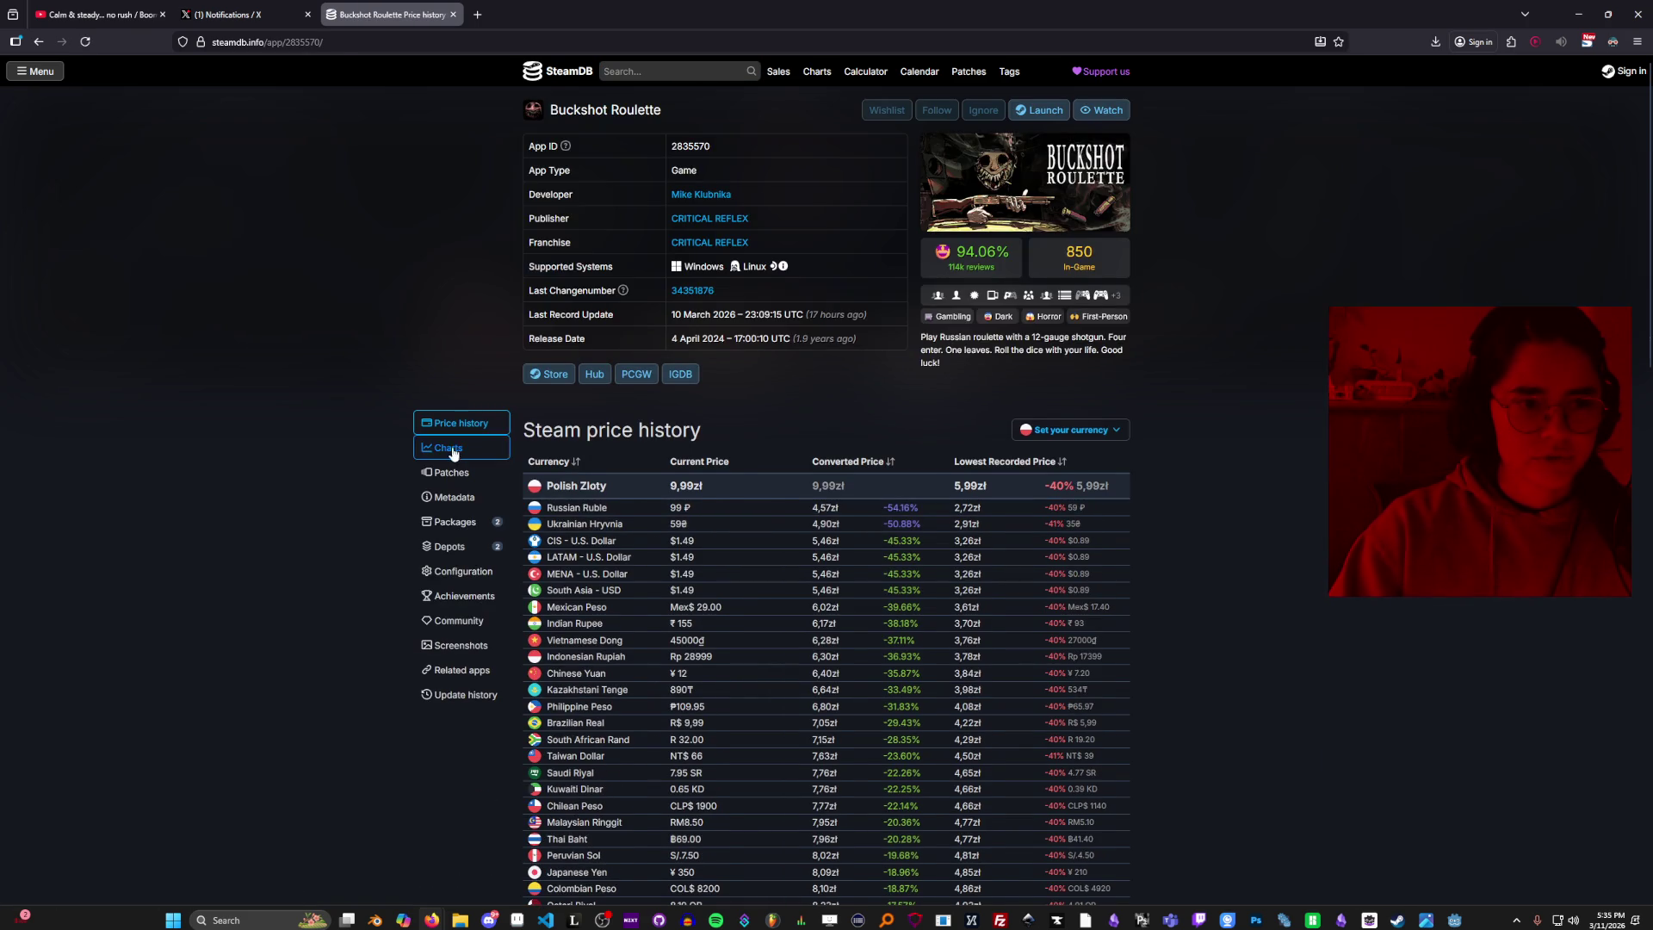
left_click(450, 448)
mouse_move(914, 160)
left_mouse_down()
mouse_move(831, 165)
mouse_move(947, 167)
mouse_move(792, 170)
left_mouse_up()
left_click_drag(943, 166, 828, 156)
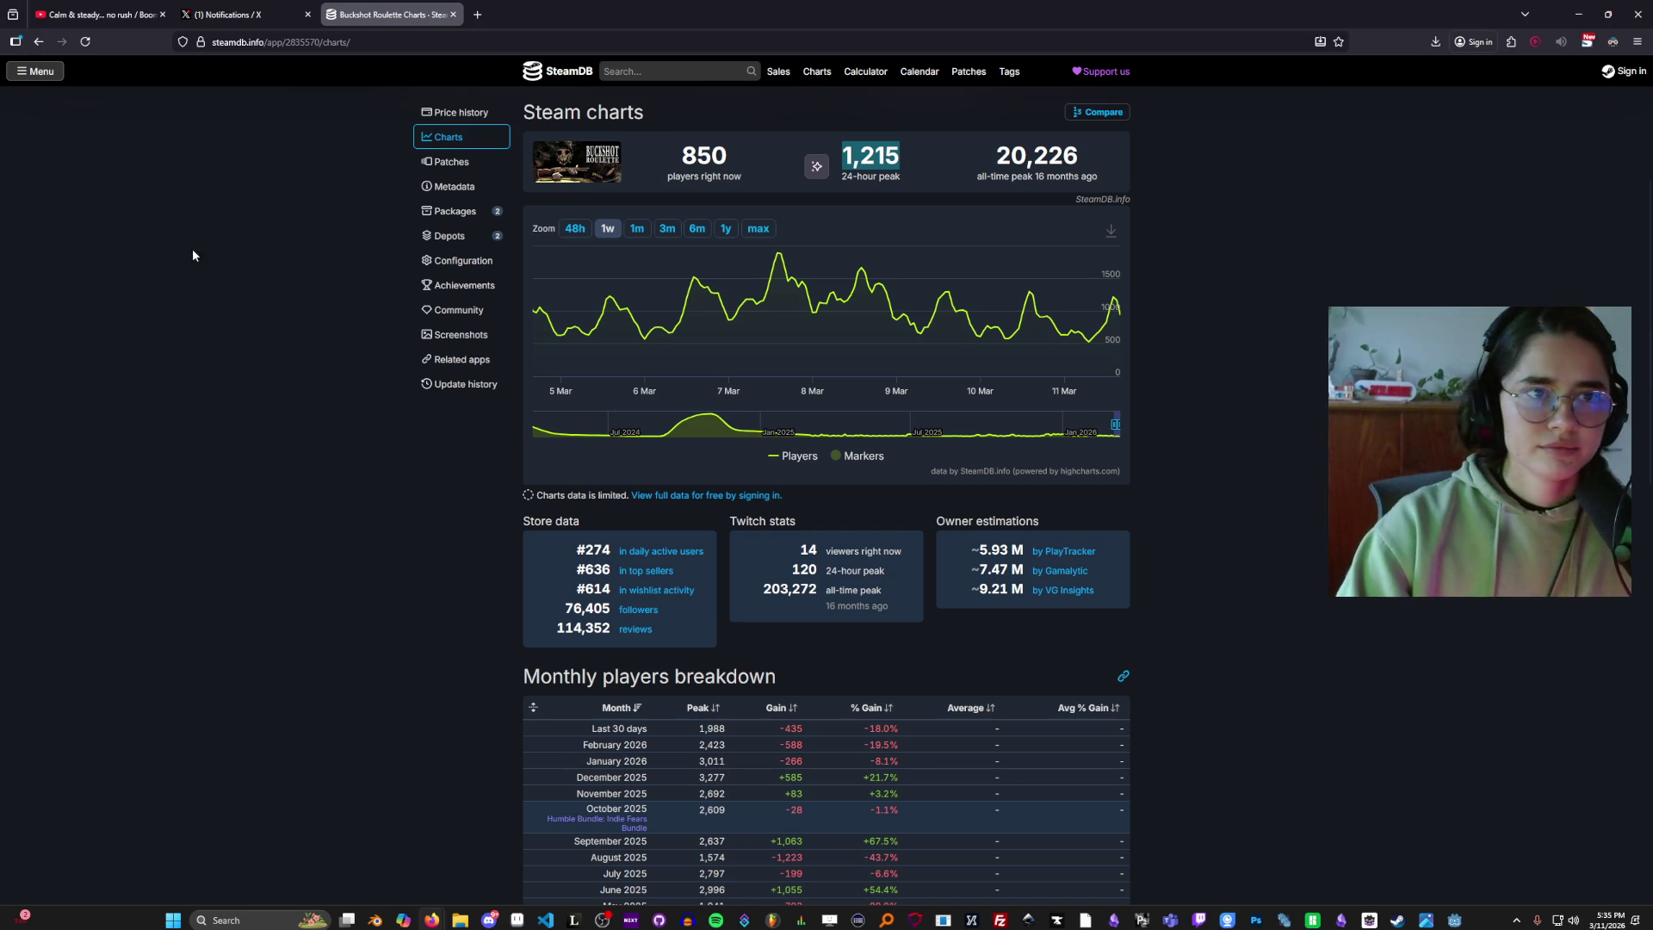
key("alt+Tab")
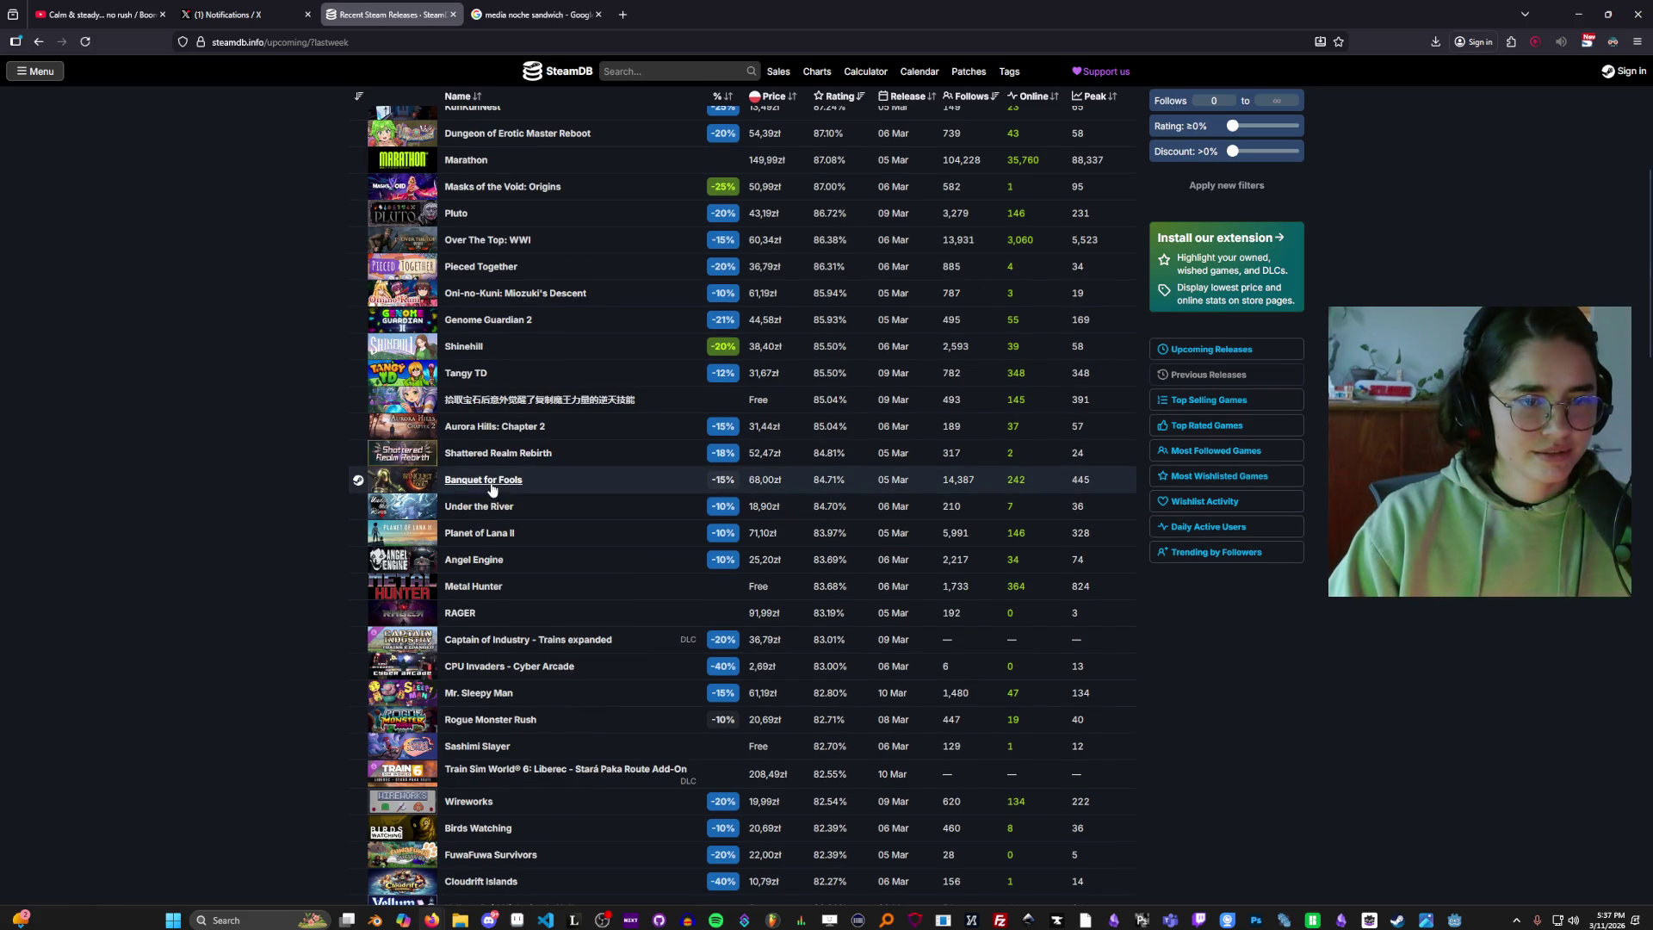
Scroll to the end of SteamDB's Recent Steam Releases table, previewing game rows along the way
mouse_move(557, 526)
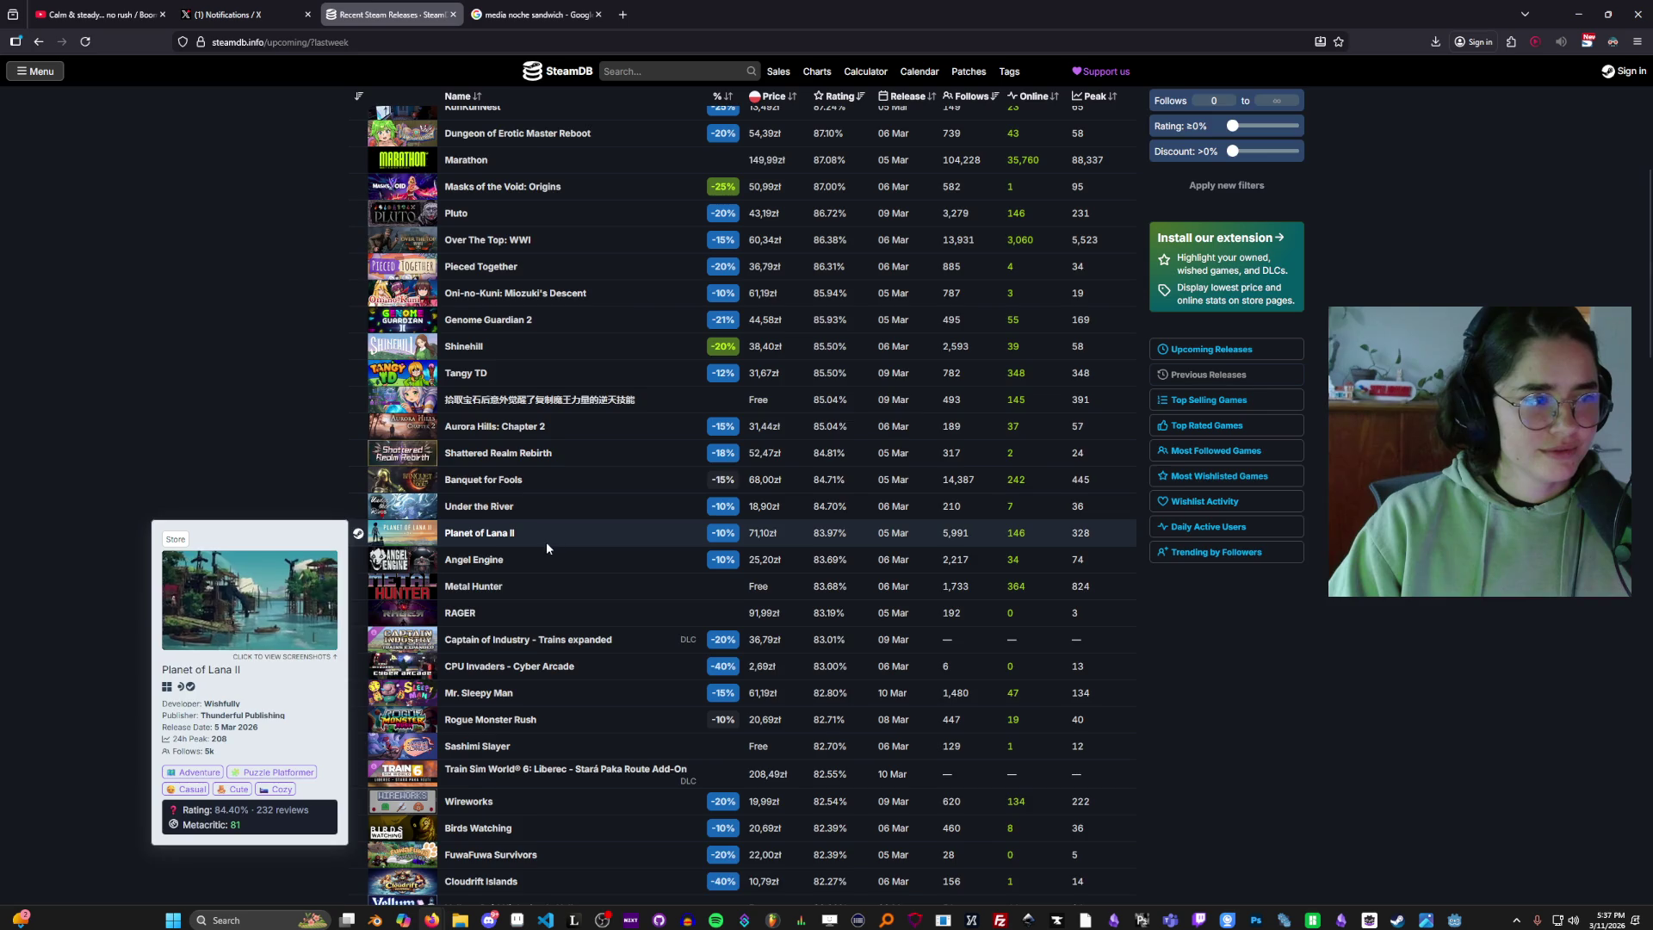
scroll(545, 540, "down", 1)
scroll(521, 538, "down", 1)
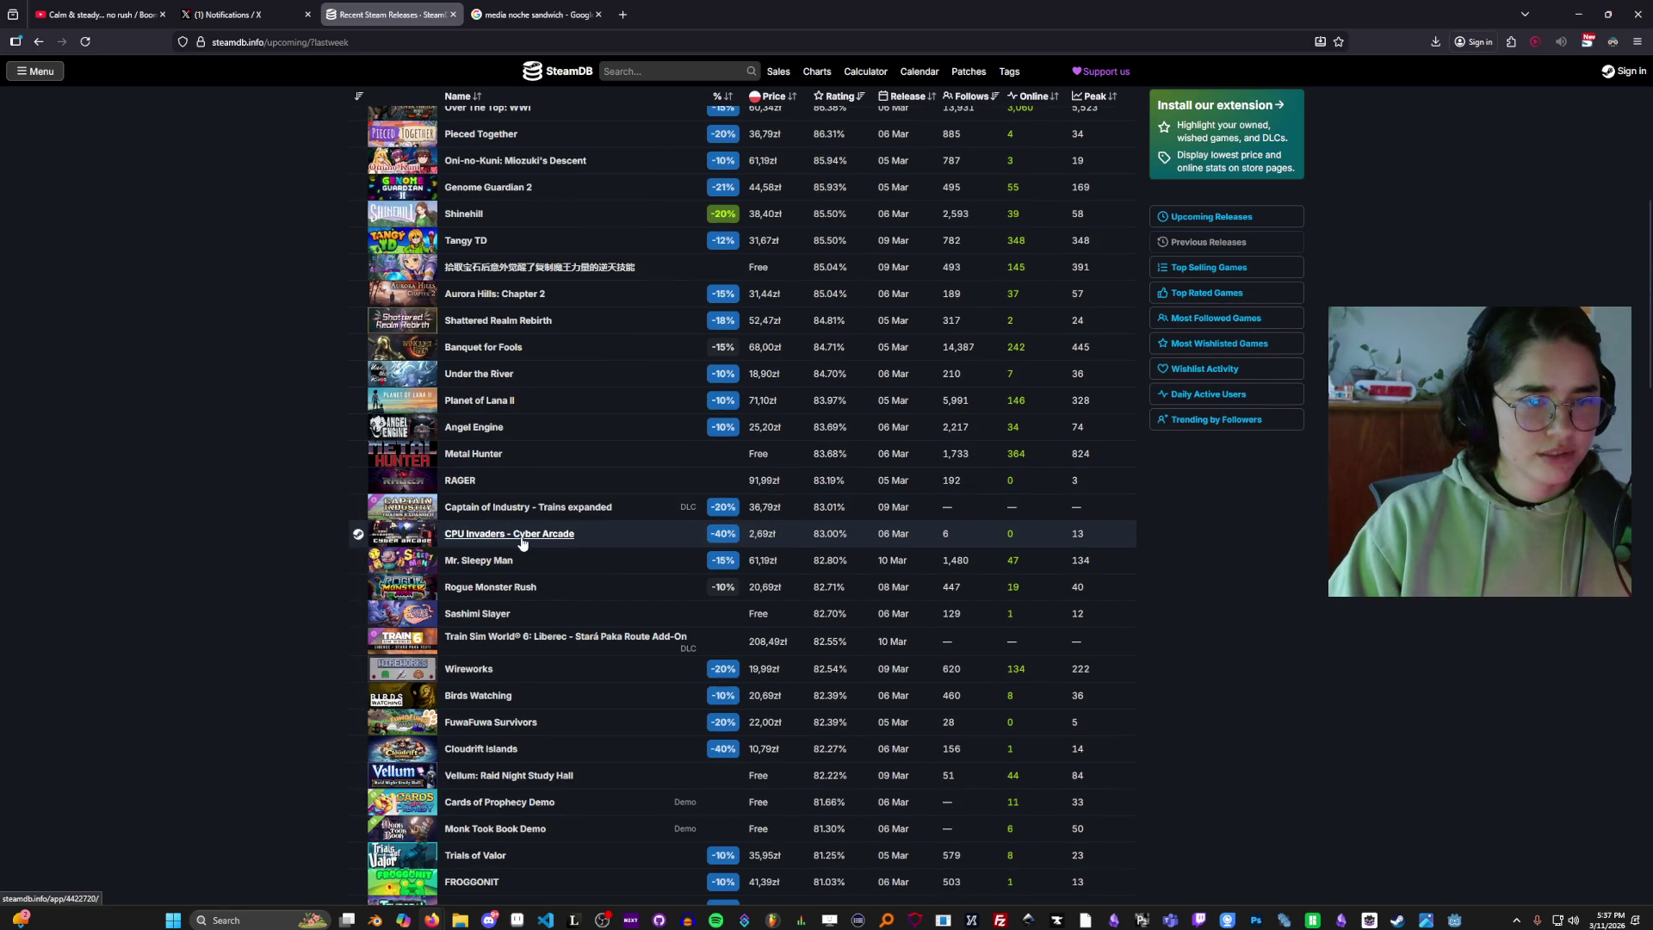
scroll(500, 526, "down", 2)
scroll(496, 524, "down", 1)
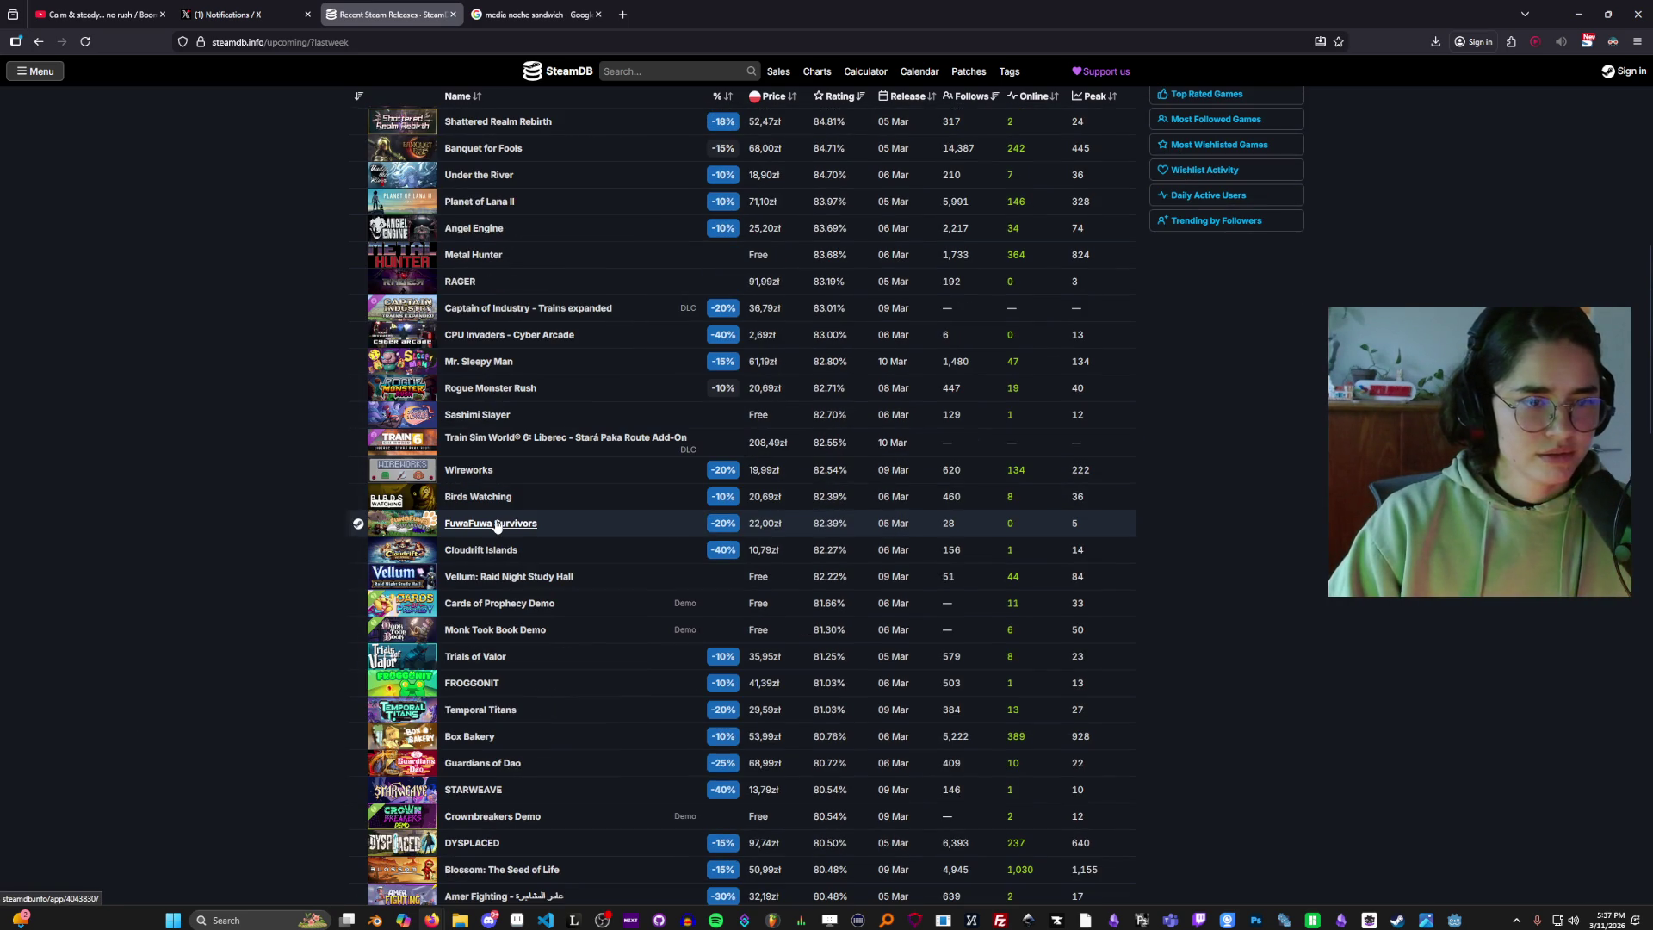
scroll(496, 525, "down", 1)
scroll(496, 524, "down", 2)
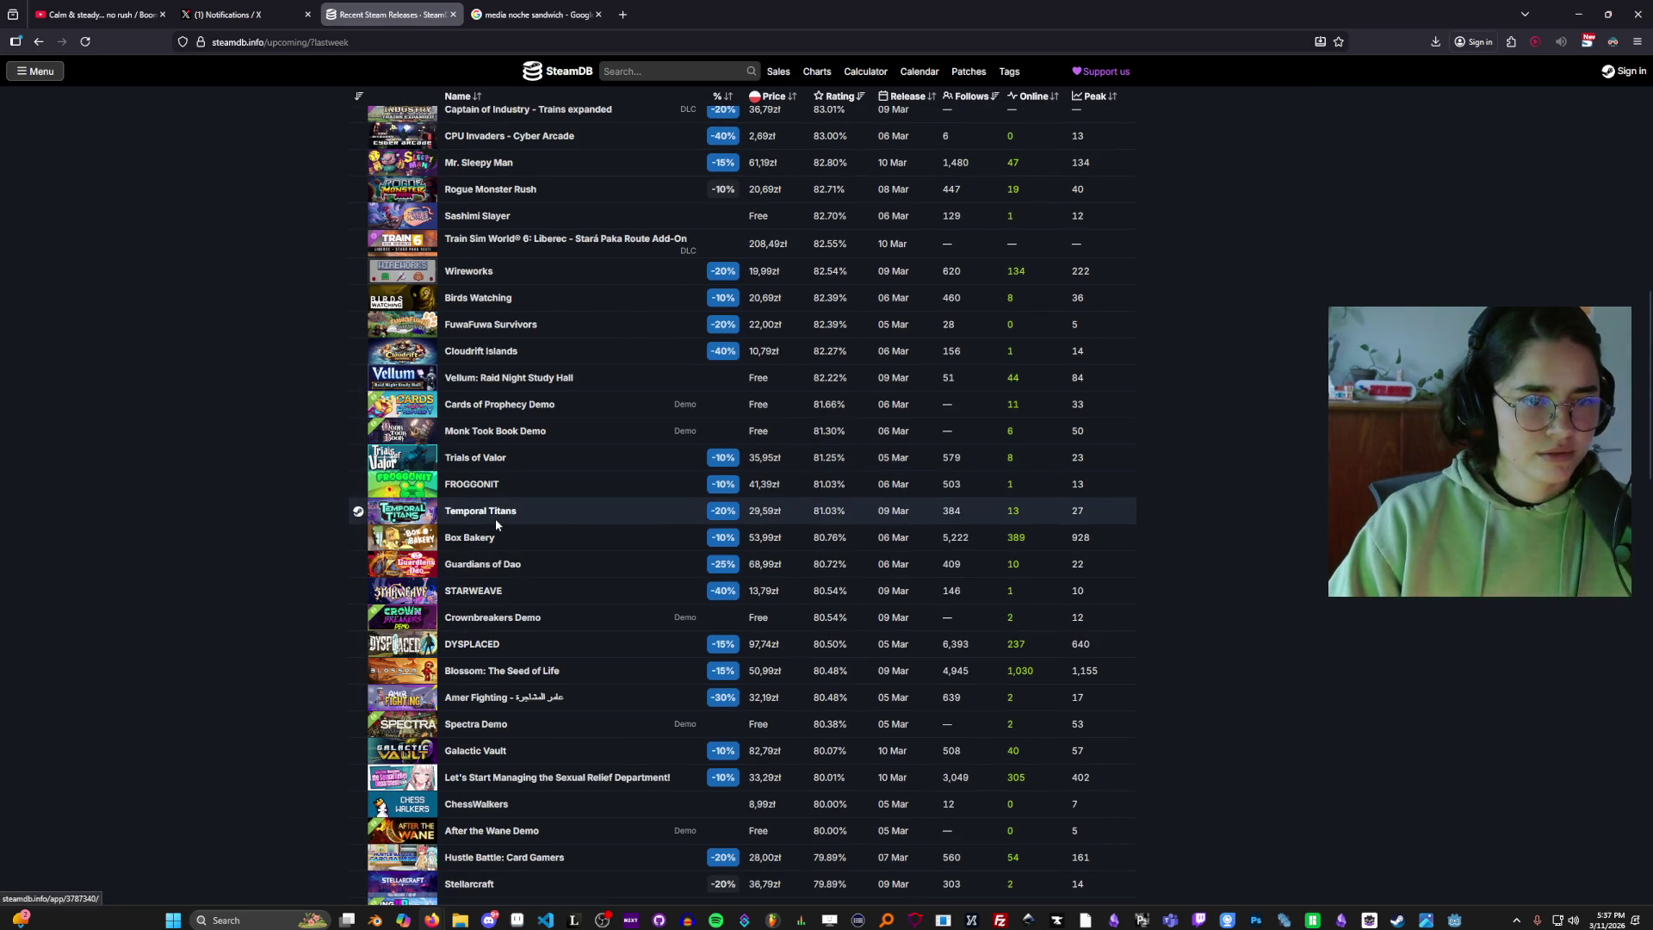
scroll(496, 523, "down", 2)
scroll(496, 524, "down", 2)
scroll(496, 523, "down", 2)
scroll(496, 523, "down", 2)
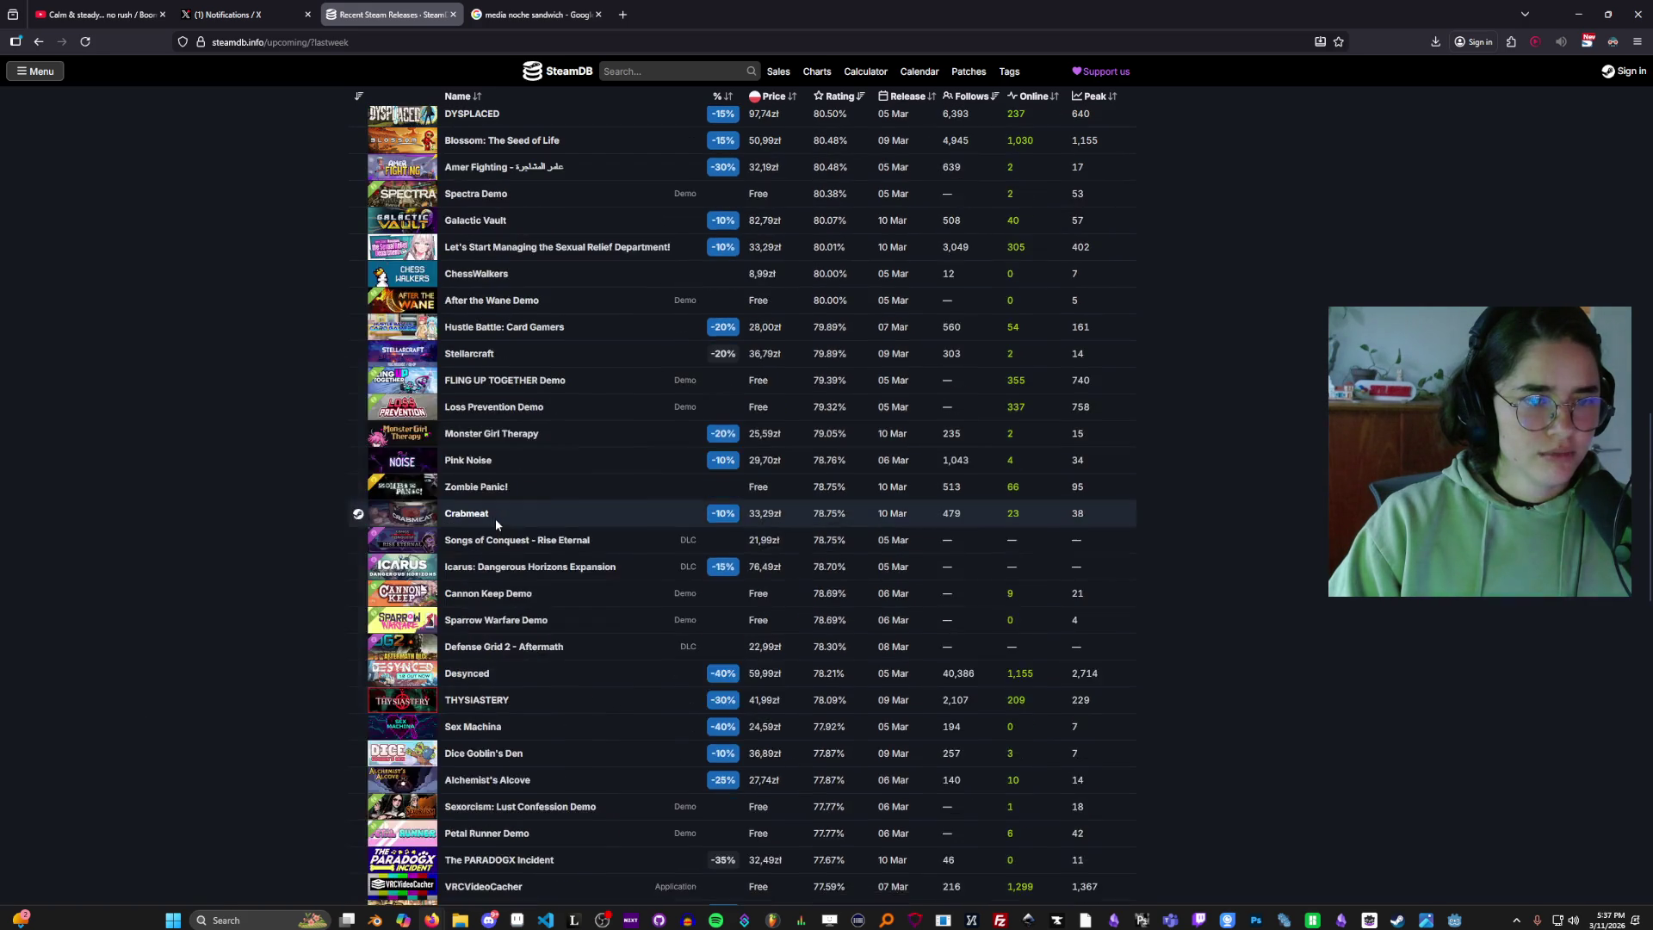
scroll(495, 523, "down", 1)
scroll(495, 524, "down", 2)
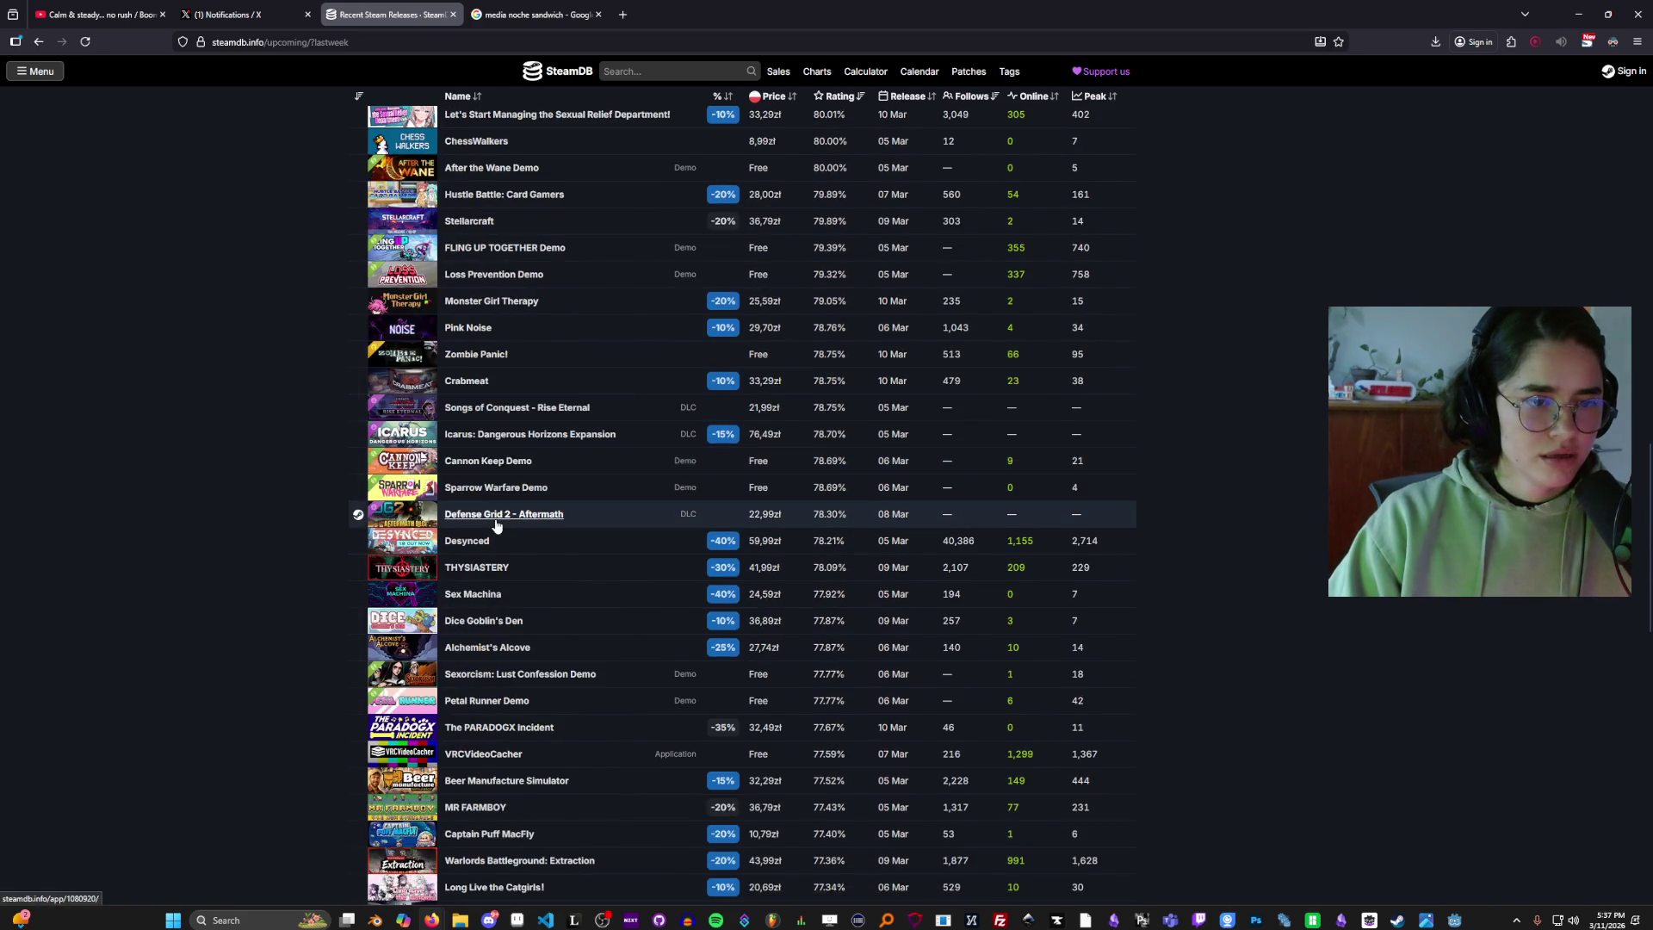
scroll(496, 524, "down", 3)
scroll(496, 525, "down", 1)
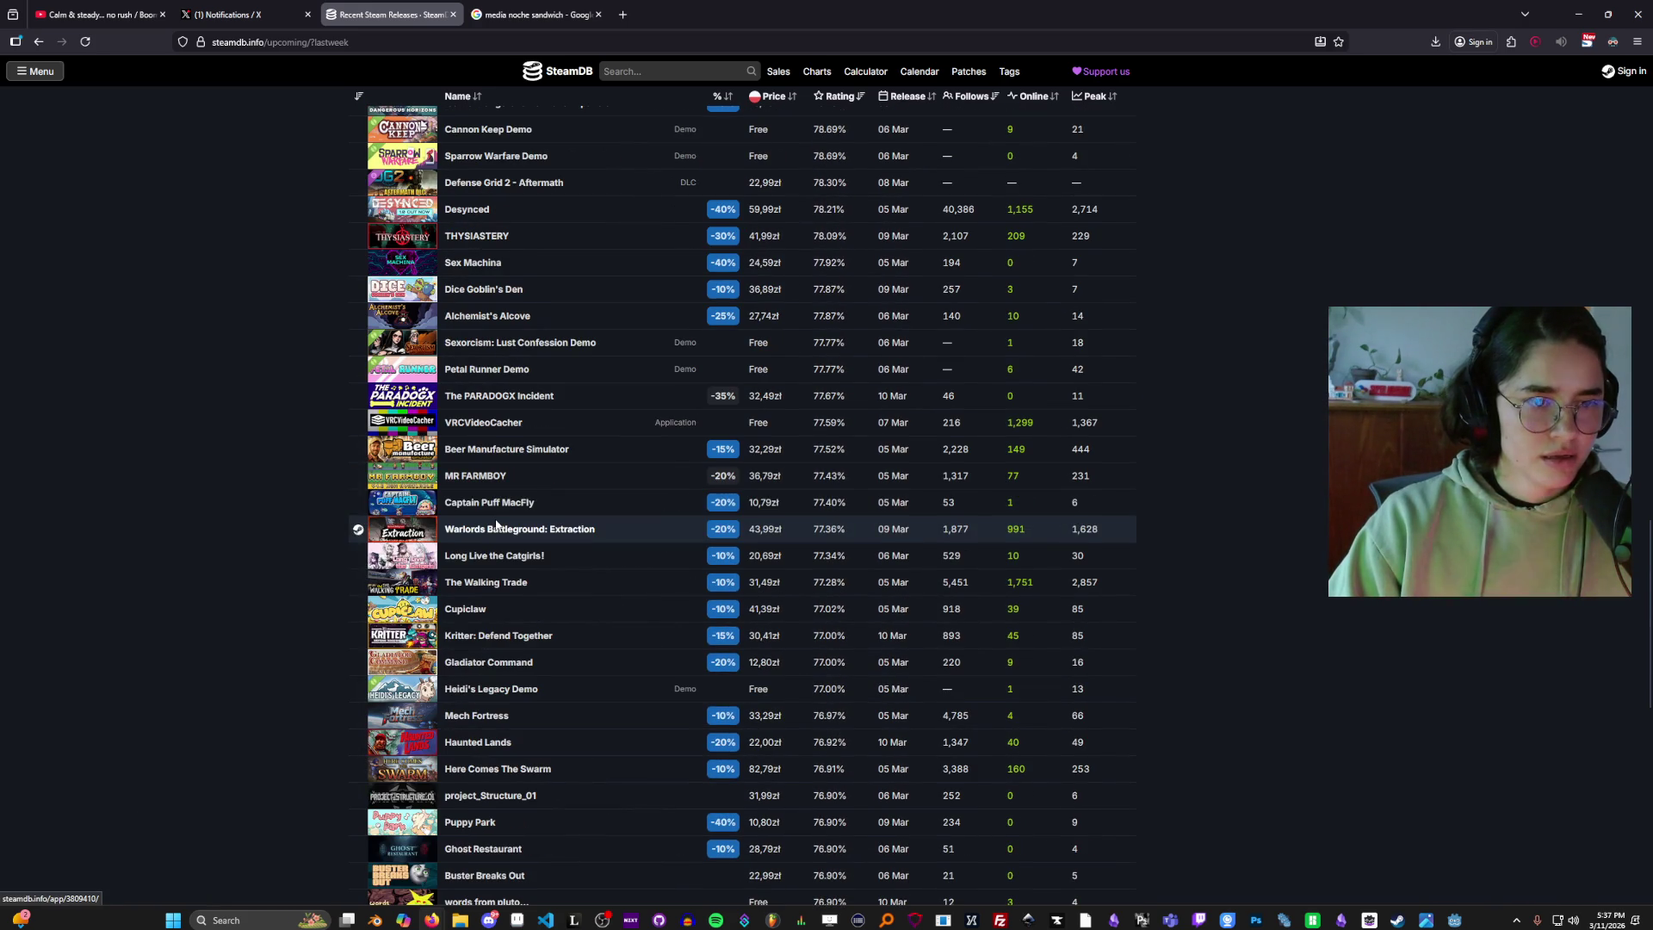
mouse_move(500, 486)
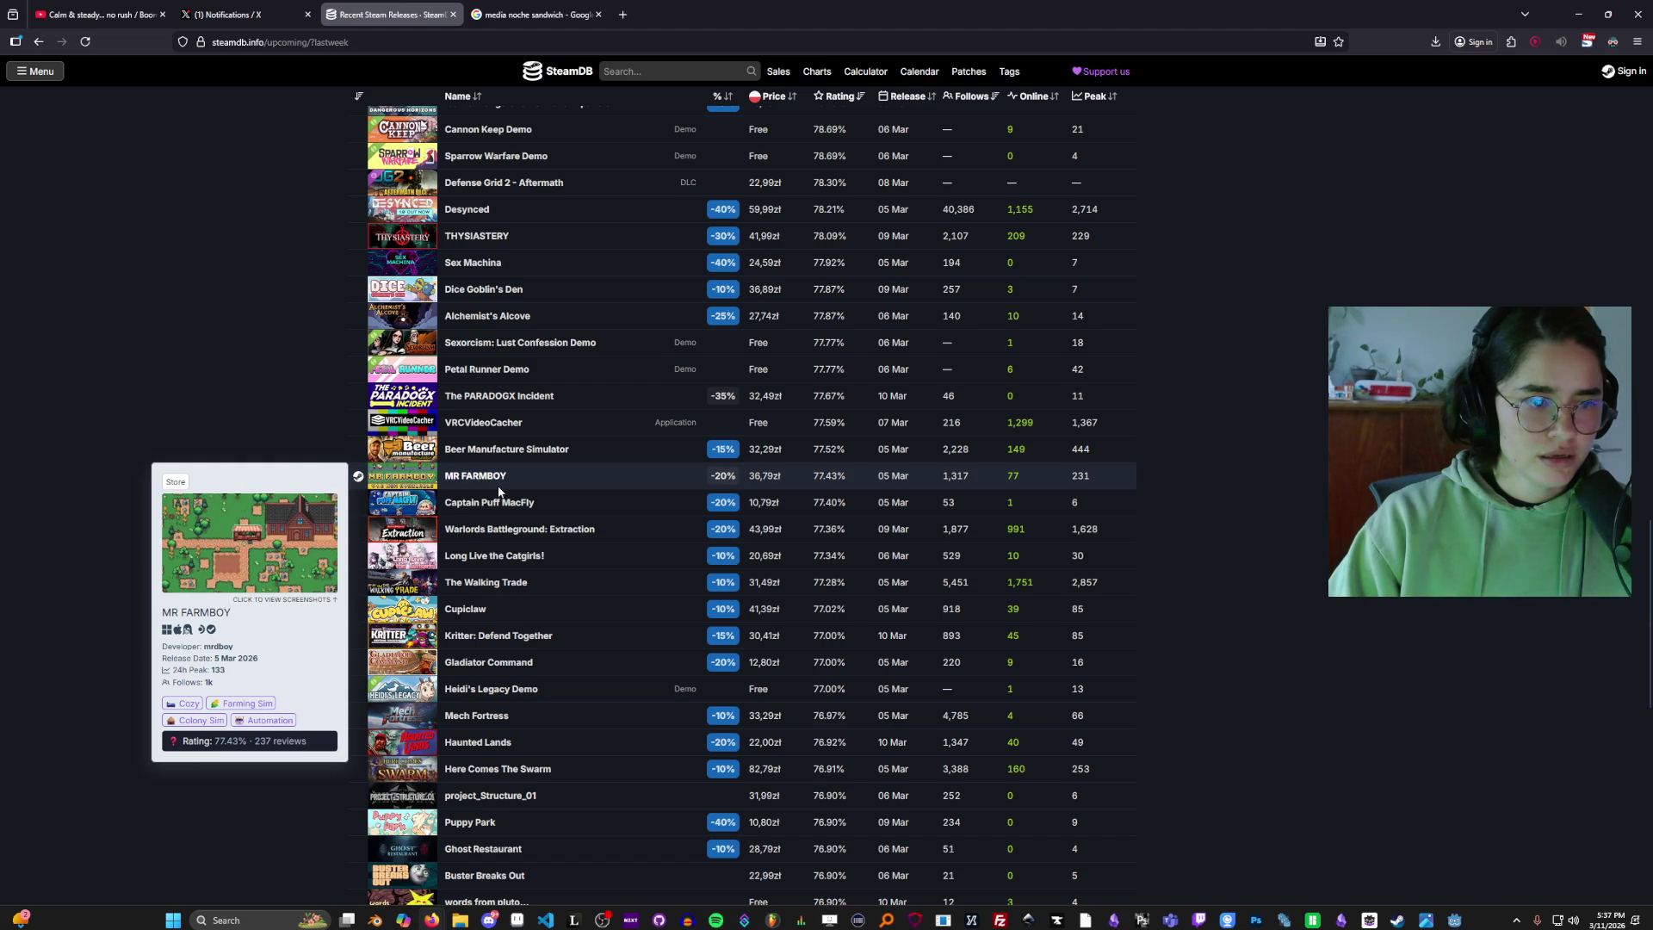
scroll(493, 508, "down", 1)
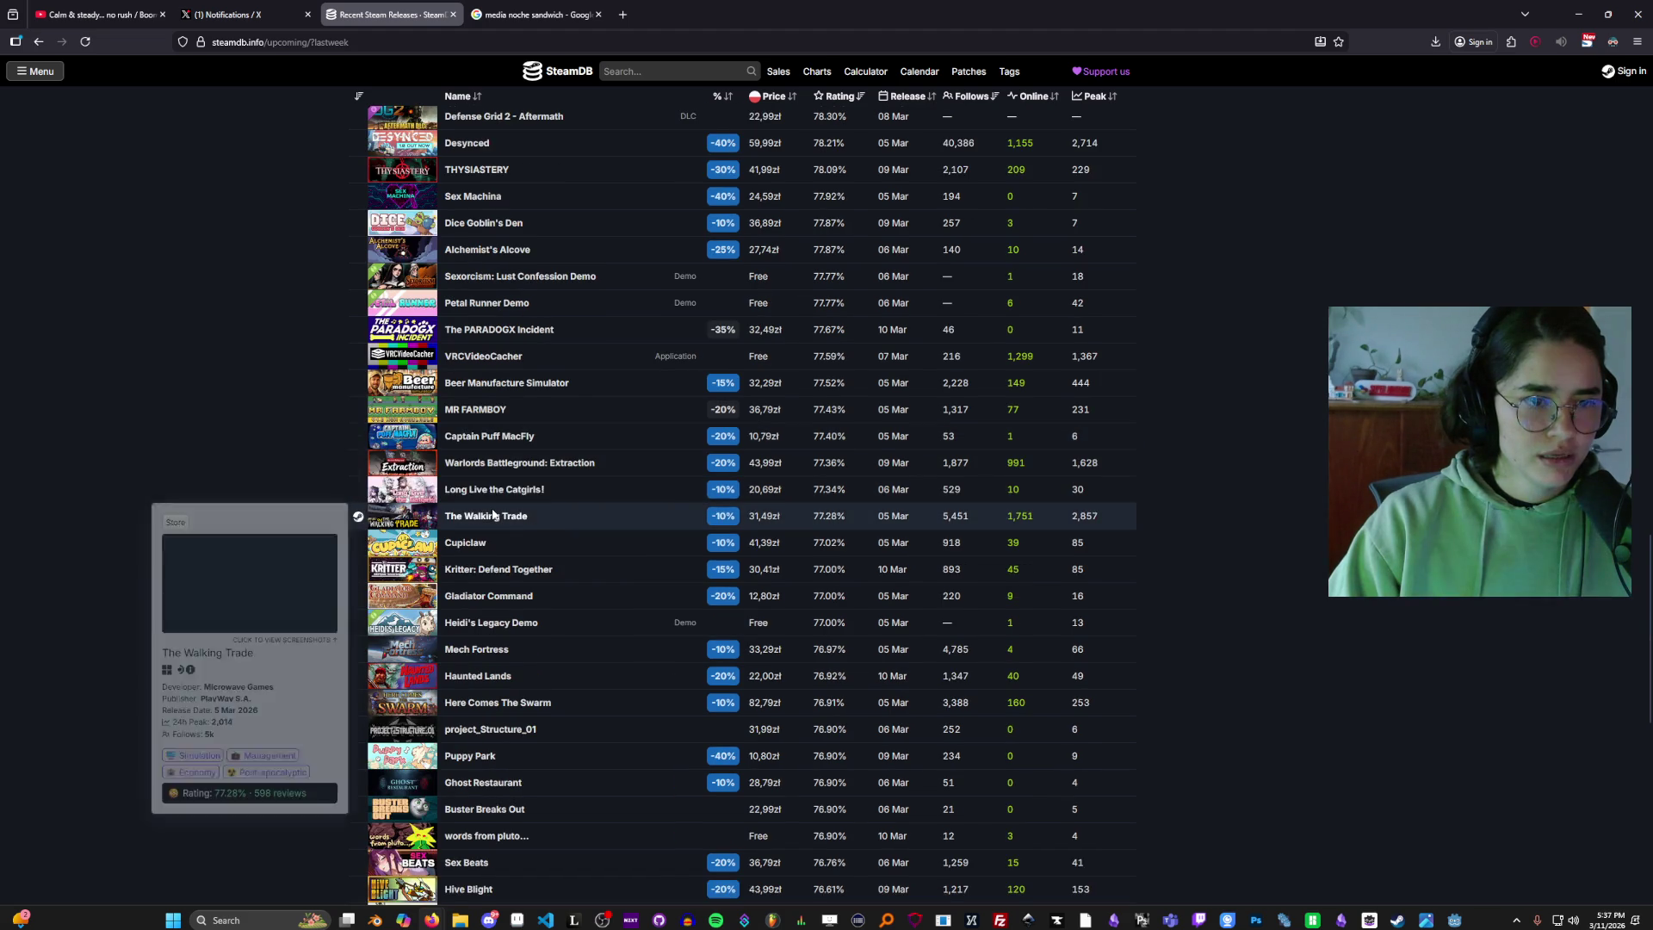
scroll(493, 514, "down", 1)
scroll(493, 515, "down", 2)
scroll(491, 499, "up", 2)
mouse_move(502, 345)
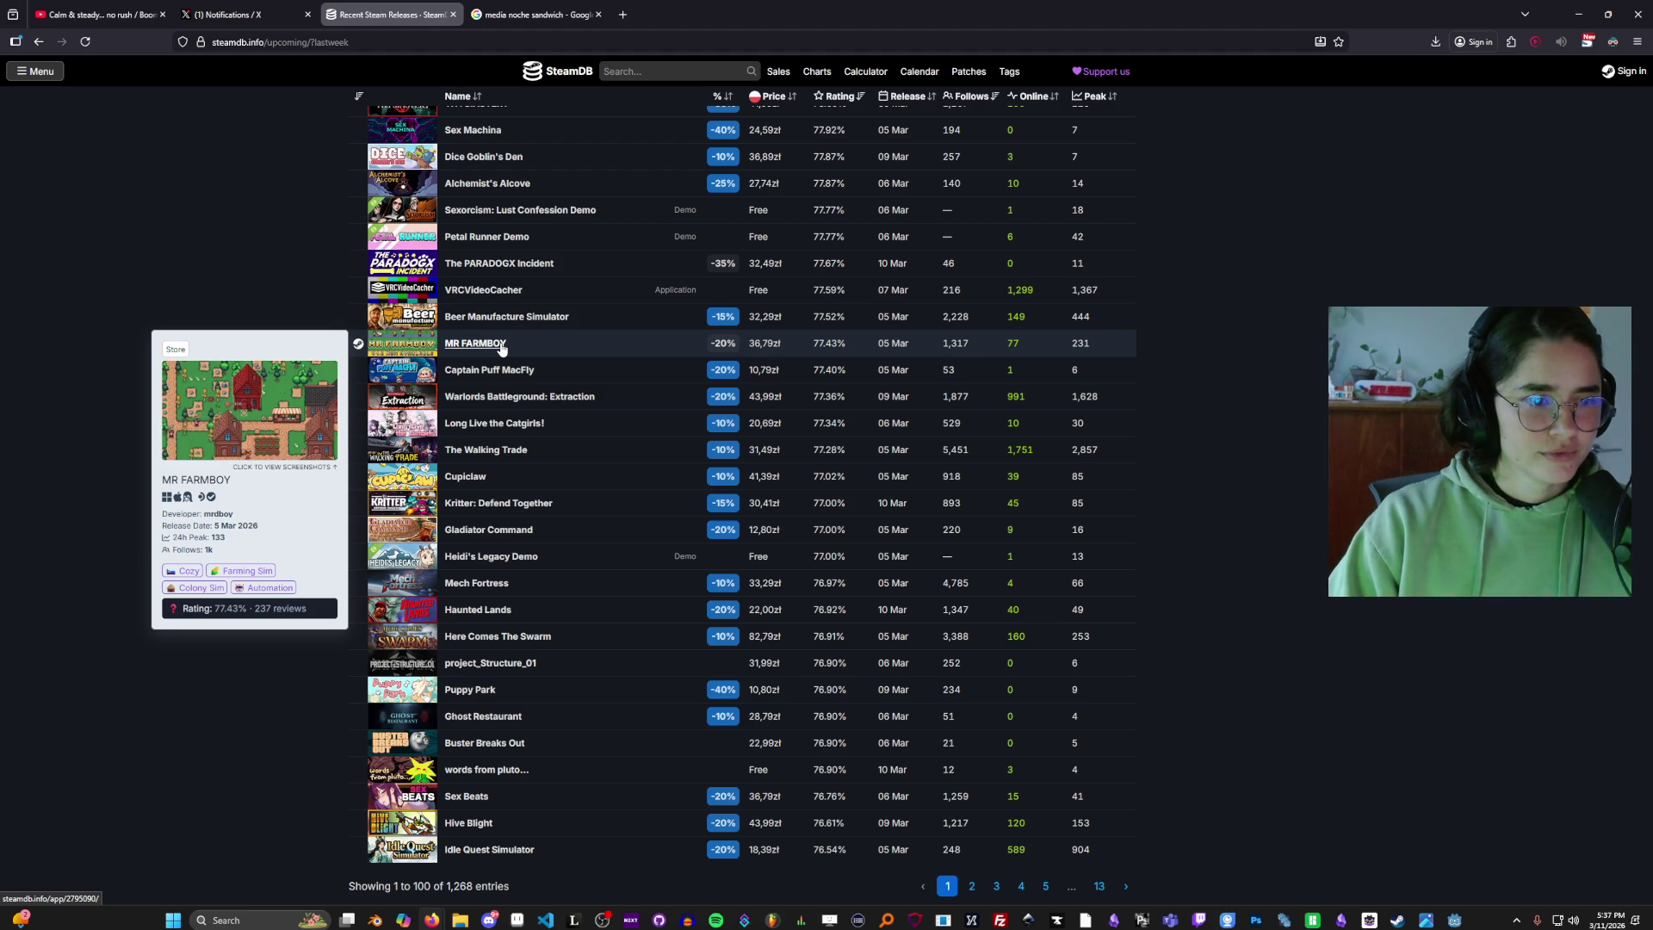
scroll(1148, 660, "down", 2)
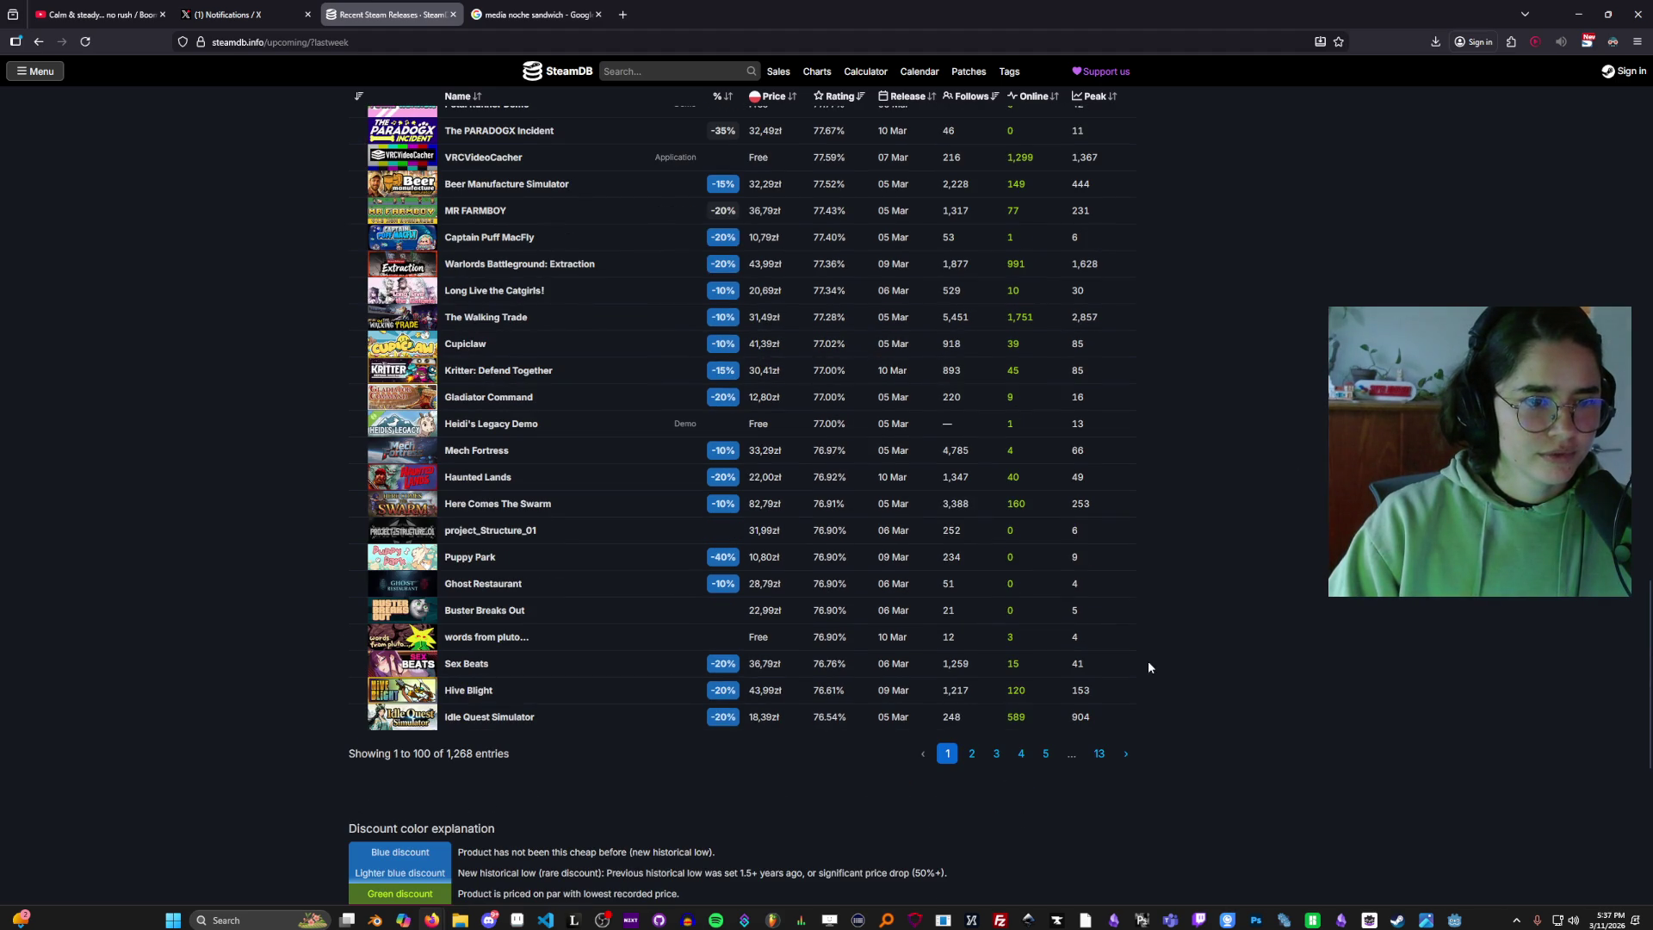
scroll(884, 638, "down", 1)
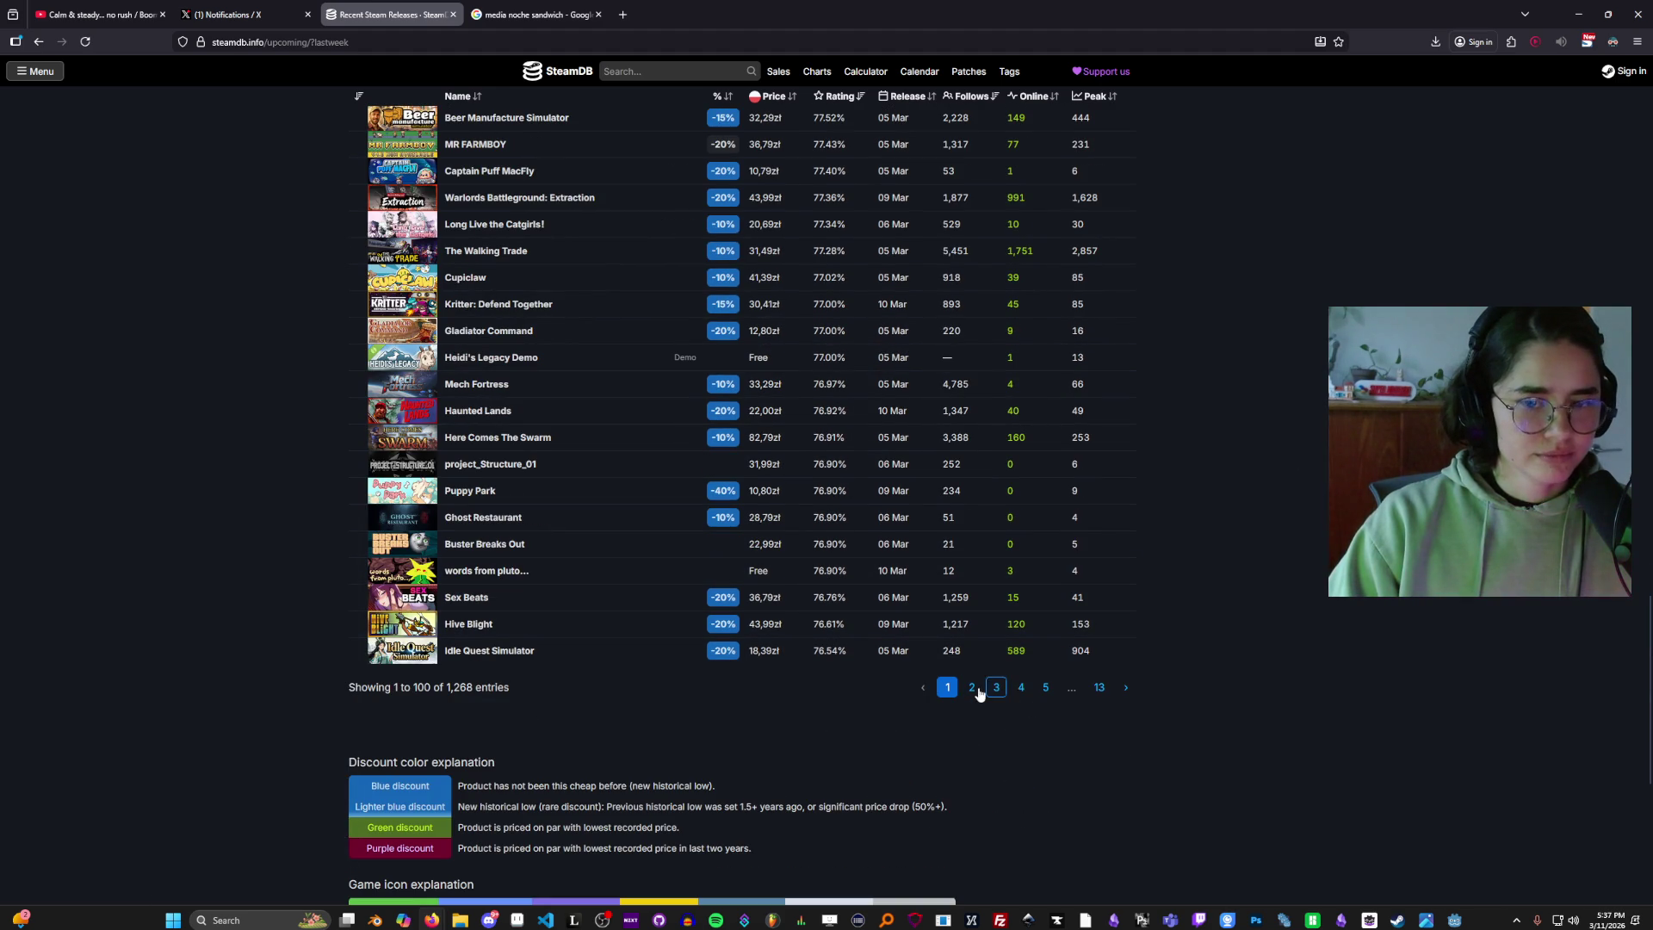
left_click(689, 76)
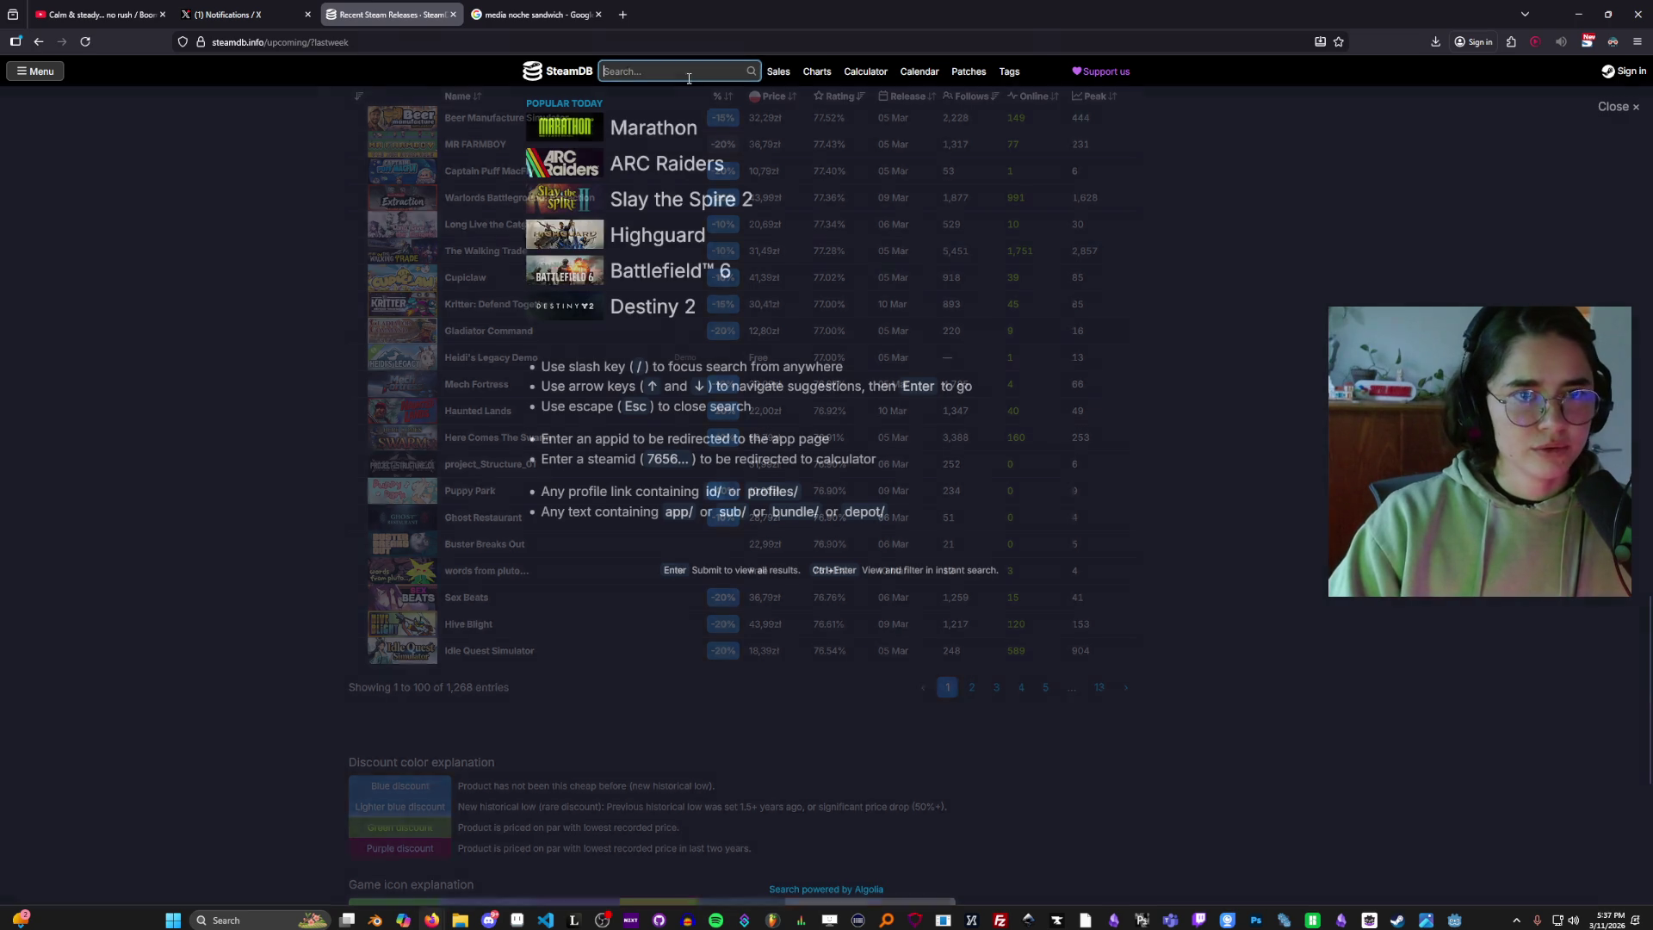
Search 'game about' and open A Game About Feeding A Black Hole's player charts
type("ibl")
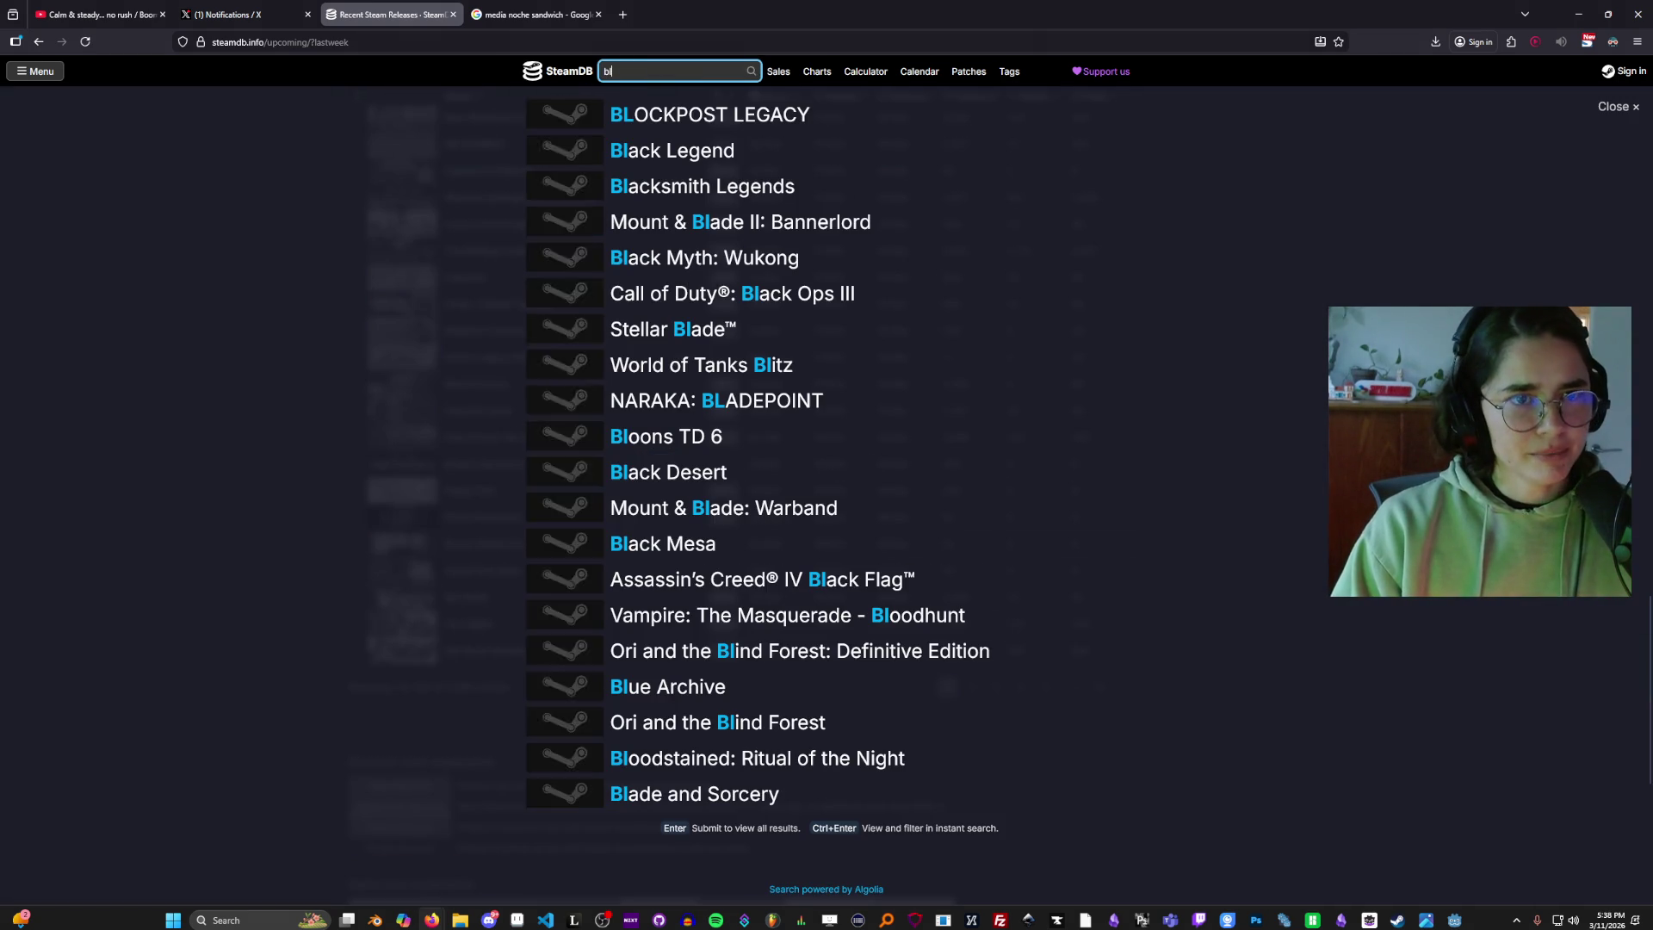
key("BackSpace")
key("BackSpace")
type("g")
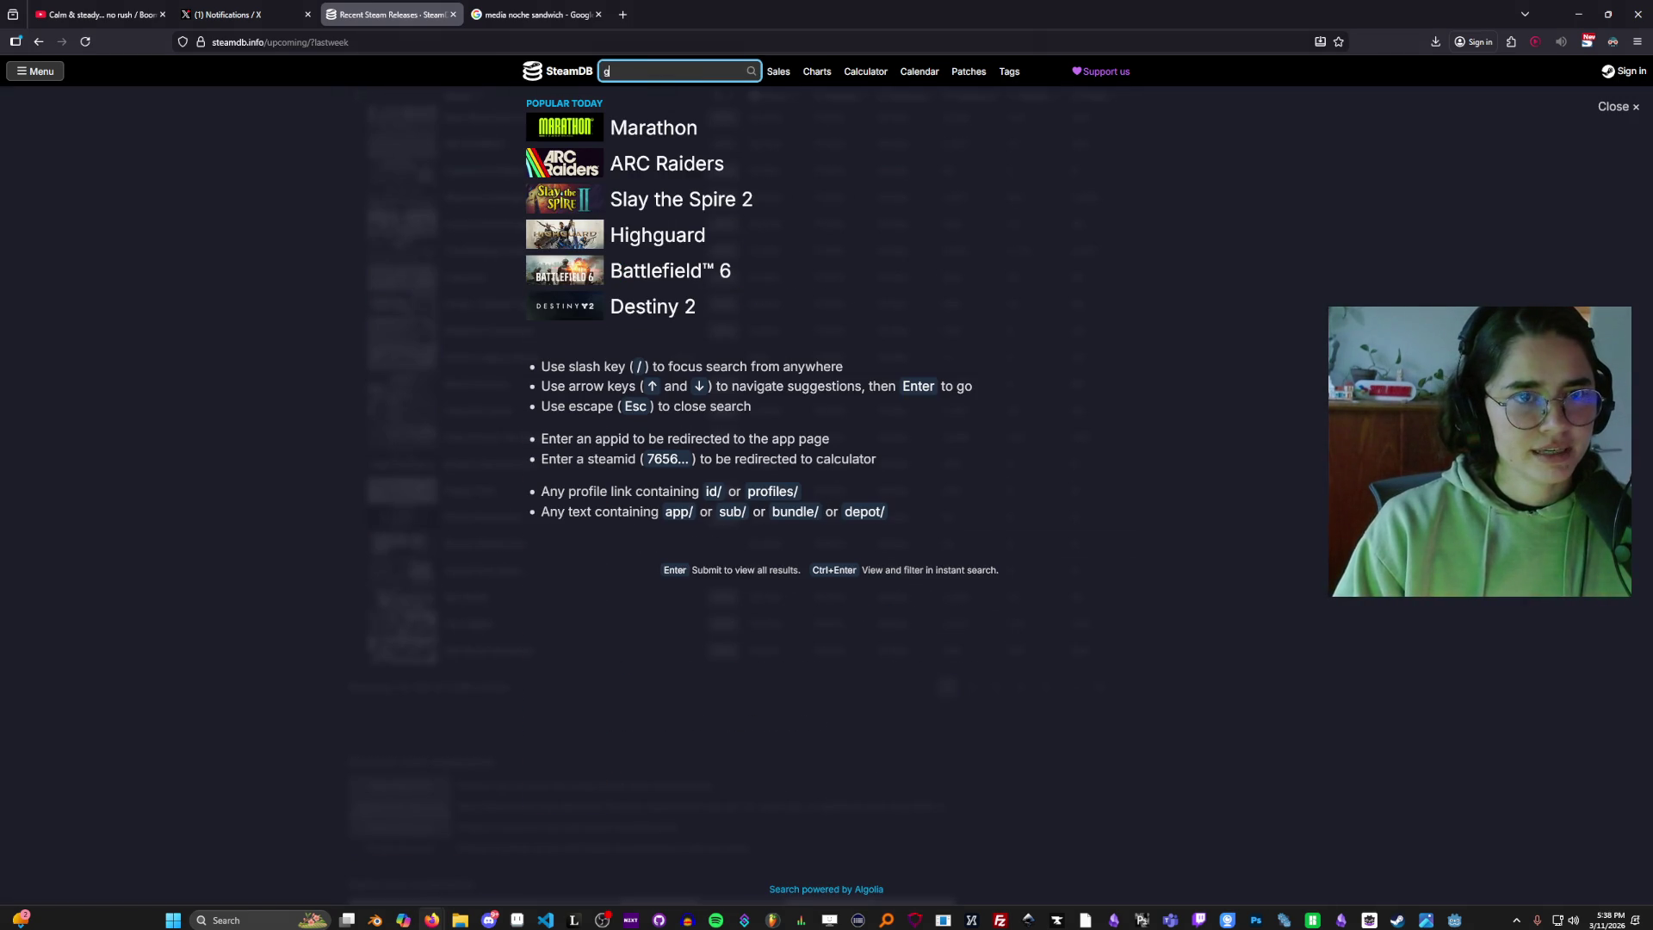
type("ame about")
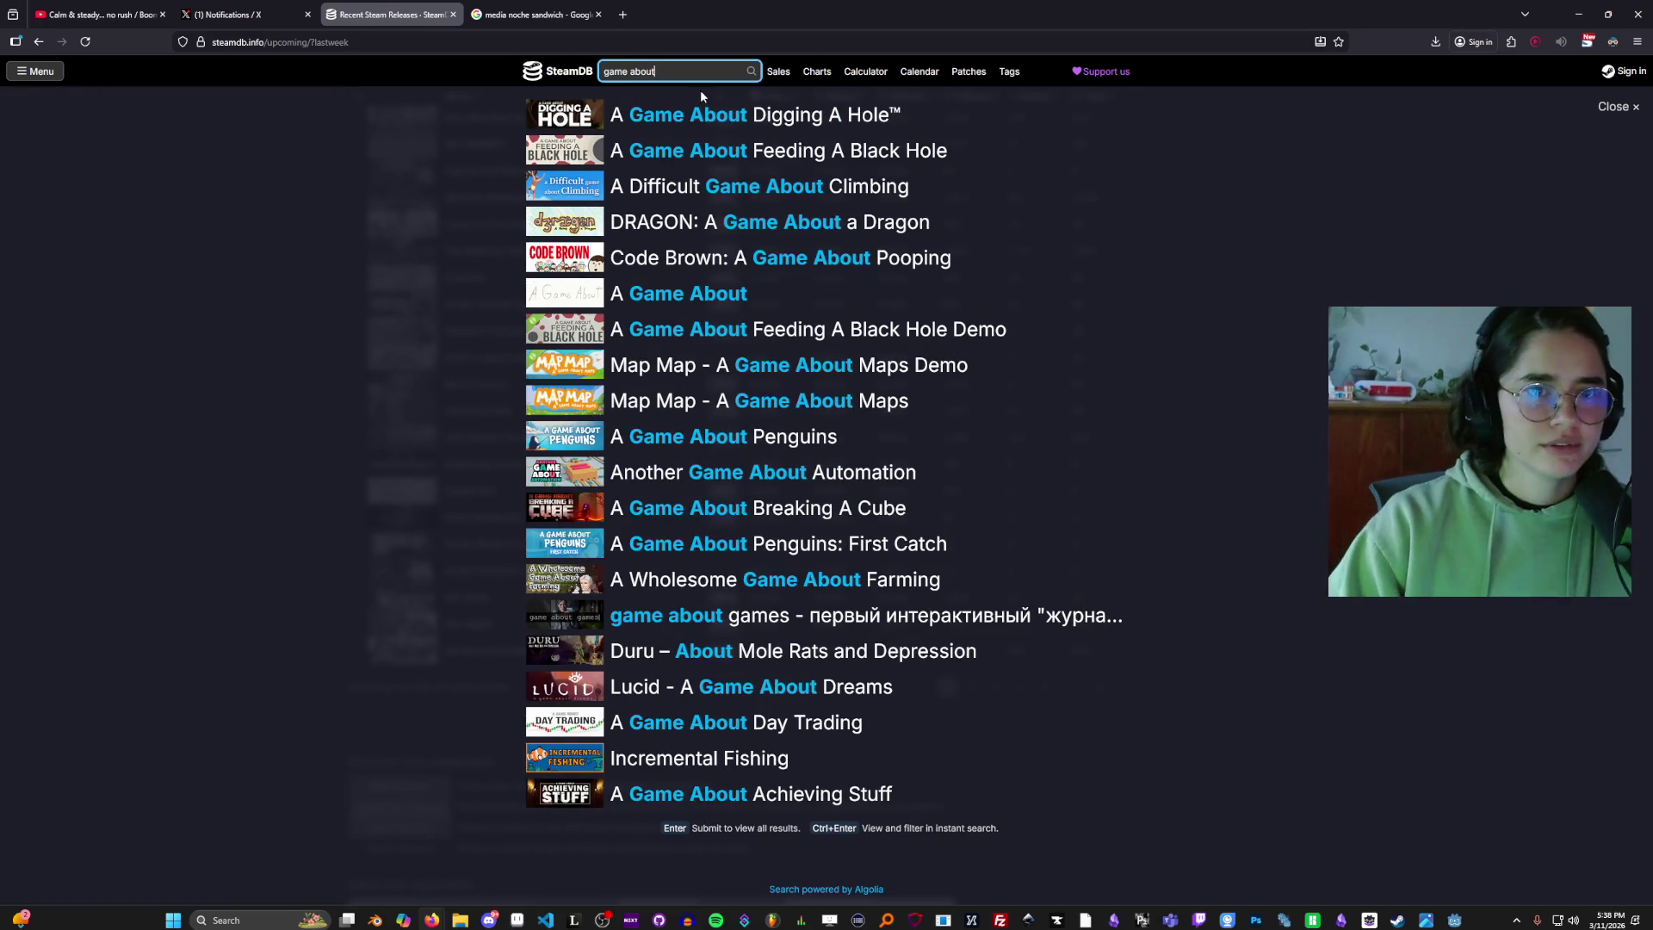
left_click(865, 149)
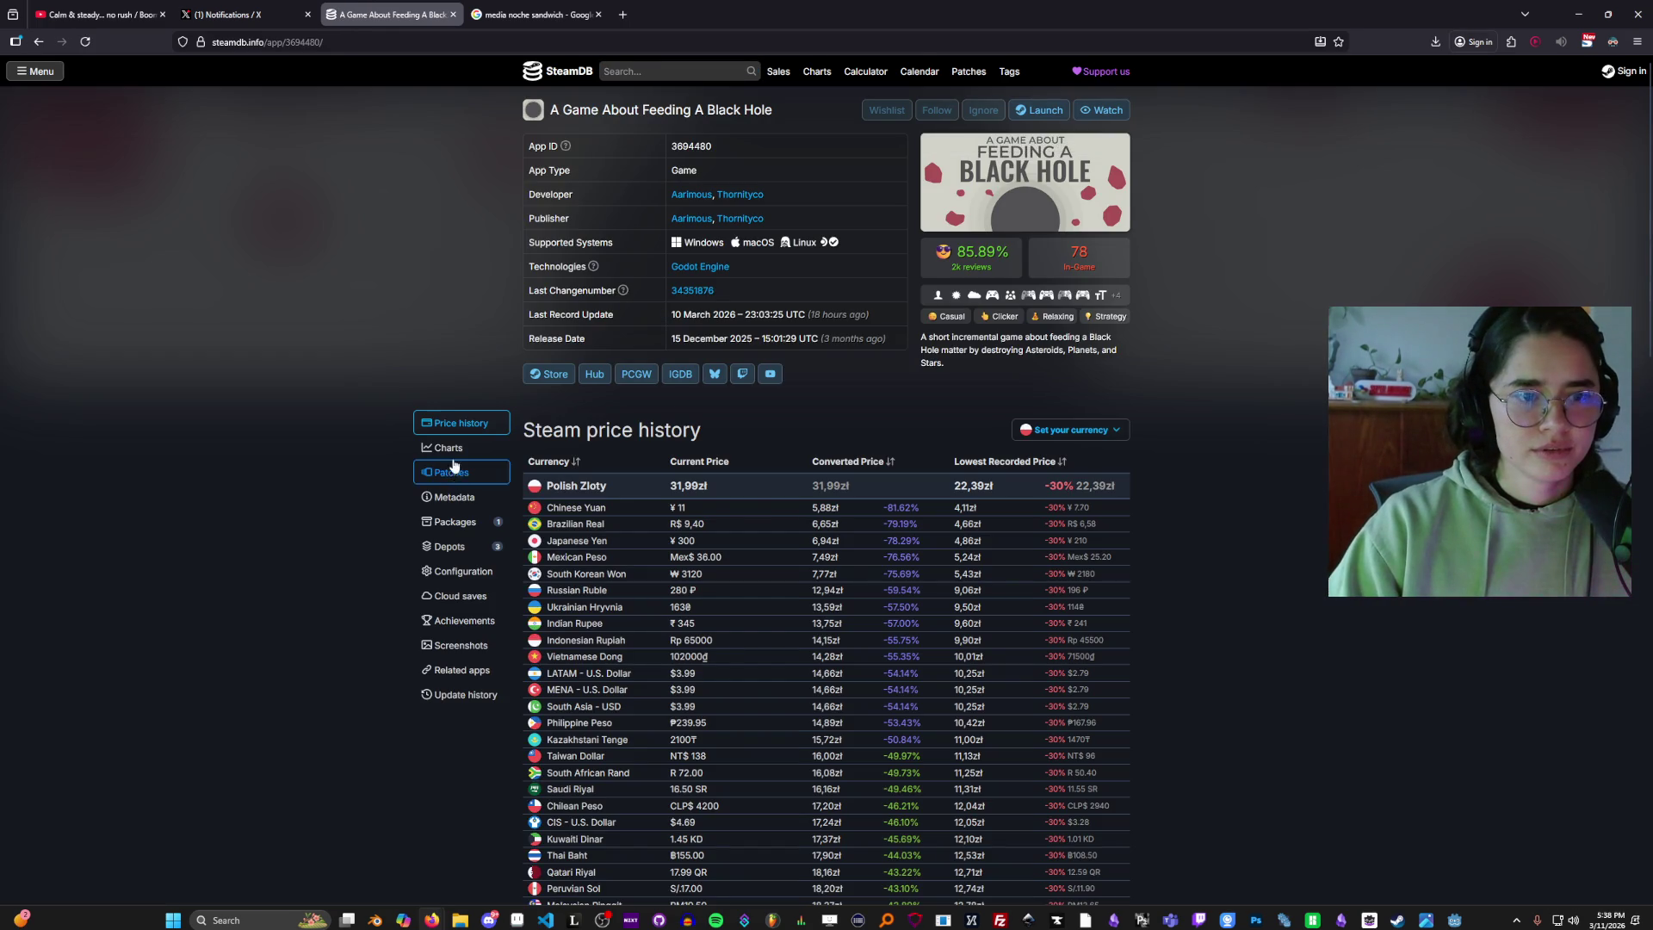
left_click(456, 455)
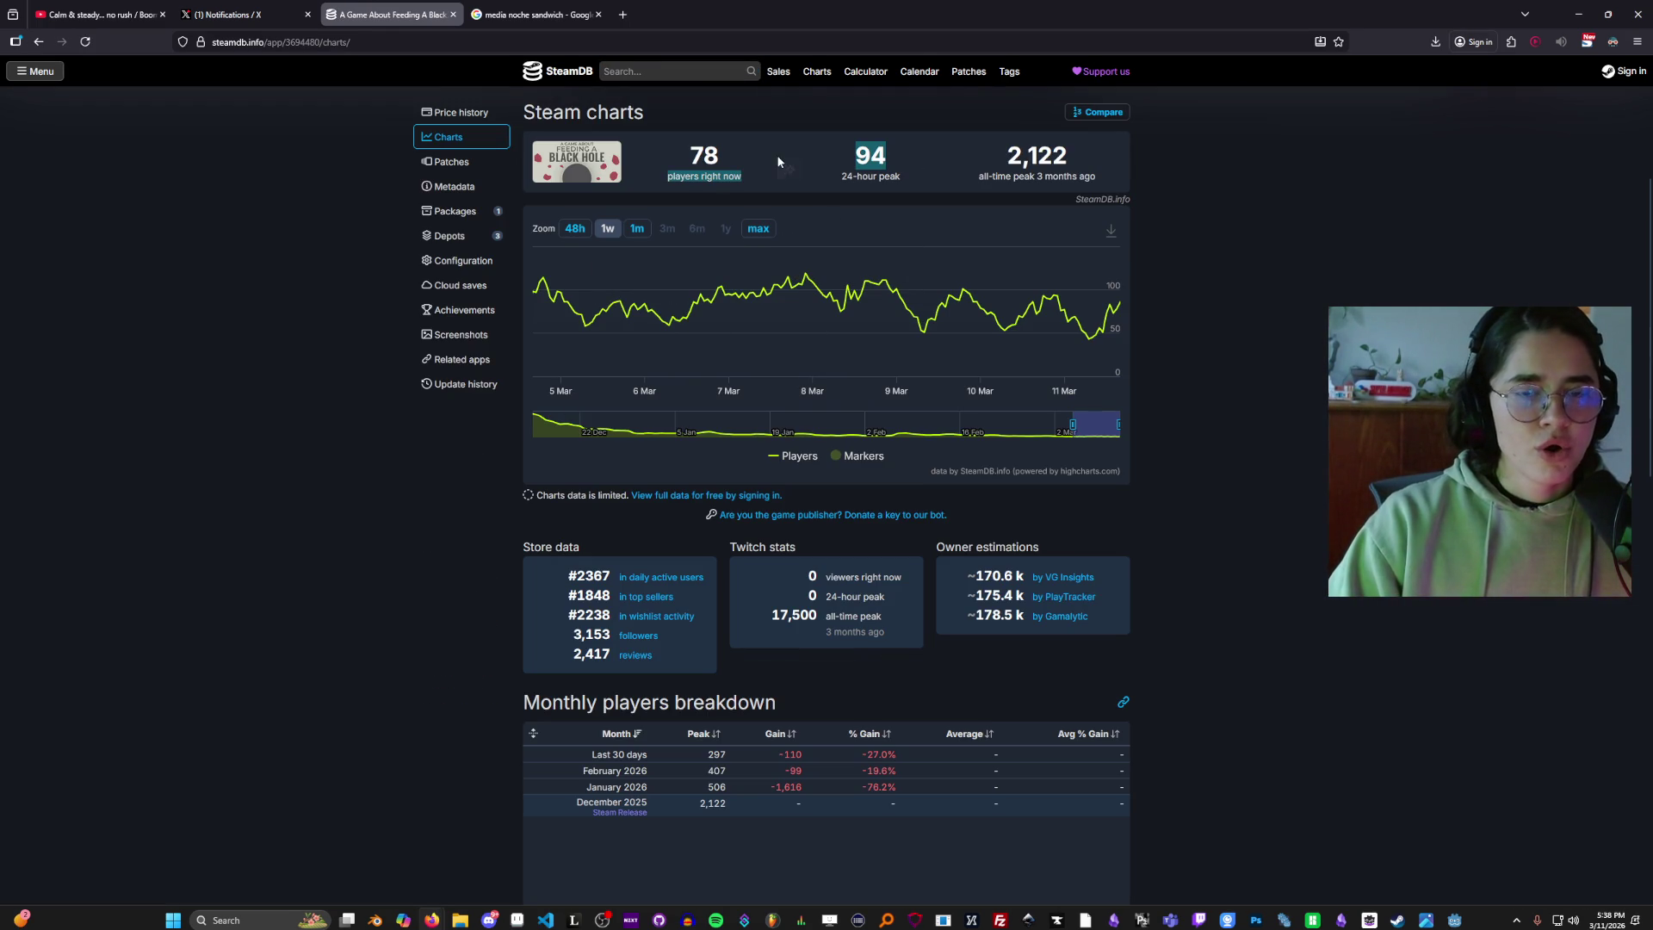
Highlight its current player counts and 2,122 all-time peak, then return to Recent Steam Releases
left_click_drag(1071, 156, 1033, 179)
left_click(1036, 155)
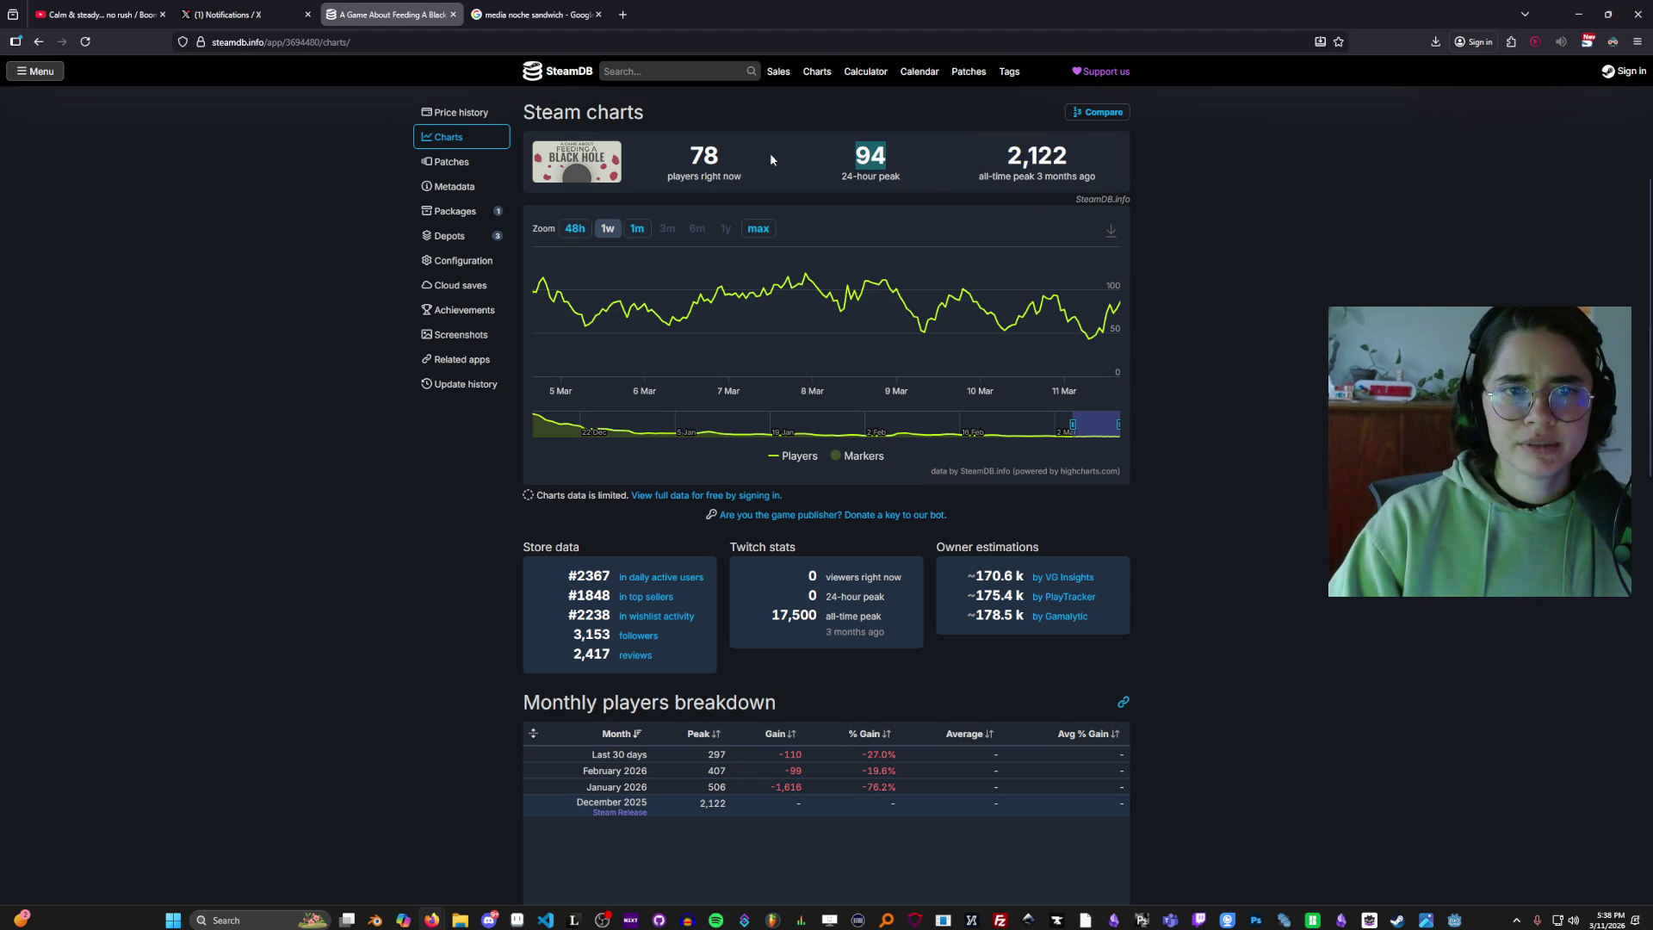
left_click_drag(787, 155, 663, 151)
left_click(729, 160)
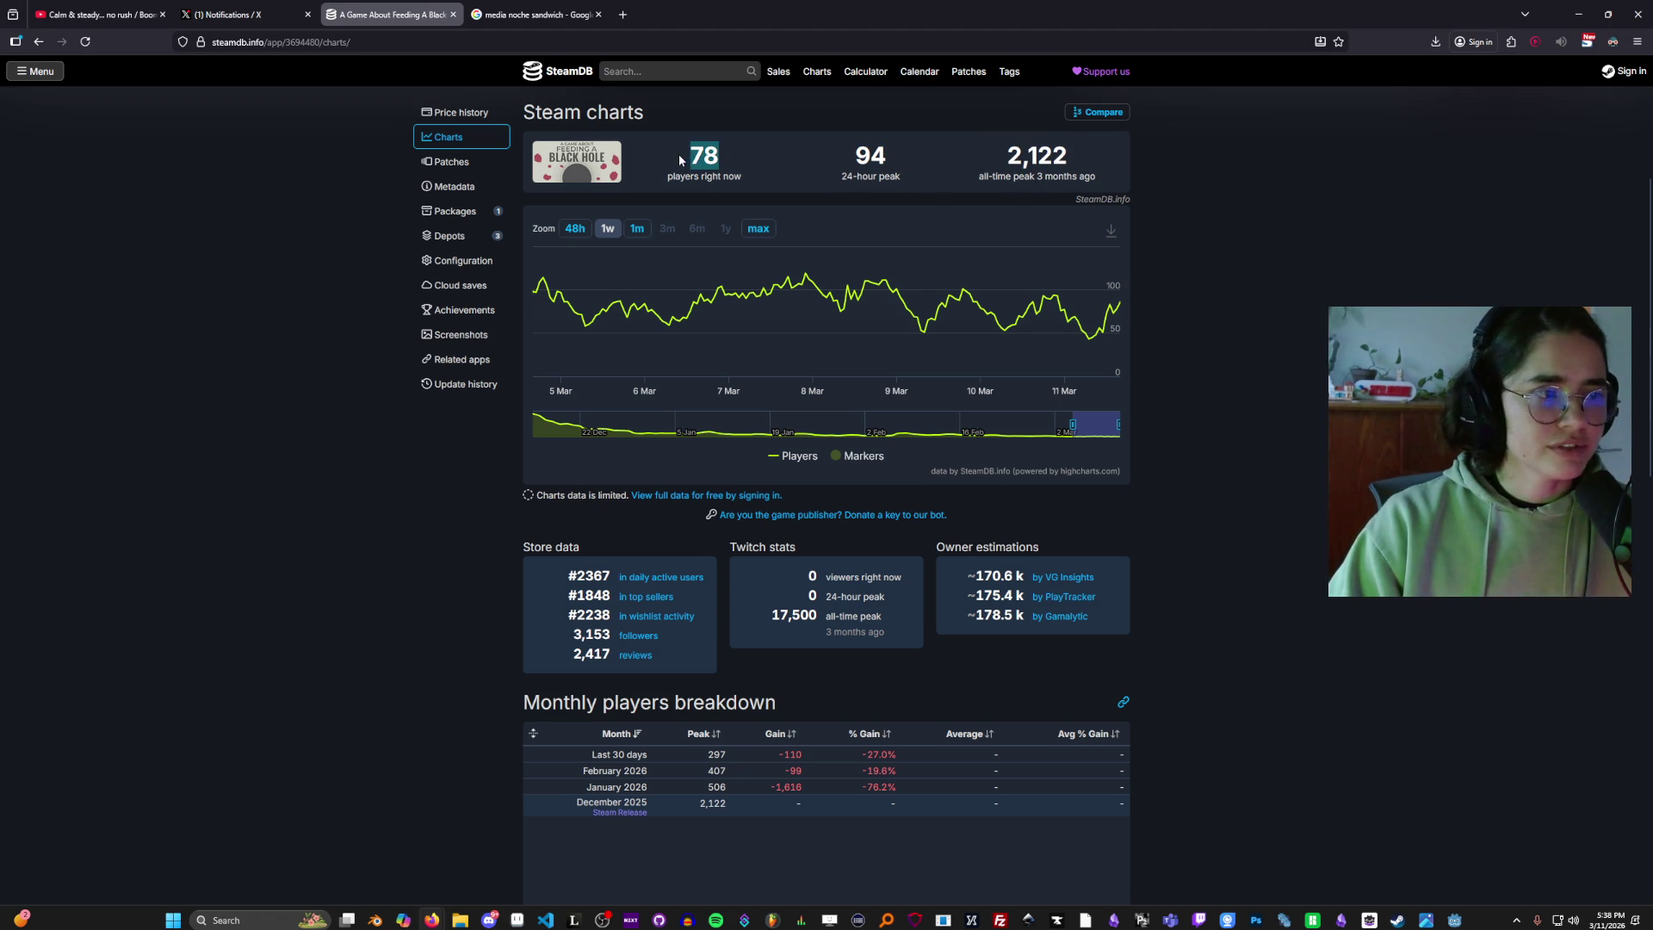
left_click_drag(989, 162, 1217, 164)
left_click(986, 168)
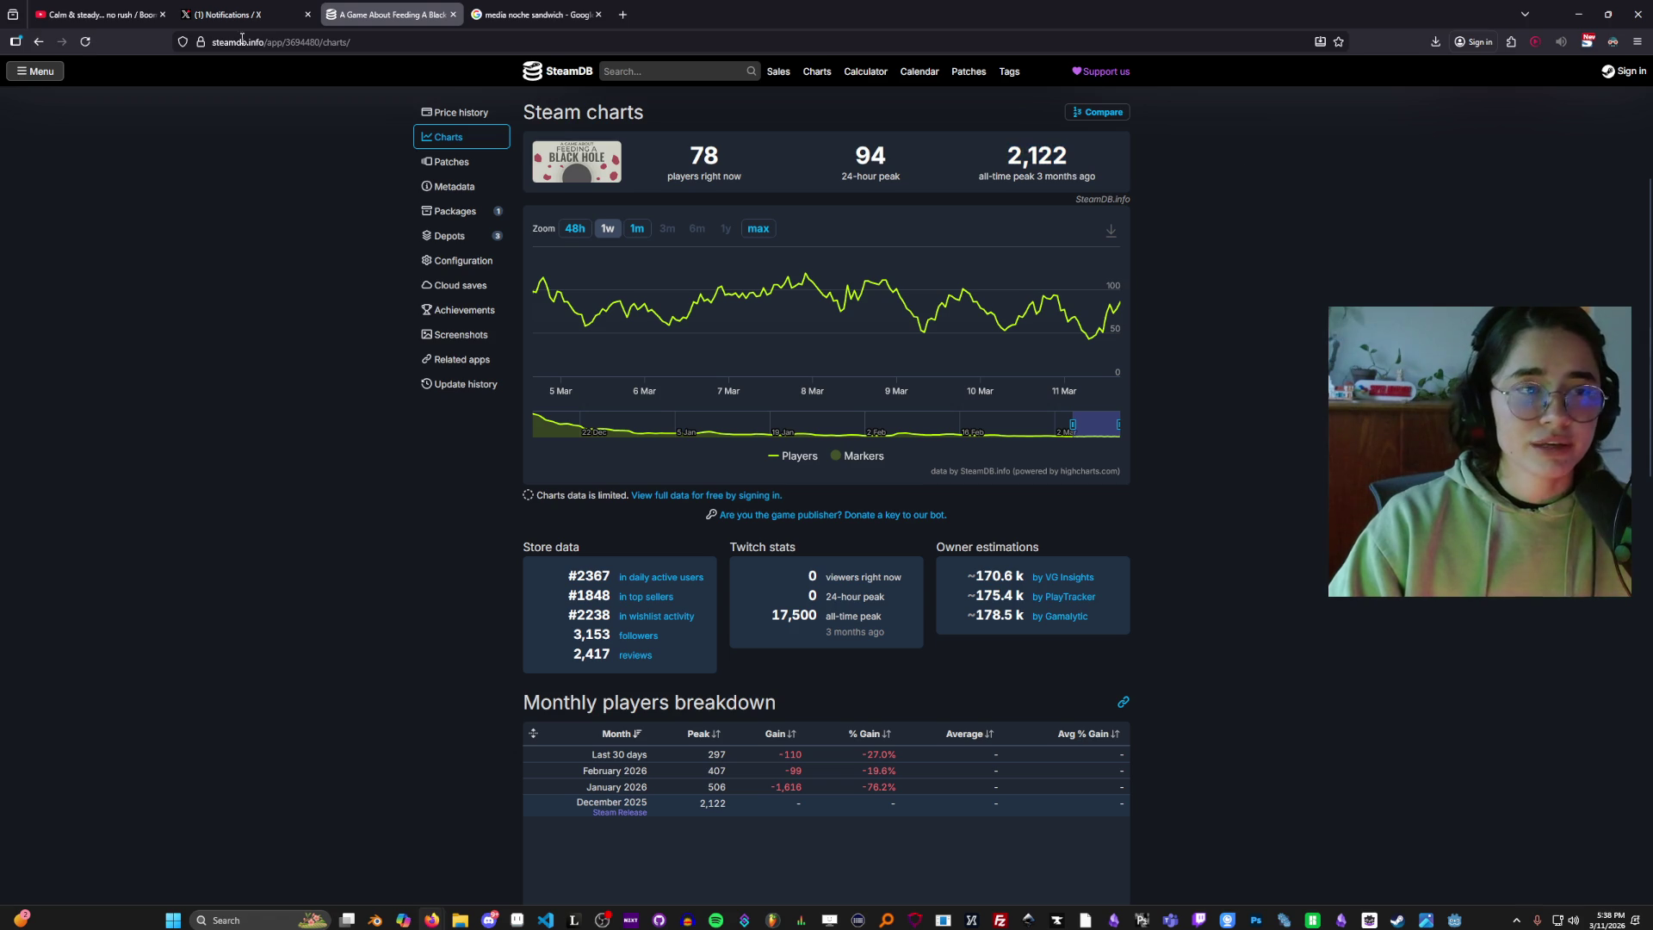
left_click(39, 42)
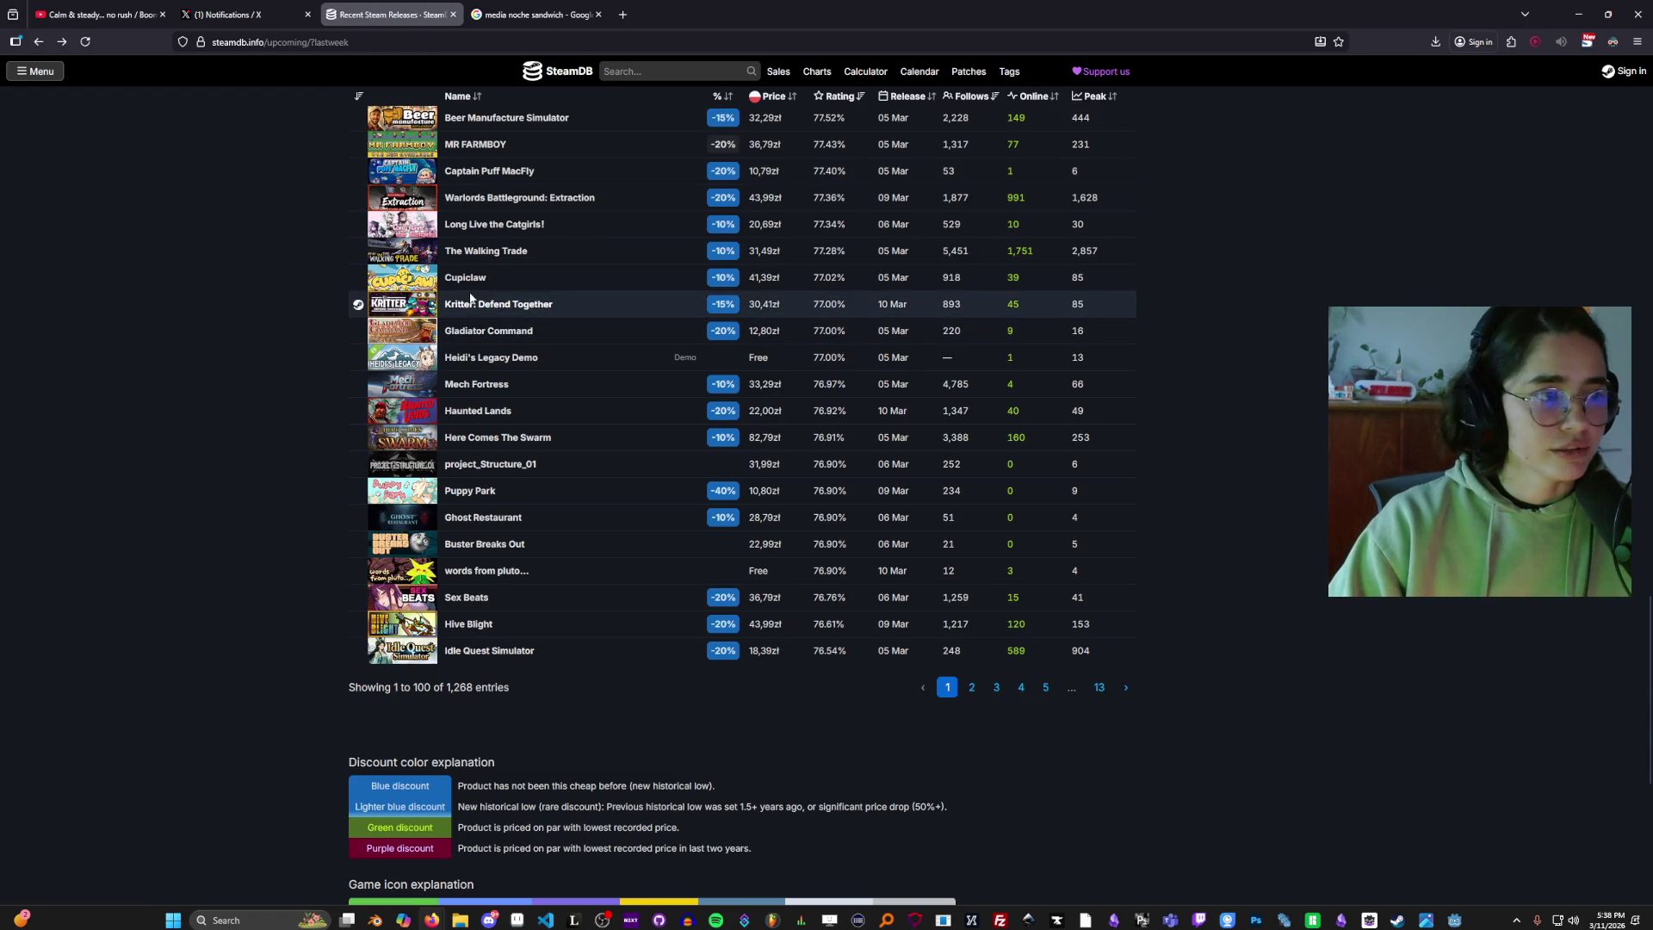
Browse page 2 of last week's releases (entries 101–200), then switch to Steam's Tangy TD page
scroll(357, 421, "down", 3)
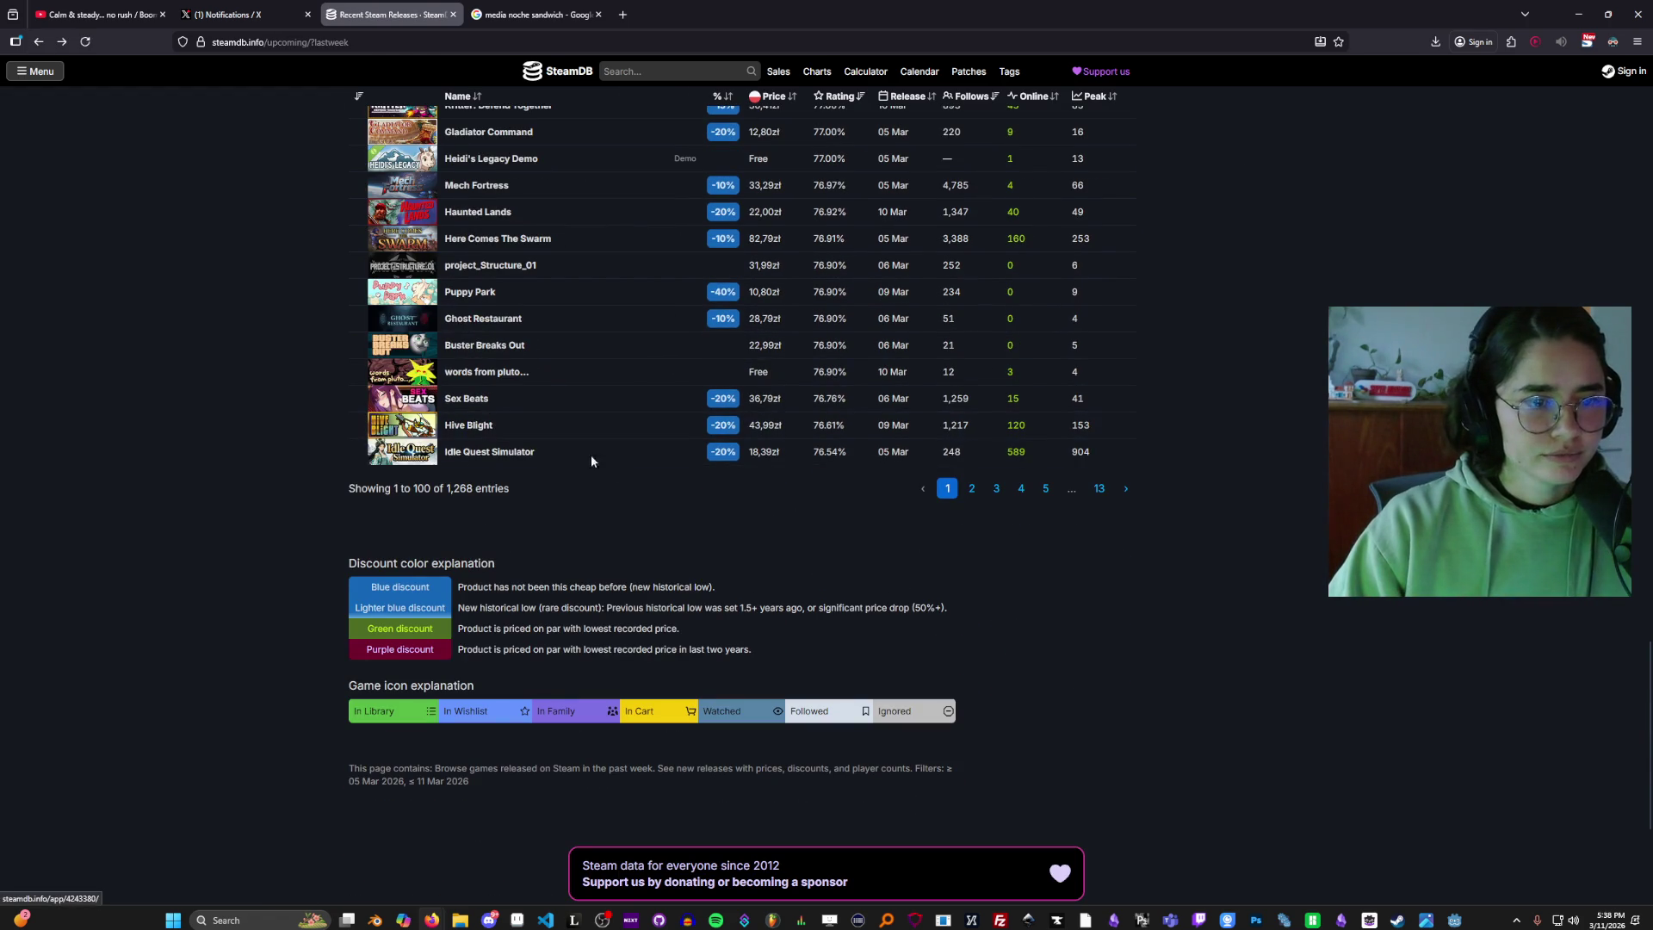
left_click(972, 488)
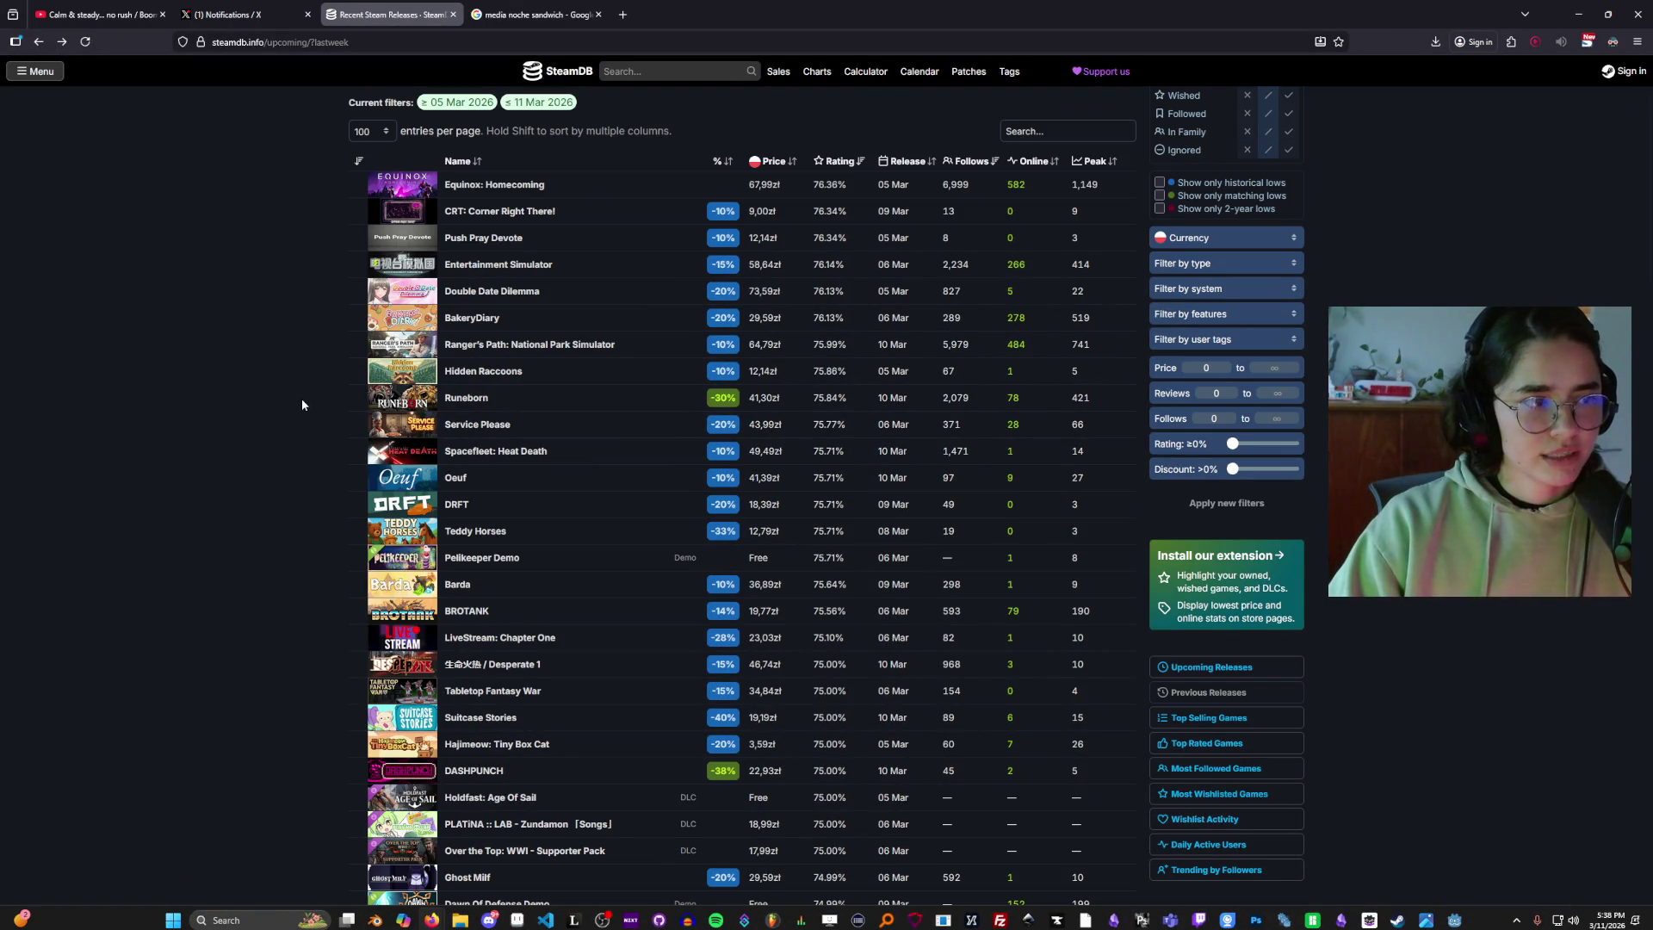
scroll(303, 396, "up", 1)
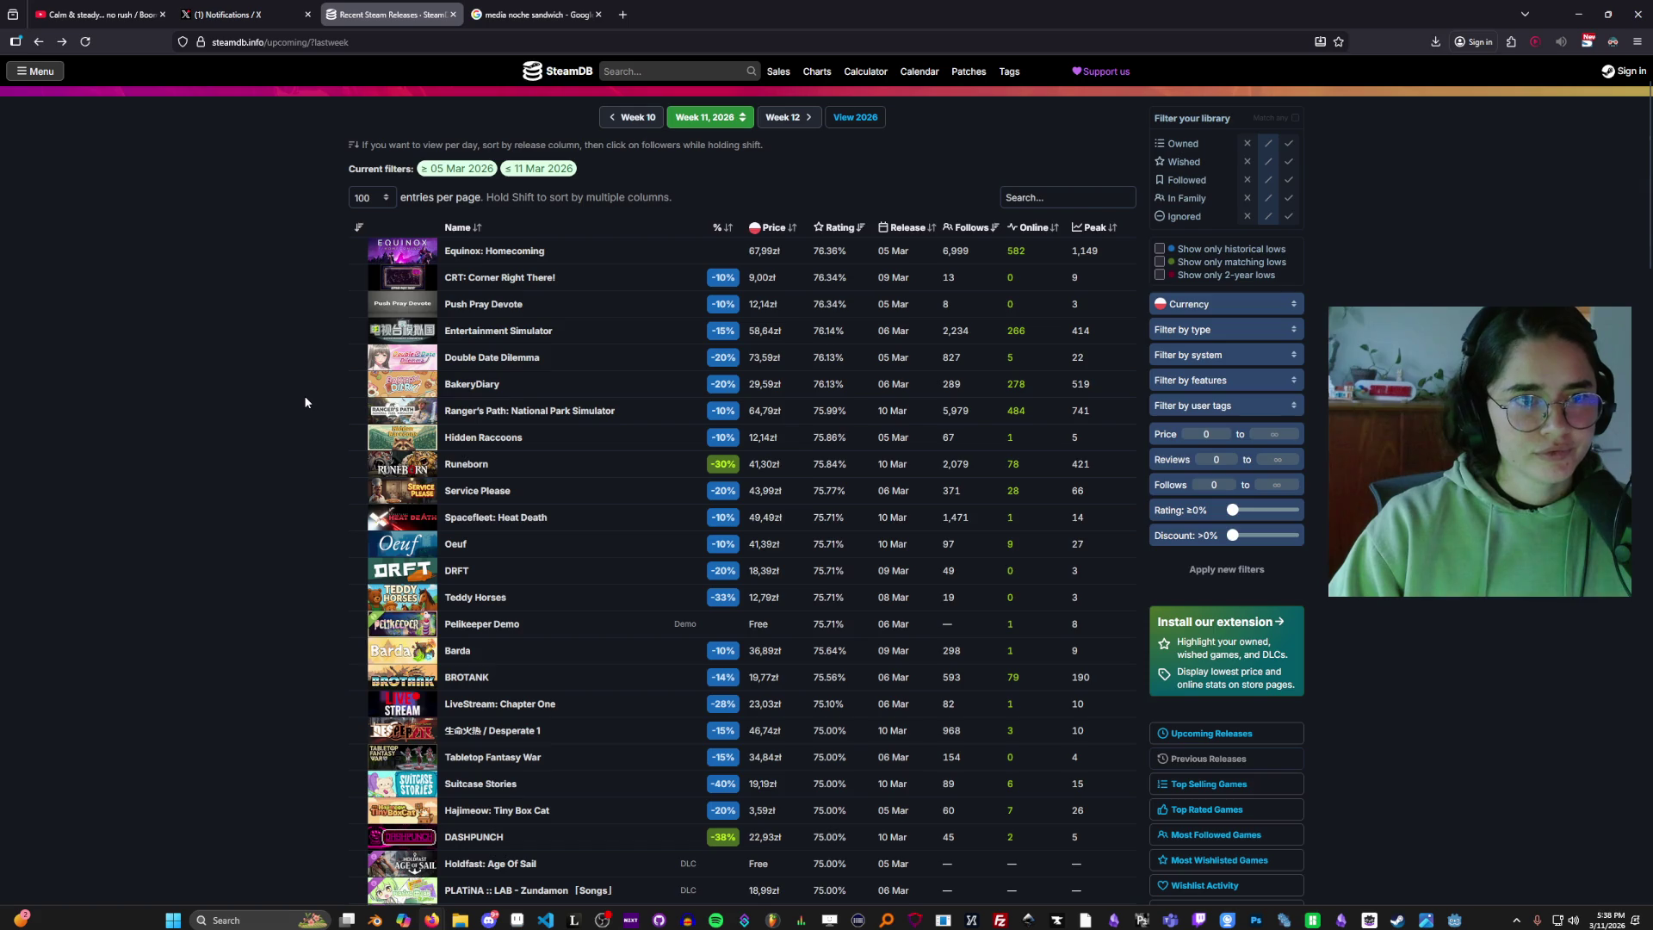
scroll(304, 402, "down", 6)
scroll(304, 402, "down", 9)
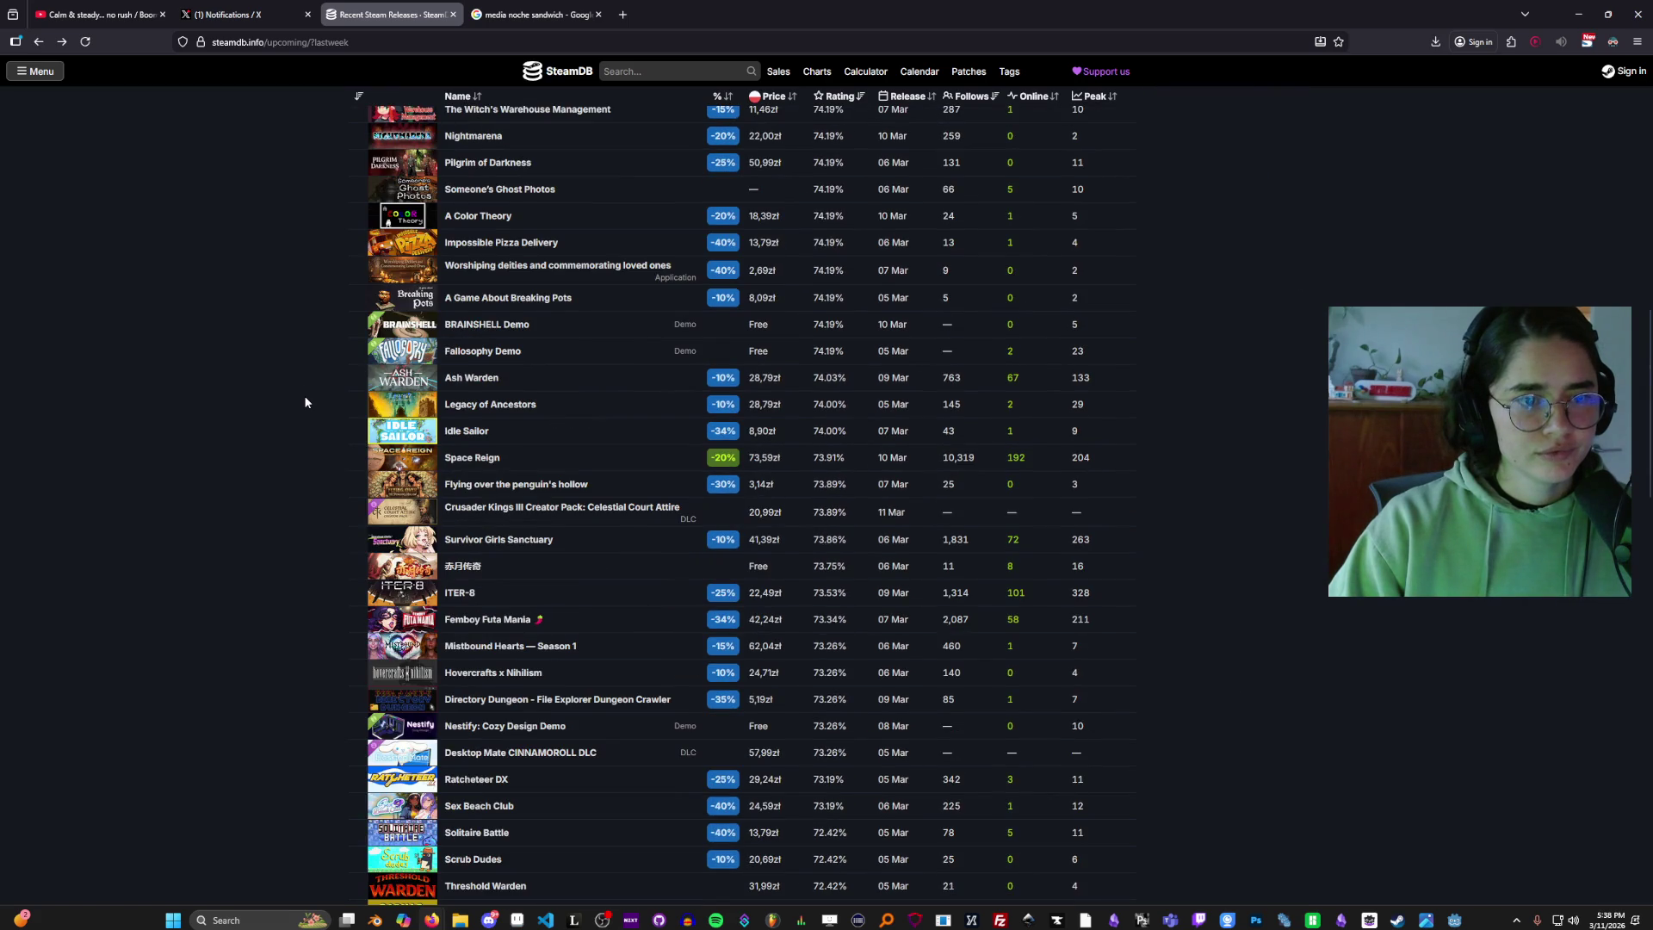
scroll(305, 402, "down", 5)
scroll(305, 402, "down", 3)
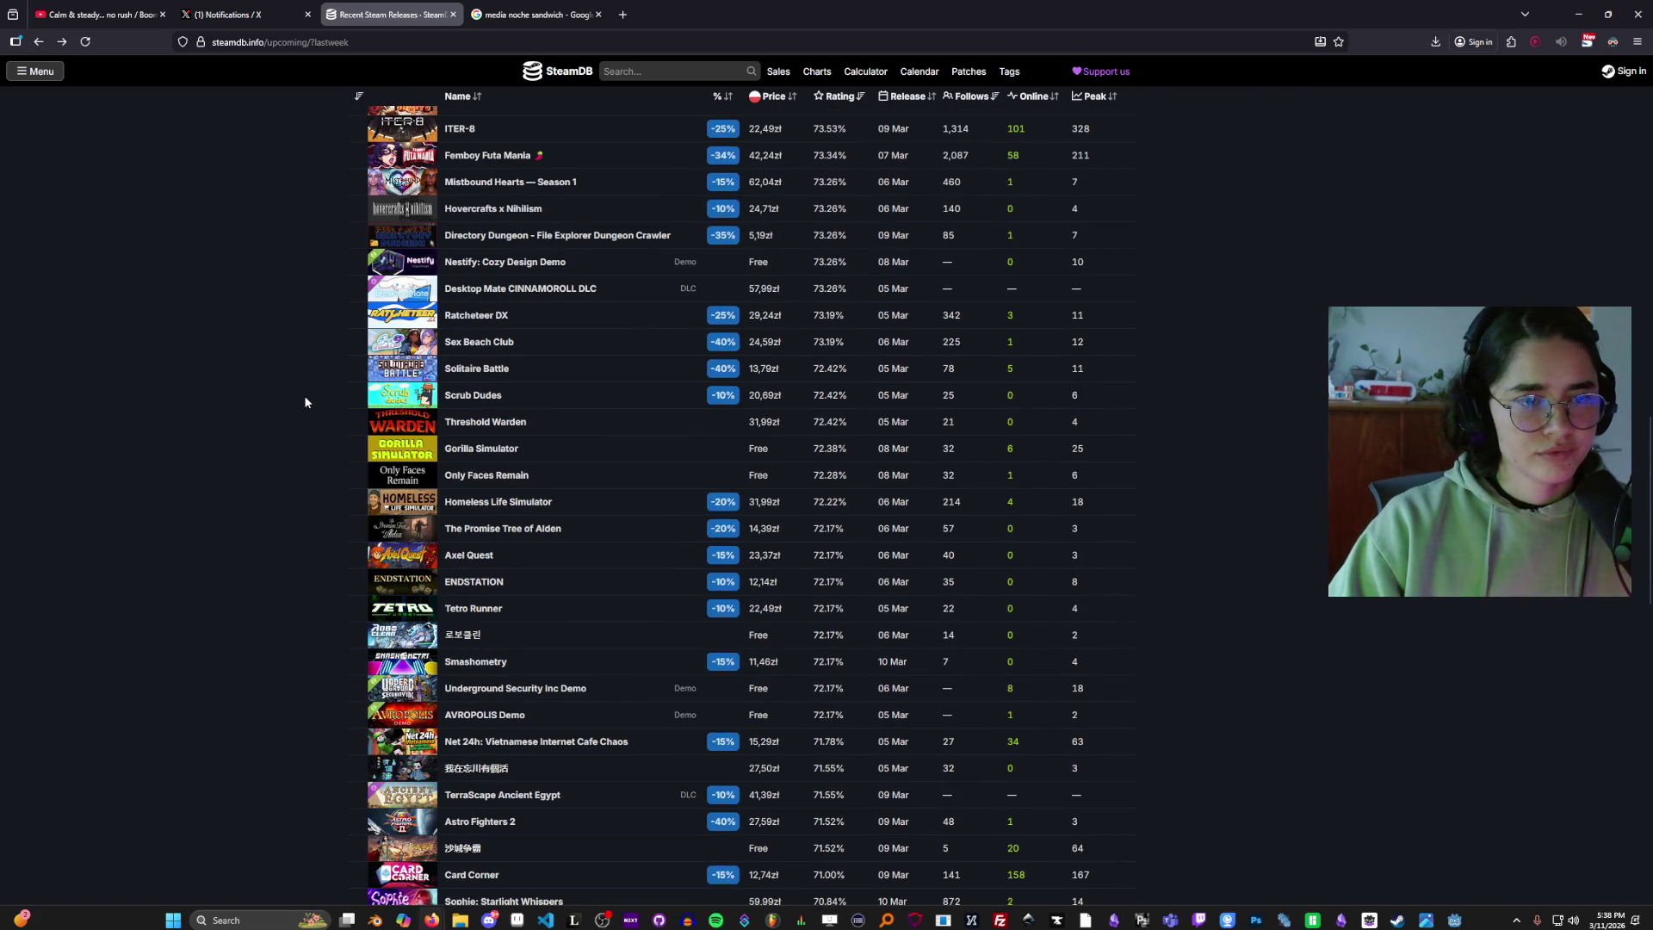
scroll(305, 402, "down", 9)
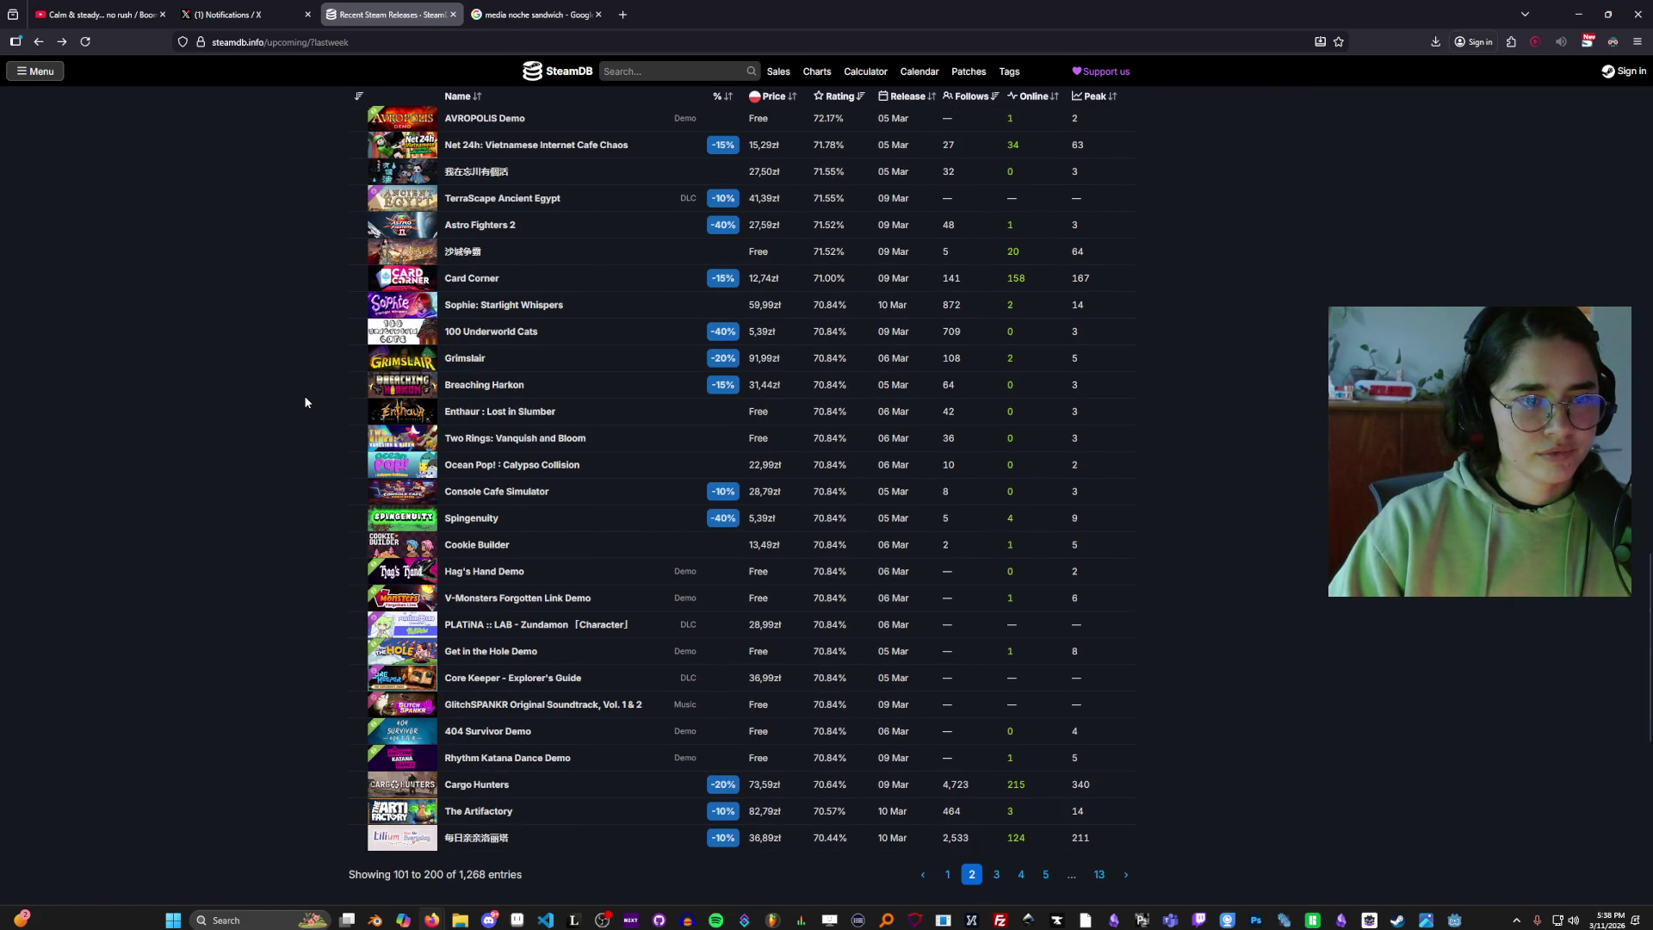
scroll(304, 402, "down", 1)
scroll(305, 402, "down", 3)
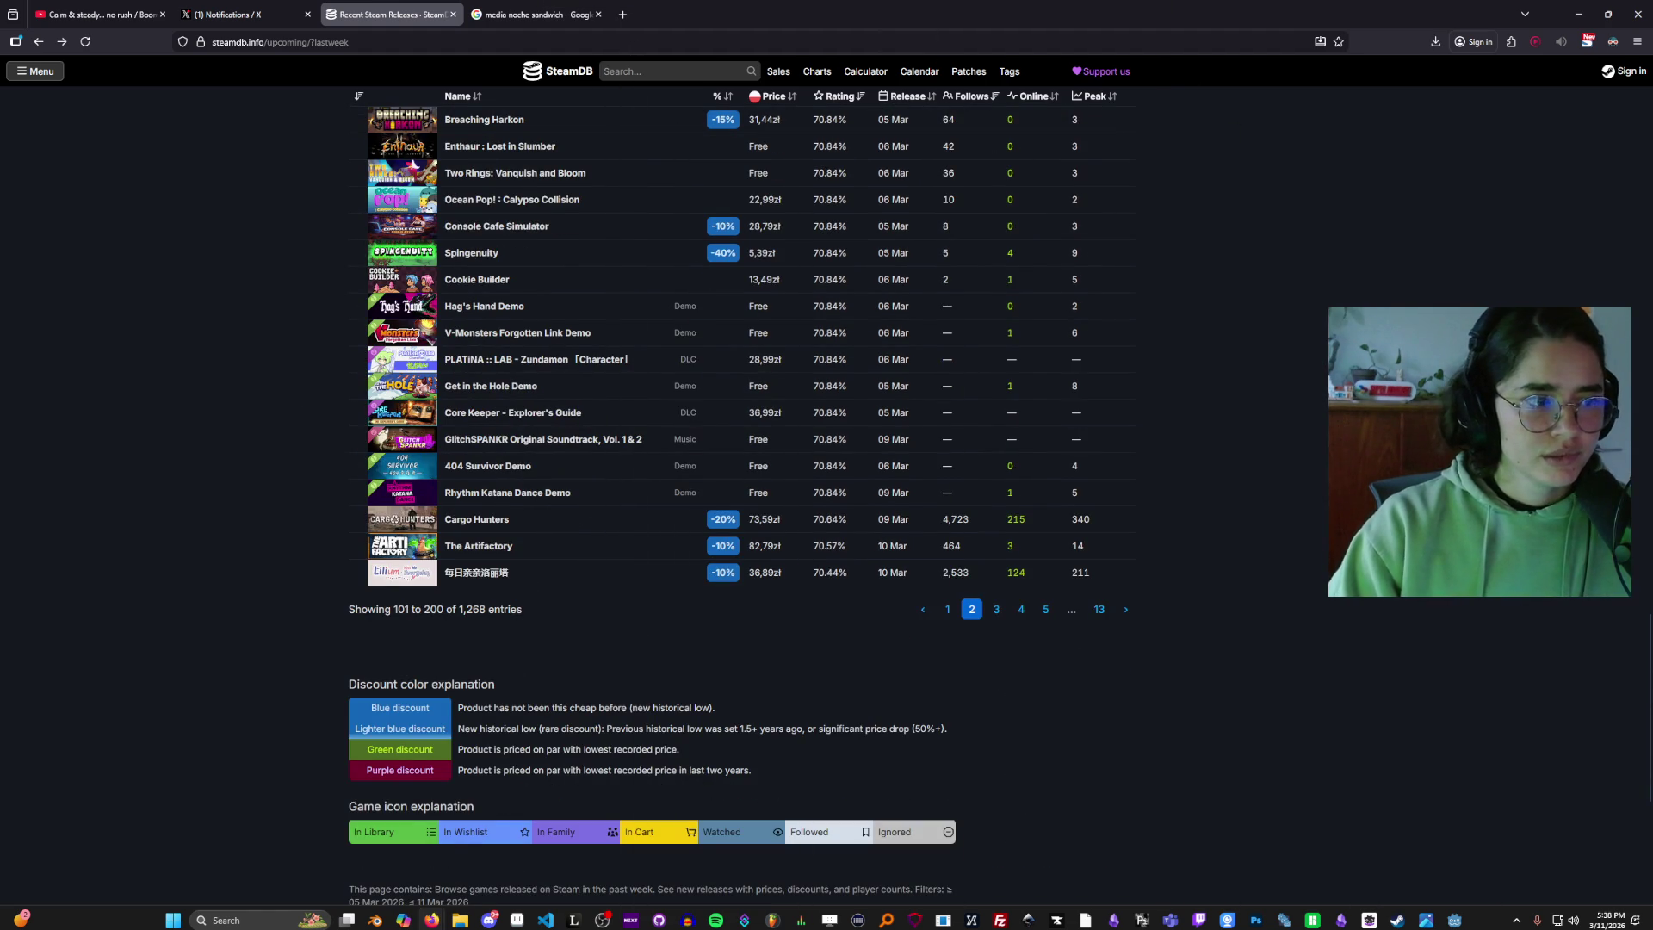
key("alt+Tab")
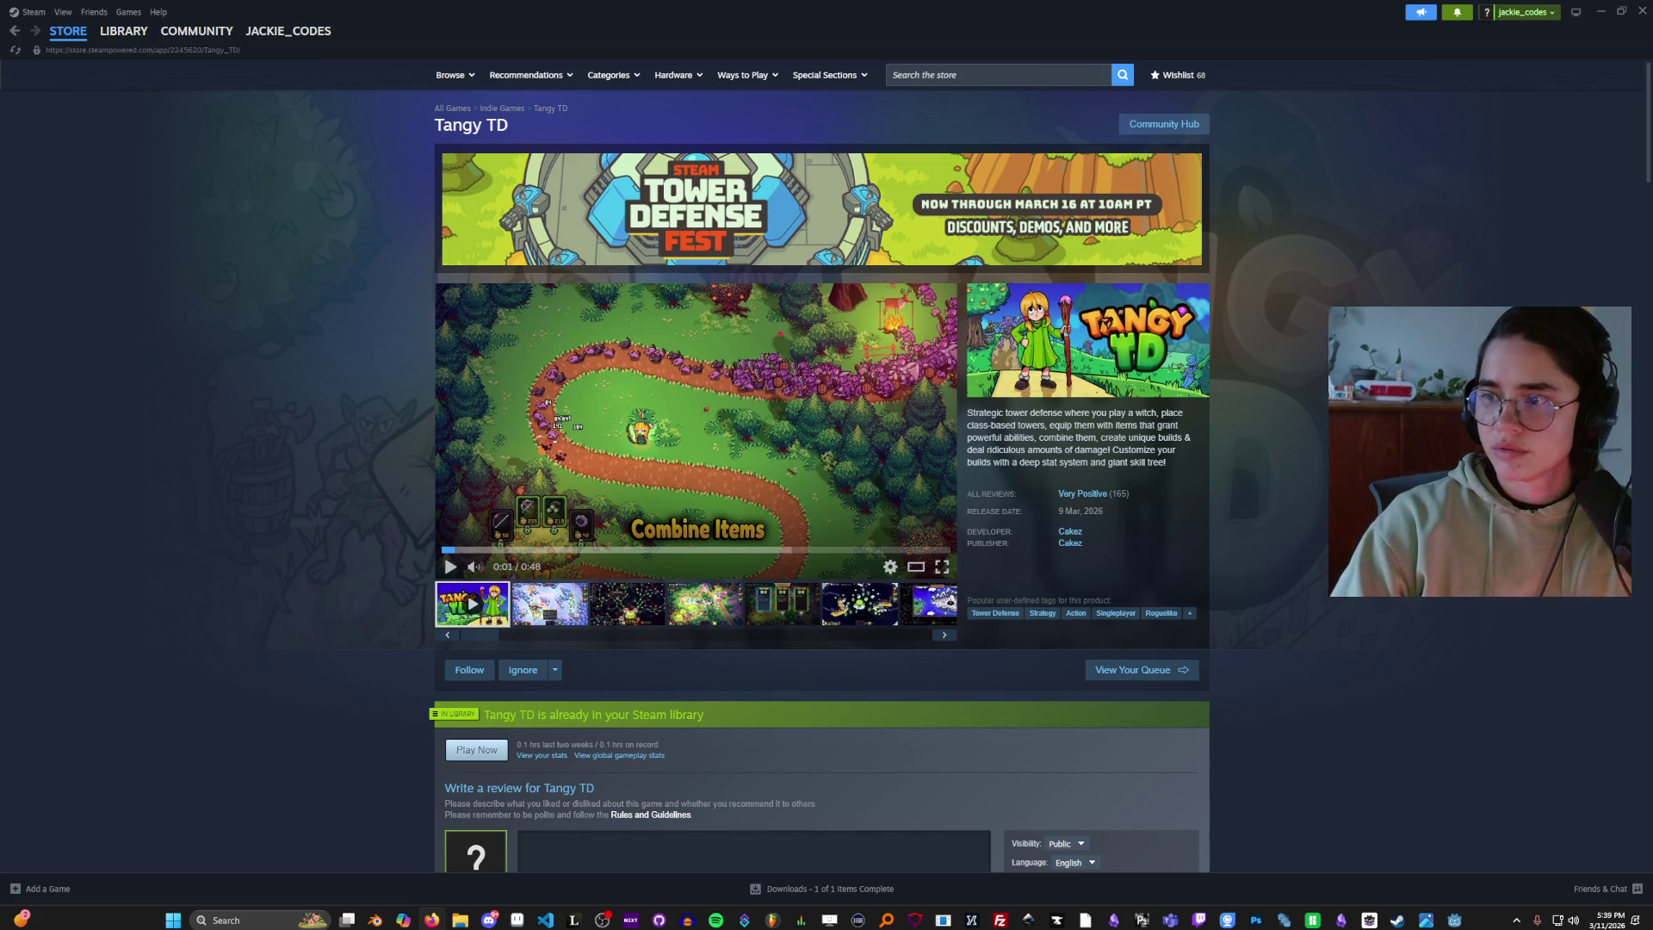
Glance at the Aarimous YouTube channel, return to Steam, and restore its window to a smaller size
key("alt+Tab")
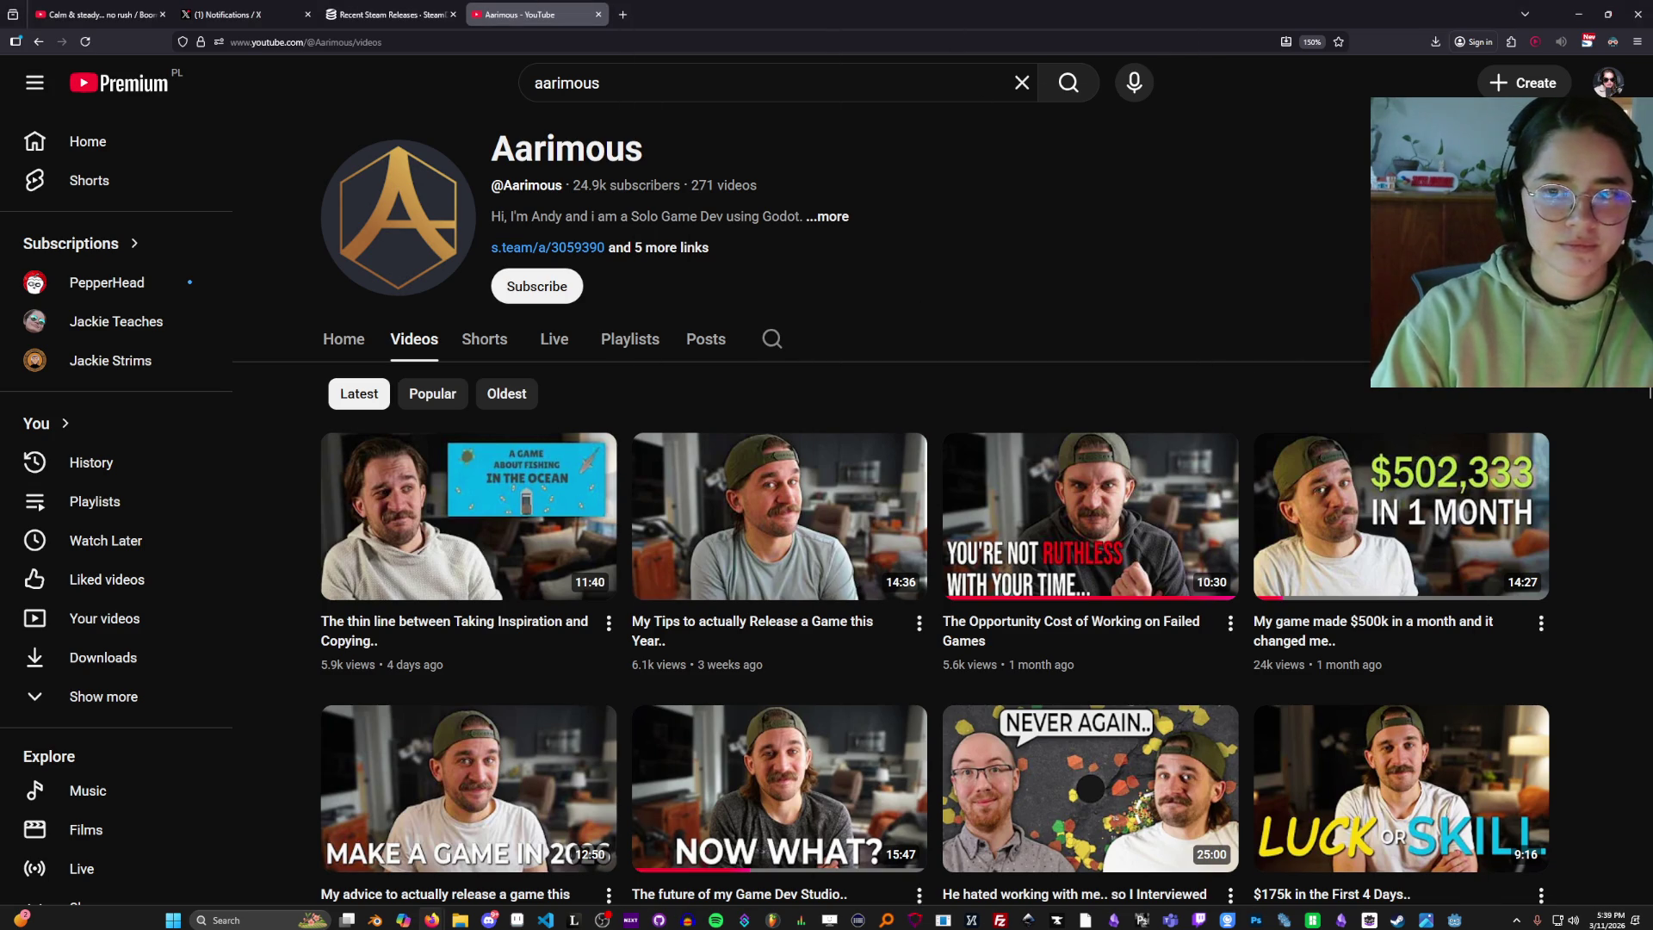
key("alt+Tab")
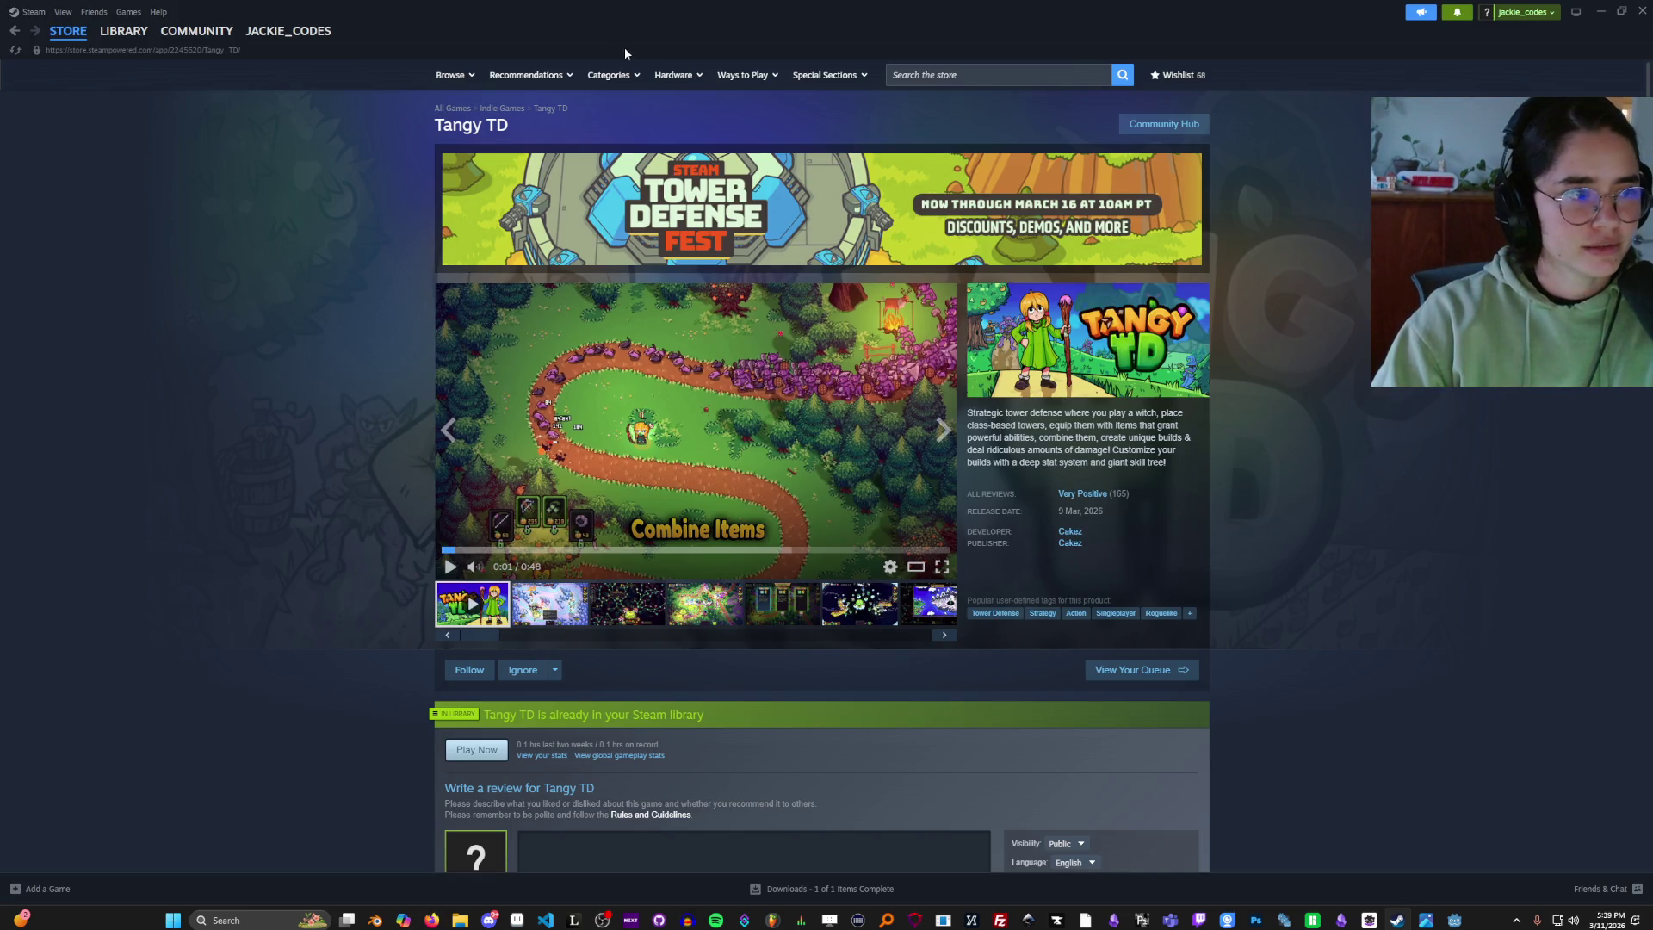
double_click(619, 53)
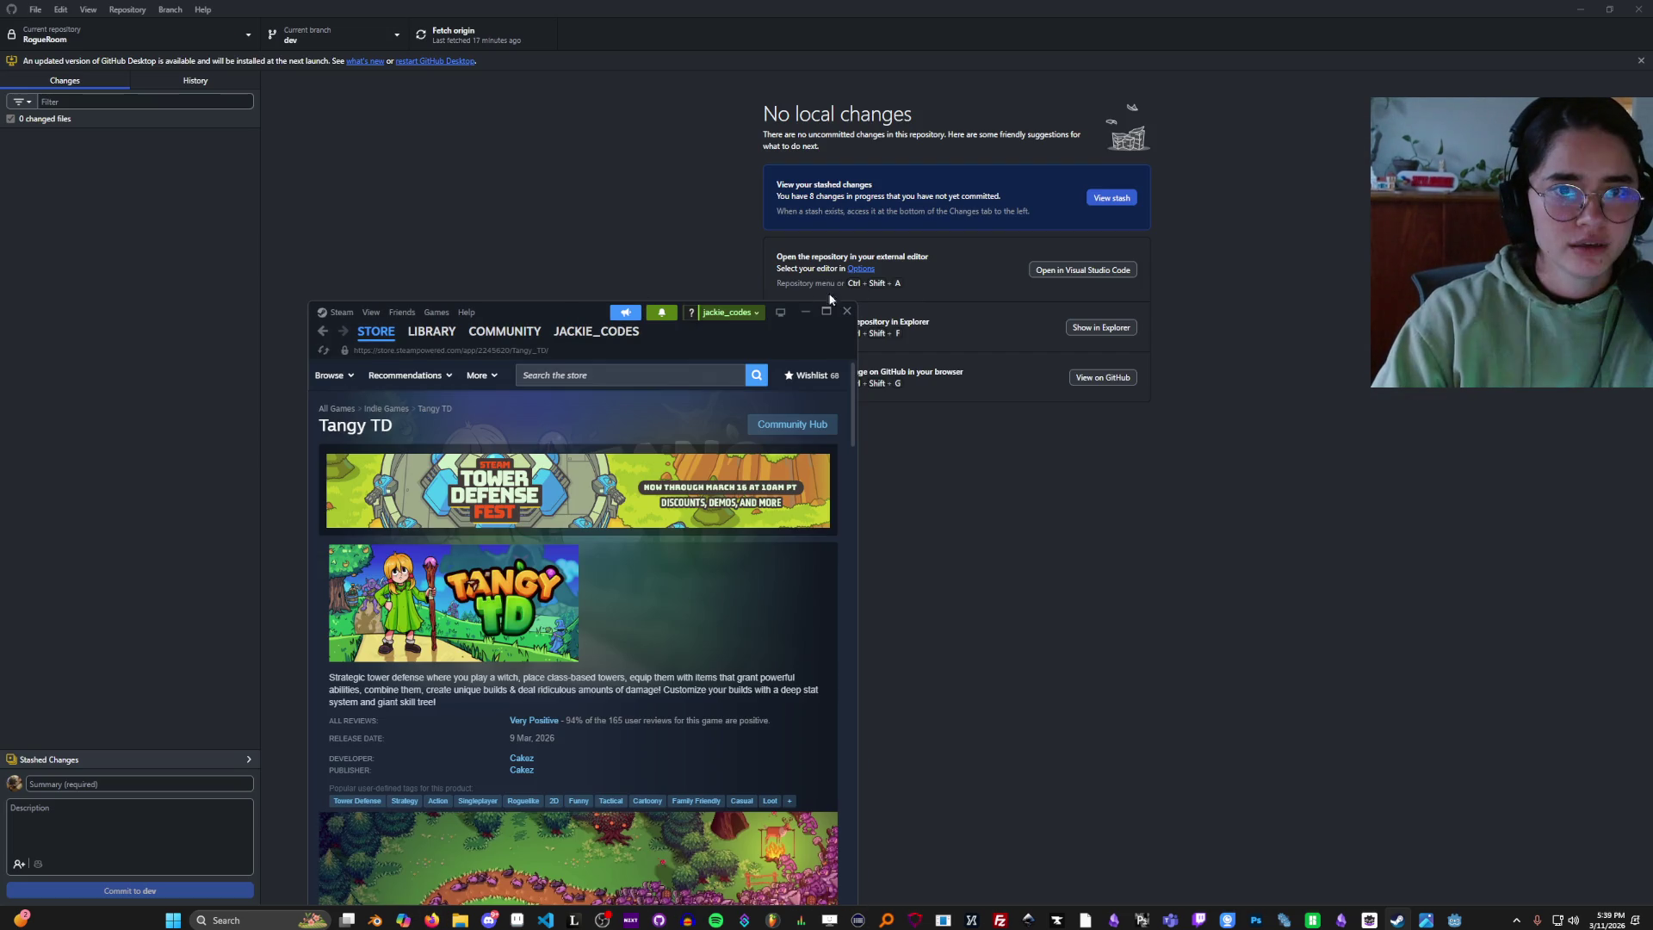
In Godot, widen the scene tree and copy the chandelier sprite's ShaderMaterial
left_click(798, 310)
key("alt+Tab")
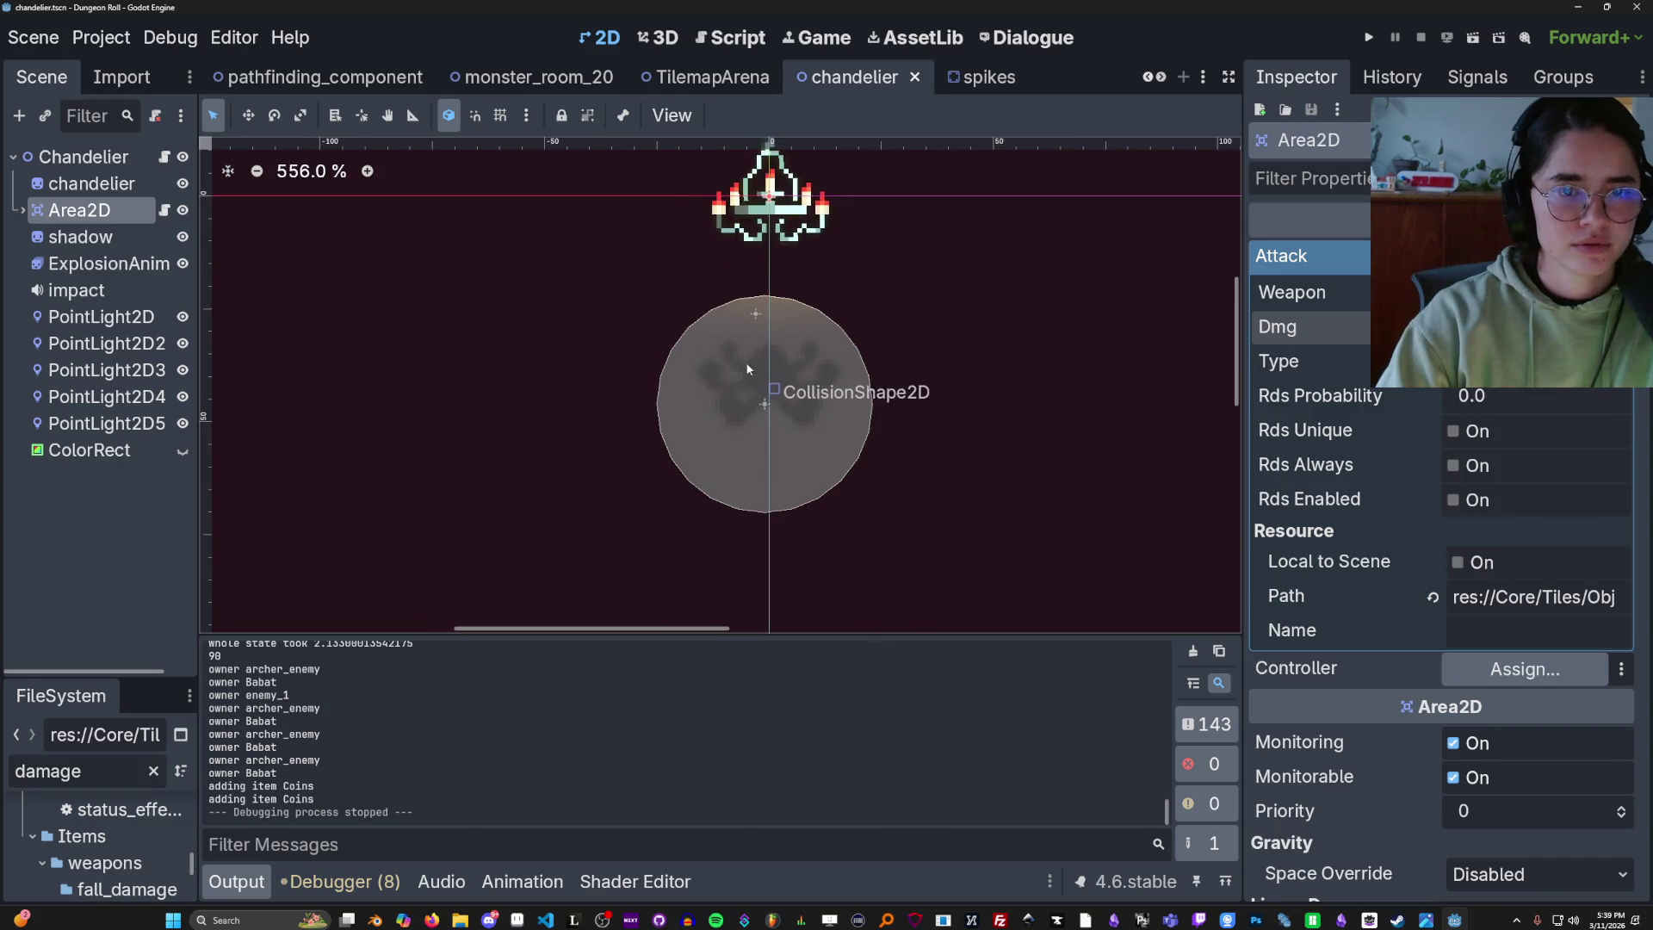
scroll(715, 435, "down", 3)
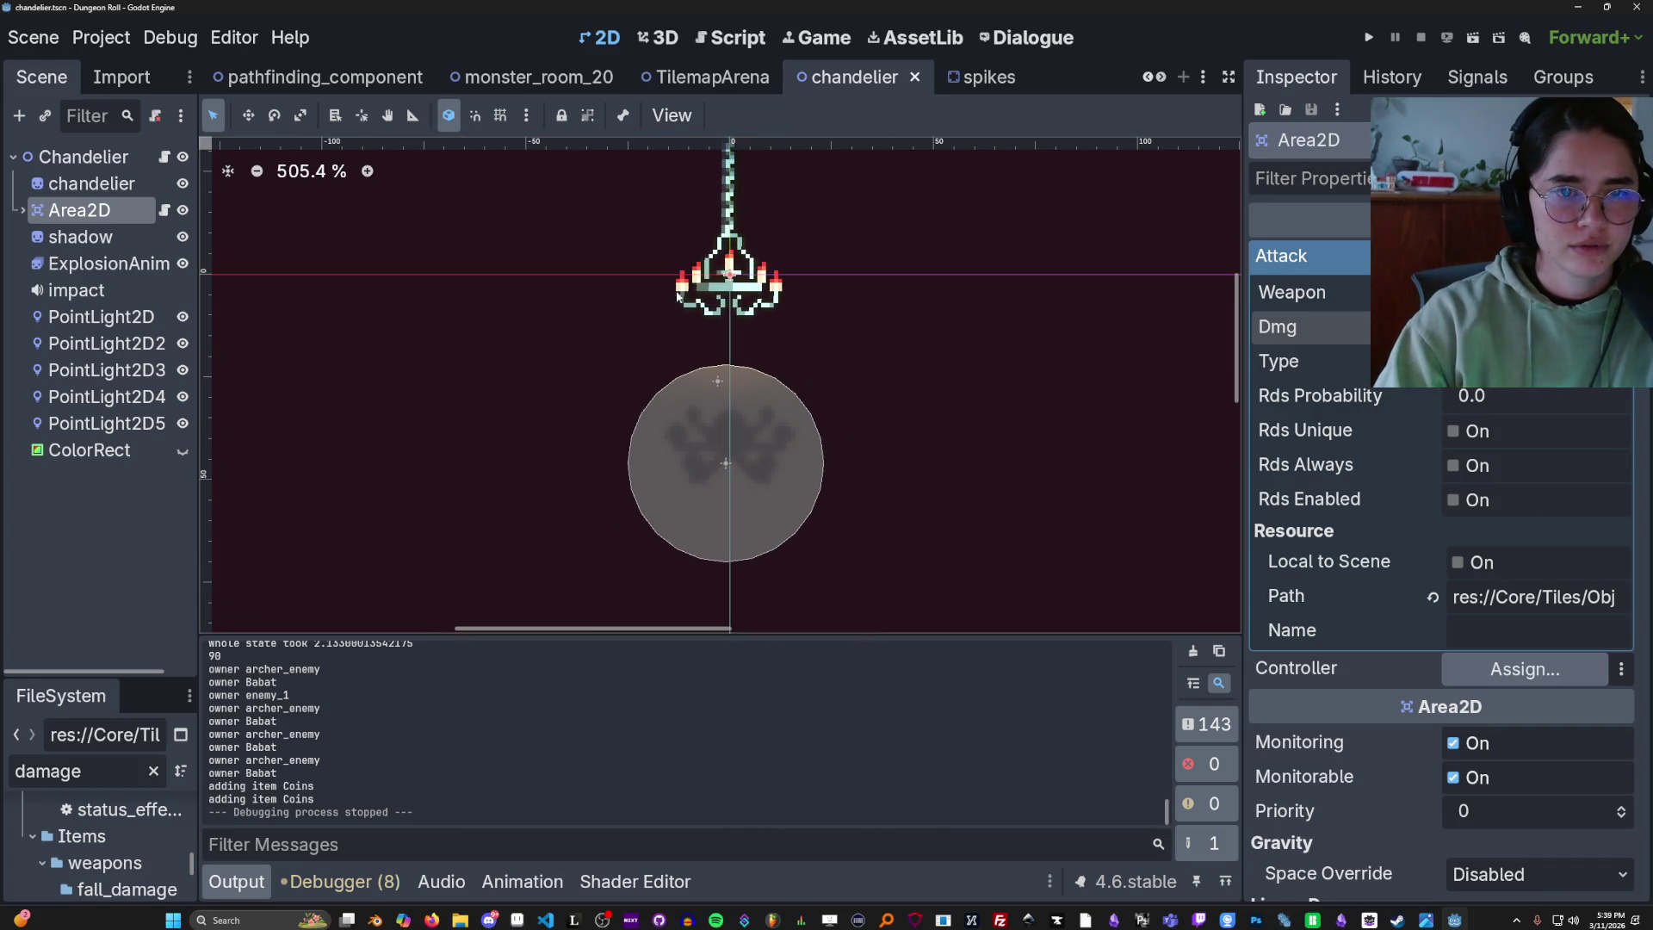
left_click_drag(200, 361, 317, 362)
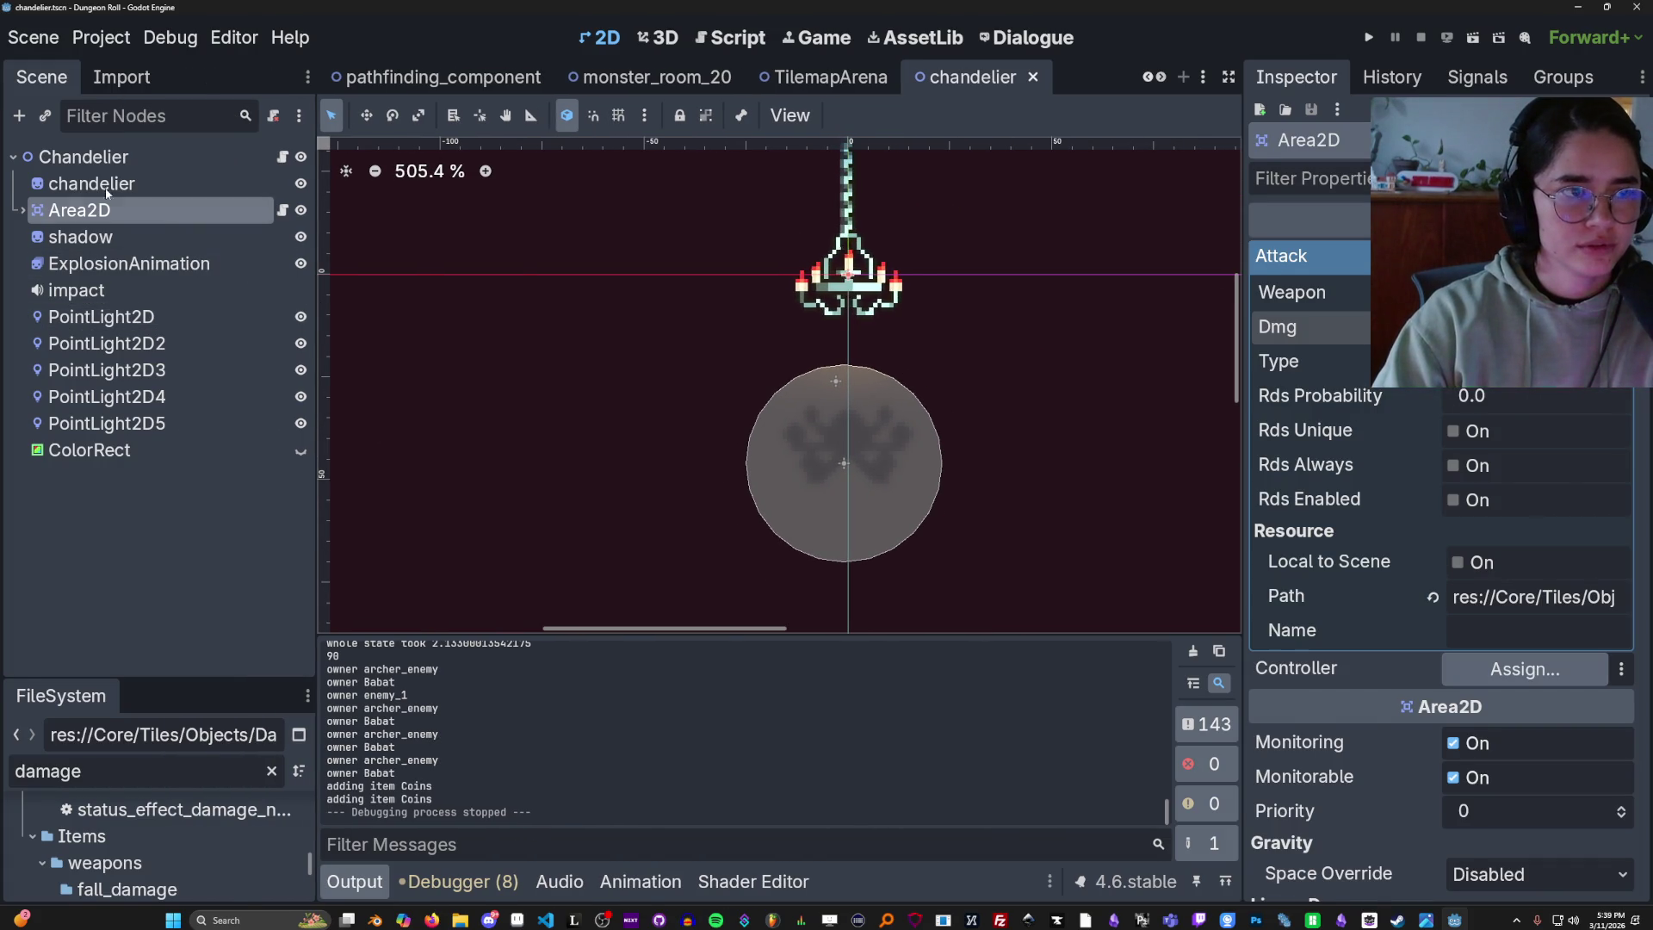
left_click(91, 184)
scroll(1446, 603, "down", 5)
scroll(1446, 602, "up", 3)
left_click(1623, 528)
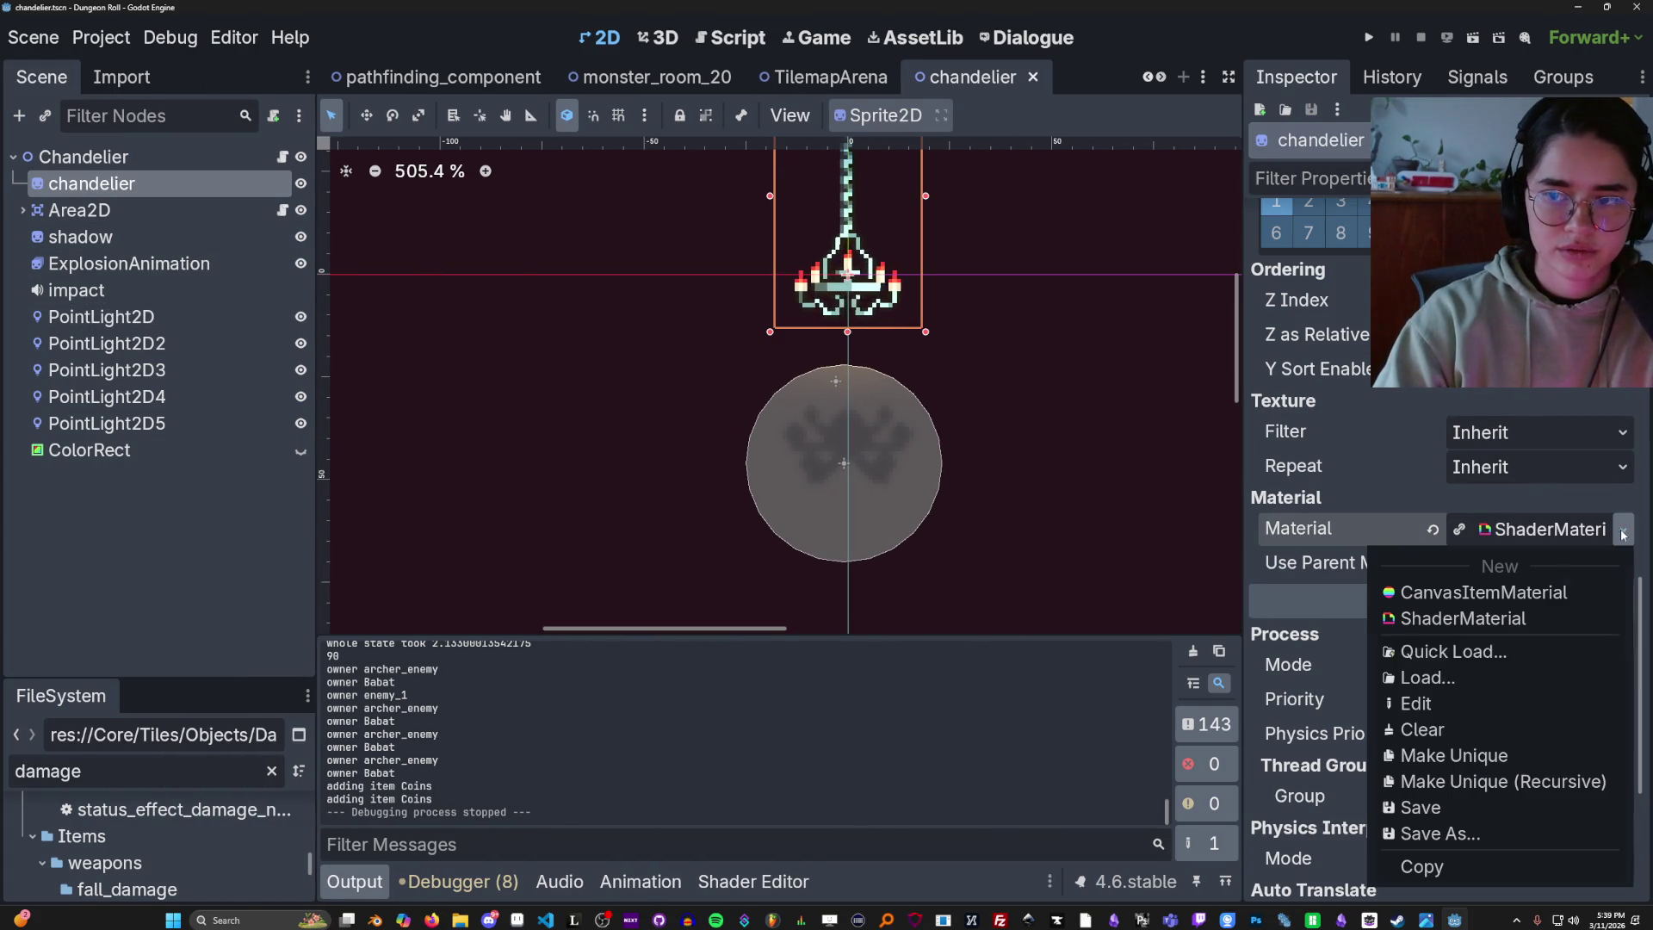
left_click(1421, 867)
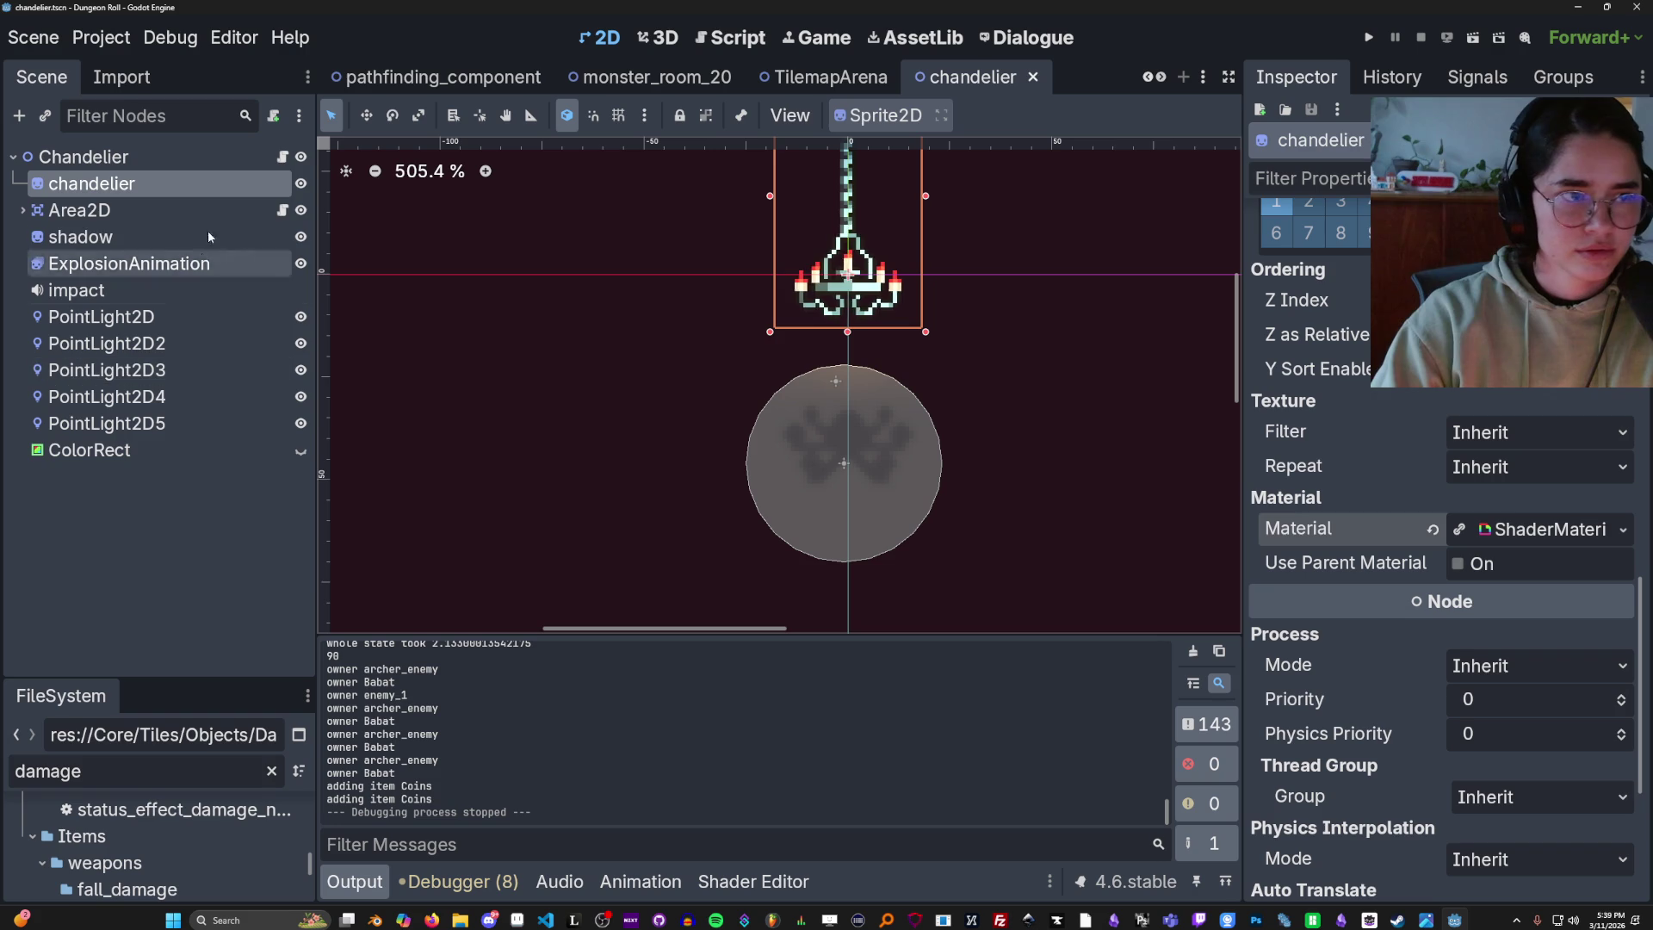
Paste the copied ShaderMaterial into the shadow sprite's Material slot
left_click(80, 237)
scroll(1478, 583, "down", 10)
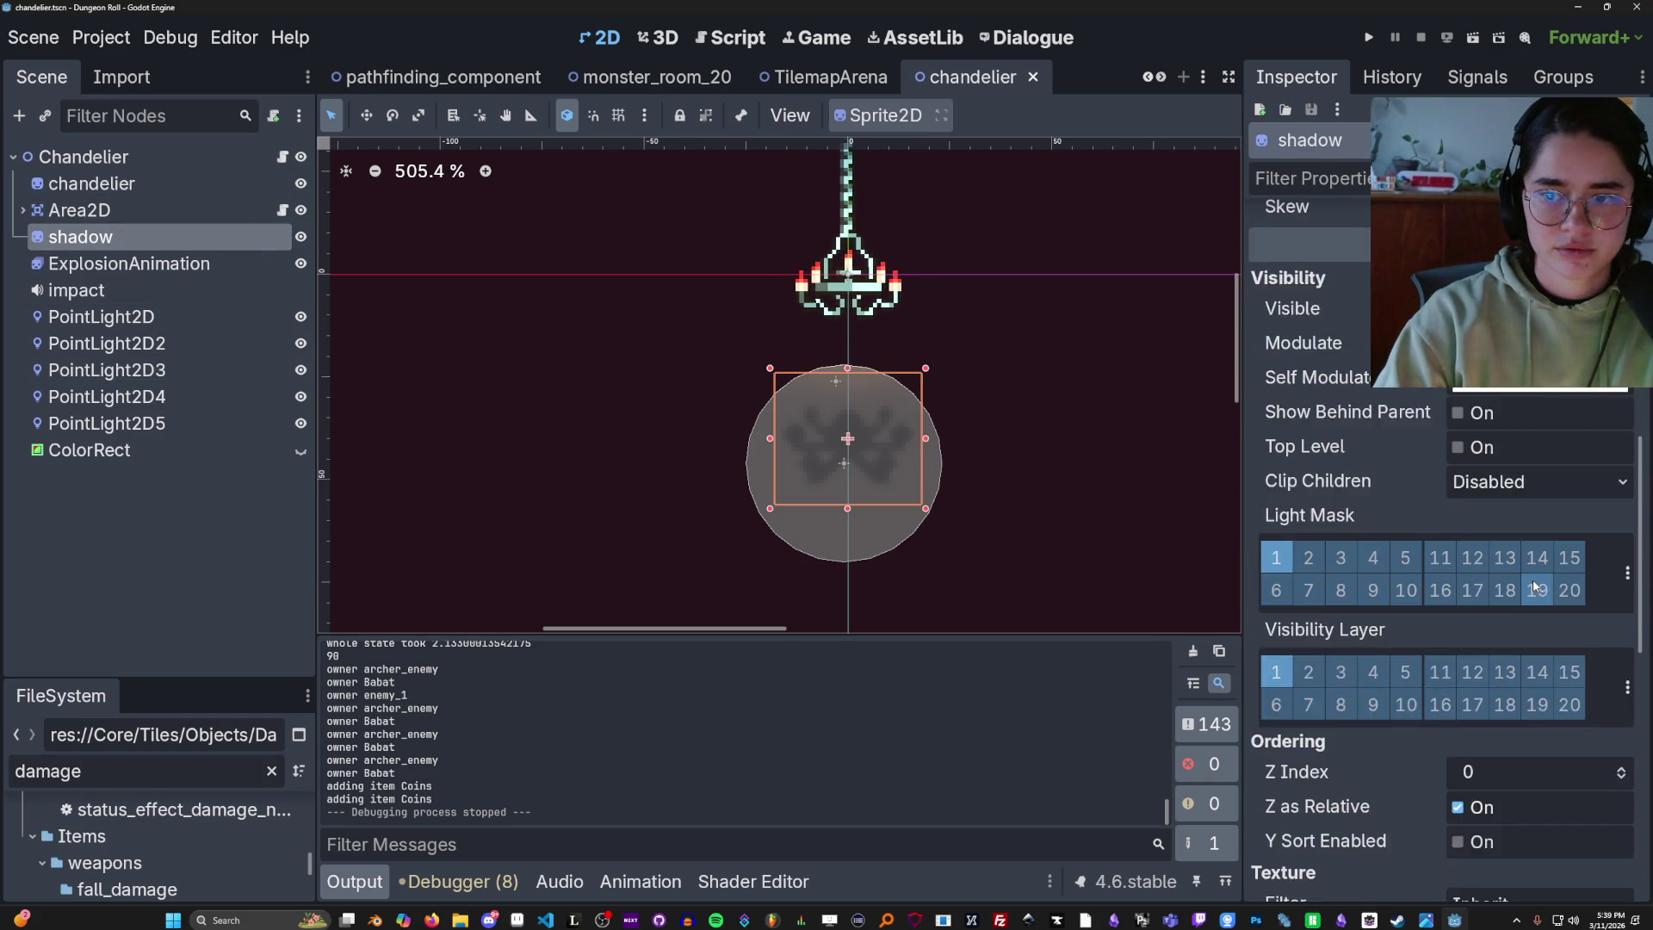
left_click(1623, 568)
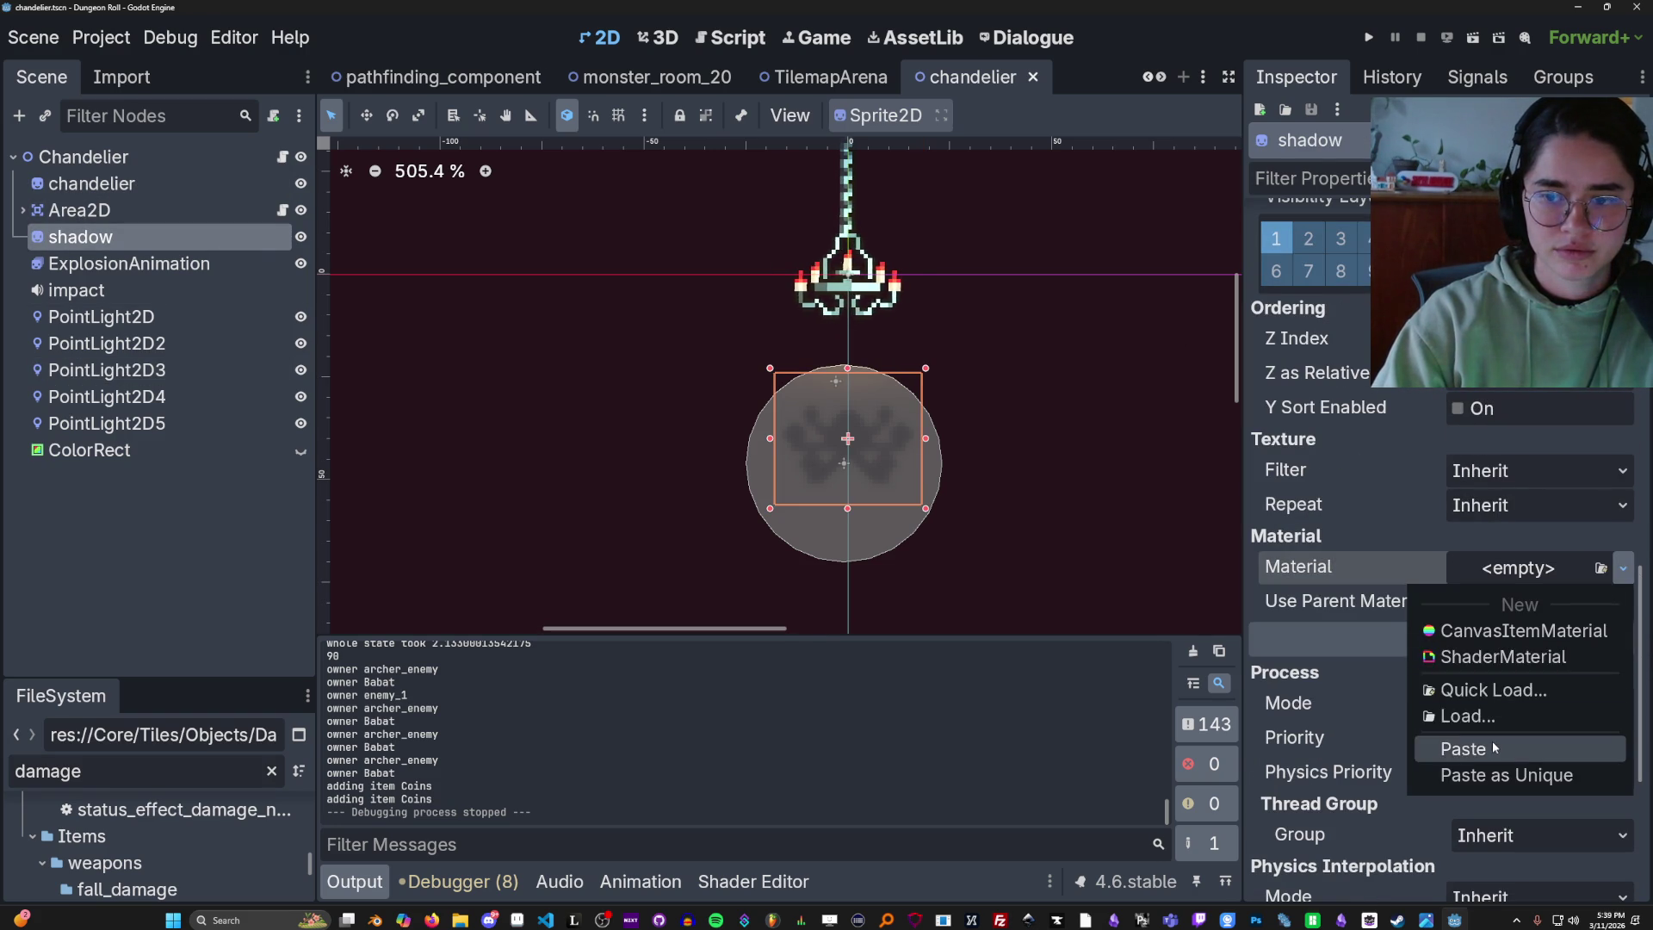
left_click(1463, 748)
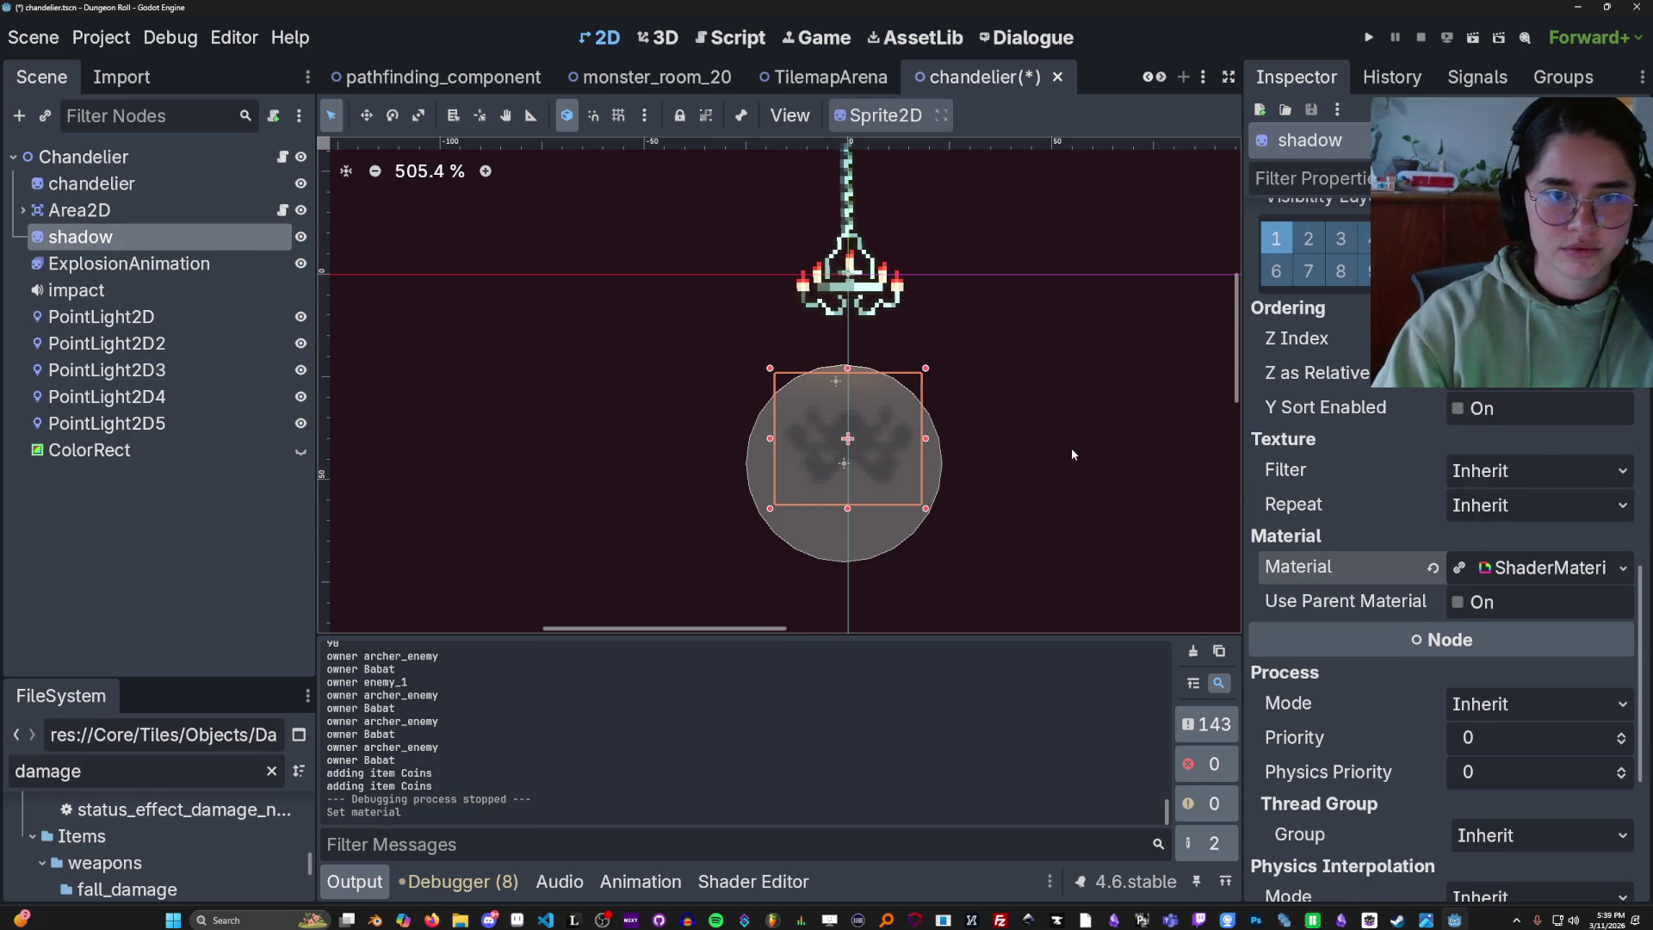
left_click(1025, 444)
left_click(1368, 38)
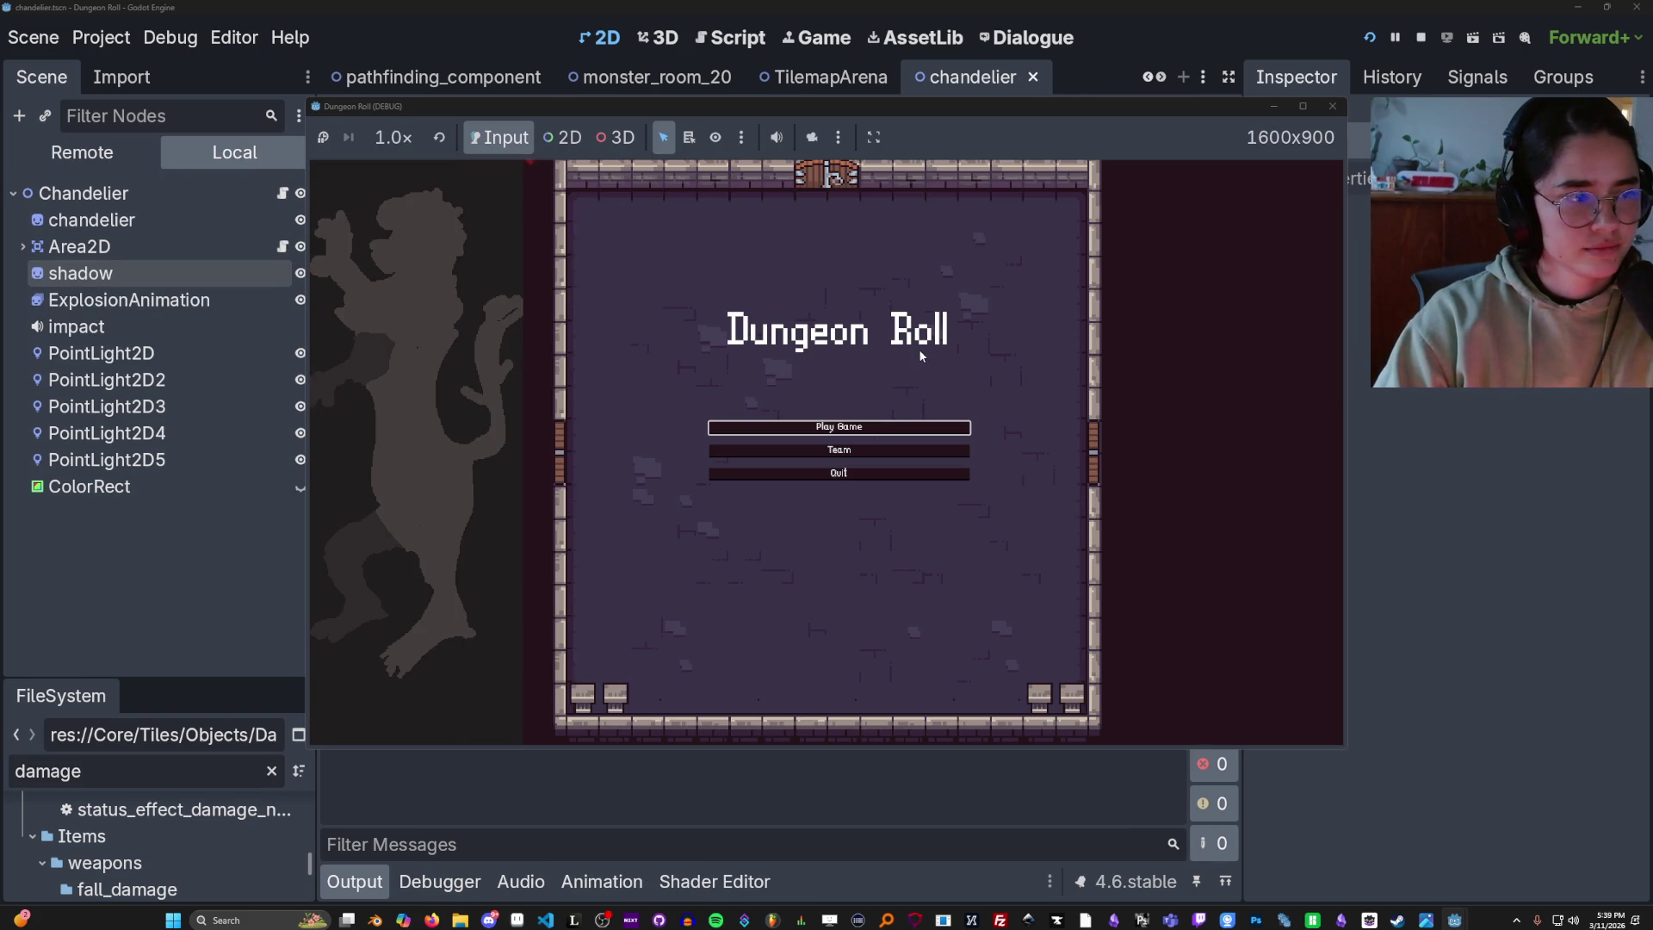
Start a new game as the Crusader, walk under the chandelier, grab the coin pile, and swing the sword
left_click(762, 426)
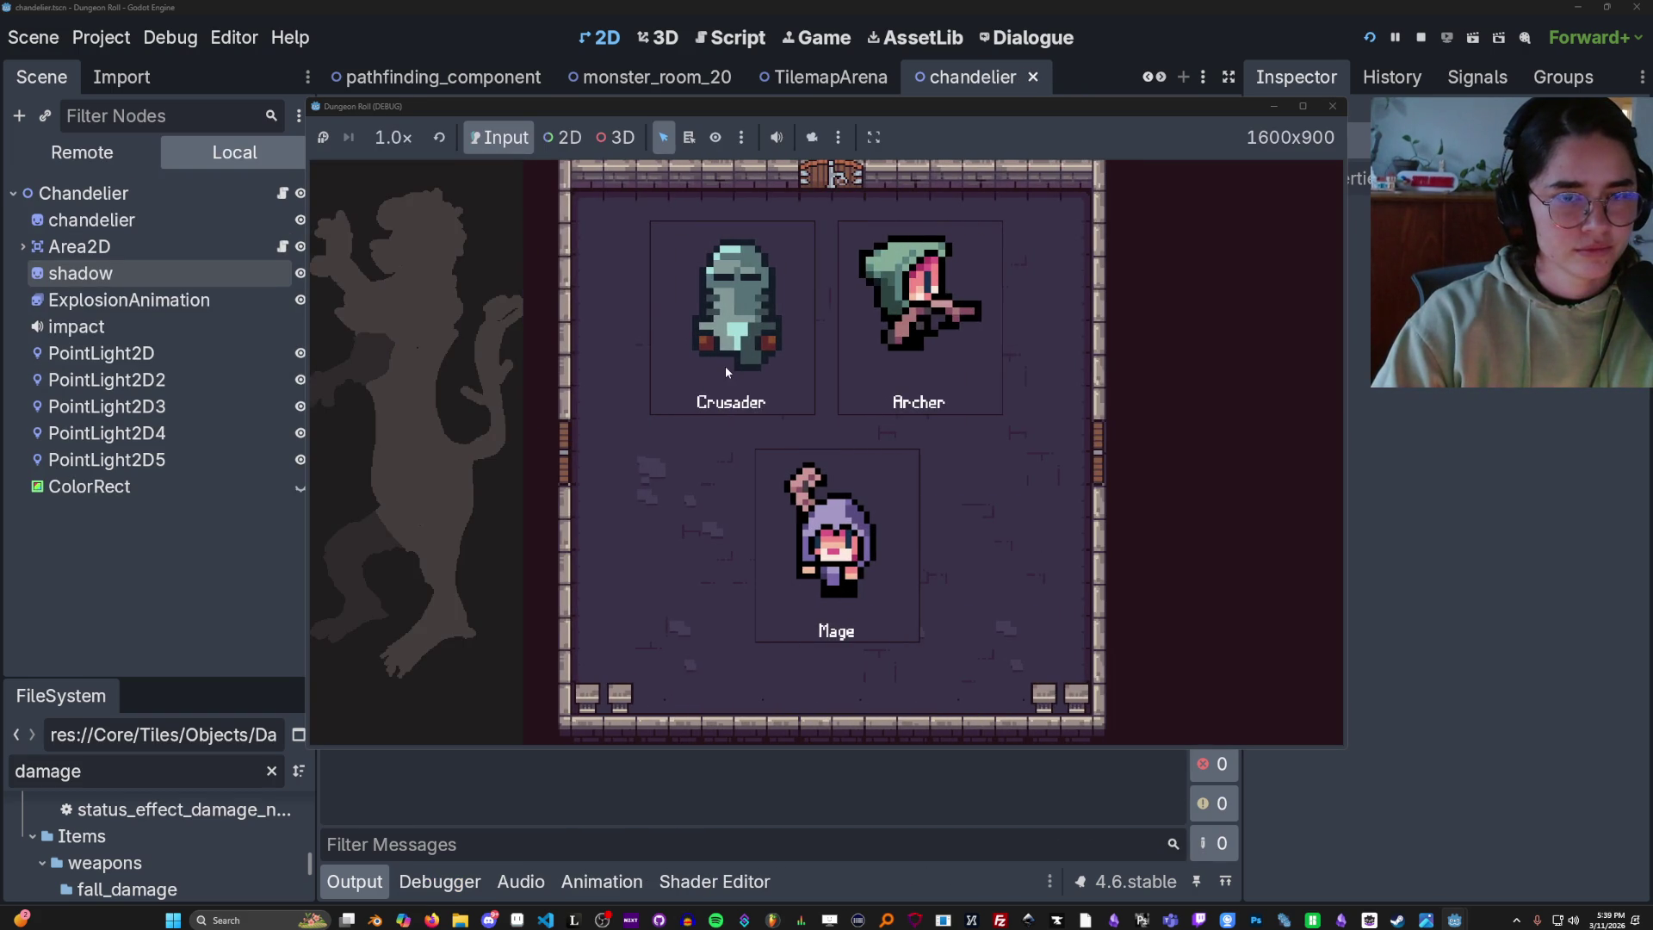
left_click(760, 371)
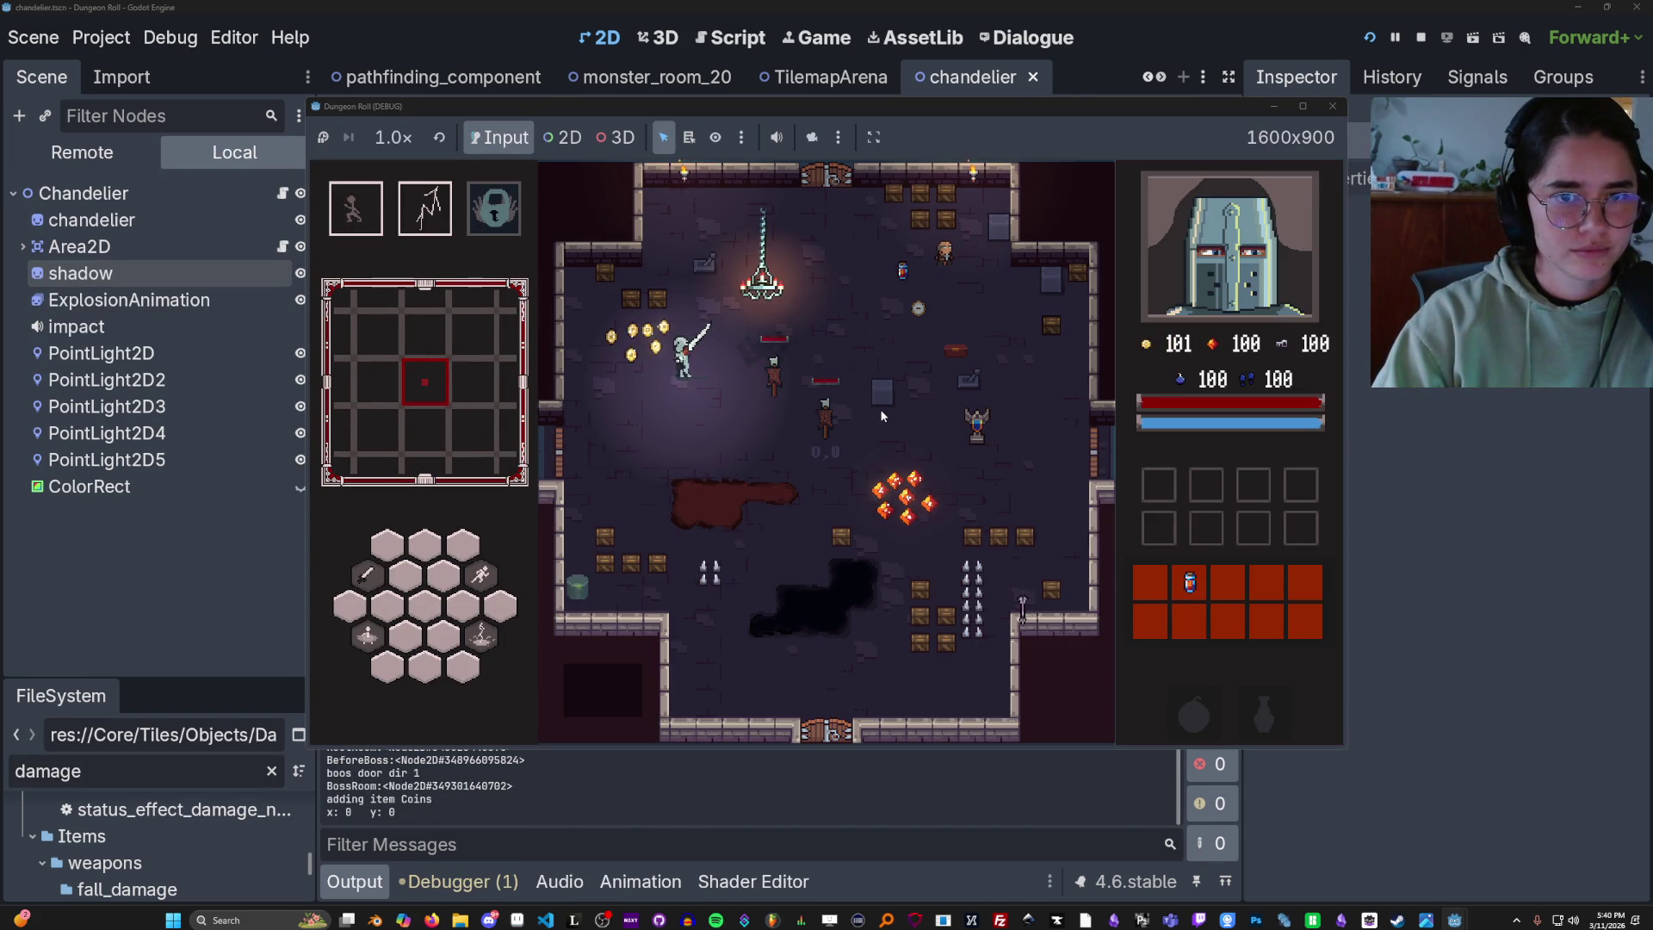
key("w+d")
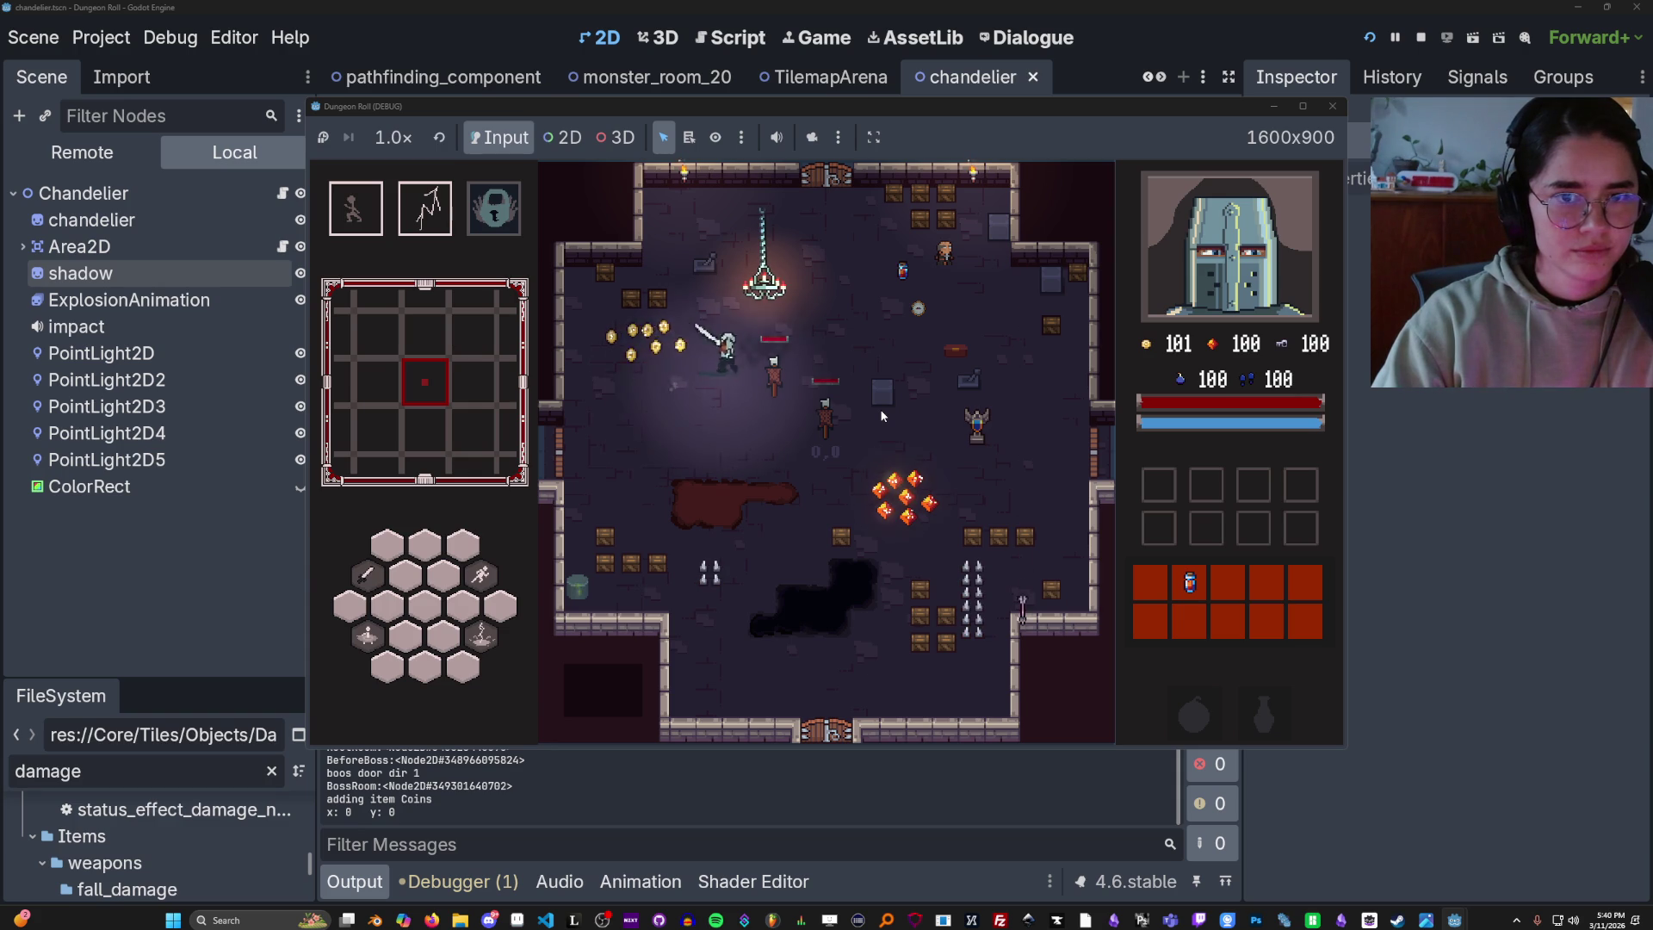
key("a")
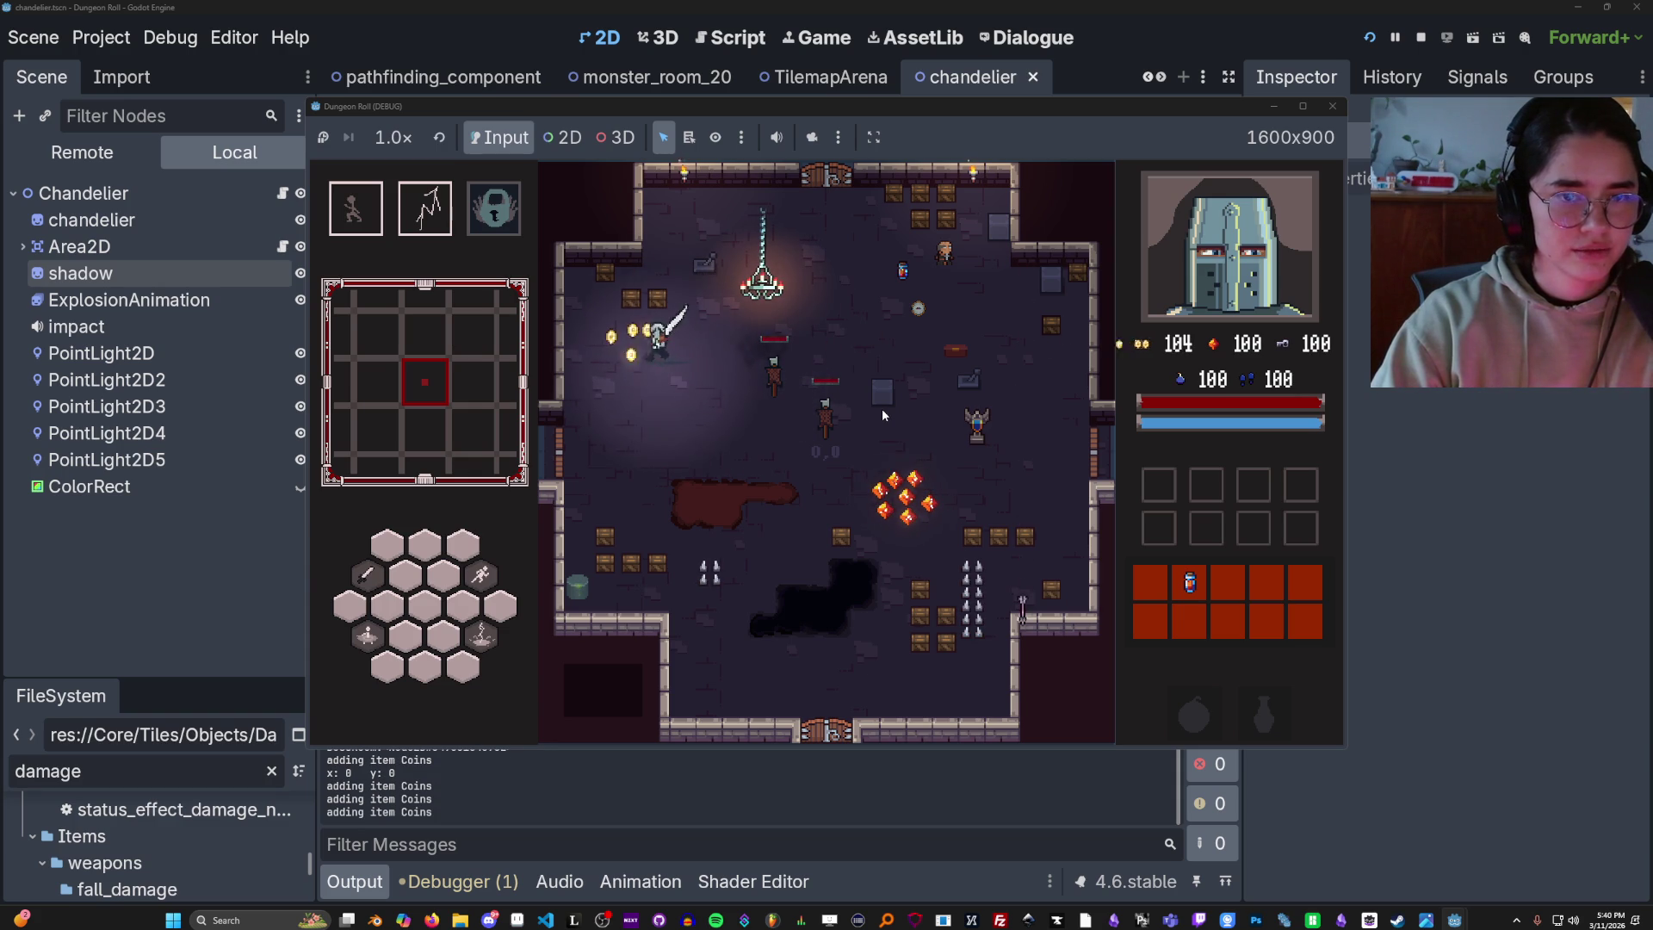
key("s+d")
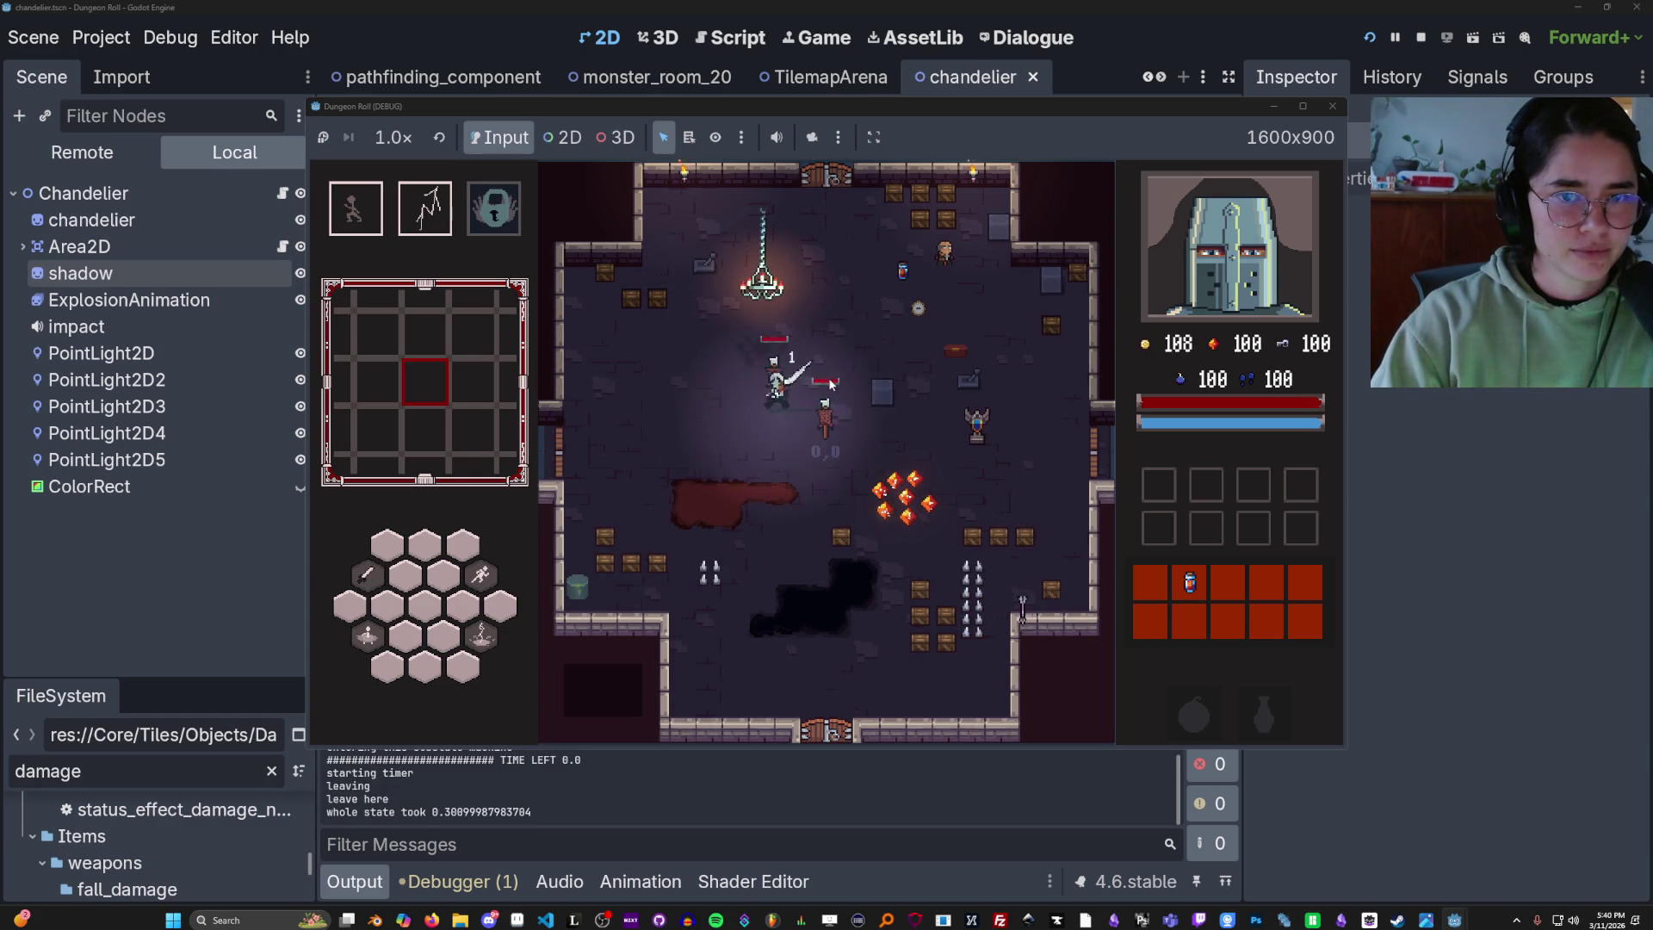
key("a")
key("space")
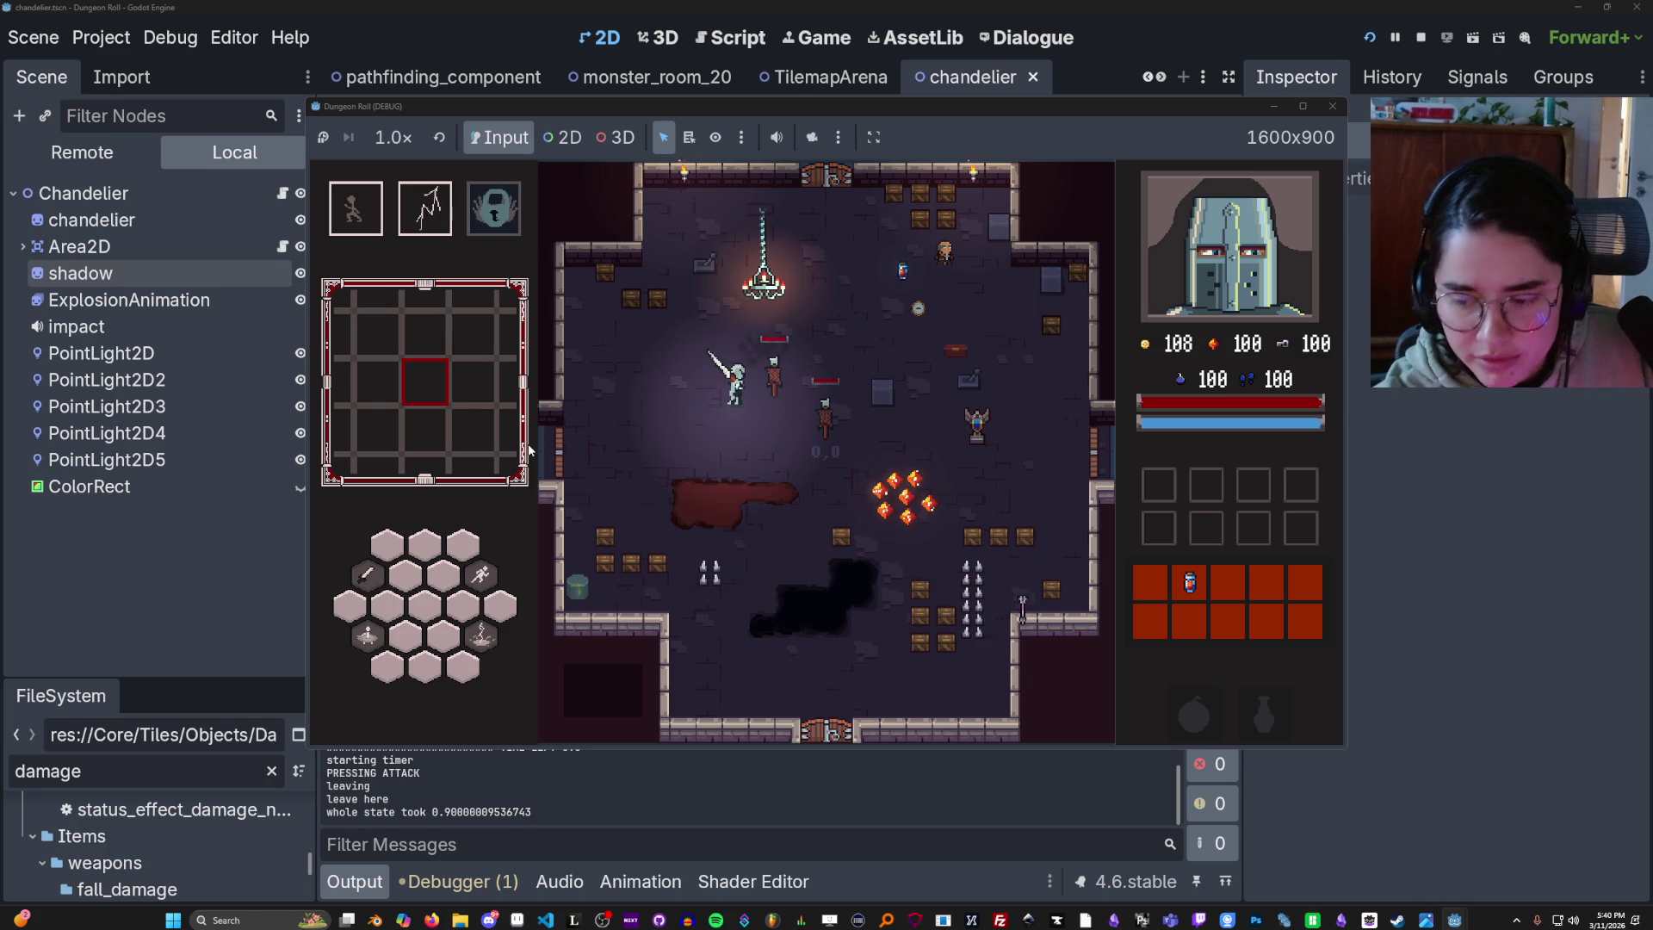
Dismiss the 'elgato' Start search and close the Dungeon Roll test run to get back to the chandelier scene
key("super")
type("el")
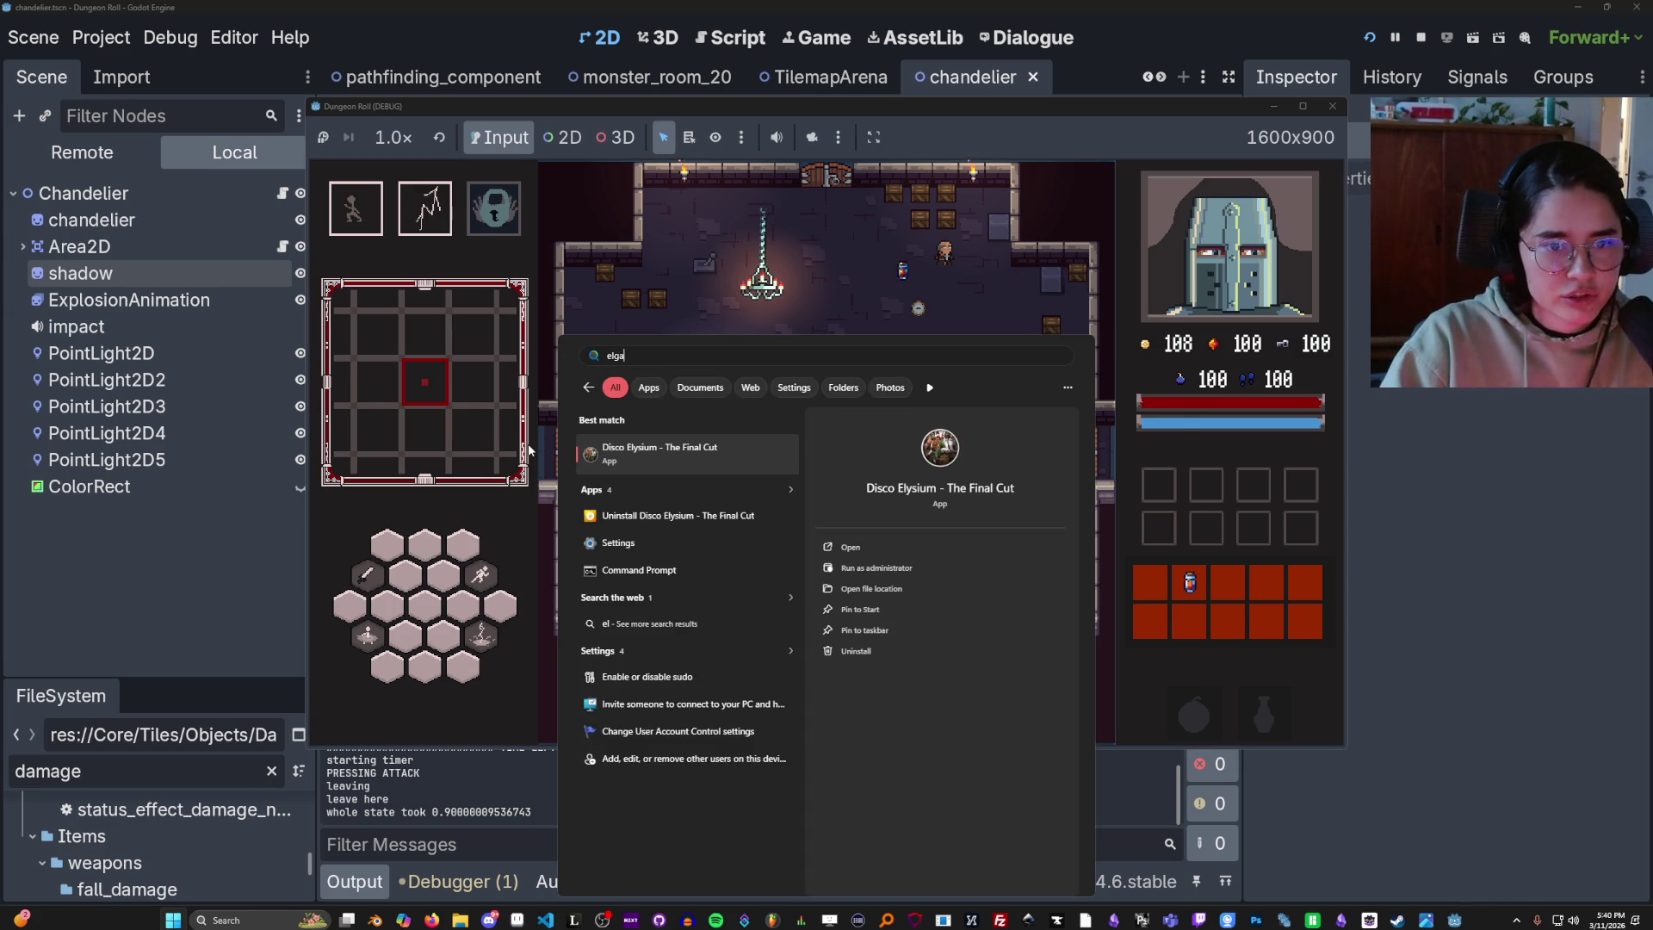
type("ga")
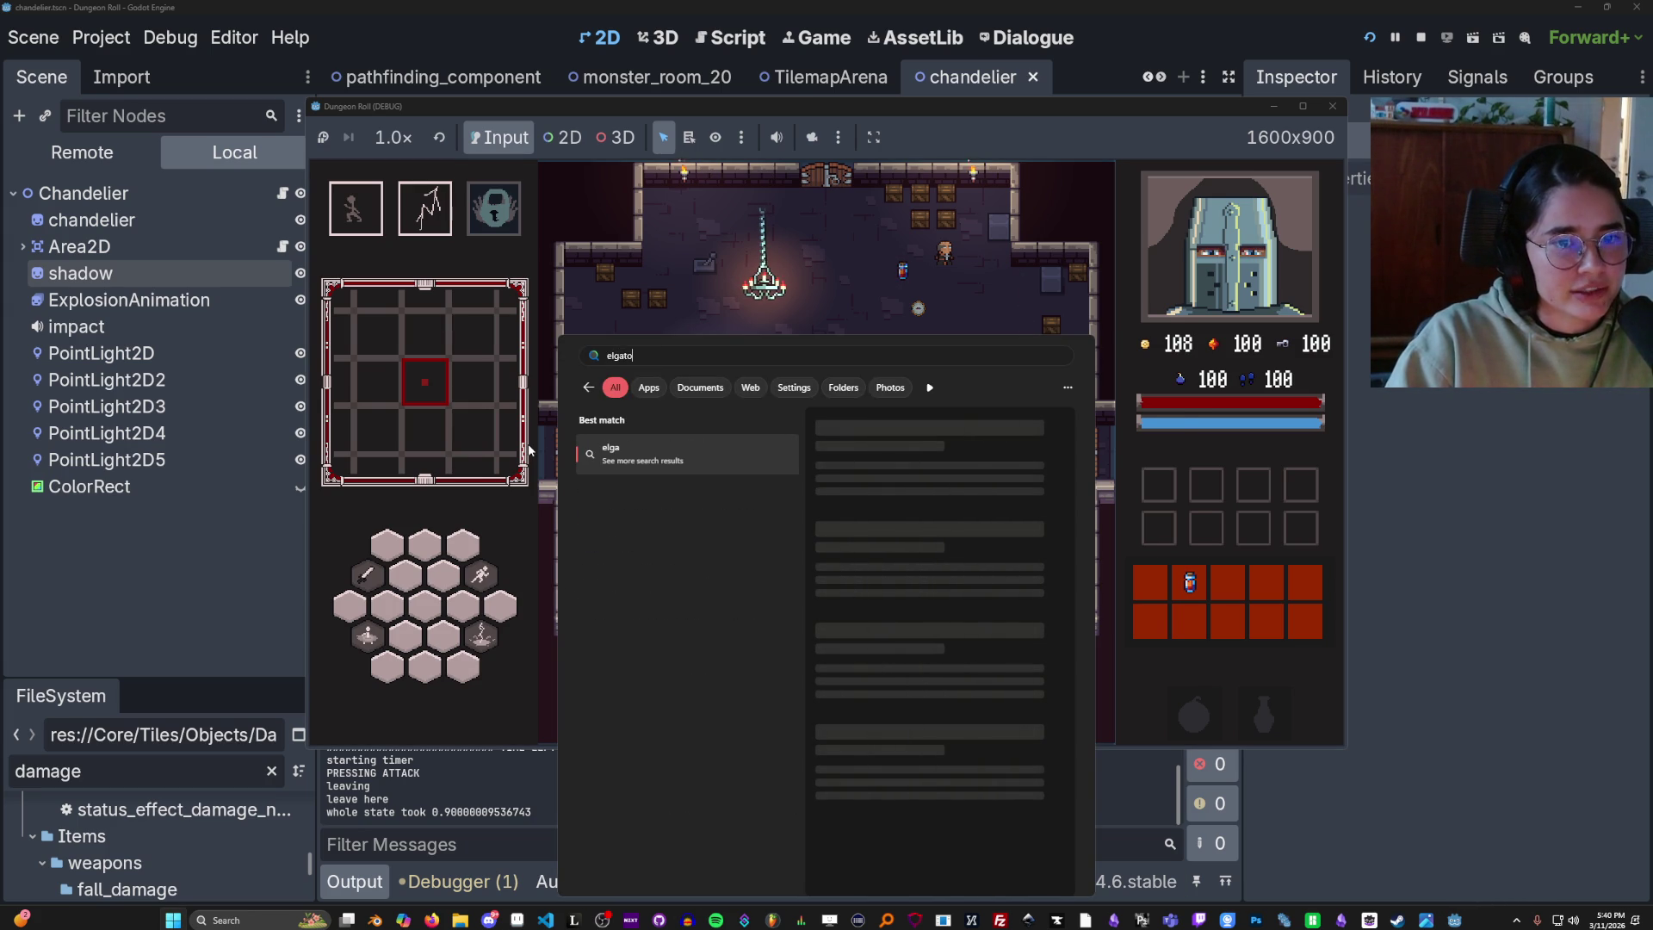
type("to")
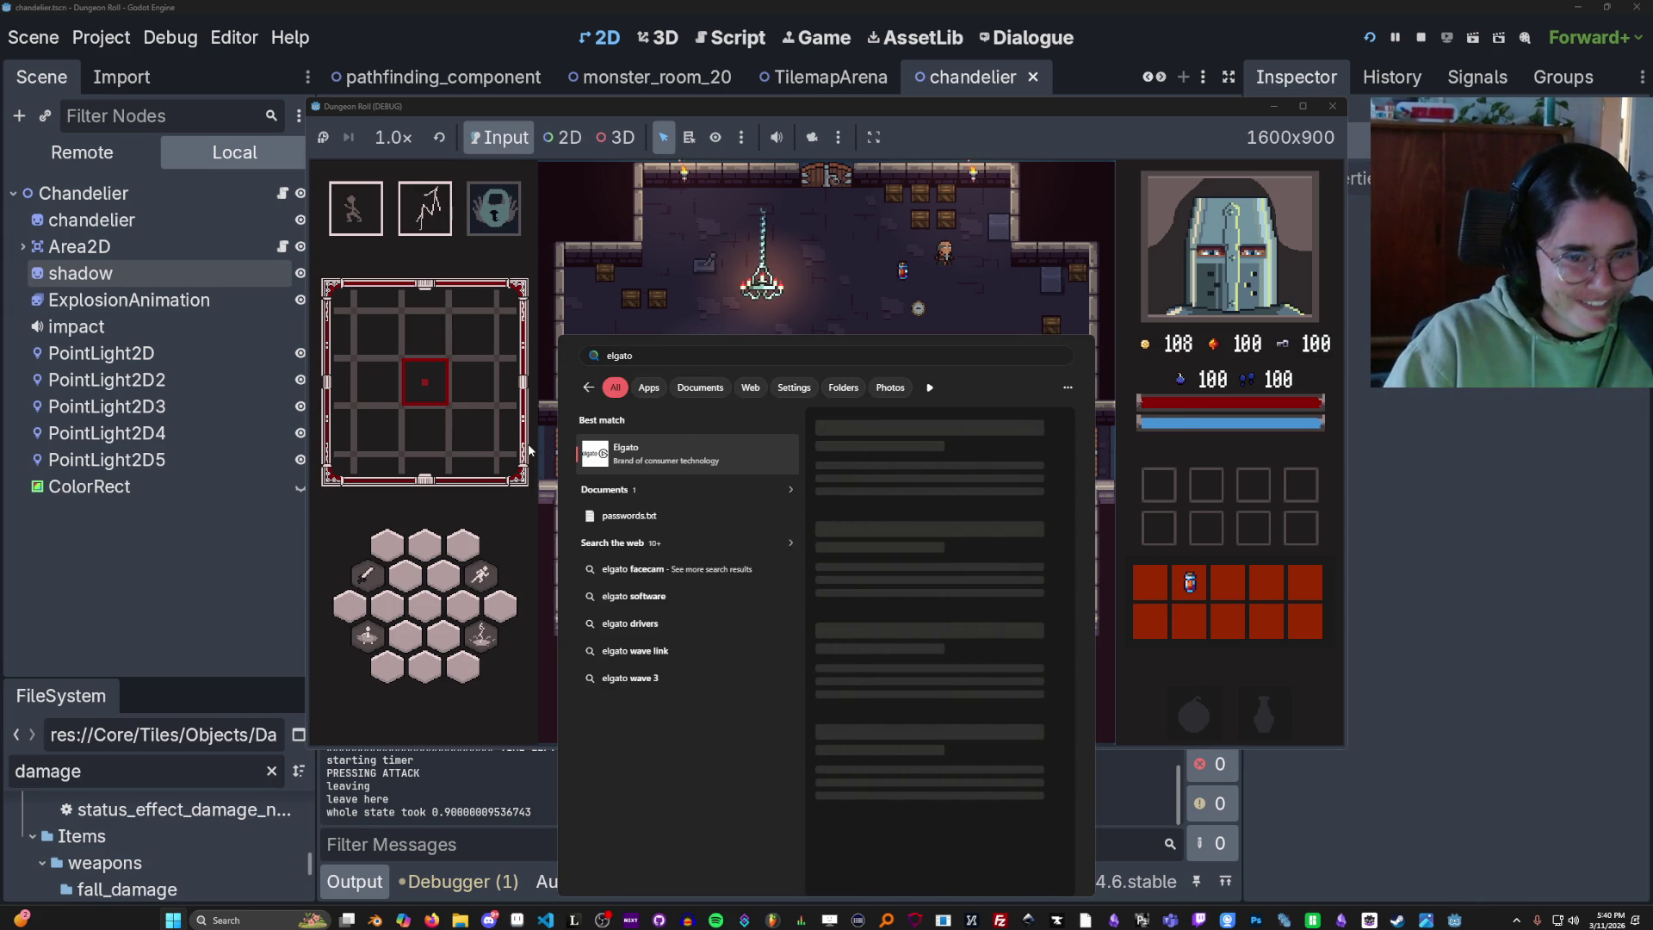
key("BackSpace")
key("BackSpace")
key("BackSpace")
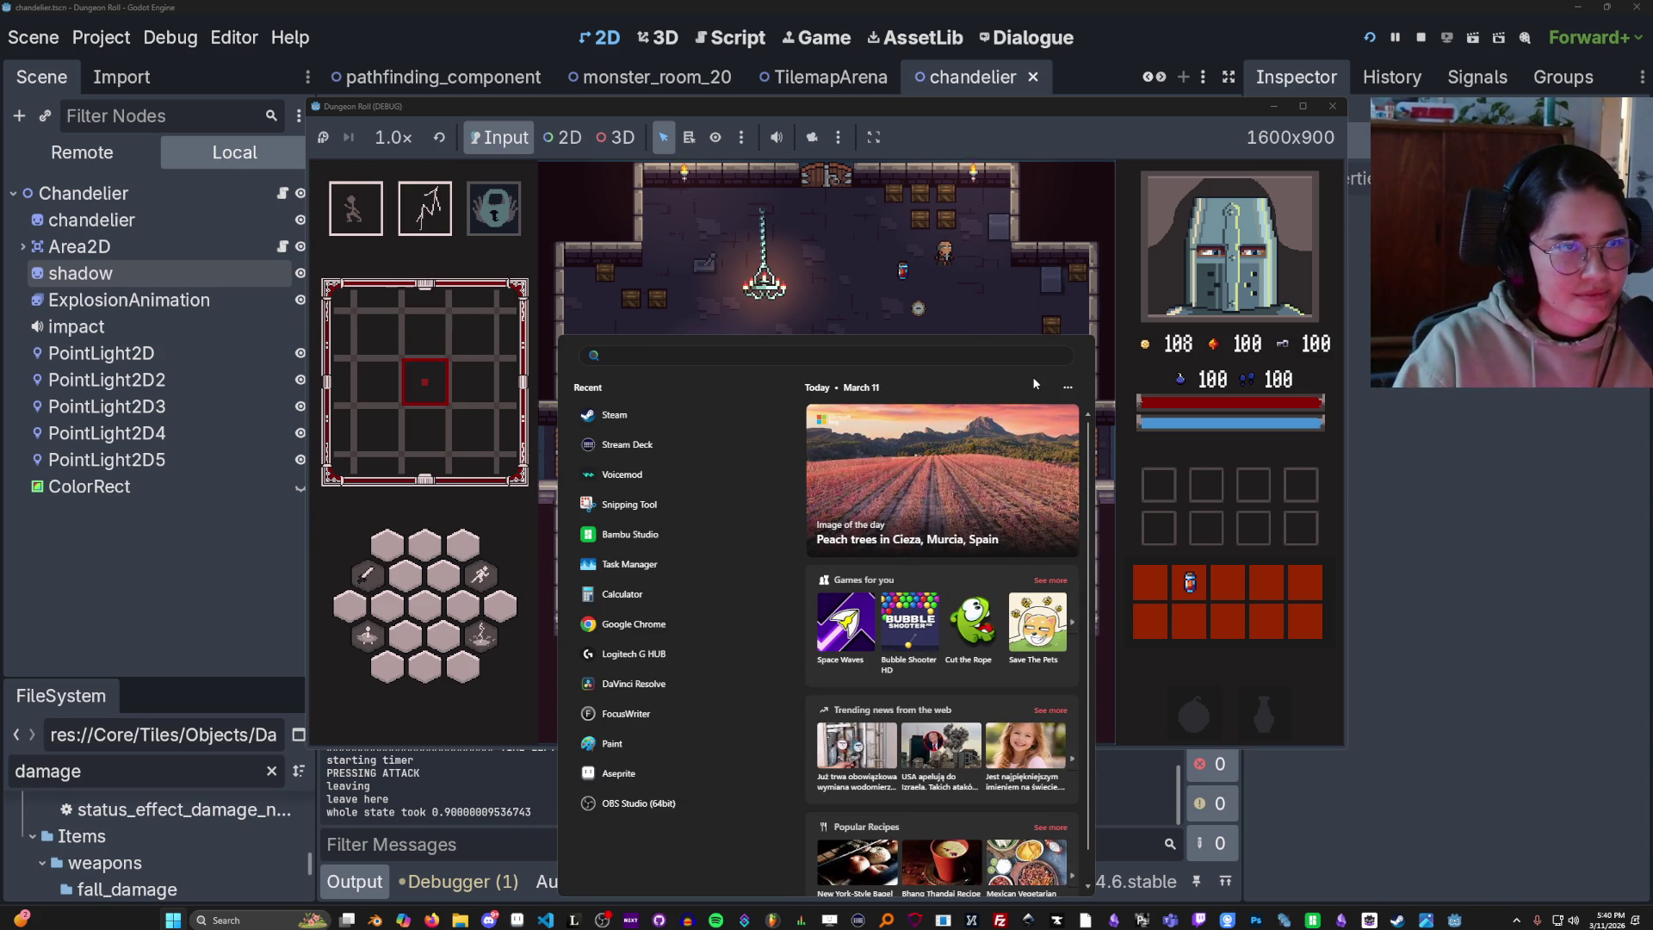
key("Escape")
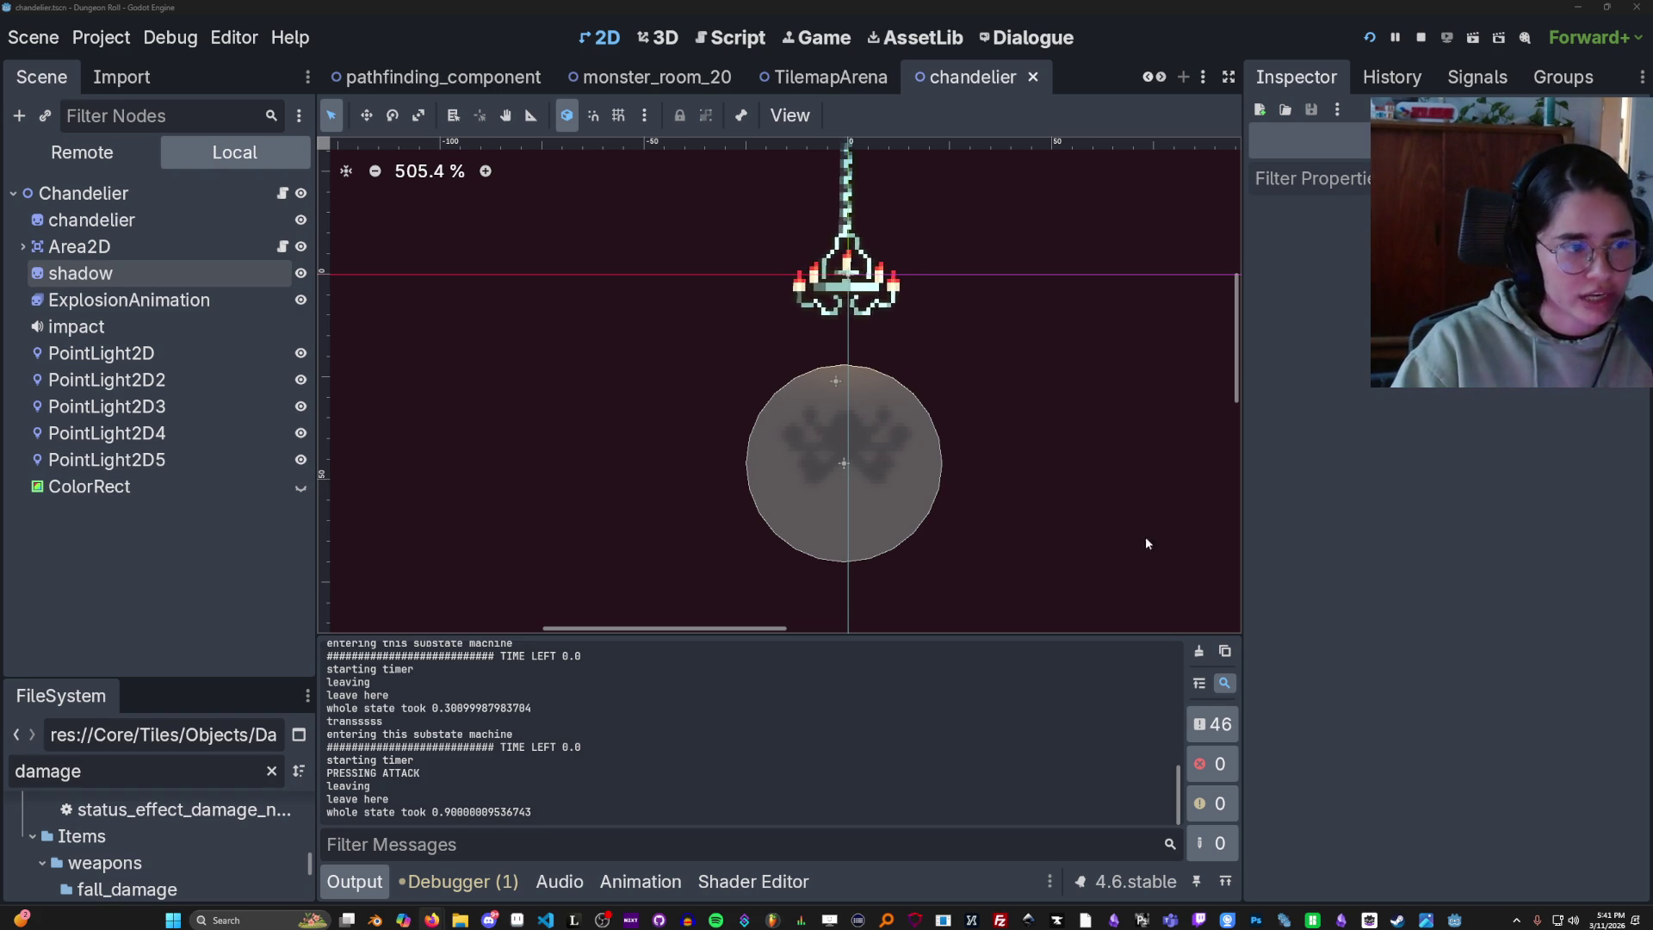
scroll(943, 415, "up", 4)
scroll(944, 420, "down", 4)
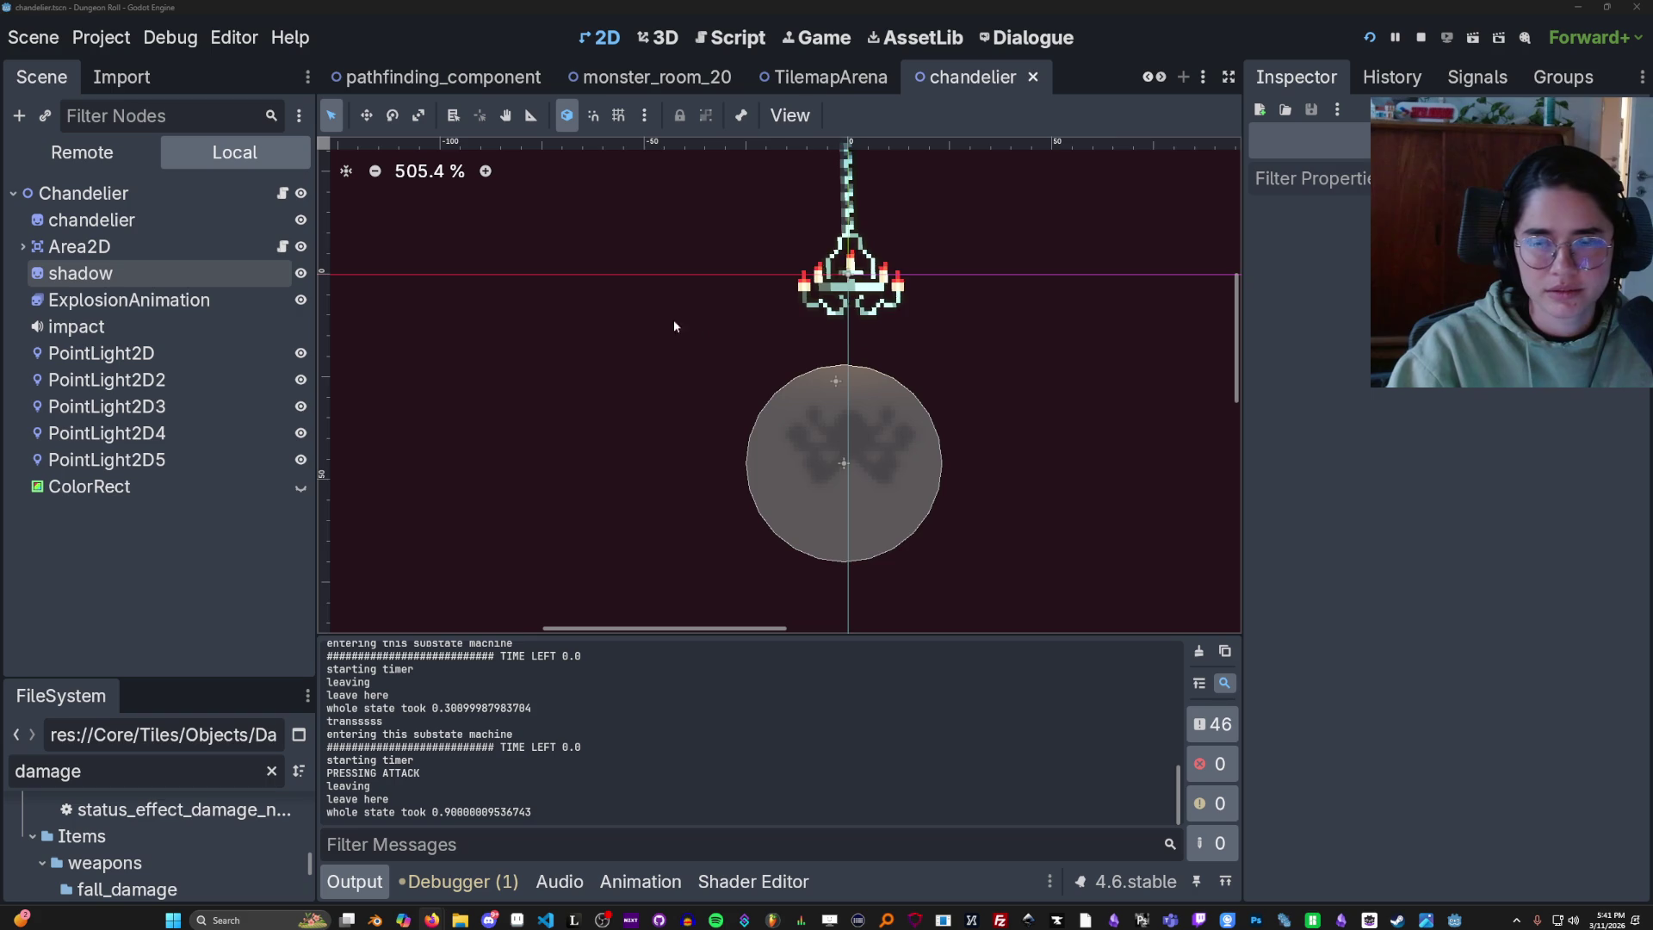
scroll(752, 339, "up", 3)
scroll(749, 339, "down", 2)
mouse_move(749, 339)
left_mouse_down()
mouse_move(636, 351)
mouse_move(724, 317)
left_mouse_up()
scroll(635, 345, "down", 1)
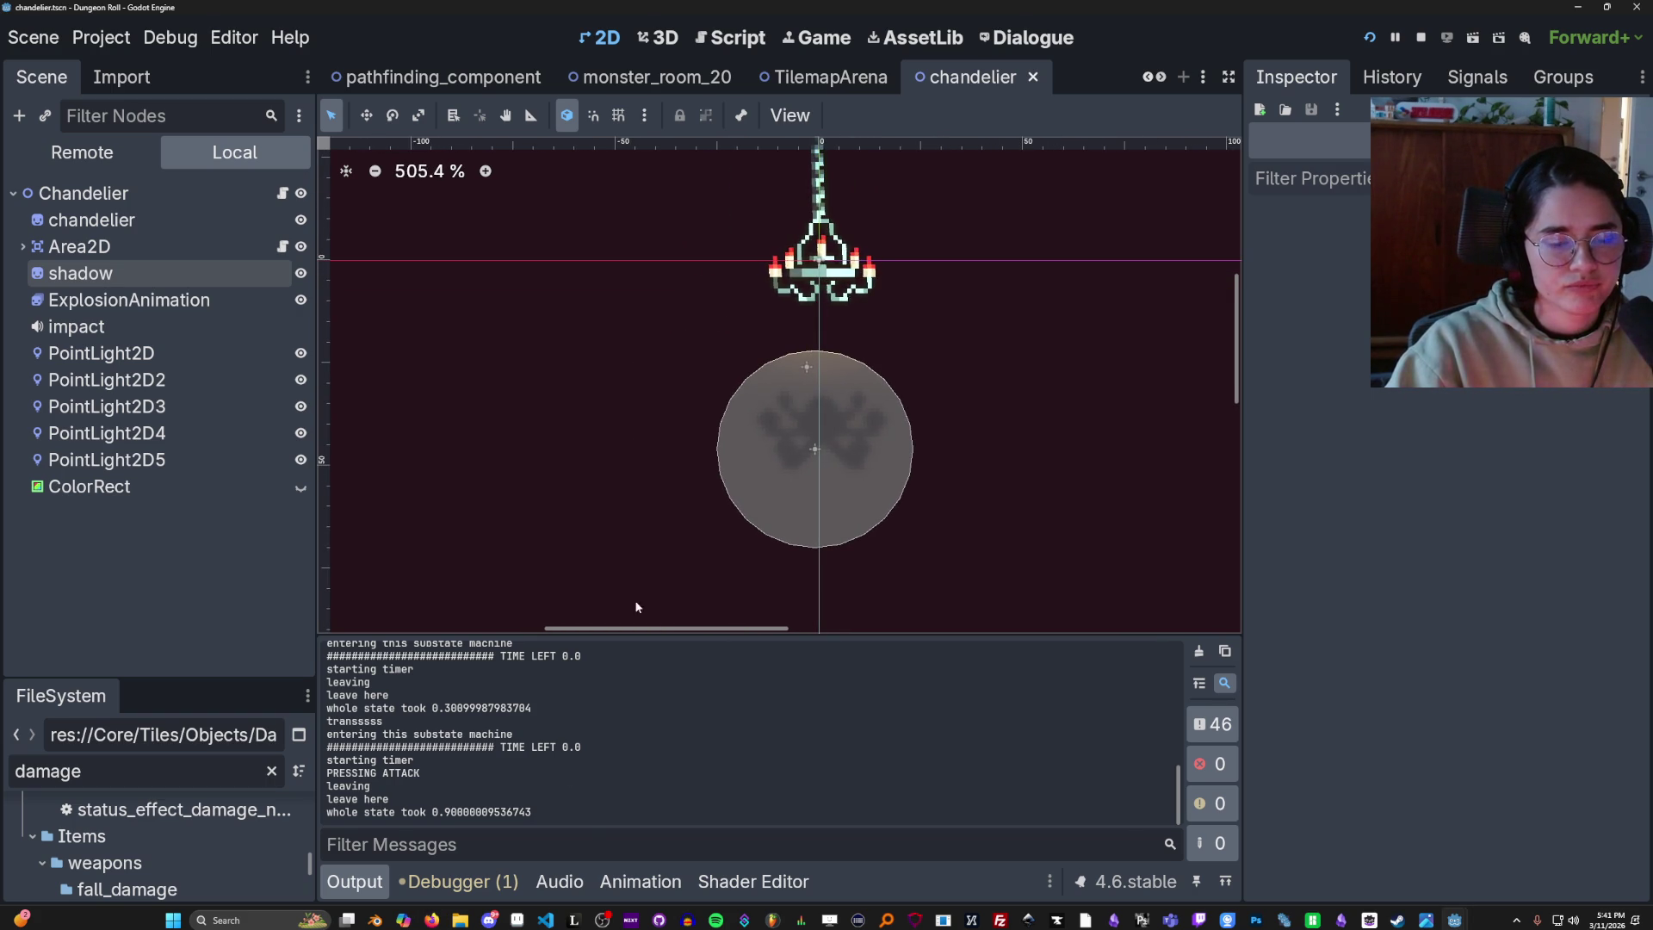
left_click(658, 919)
Dismiss the 'elgato' Start menu search without opening anything
key("super")
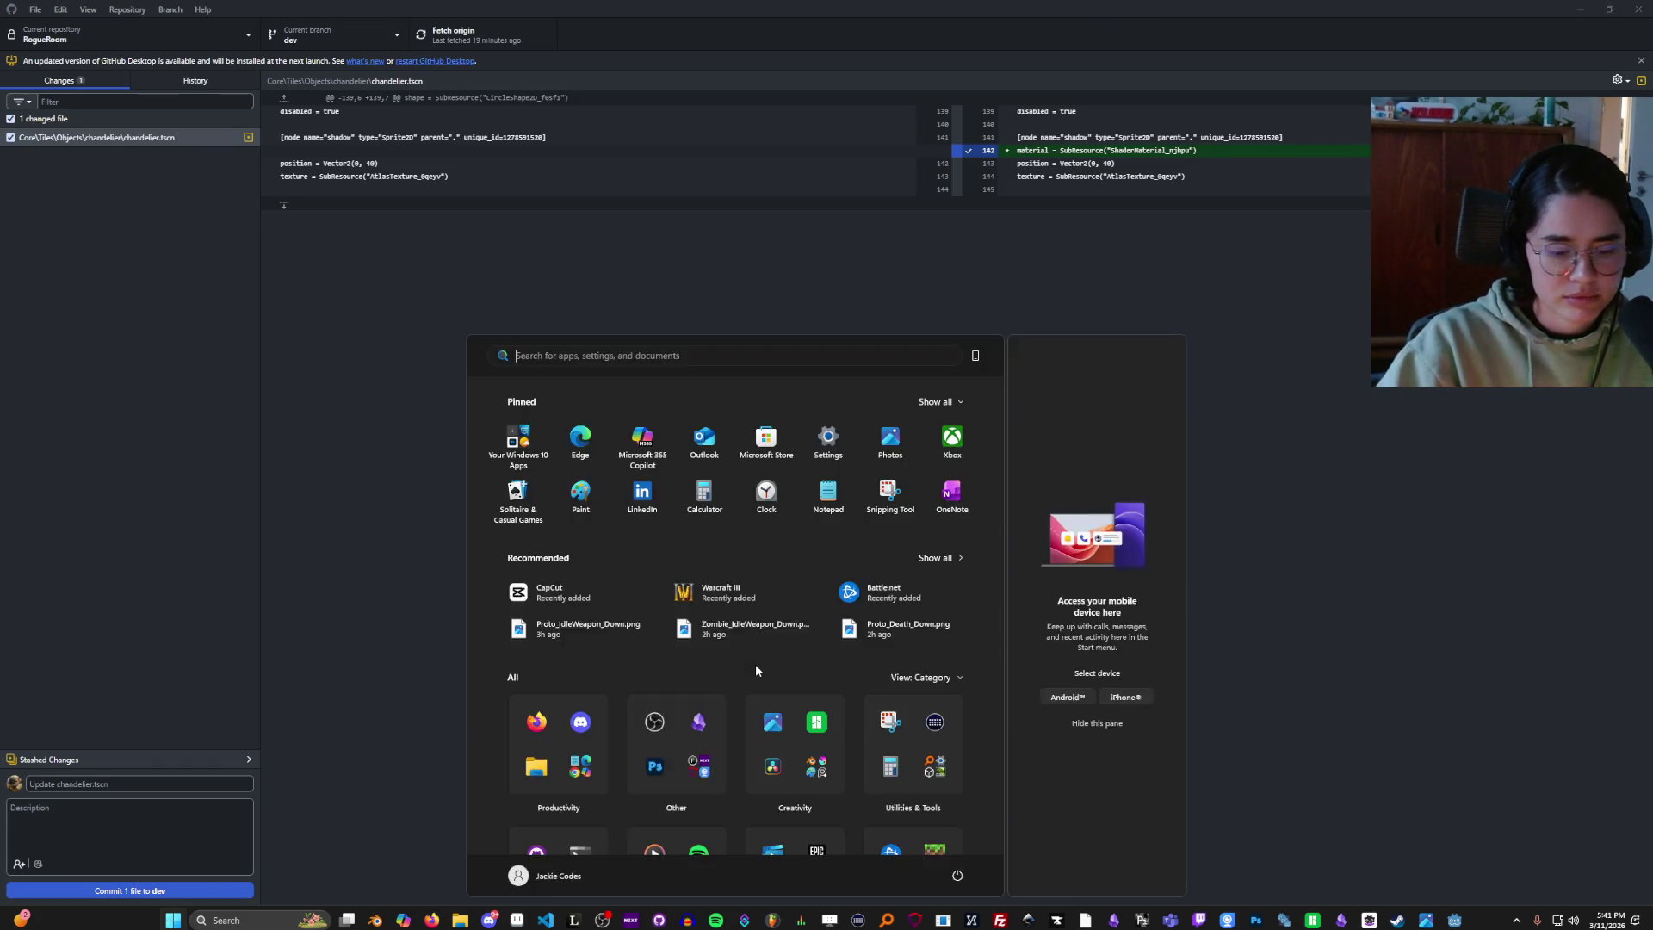
type("elgato")
key("BackSpace")
key("BackSpace")
key("BackSpace")
key("Escape")
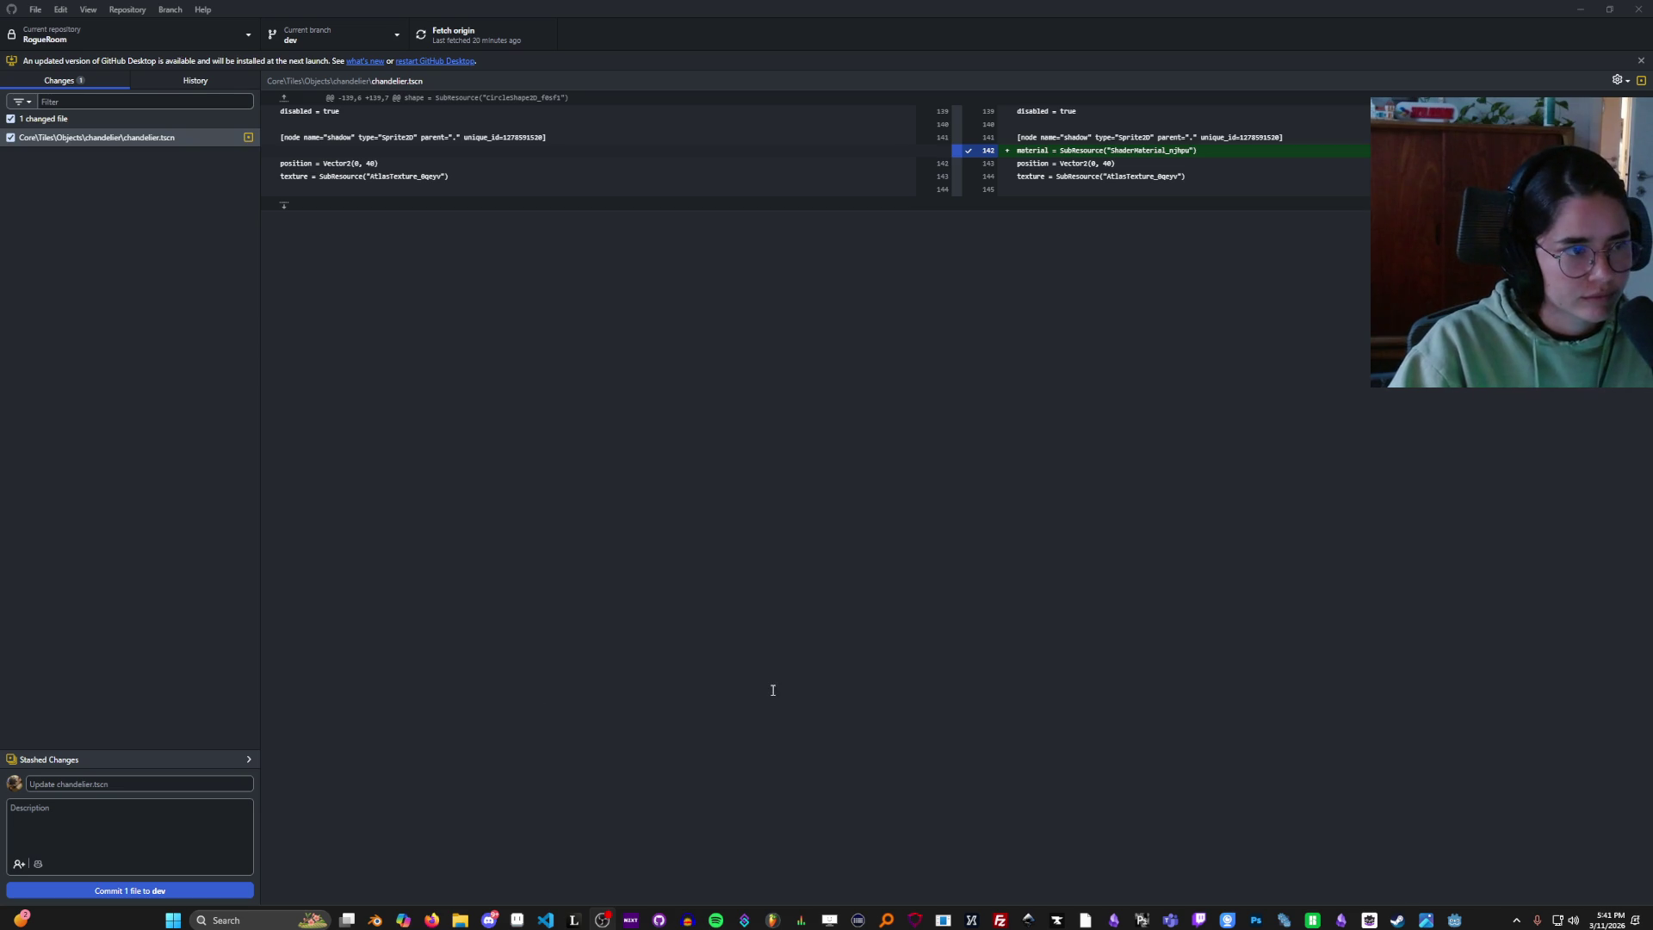
Minimize GitHub Desktop, close the Dungeon Roll game window and minimize Godots
left_click(1581, 7)
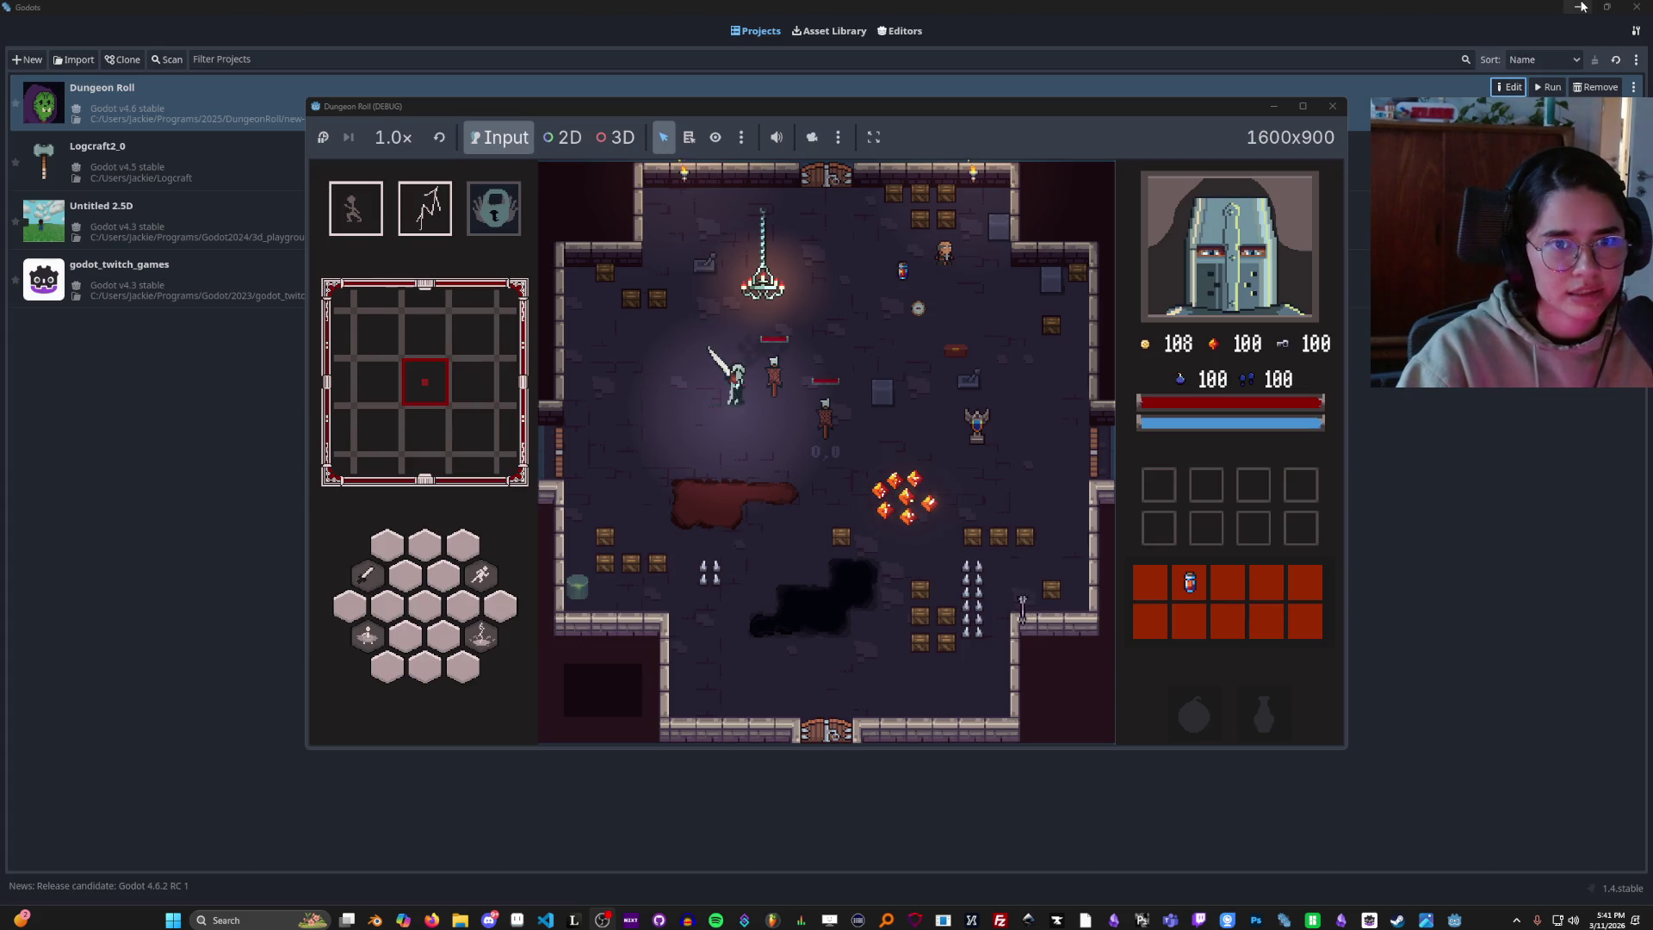
left_click(1332, 106)
left_click(1578, 7)
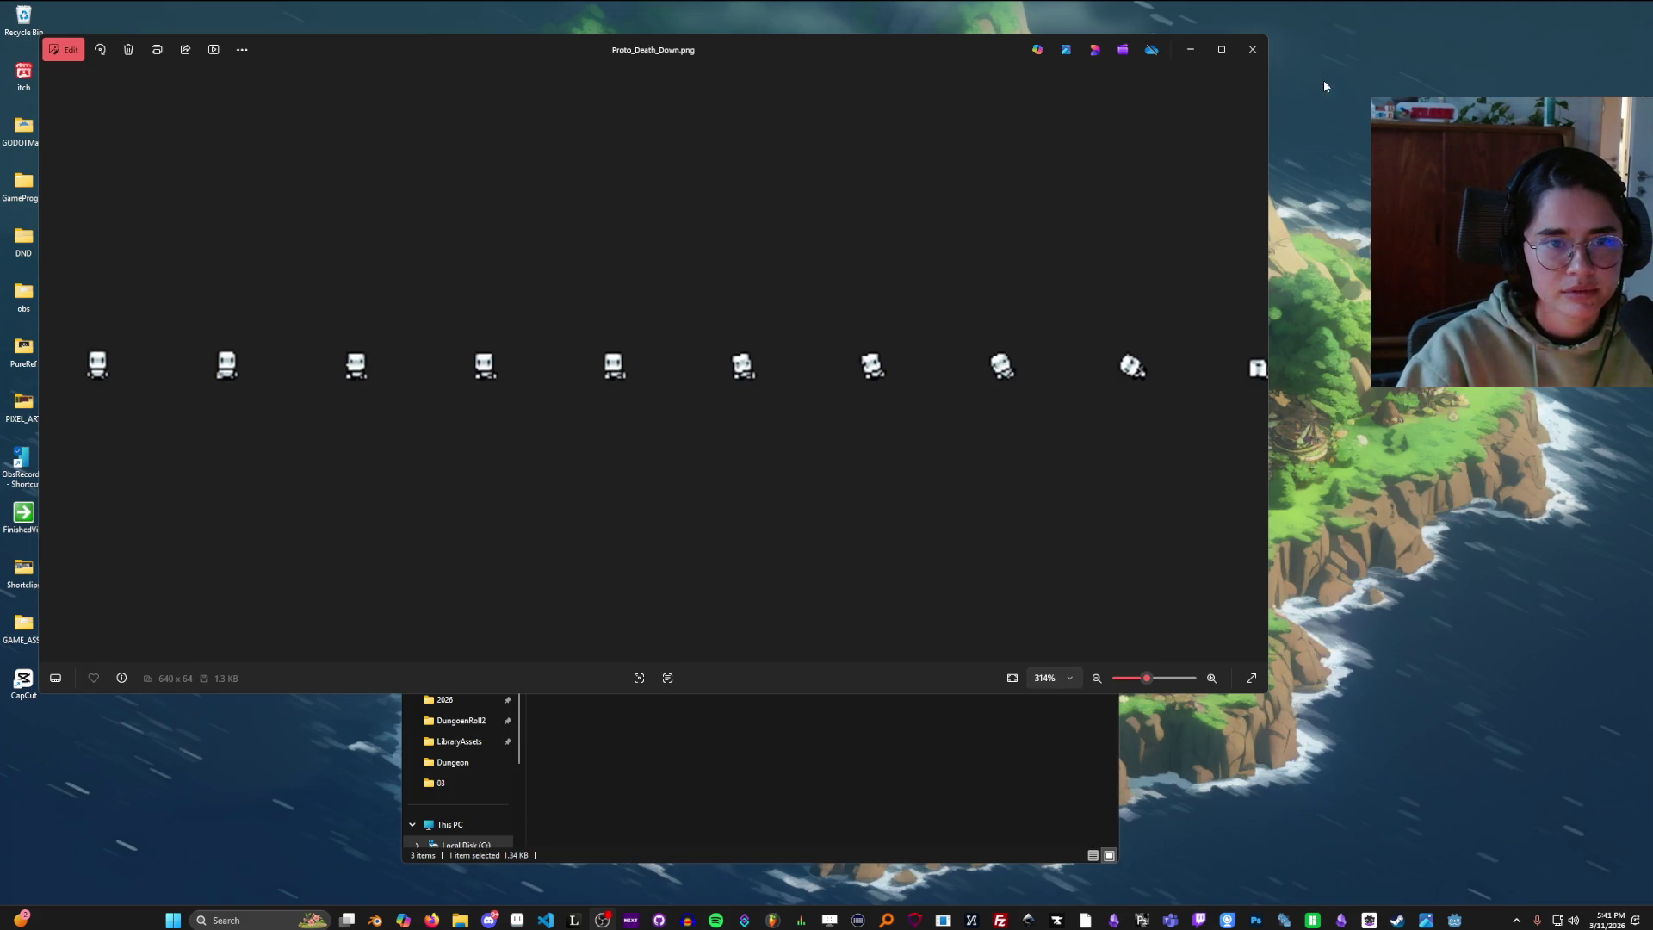
Close the Proto_Death_Down.png image and File Explorer, then switch back to the Godot editor
left_click(1254, 46)
left_click(1105, 239)
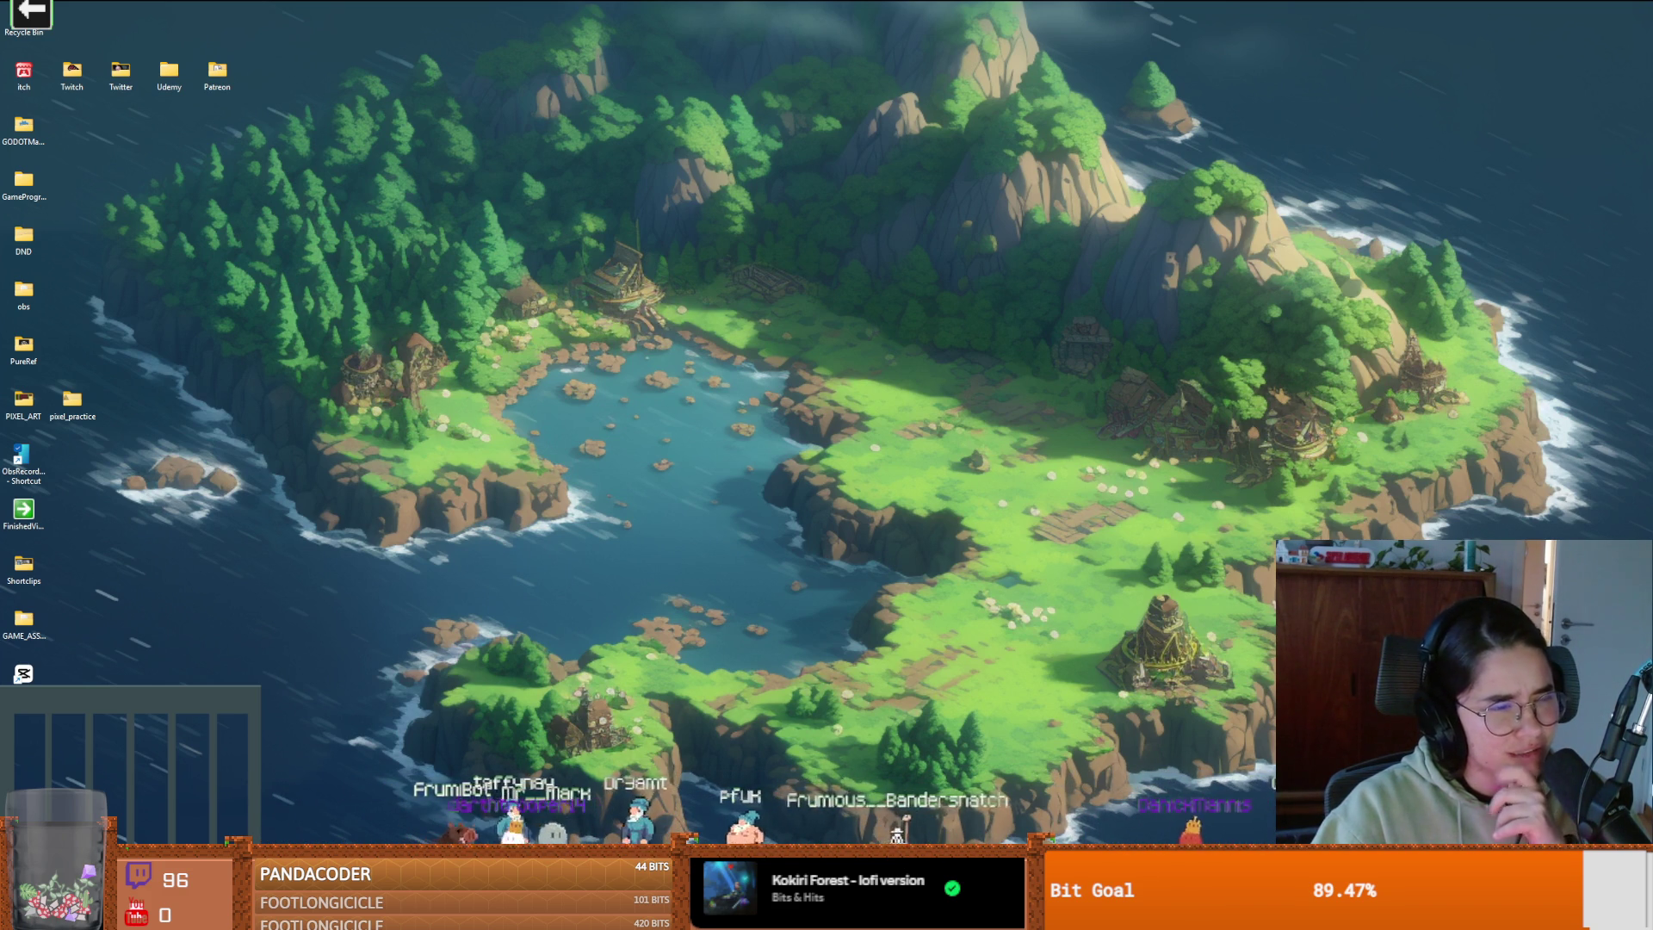
key("alt+Tab")
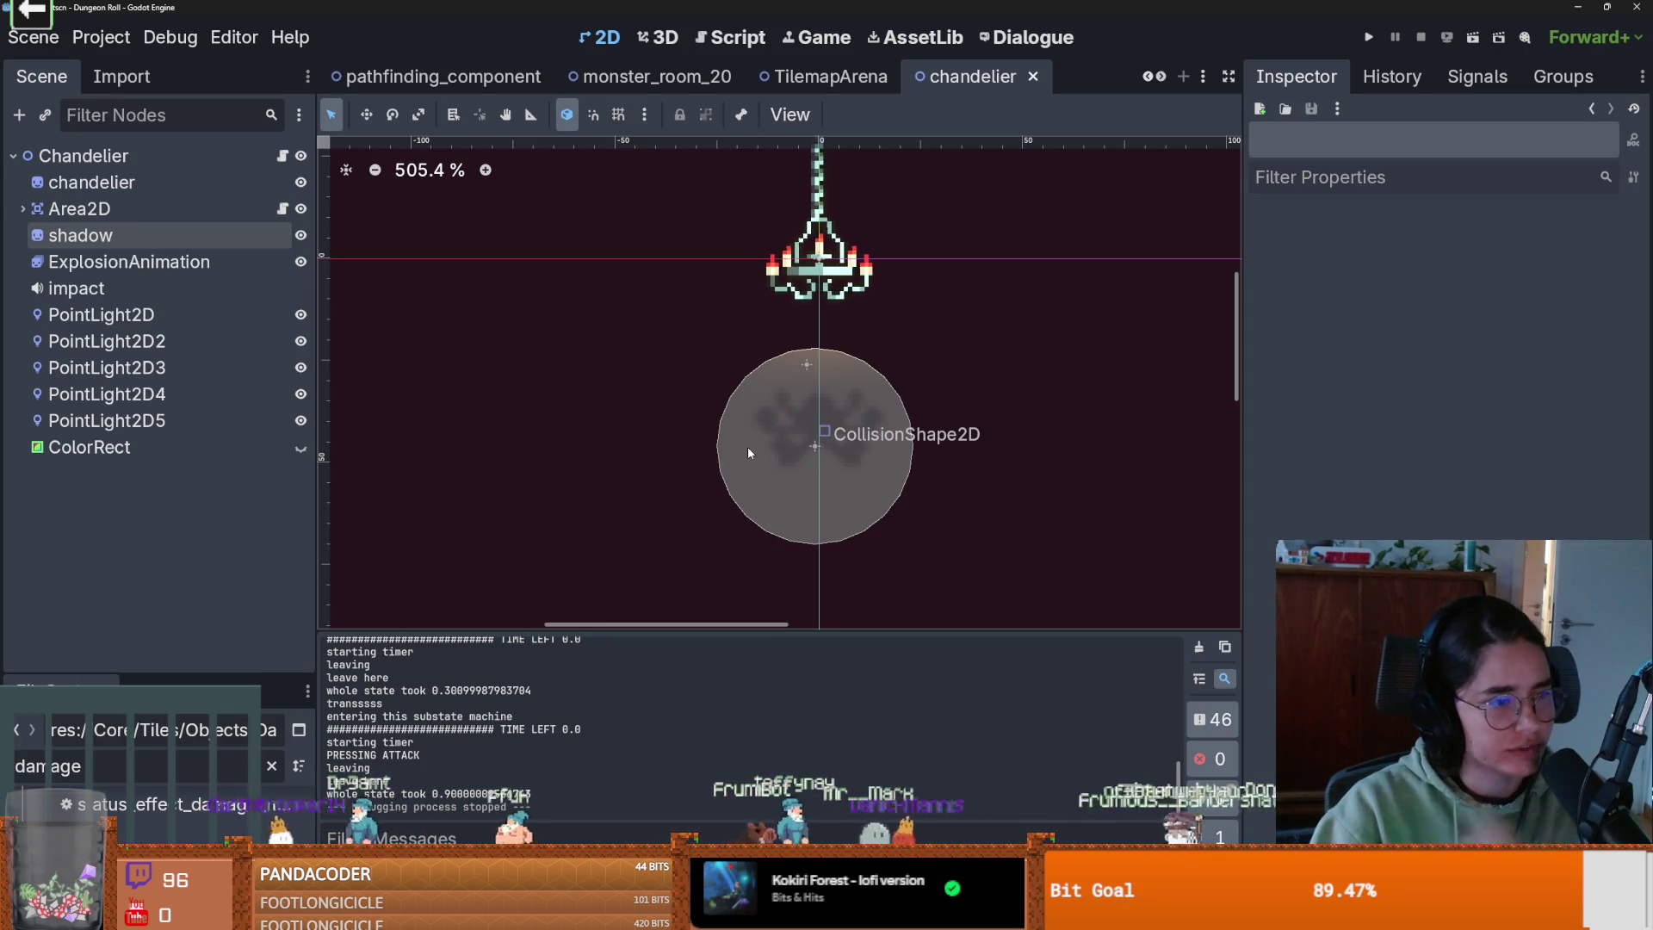
Save the chandelier scene with Ctrl+S and close its tab
scroll(626, 427, "up", 3)
key("ctrl+s")
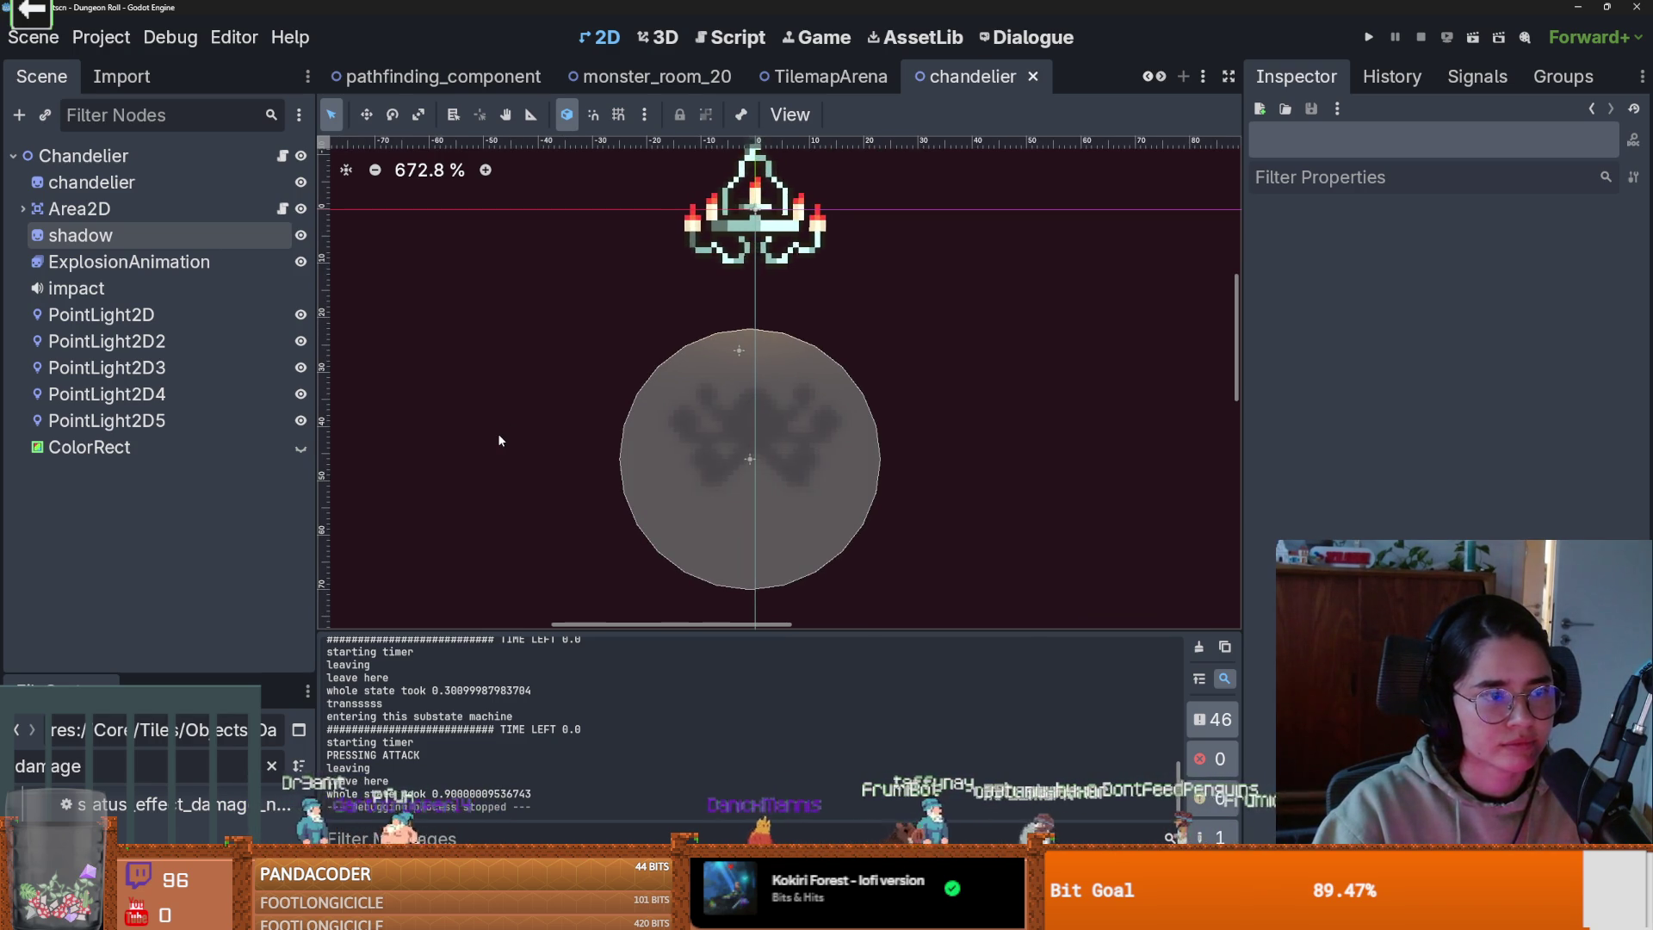
scroll(498, 439, "down", 1)
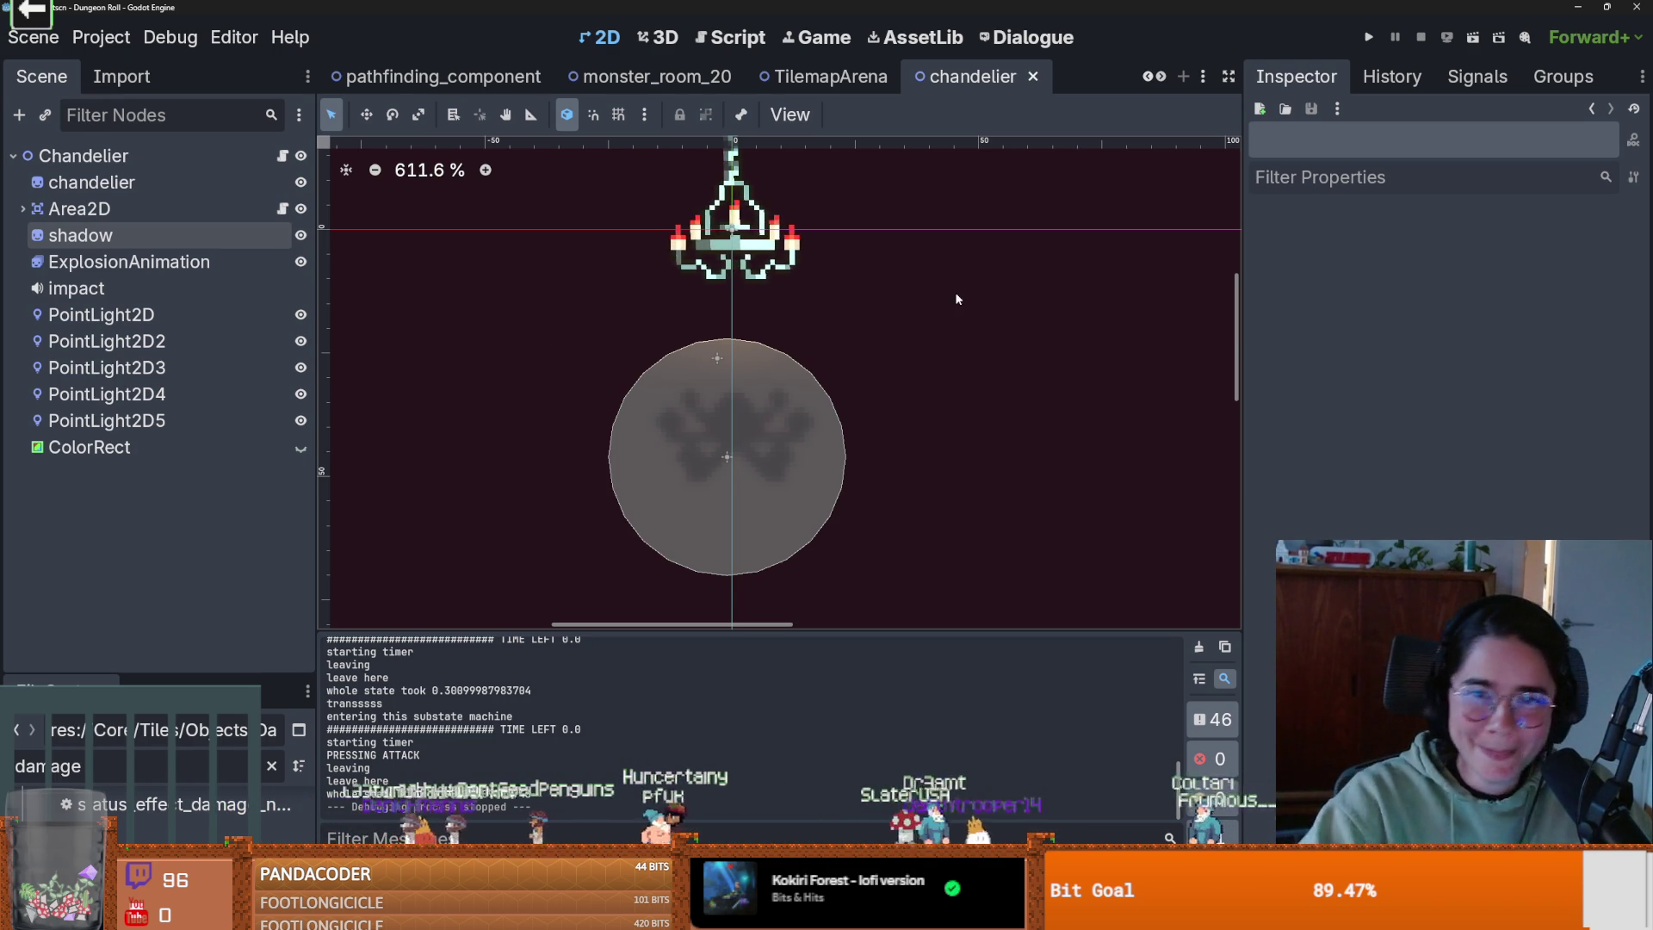
left_click(1033, 76)
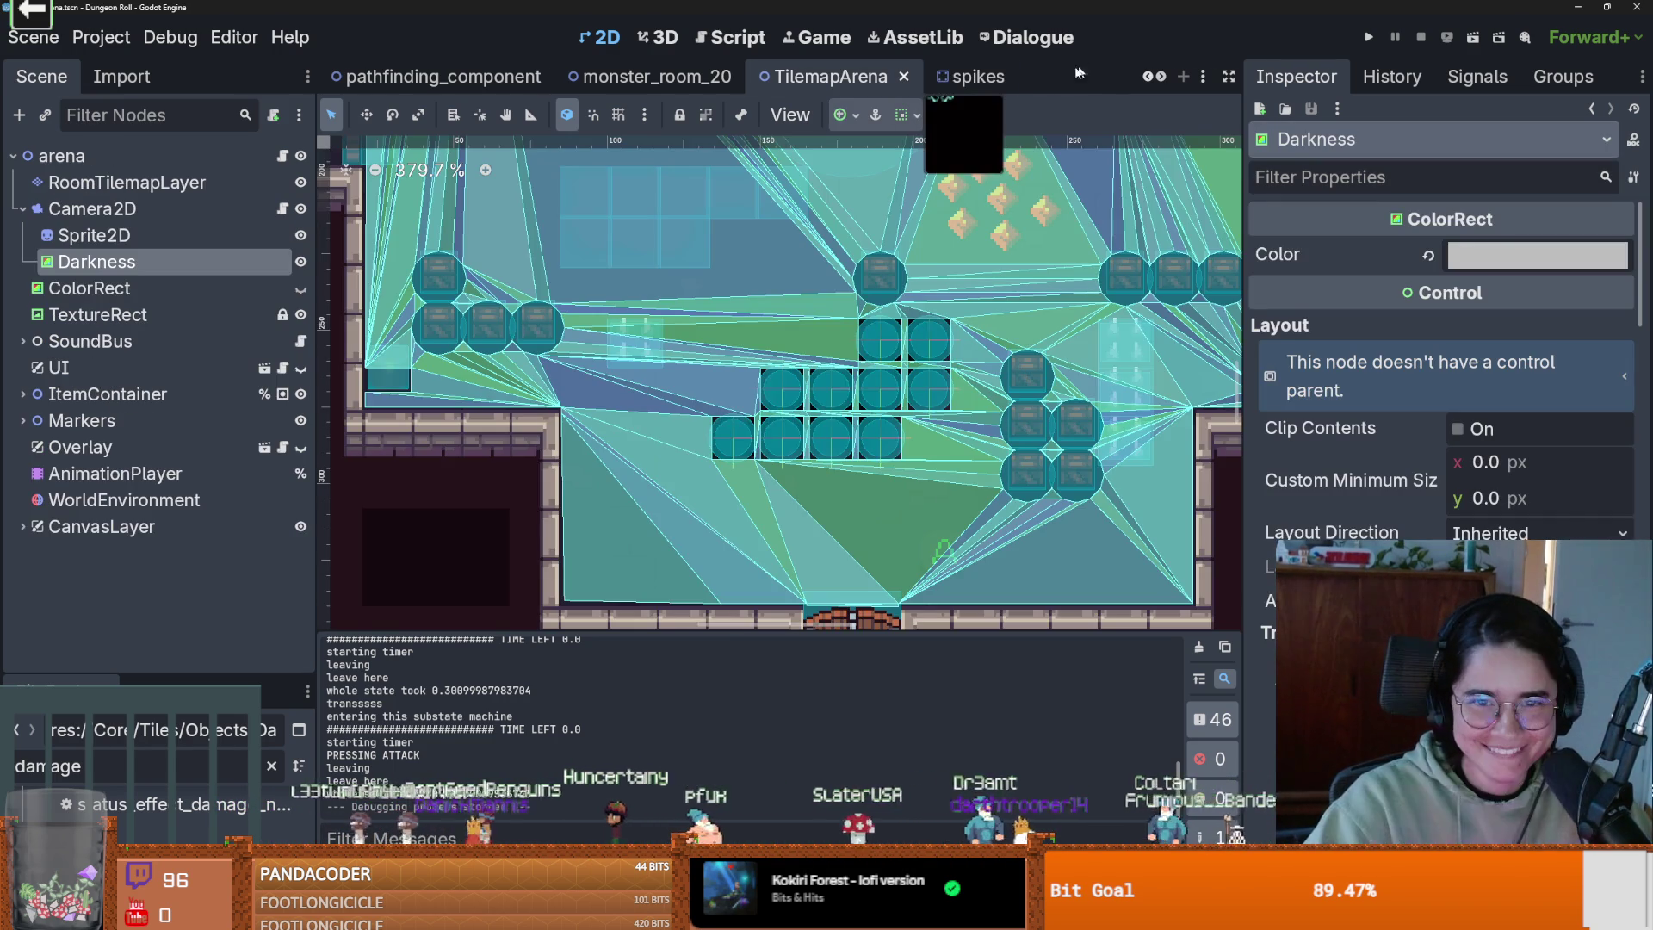
Close the TilemapArena and monster_room_20 tabs, then save and close pathfinding_component
left_click(904, 79)
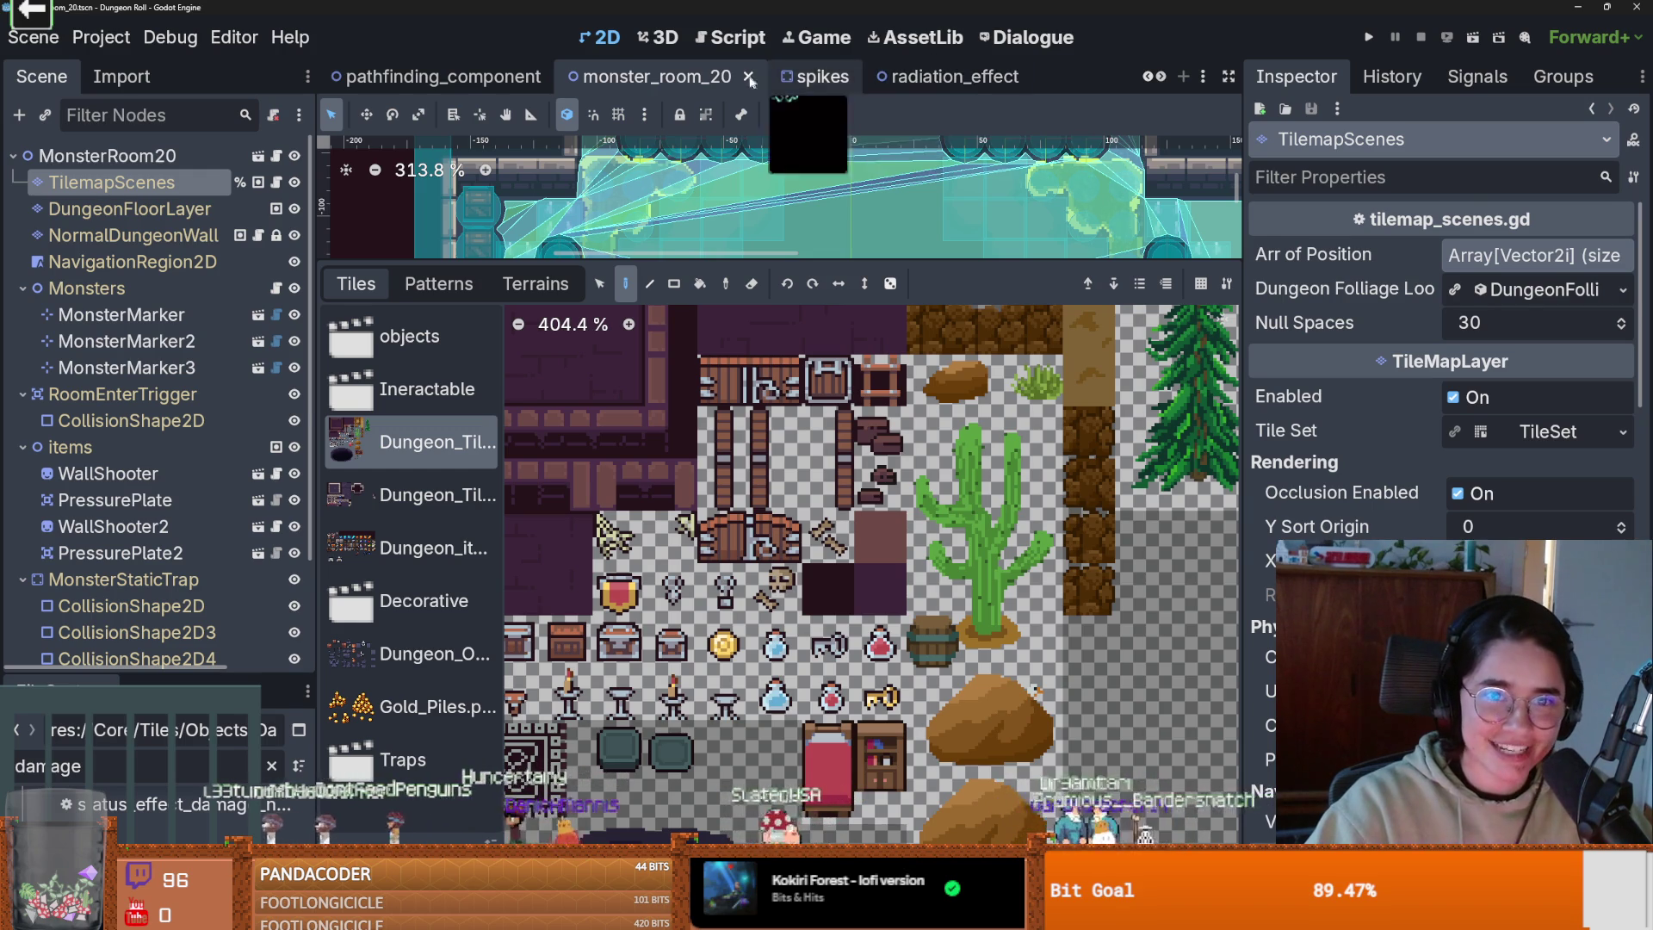
left_click(752, 83)
scroll(1159, 332, "down", 2)
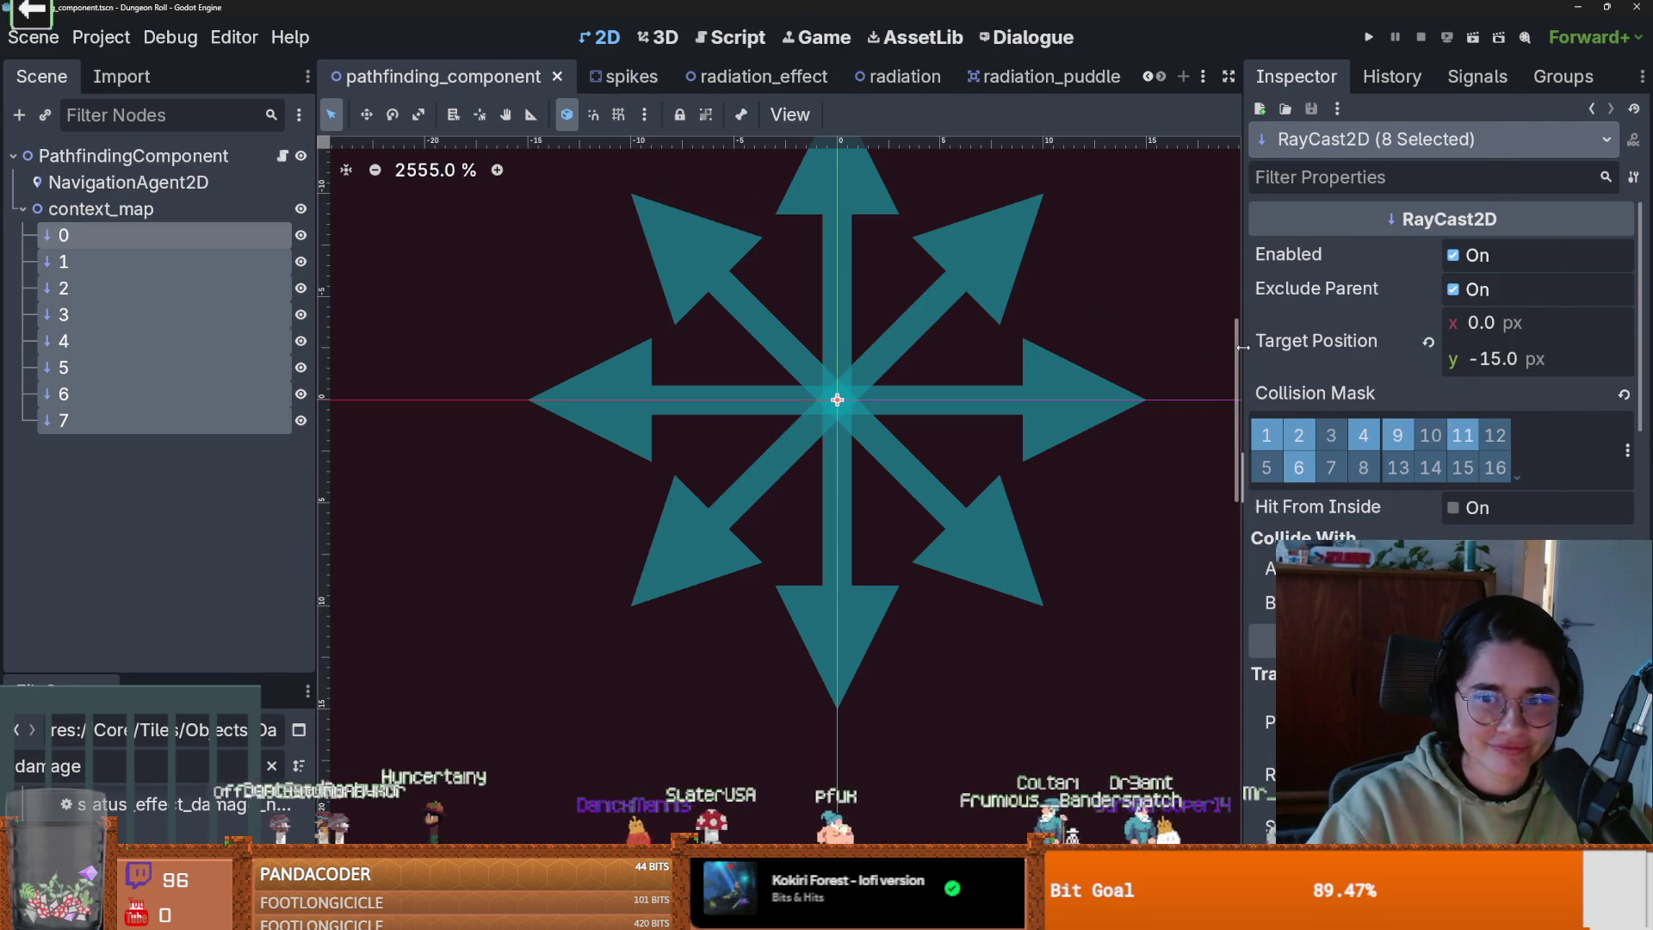
left_click_drag(1244, 346, 1528, 310)
left_click(104, 315)
key("ctrl+s")
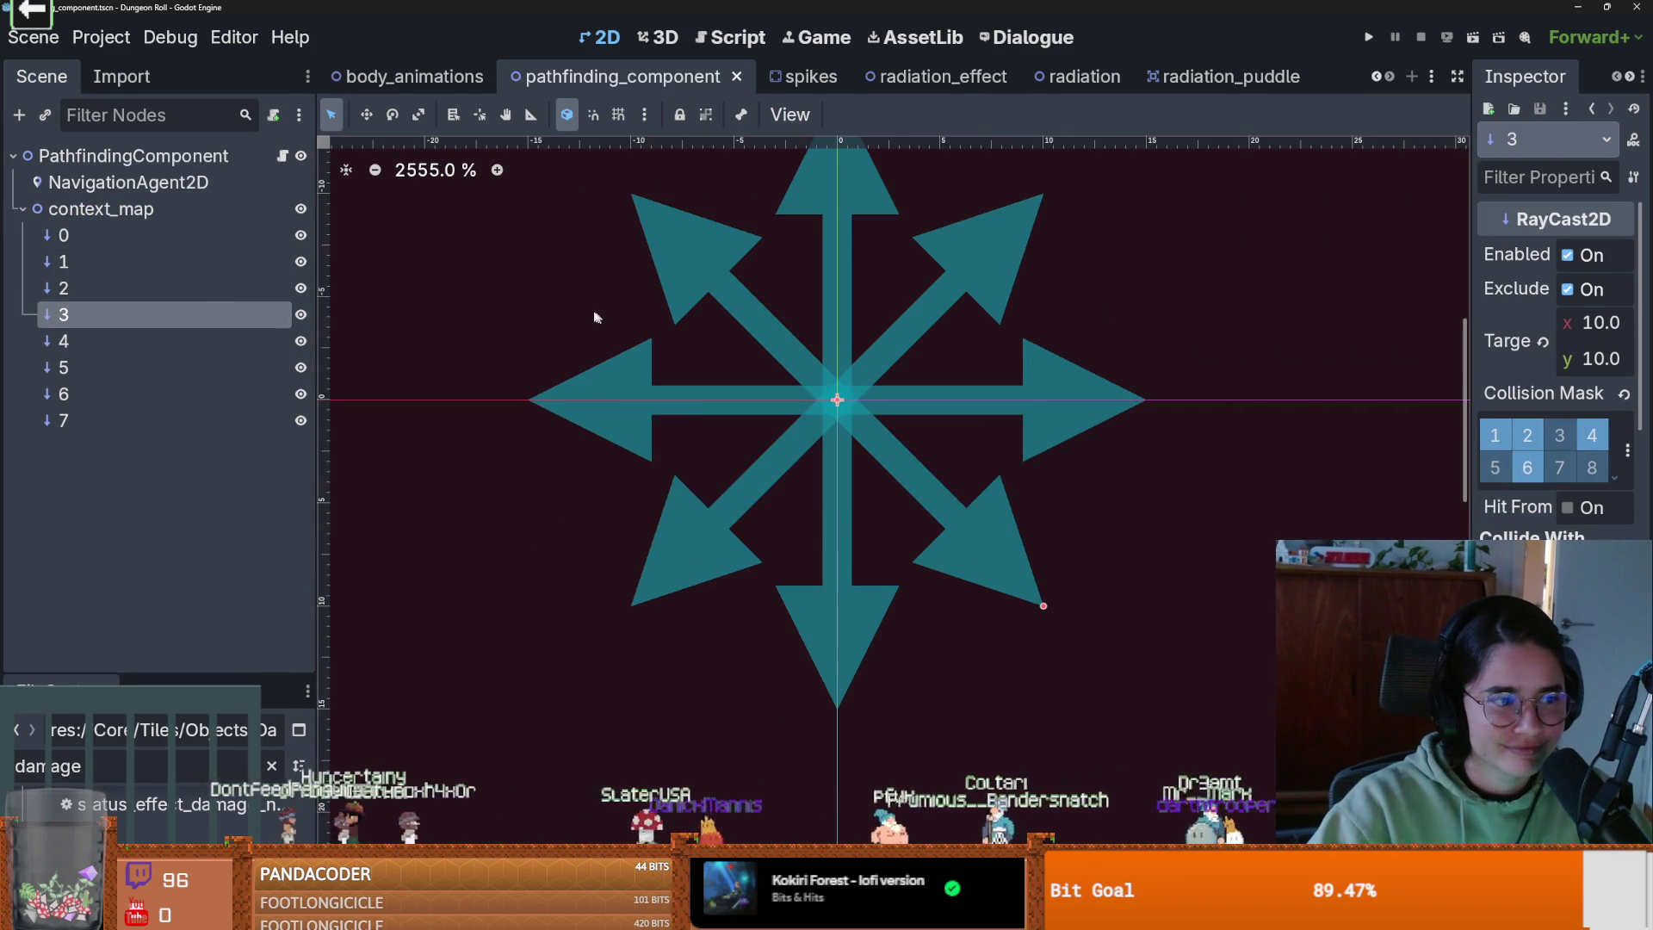
scroll(814, 385, "down", 1)
left_click(740, 78)
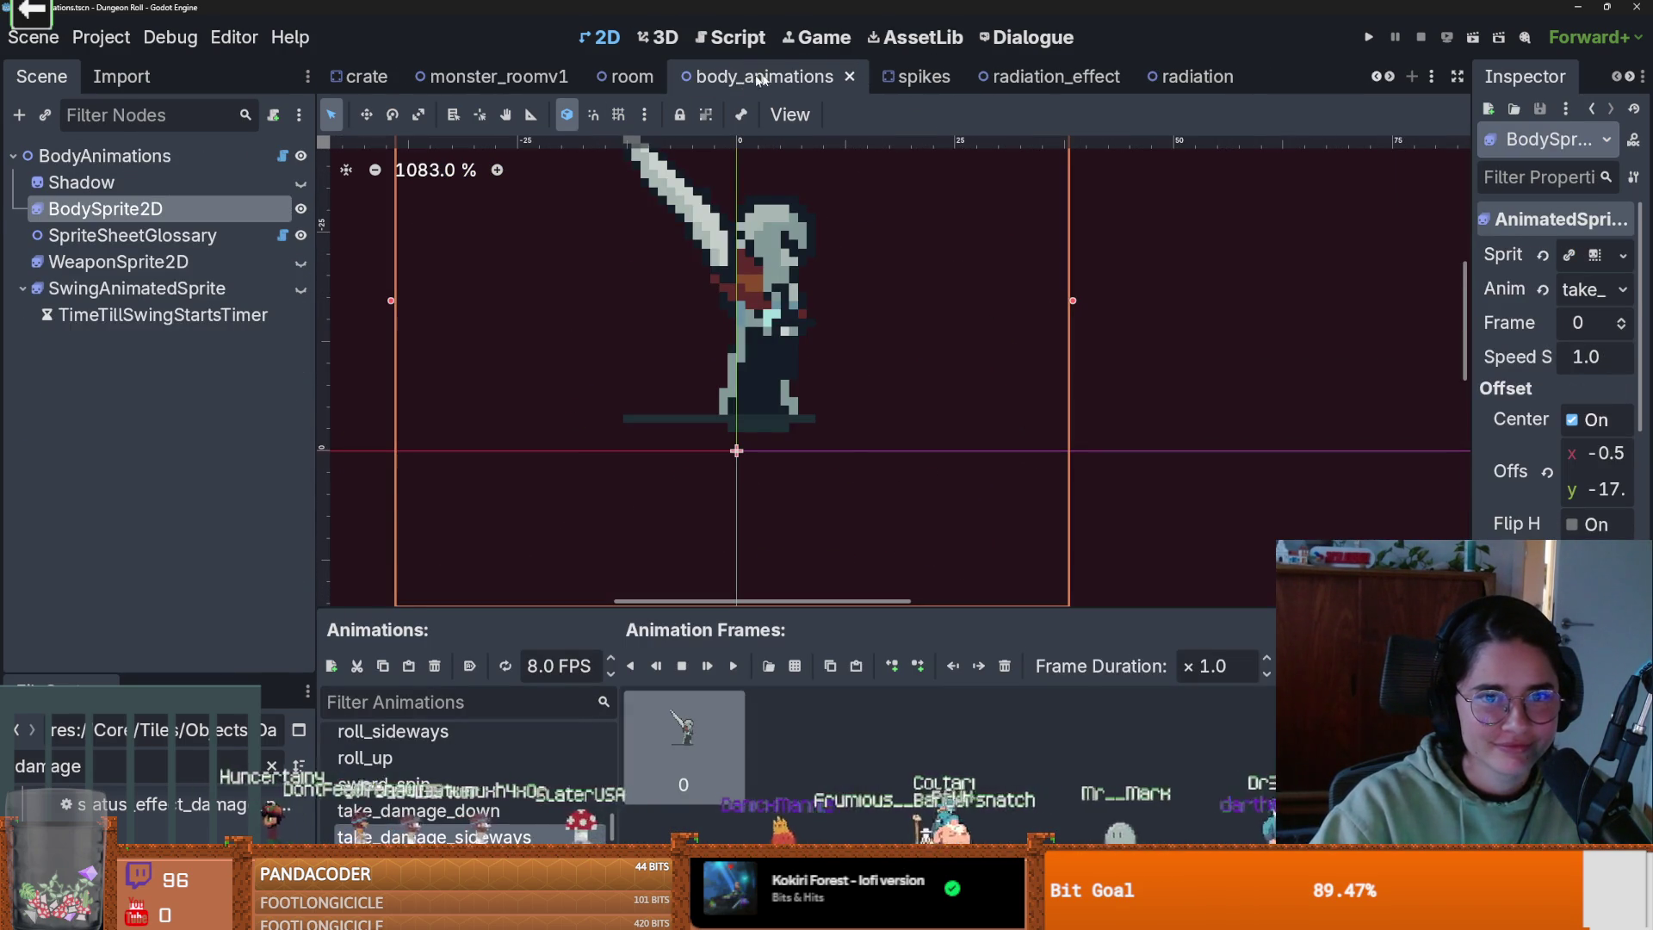
Close body_animations and room, shrink the TileMap panel, and save monster_roomv1
left_click(850, 77)
left_click(873, 77)
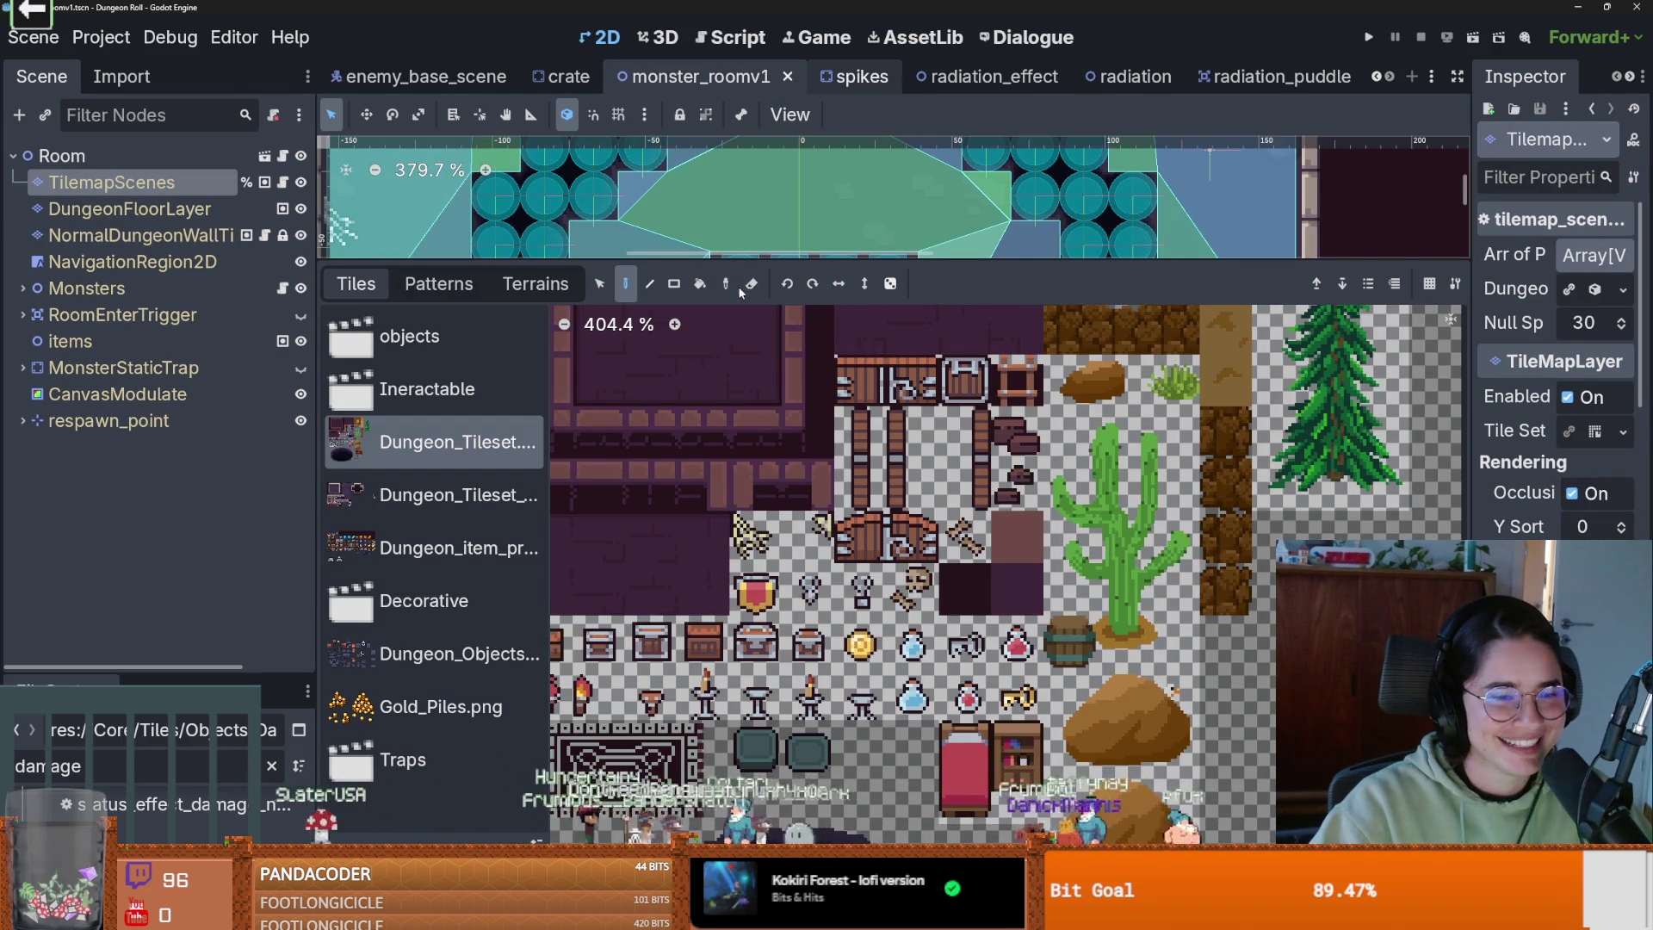
left_click_drag(760, 260, 760, 689)
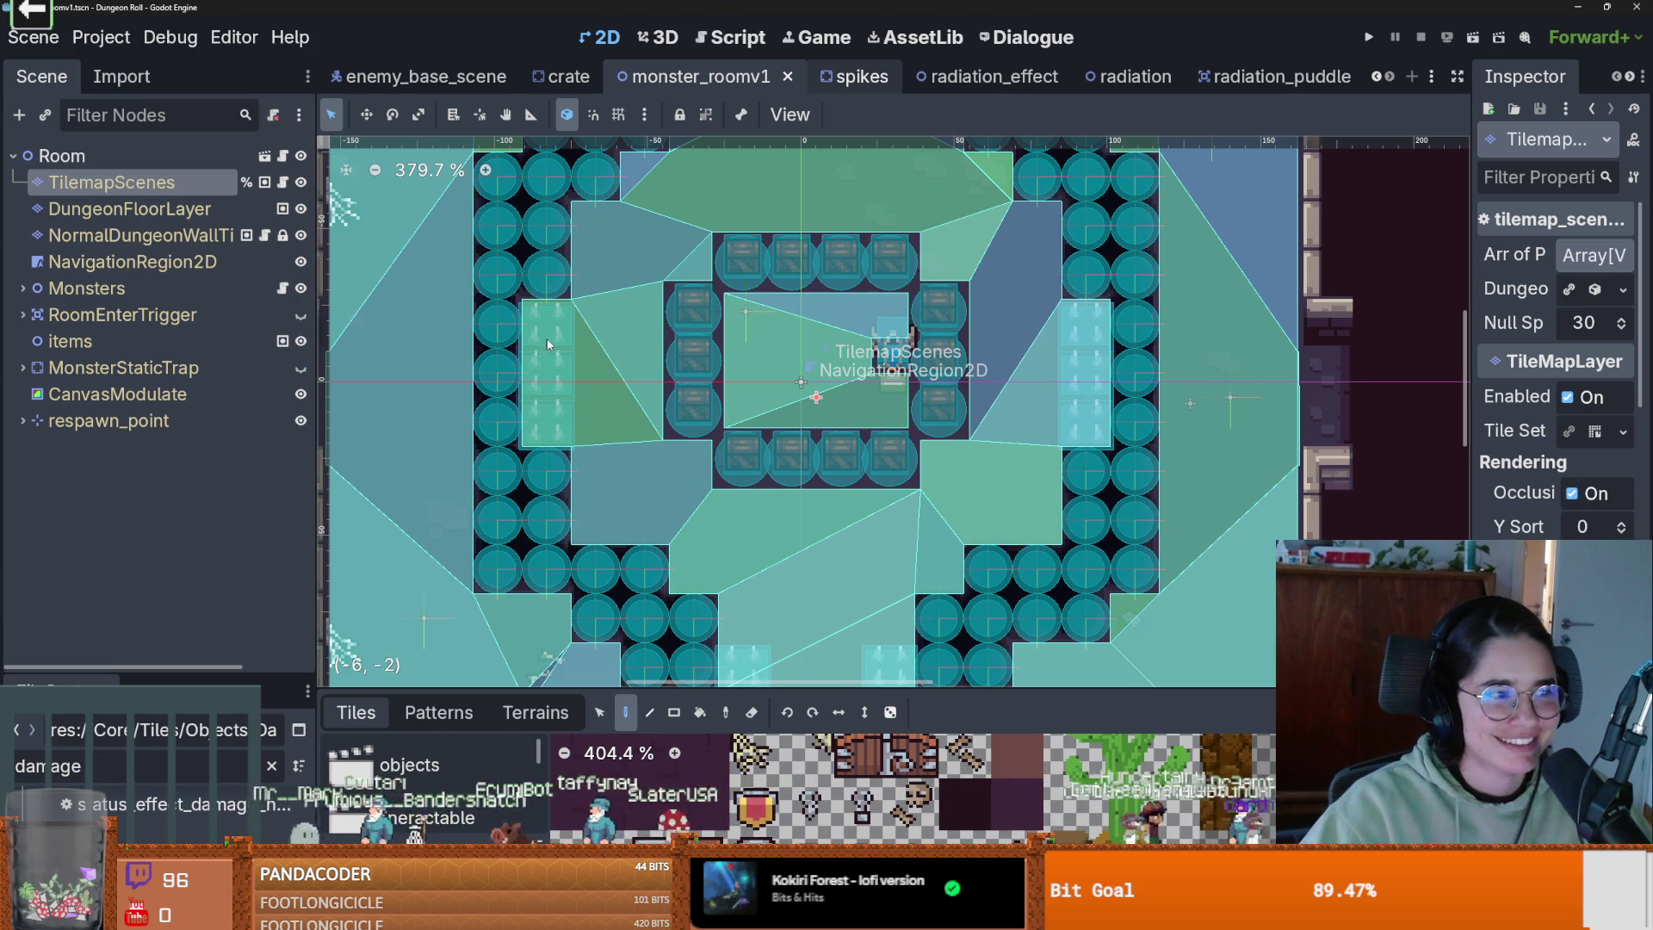
scroll(482, 353, "down", 1)
key("ctrl+s")
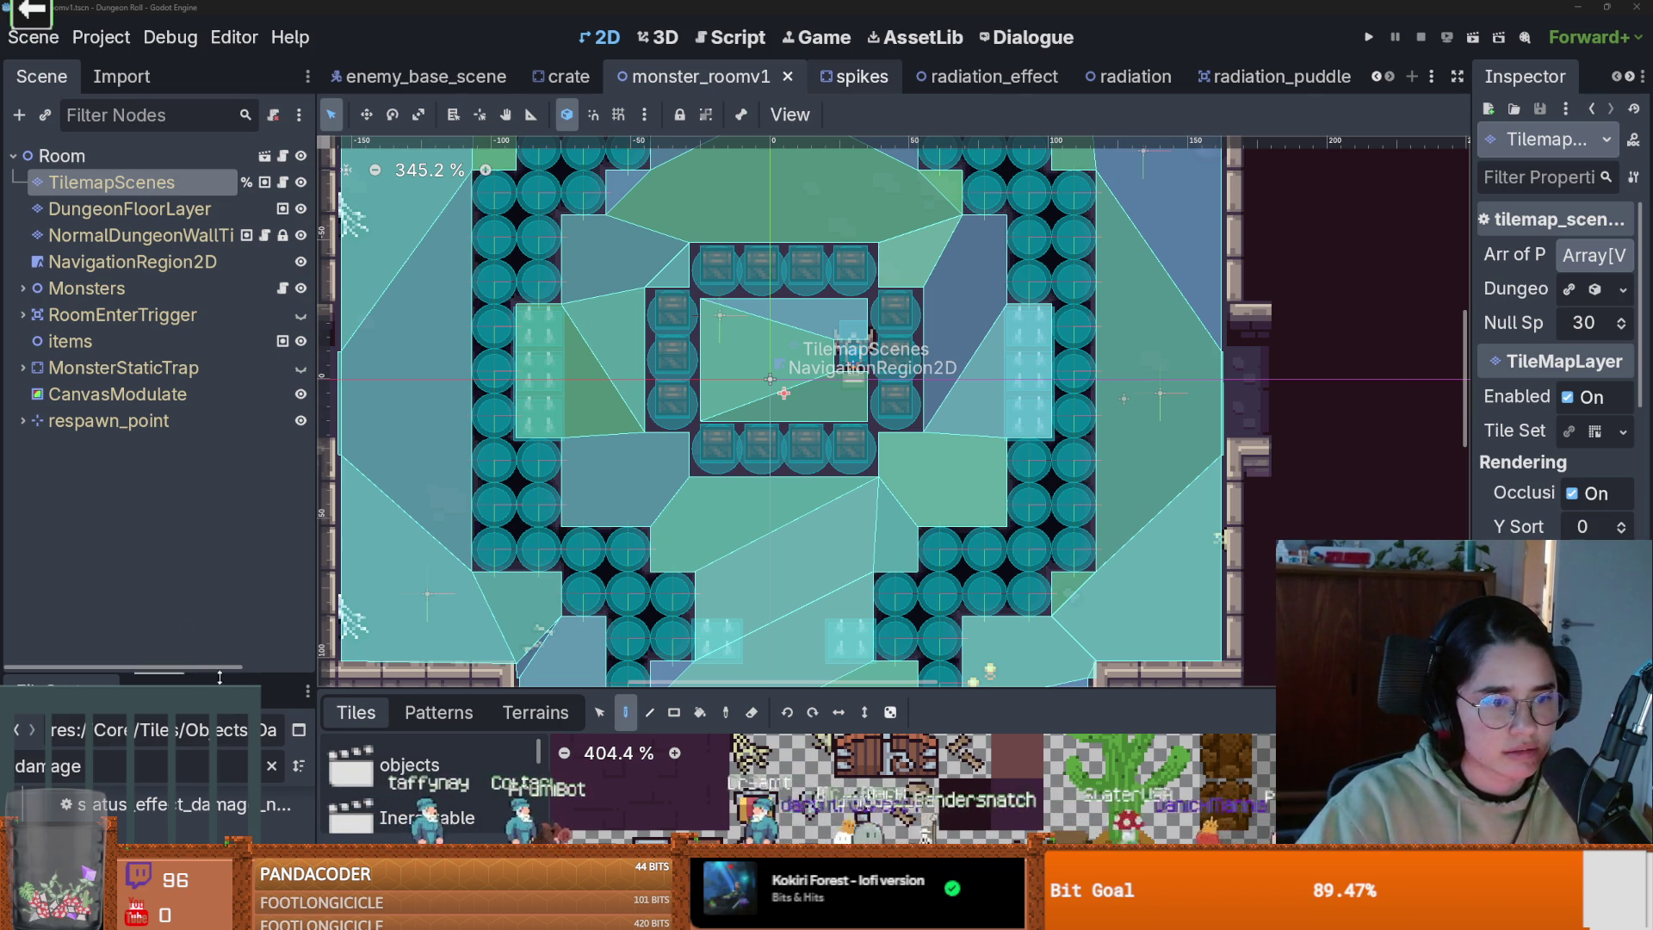
left_click_drag(190, 682, 234, 496)
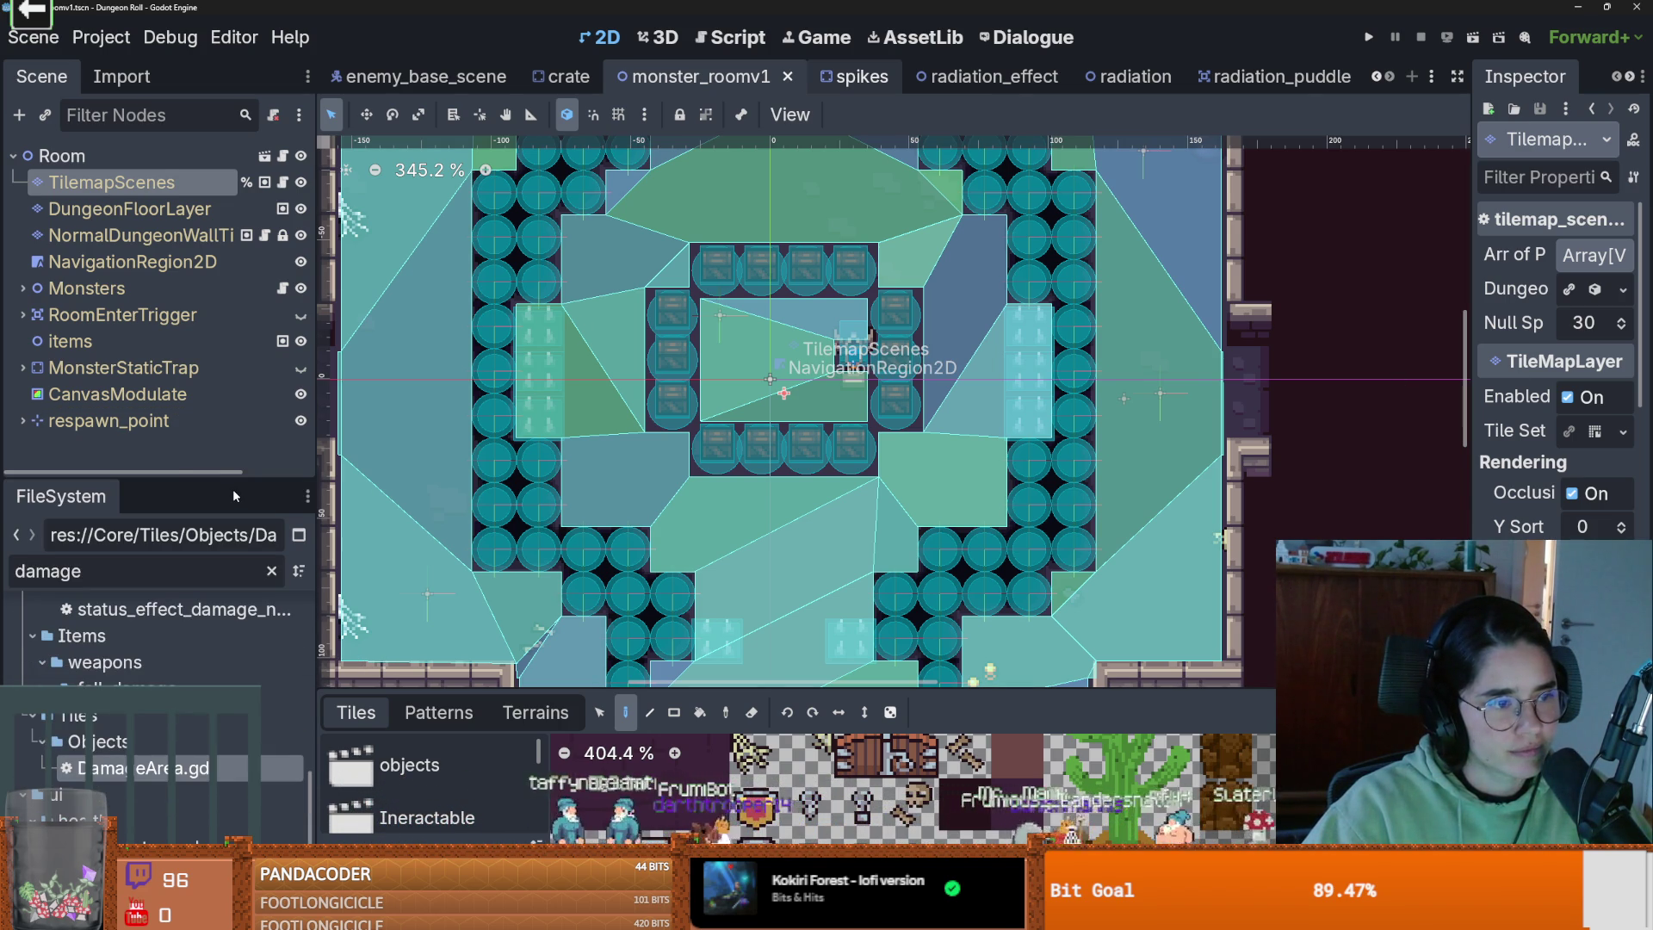
Clear the 'damage' file filter, enlarge the FileSystem dock and collapse the Rooms folder
double_click(216, 570)
key("BackSpace")
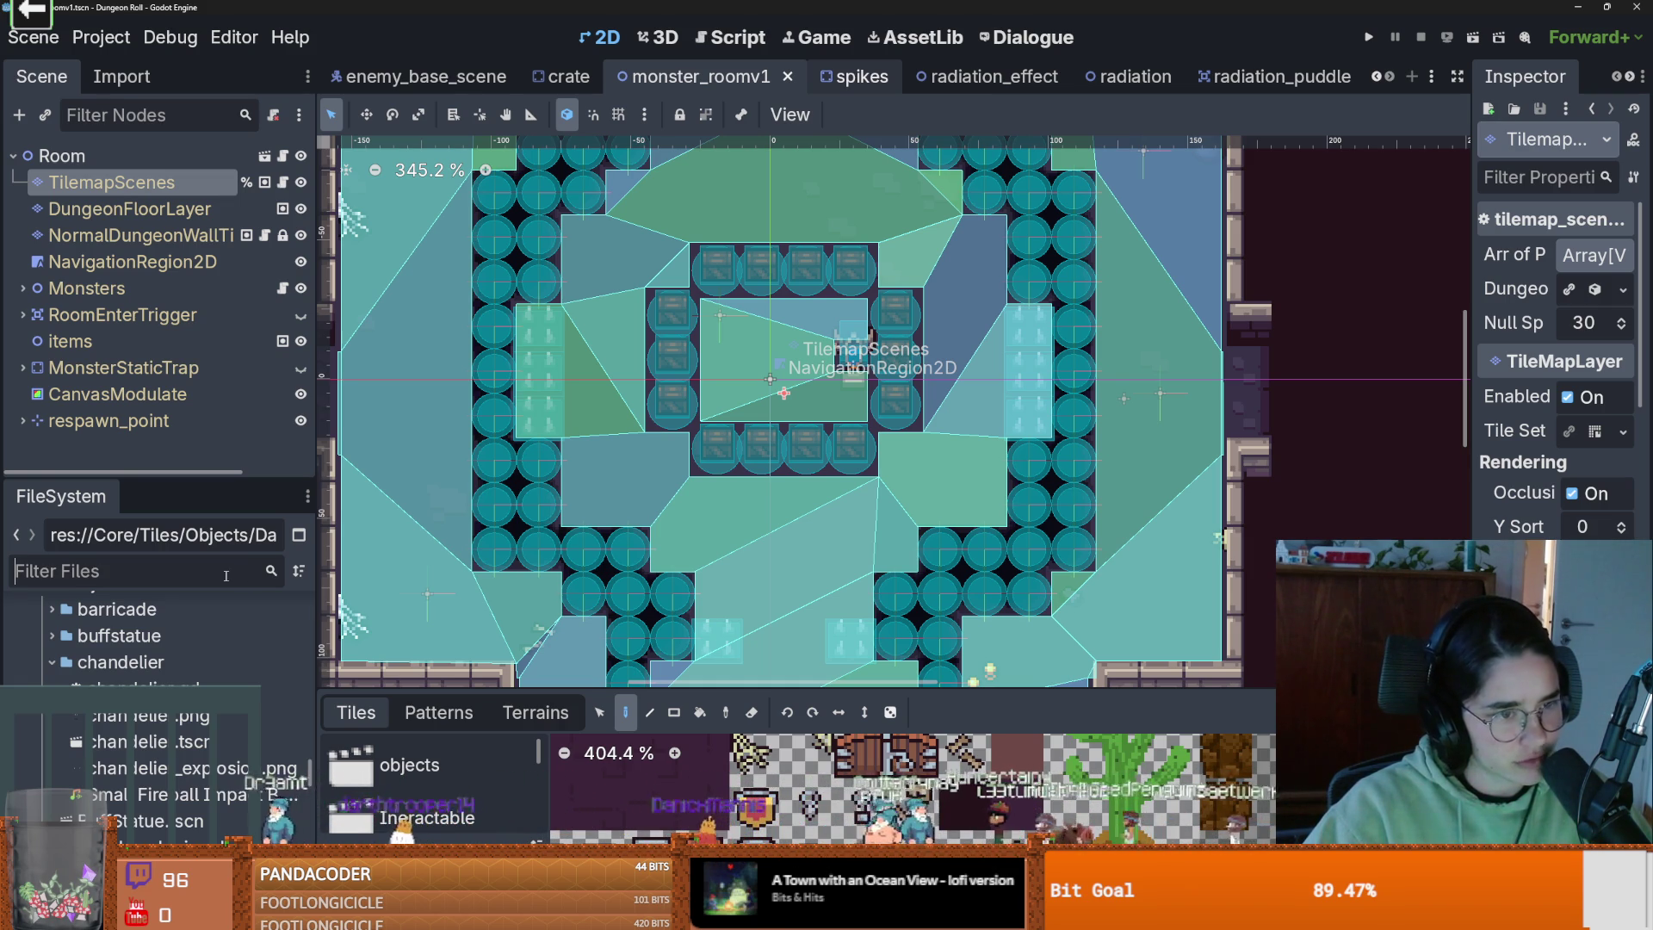
left_click_drag(316, 594, 362, 602)
scroll(102, 672, "up", 1)
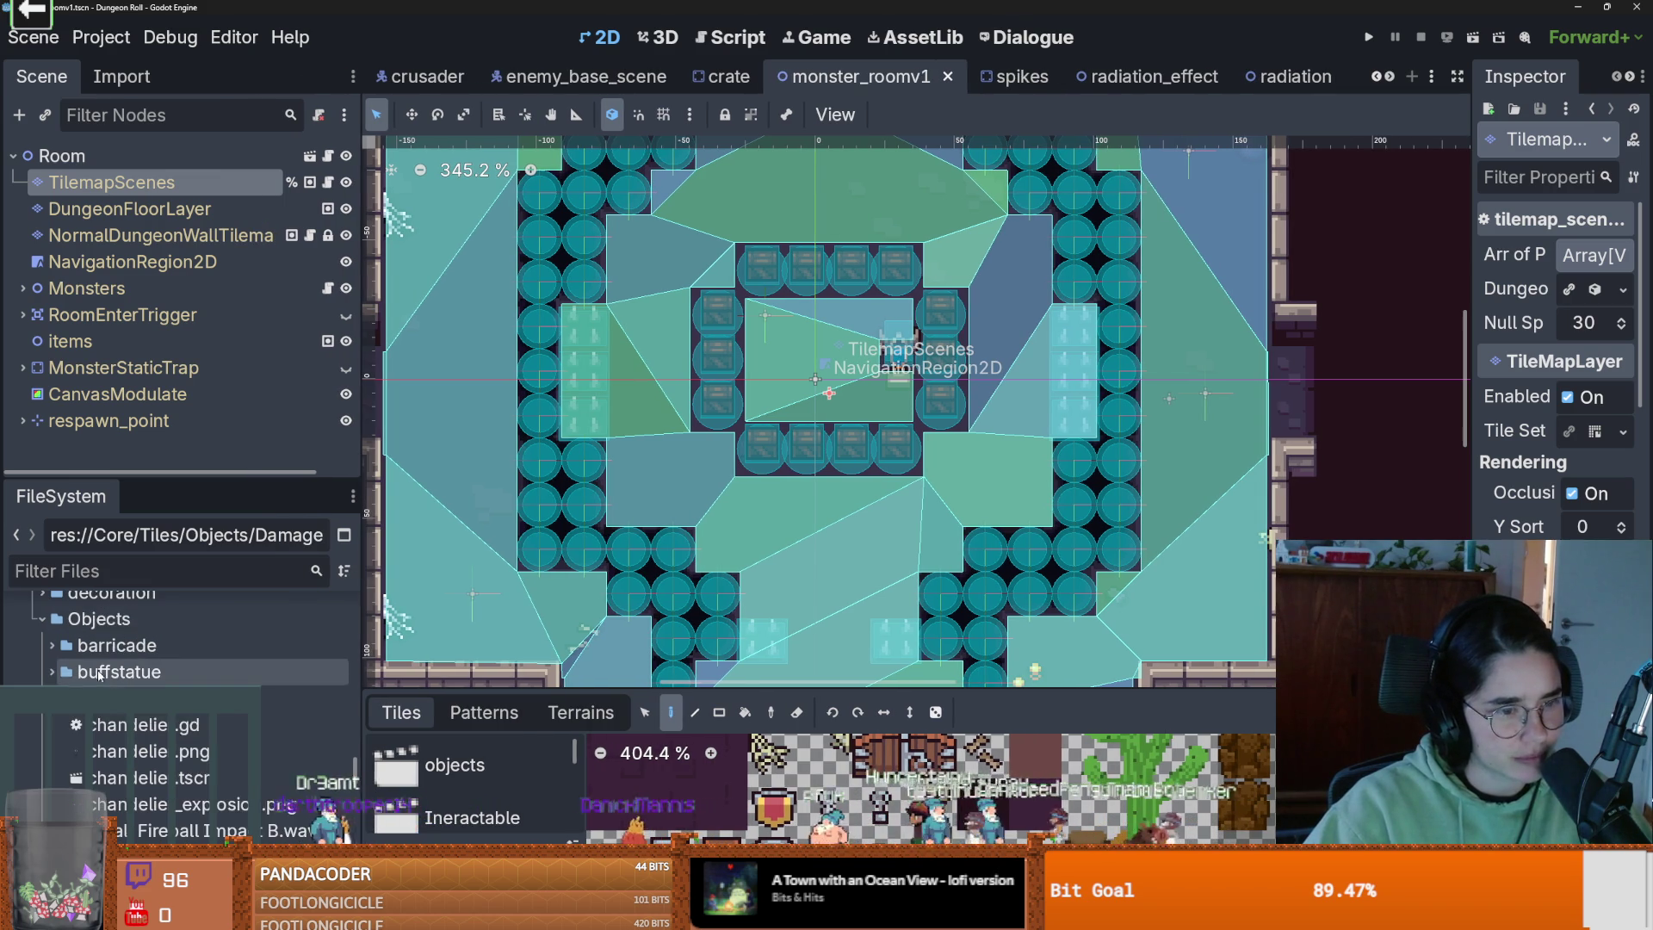
scroll(23, 765, "up", 4)
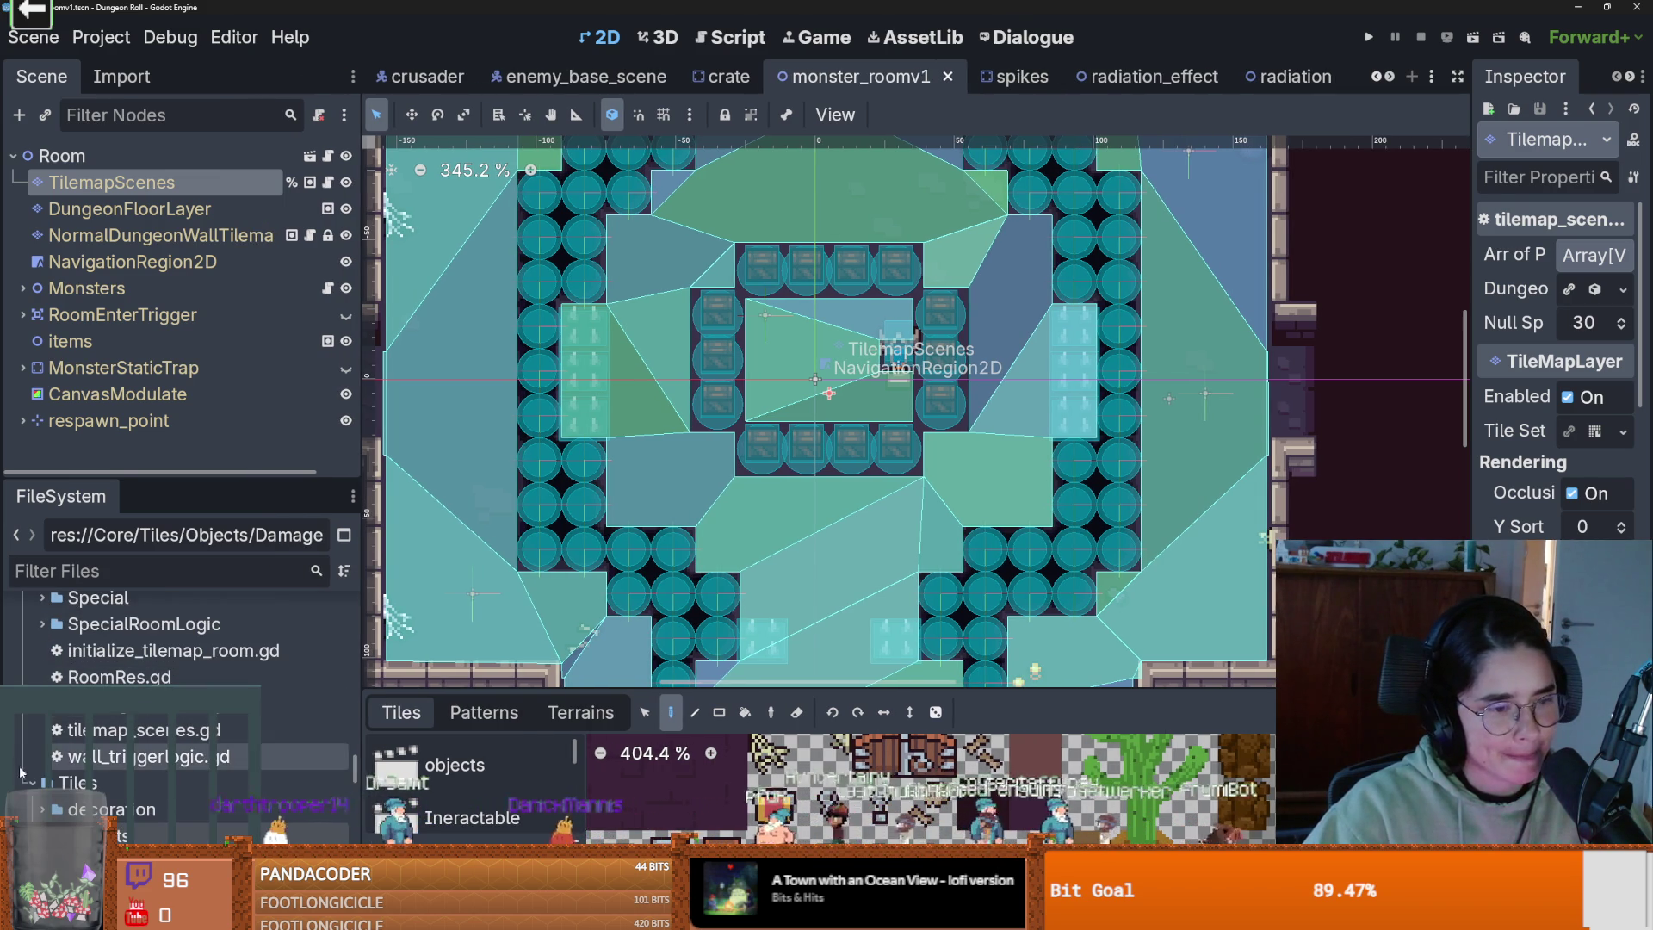
scroll(76, 717, "up", 4)
left_click_drag(356, 777, 361, 625)
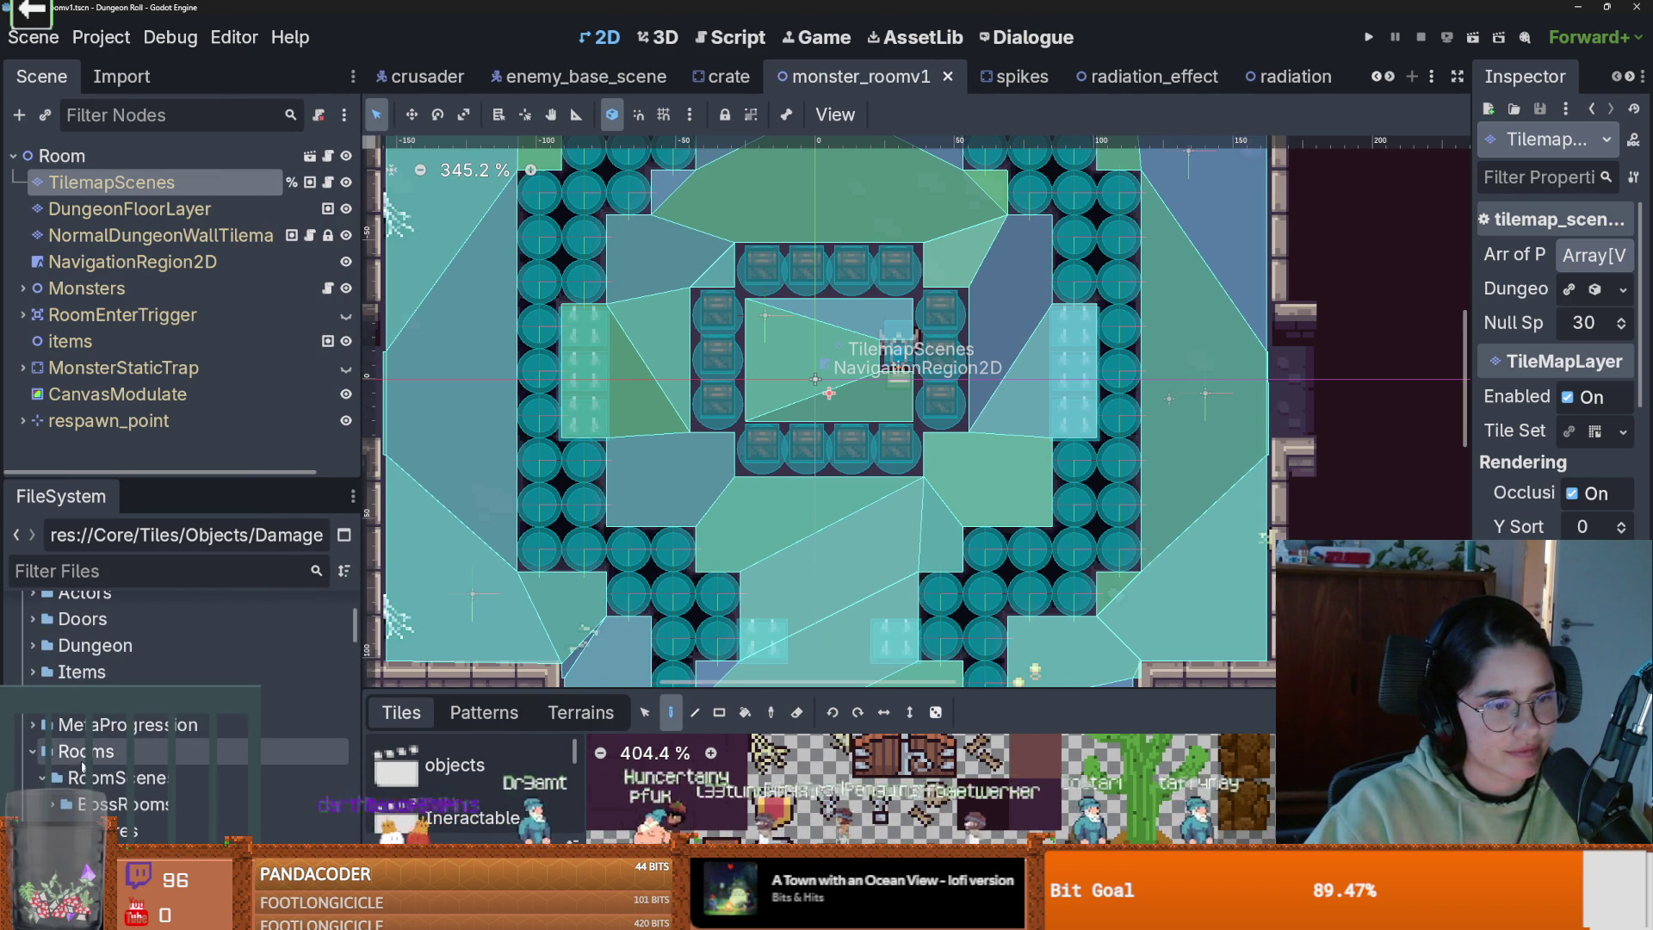
left_click(33, 750)
Filter the project files by 'rang' and open range_enemy.tscn
left_click(164, 571)
type("rang")
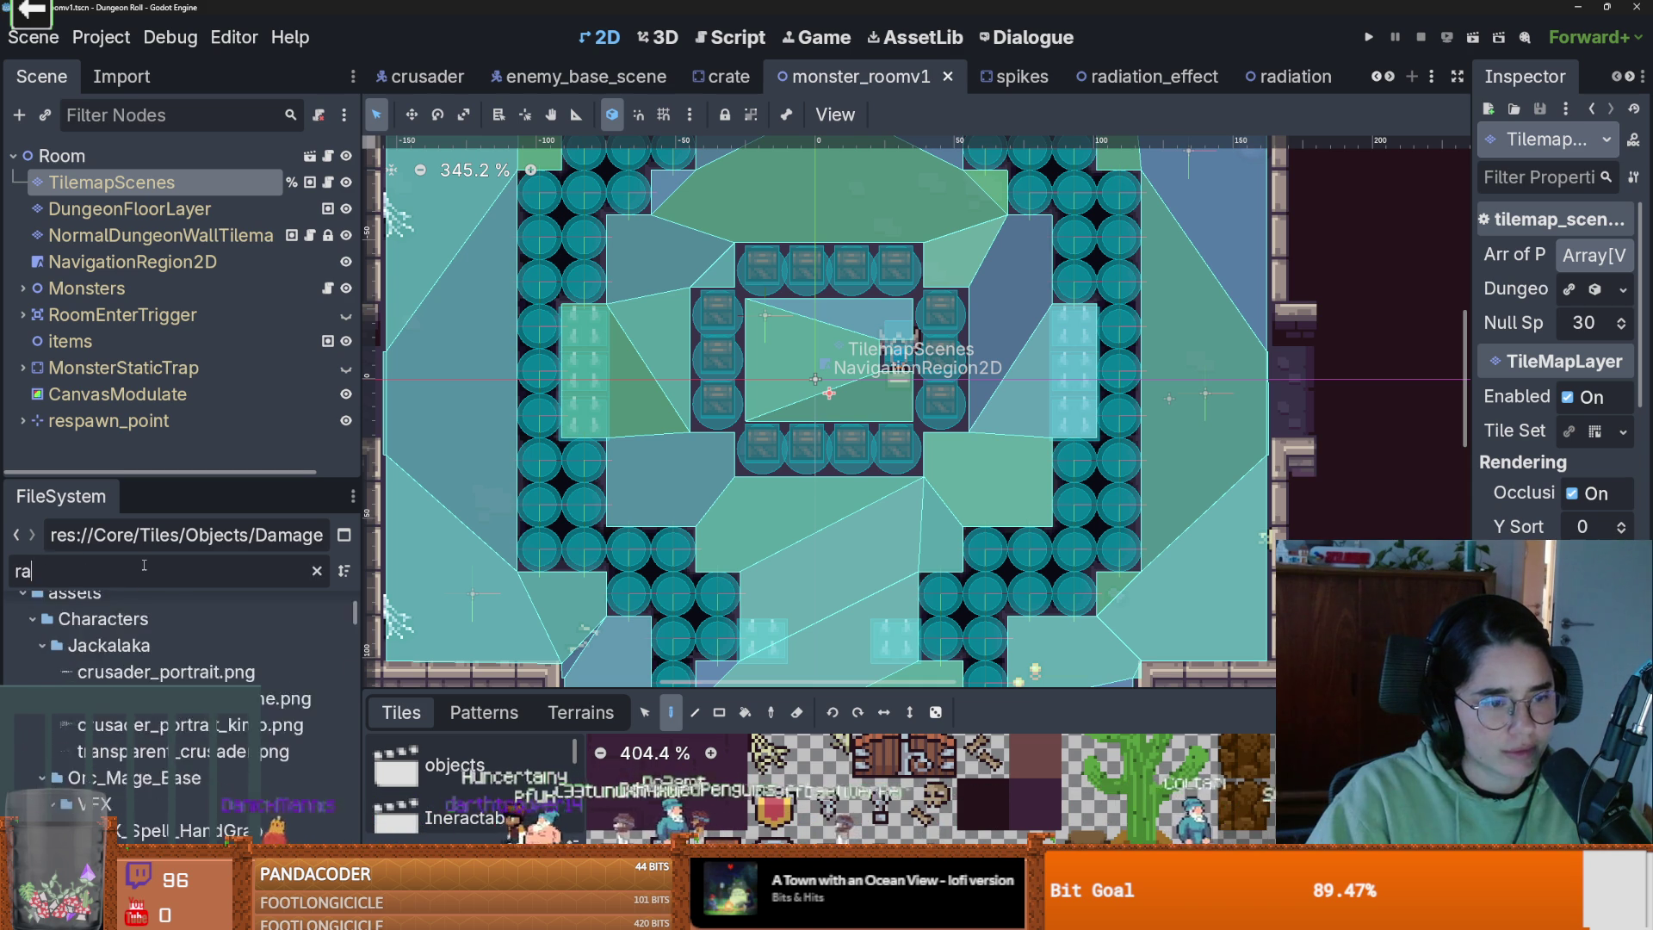
double_click(138, 847)
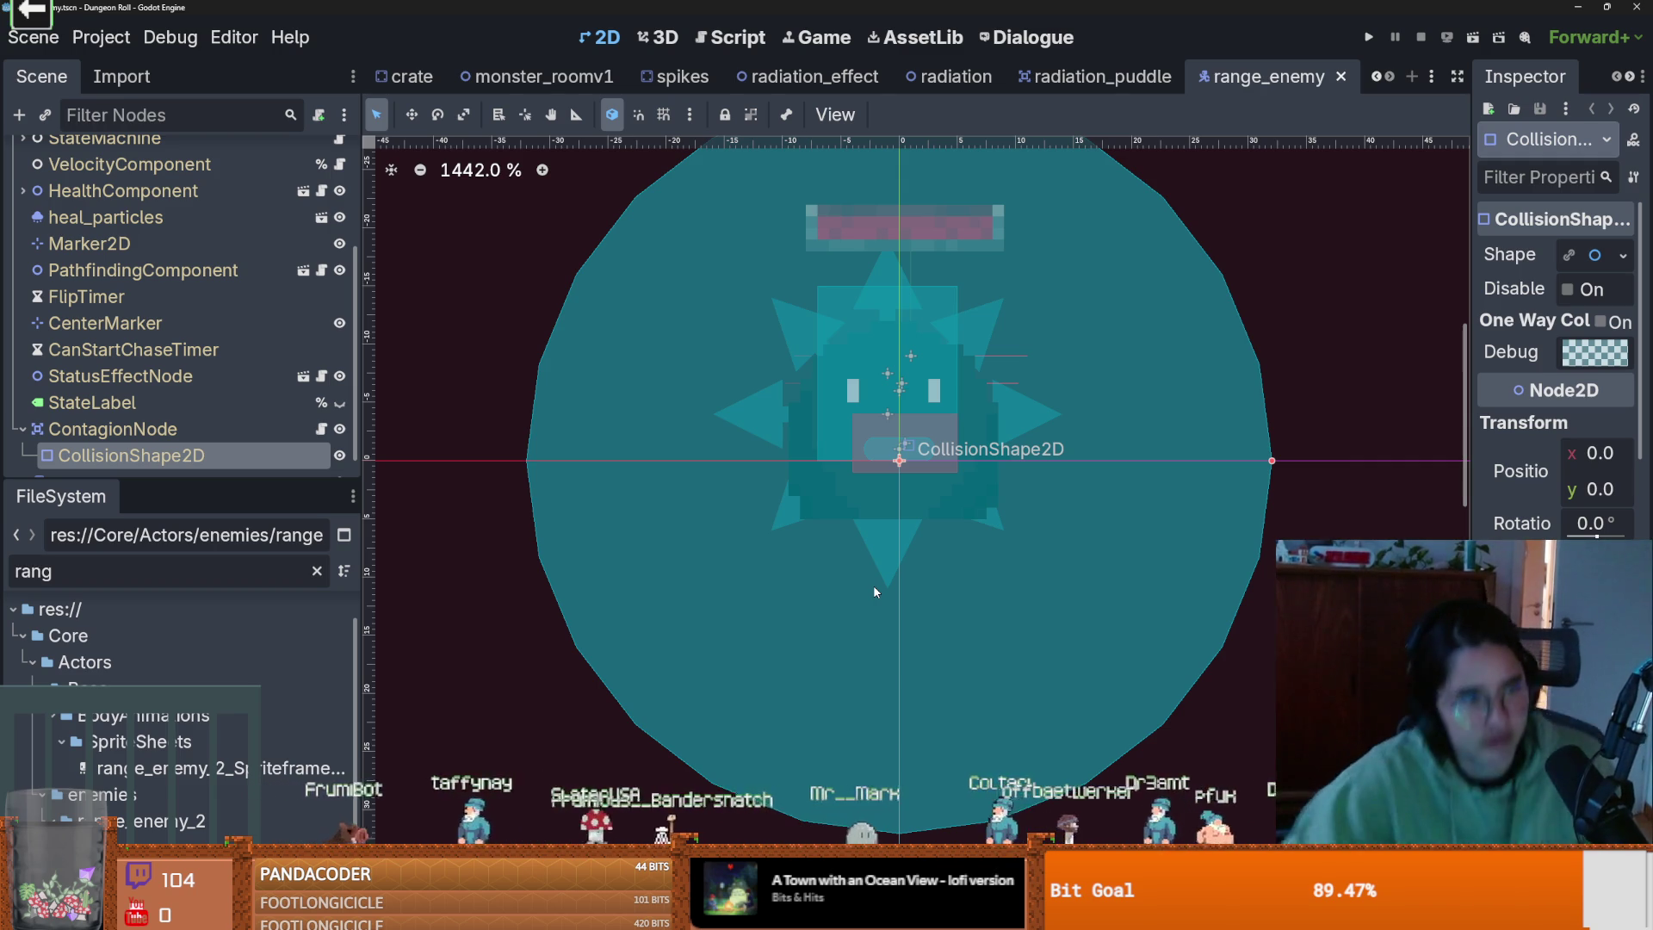
Dismiss the 'elgato' Start menu search
key("super")
type("elgato")
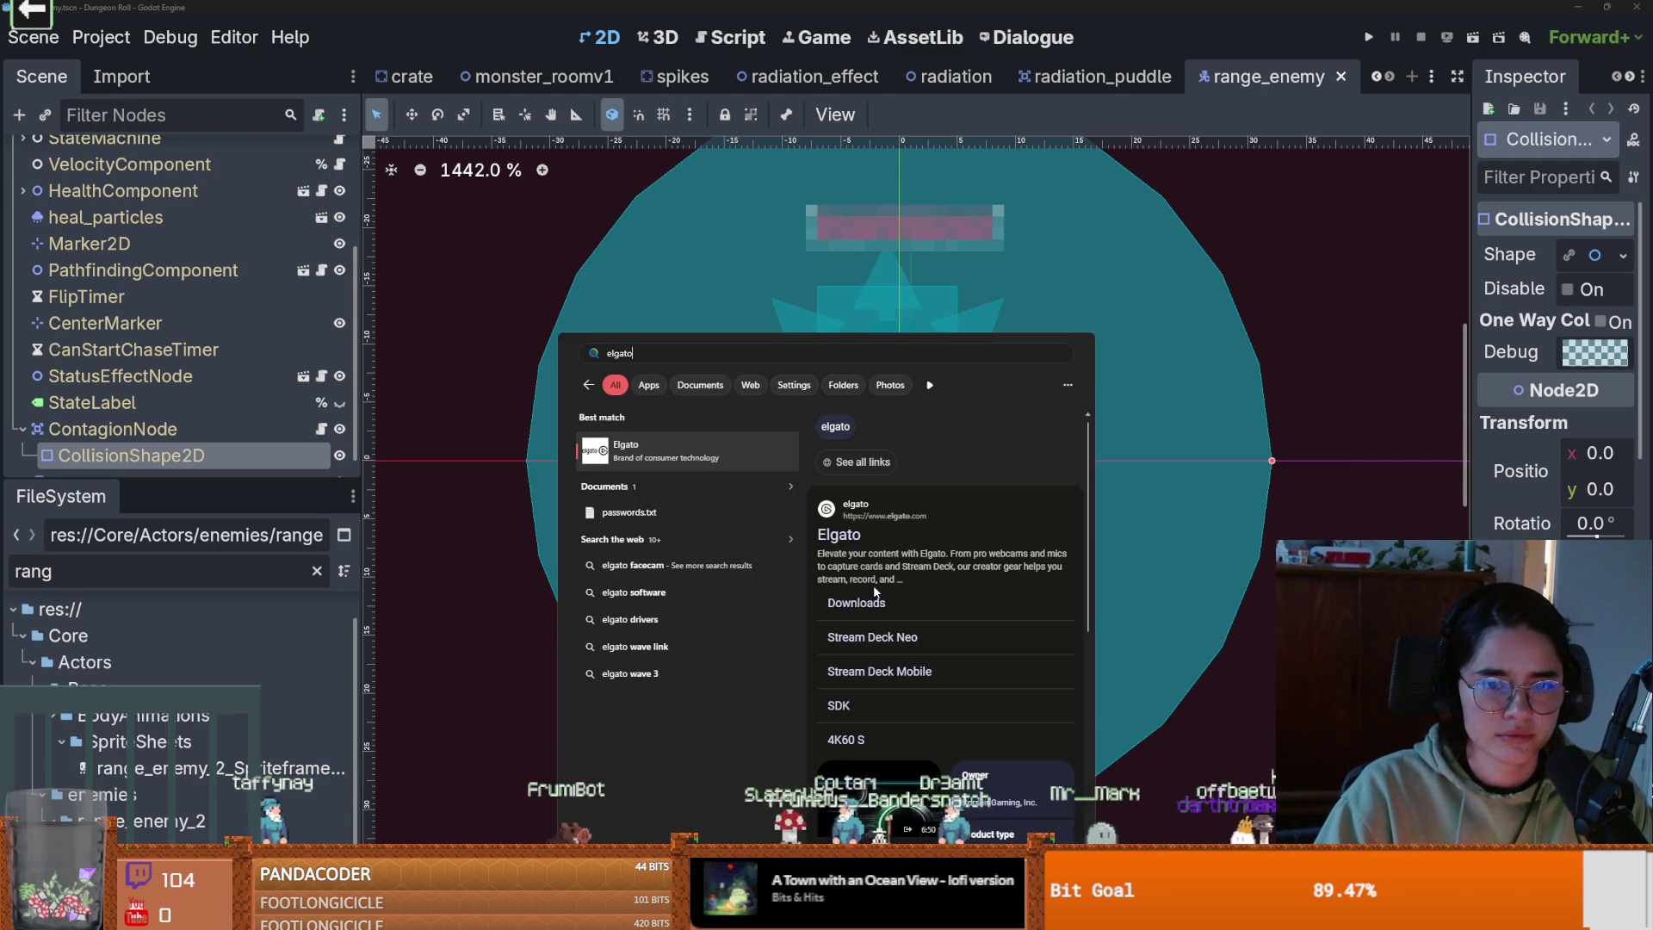
key("Escape")
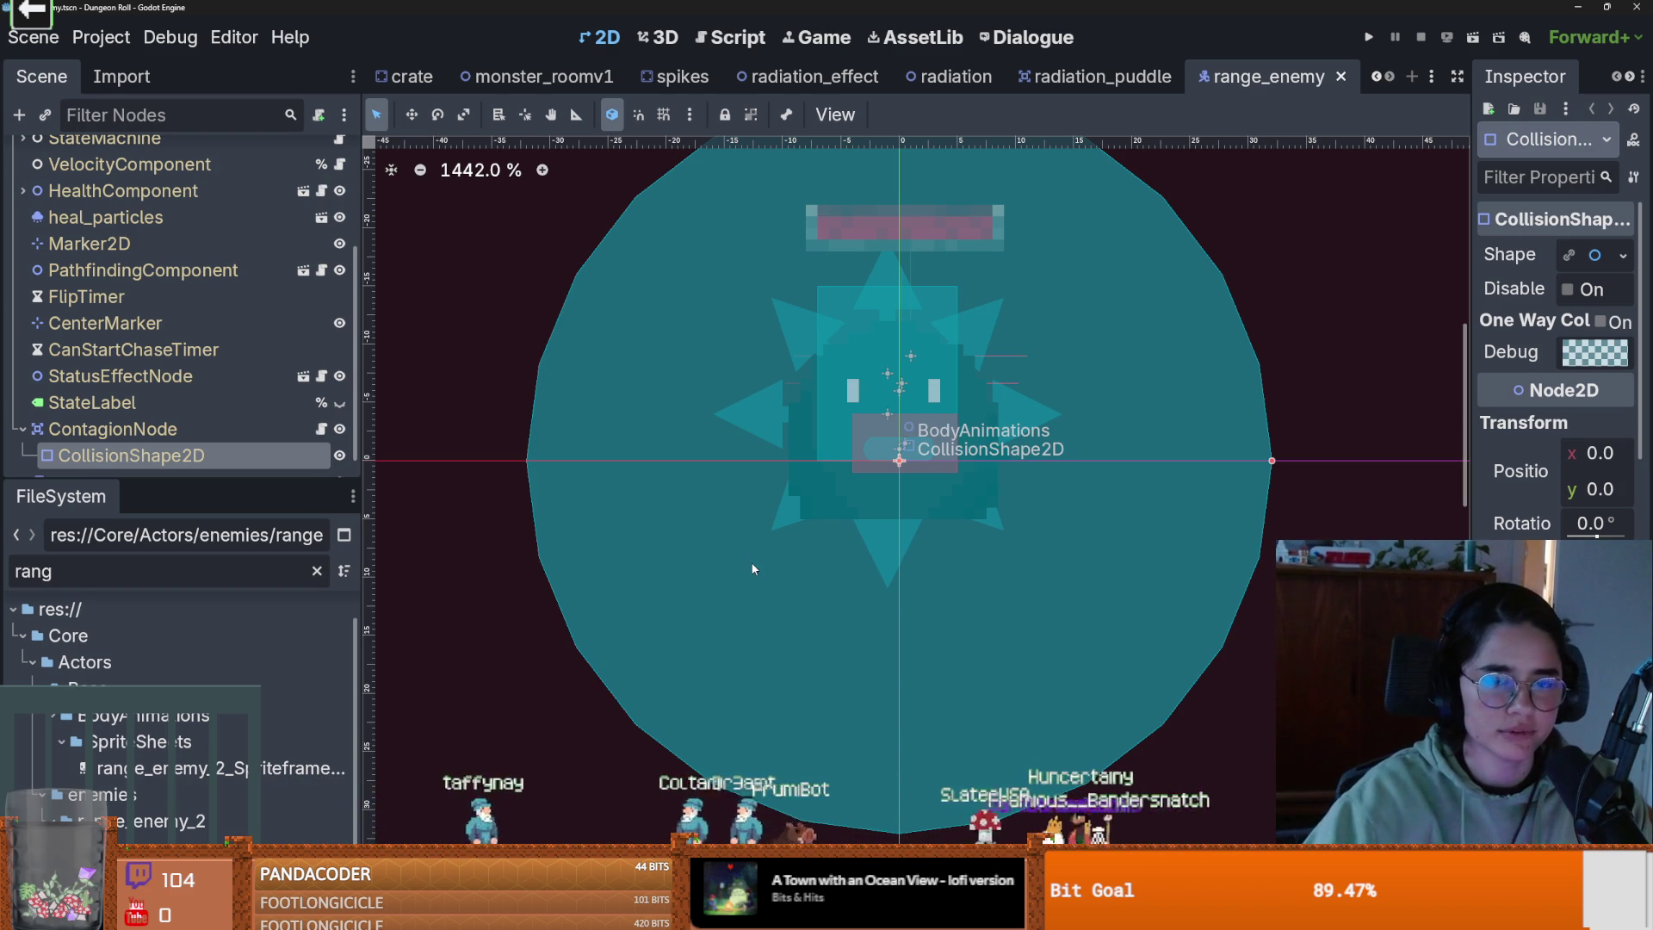
Select the StateMachine's chase_state node, widen the Inspector, save, and open chase_state.gd
scroll(681, 528, "up", 1)
scroll(172, 301, "up", 5)
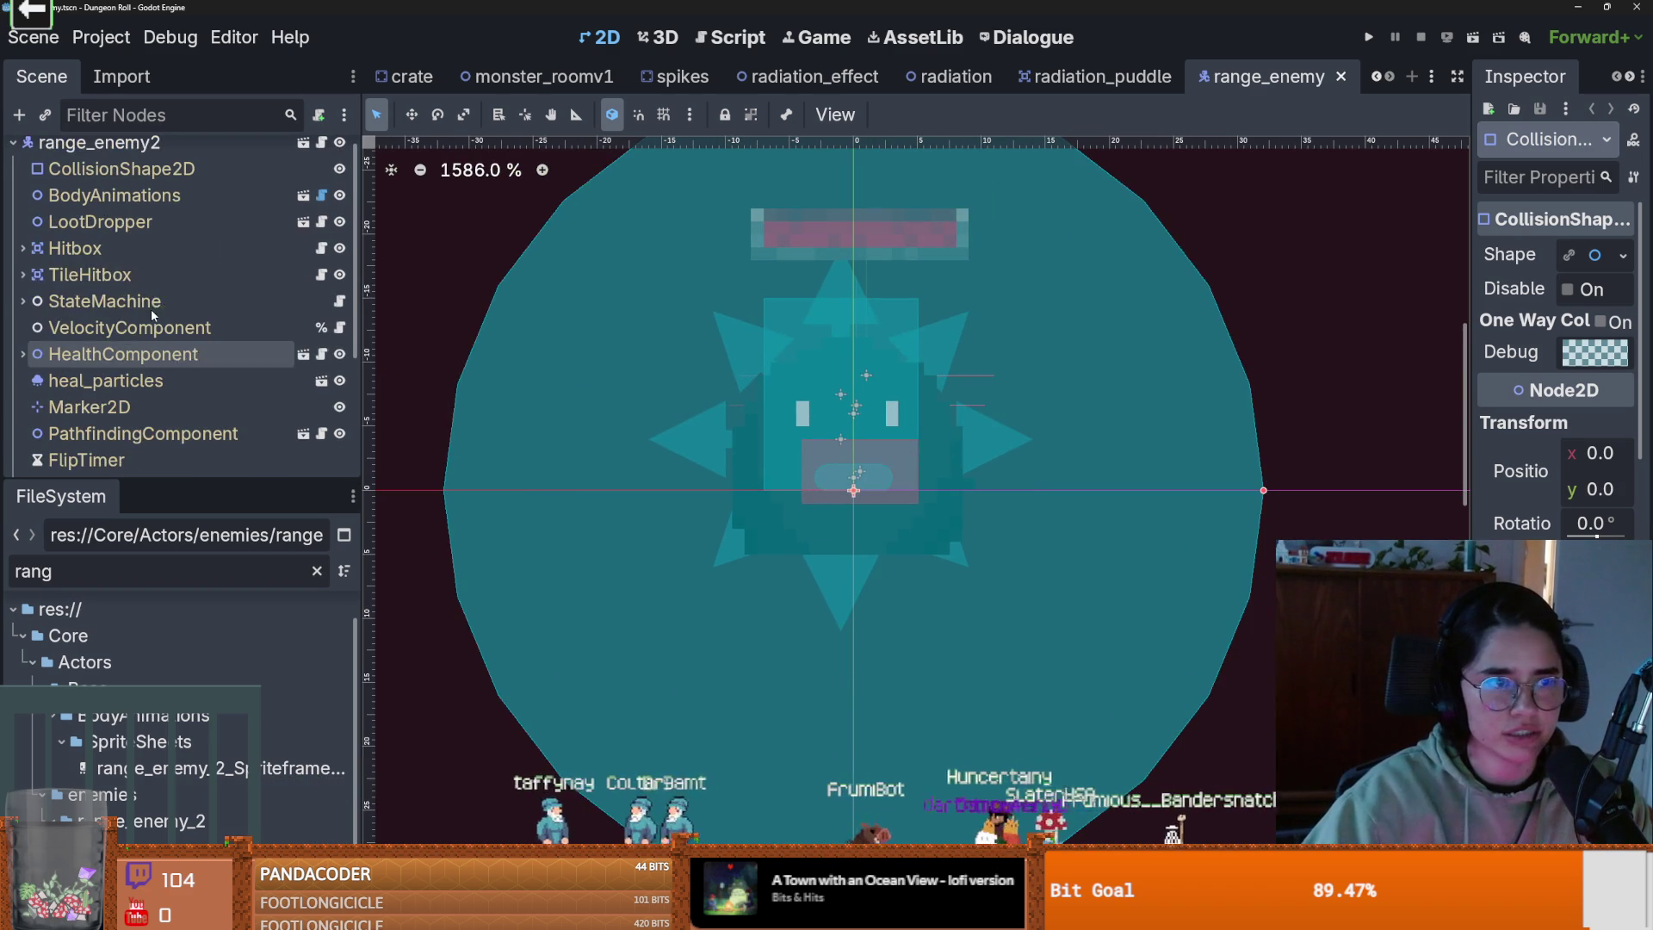
left_click(23, 314)
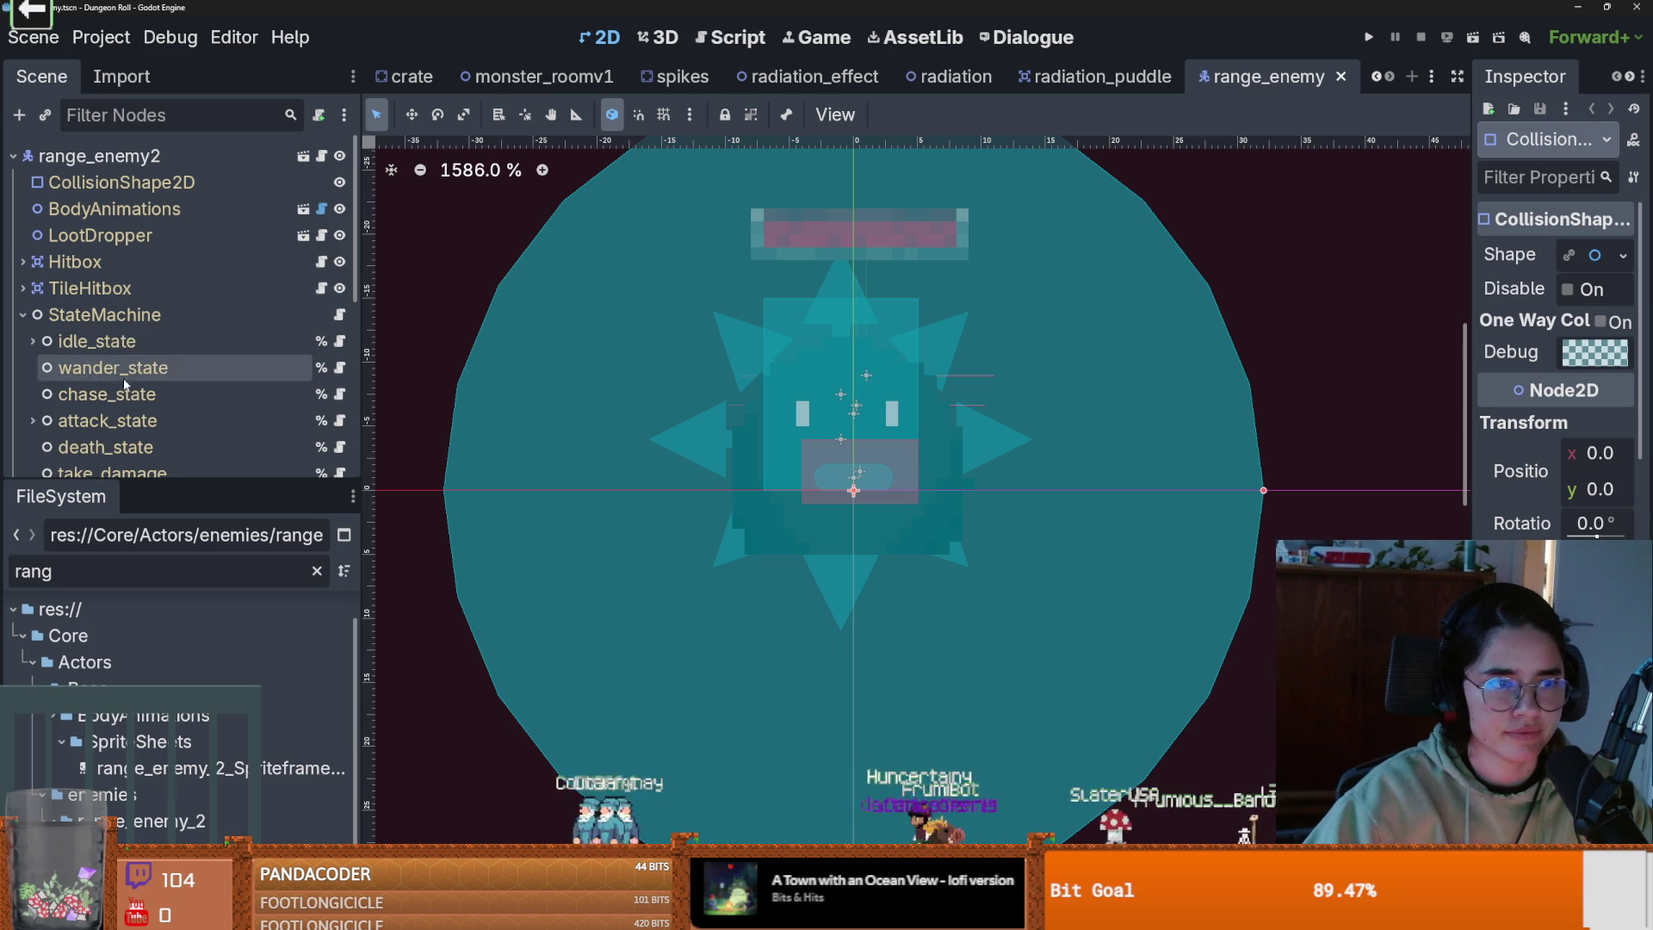
left_click(107, 394)
left_click_drag(1476, 348, 1281, 348)
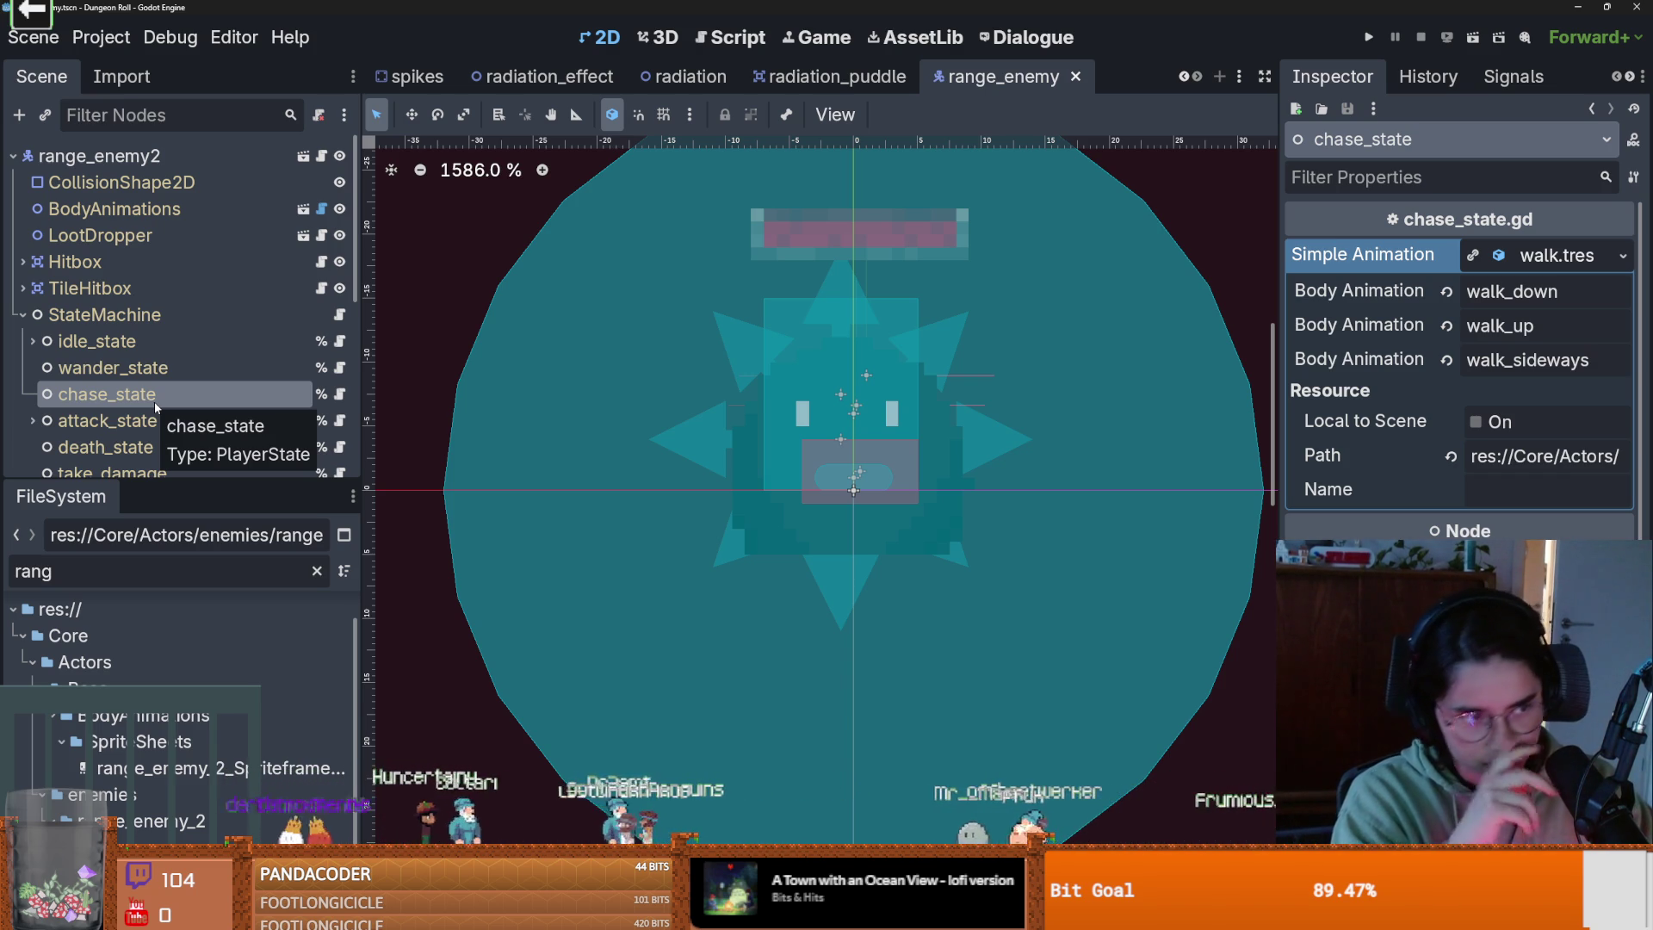
scroll(158, 391, "down", 1)
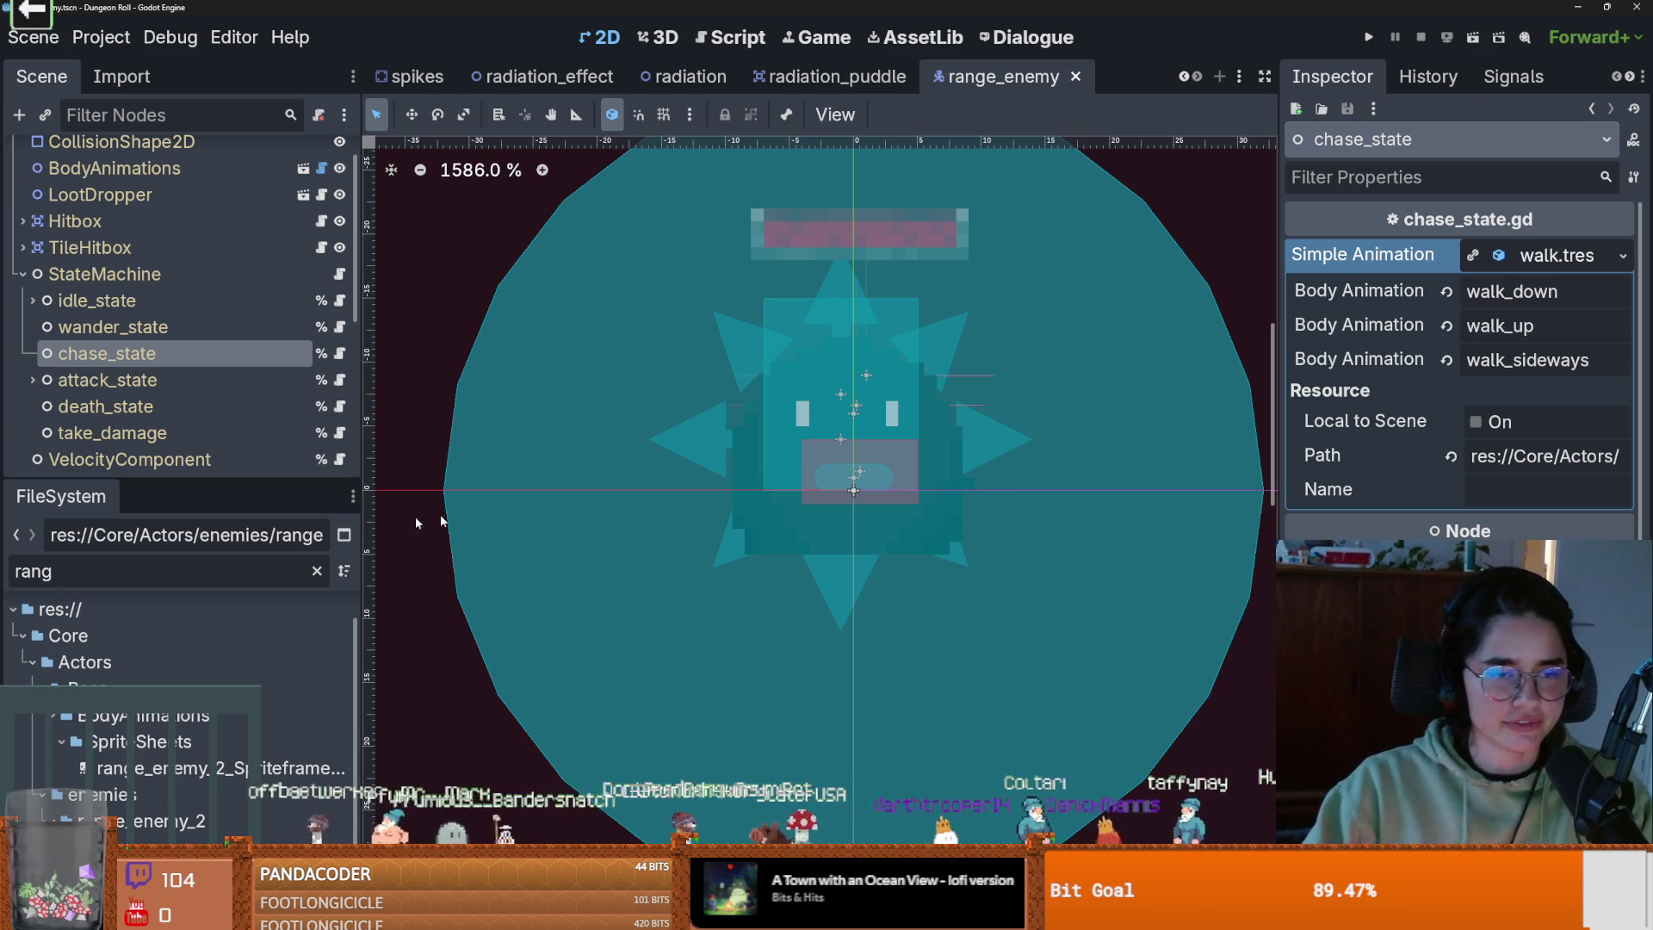
key("ctrl+s")
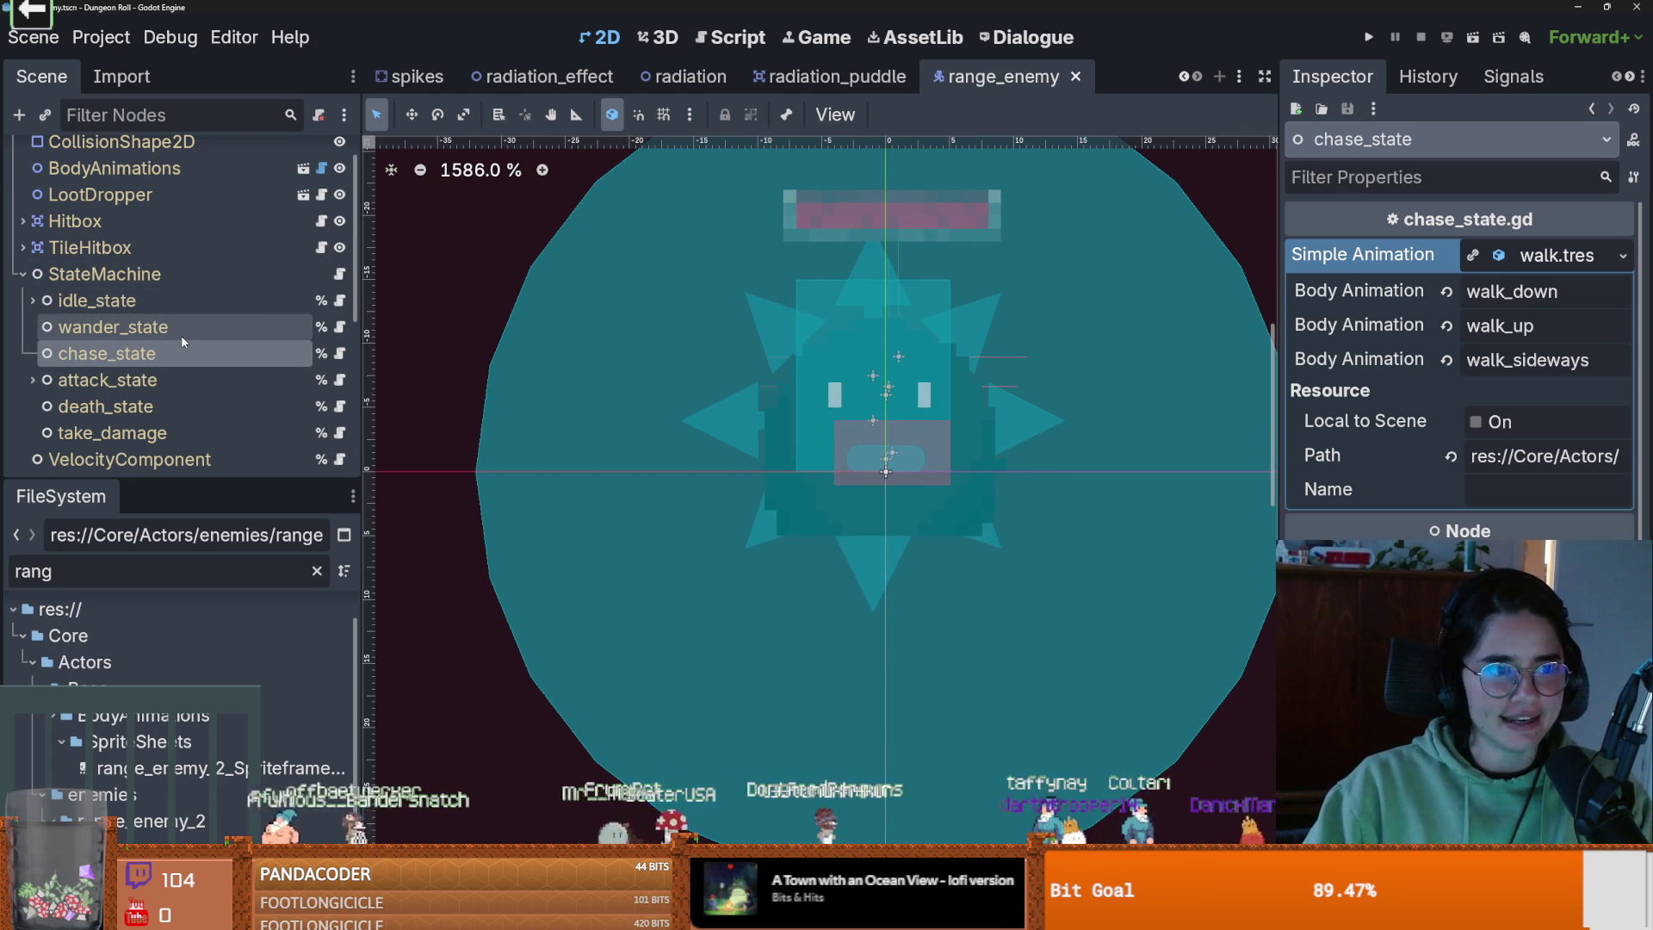
scroll(216, 349, "up", 1)
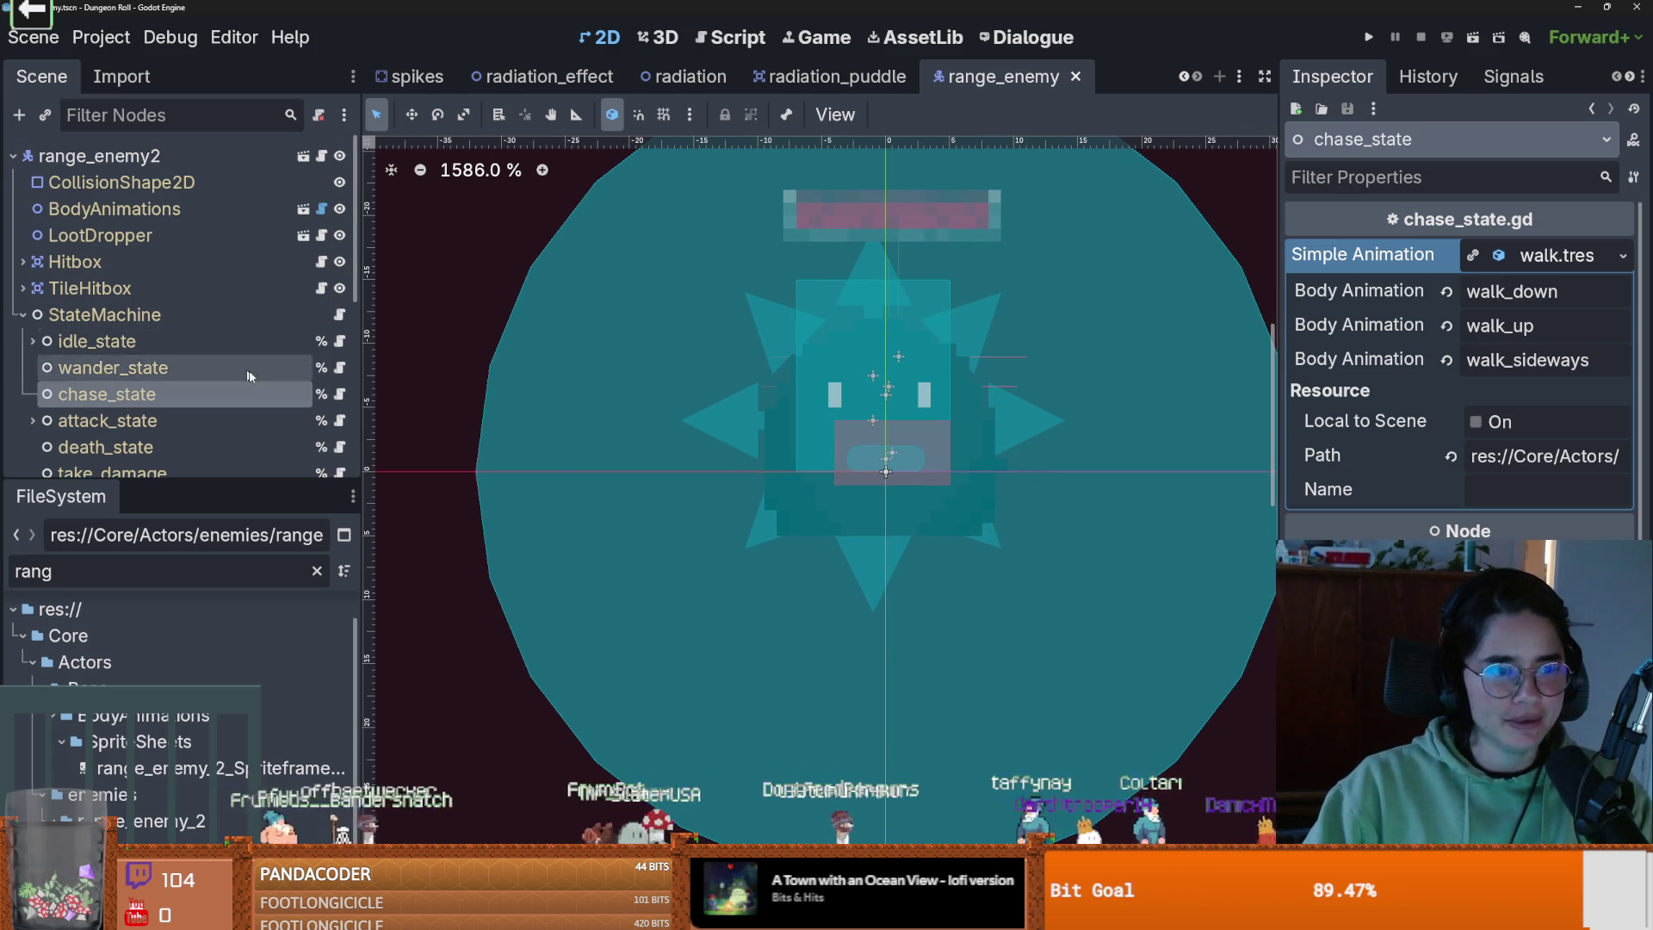
left_click(341, 394)
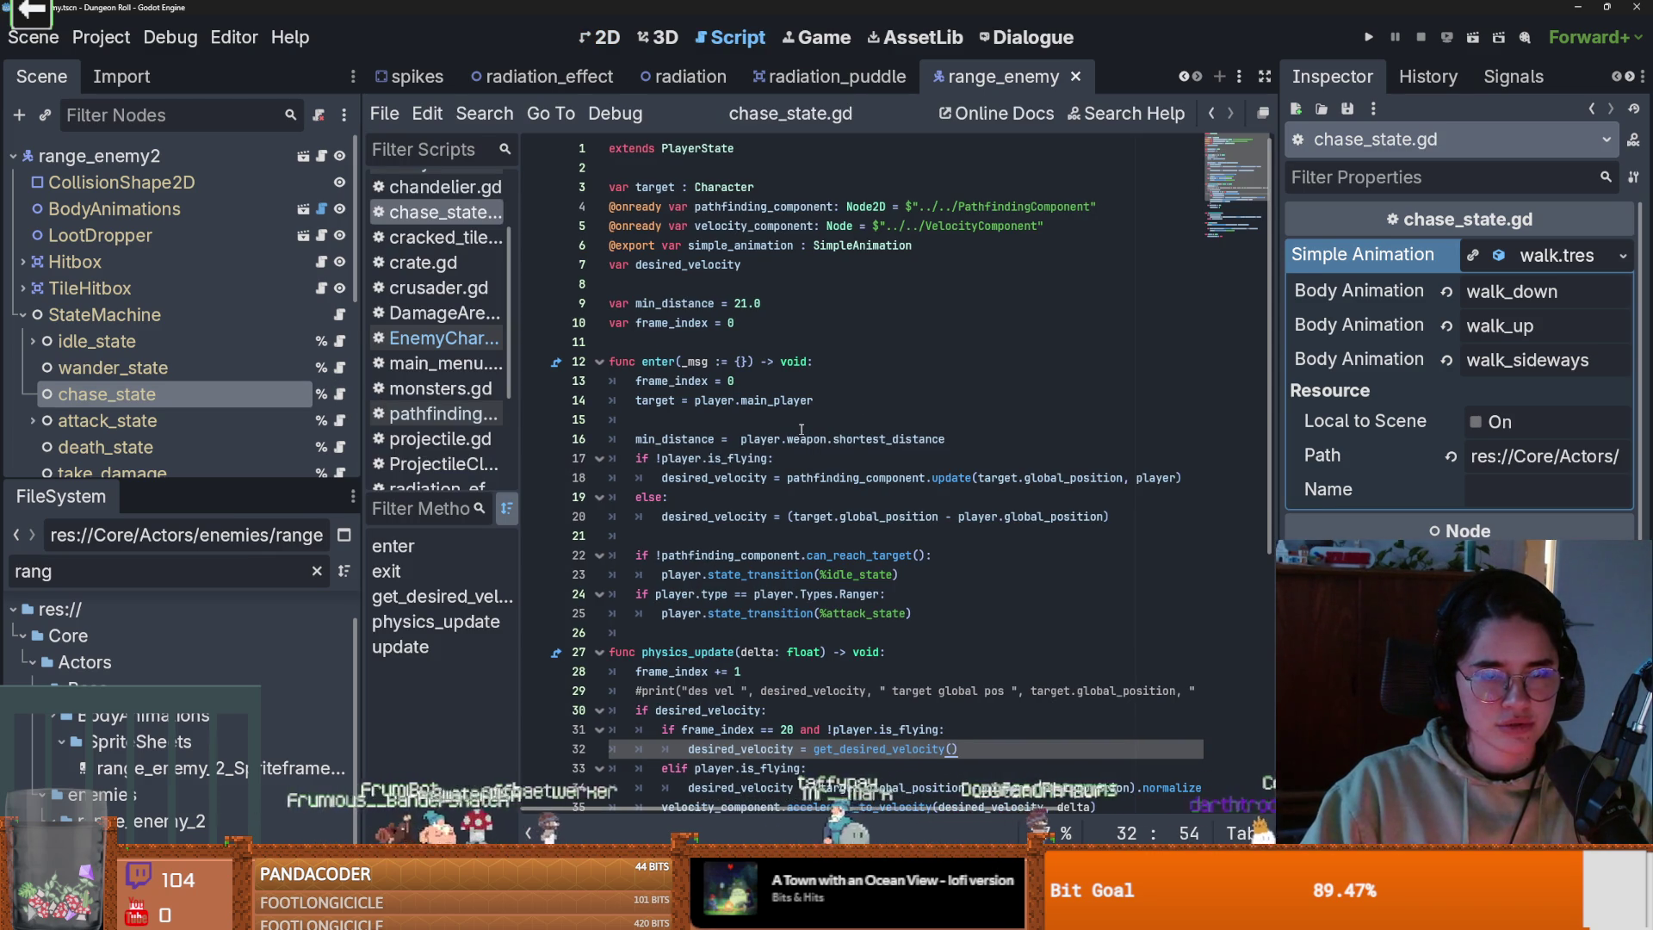
Open the range enemy's attack_state.gd script and scroll to play_chase
scroll(800, 428, "down", 1)
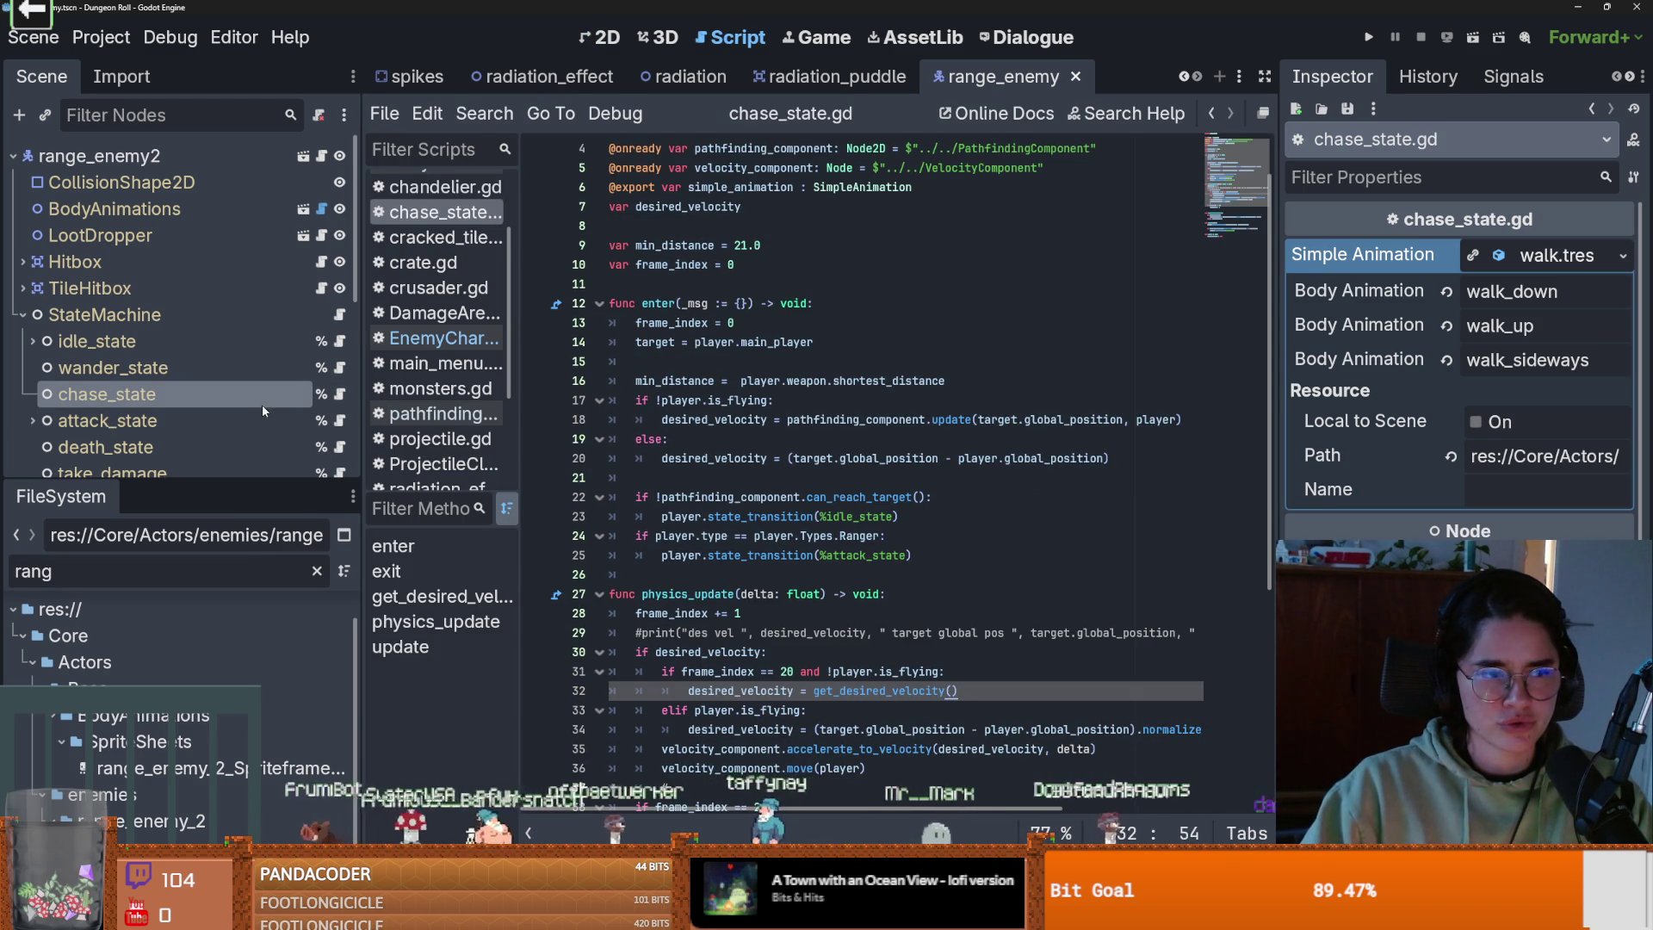
scroll(267, 405, "down", 1)
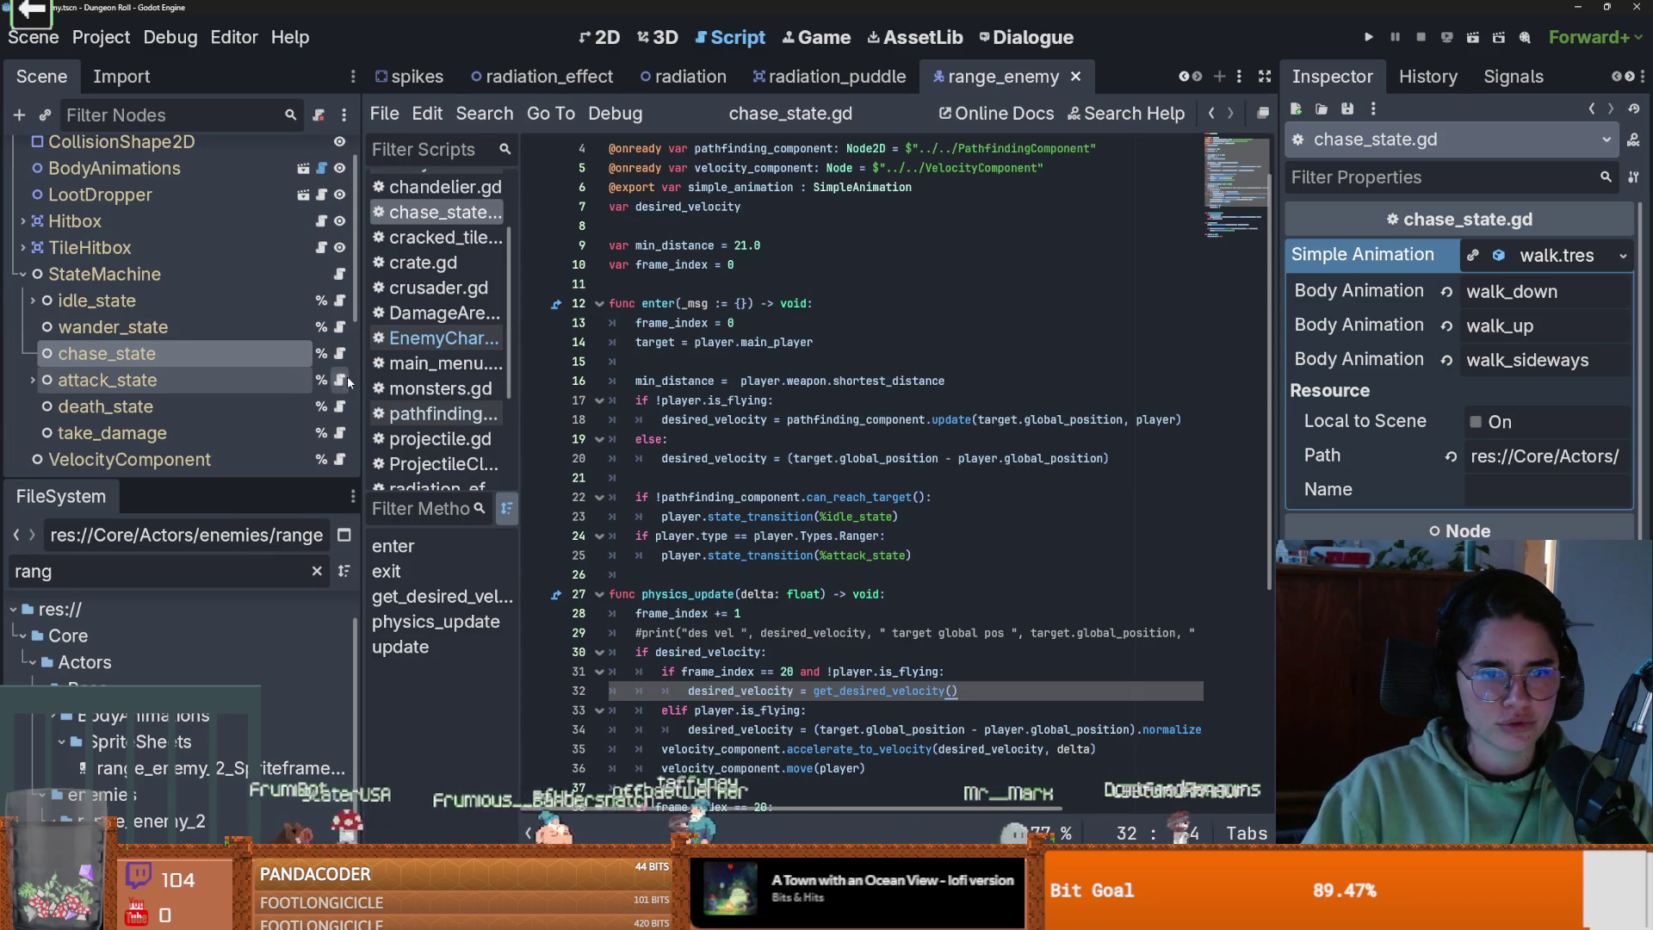
left_click(340, 380)
scroll(849, 446, "down", 7)
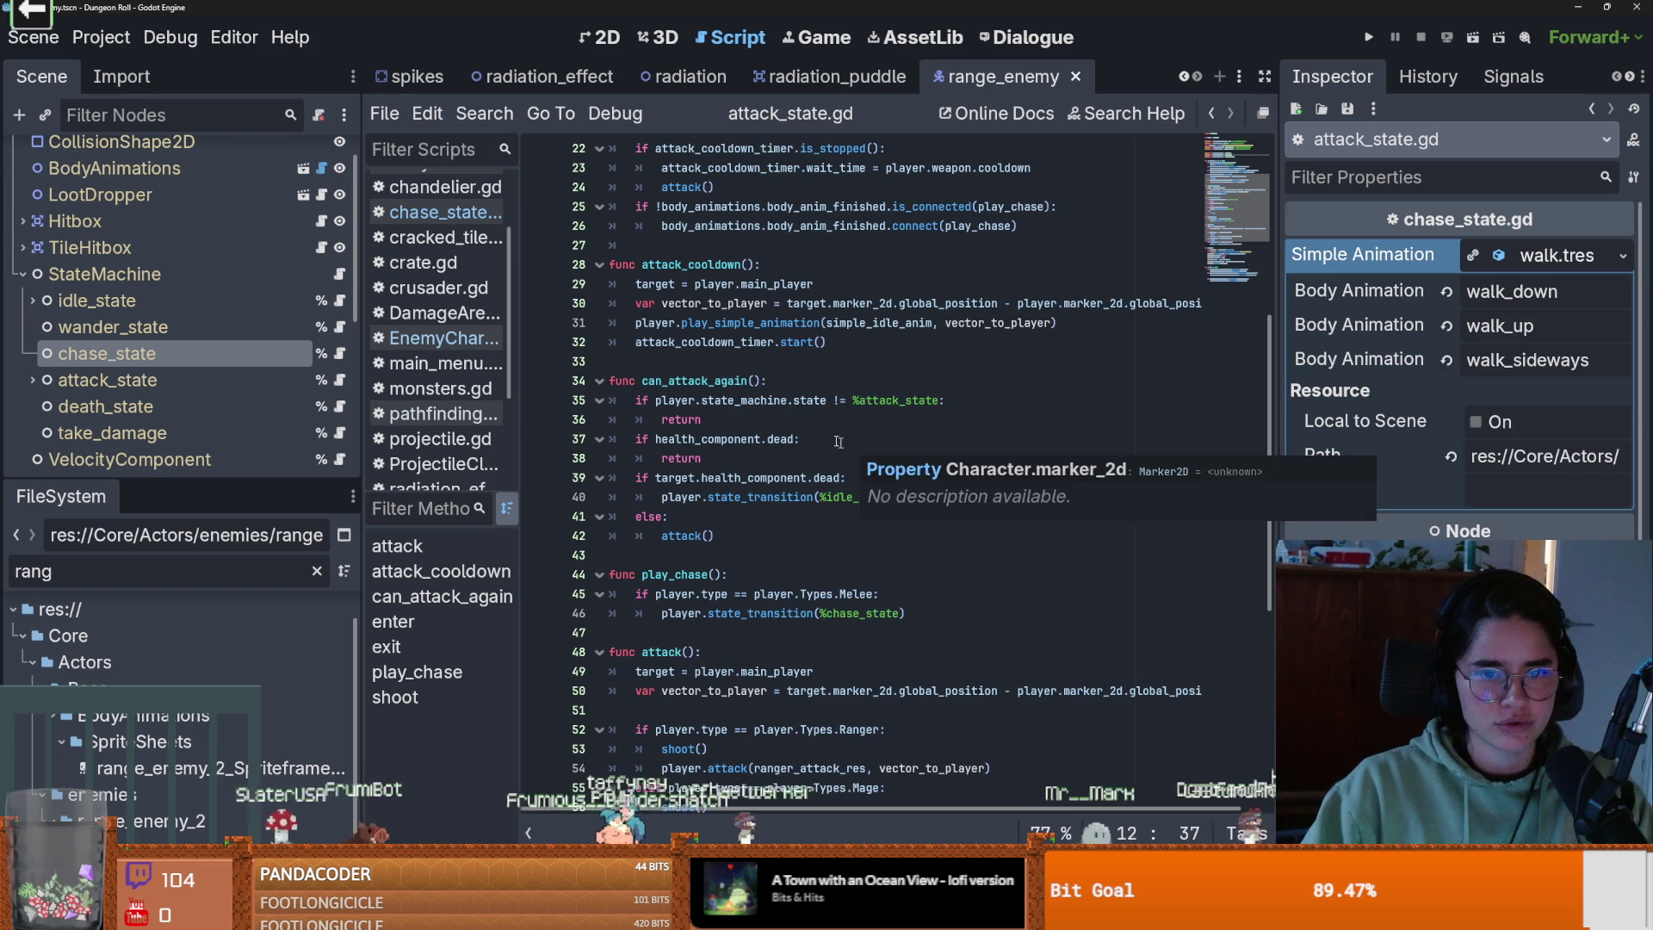
scroll(907, 461, "down", 3)
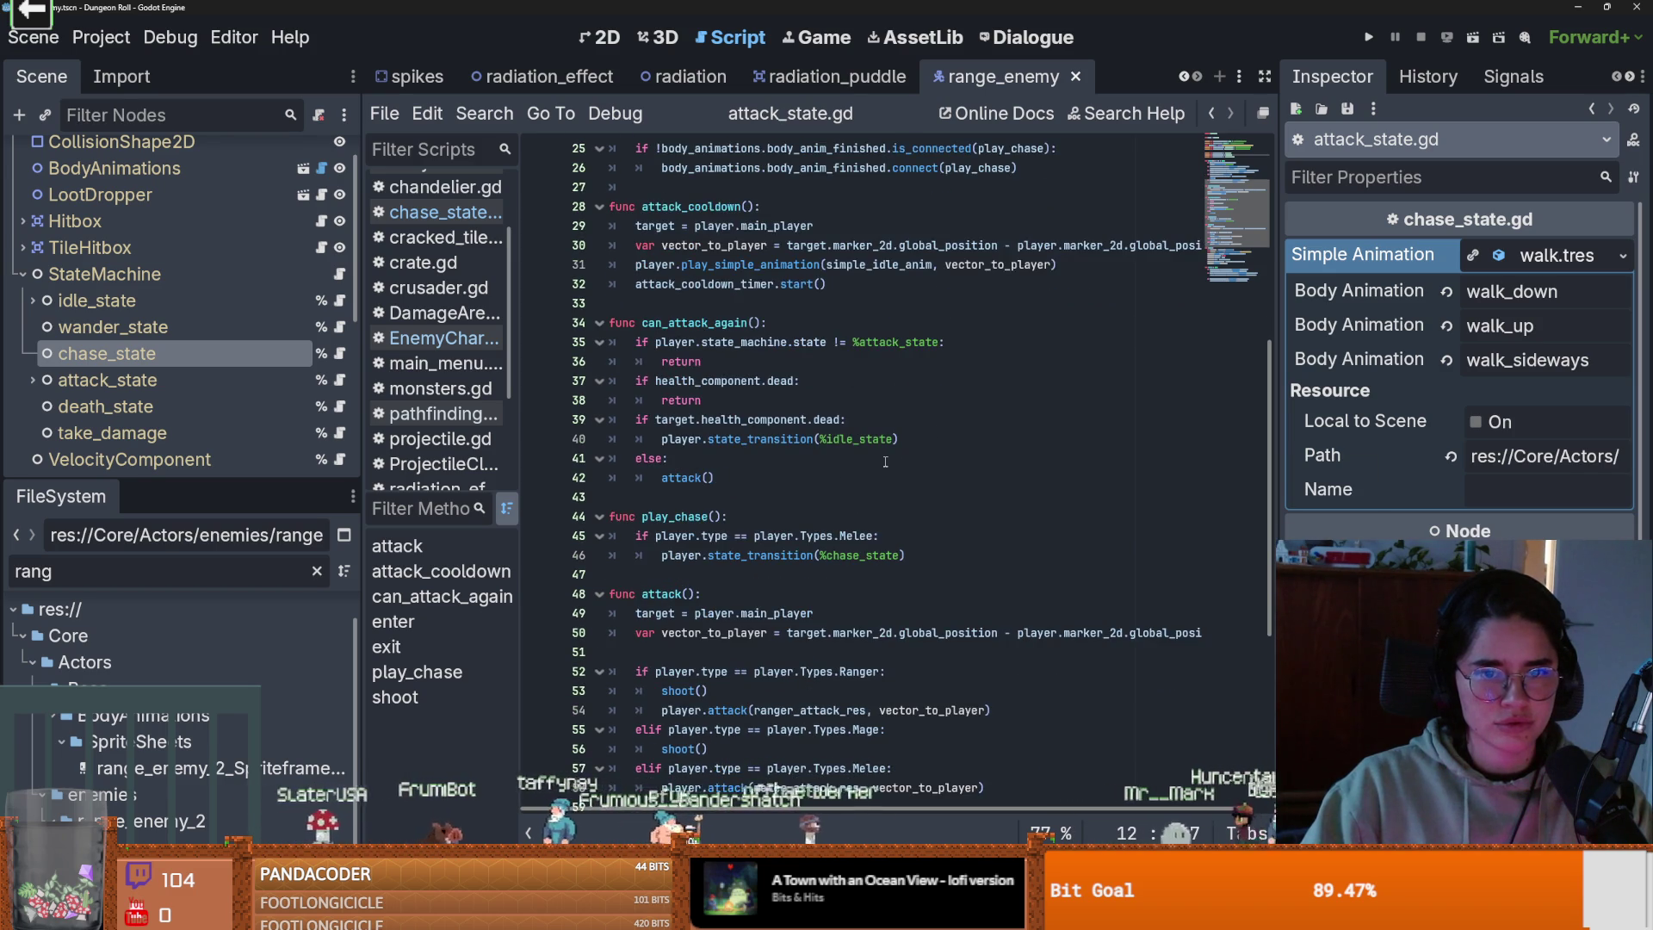
Check the player and Melee references on line 45, then add blank lines after the exported variables
double_click(793, 422)
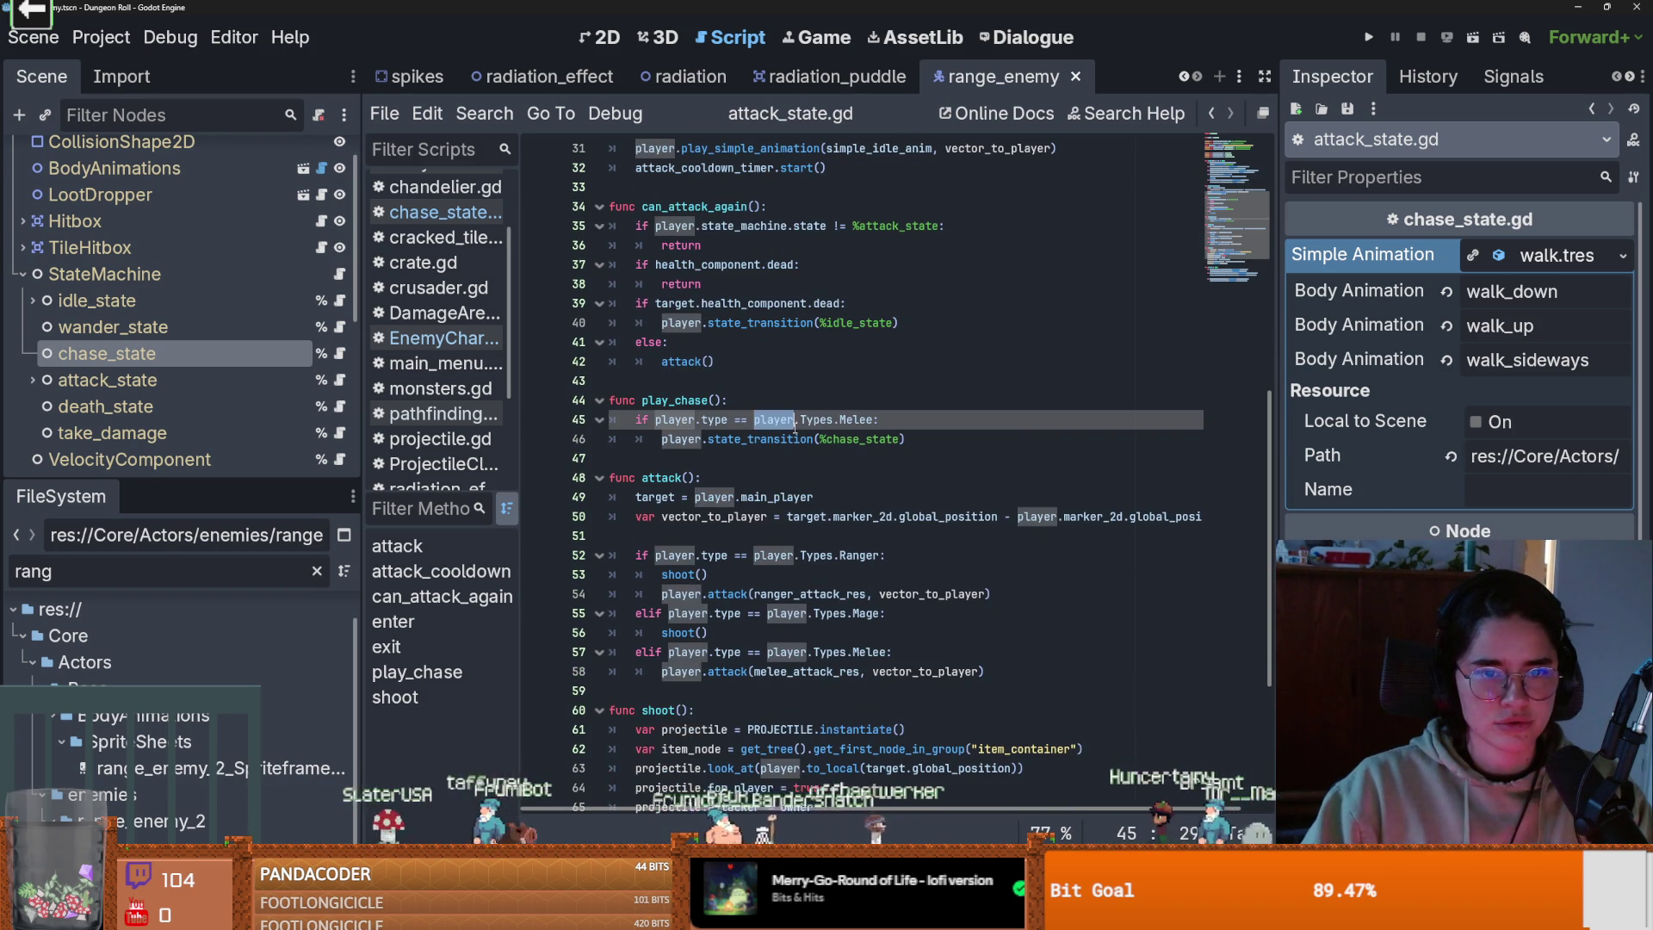
double_click(854, 421)
left_click(871, 422)
scroll(861, 422, "up", 10)
left_click(667, 400)
key("Return")
key("Return")
left_click(667, 414)
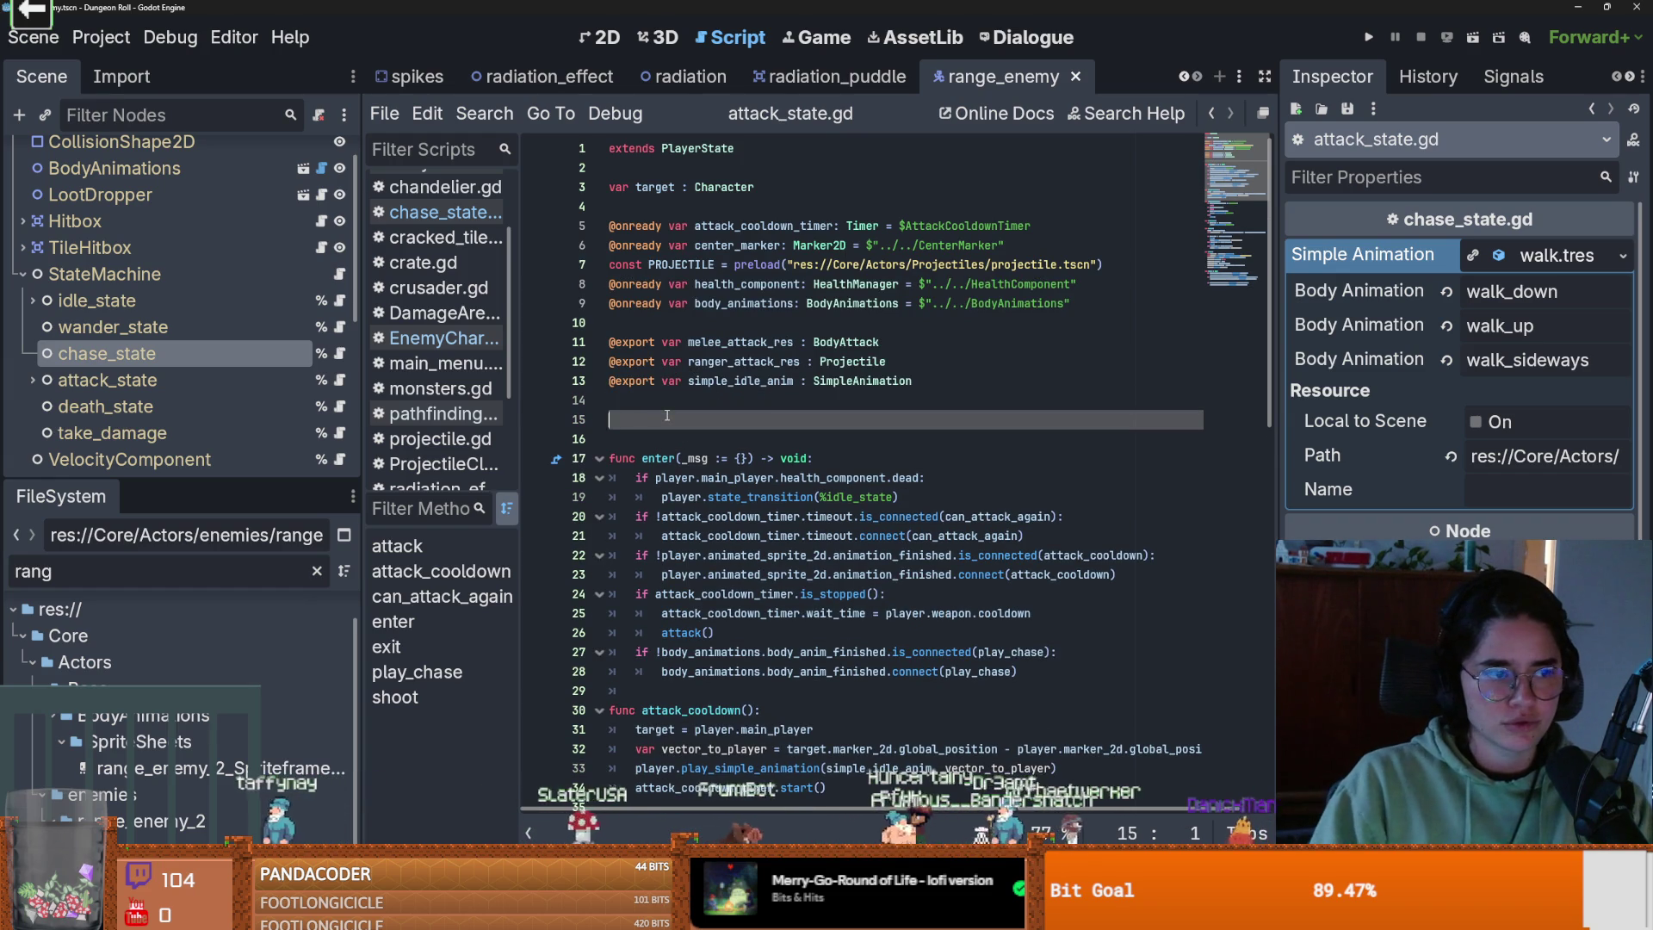
type("@export var")
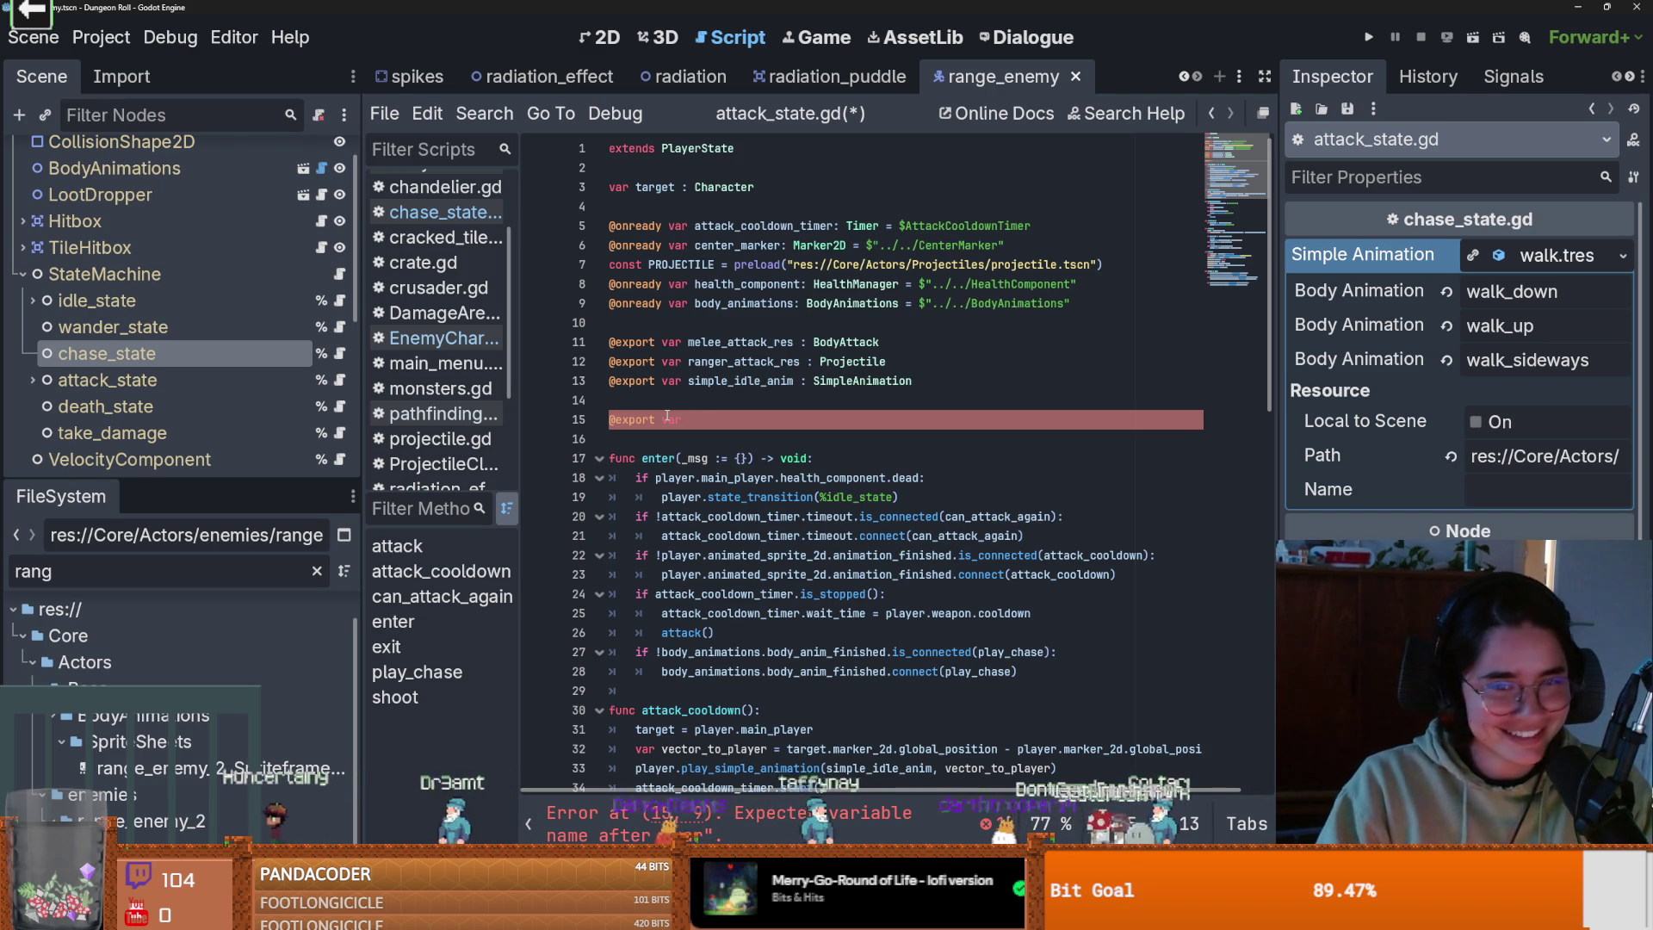
type("can_chase : ")
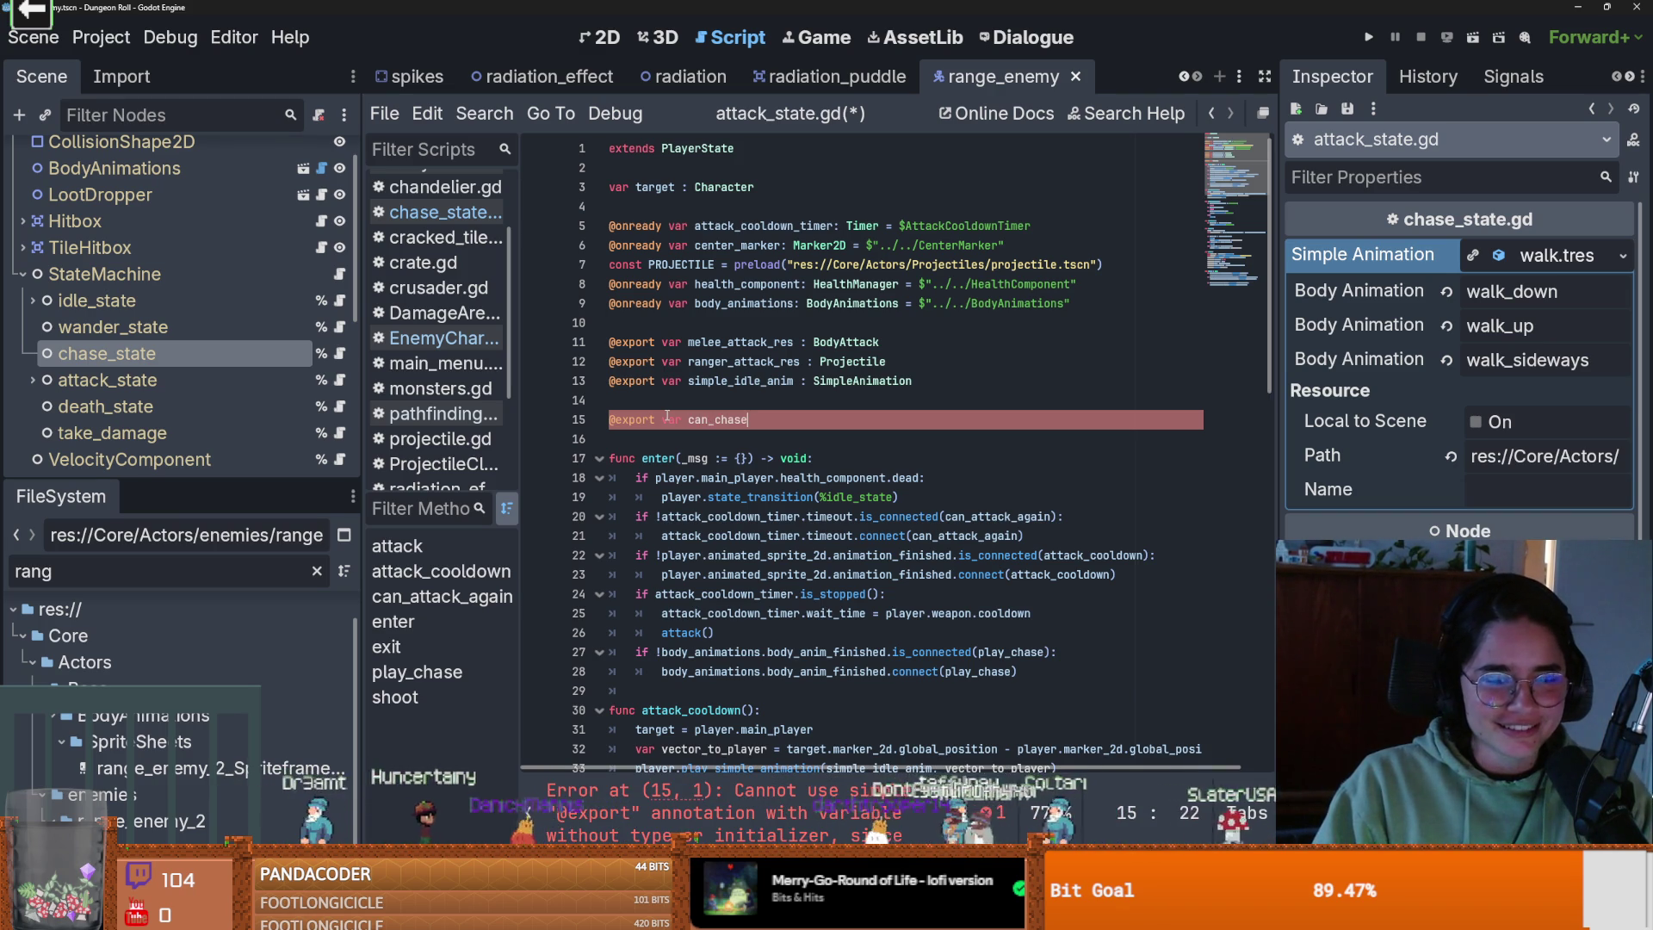
type("bool")
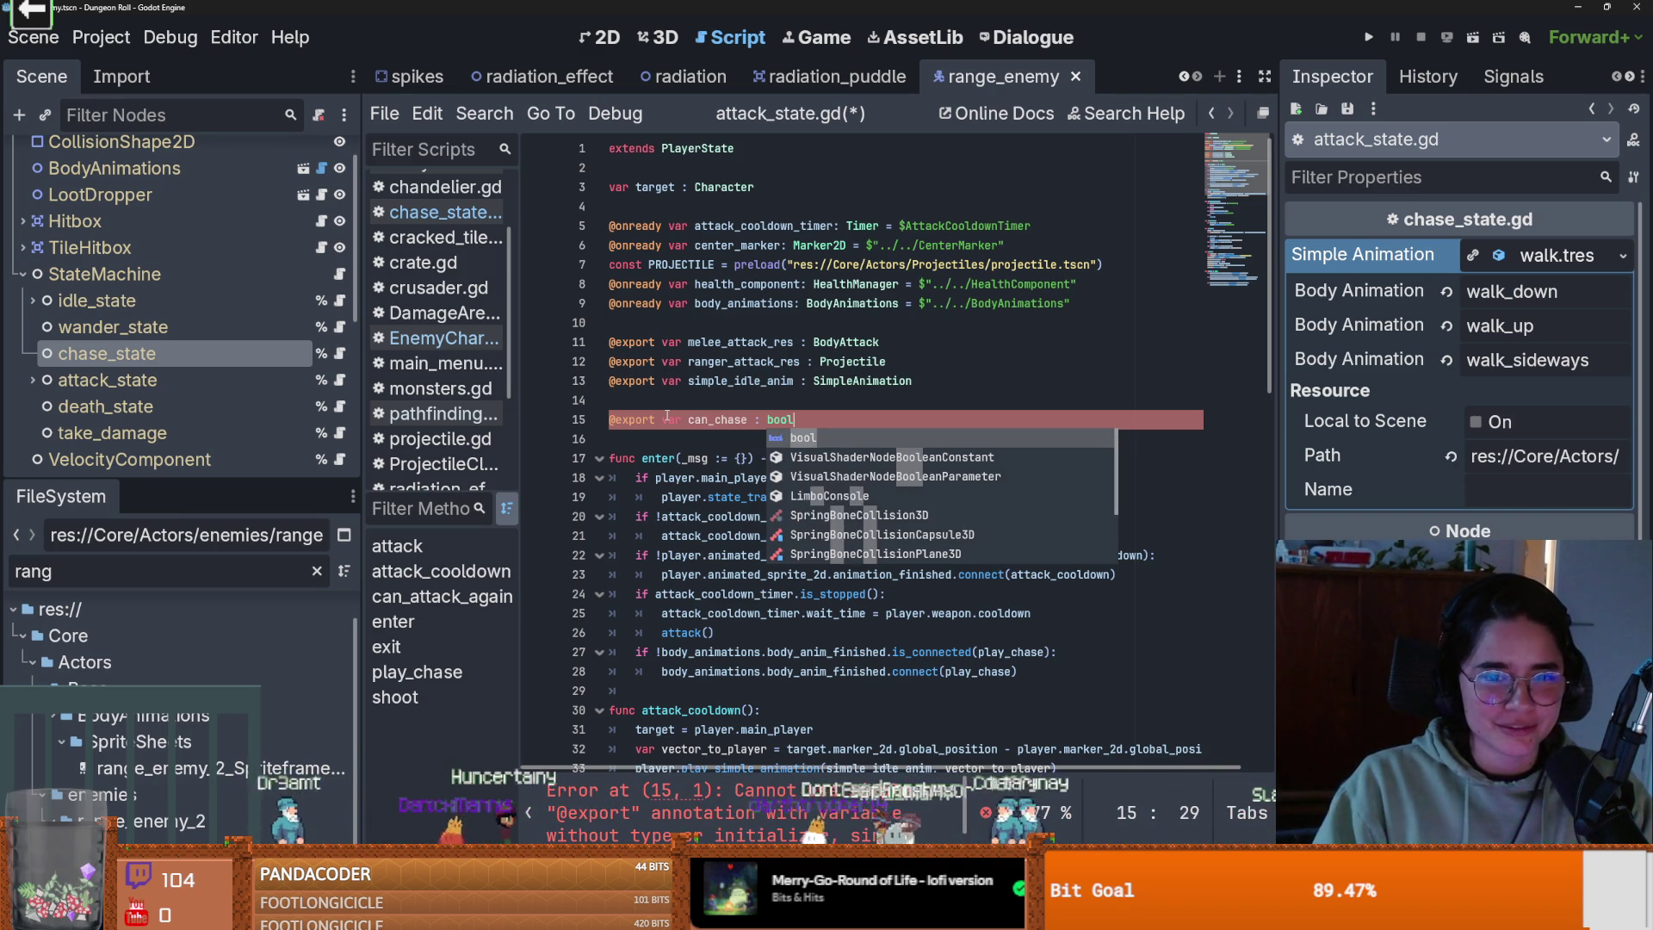
key("ctrl+s")
double_click(717, 419)
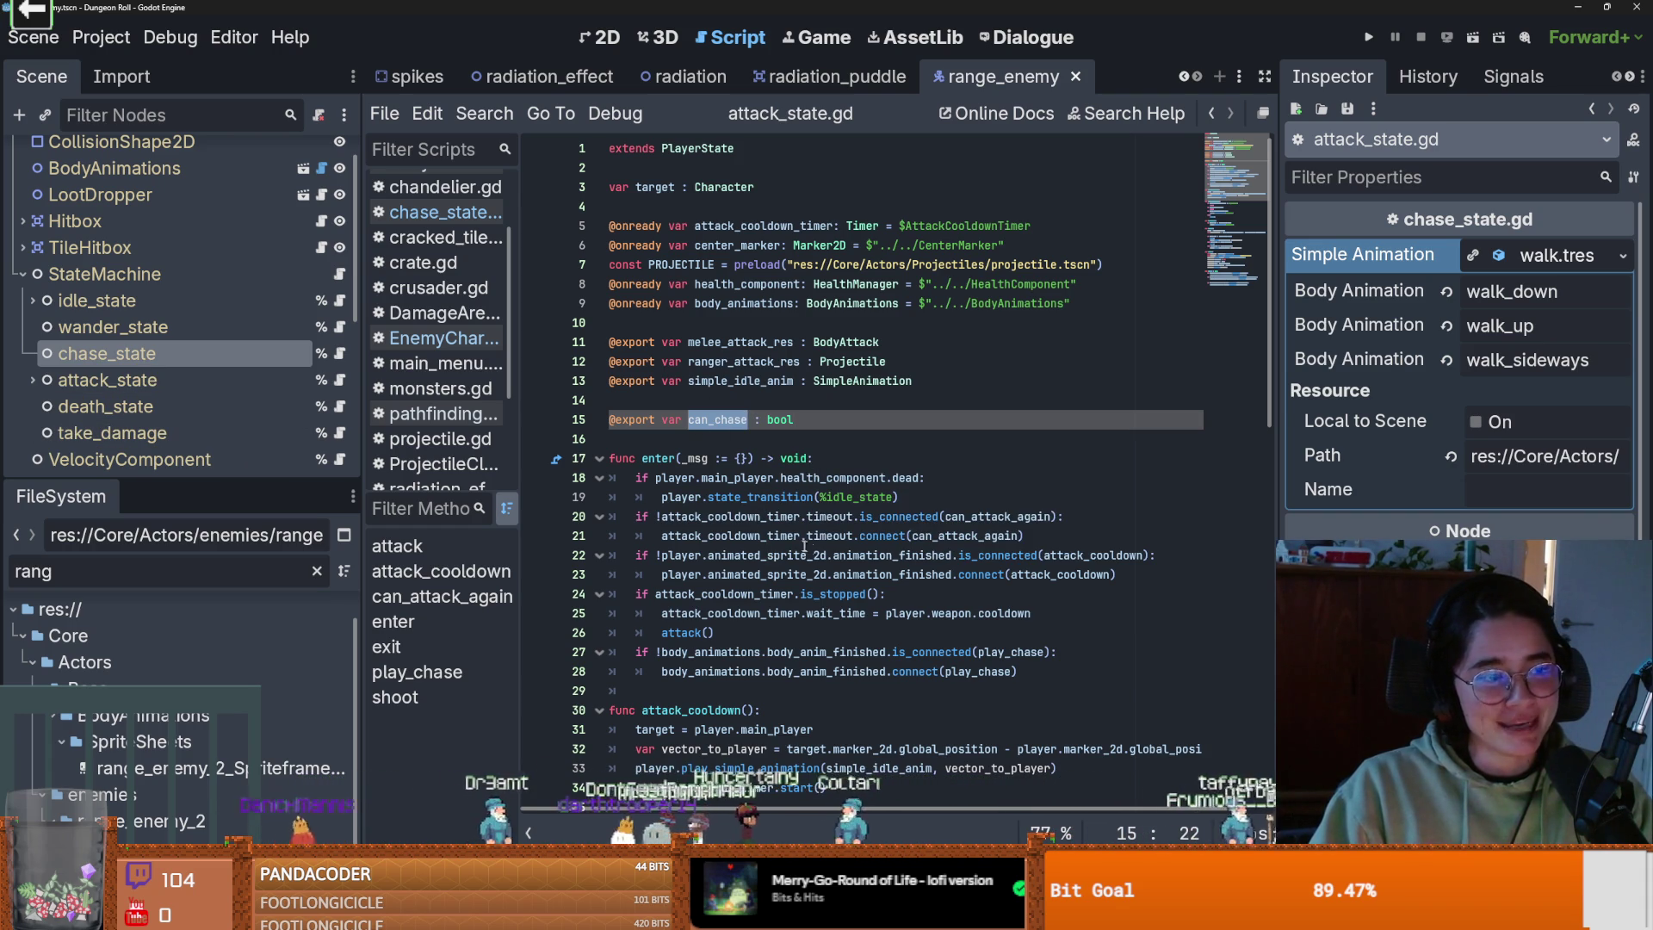
Append 'or can_chase' to play_chase's Melee chase condition
scroll(875, 570, "down", 1)
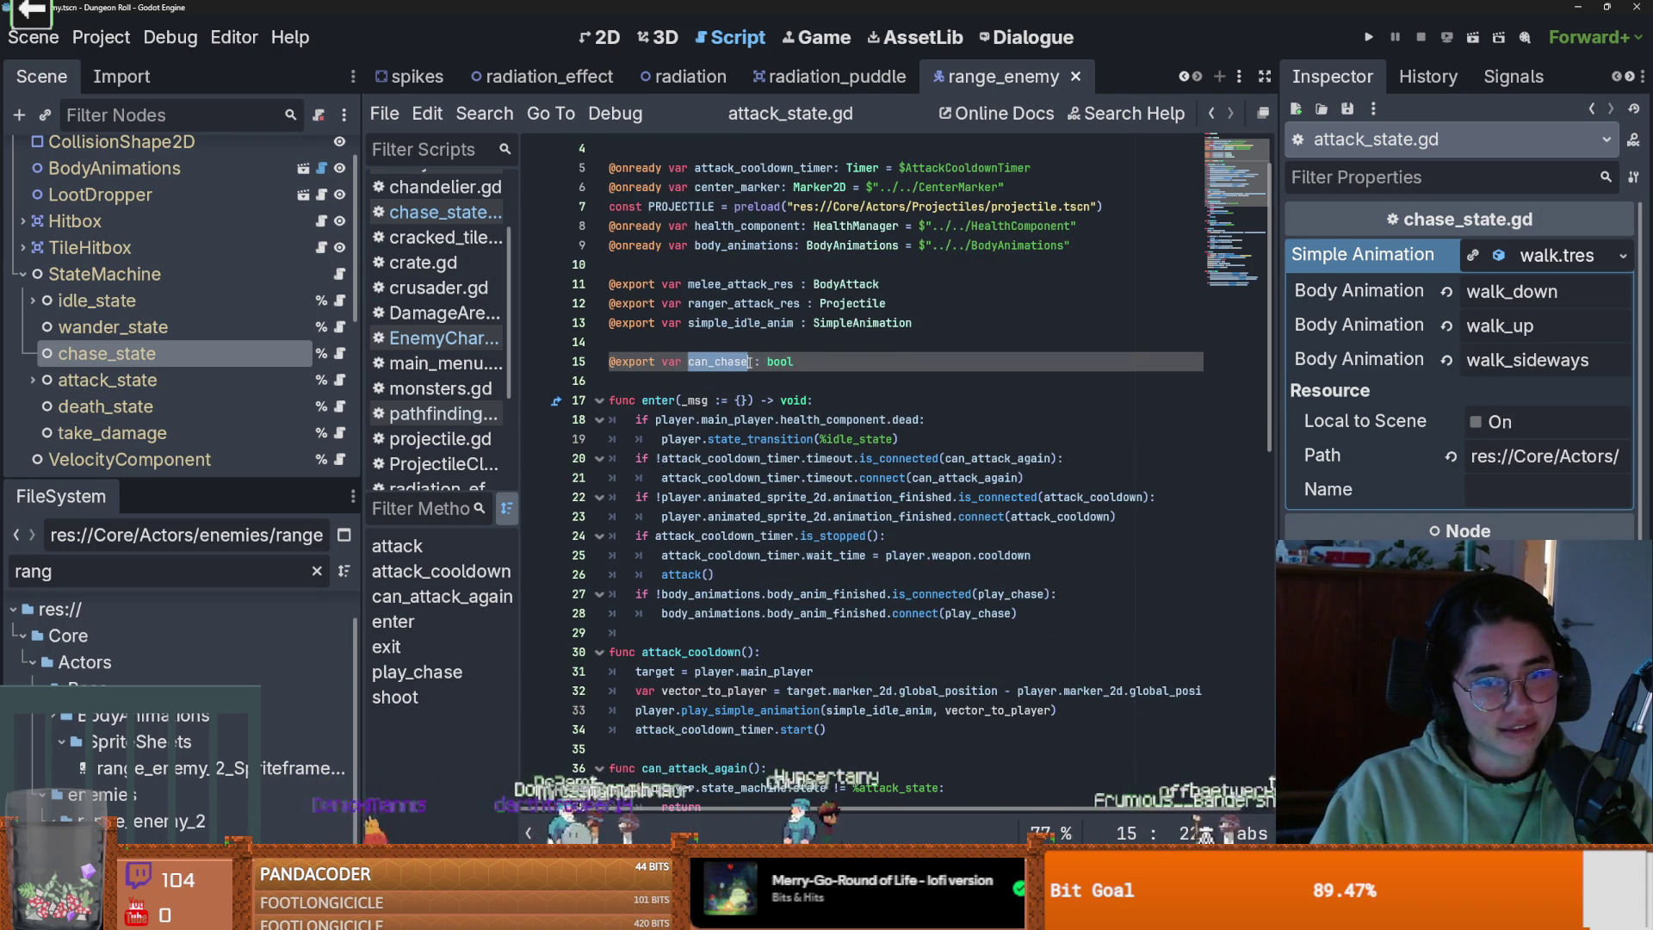
scroll(811, 535, "down", 6)
scroll(812, 535, "down", 8)
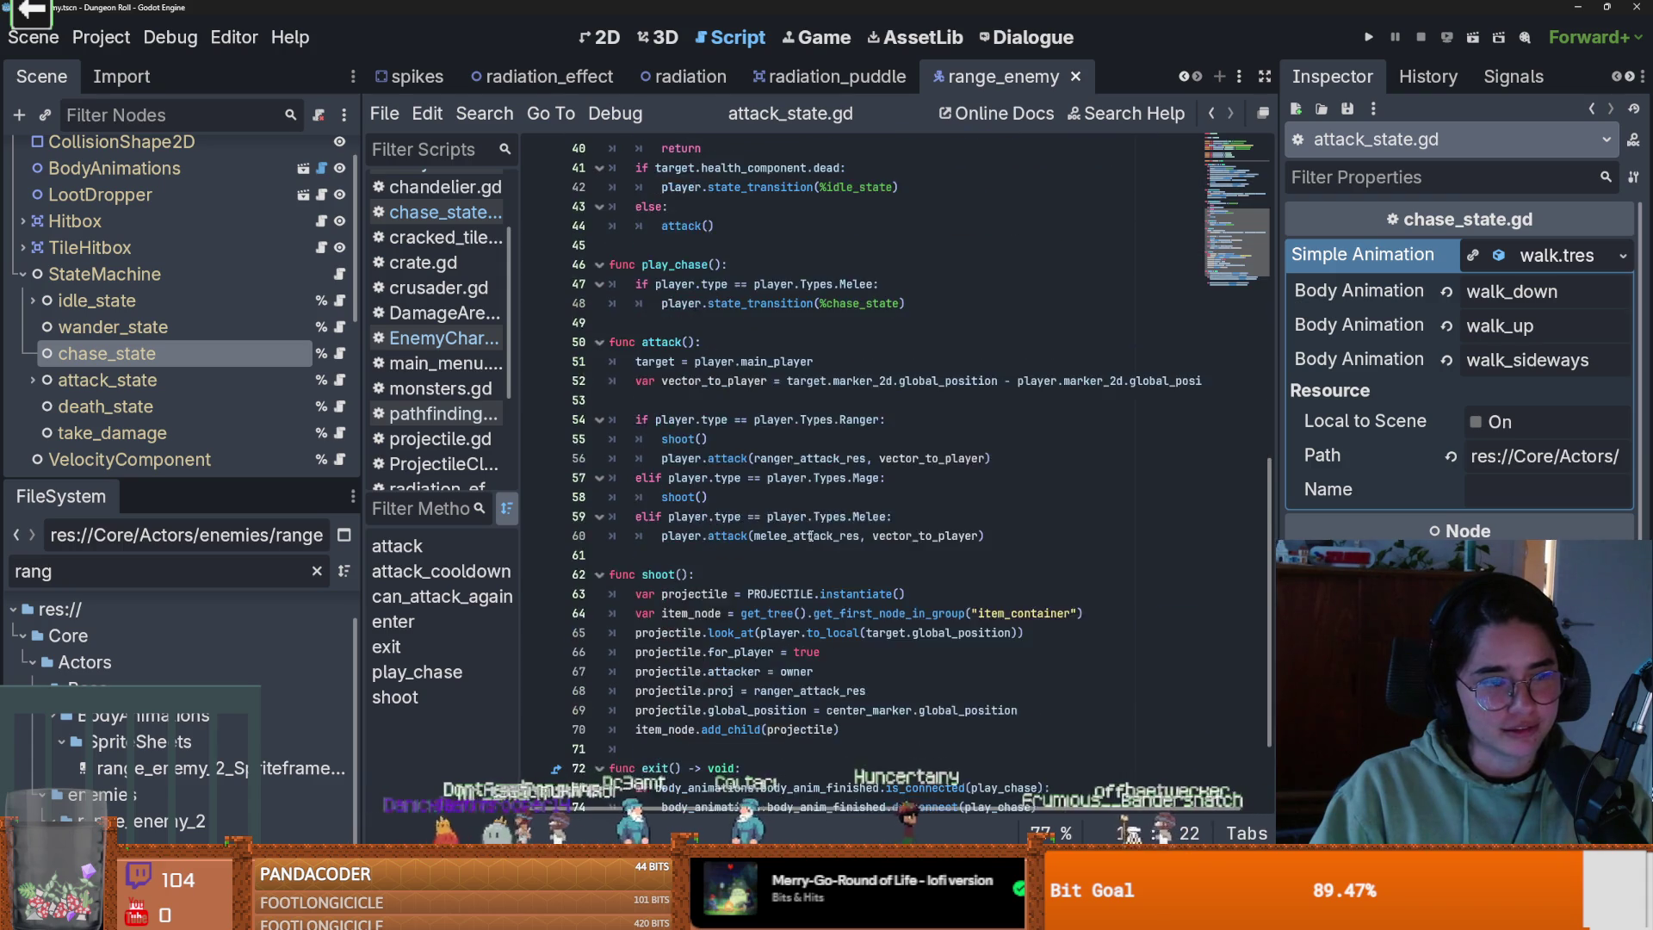
scroll(810, 536, "up", 2)
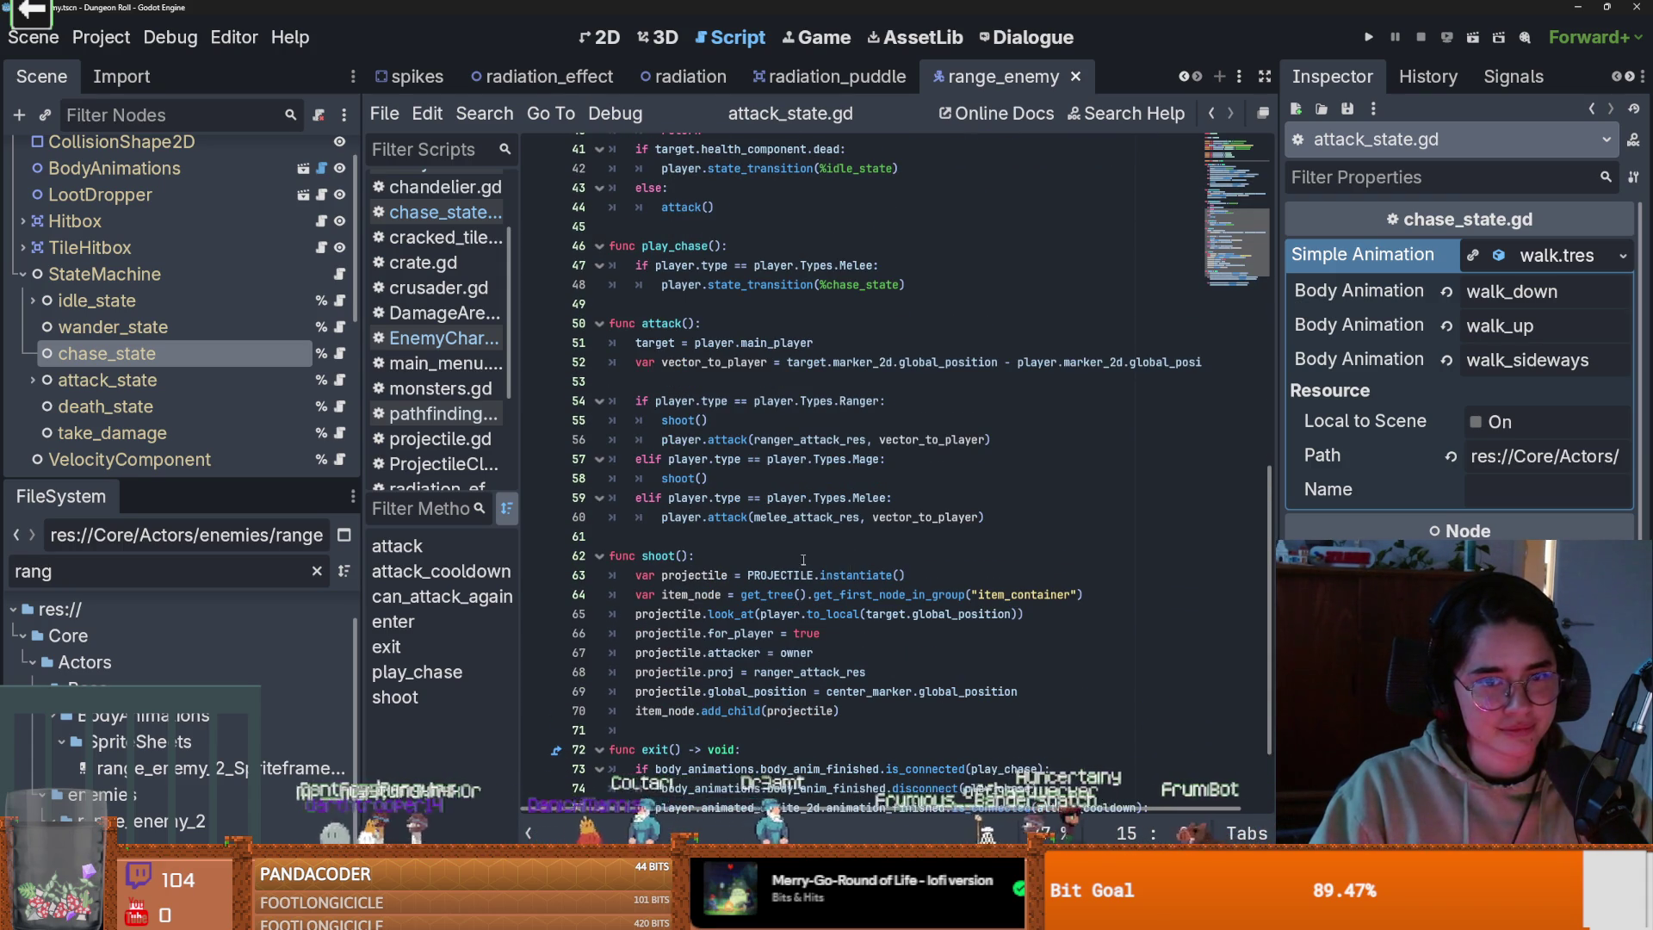
scroll(803, 561, "up", 2)
scroll(809, 551, "down", 2)
scroll(813, 538, "up", 2)
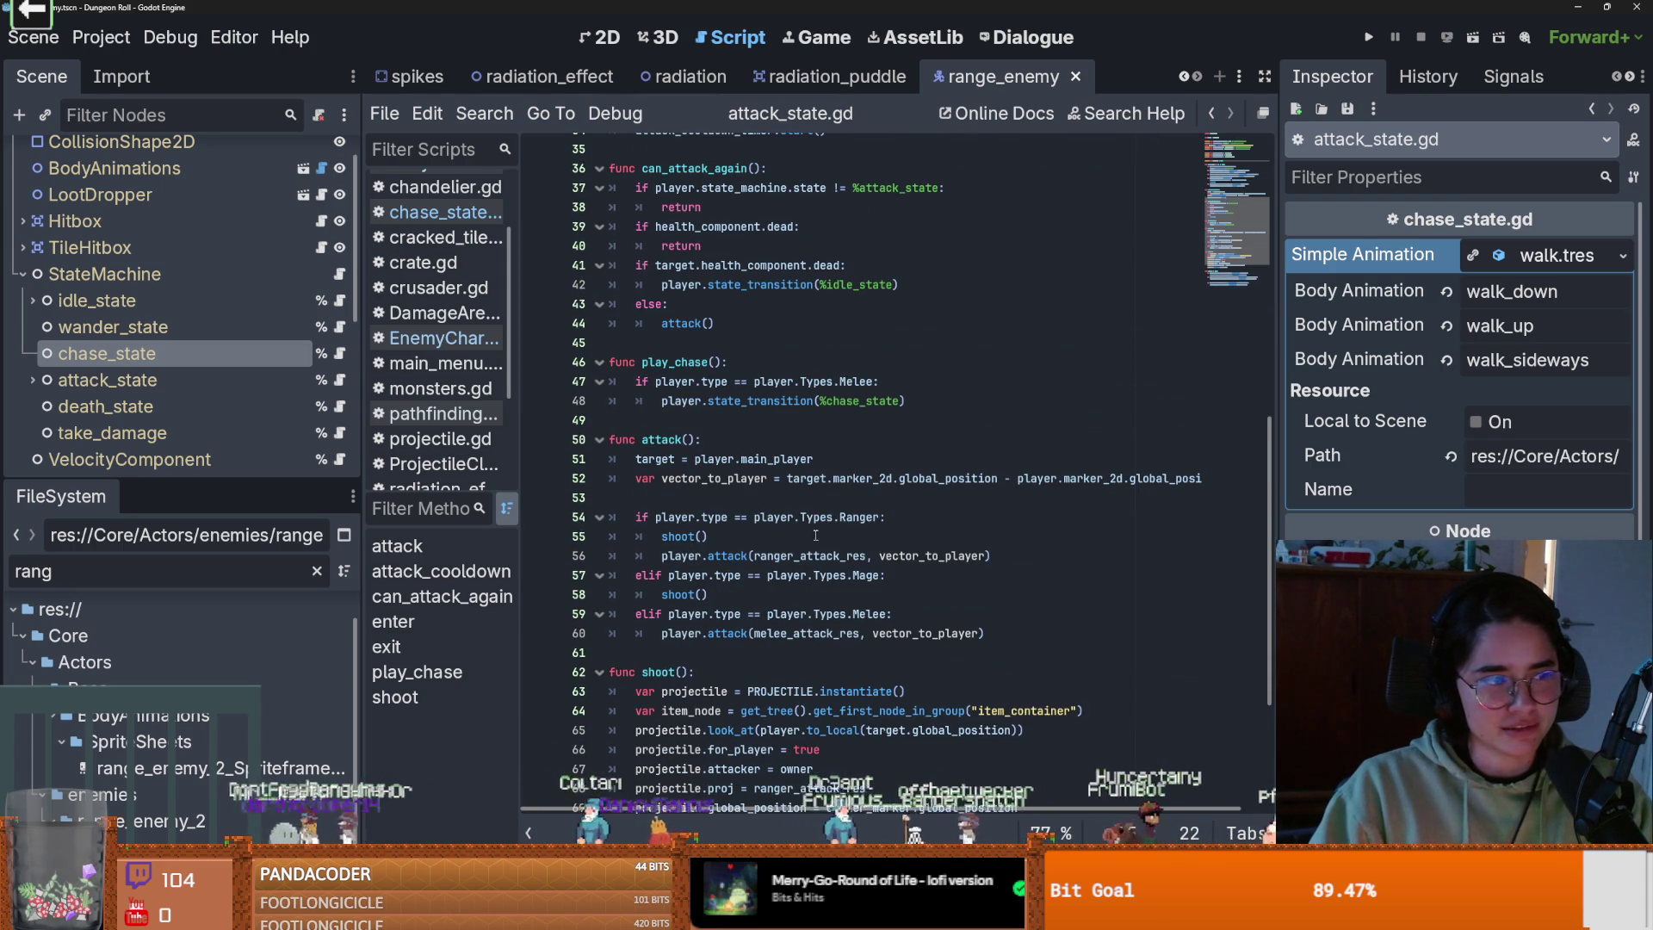
left_click(879, 381)
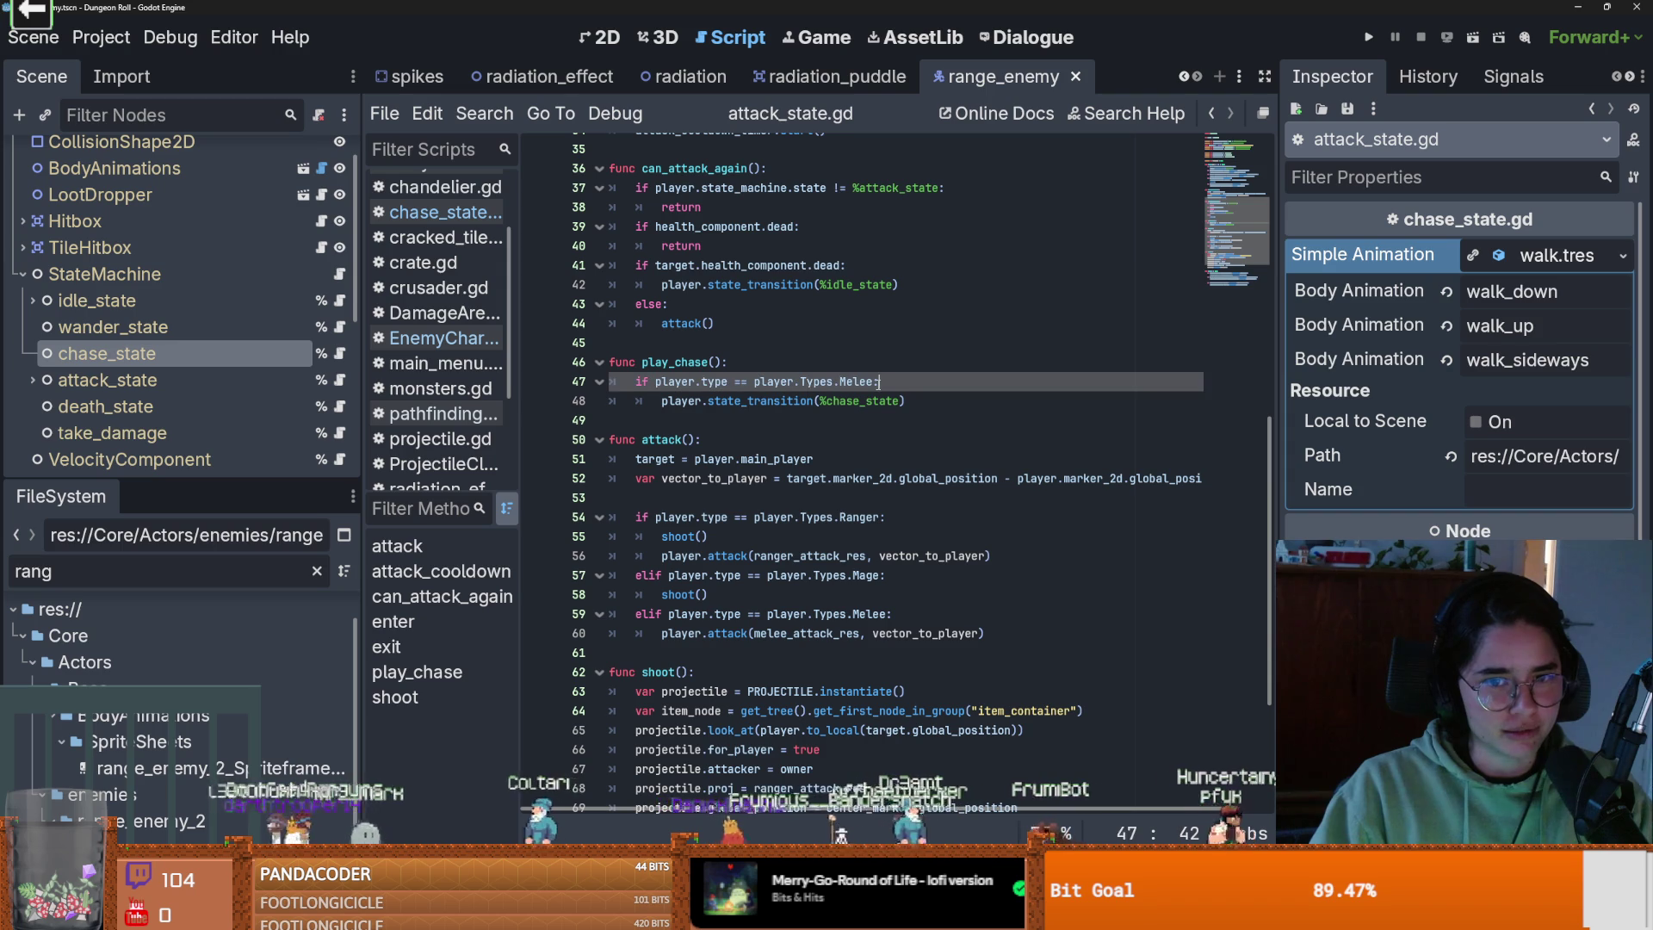
type("or ca")
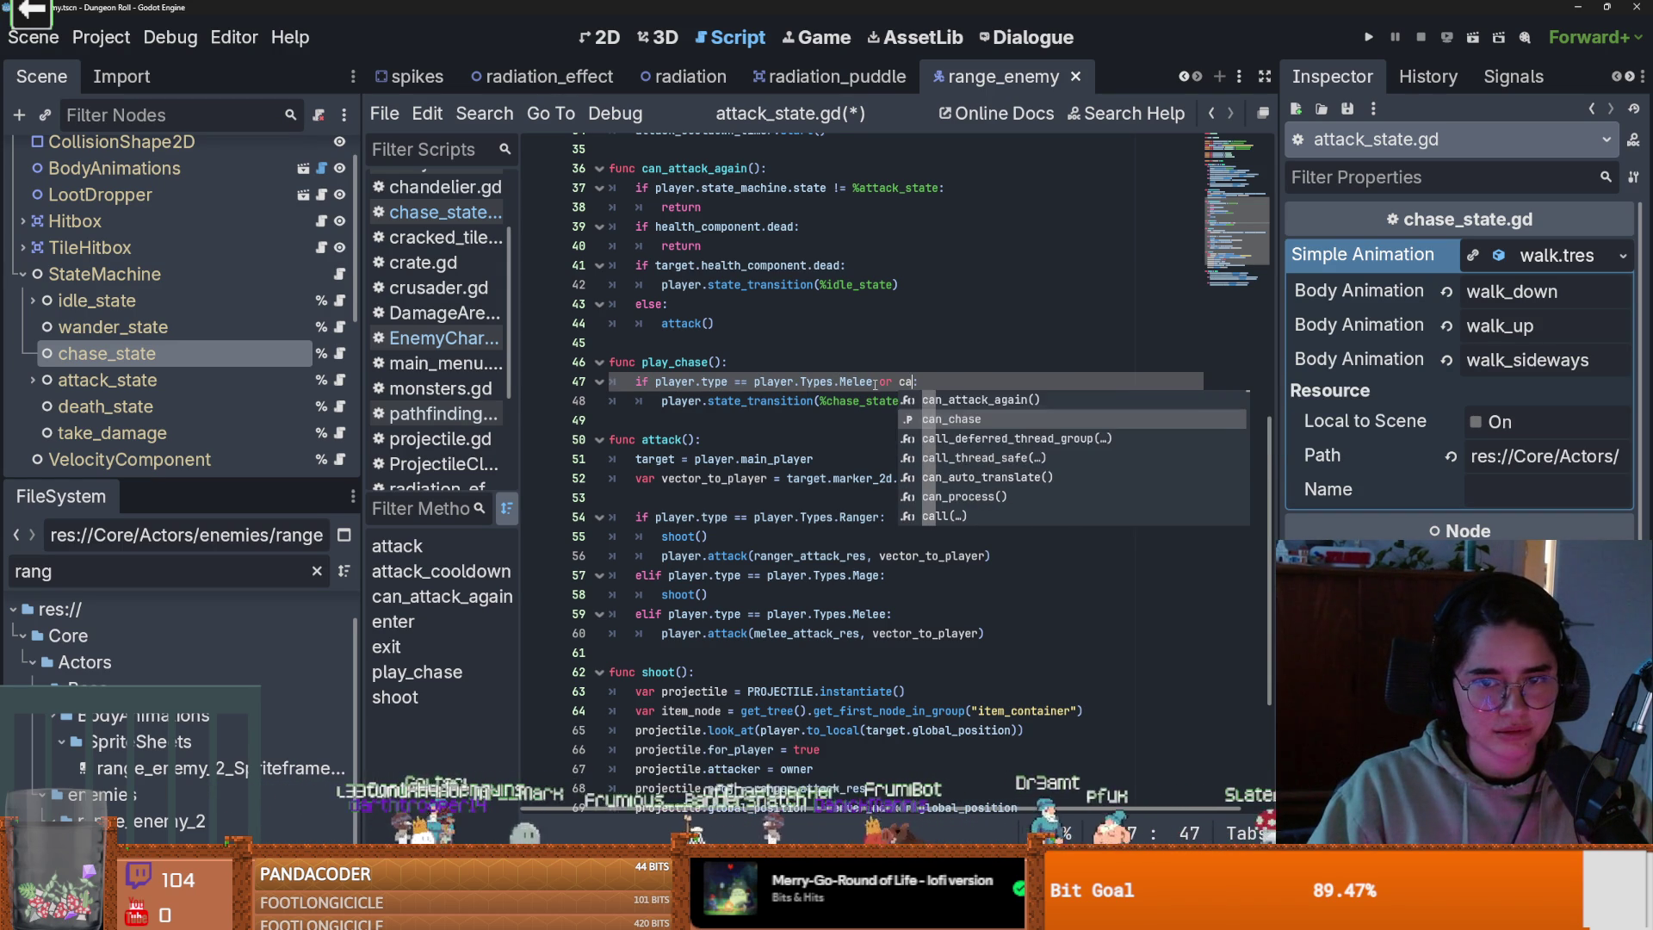
key("Return")
Give can_chase the default value false, fixing the 'flse' typo, and save
scroll(846, 480, "up", 5)
scroll(846, 481, "up", 6)
left_click(844, 420)
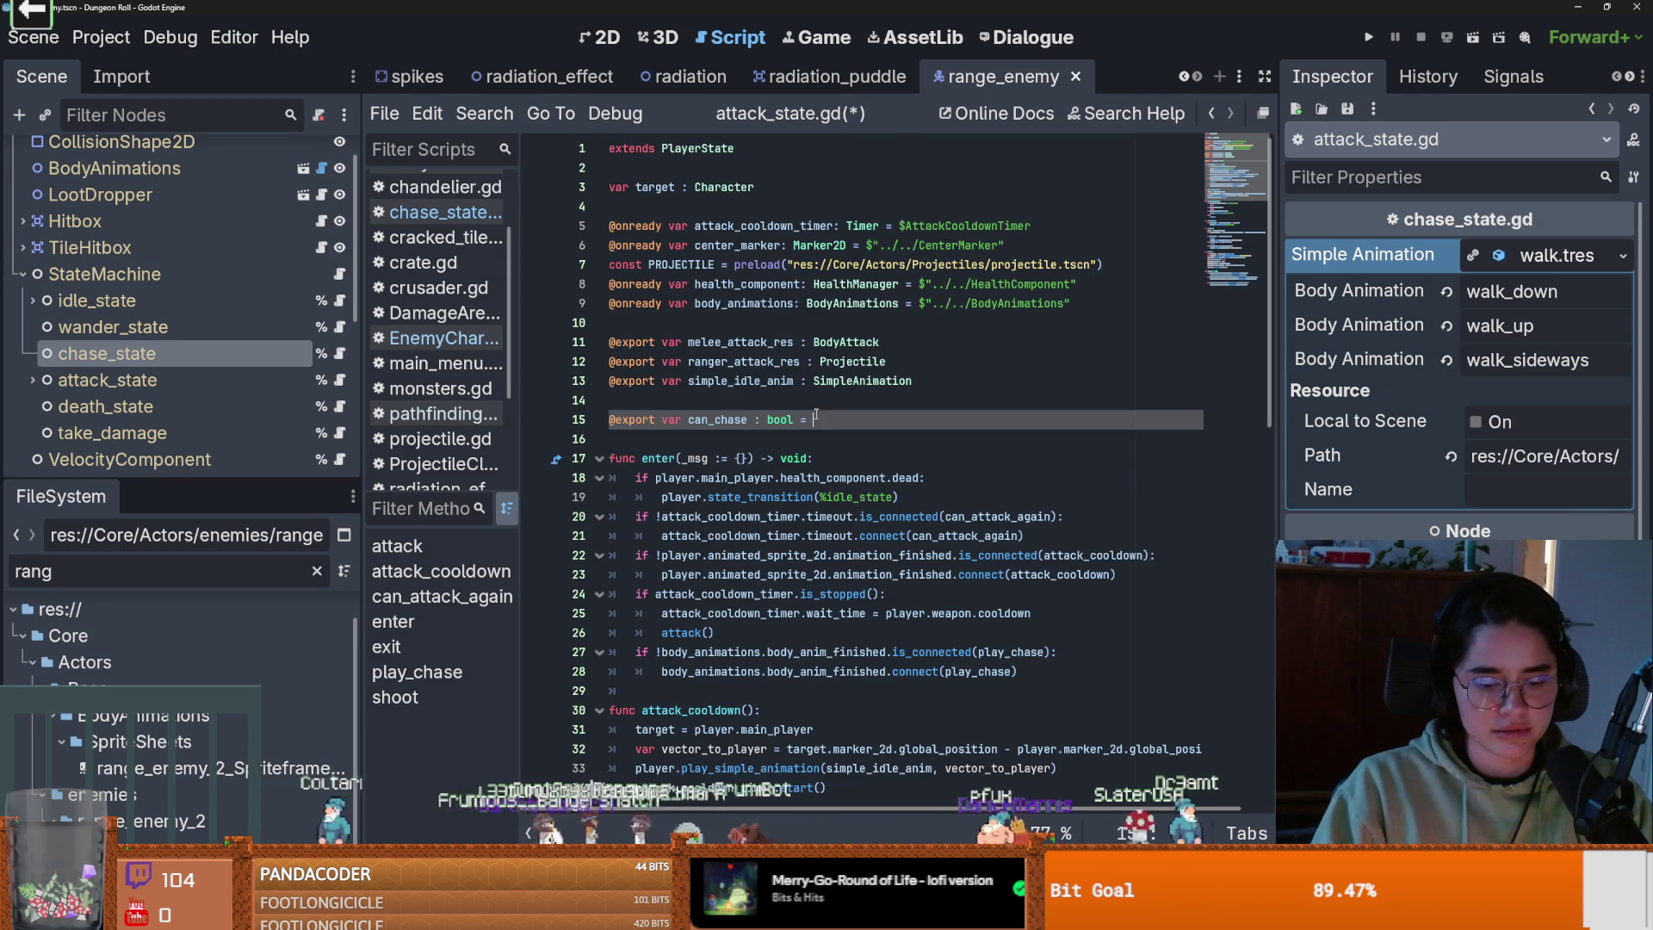
type("flse")
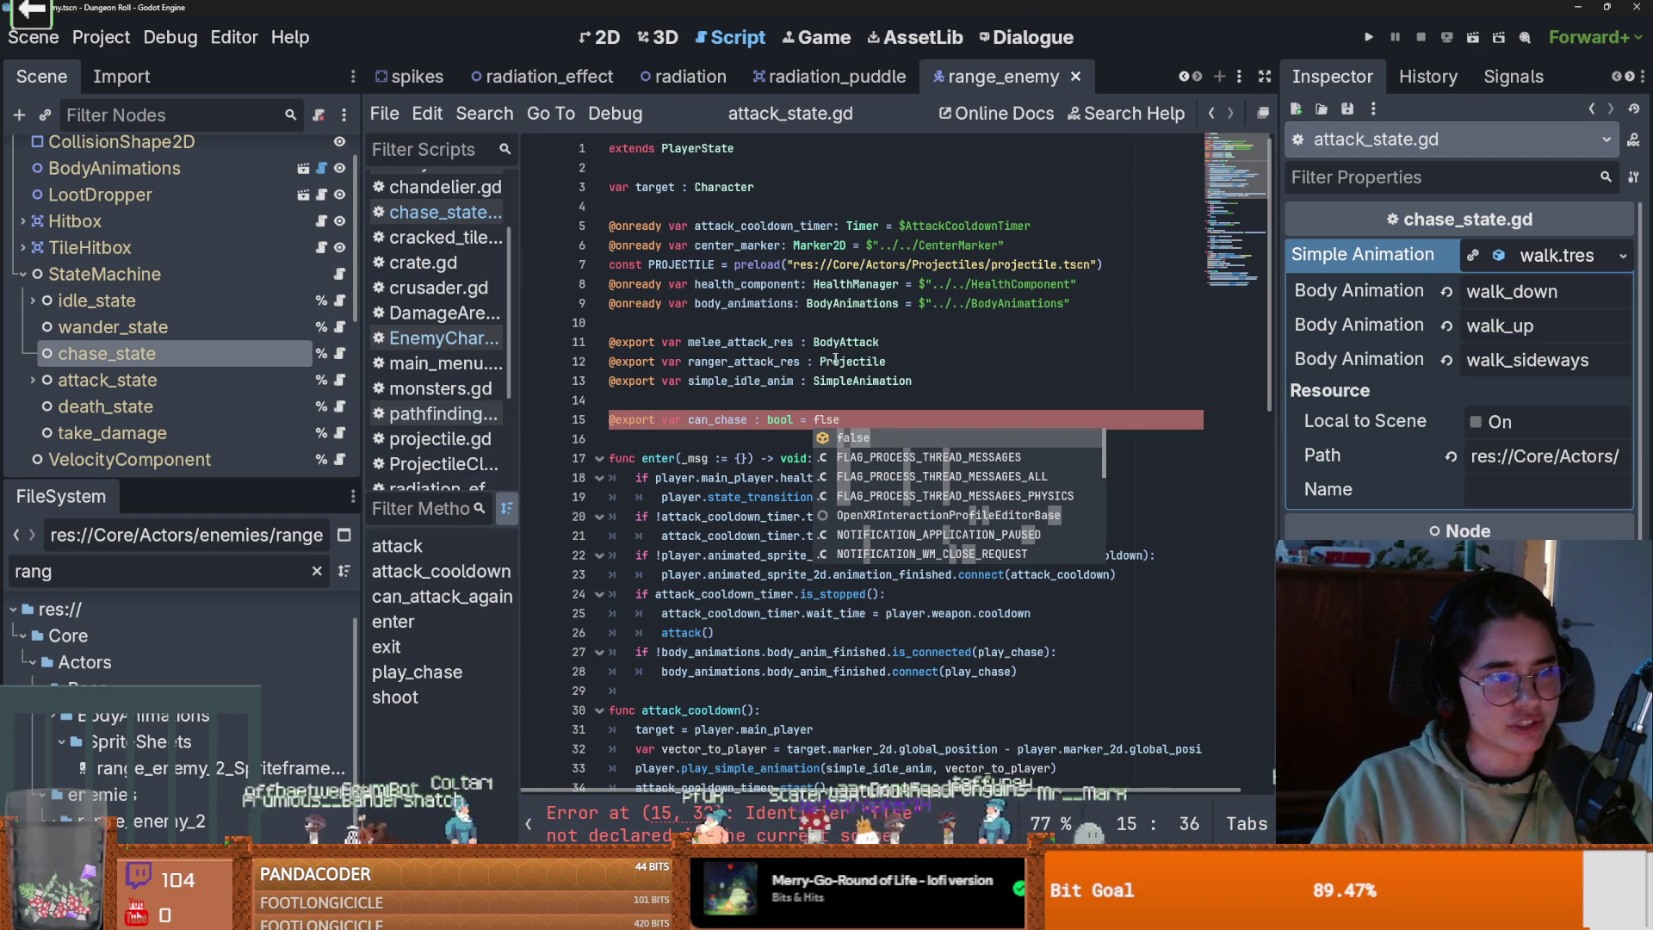
key("Escape")
key("ctrl+s")
key("BackSpace")
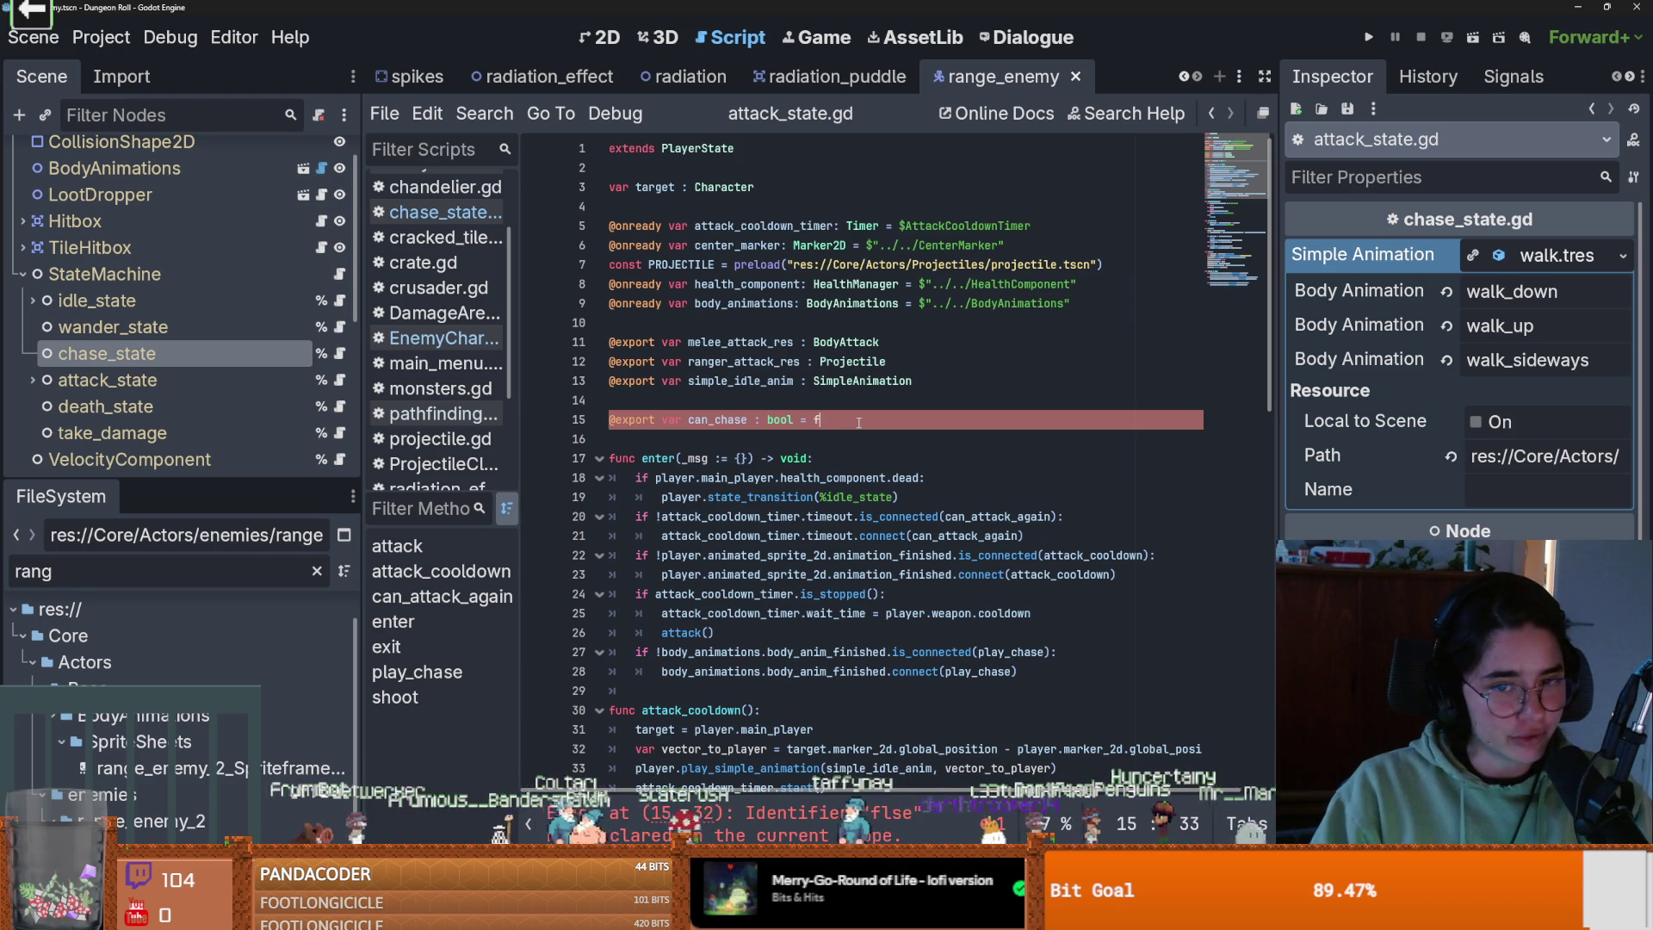
key("BackSpace")
key("BackSpace")
type("alse")
key("ctrl+s")
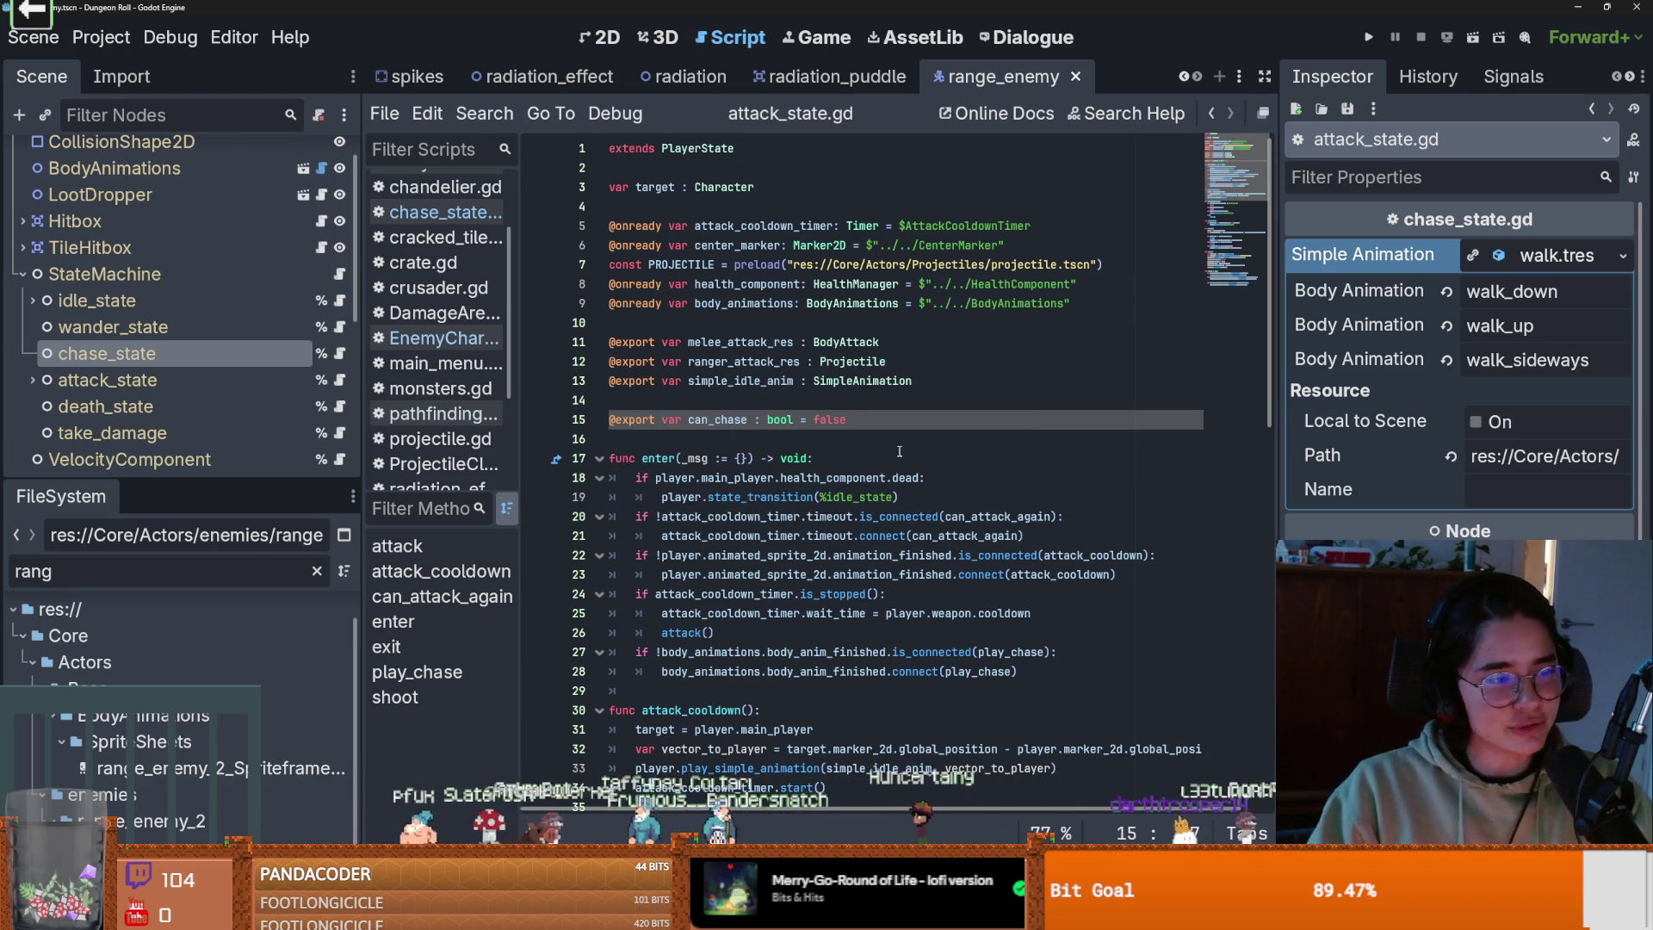
Save attack_state.gd again and clear the FileSystem filter
scroll(905, 474, "down", 2)
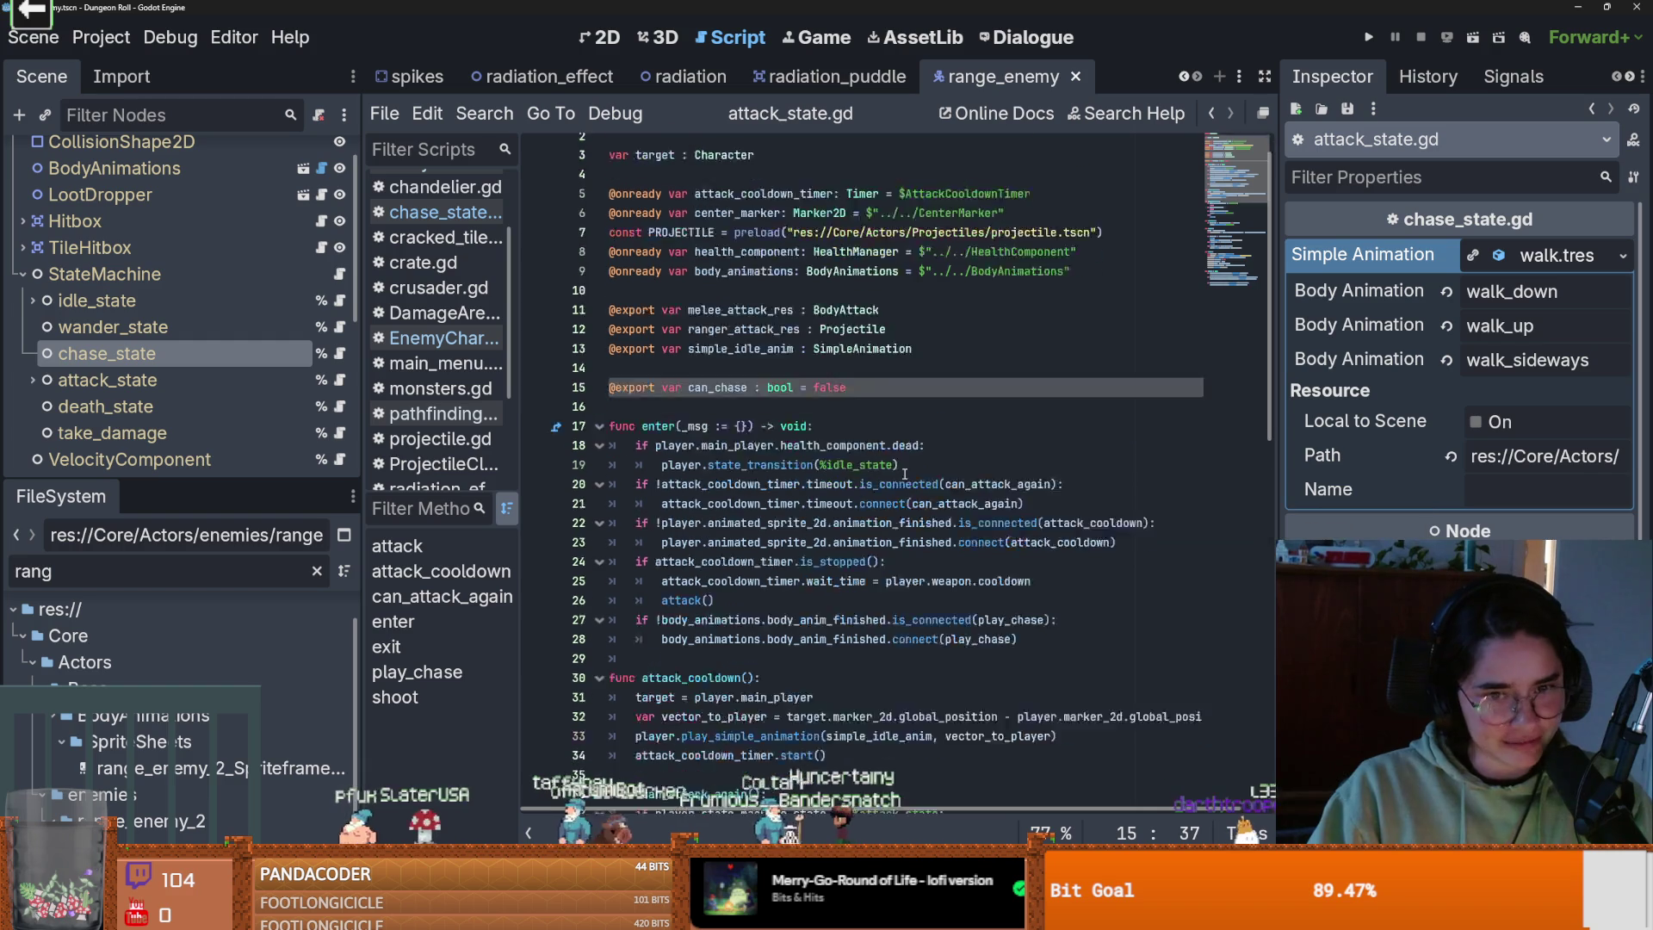
key("ctrl+s")
left_click(724, 303)
key("ctrl+s")
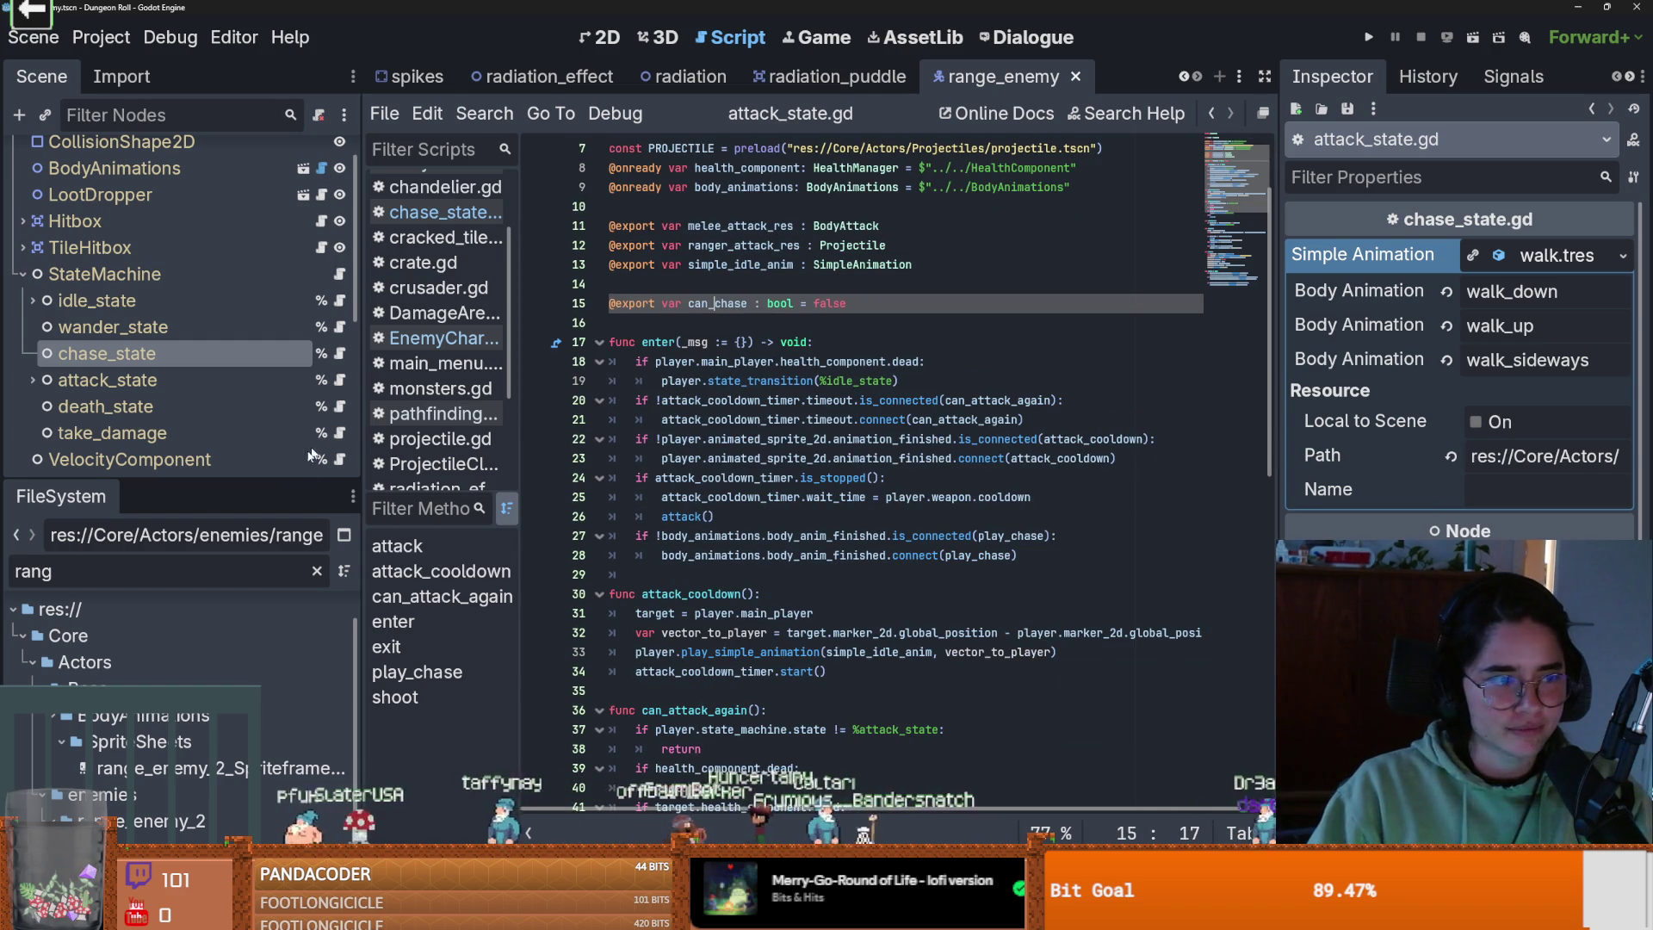
key("BackSpace")
key("BackSpace")
key("BackSpace")
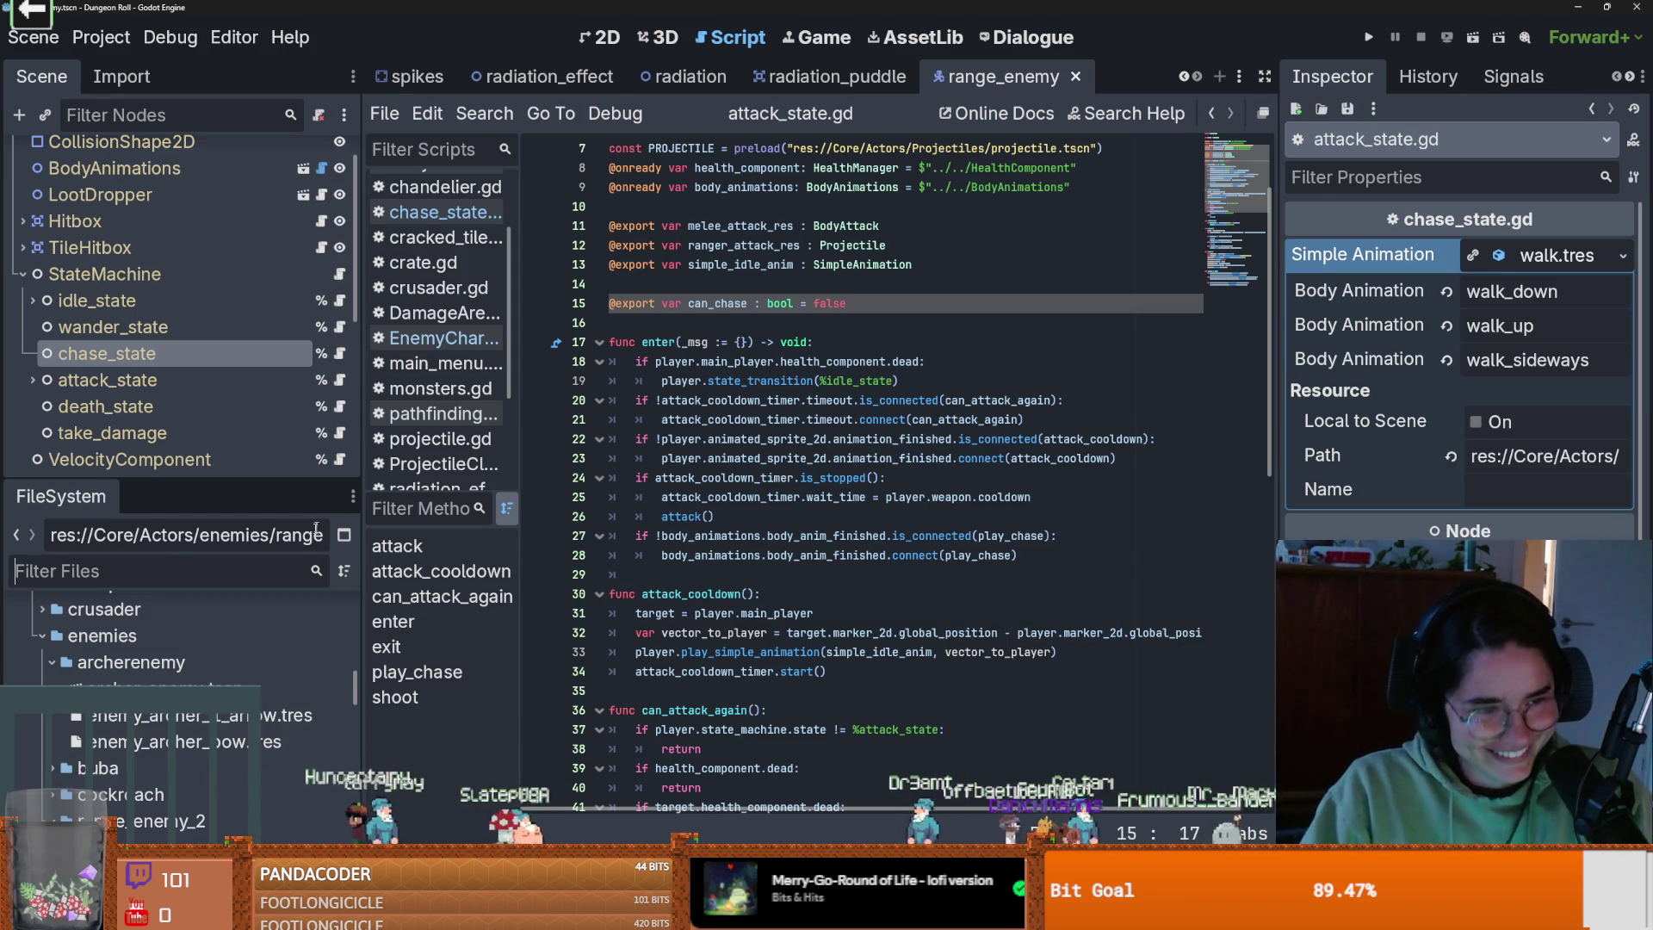
Enable Can Chase on attack_state with the rock.tres Ranger Attack Res, and save the range enemy scene
mouse_move(903, 465)
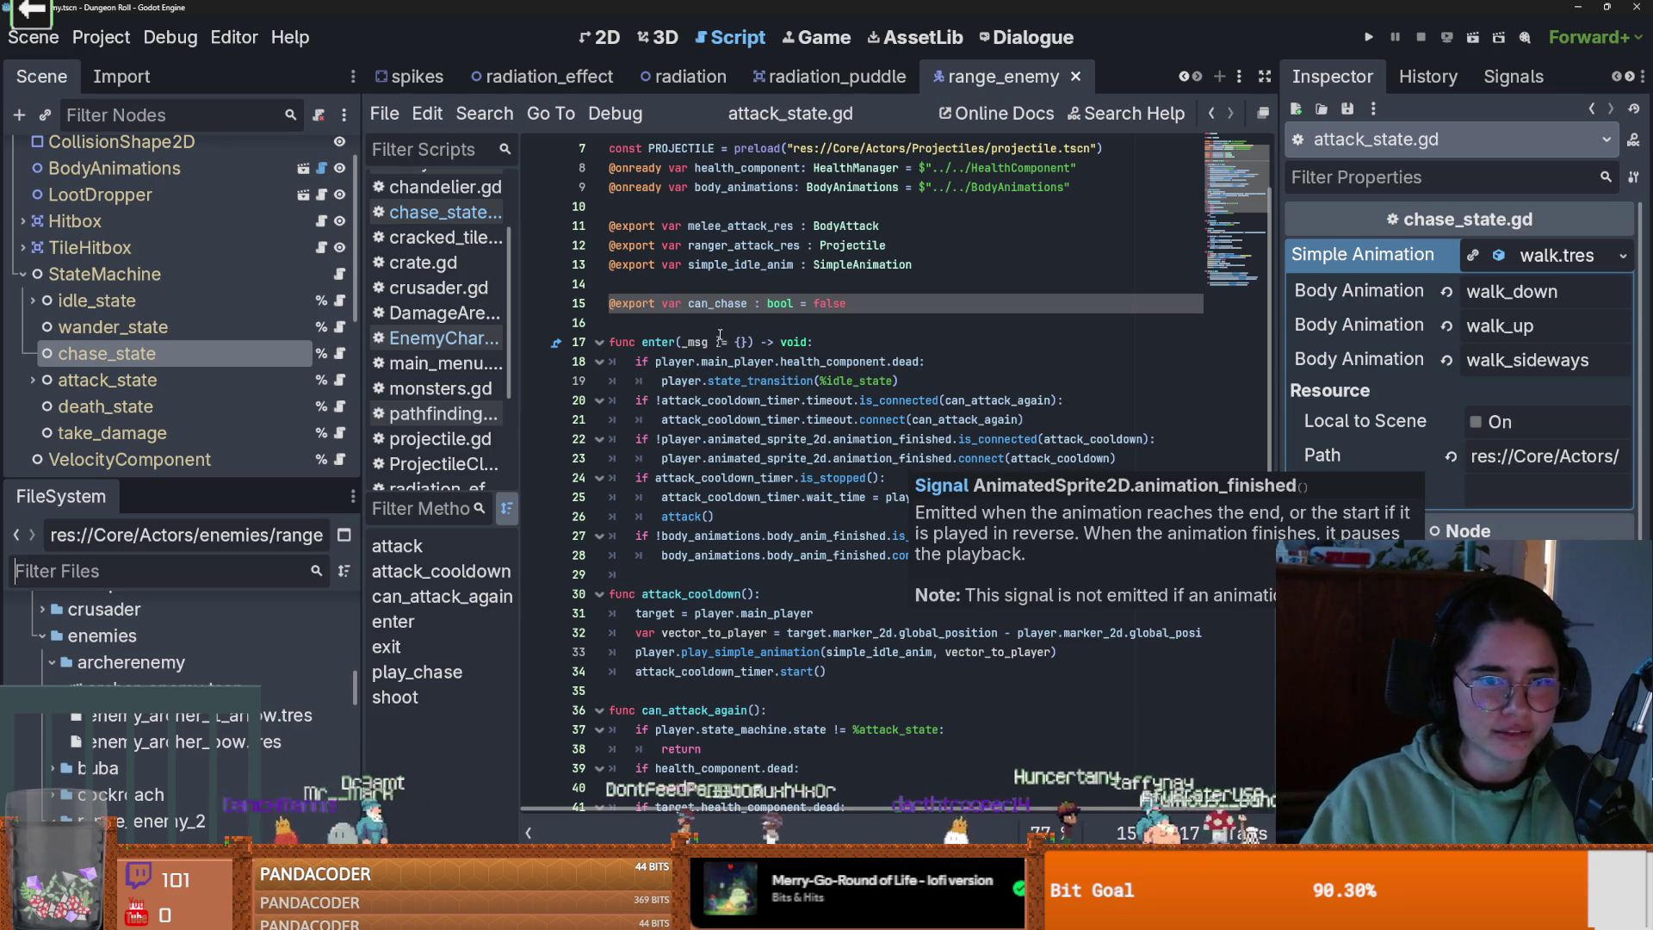
key("Down")
scroll(178, 601, "down", 5)
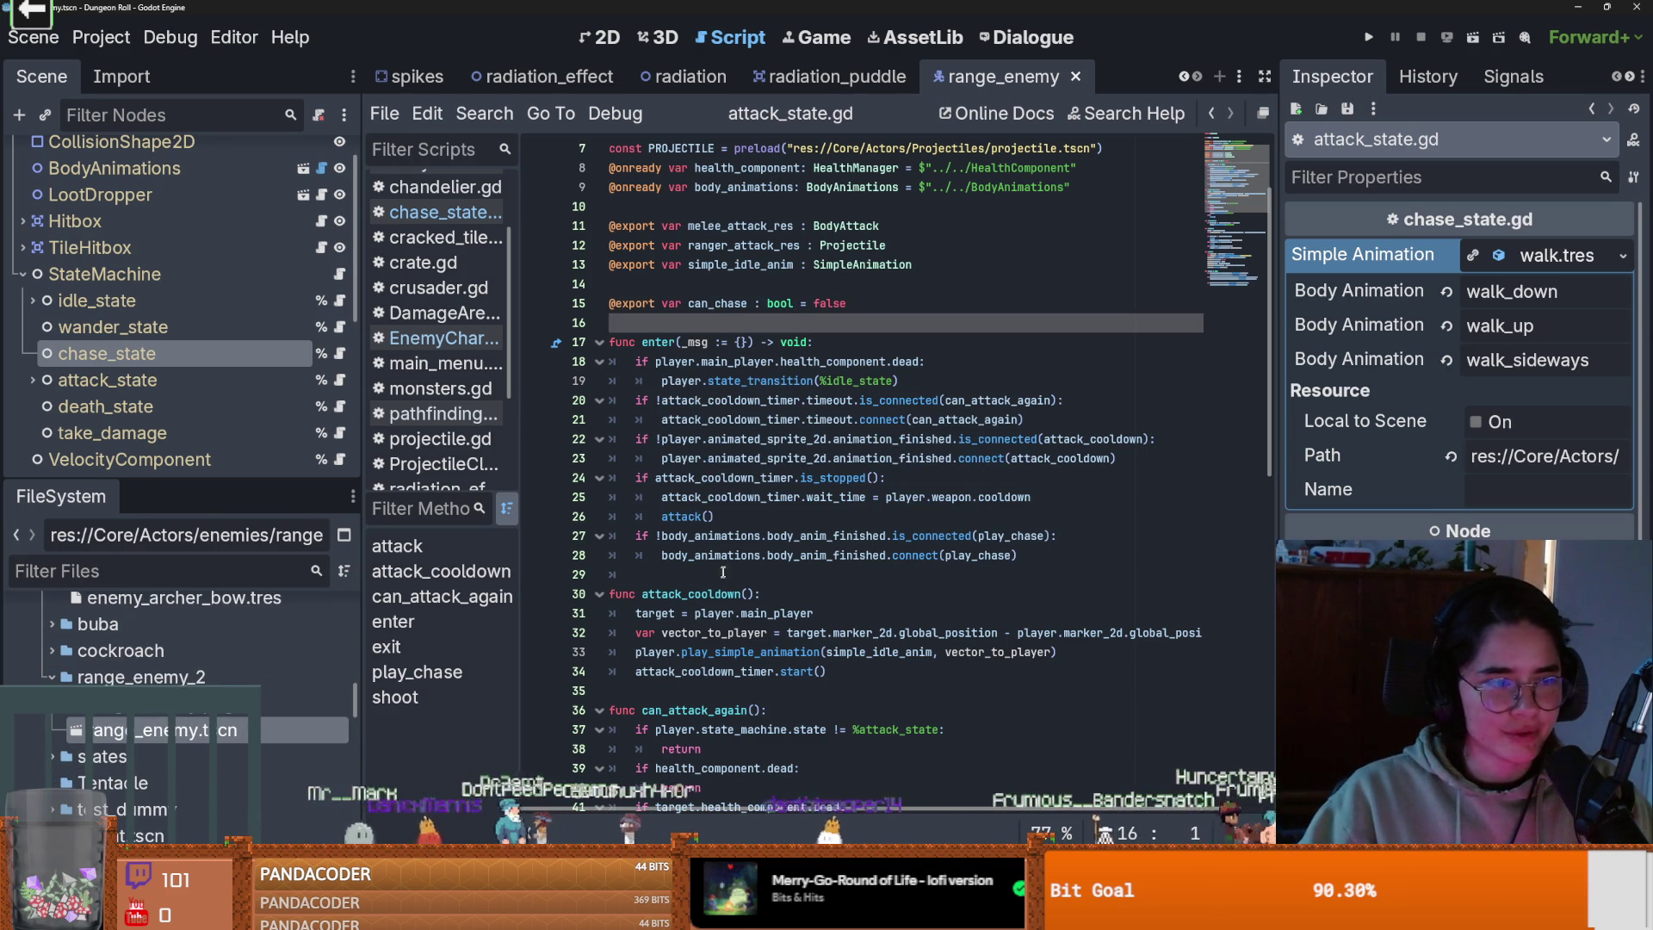
scroll(165, 355, "up", 2)
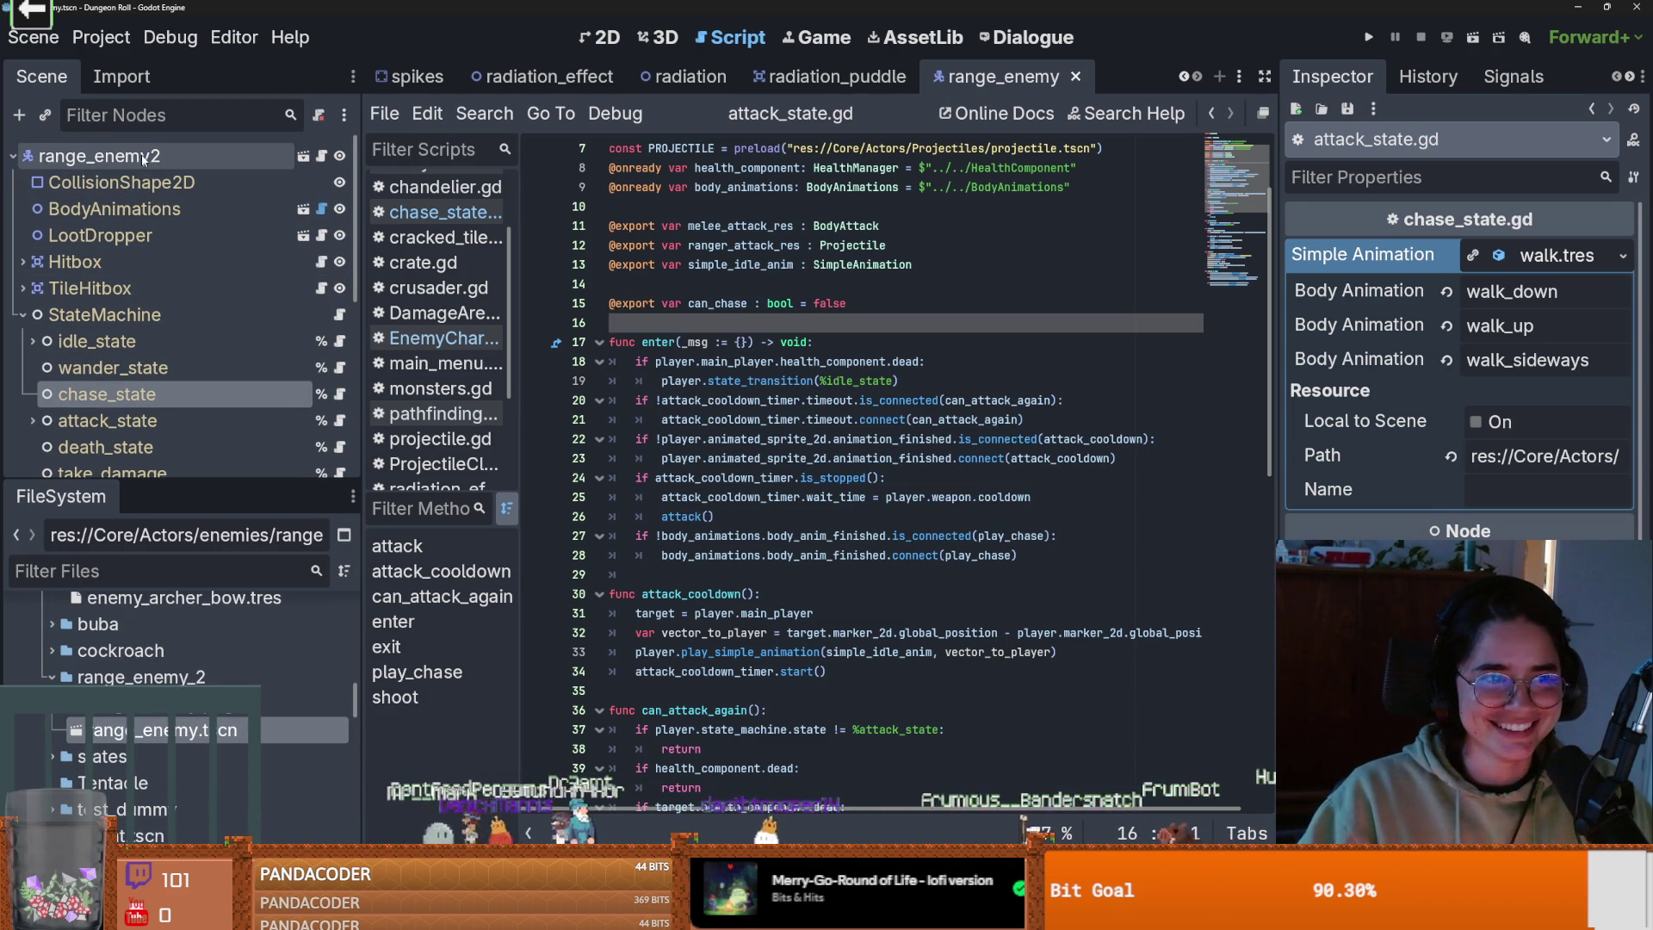
left_click(1540, 255)
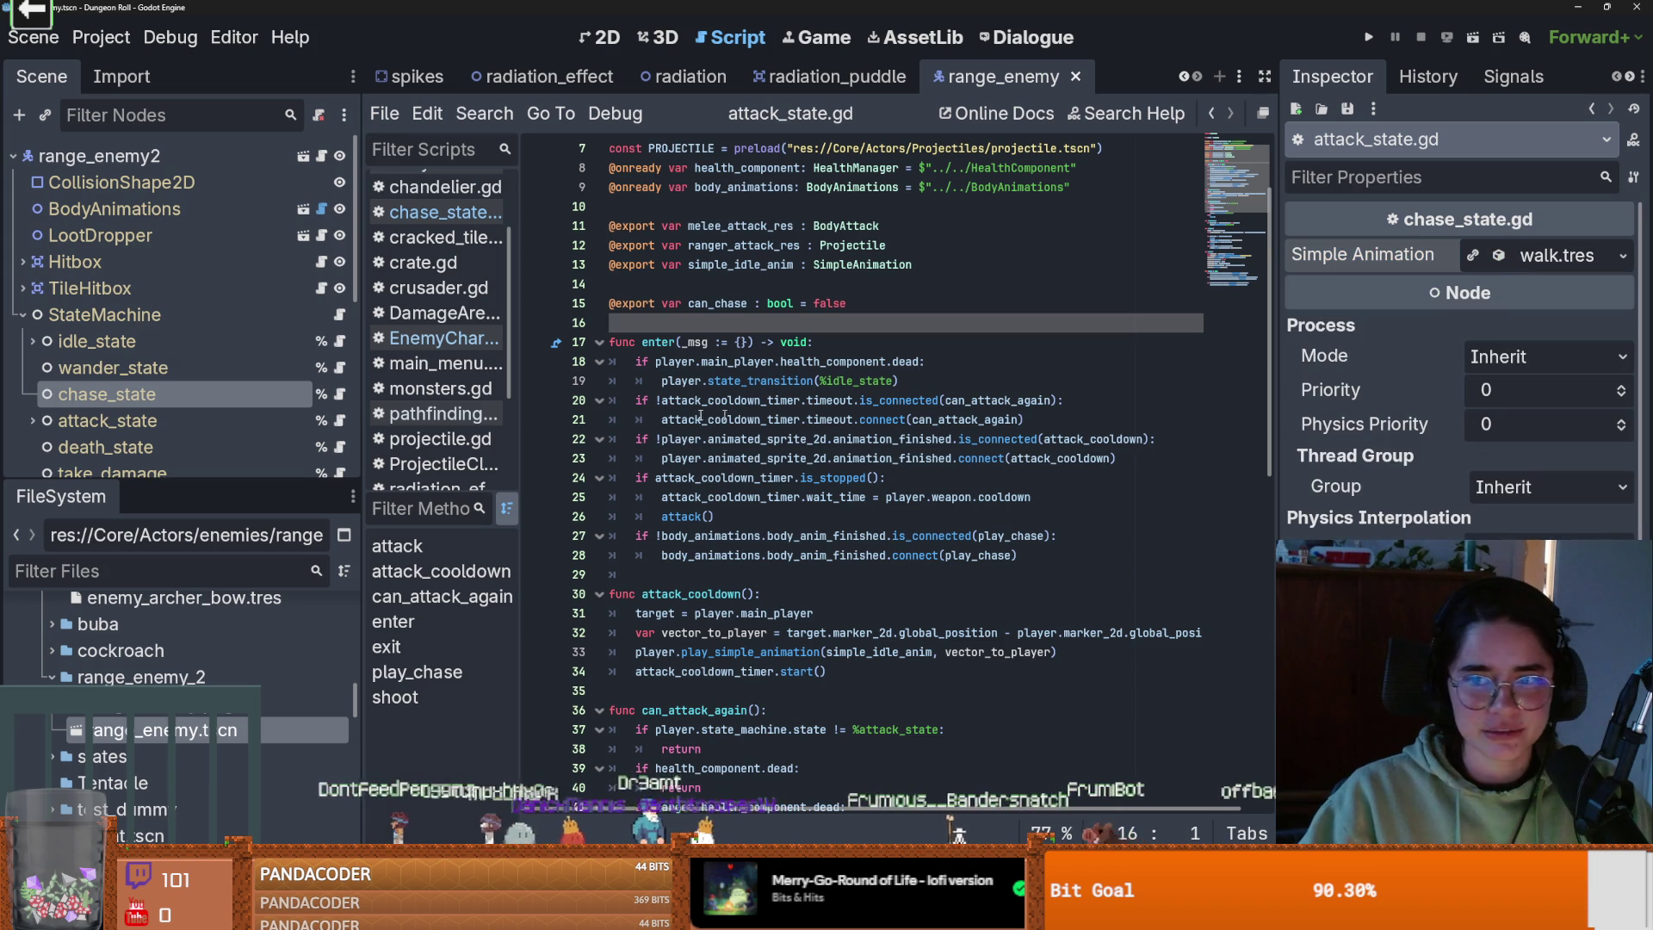
left_click(229, 369)
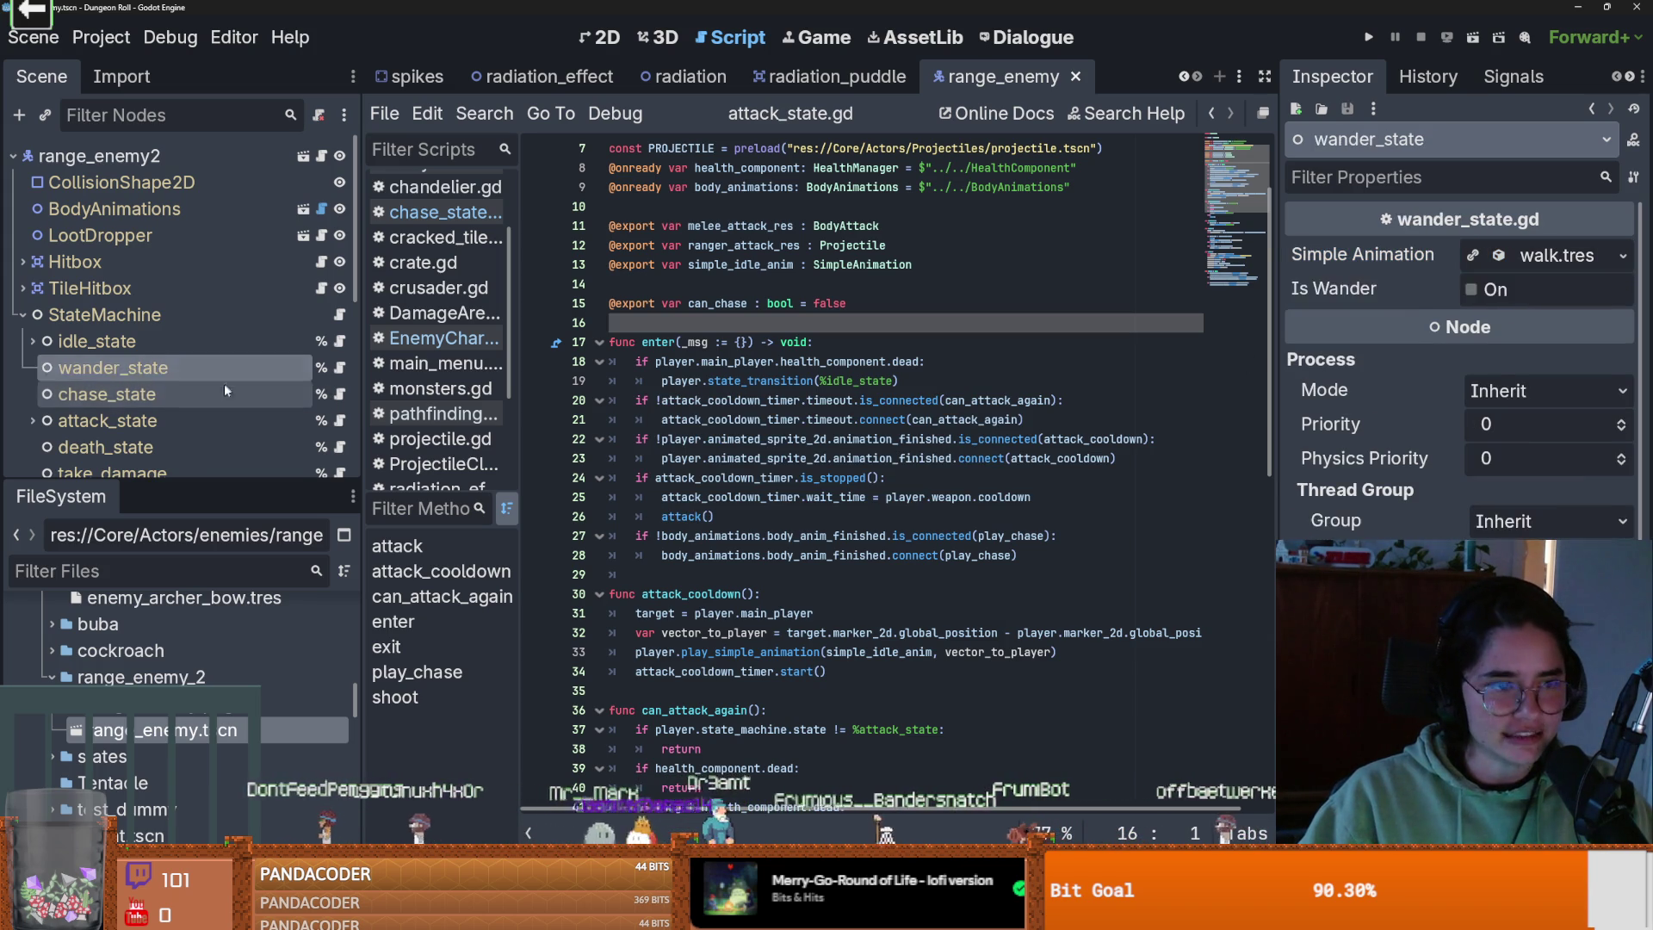
left_click(215, 394)
left_click(209, 418)
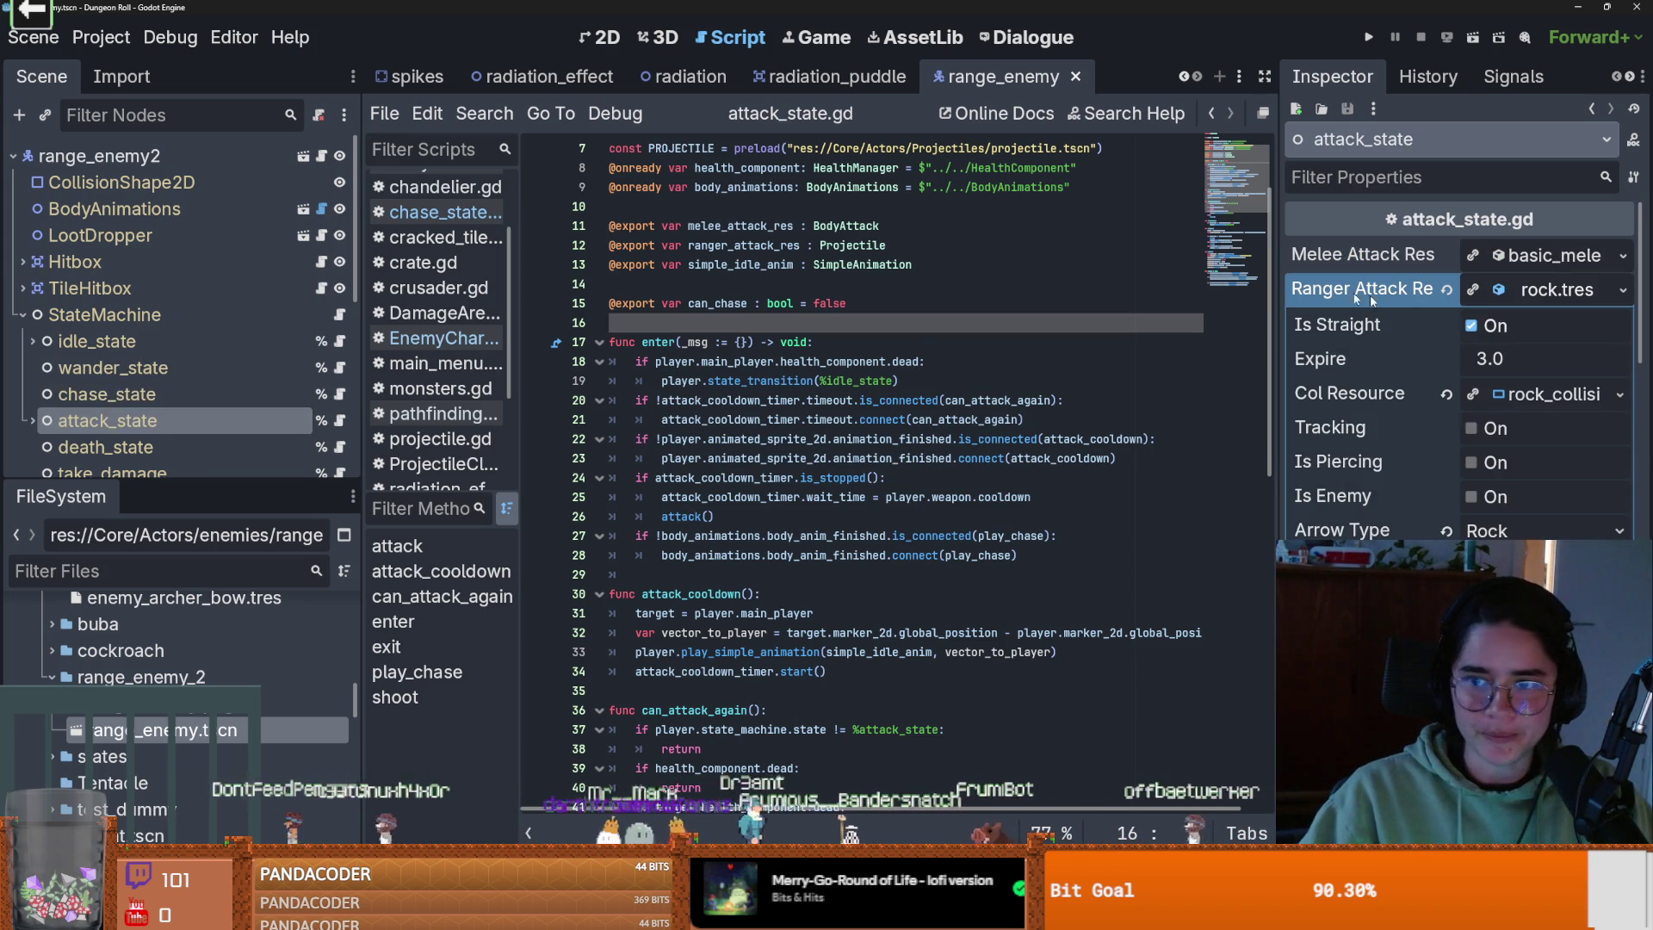
left_click(1477, 300)
key("ctrl+s")
Run the game maximized, start as the Crusader, walk around the first room, then stop it
key("F5")
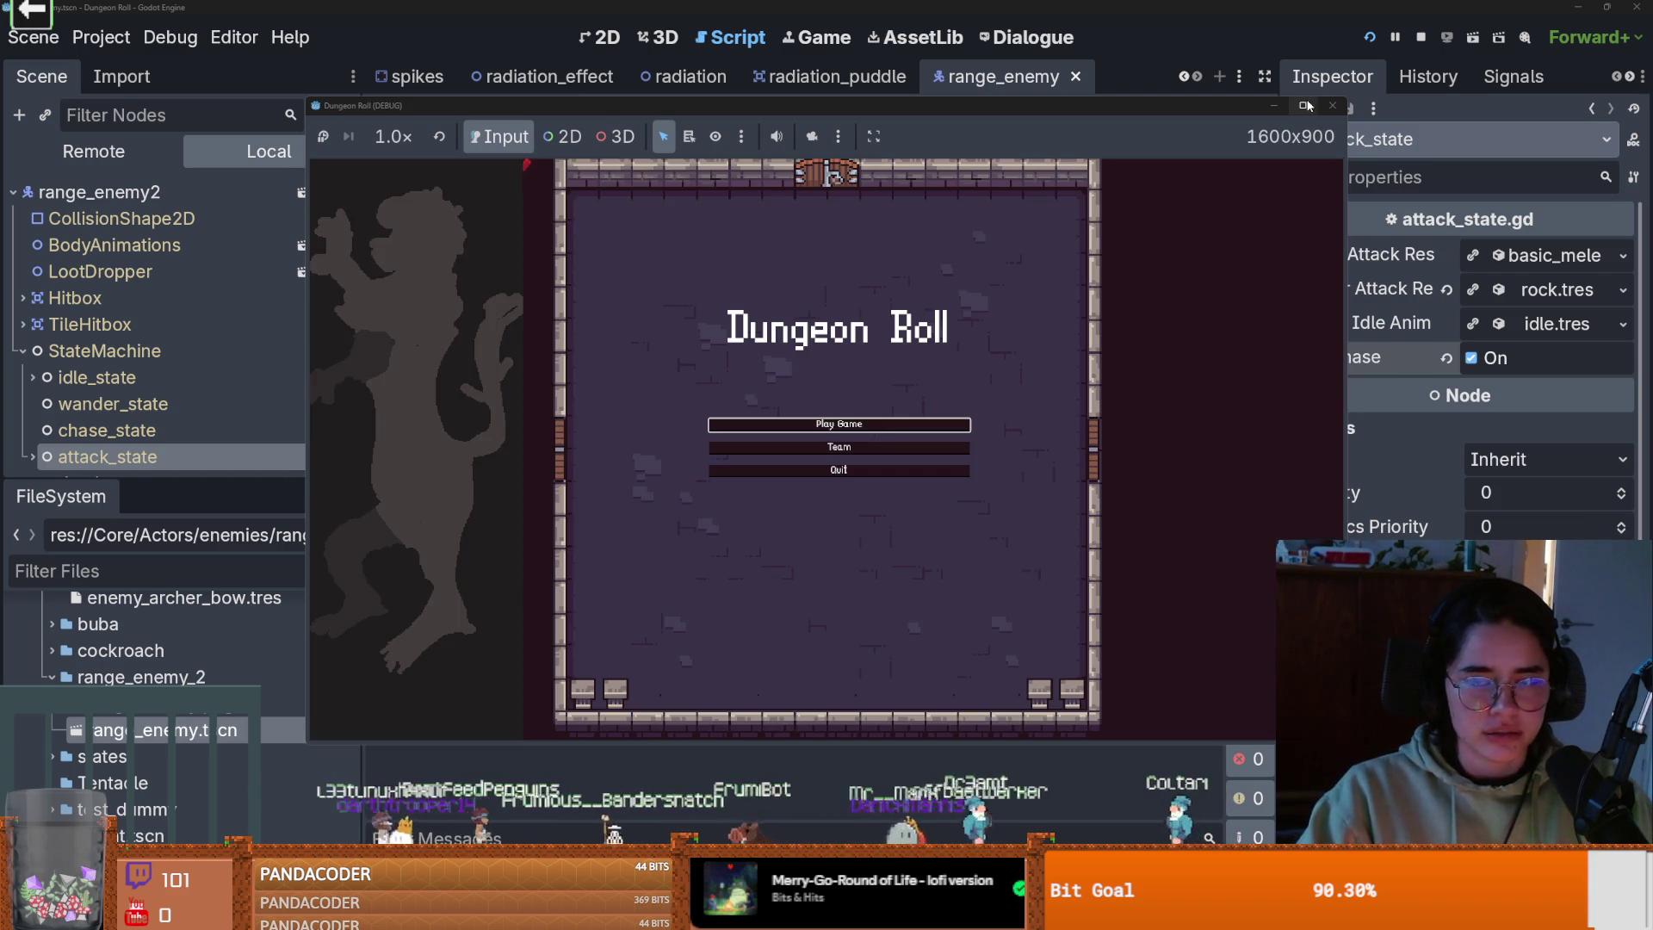
left_click(1302, 105)
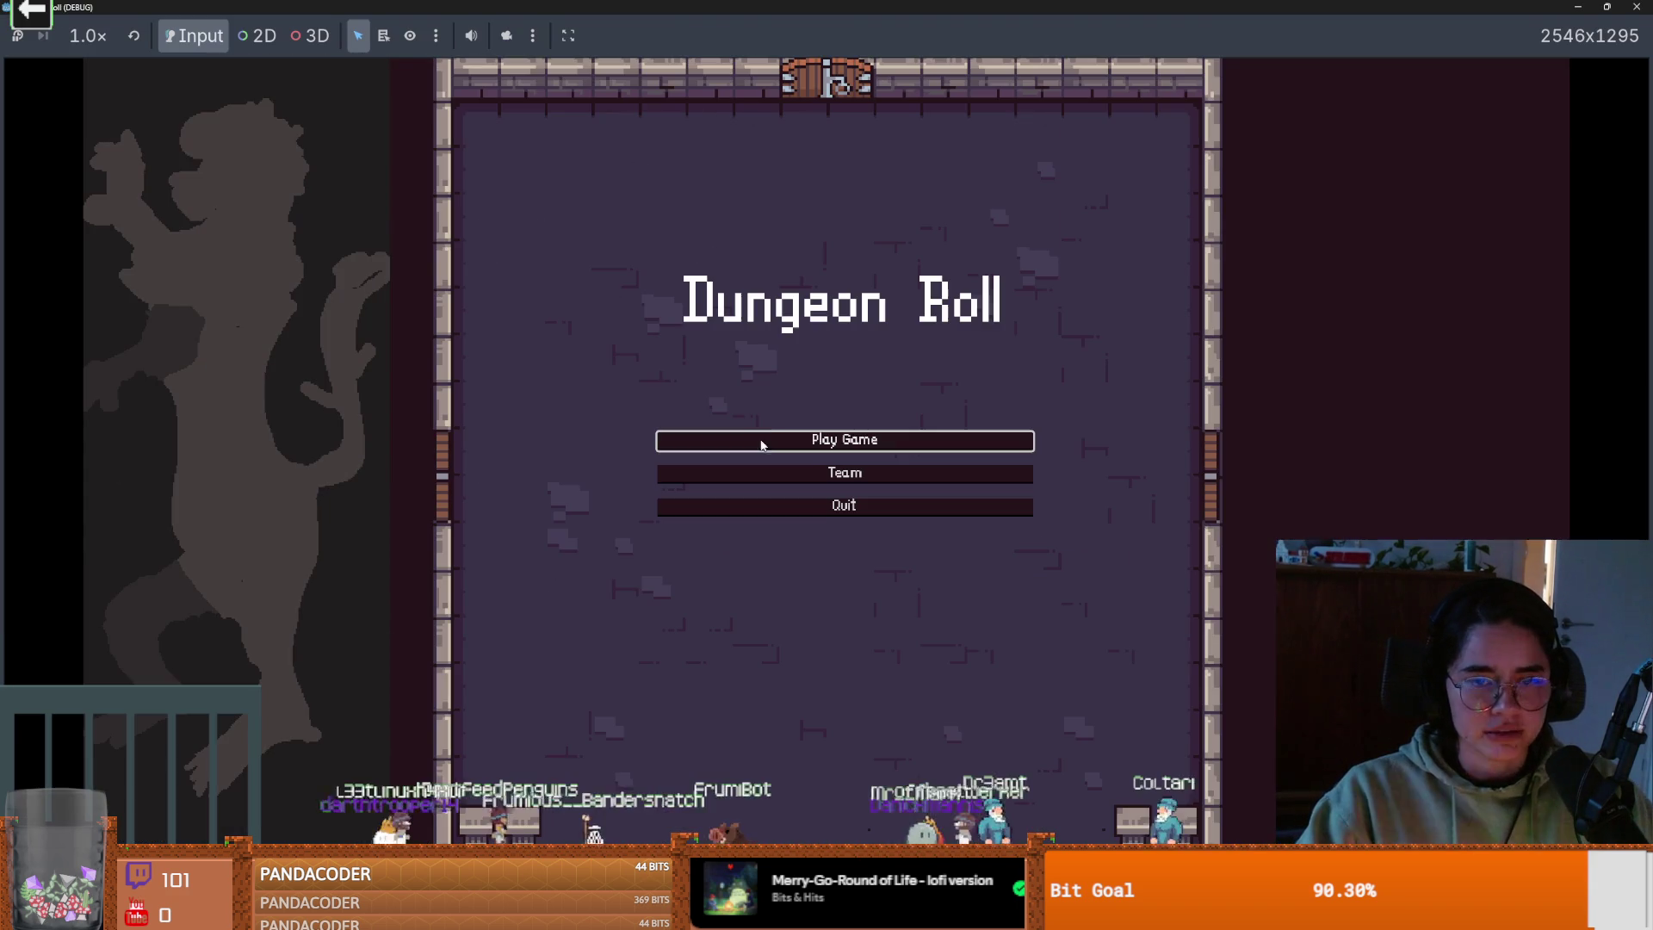
left_click(780, 446)
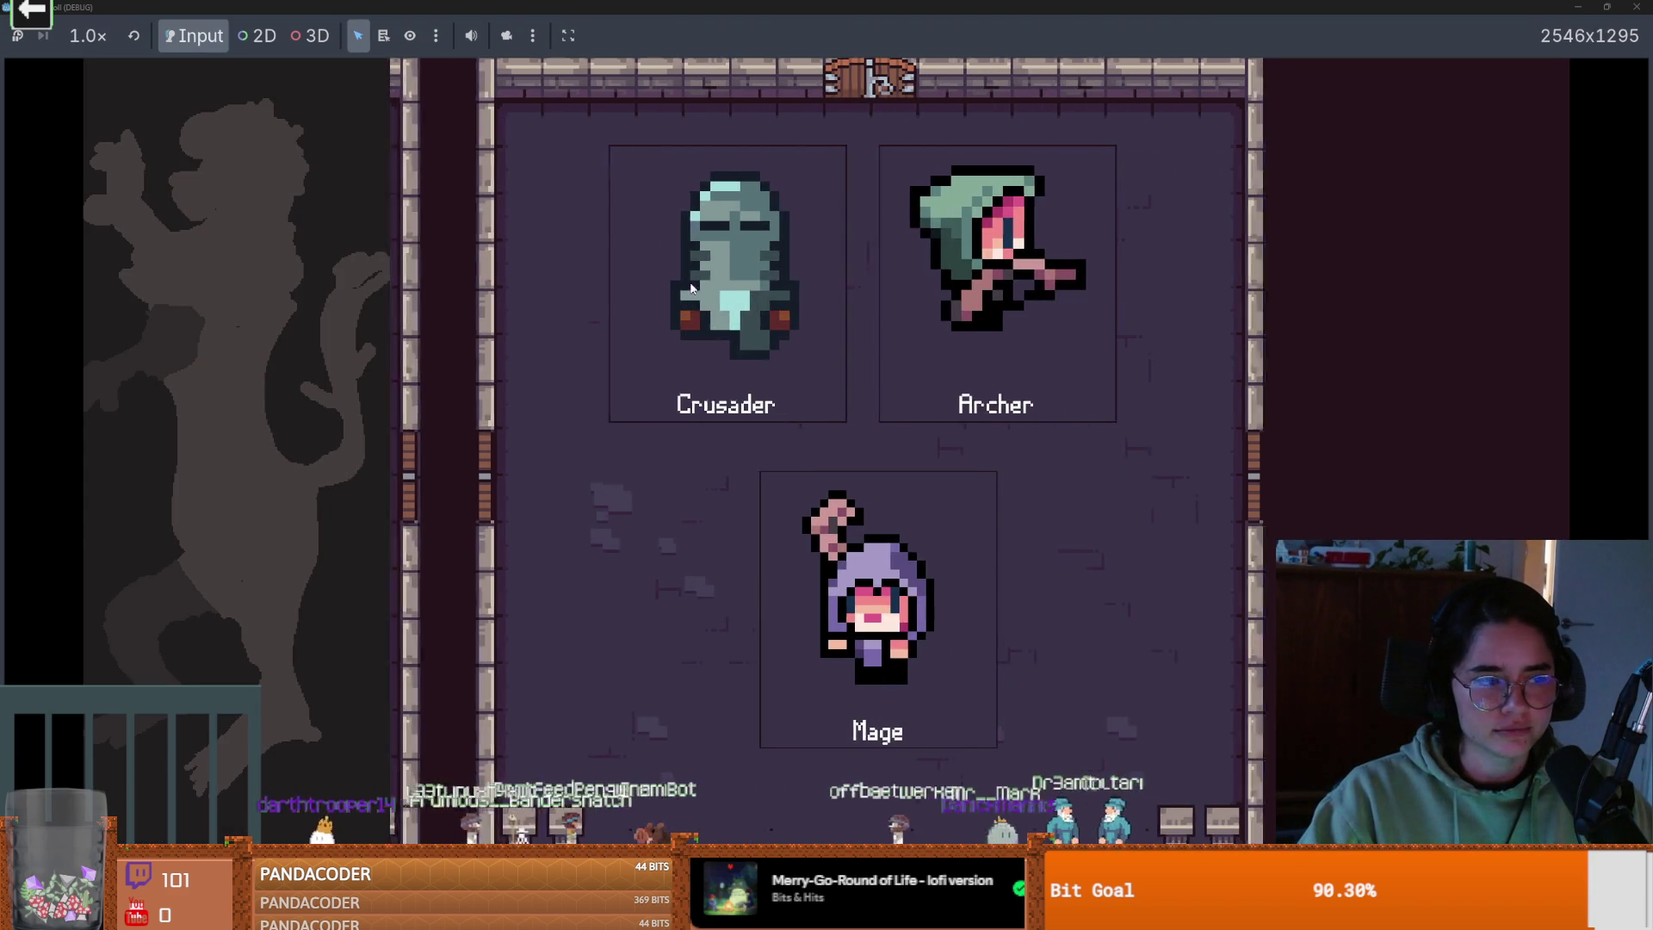
left_click(759, 391)
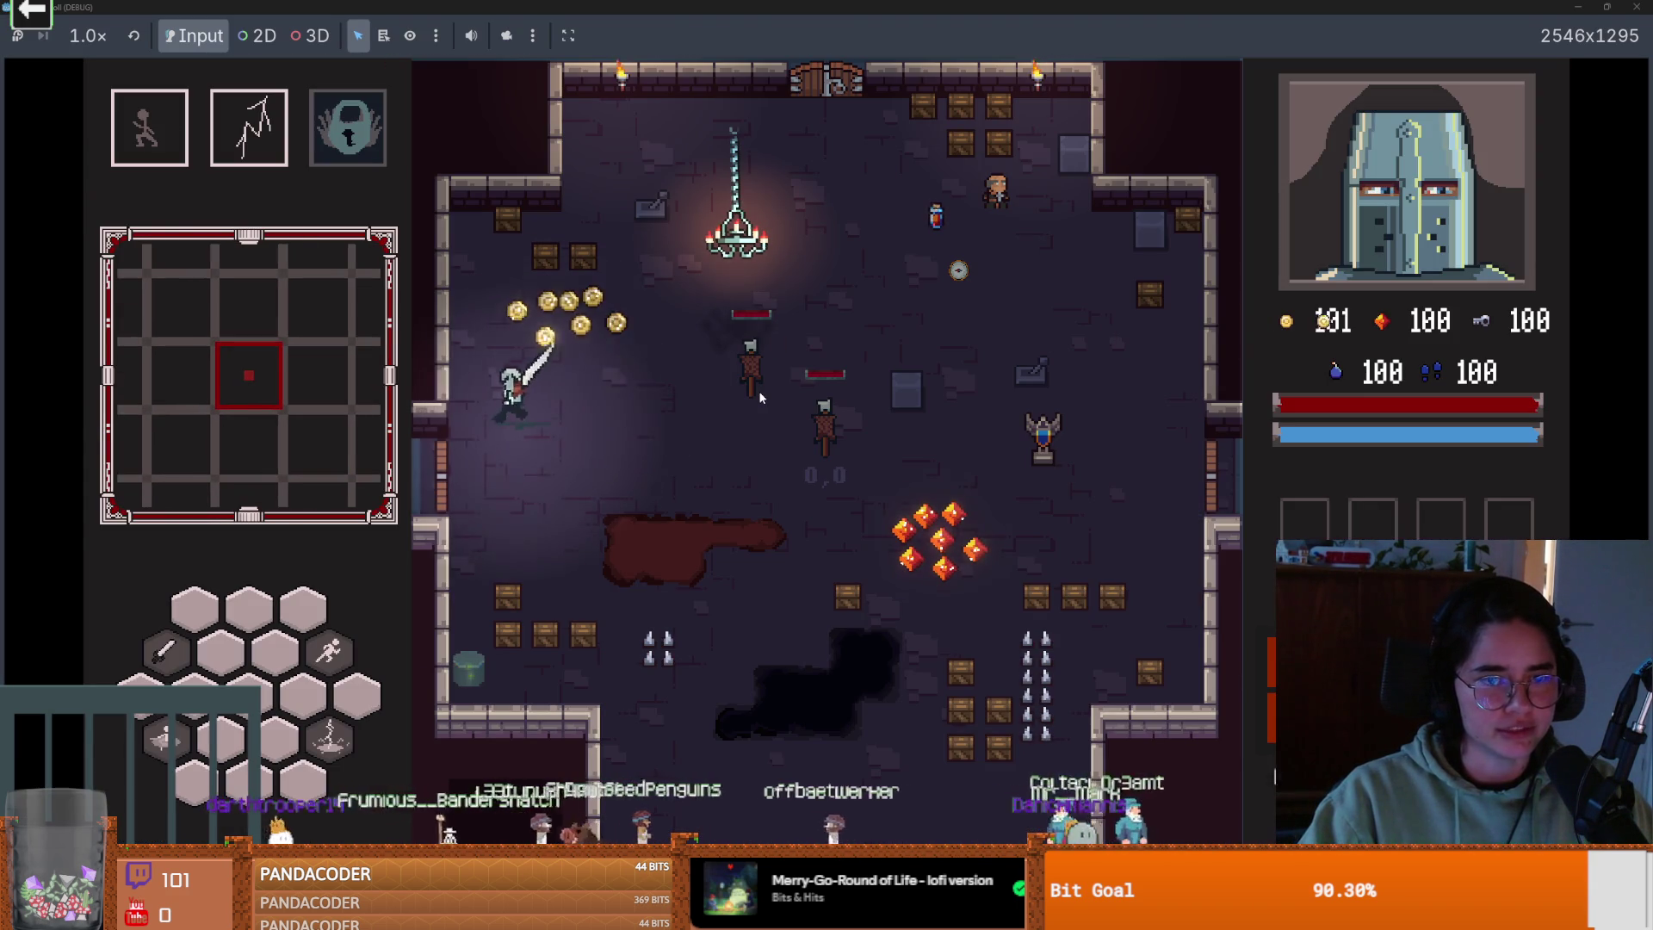
key("d")
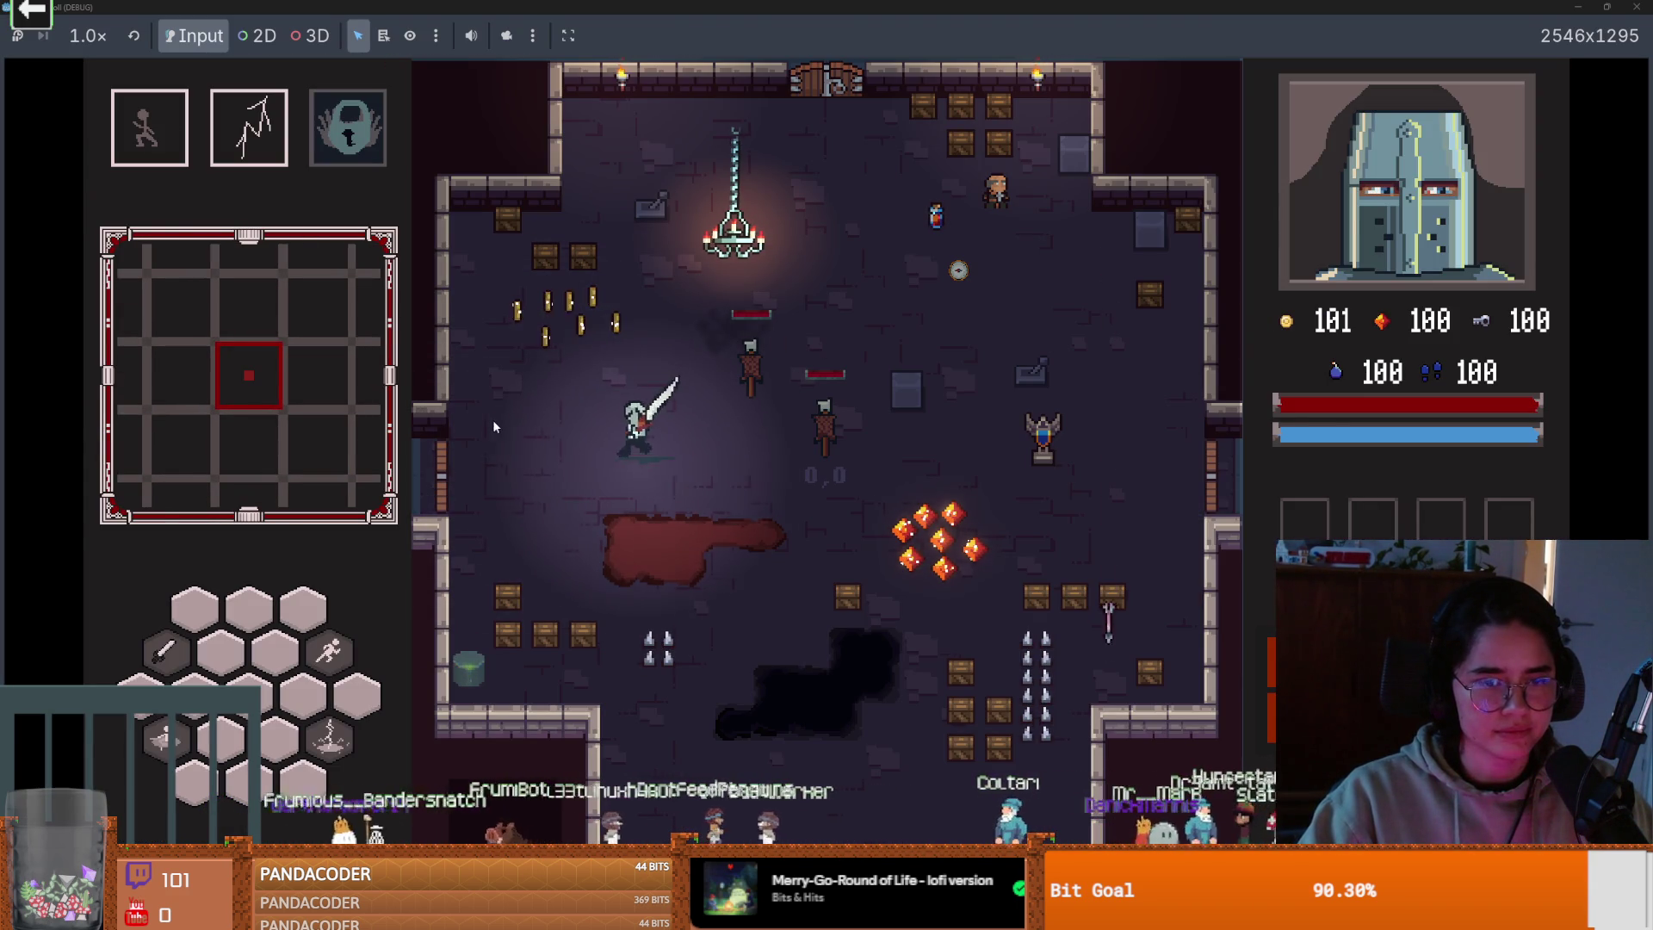
key("a")
key("a")
key("super+Down")
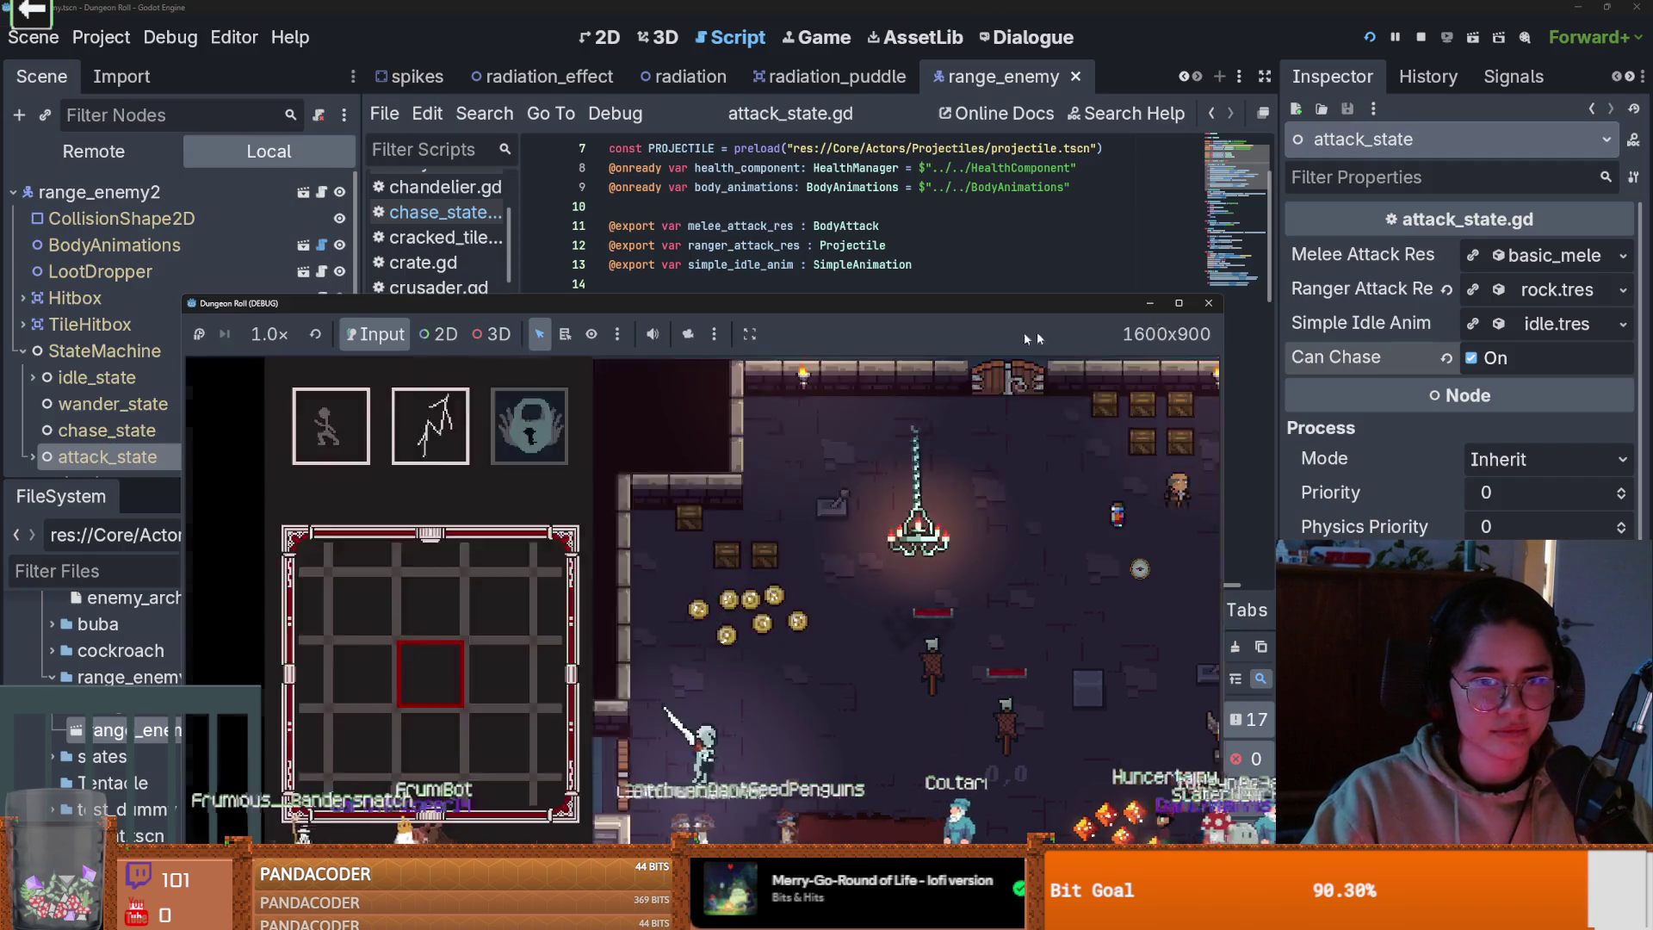
left_click(1208, 304)
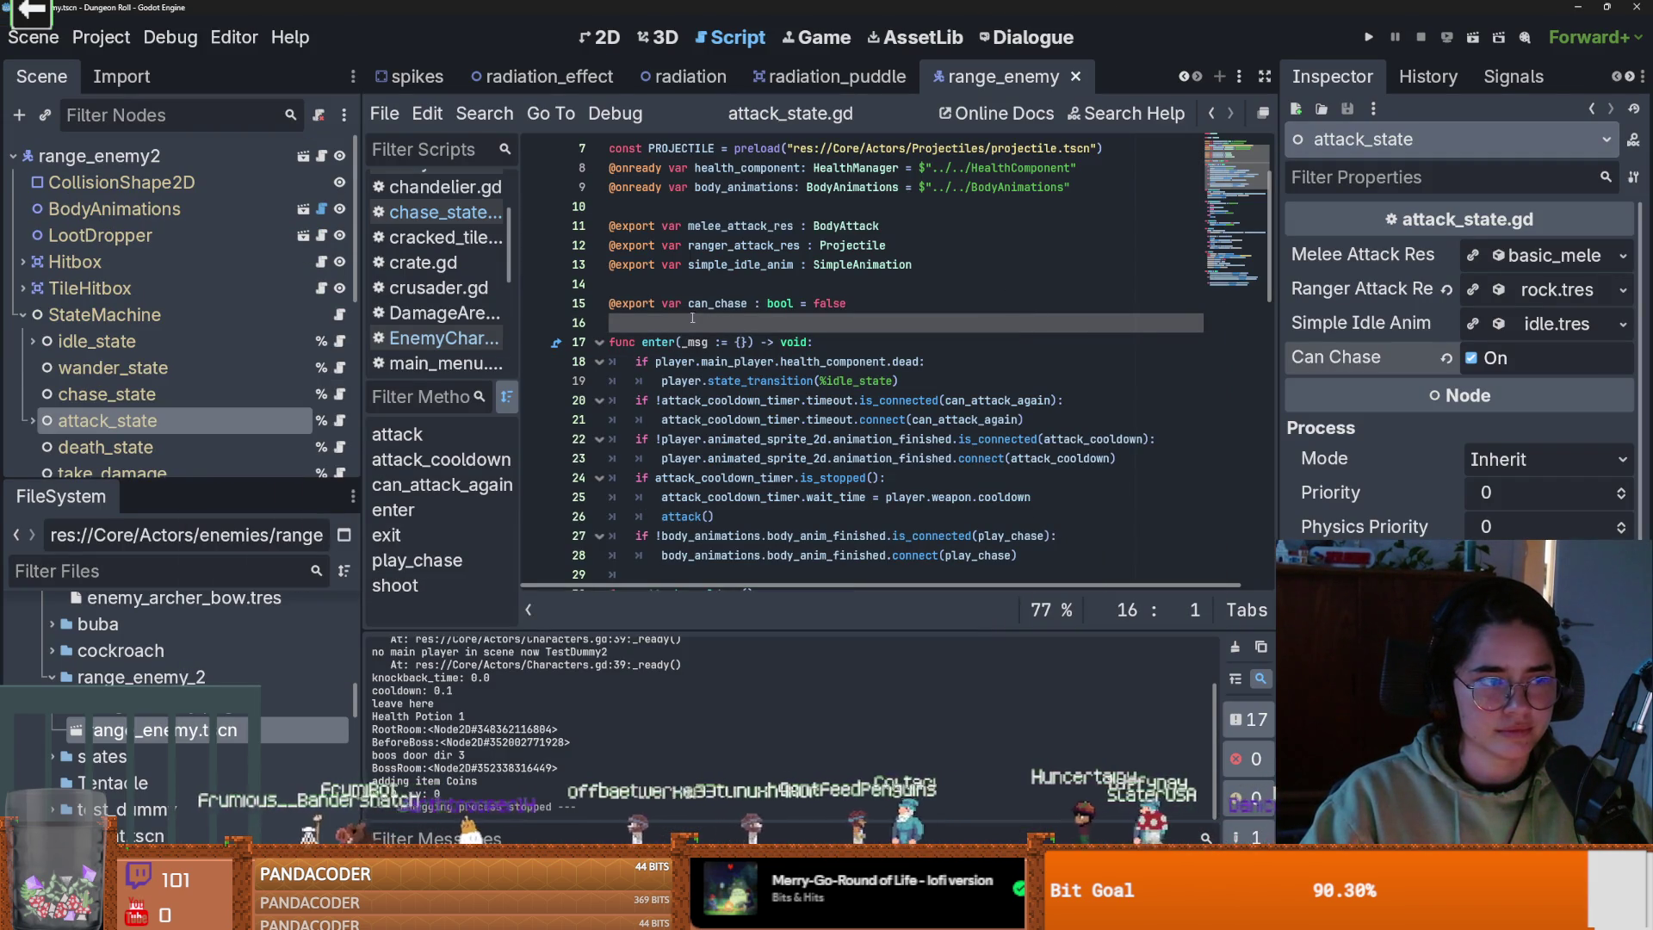
Review the enter function and idle-state transition lines of the script, saving it
left_click(770, 342)
key("ctrl+s")
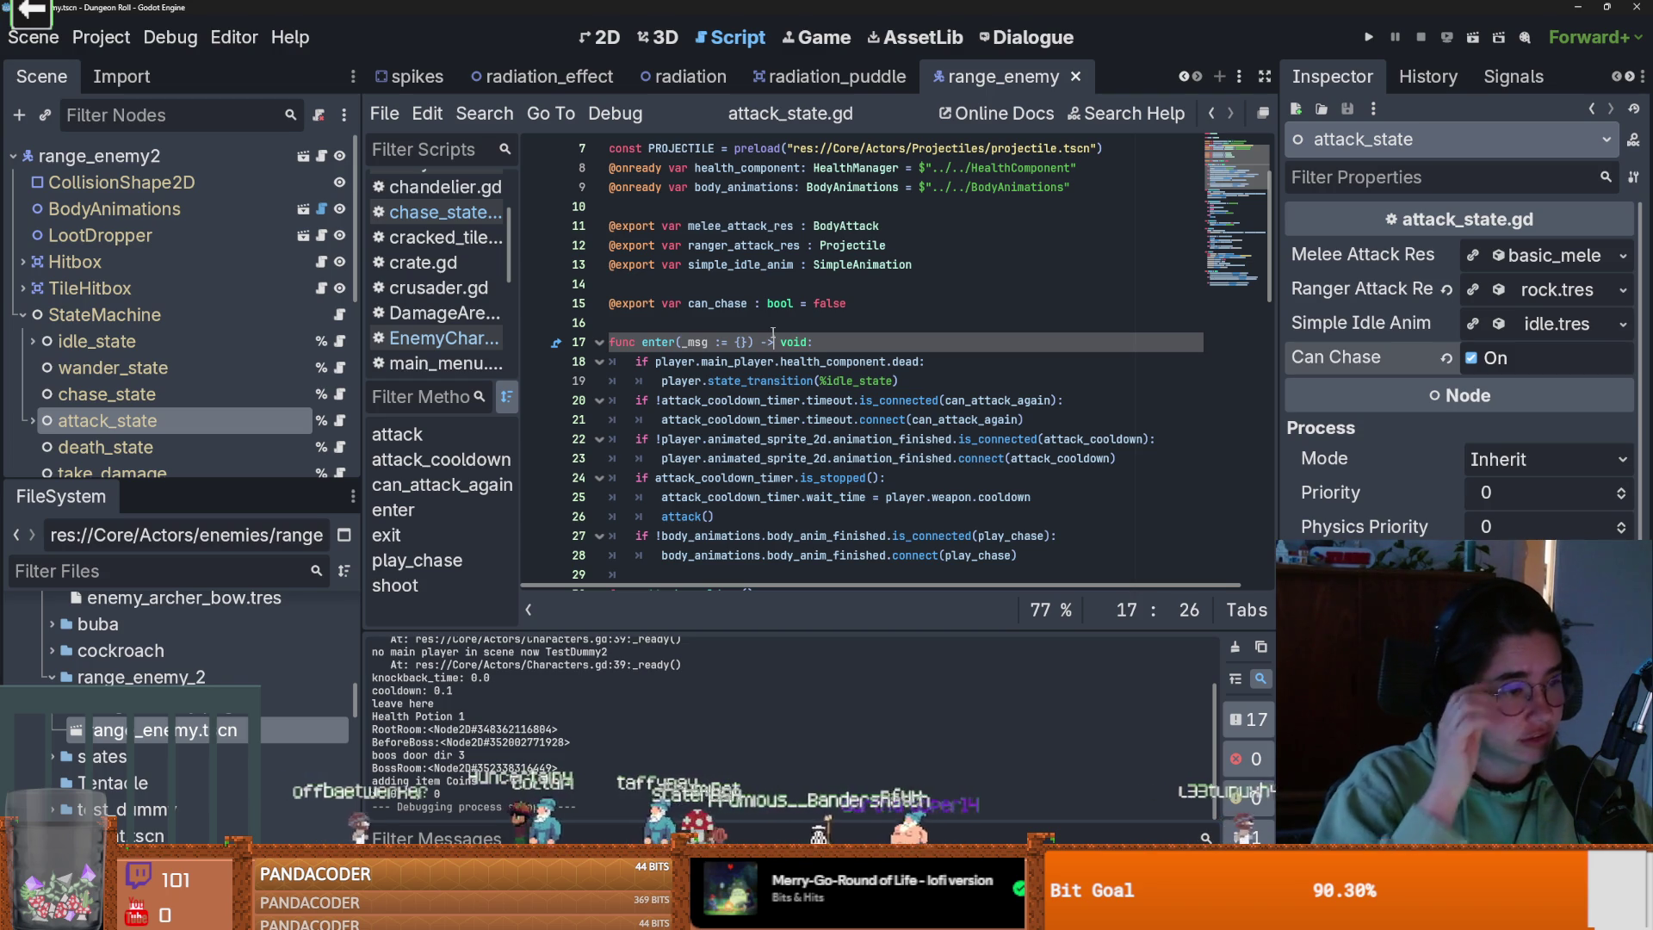
key("Down")
key("Down")
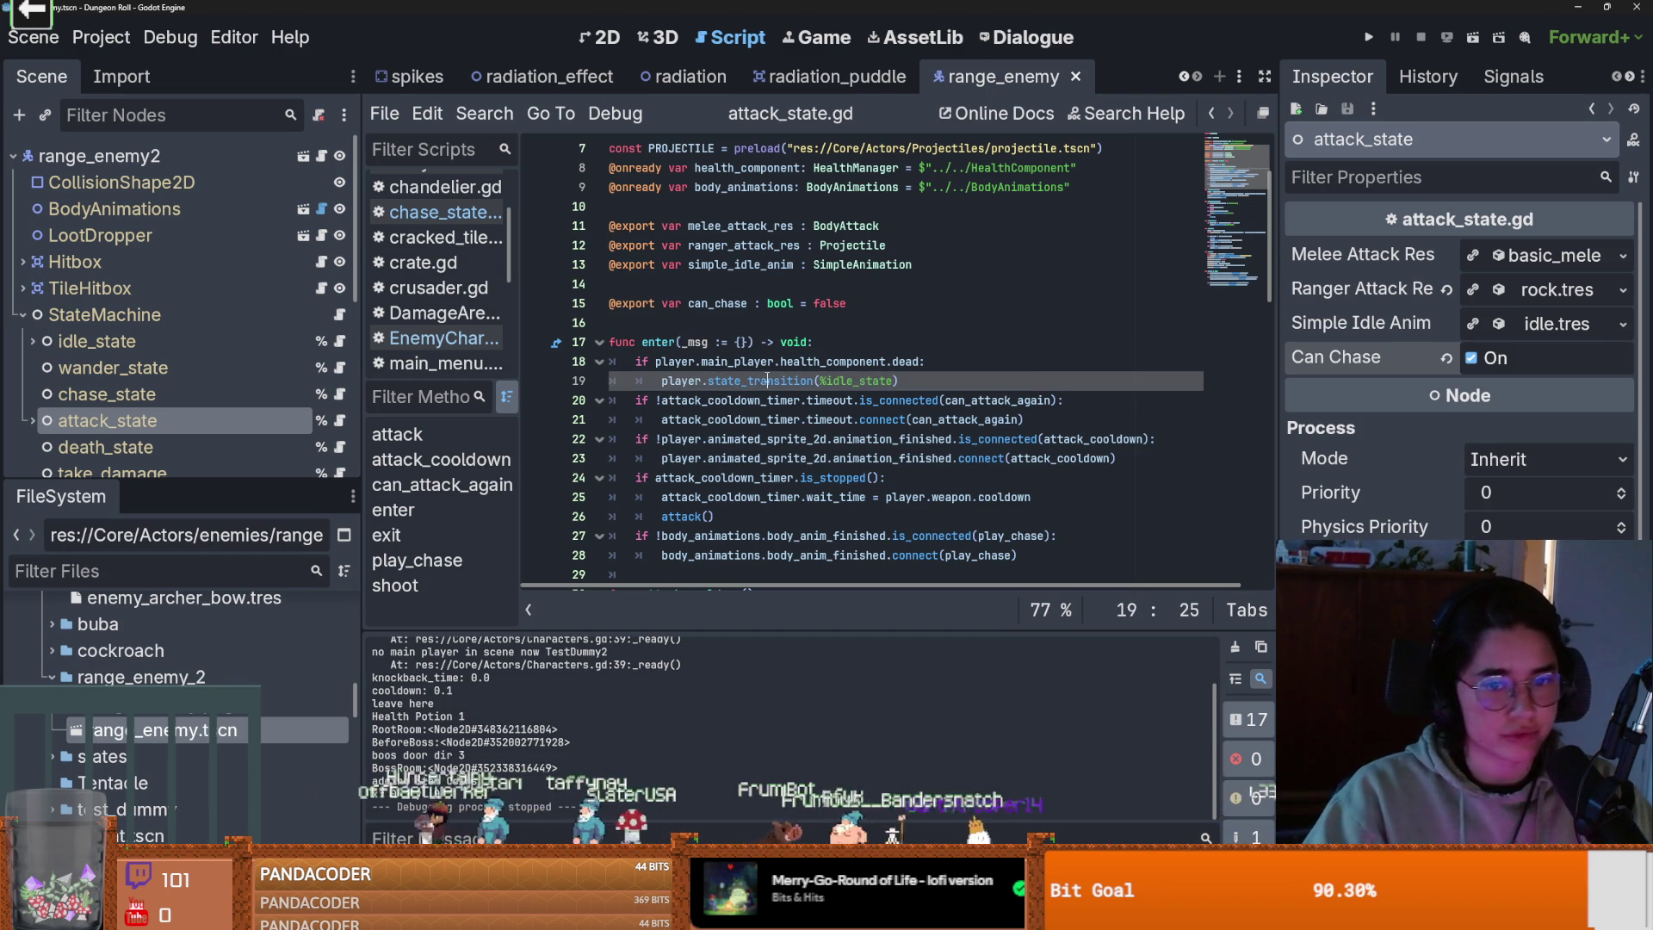
key("ctrl+s")
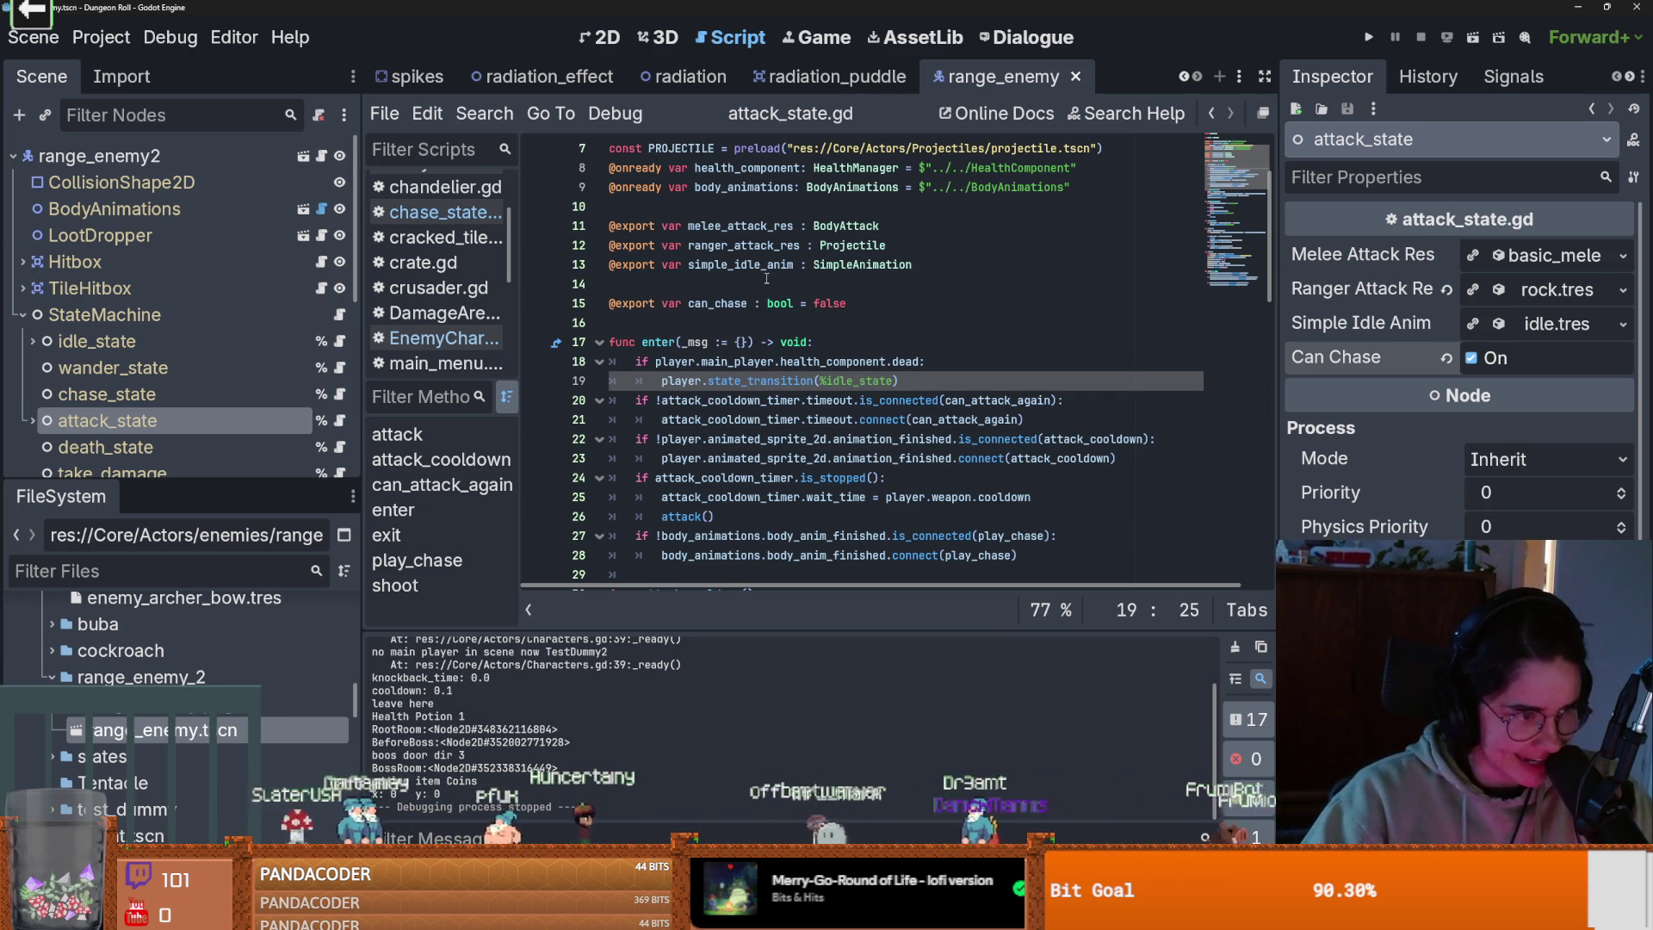
left_click(754, 325)
key("ctrl+s")
scroll(817, 355, "up", 1)
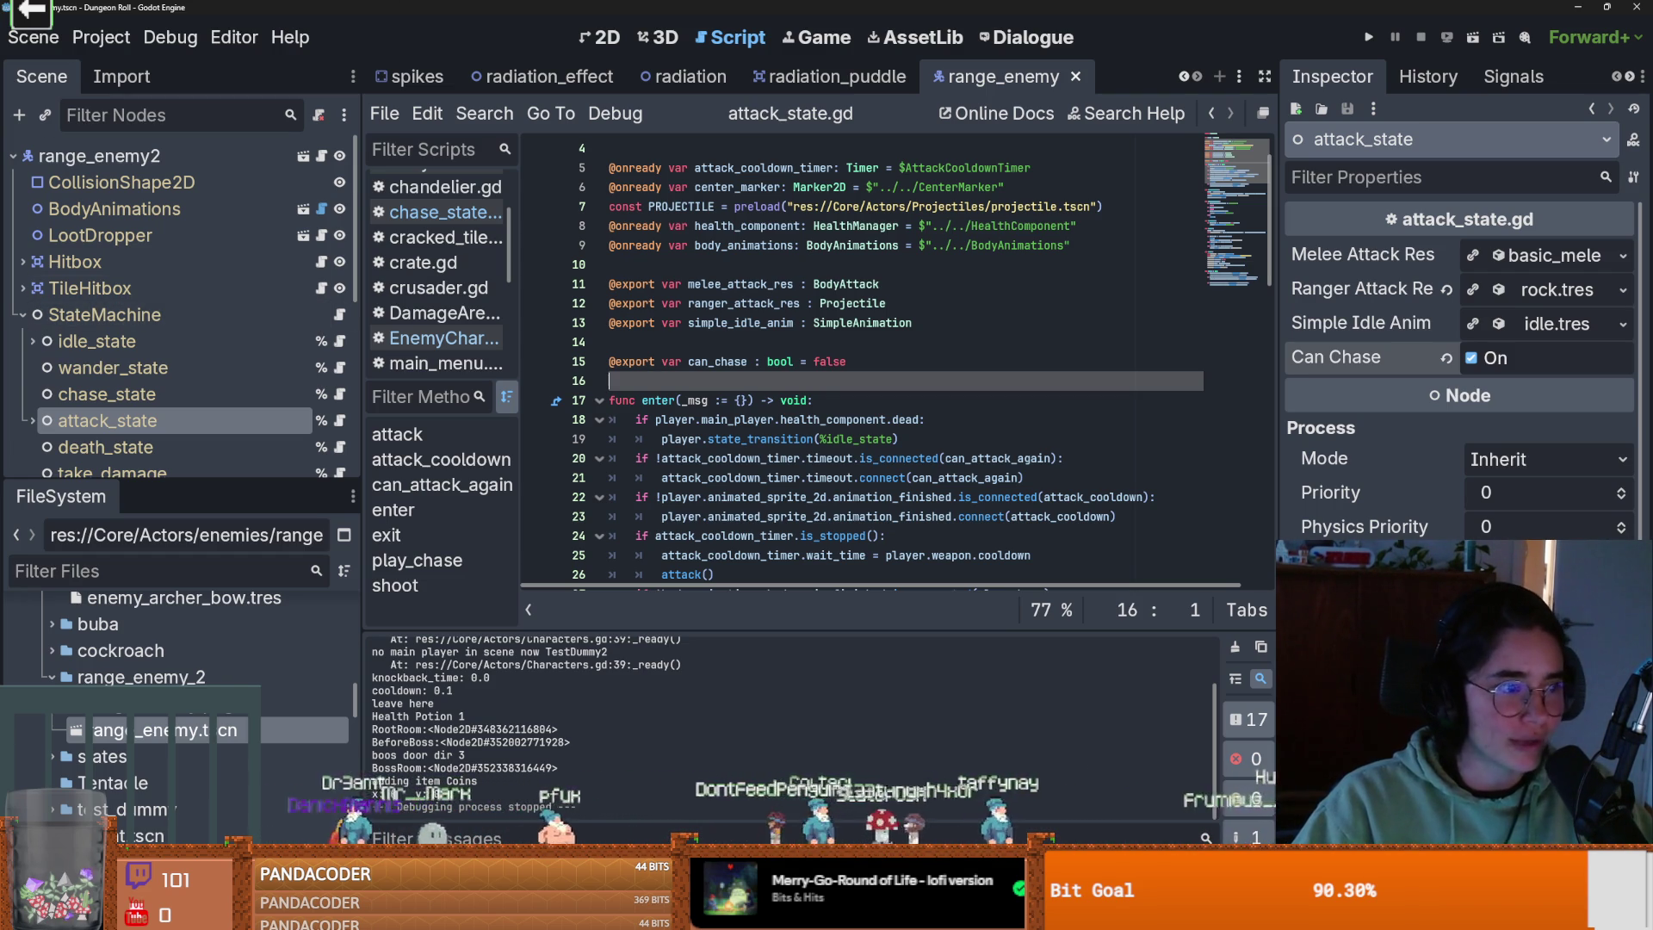
scroll(736, 401, "up", 1)
scroll(736, 400, "down", 5)
key("ctrl+s")
Check the attack_cooldown line and the play_chase connection on line 27, then save
left_click(779, 418)
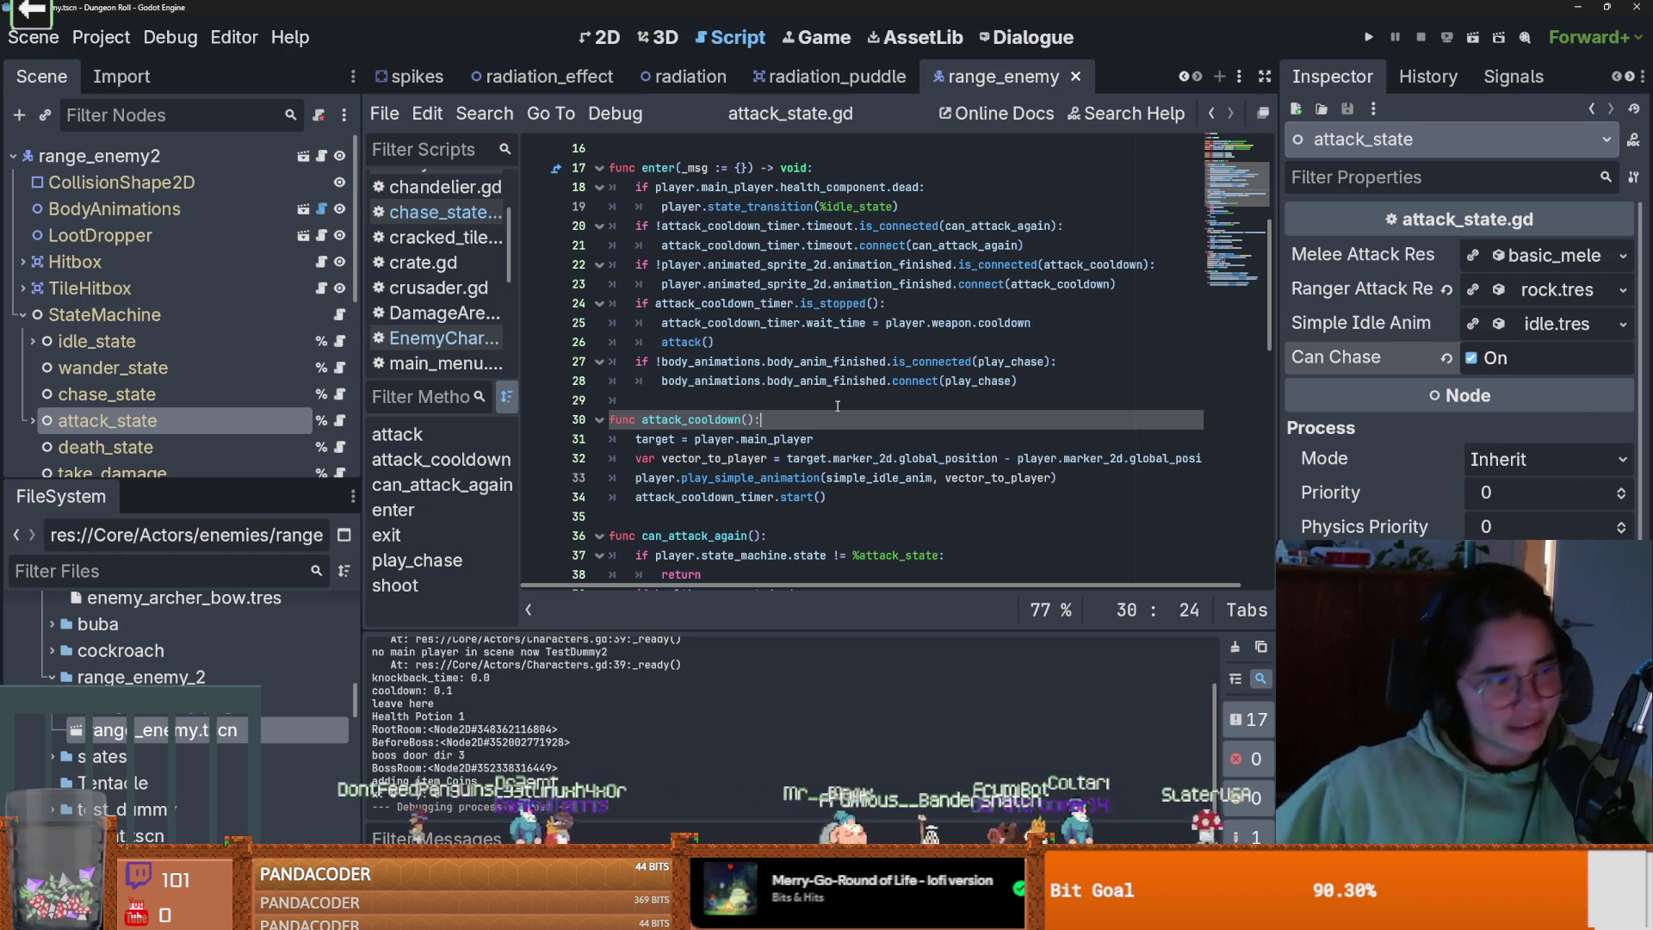
key("Up")
key("Up")
key("Up")
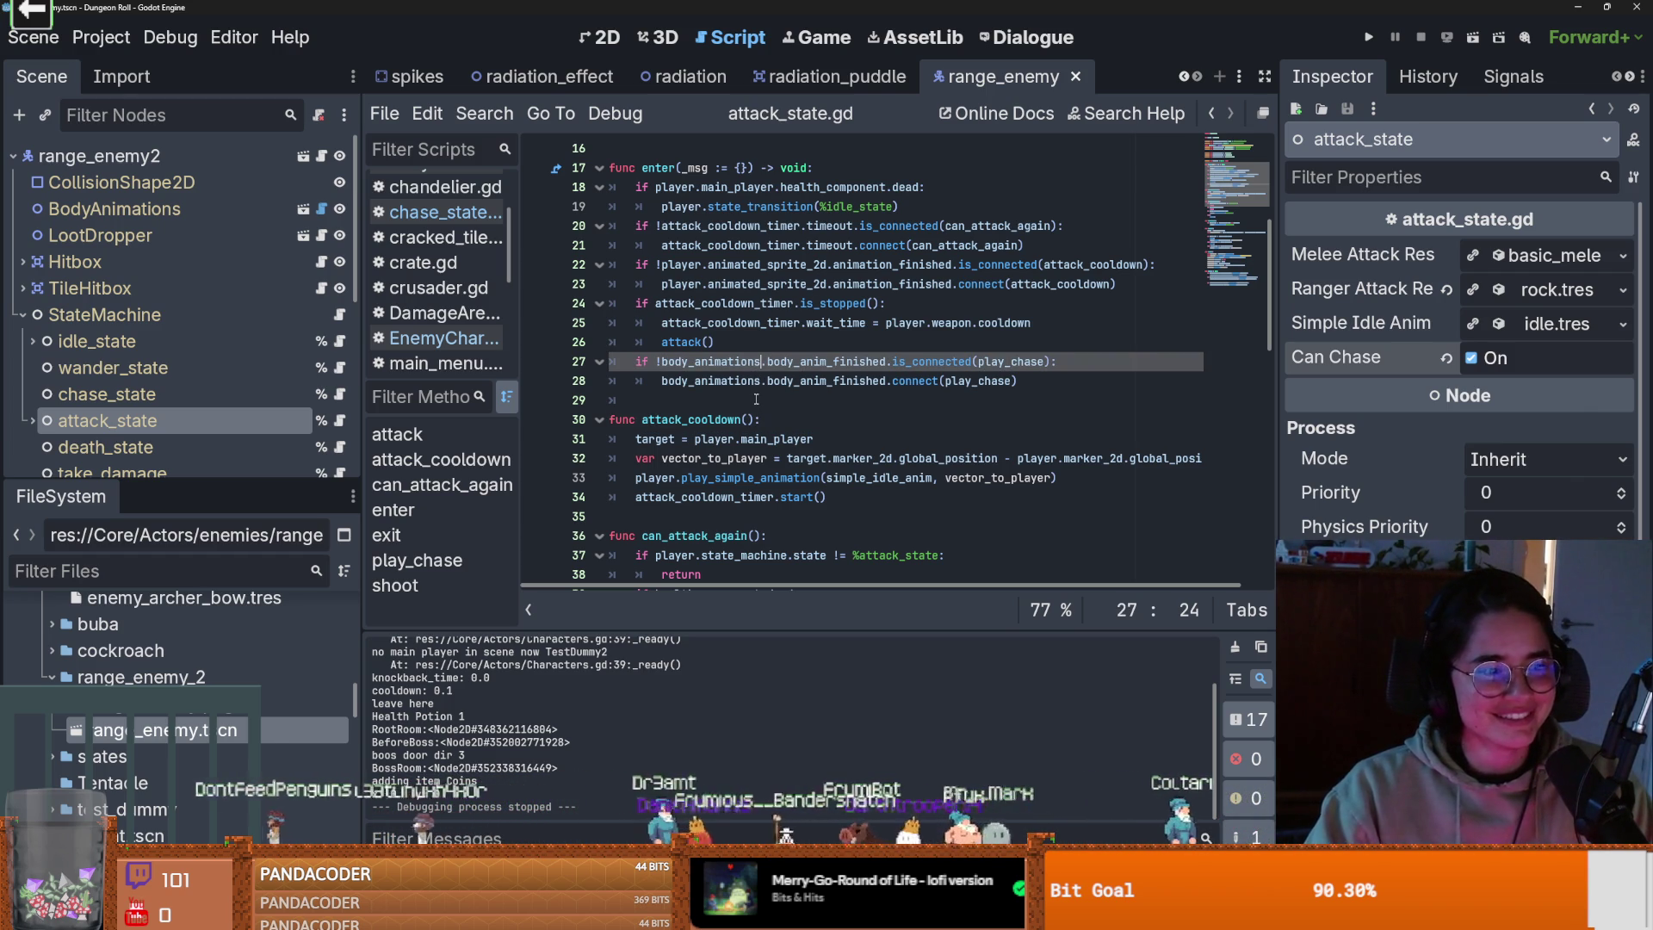
key("ctrl+s")
scroll(793, 468, "up", 1)
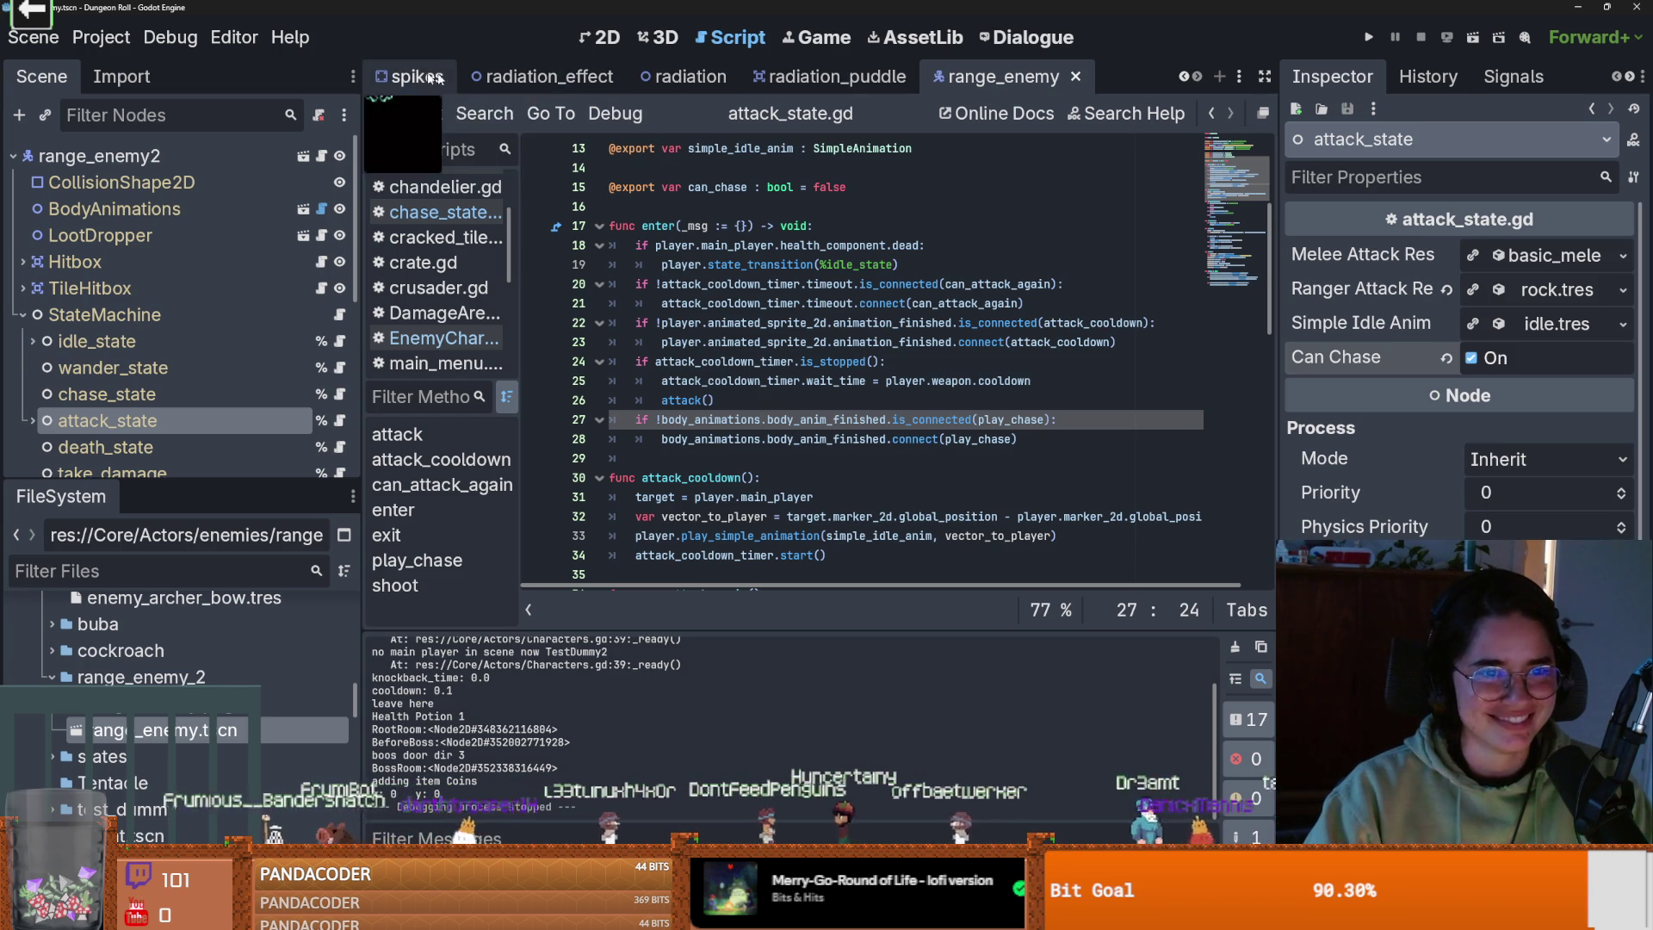
scroll(1119, 75, "up", 5)
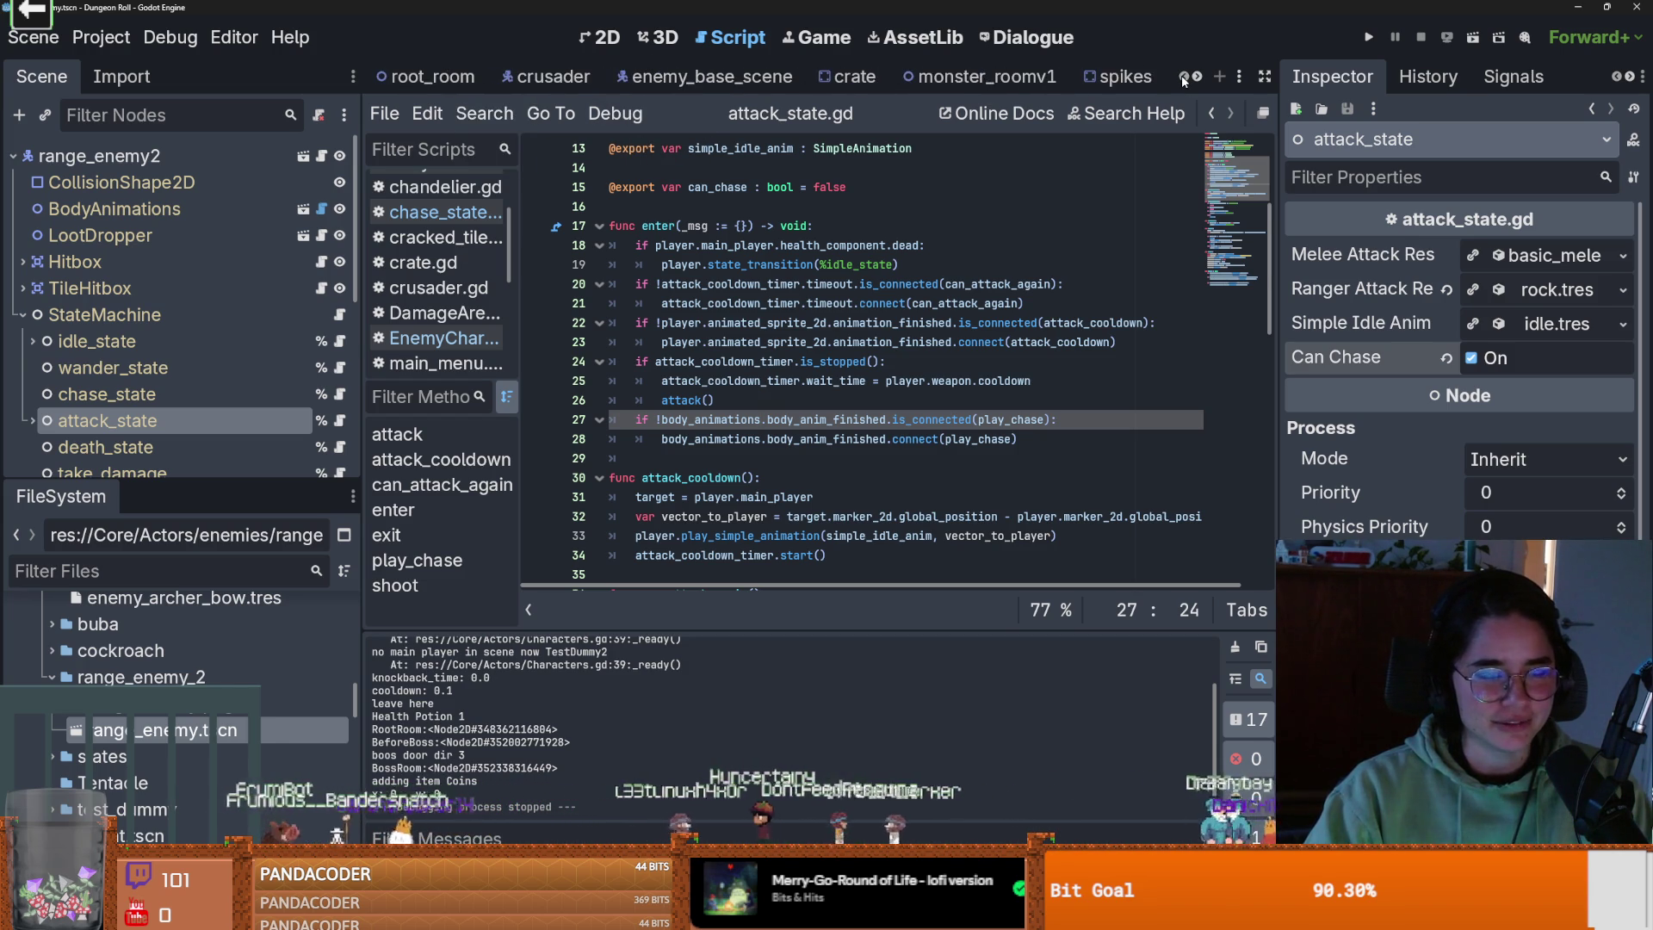
key("ctrl+s")
scroll(1203, 80, "down", 2)
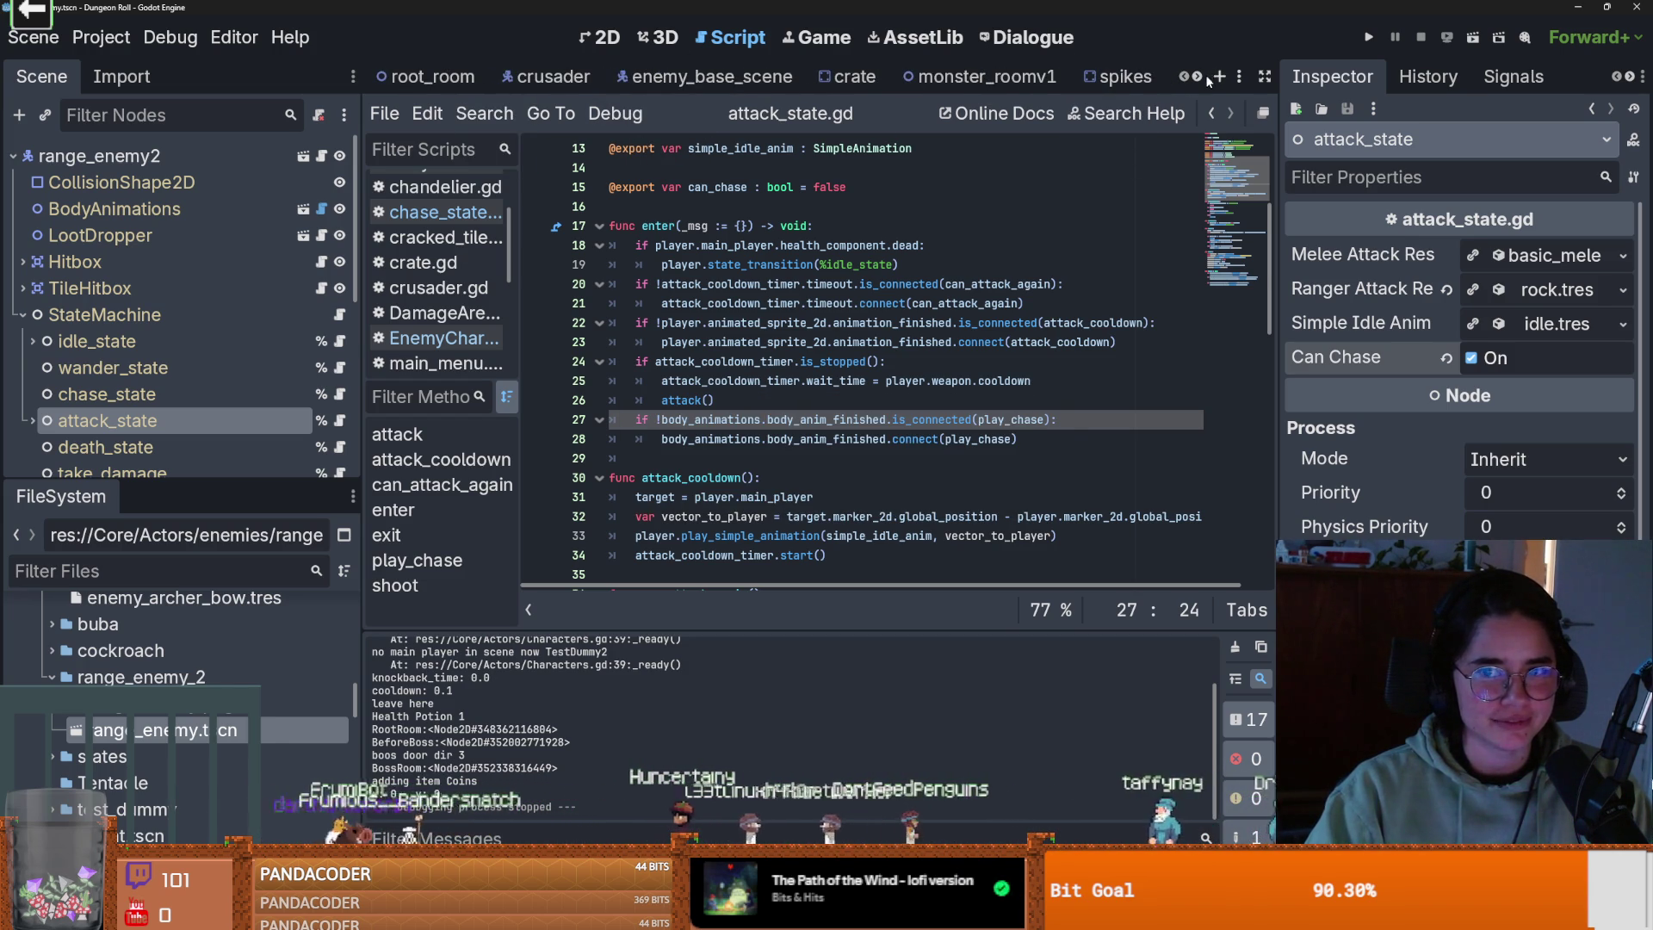
scroll(1202, 80, "down", 3)
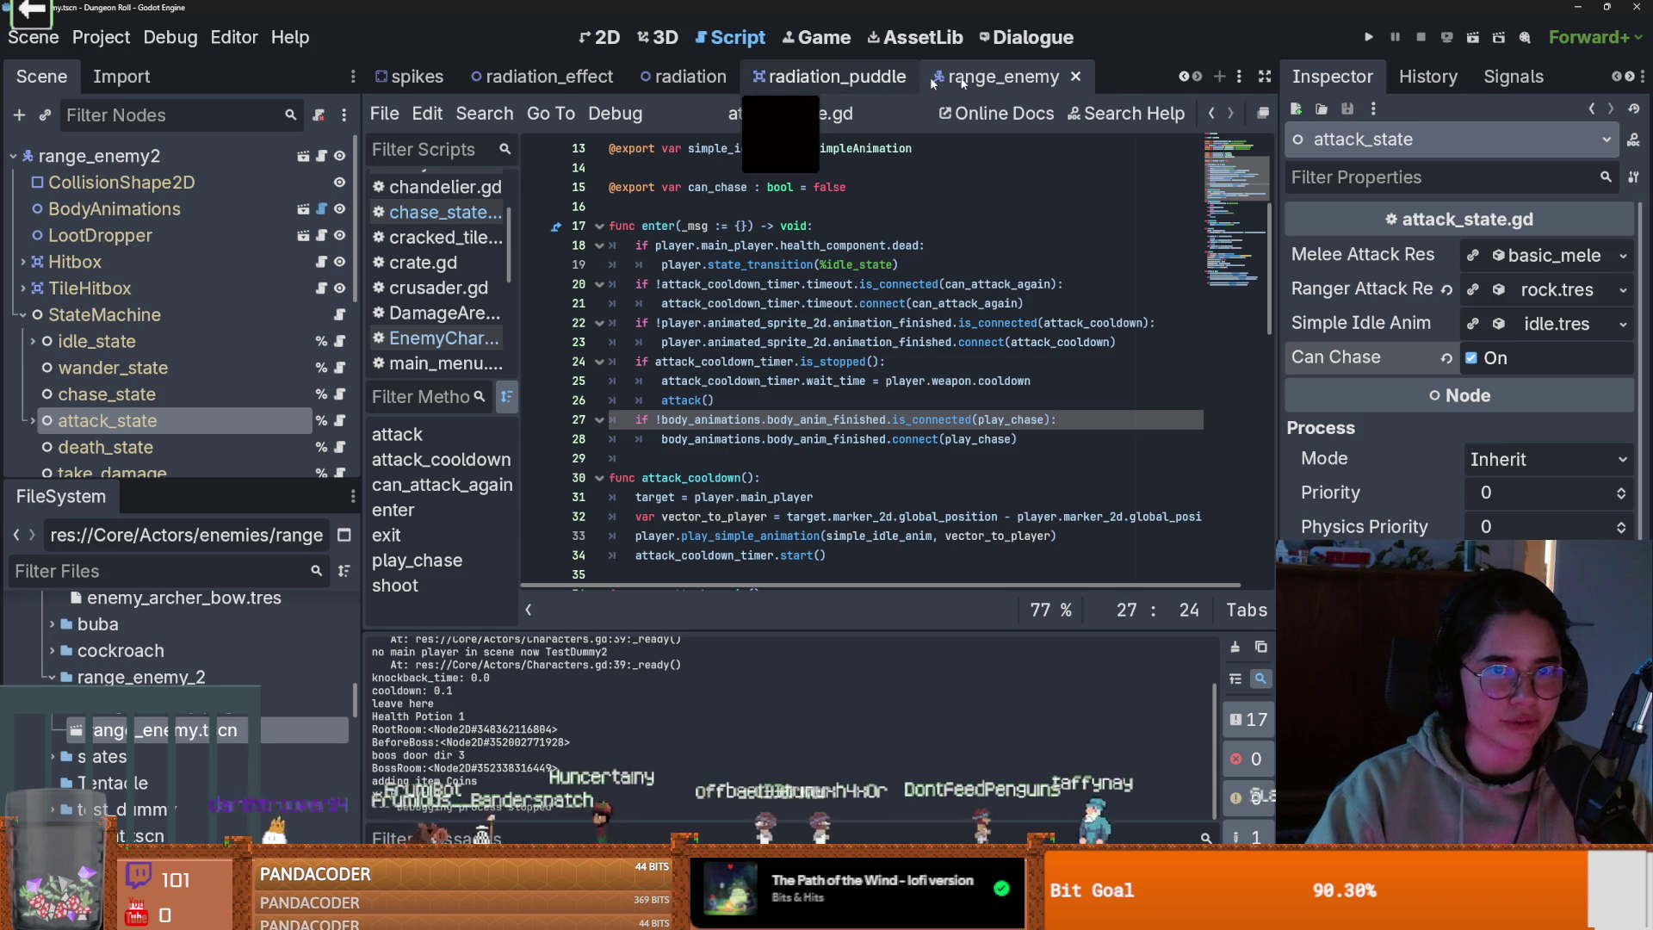
Widen the script editor by narrowing the Inspector and the left docks
left_click(1187, 77)
left_click(1187, 77)
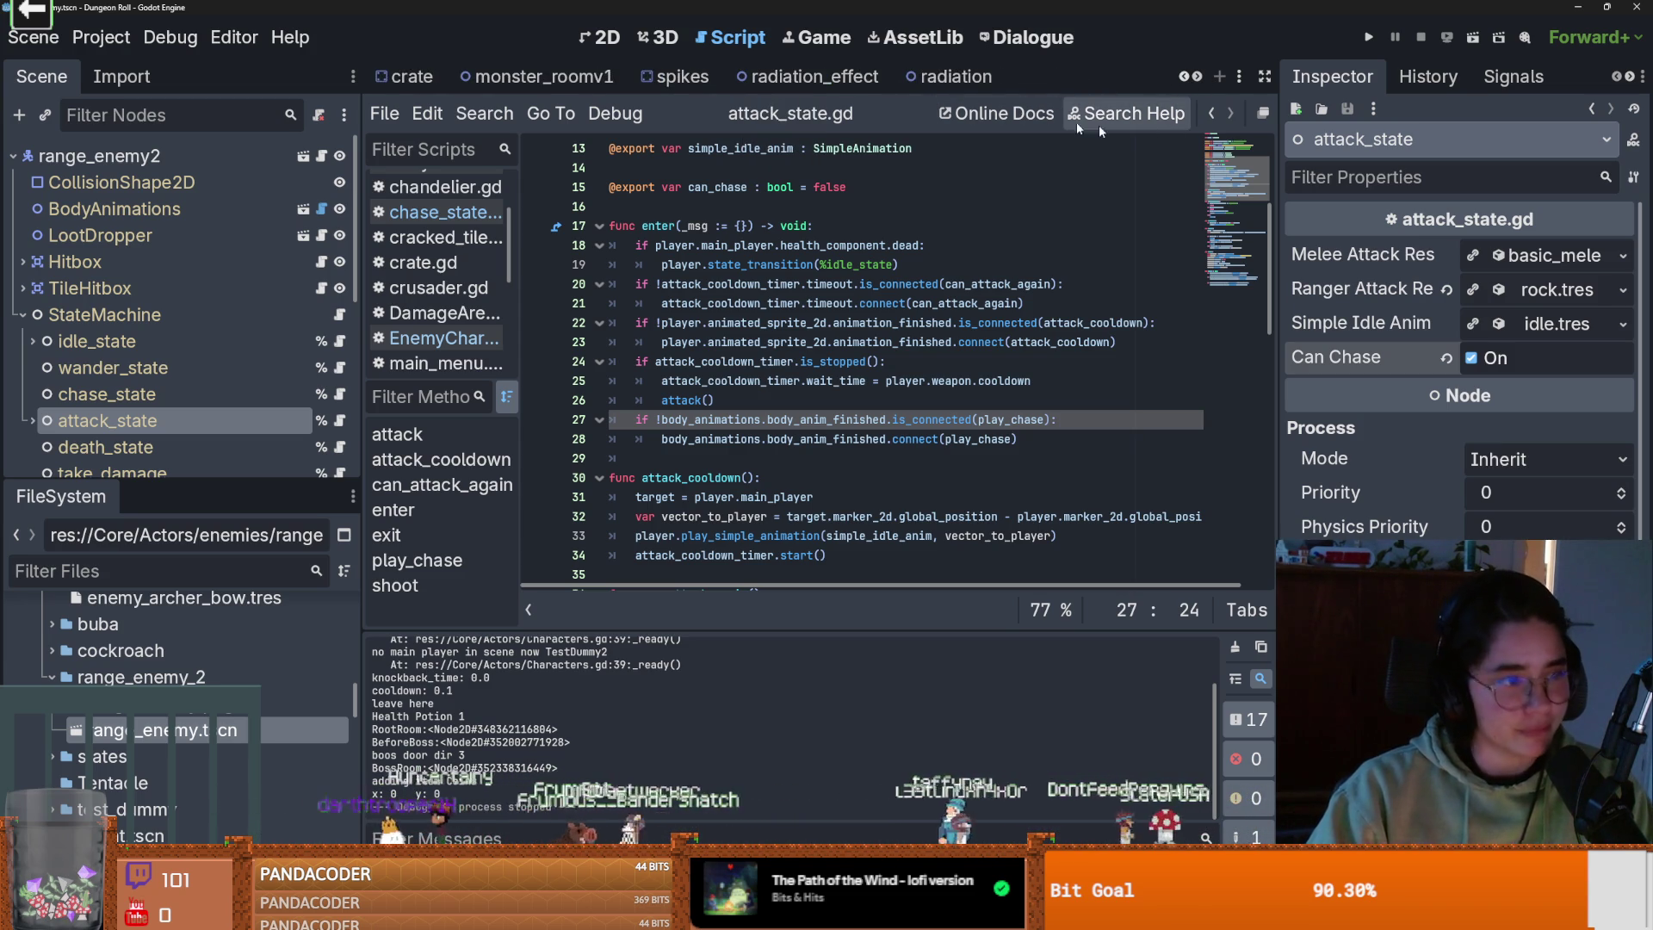
double_click(1175, 75)
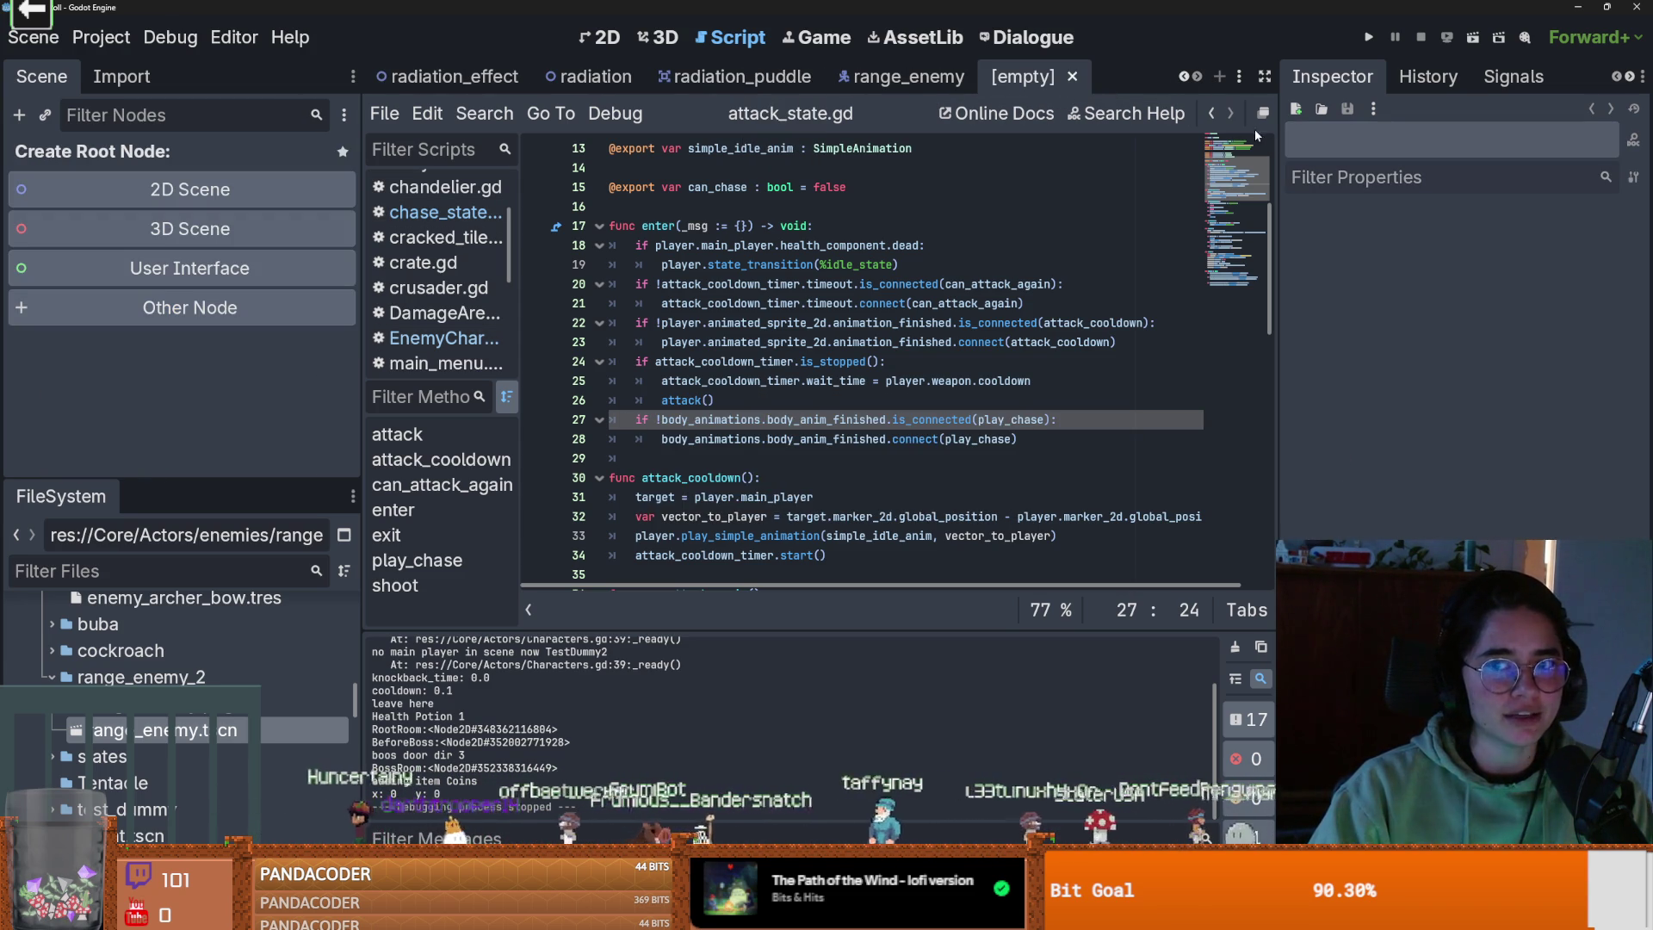
left_click_drag(1276, 141, 1468, 141)
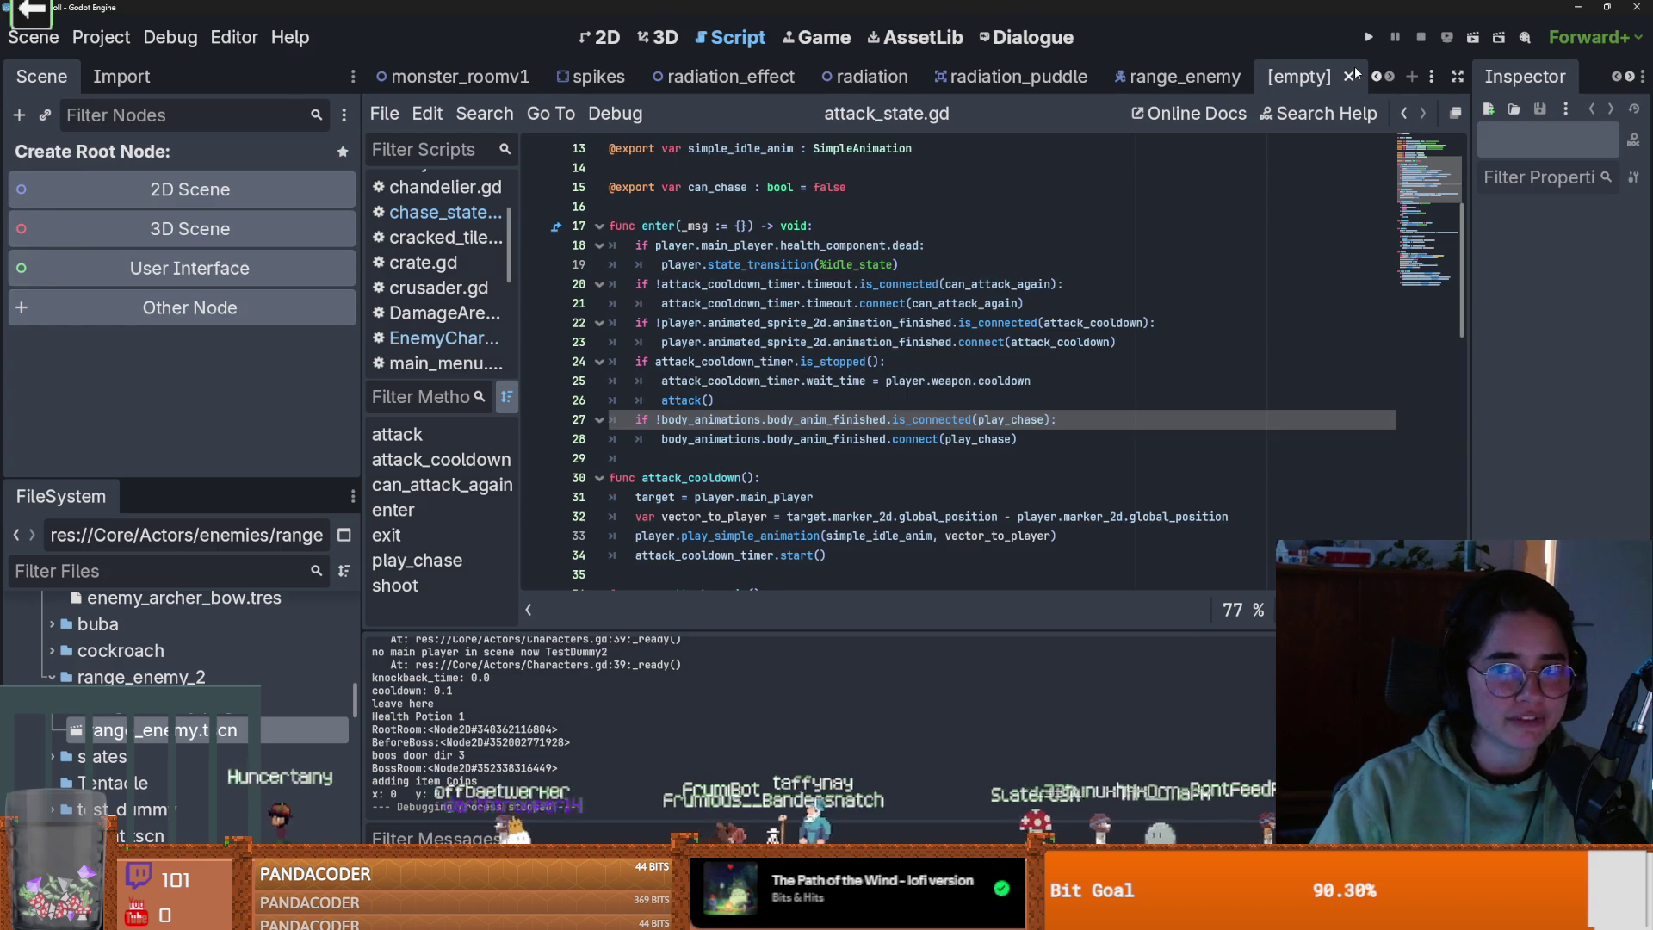
left_click(1348, 76)
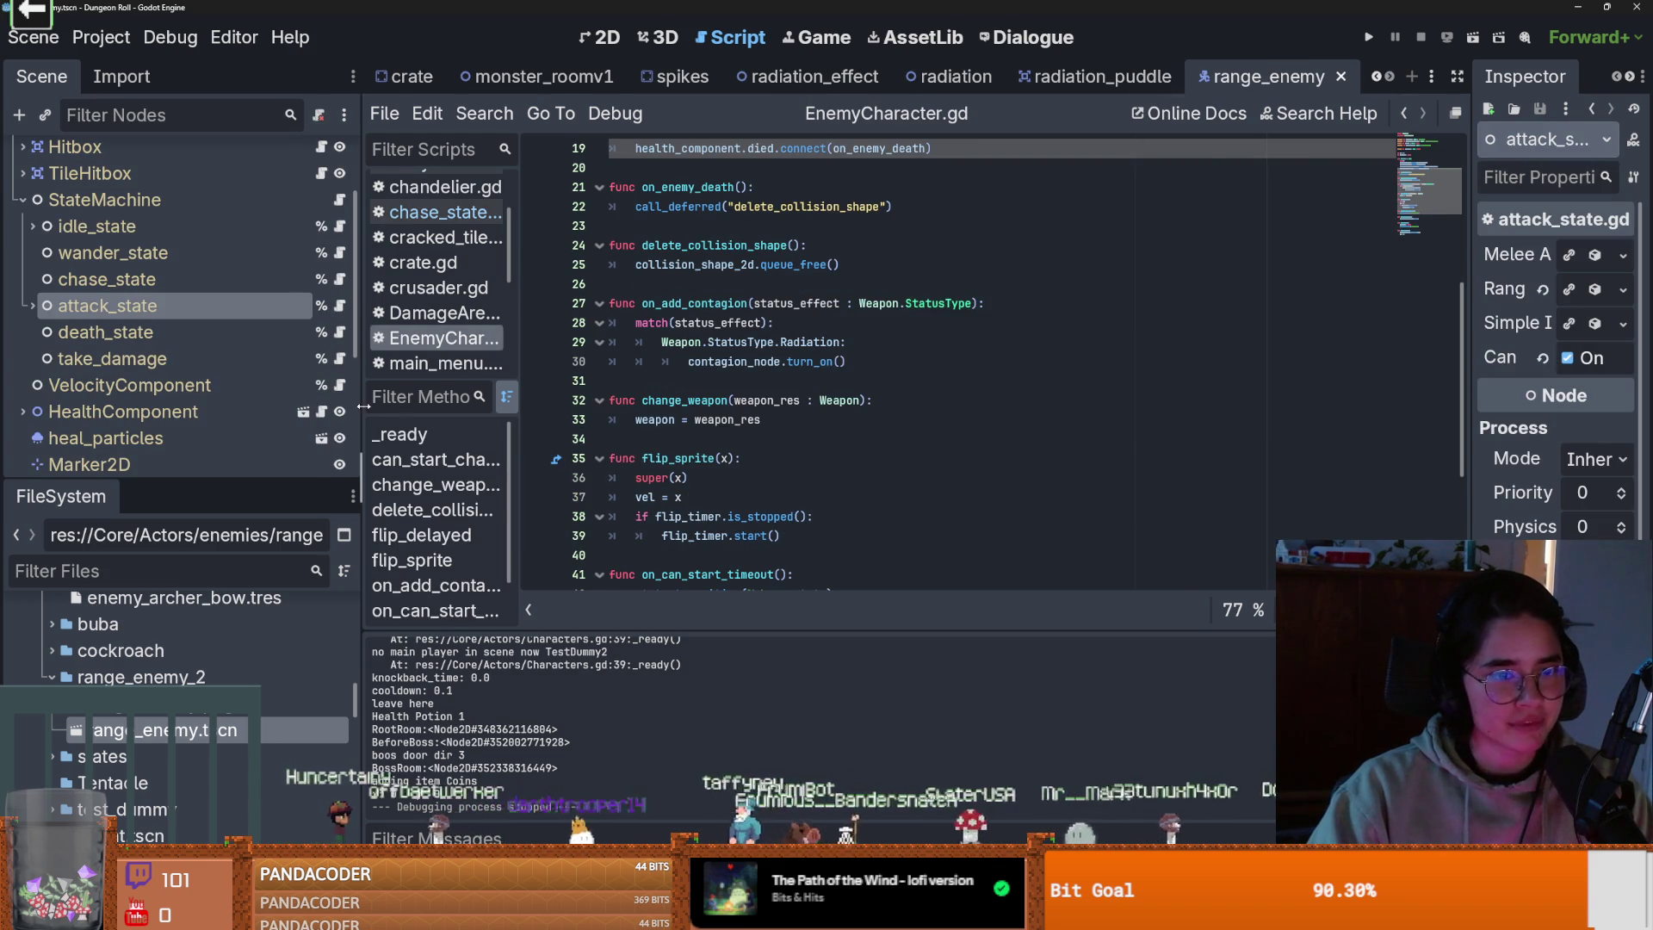
left_click_drag(365, 405, 294, 396)
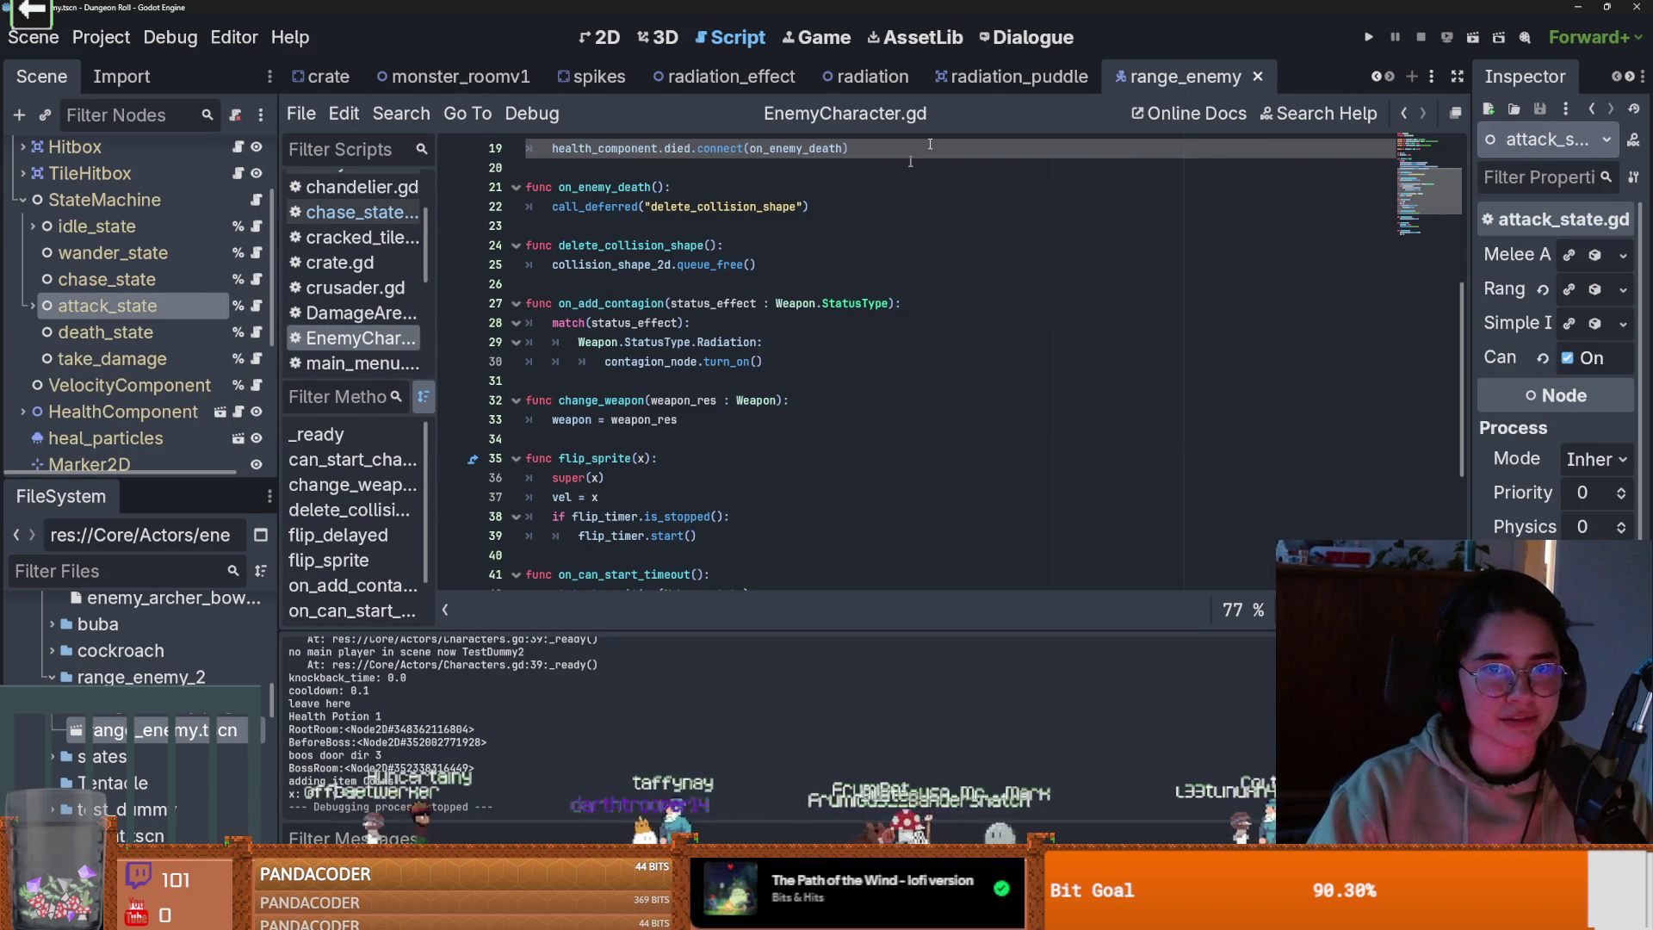
Close the root_room, crusader and enemy_base_scene scene tabs
left_click(1375, 76)
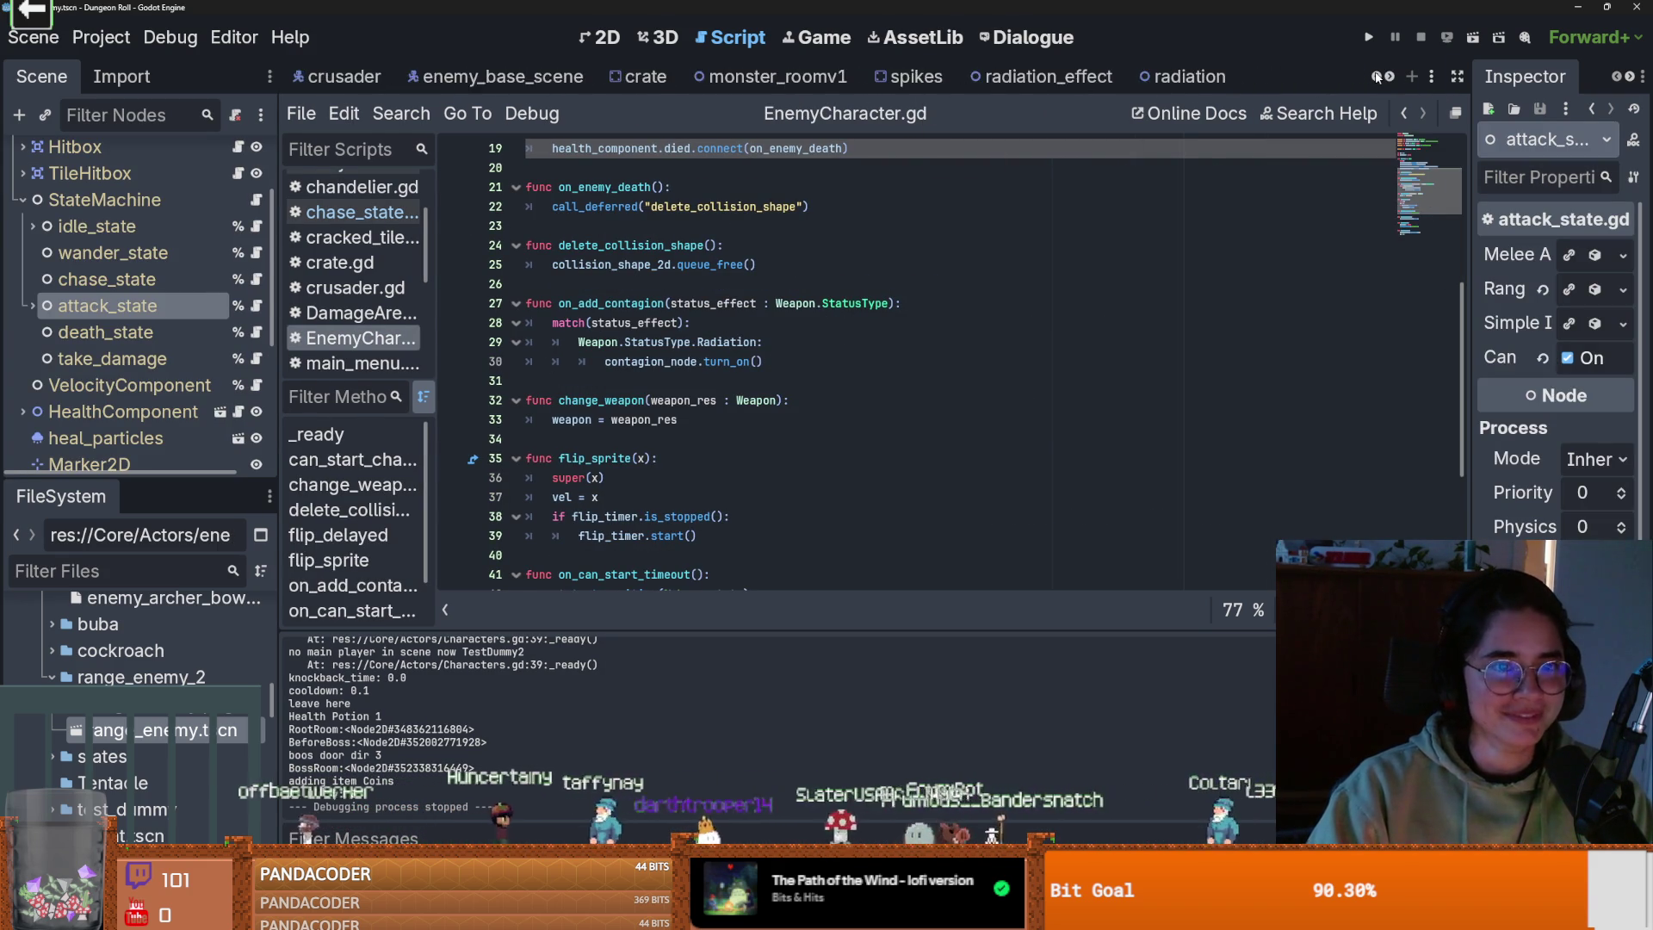
left_click(1376, 76)
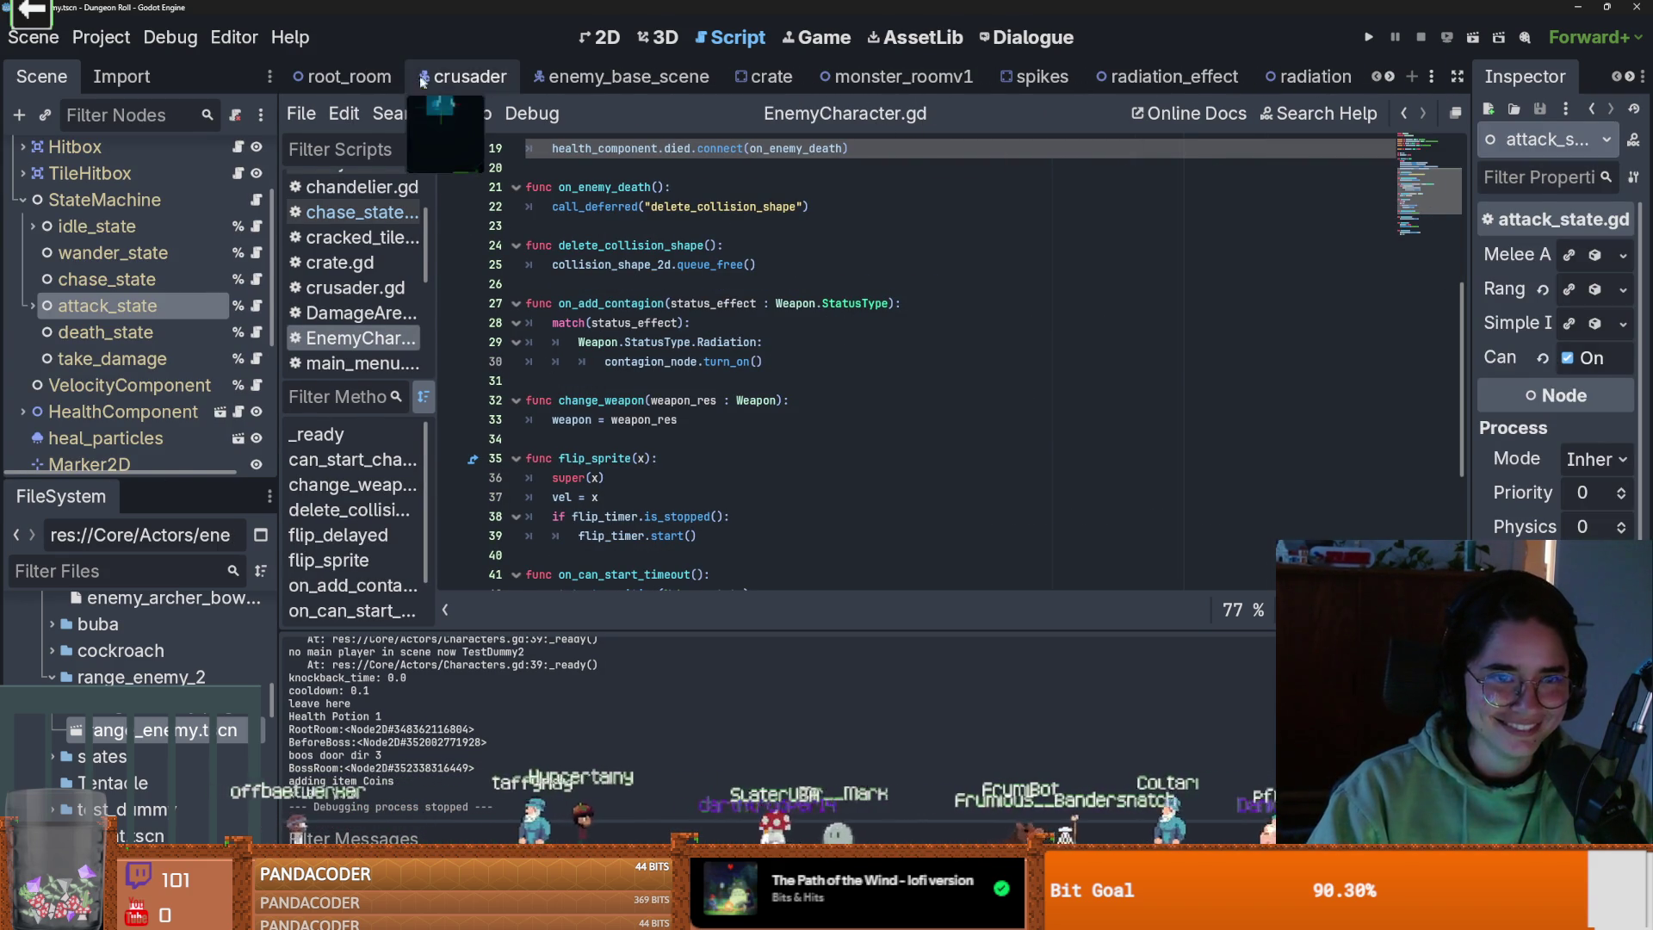
left_click(406, 76)
left_click(411, 78)
left_click(395, 79)
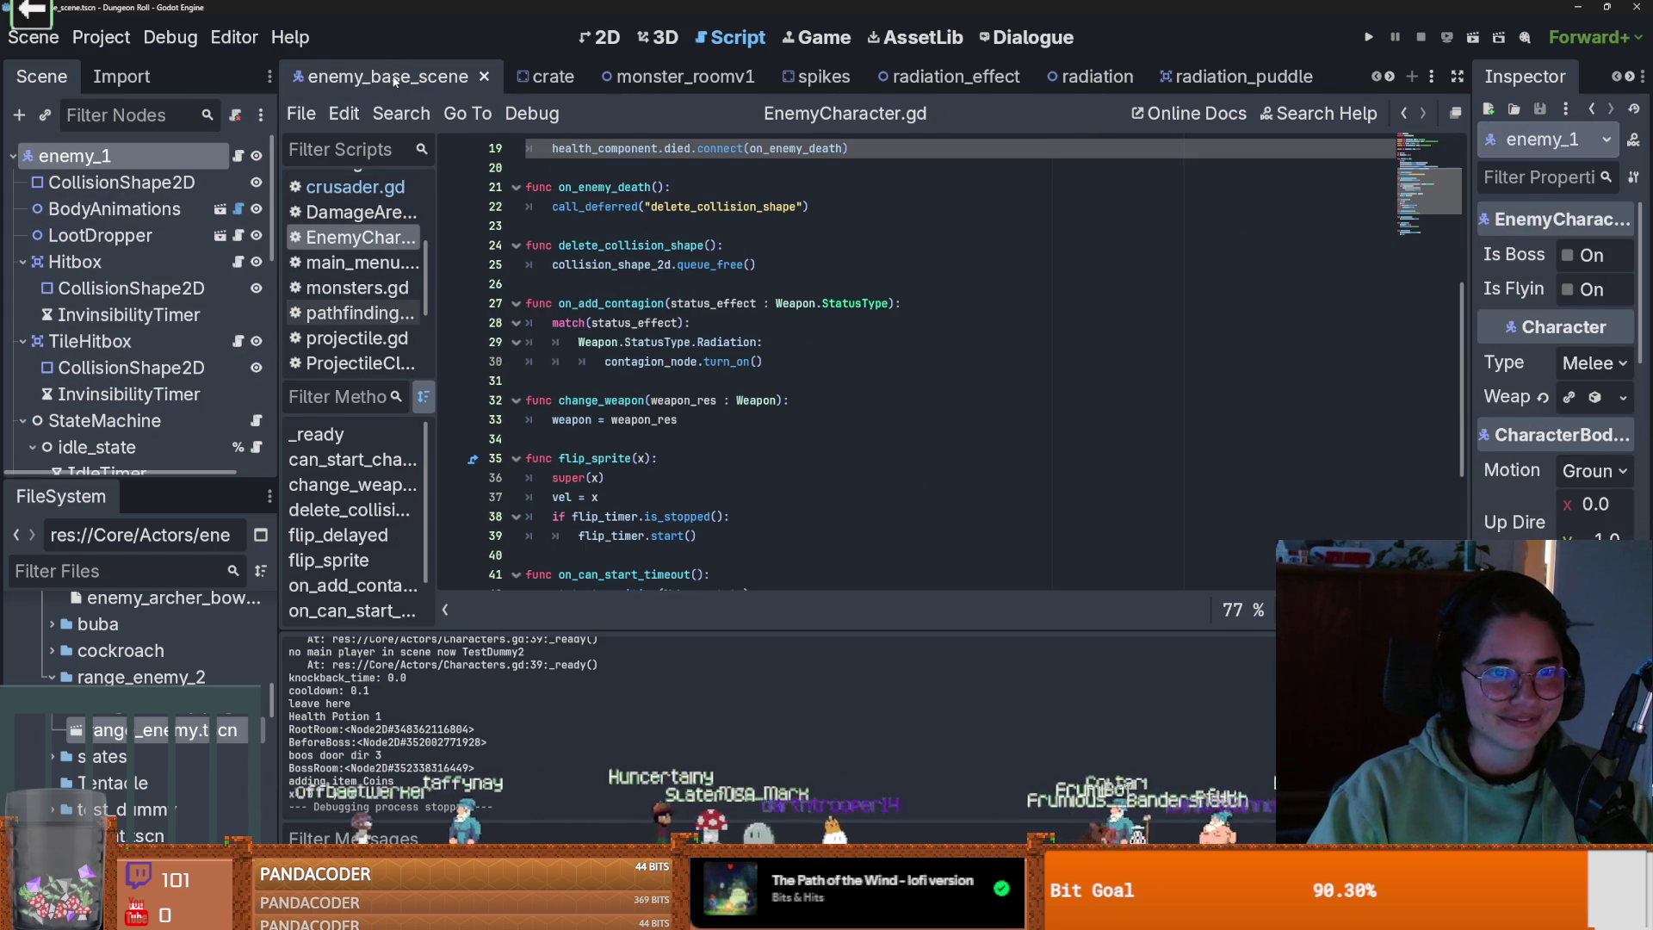
left_click(483, 77)
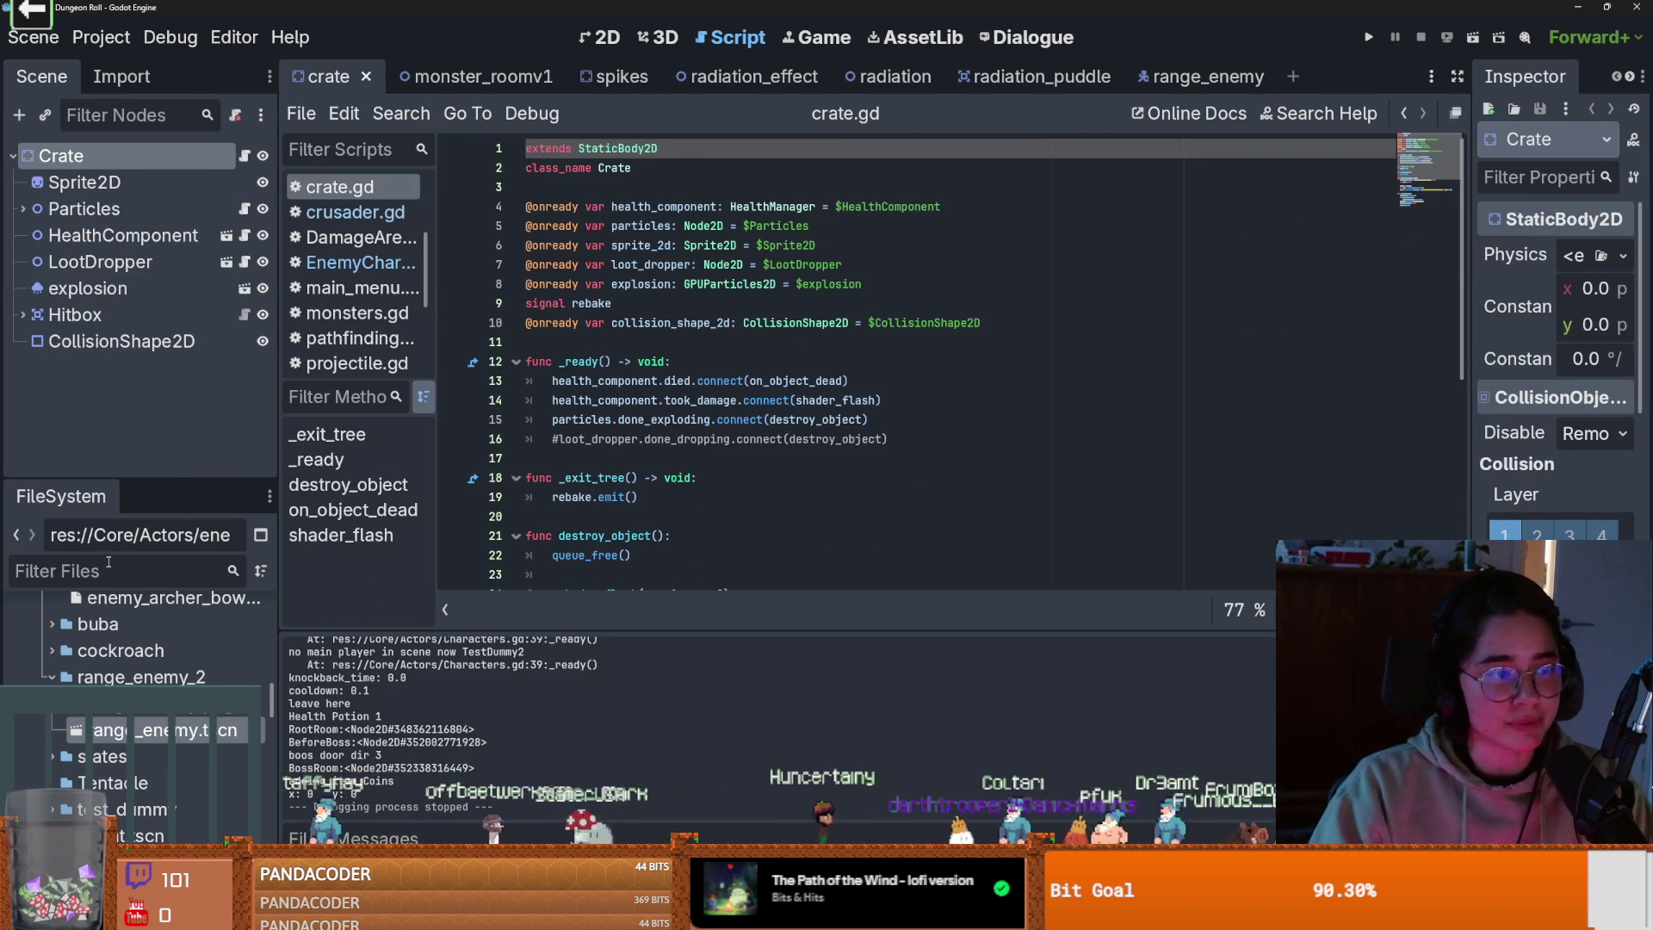
Filter the FileSystem for 'tilemap', open TilemapArena.tscn and save it
type("tilemap")
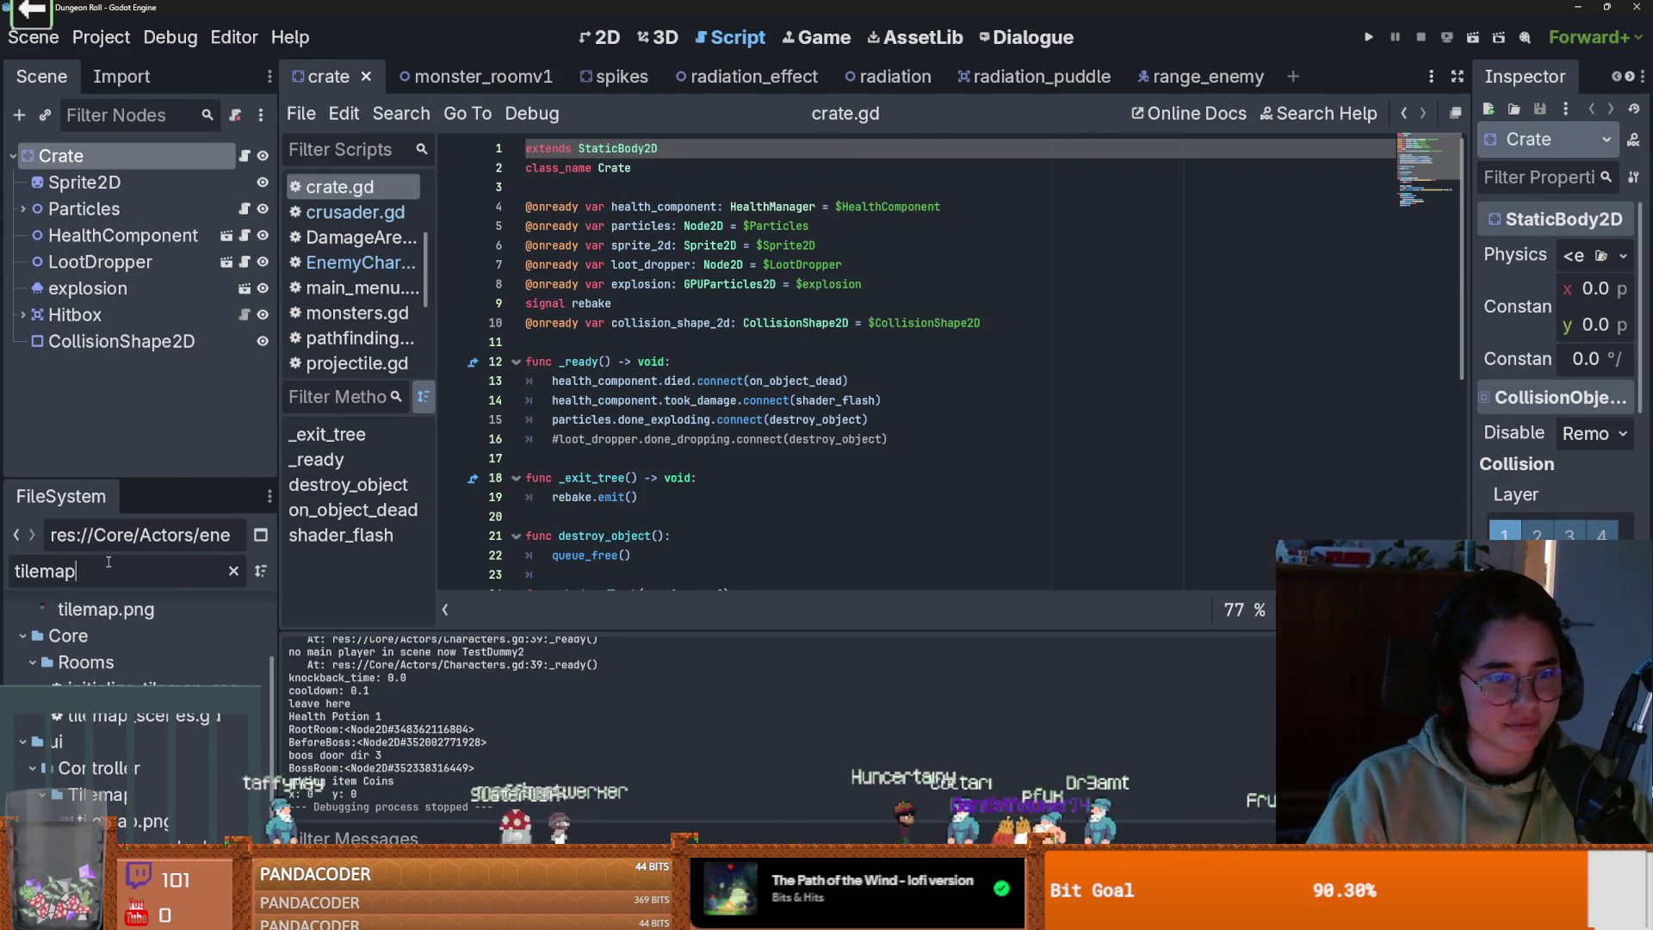
double_click(267, 726)
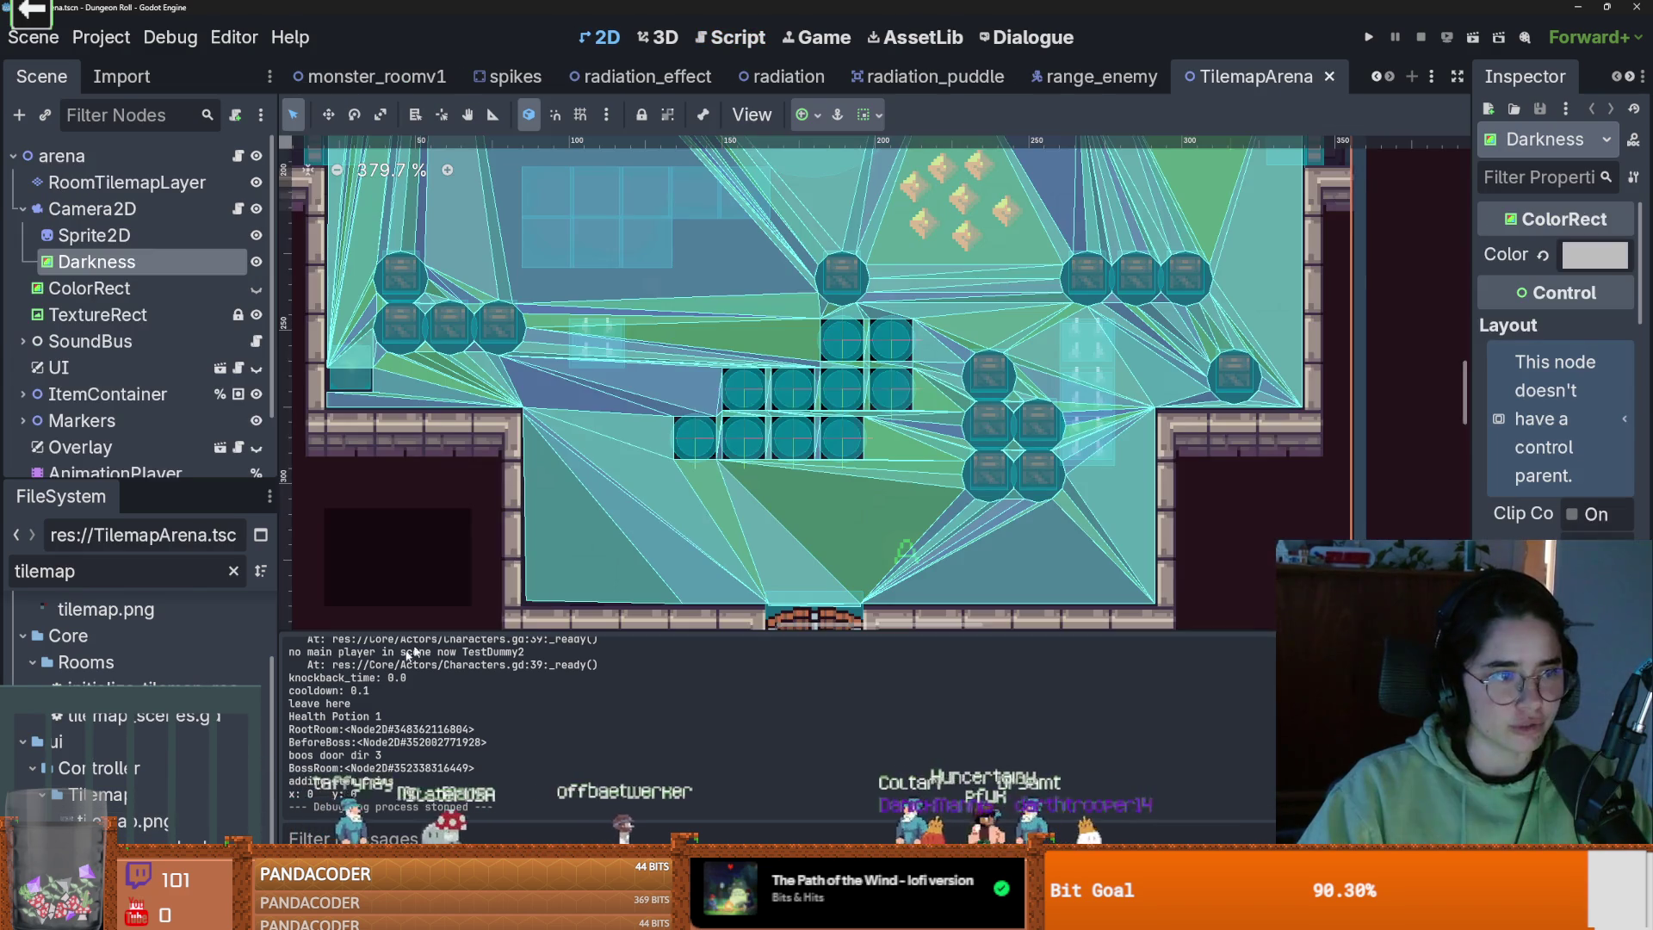
key("ctrl+s")
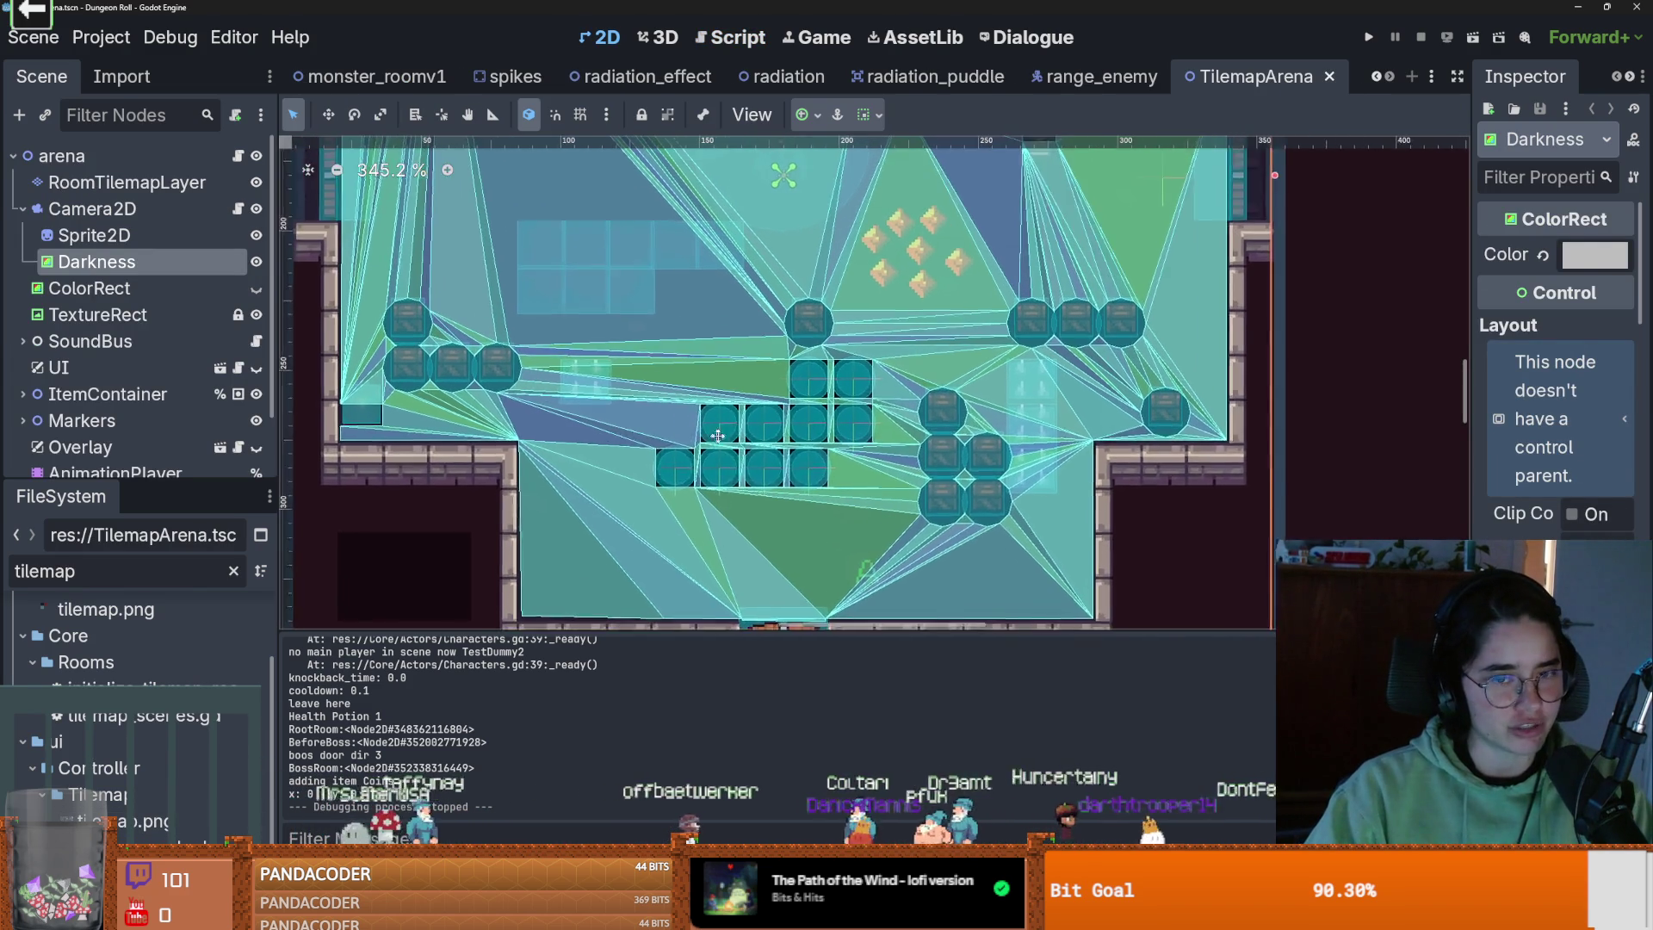
scroll(727, 430, "down", 1)
key("ctrl+s")
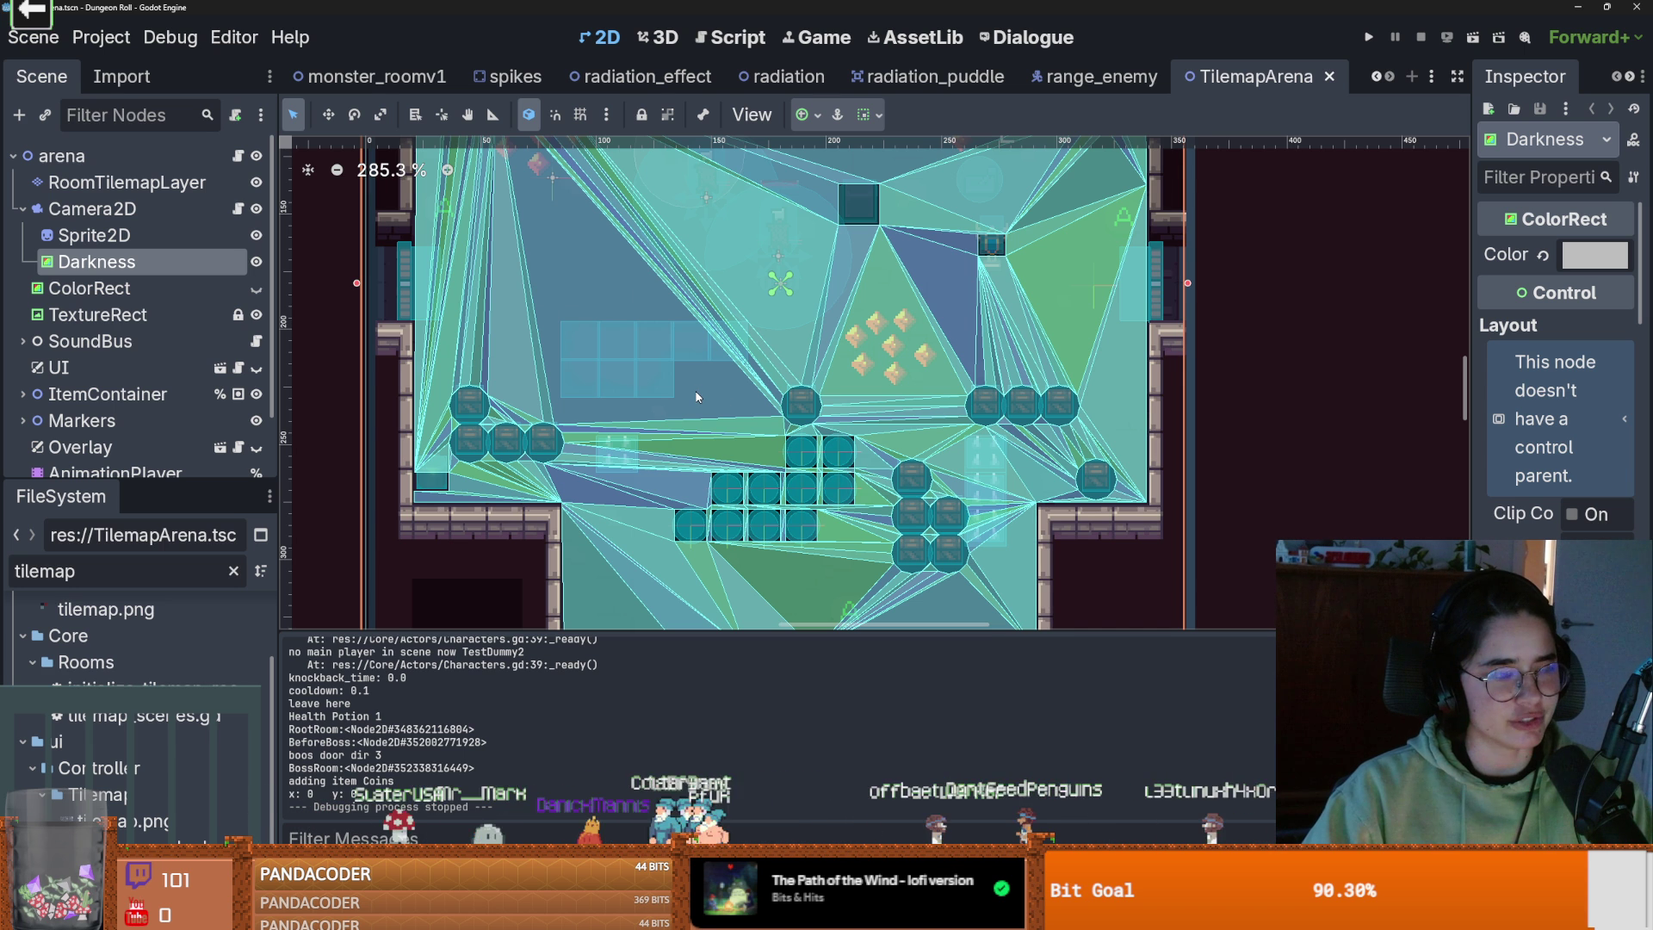
Zoom around the arena canvas, resave the scene, and collapse the Camera2D node
key("ctrl+s")
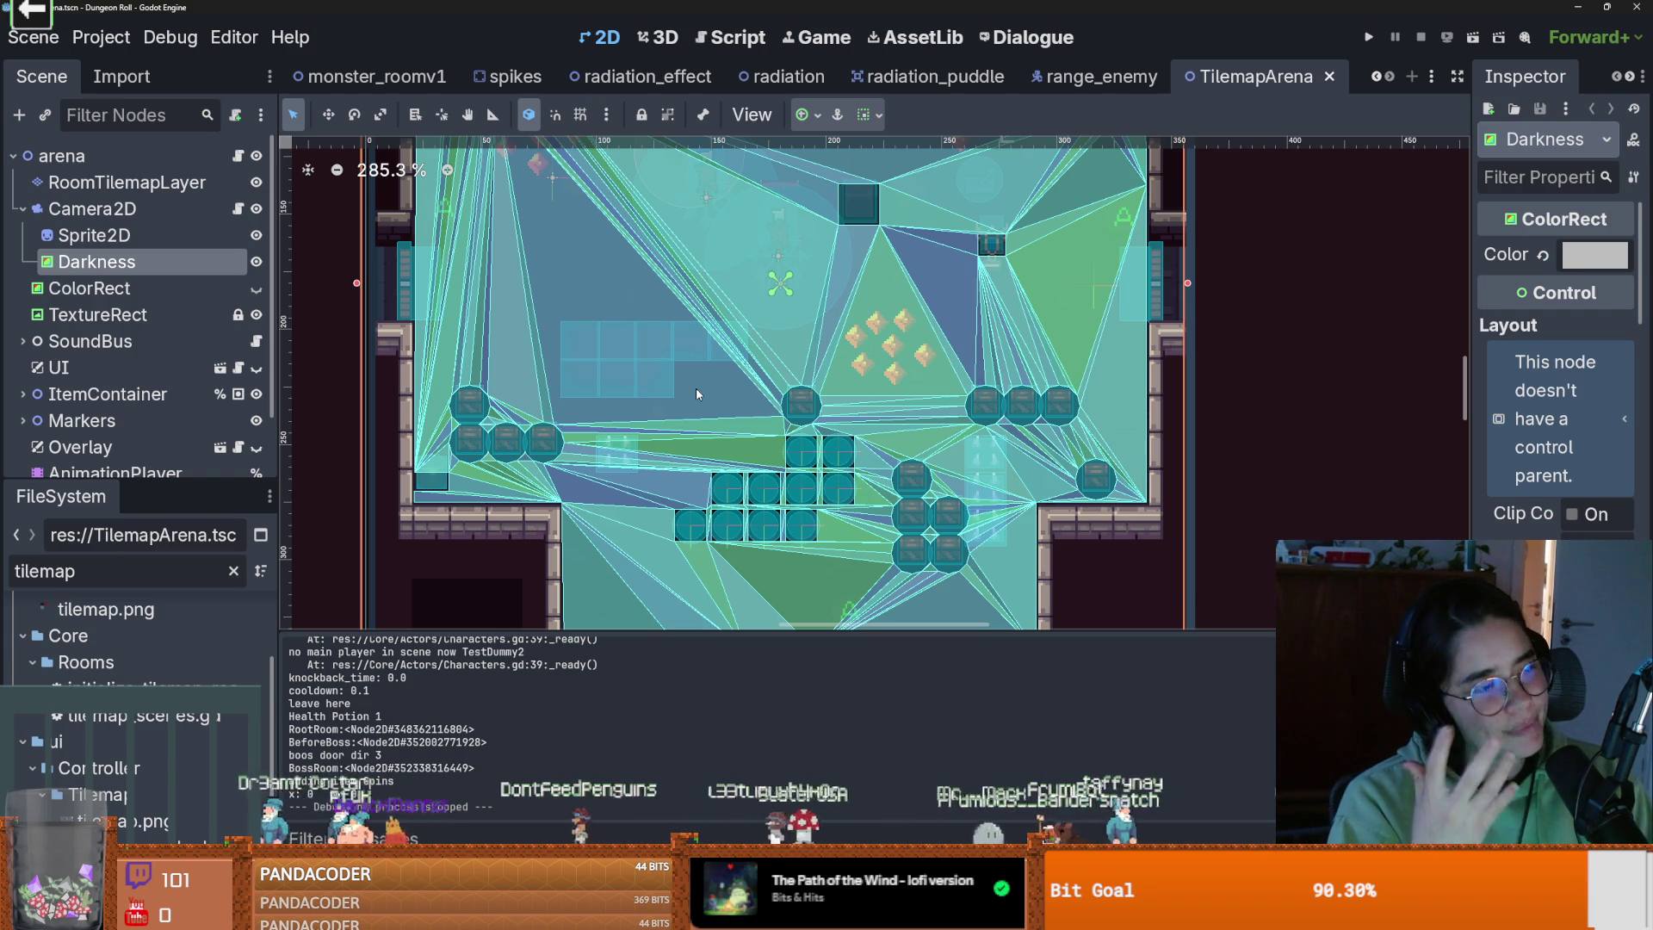
scroll(696, 387, "up", 1)
key("ctrl+s")
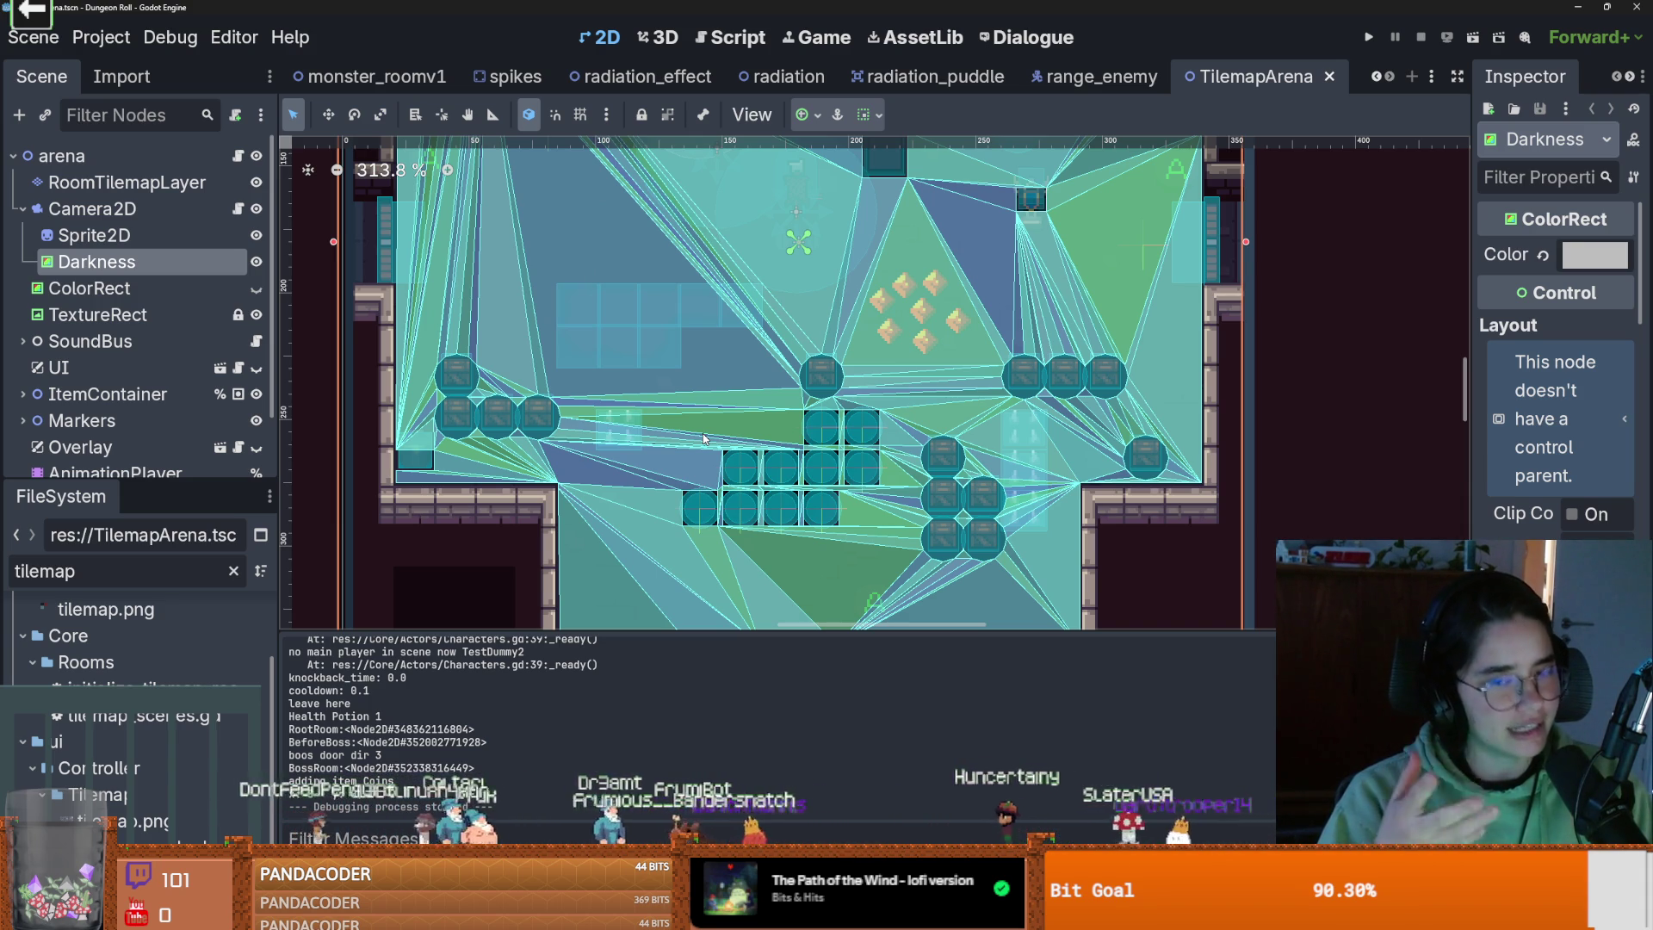
scroll(714, 435, "up", 3)
key("ctrl+s")
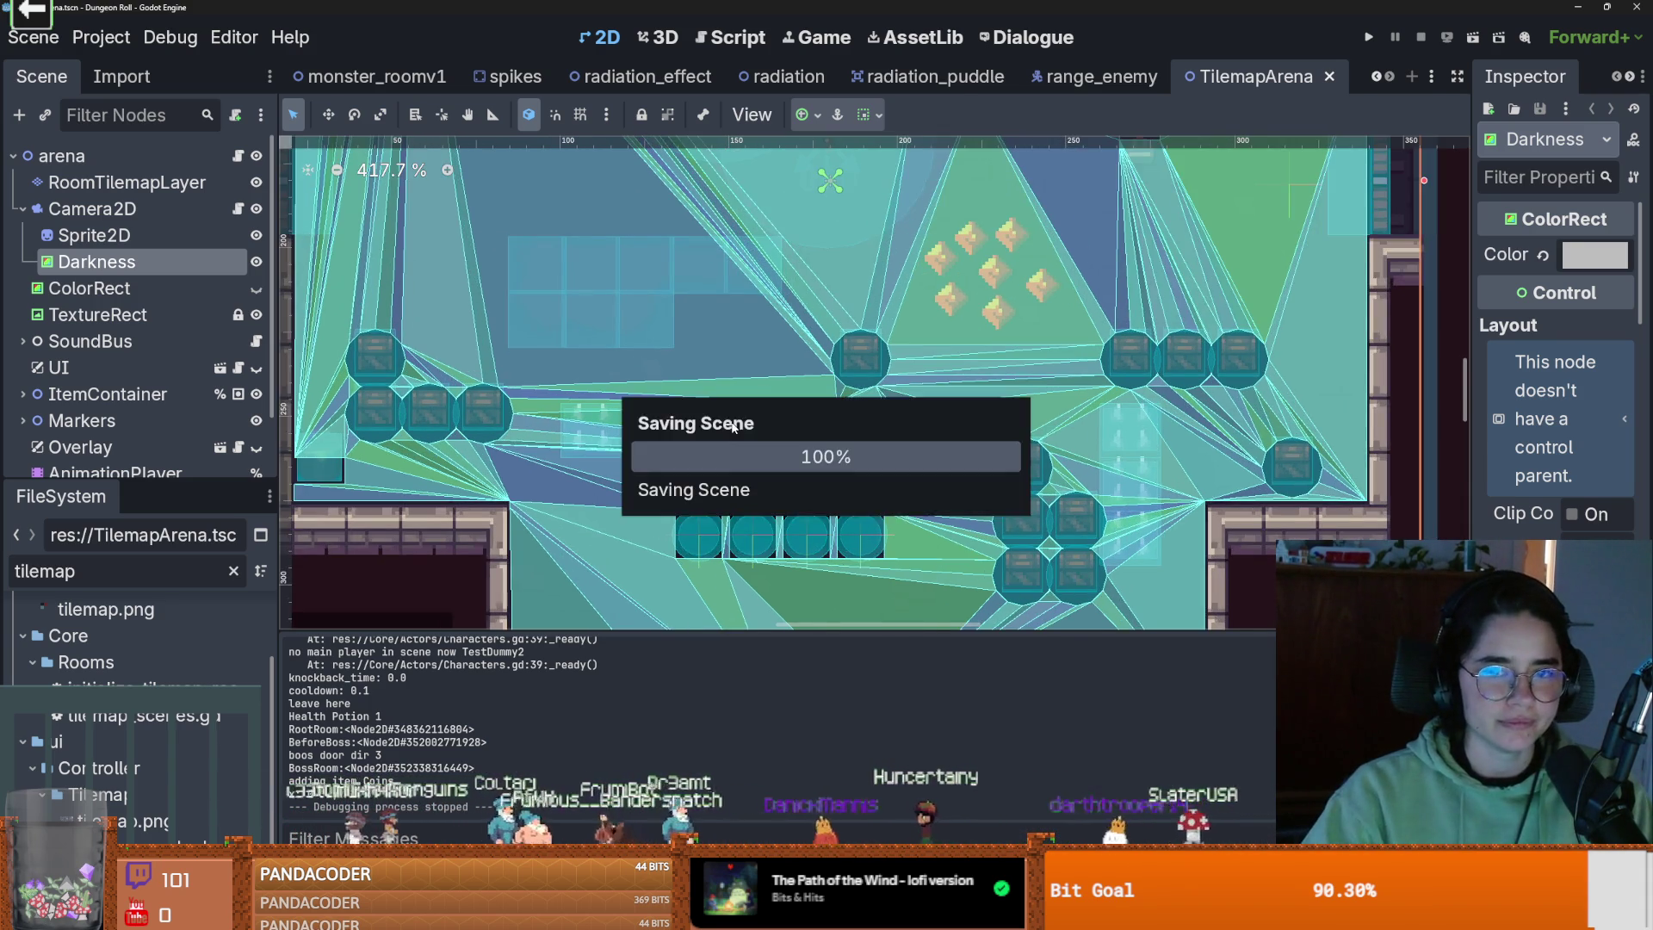
scroll(732, 427, "down", 7)
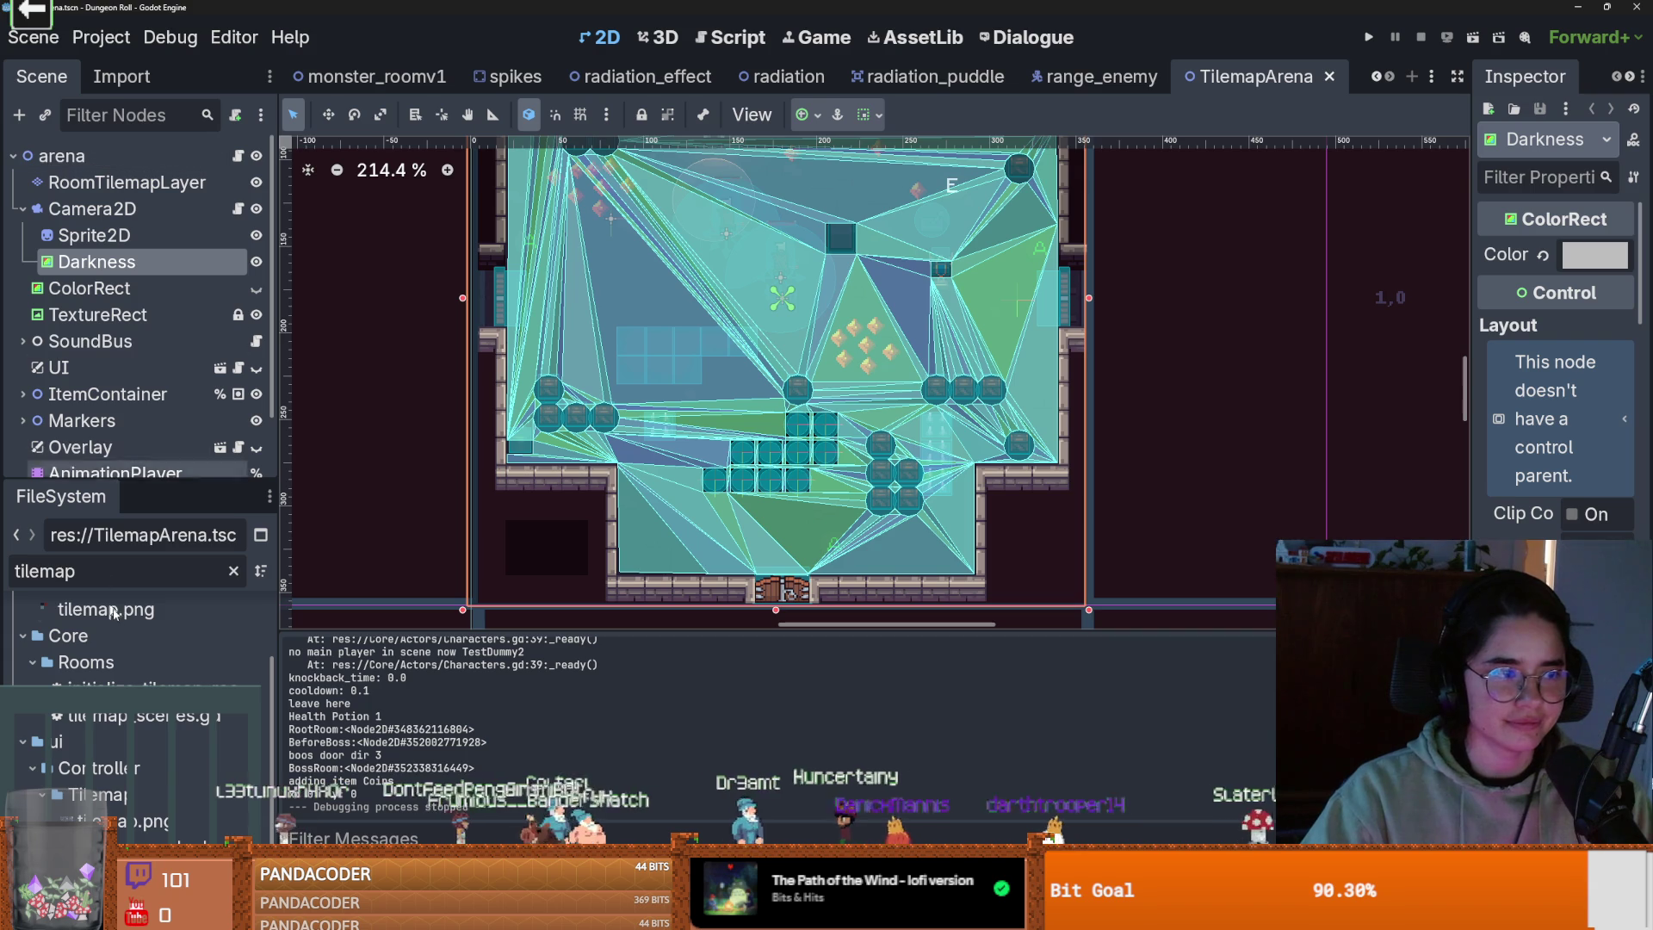
scroll(618, 274, "down", 3)
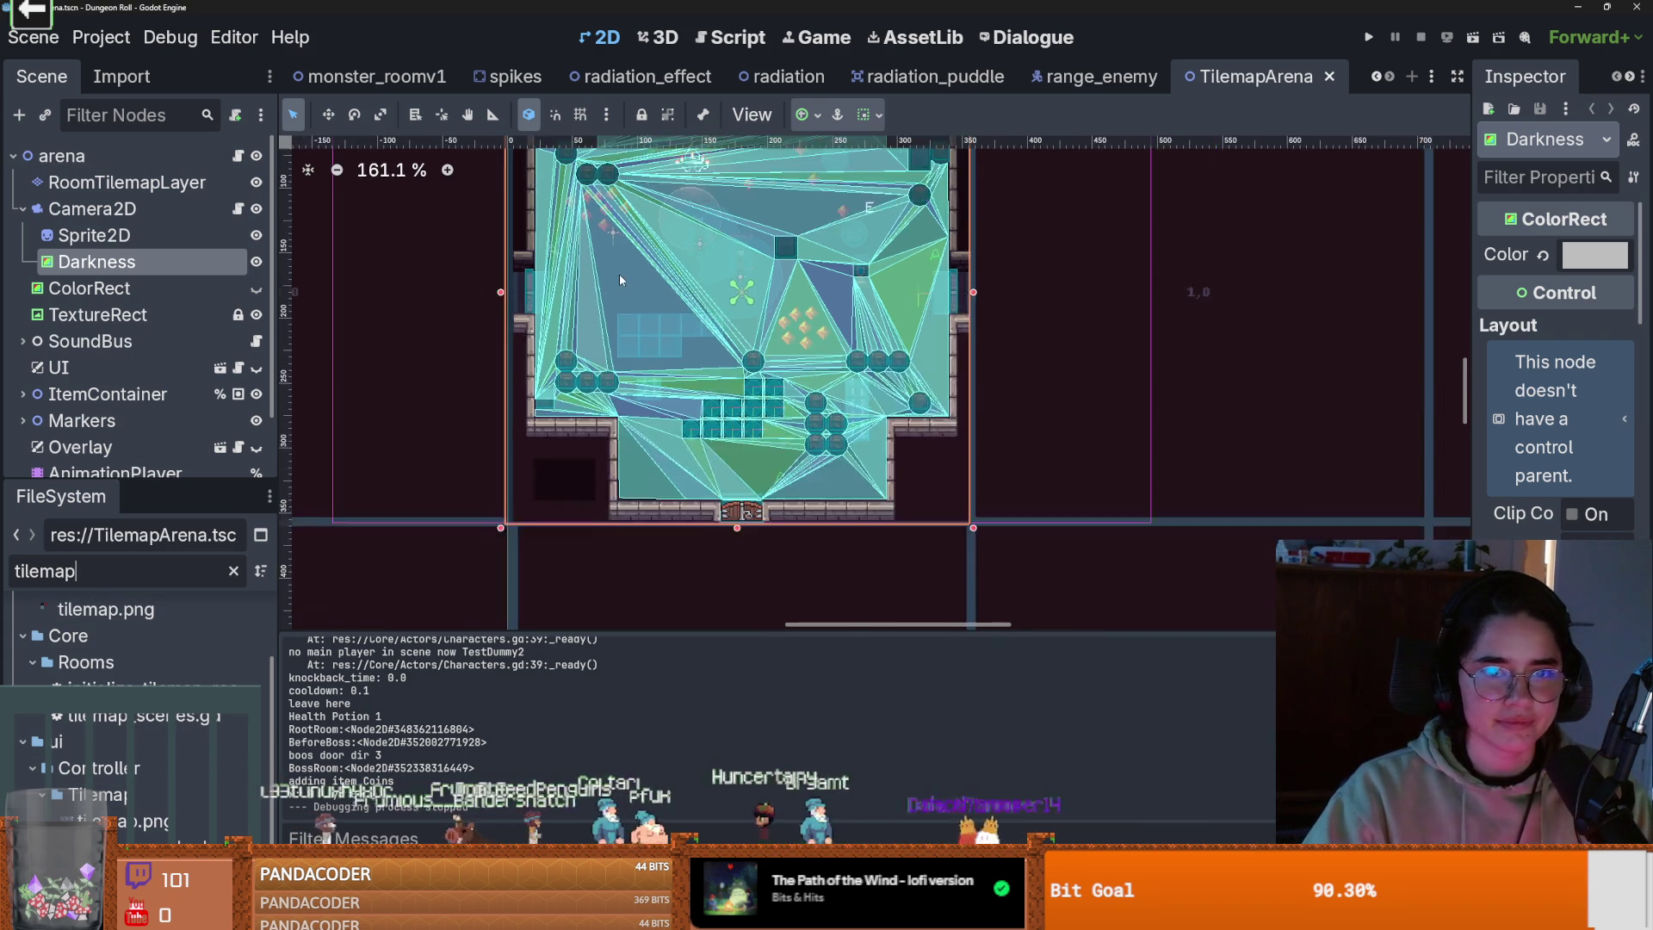
scroll(590, 347, "up", 2)
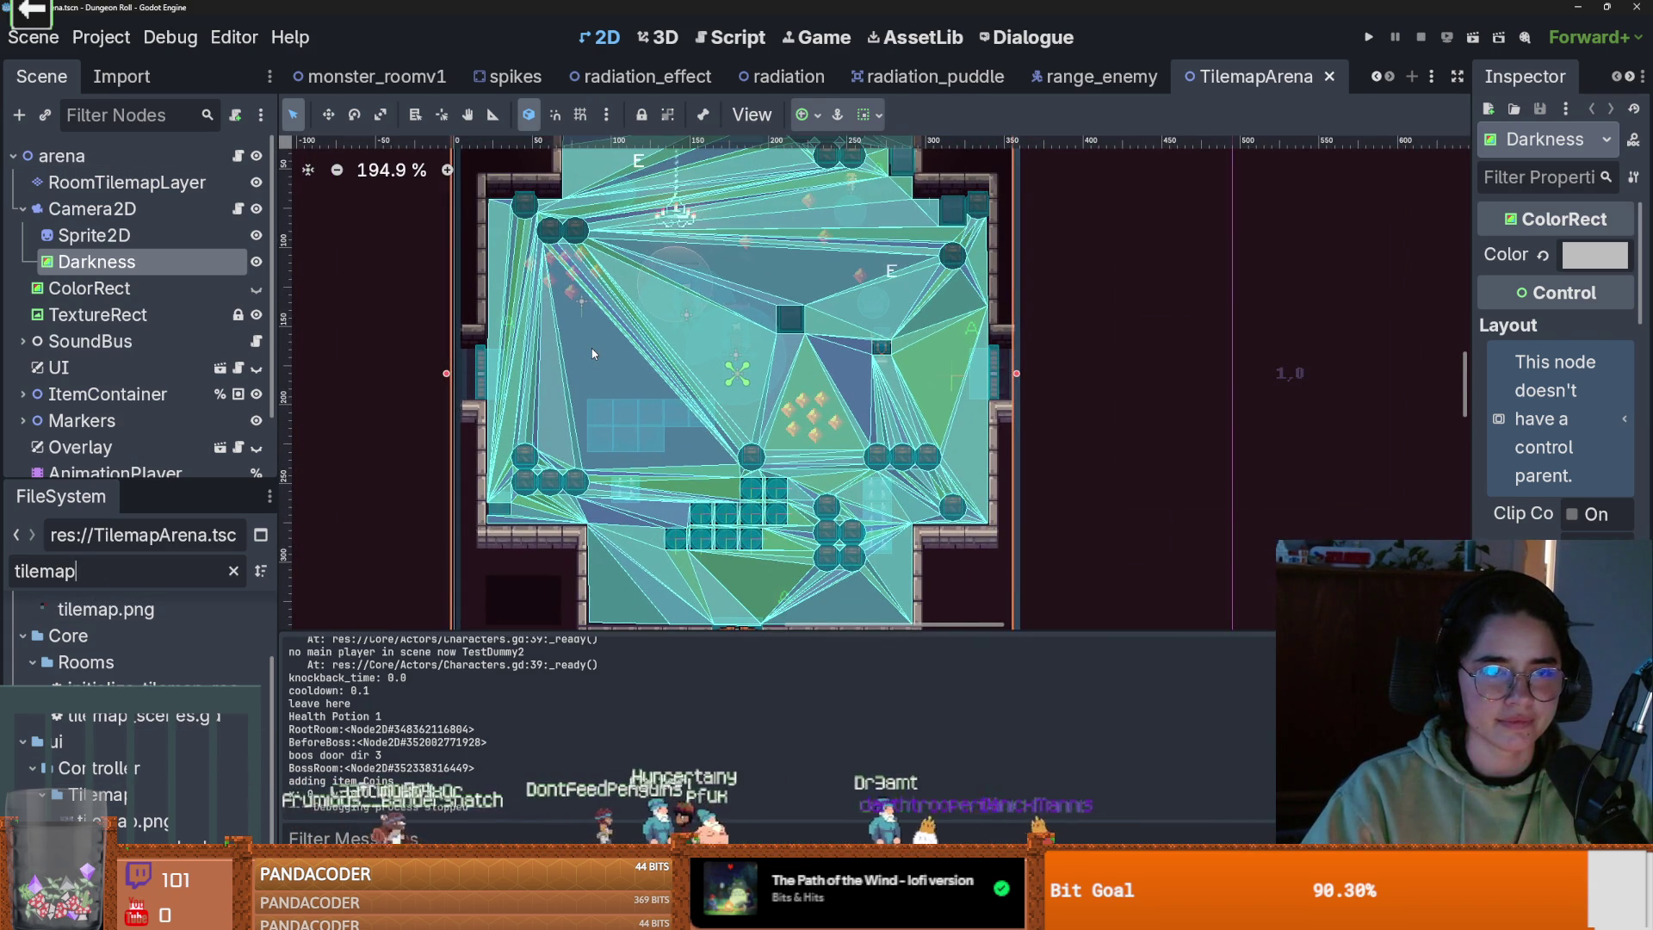
left_click(22, 209)
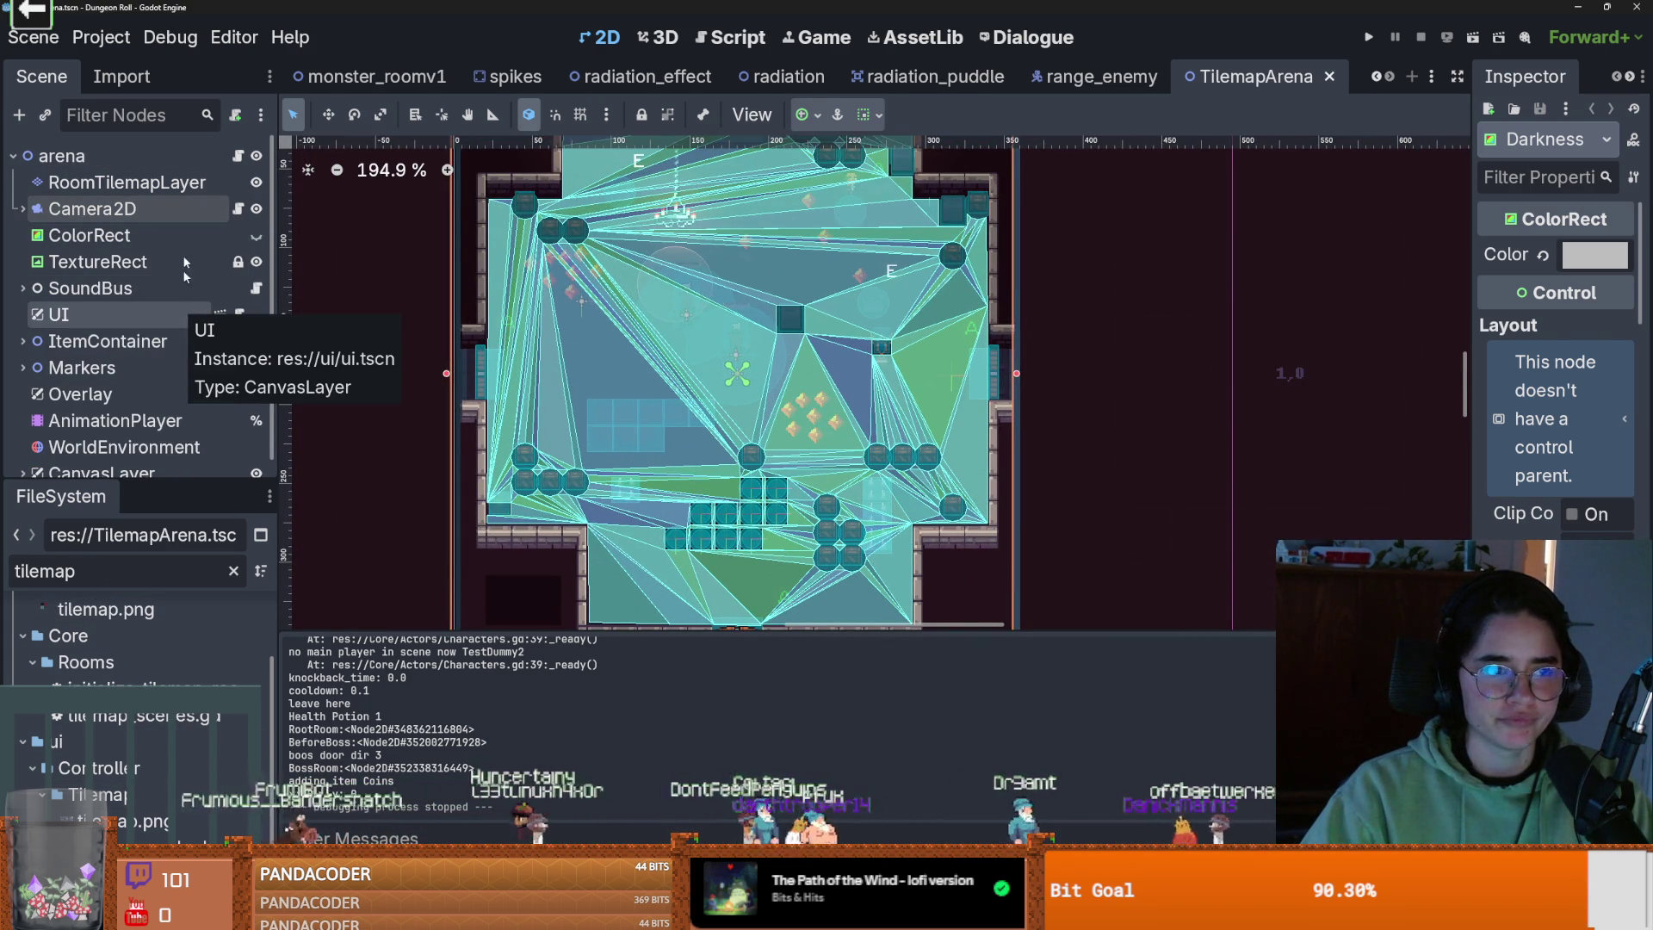
left_click(238, 156)
Add a "rock" case after the melee case with a copy of the melee preload line
scroll(685, 385, "down", 20)
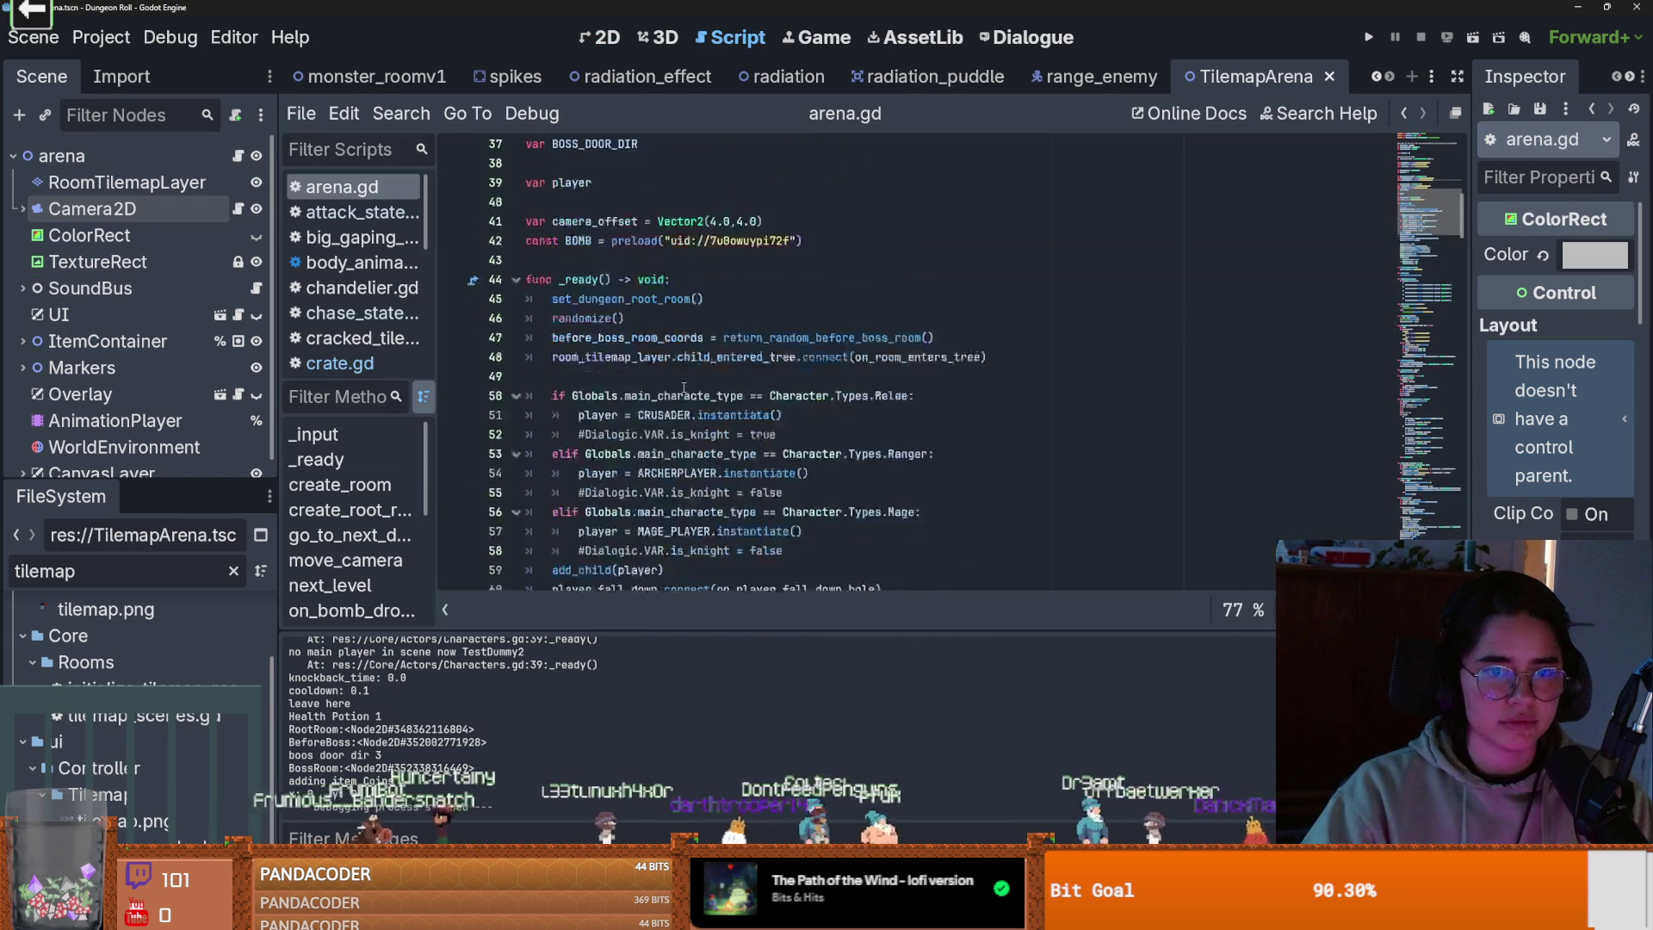
scroll(684, 386, "down", 4)
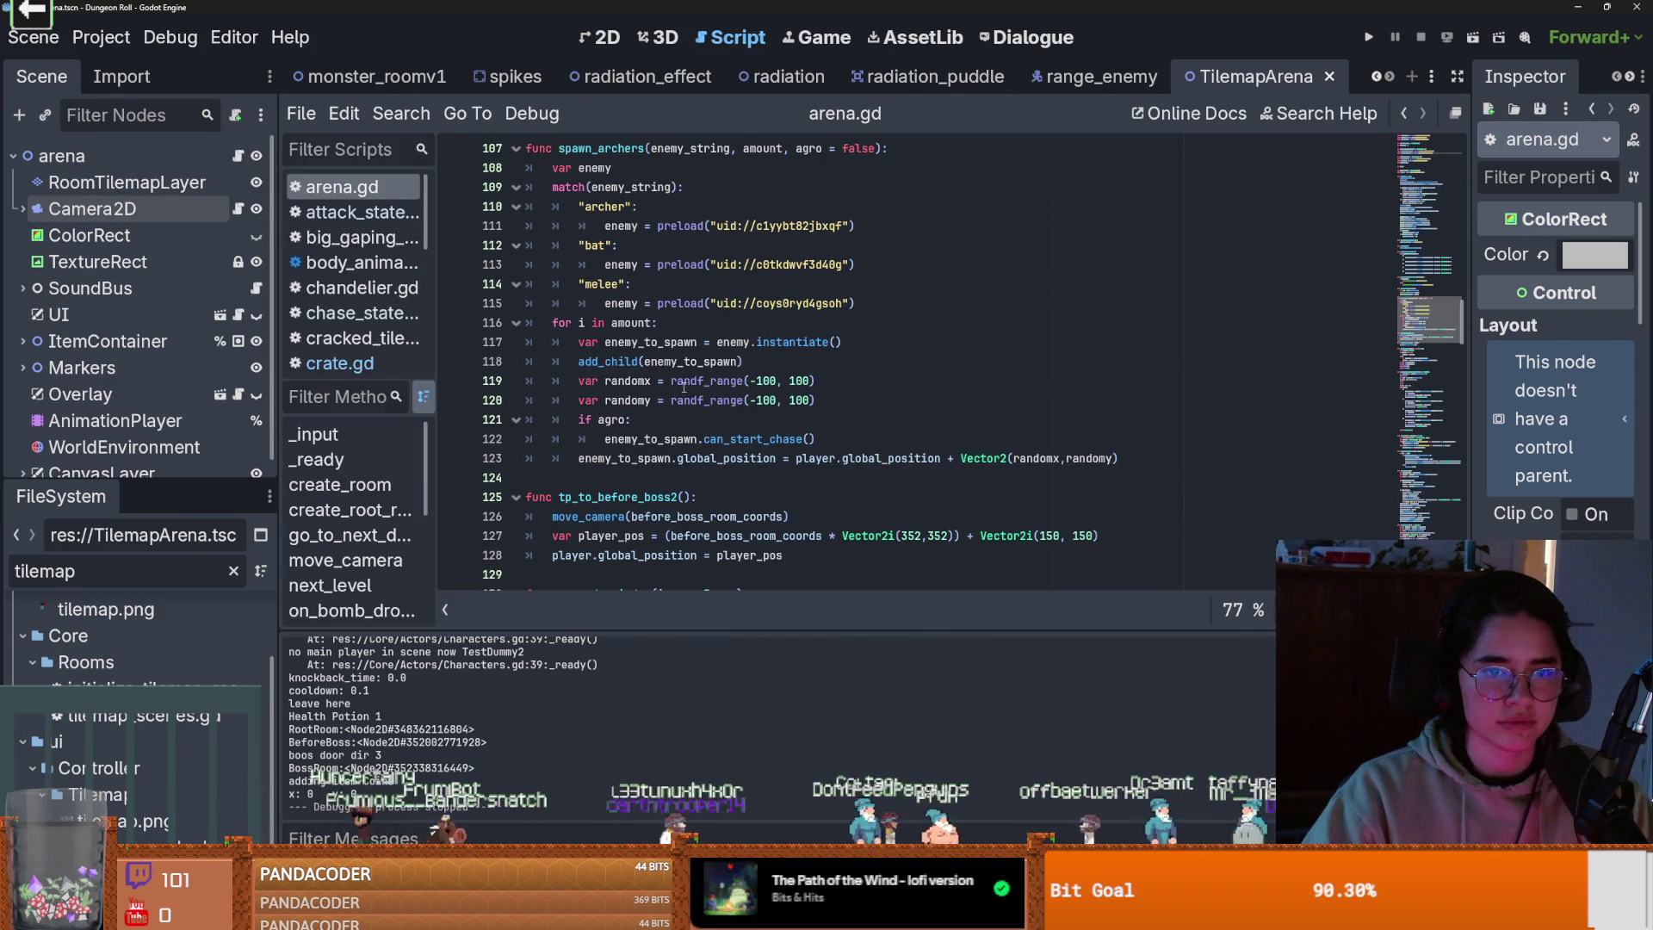
left_click(856, 305)
key("Return")
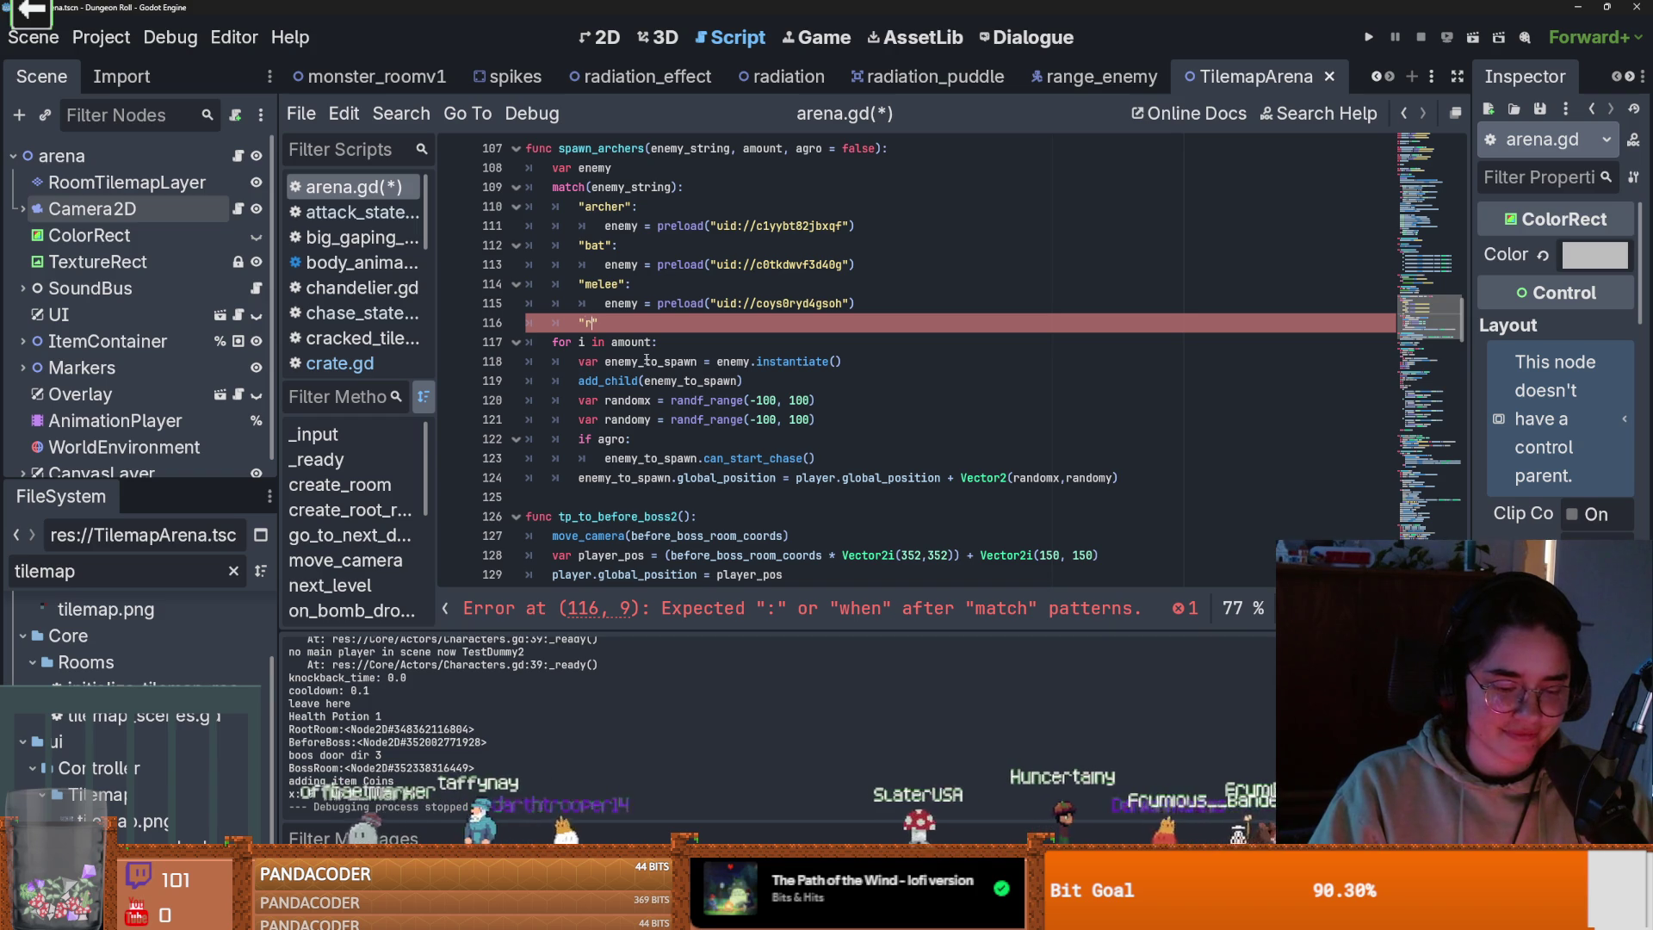
key("Return")
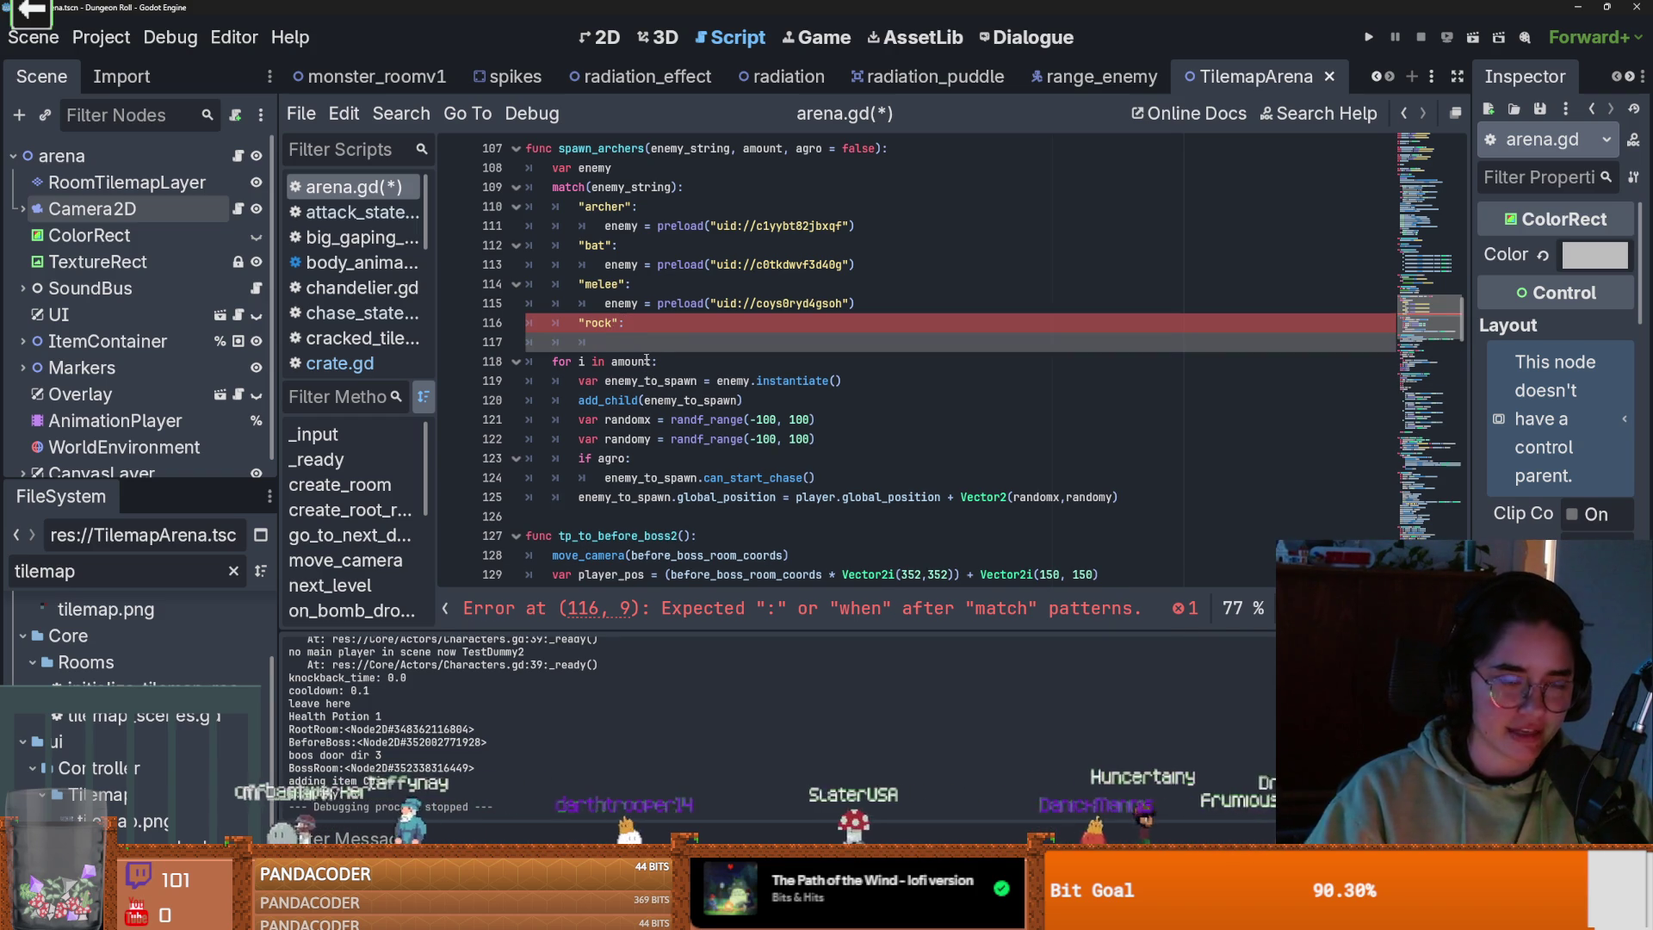
left_click_drag(882, 314, 579, 303)
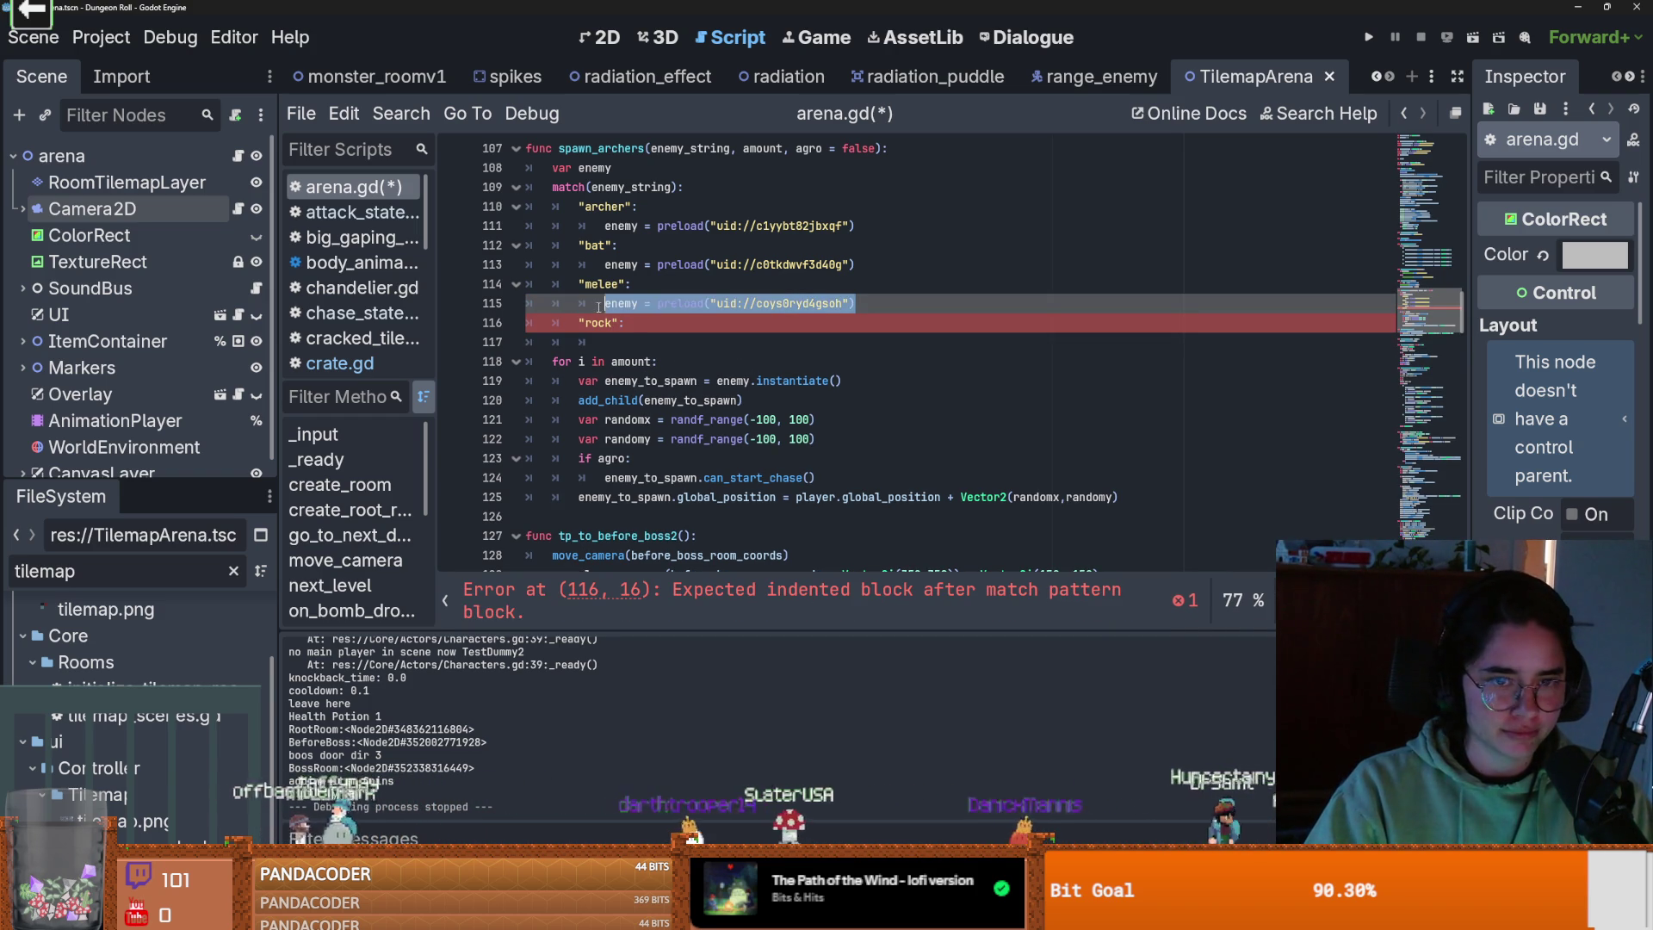
key("ctrl+c")
left_click(631, 341)
key("ctrl+v")
Point the rock case's preload at range_enemy.tscn, save arena.gd and run the game
double_click(118, 571)
type("range")
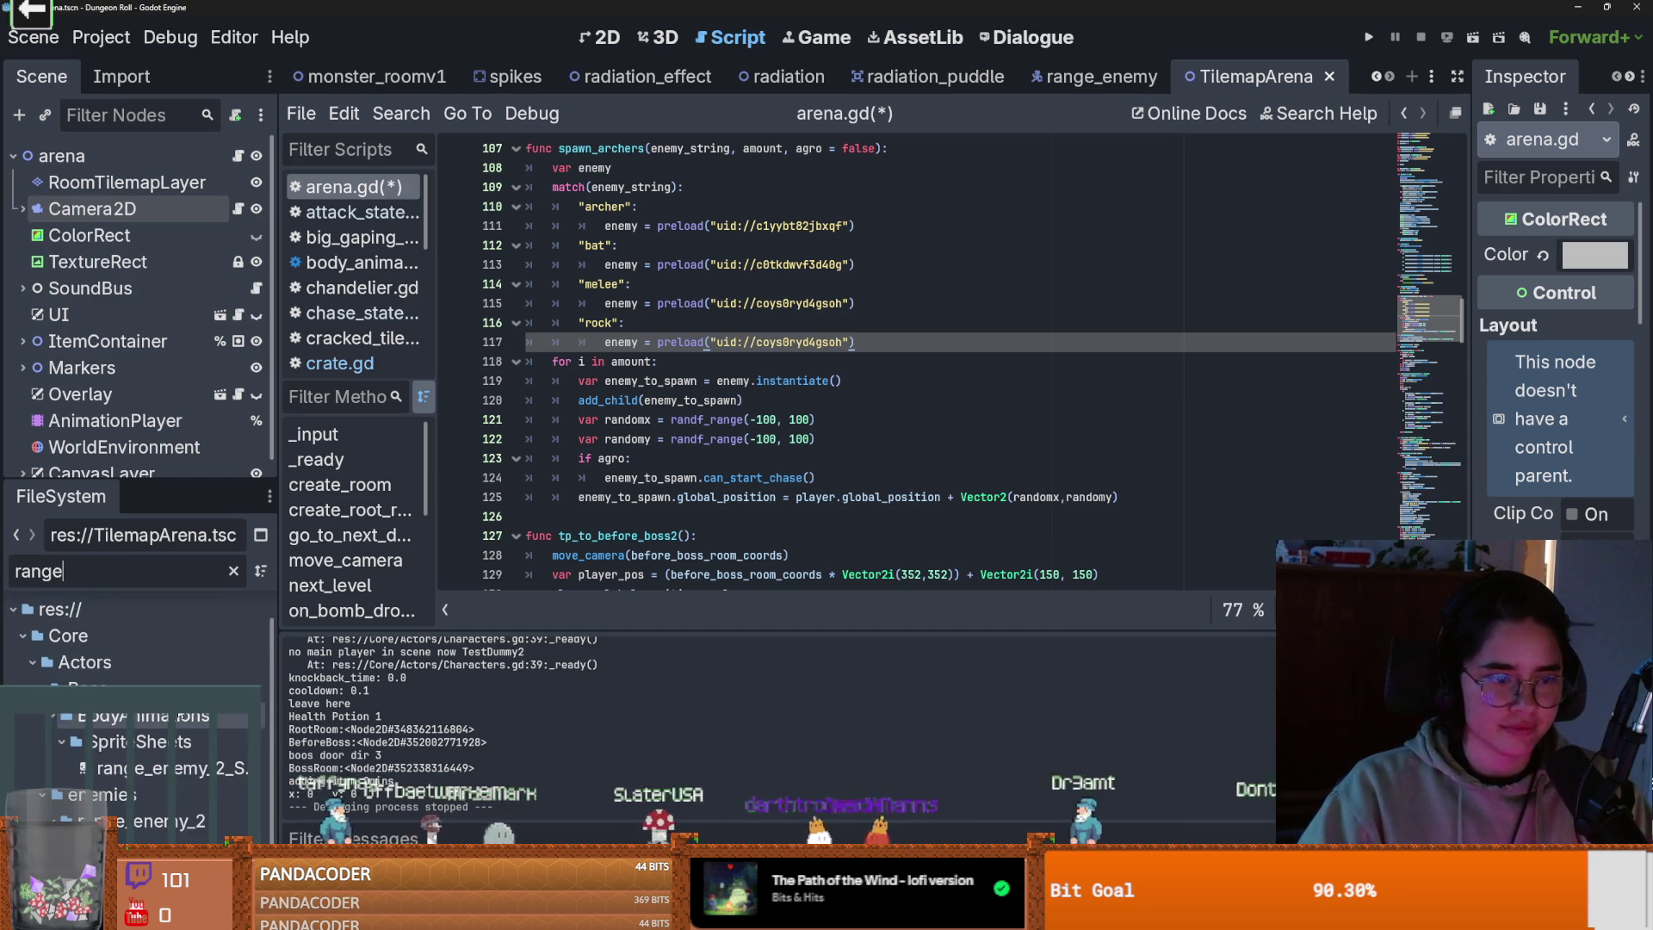
left_click_drag(734, 345, 654, 345)
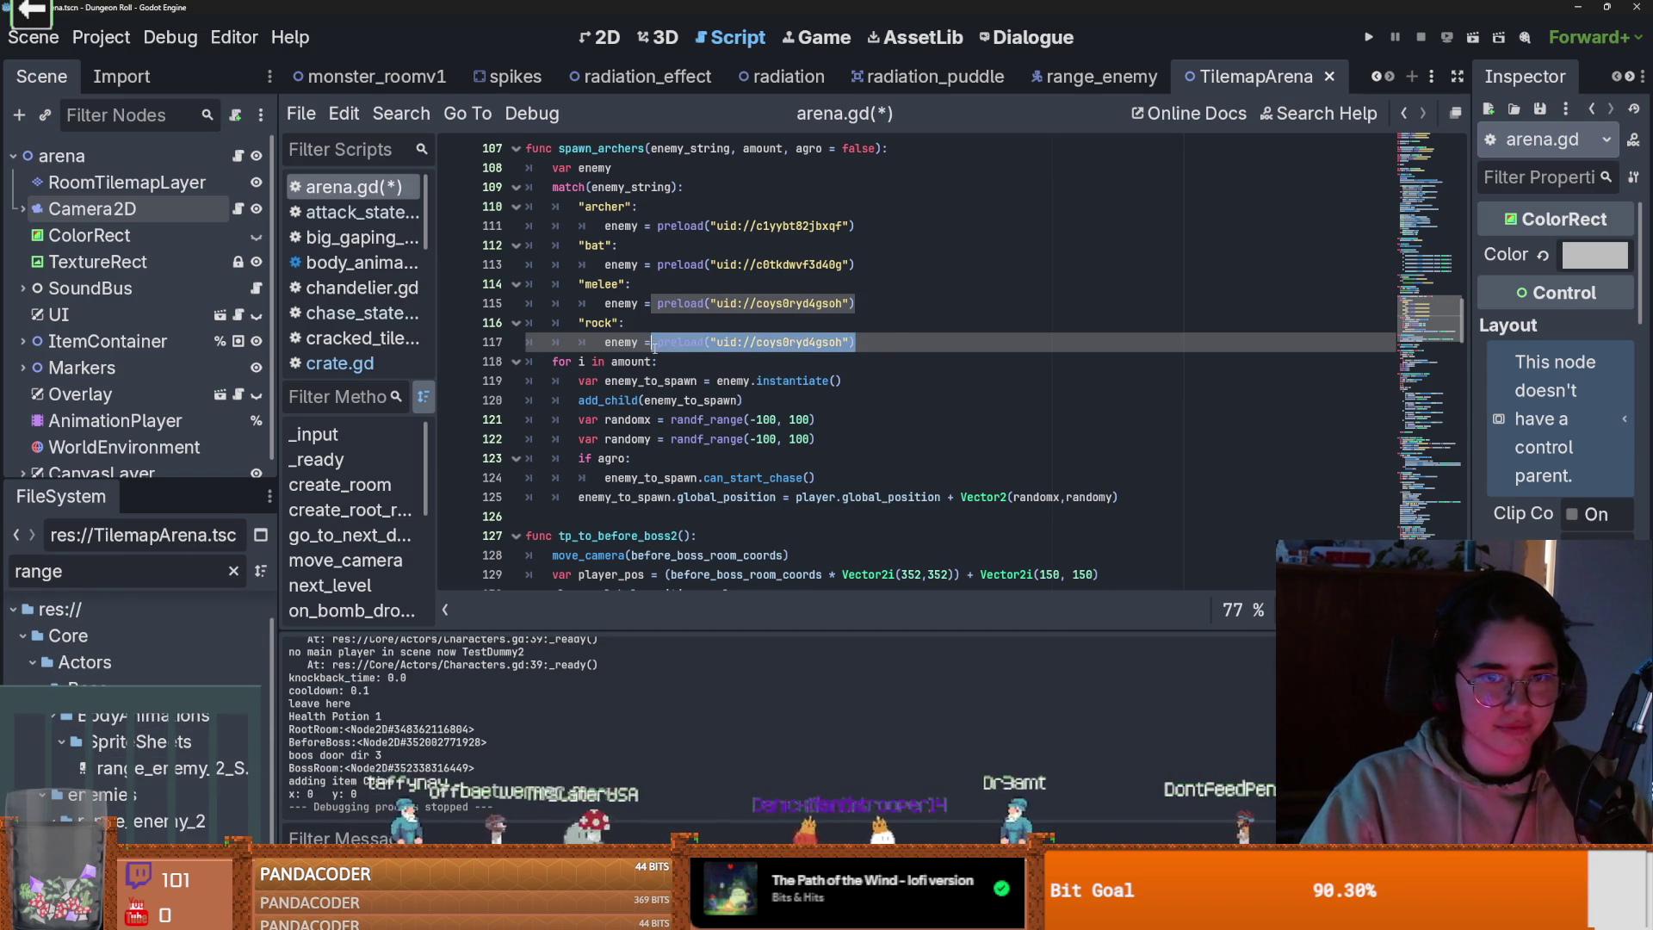
key("BackSpace")
mouse_move(146, 846)
left_mouse_down()
mouse_move(345, 688)
mouse_move(637, 400)
mouse_move(641, 343)
mouse_move(658, 343)
left_mouse_up()
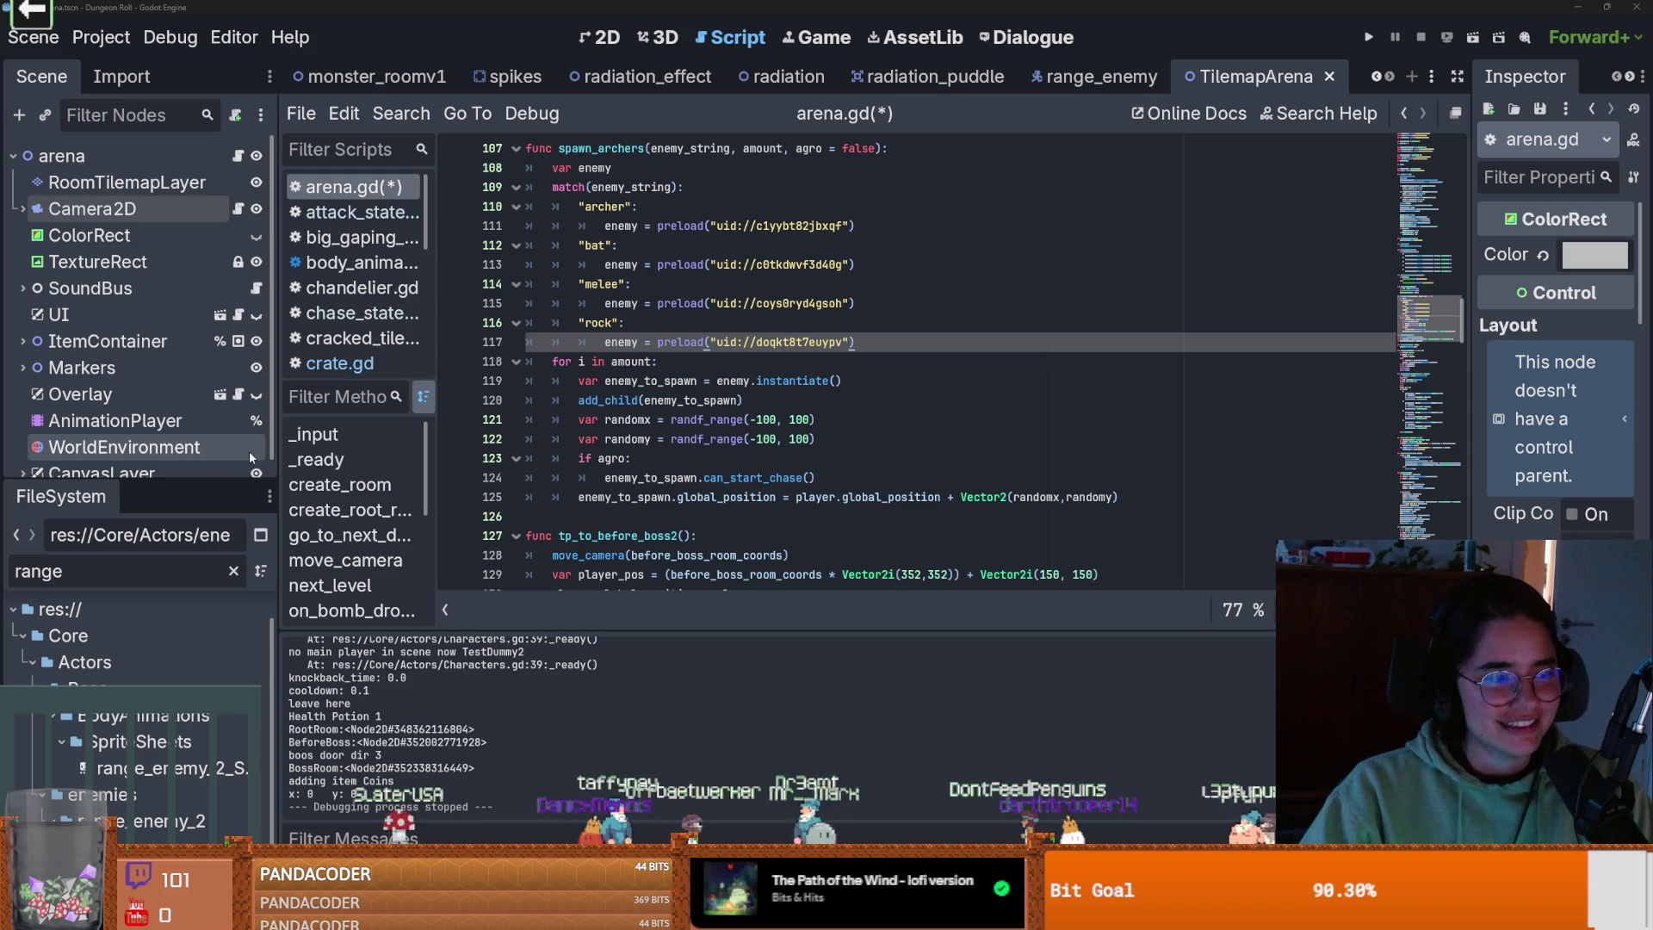
key("ctrl+s")
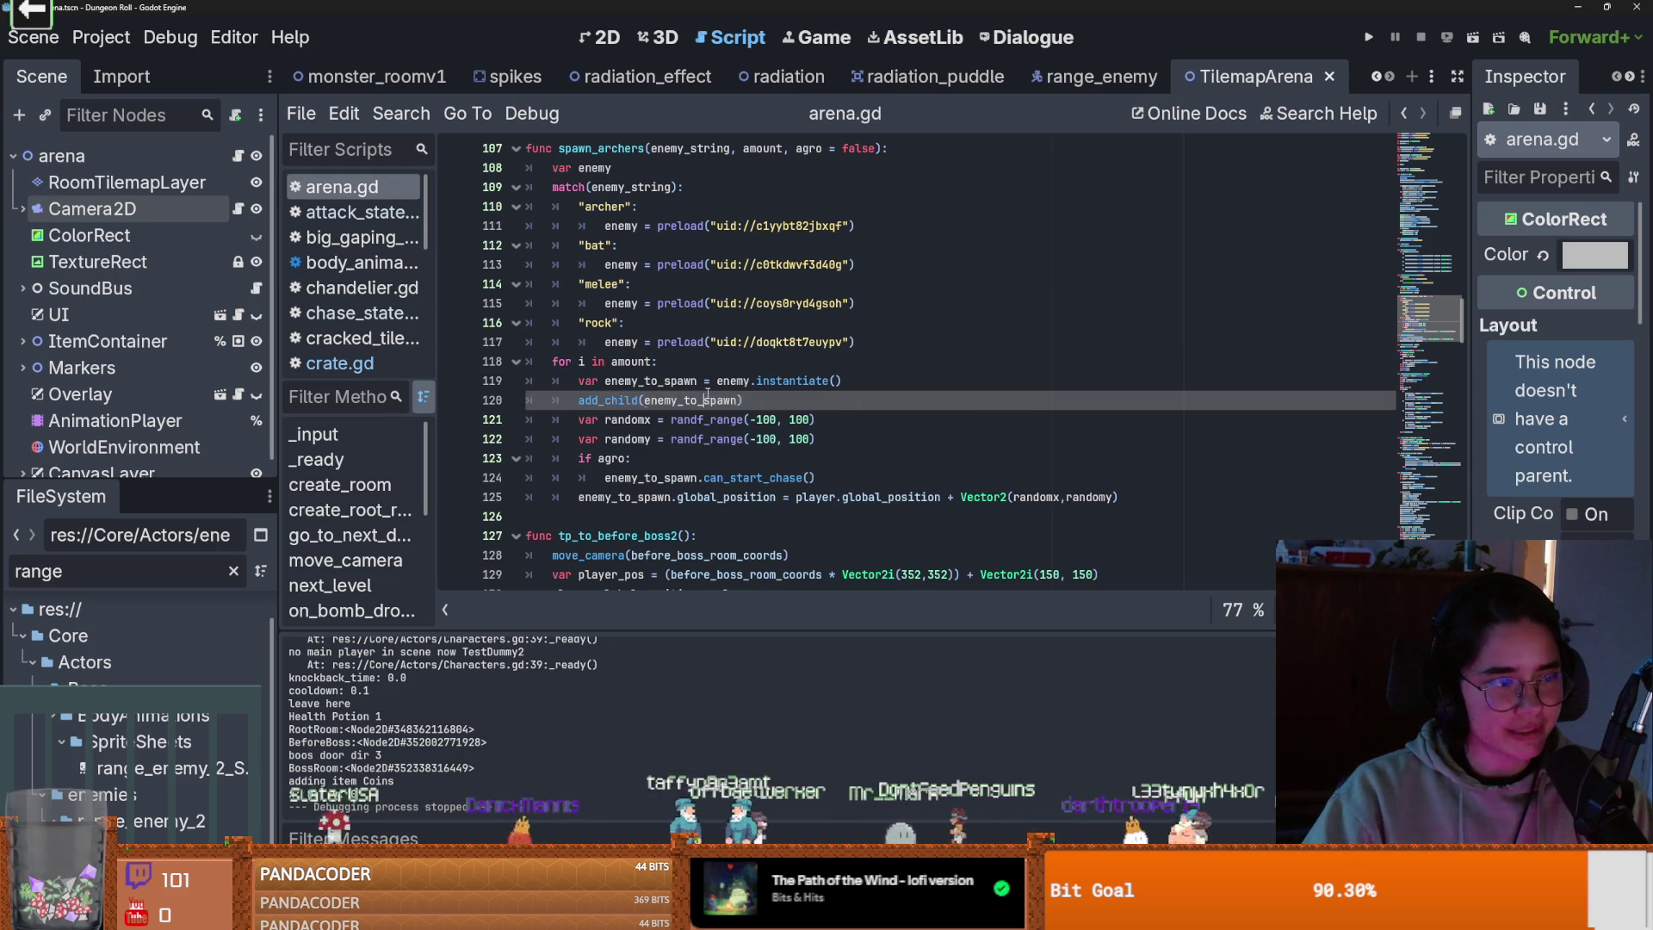
left_click(727, 348)
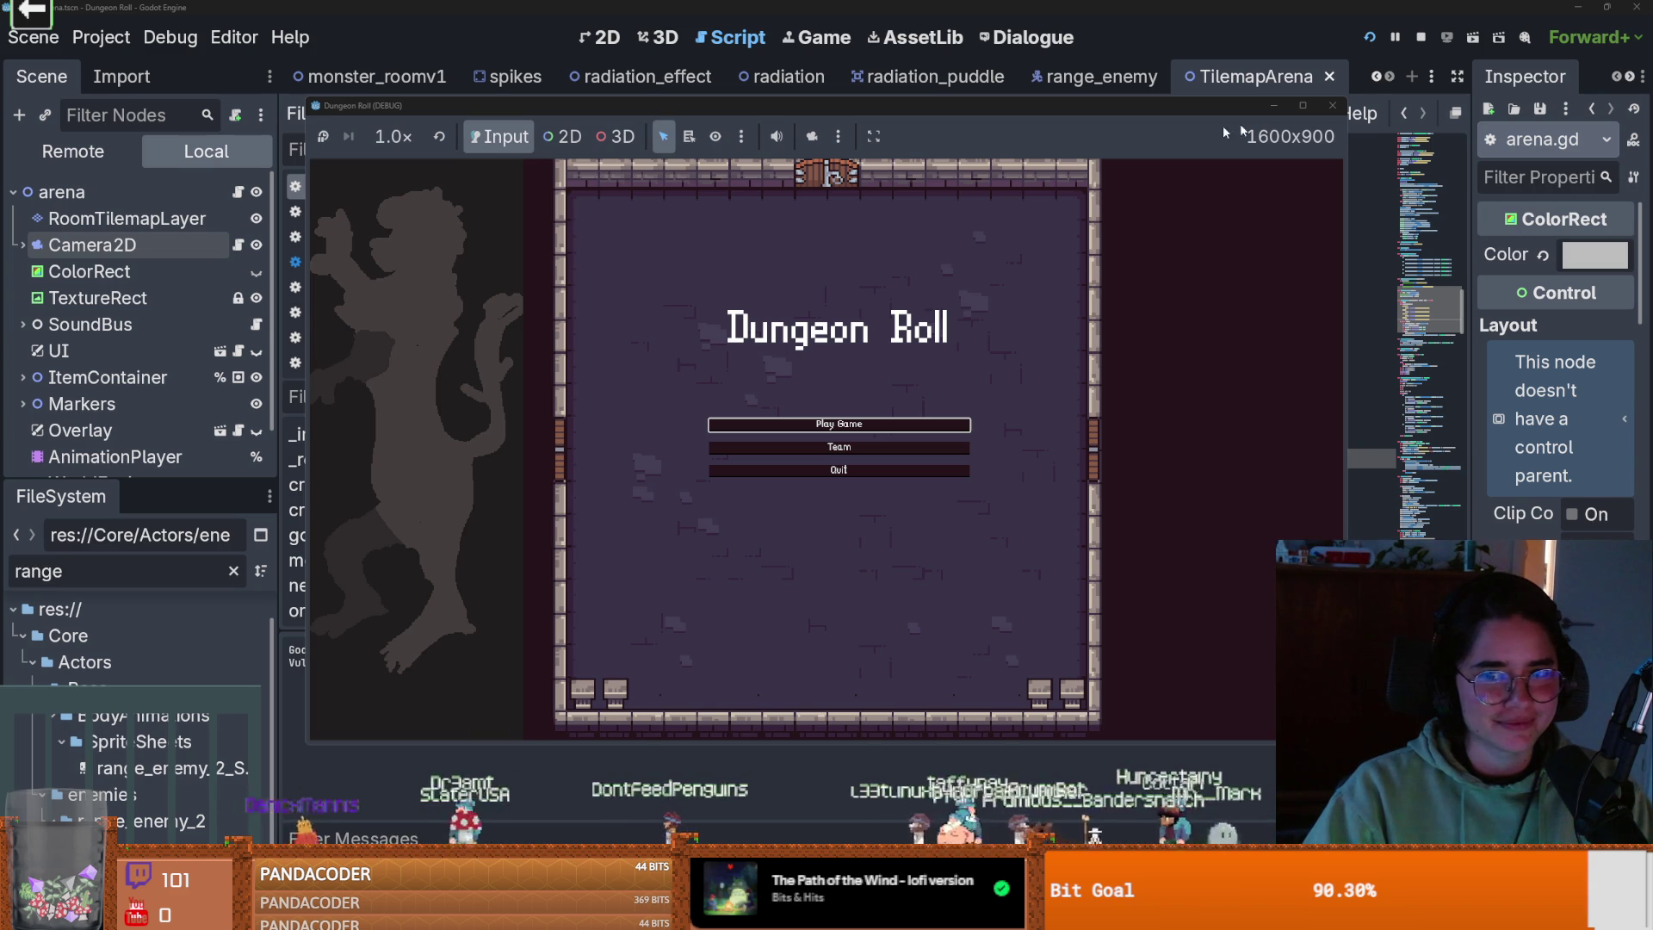
Maximize the game, start a new run as the Crusader, and move and dash around
left_click(1301, 105)
left_click(819, 439)
left_click(758, 266)
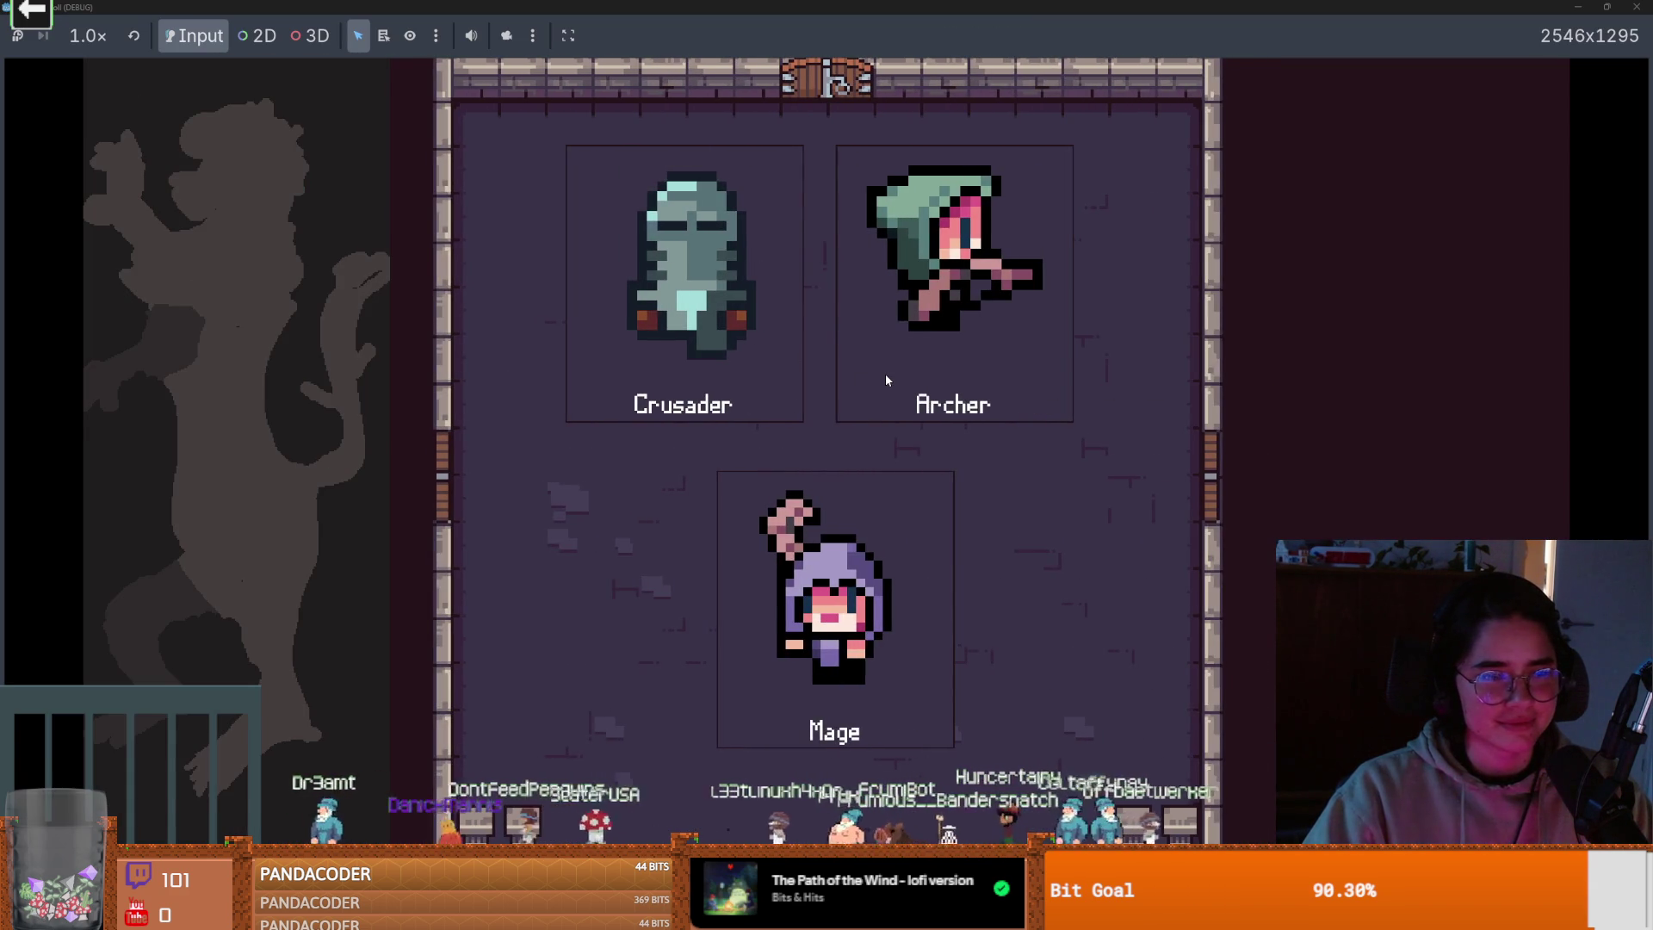
key("d")
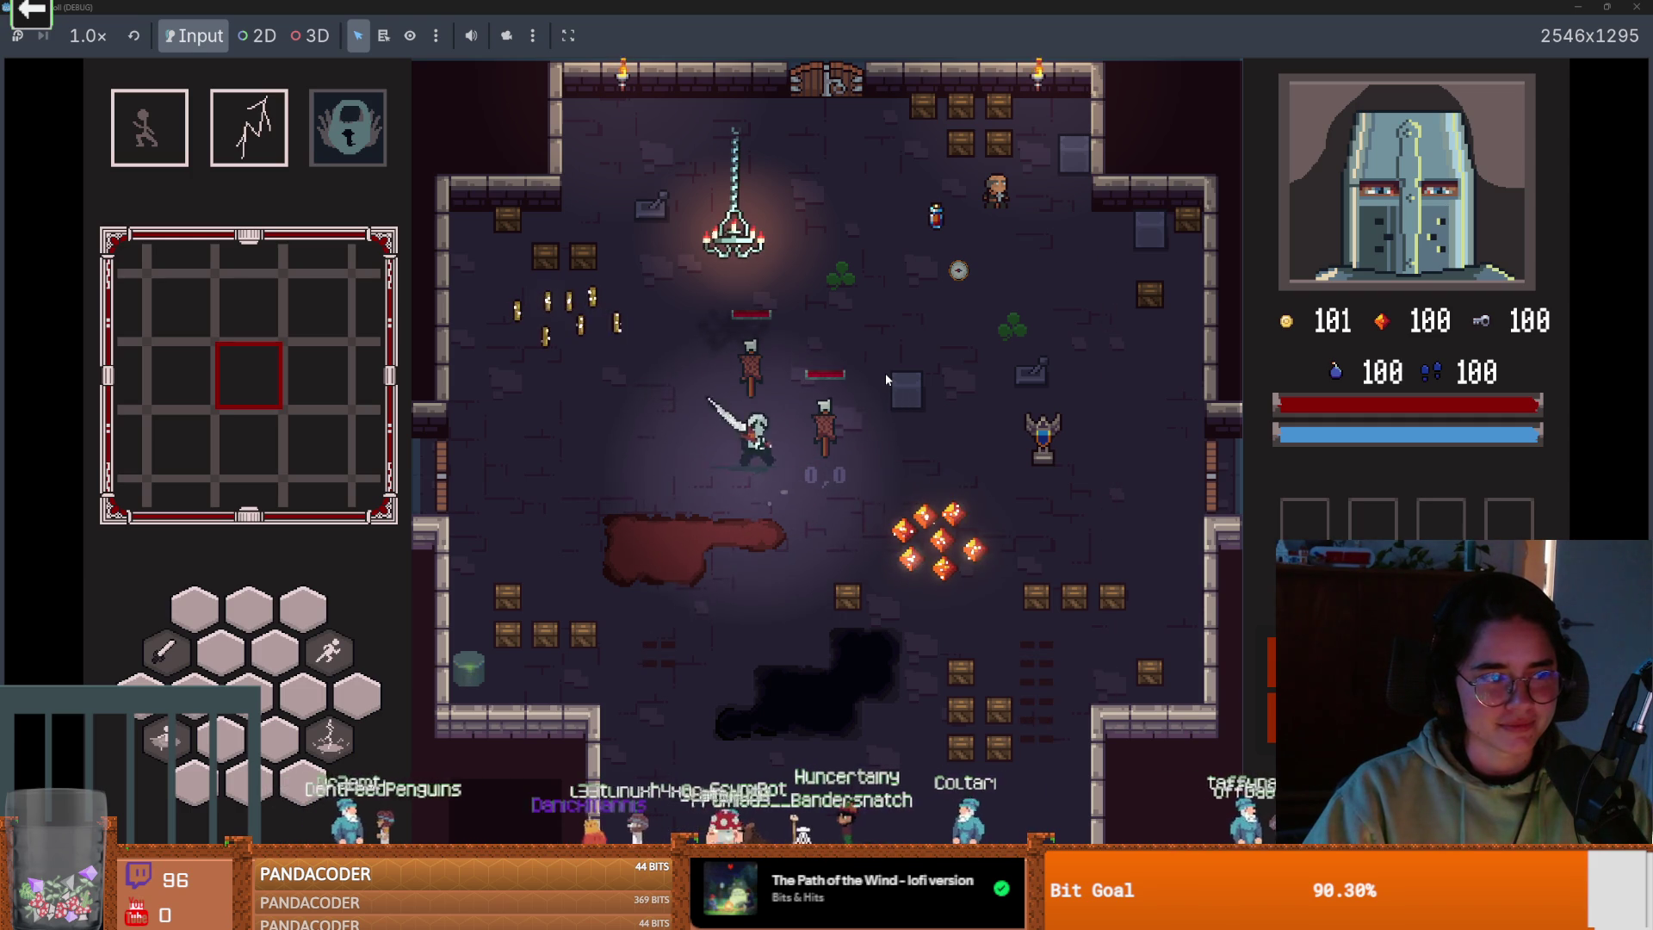
key("a")
key("space")
key("d")
key("s")
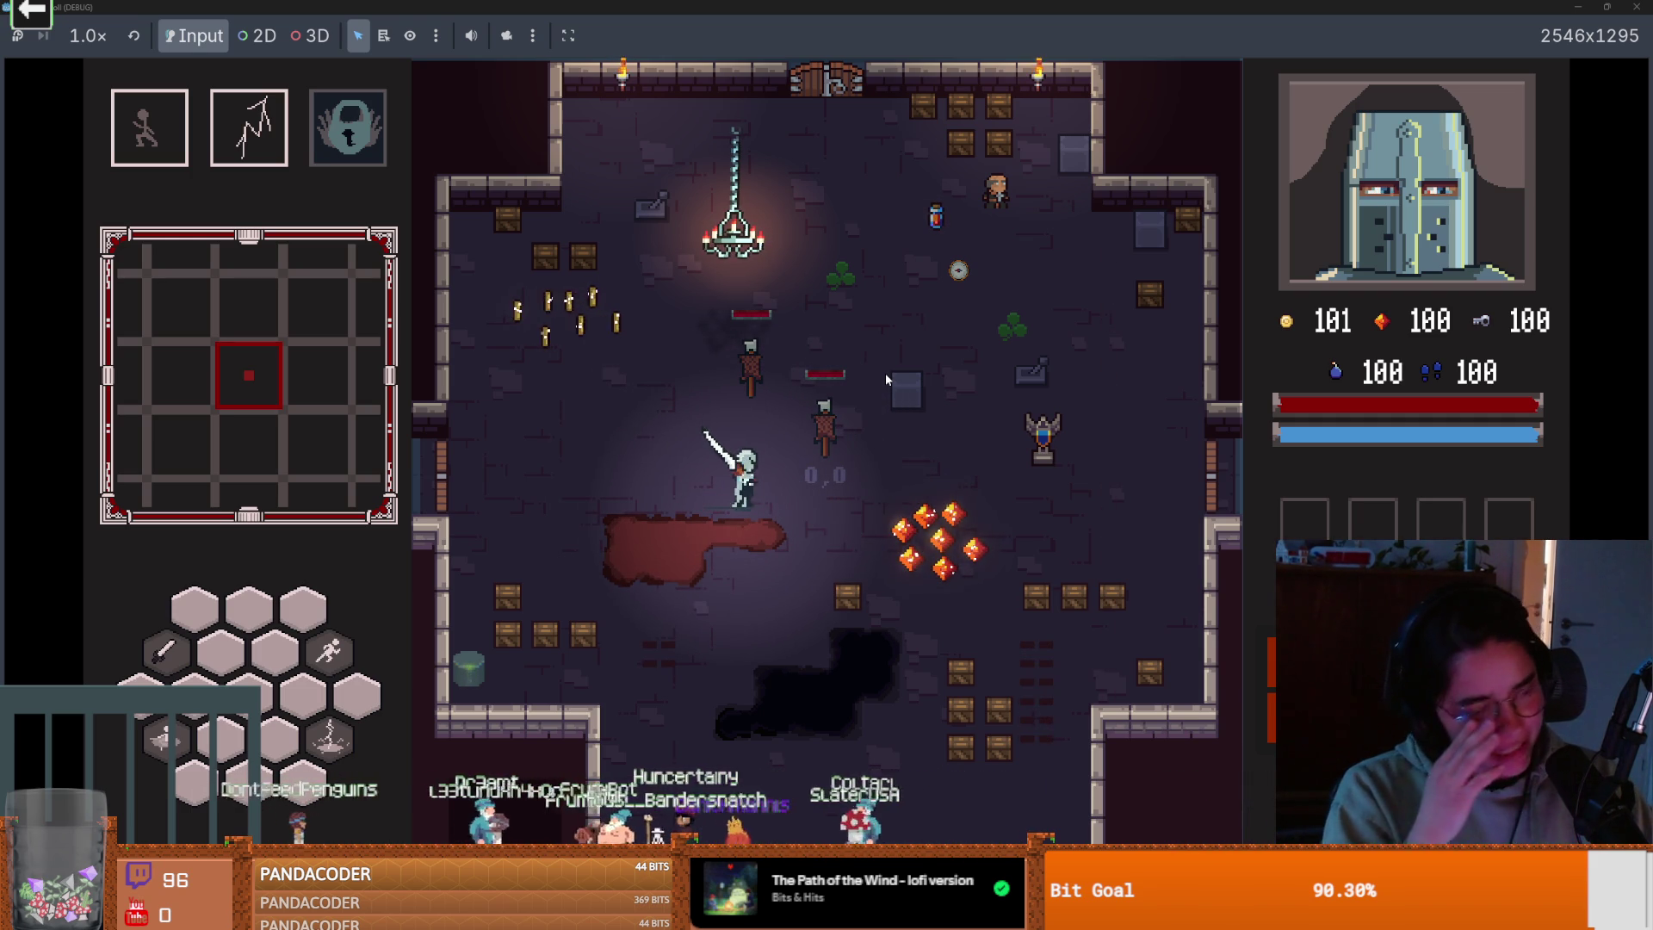
Spawn one aggressive rock enemy with the console command spawn_enemy "rock" 1 true
key("grave")
type("t")
key("BackSpace")
type("spawn_enemy")
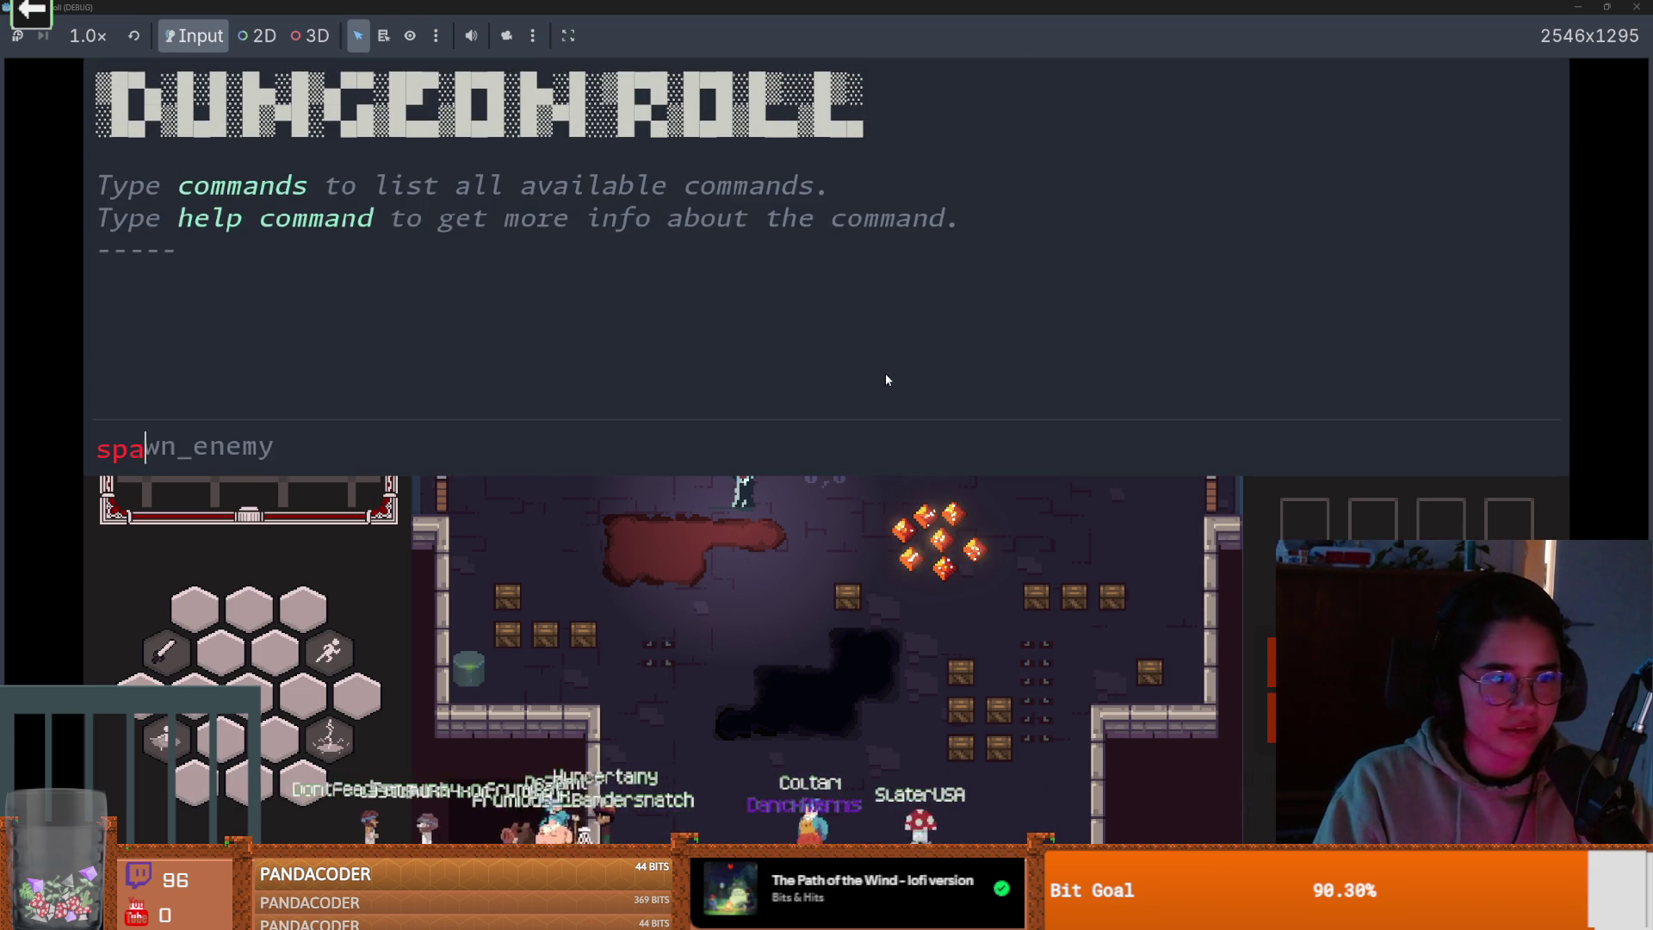
type(" \"")
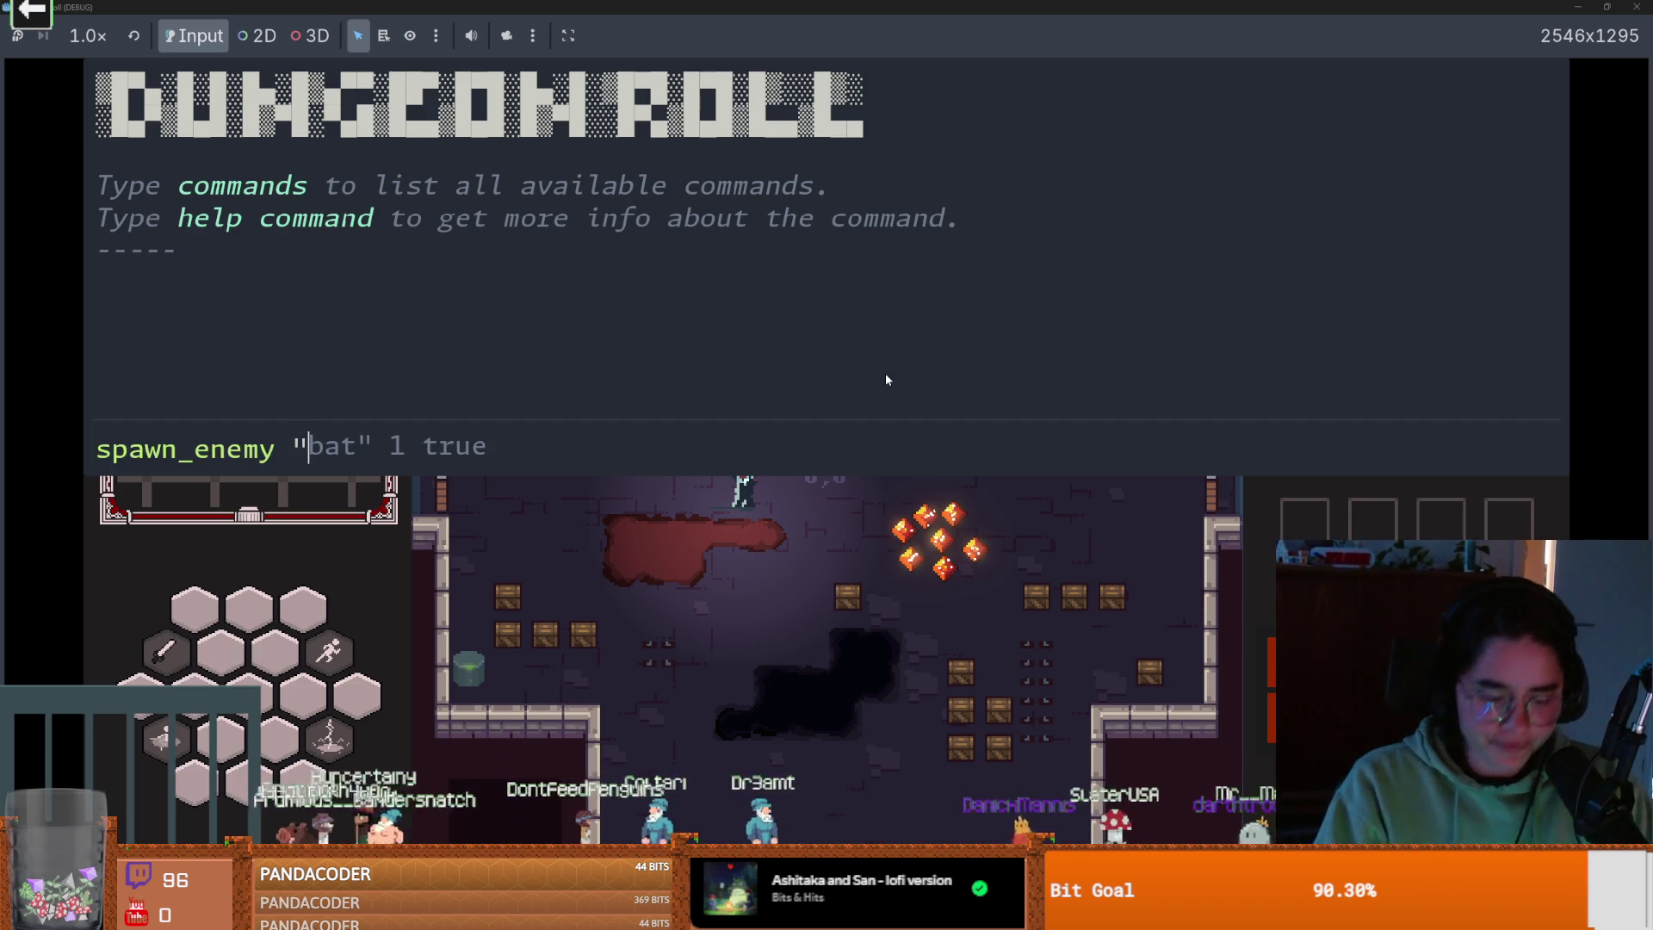
type("rock\" 1 true")
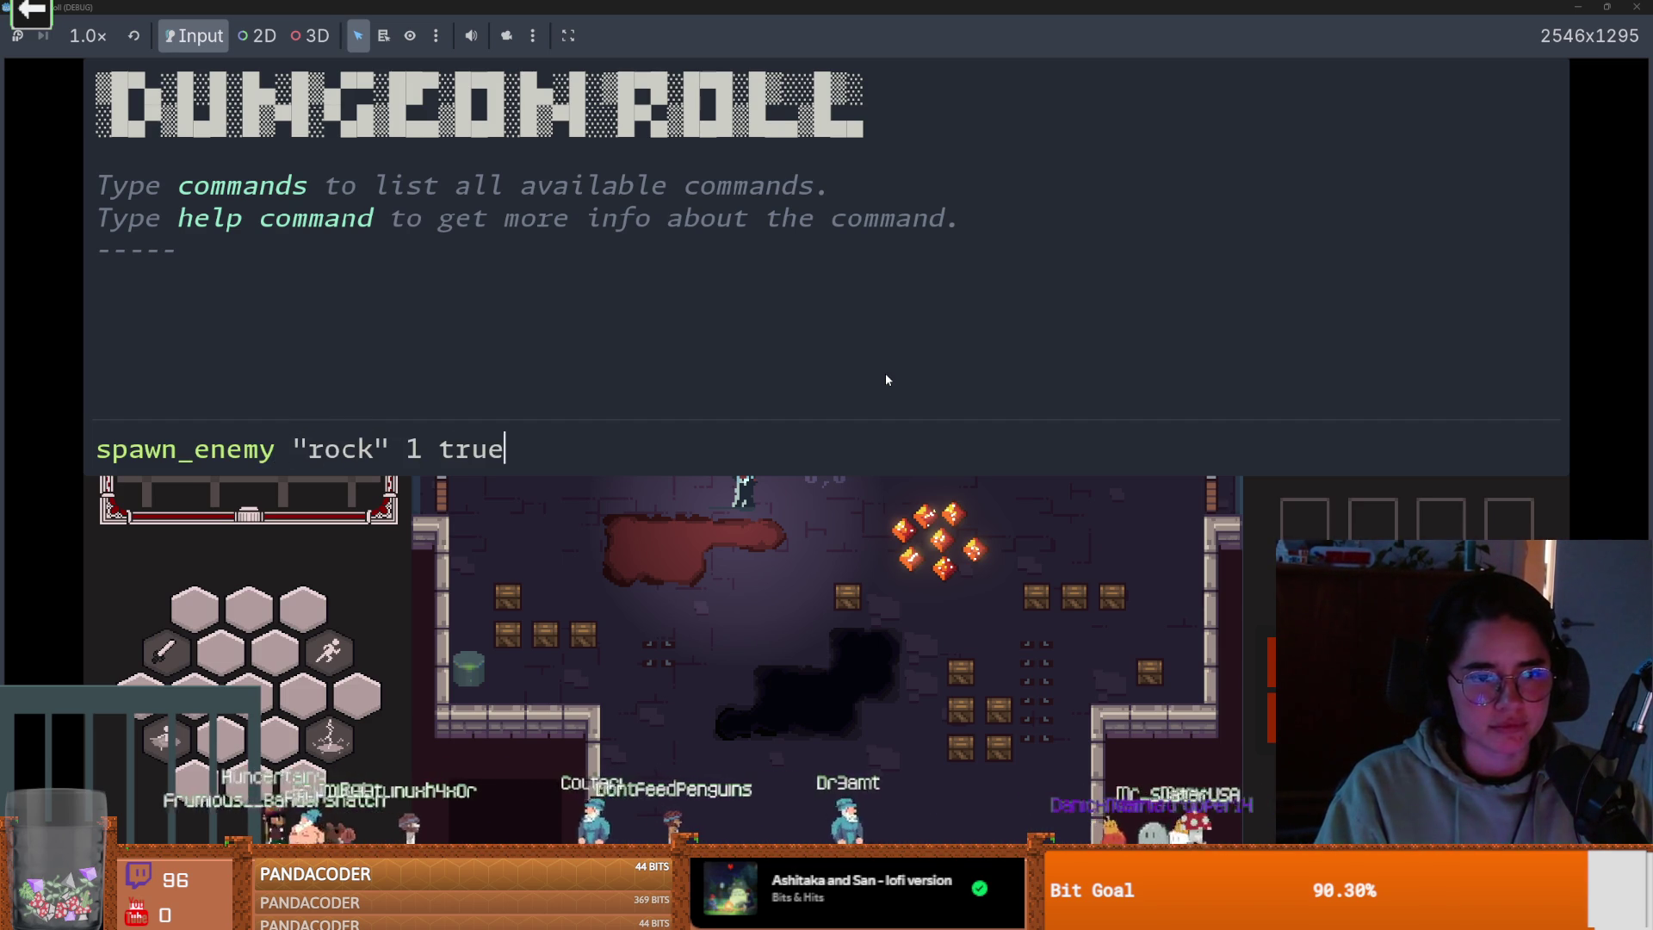
key("Return")
key("Escape")
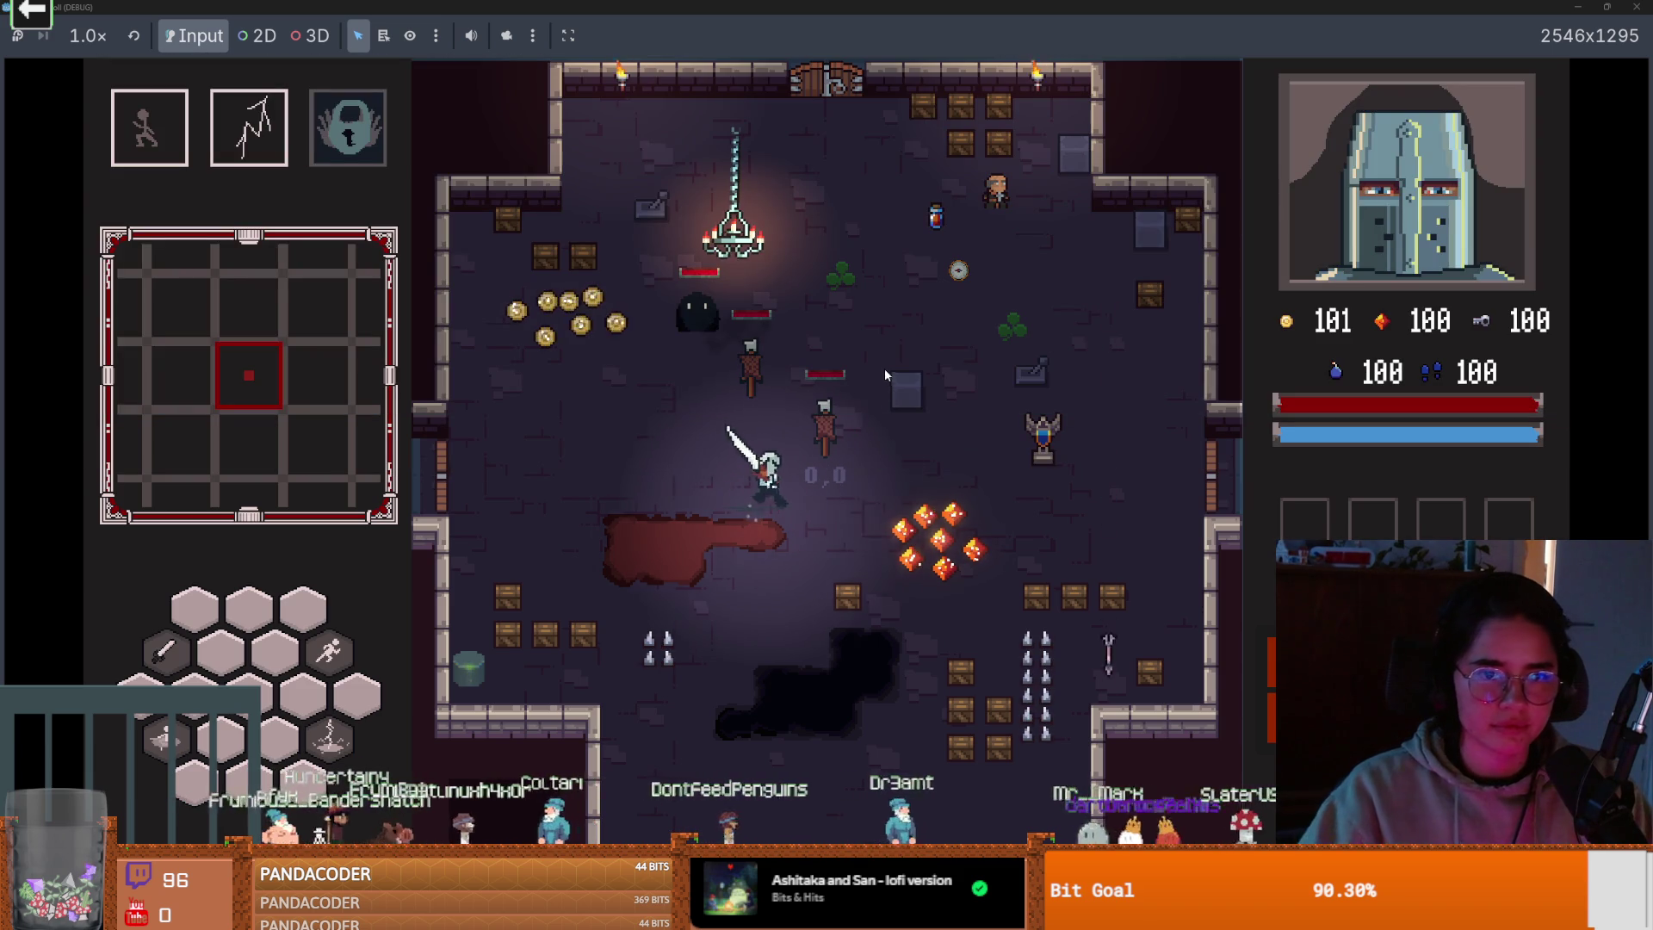
Move the knight around the room near the rock enemy, then close the game window
key("s")
key("a")
key("d")
key("w")
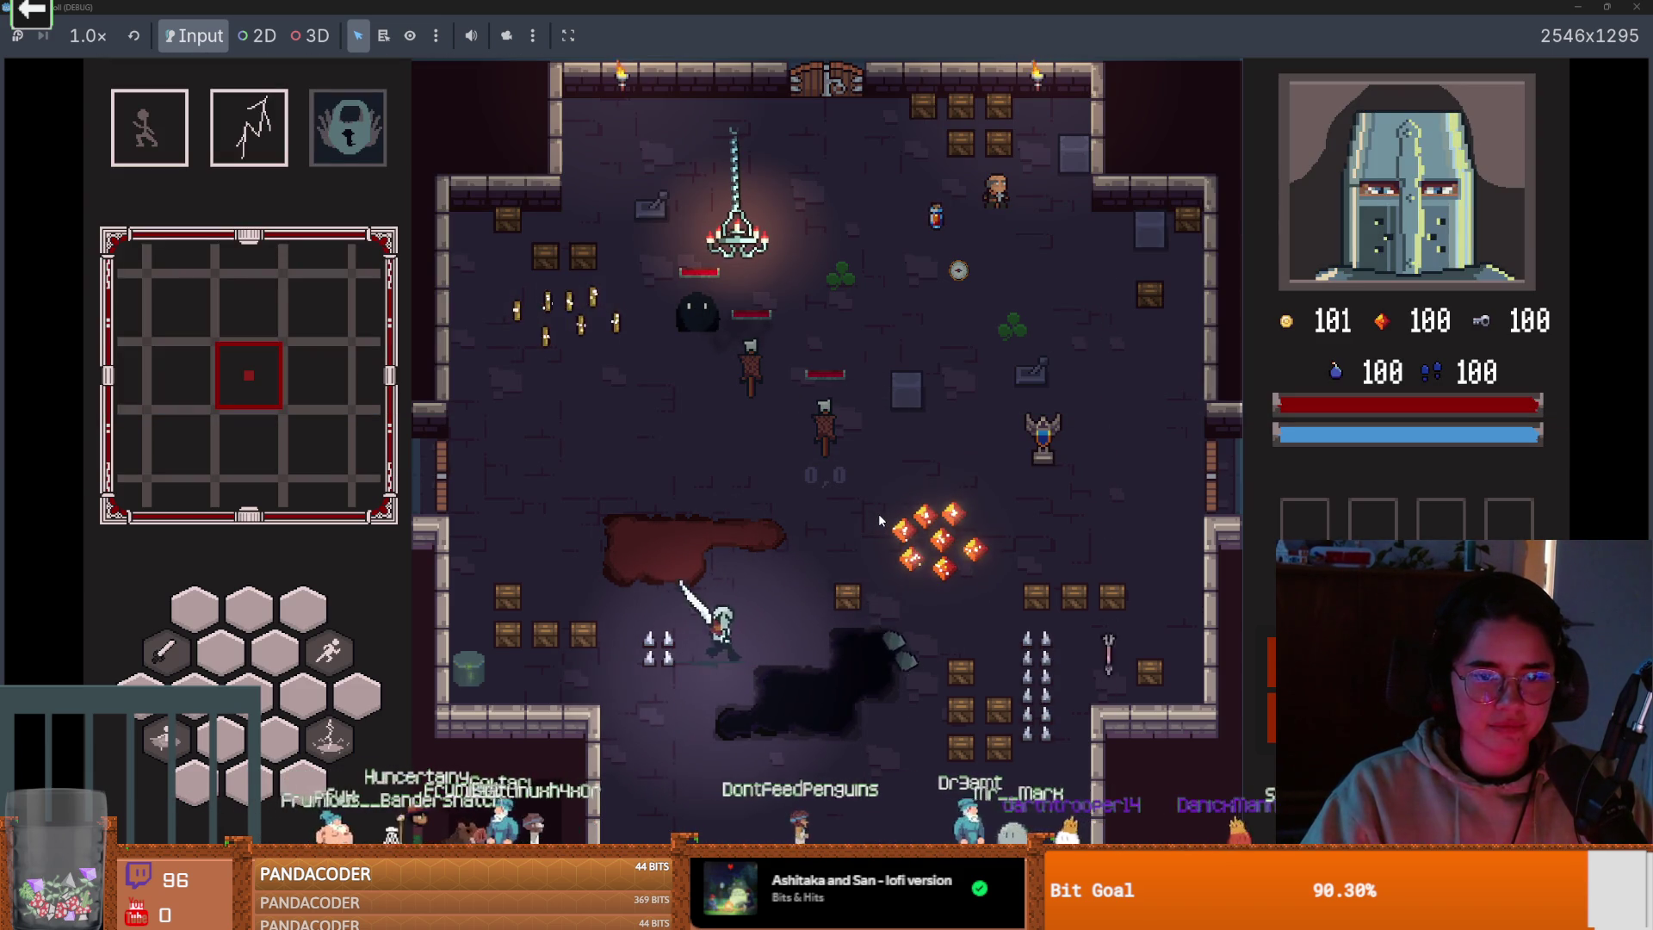
key("w")
key("d")
key("a")
key("w")
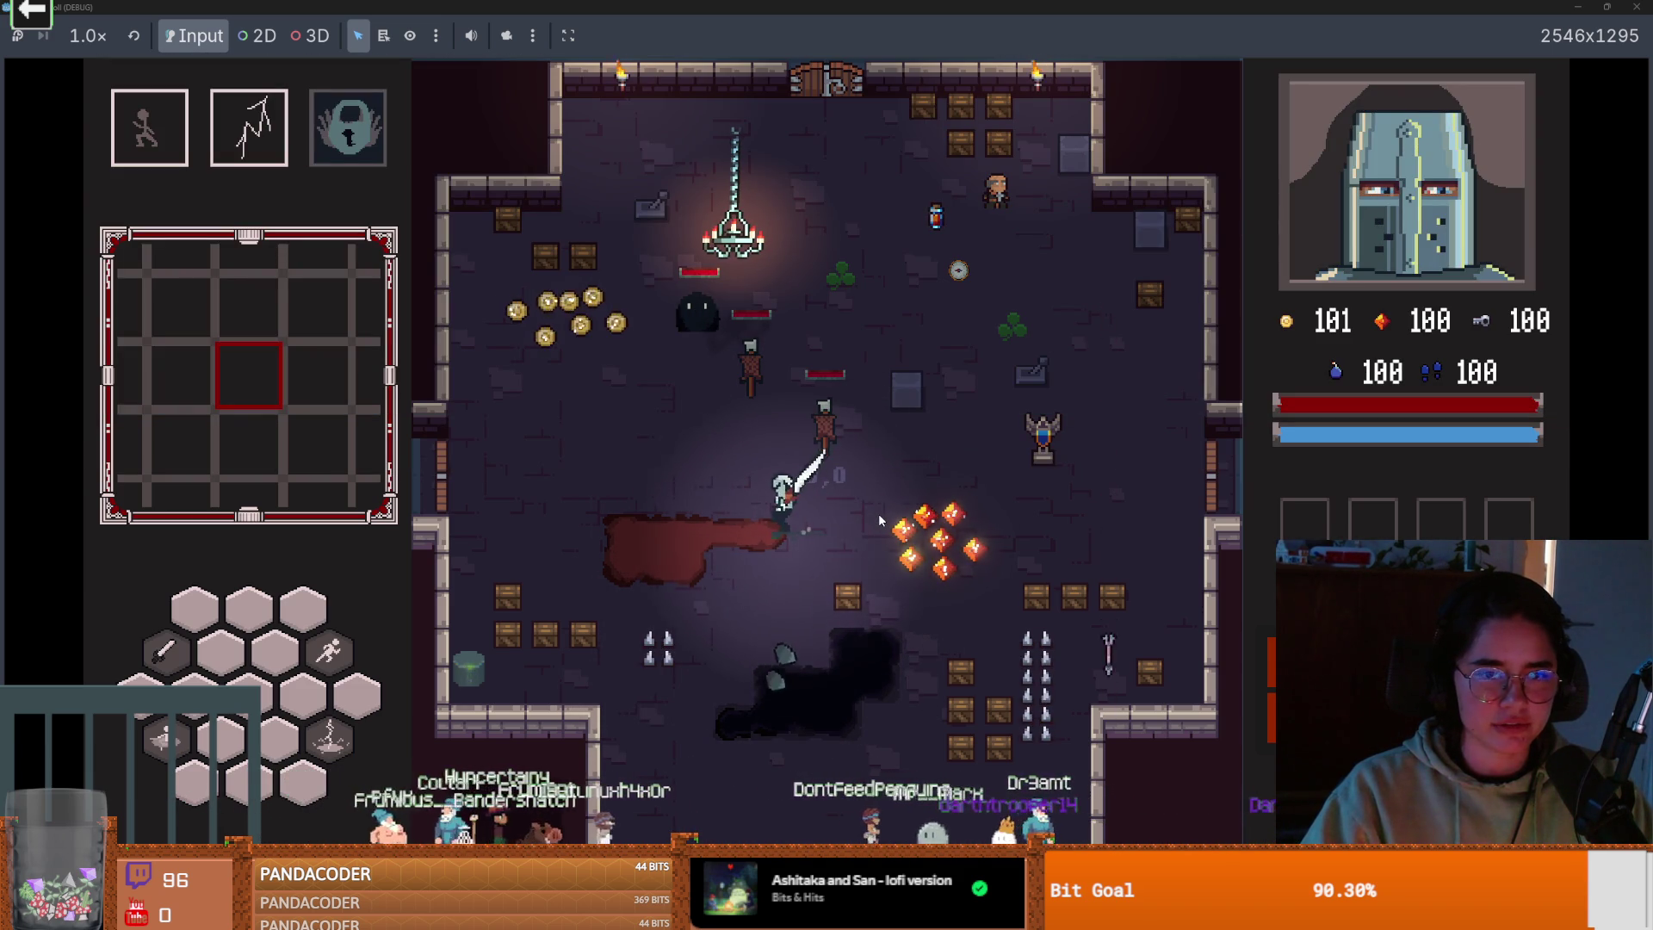
key("w")
key("a")
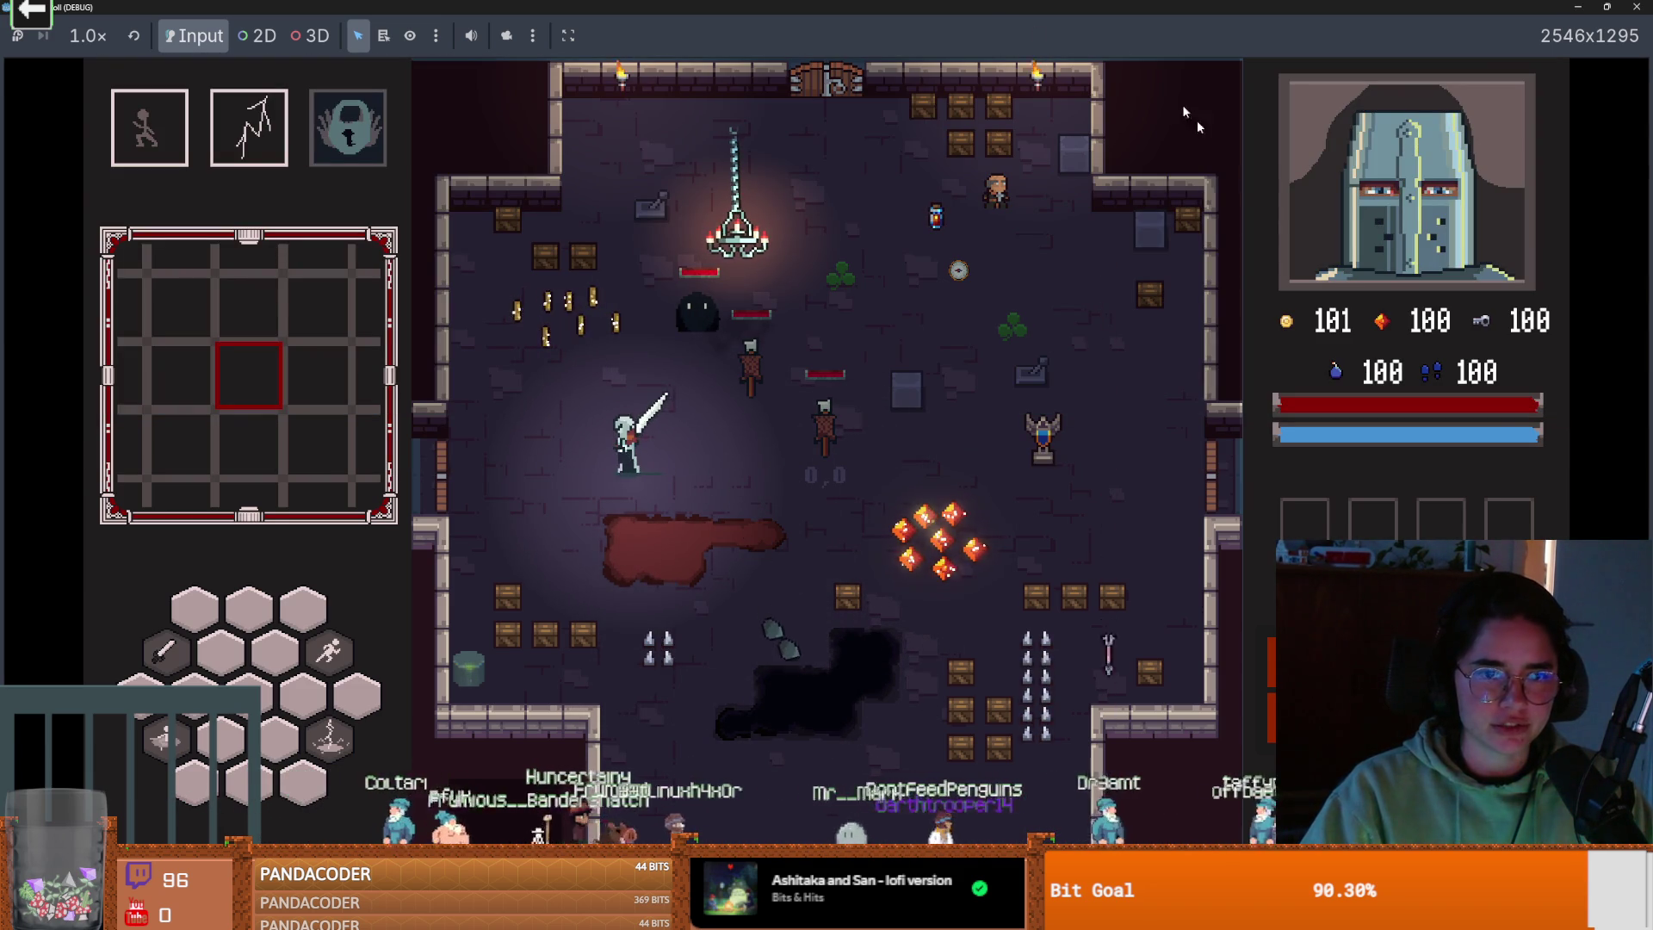
left_click_drag(1055, 7, 1099, 305)
left_click(1269, 296)
Show the range_enemy scene in the 2D view and launch the game
left_click(1091, 78)
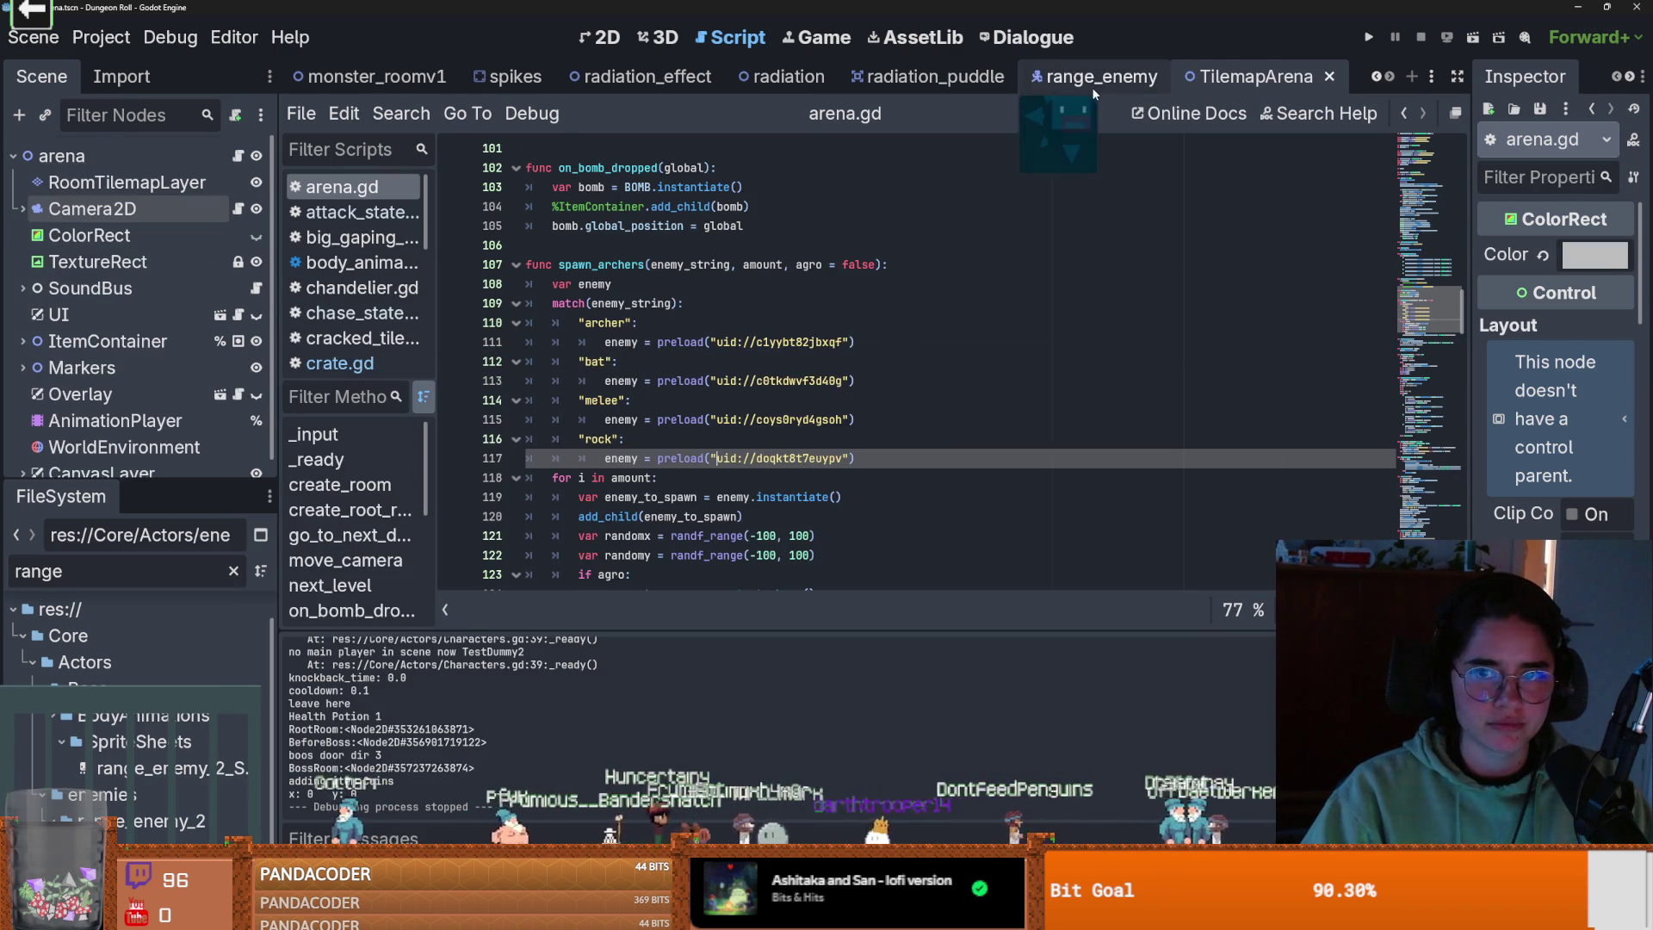
left_click(605, 26)
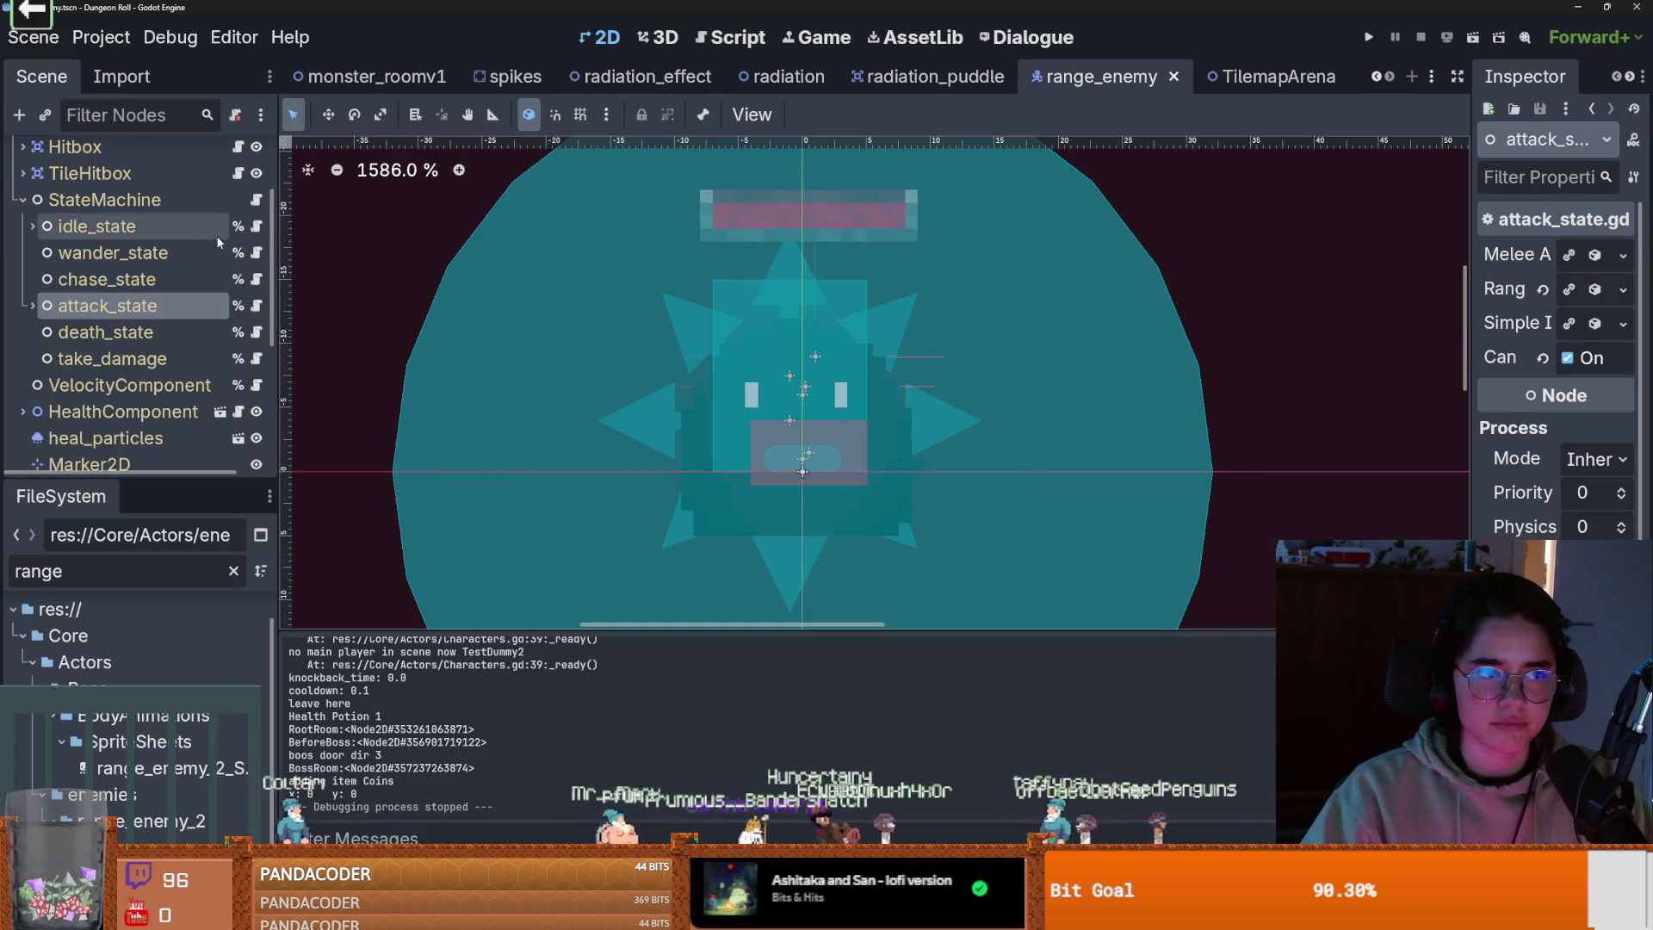
scroll(172, 344, "down", 5)
scroll(250, 410, "down", 1)
left_click(250, 411)
key("F5")
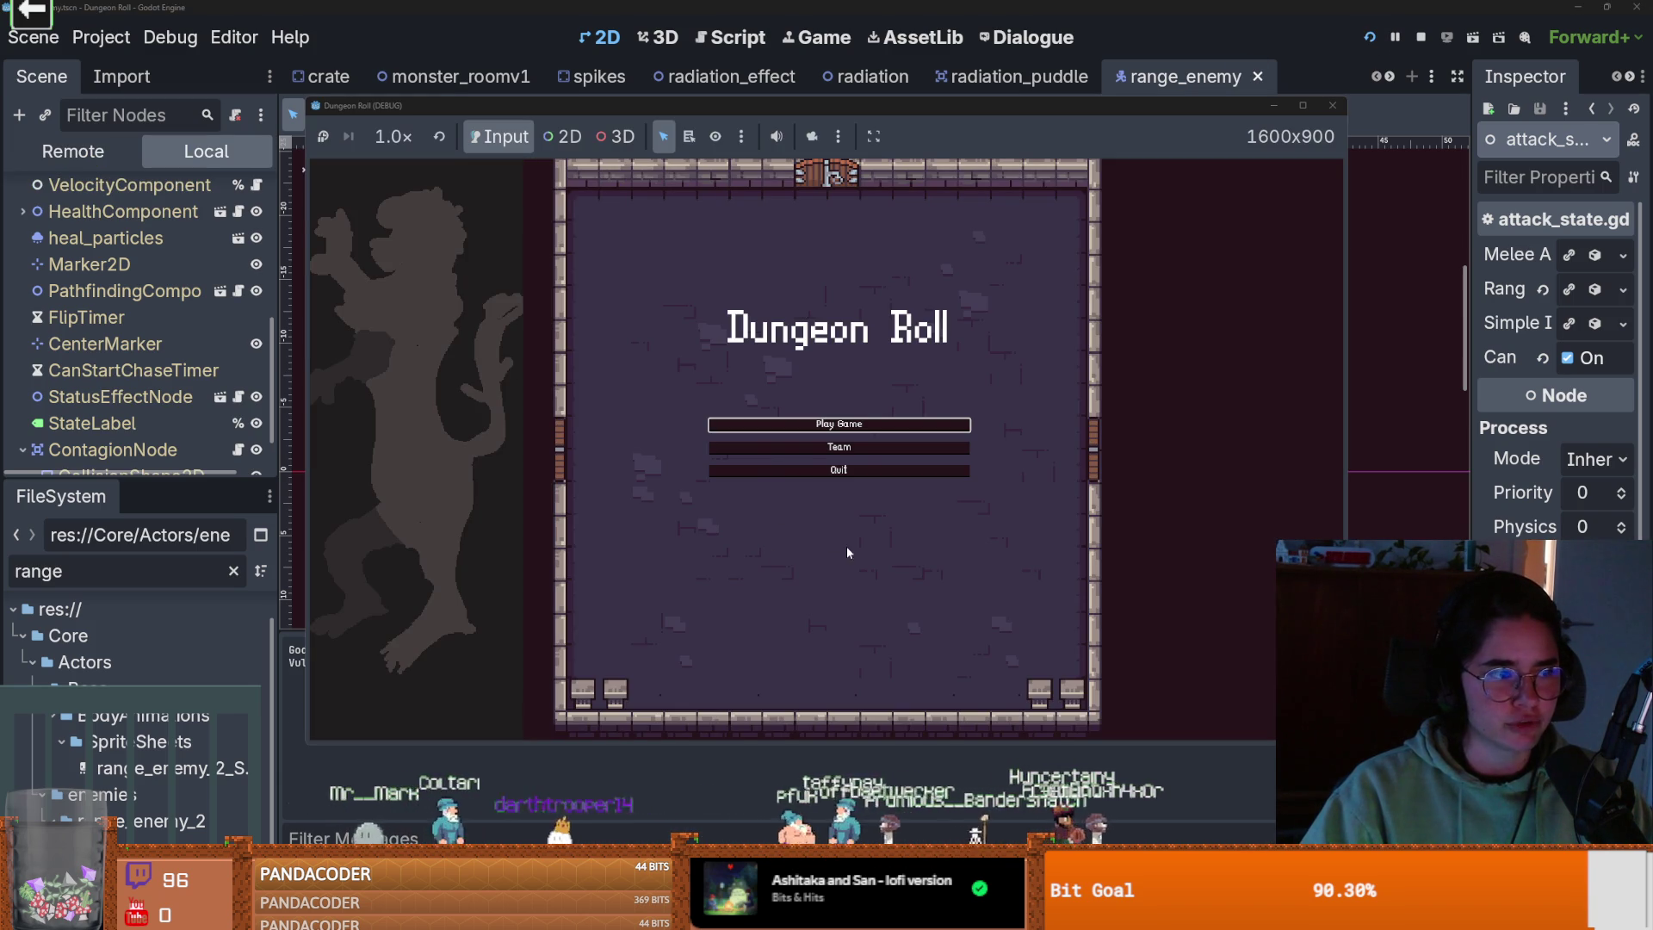
Start a new game as the Crusader and walk the knight to collect coins
left_click(844, 431)
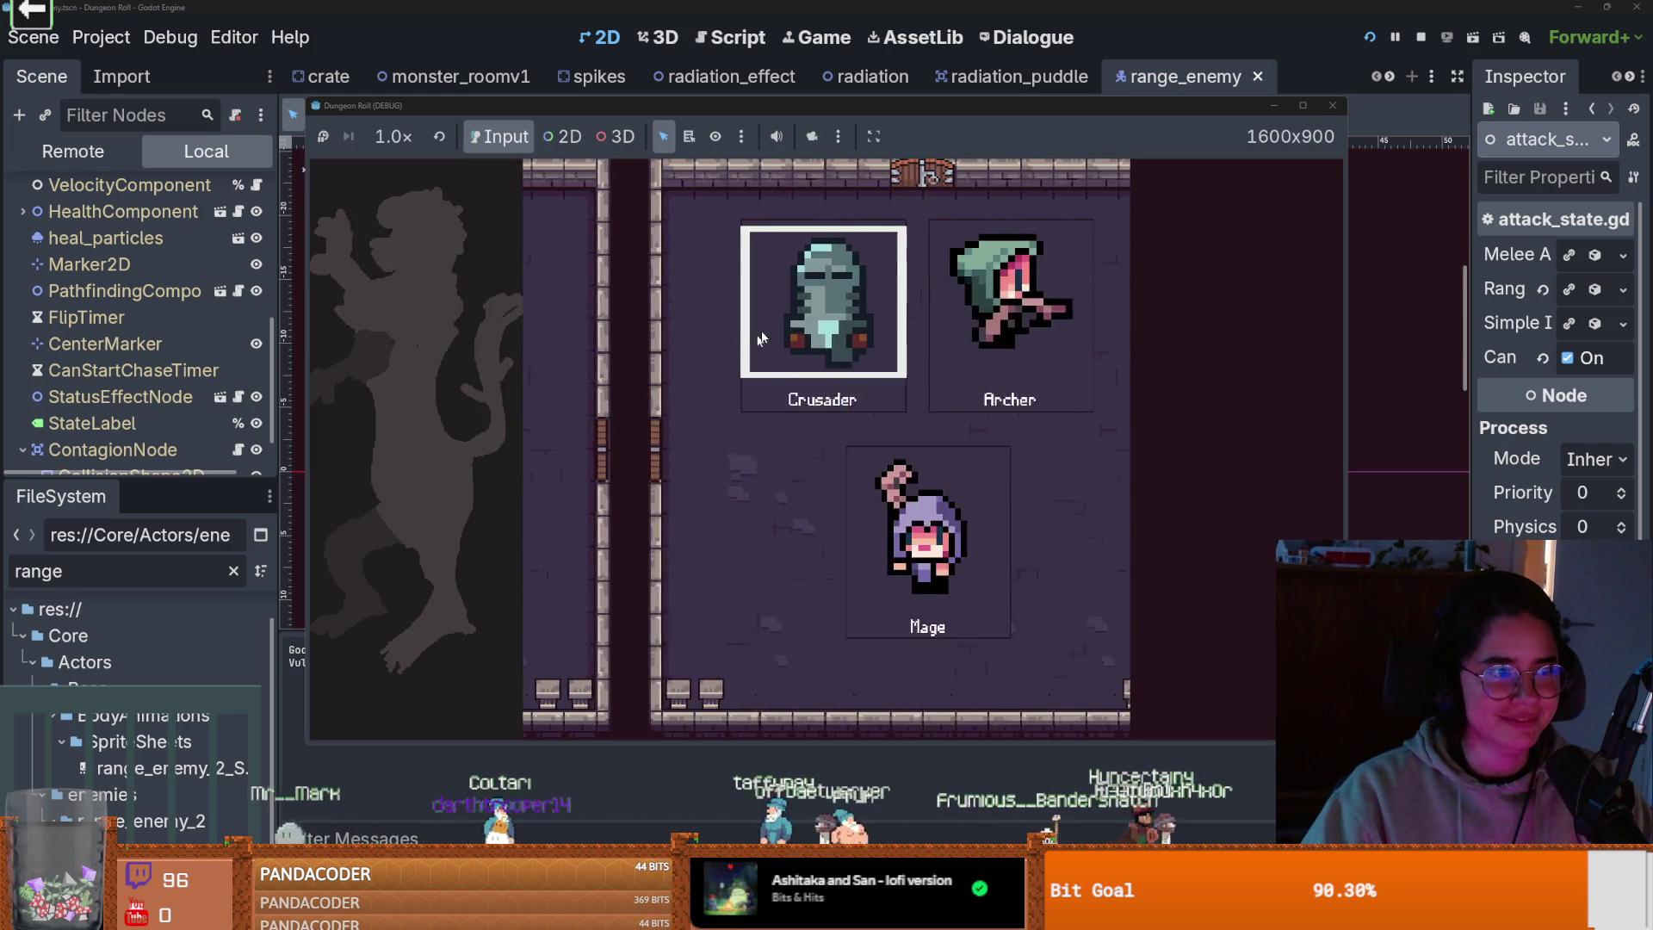
left_click(654, 403)
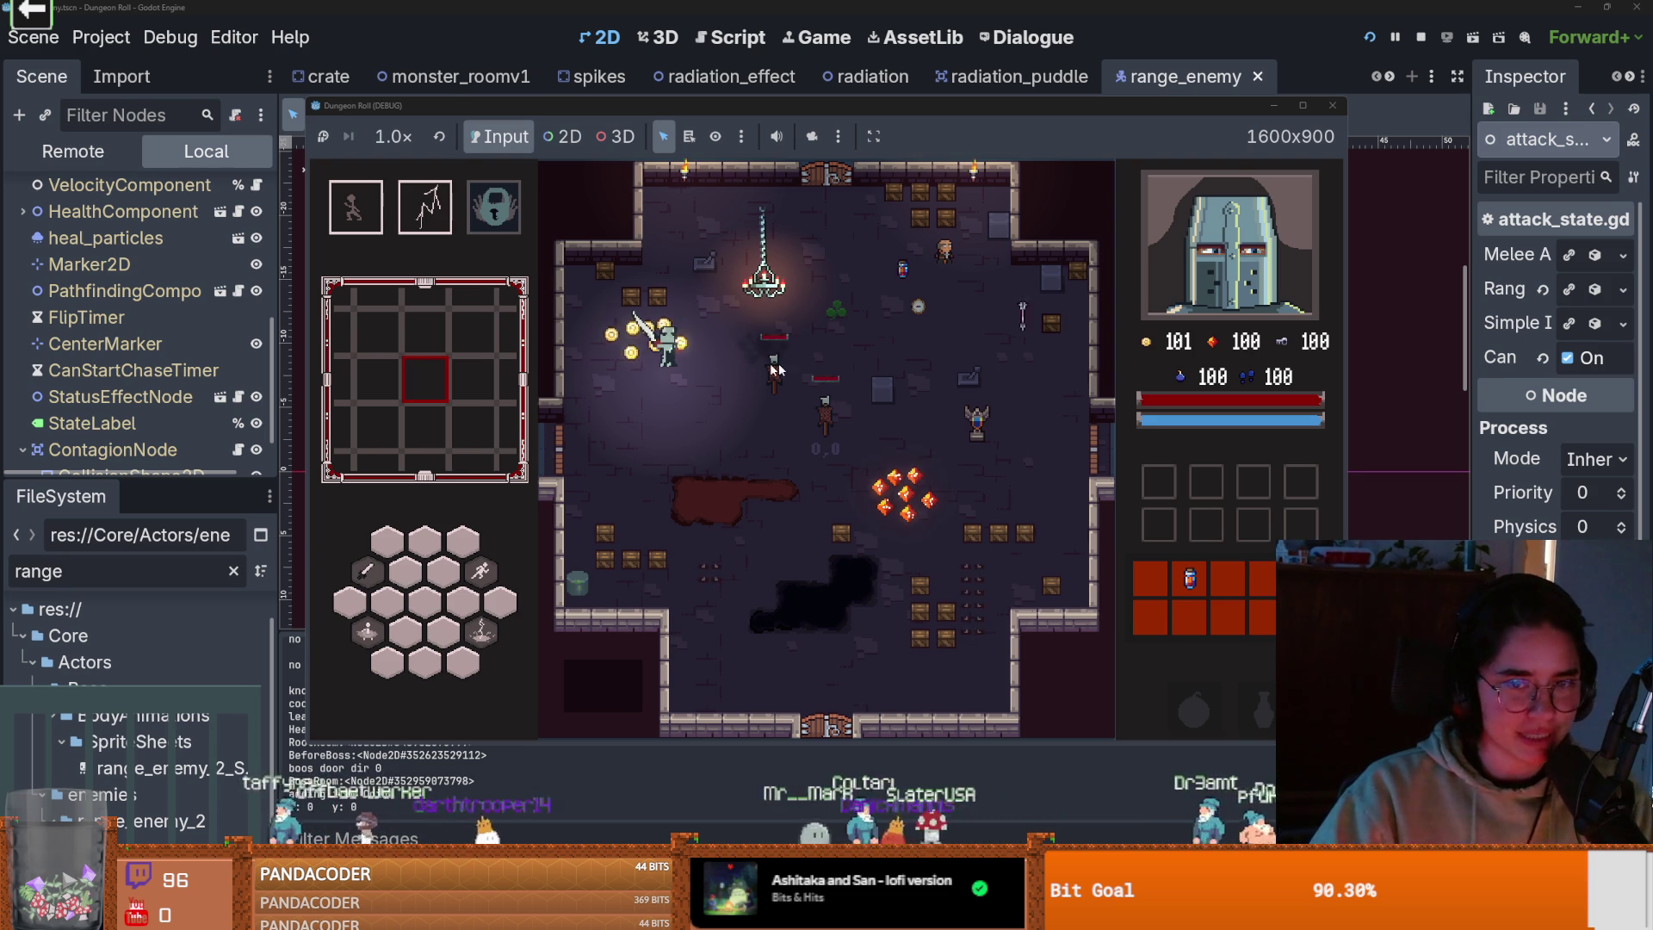
key("w")
key("s+d")
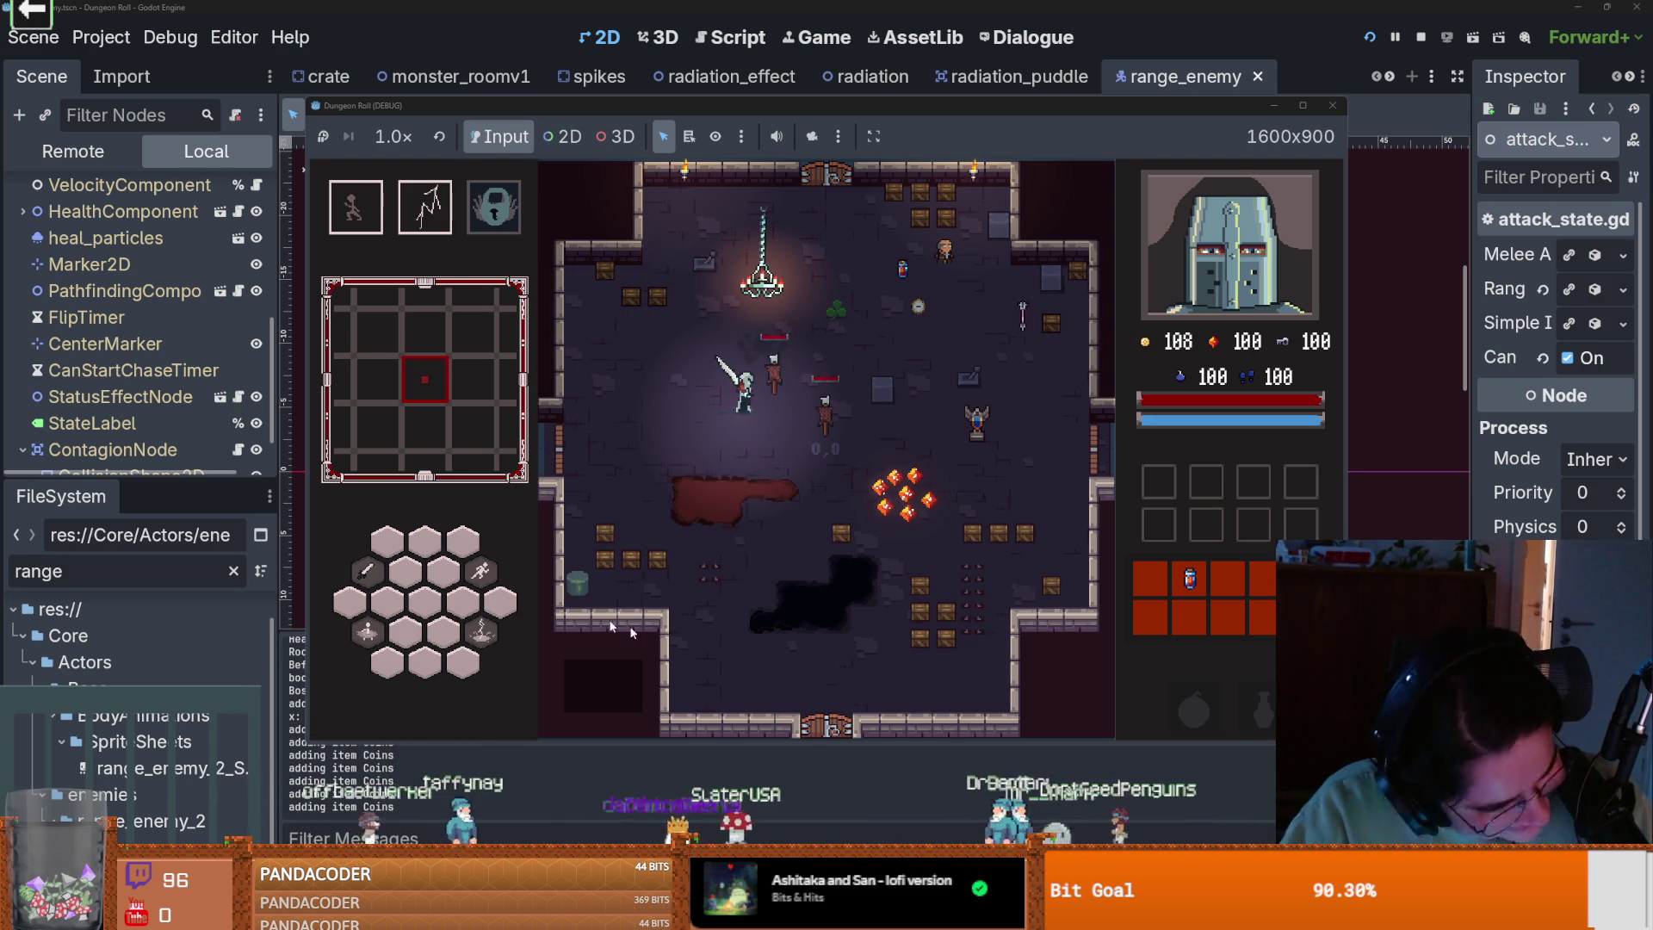
Spawn a rock enemy via the console, attack it with the sword, then close the game
key("grave")
type("spawn_enemy \"rock\" 1 true")
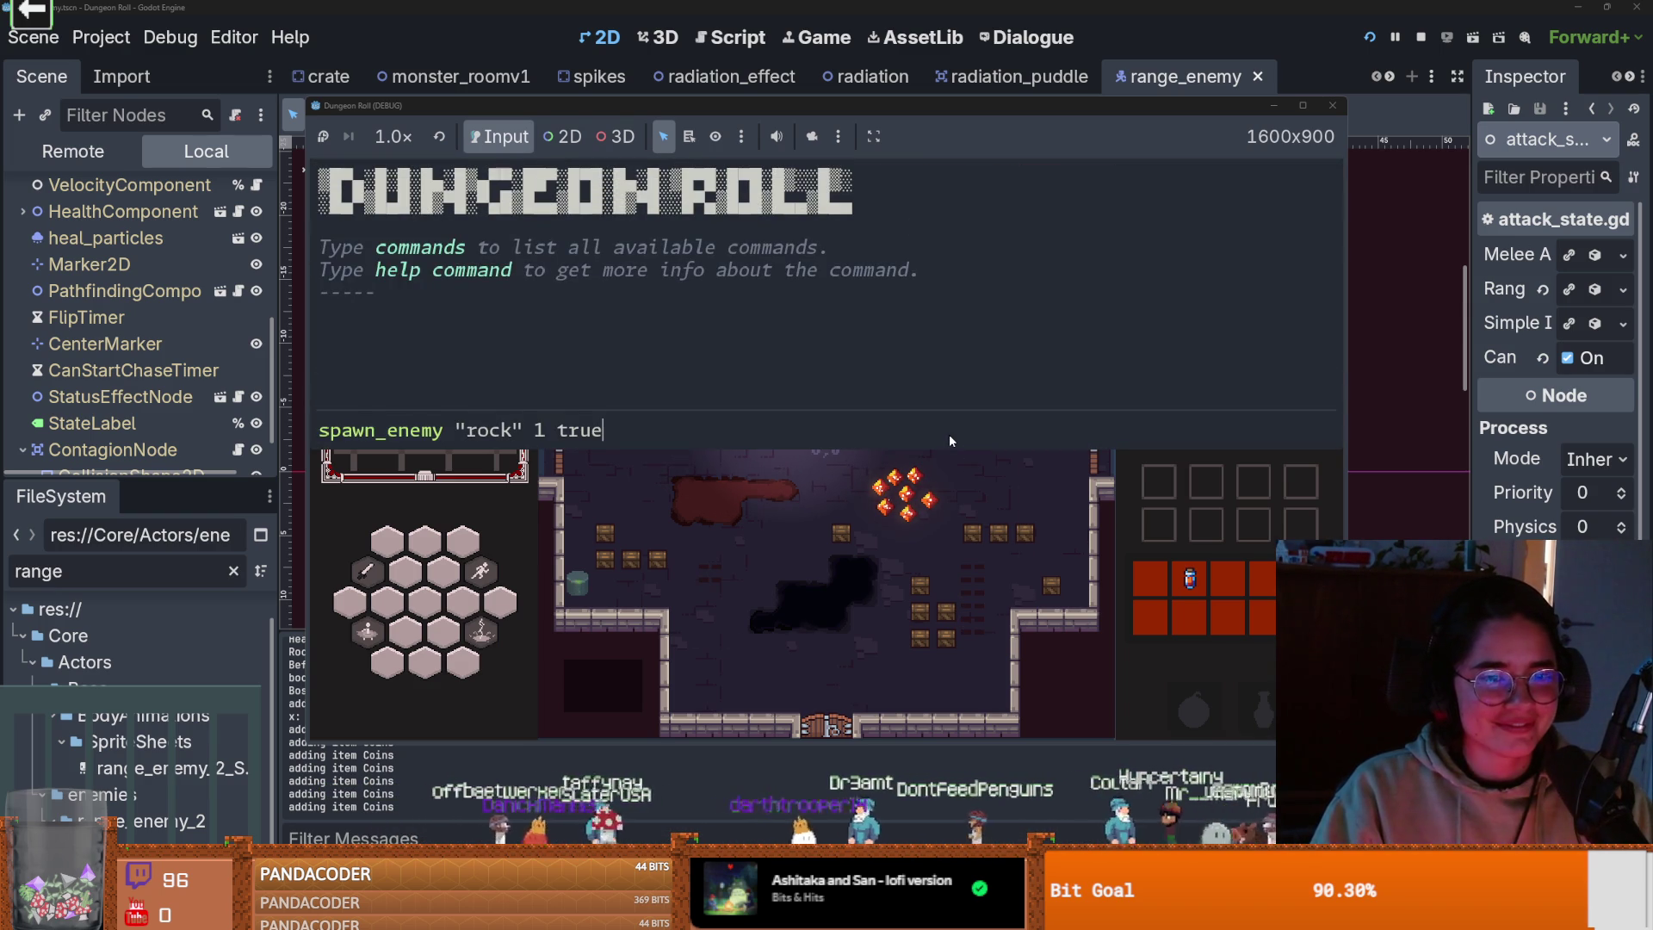
key("Return")
key("grave")
key("a")
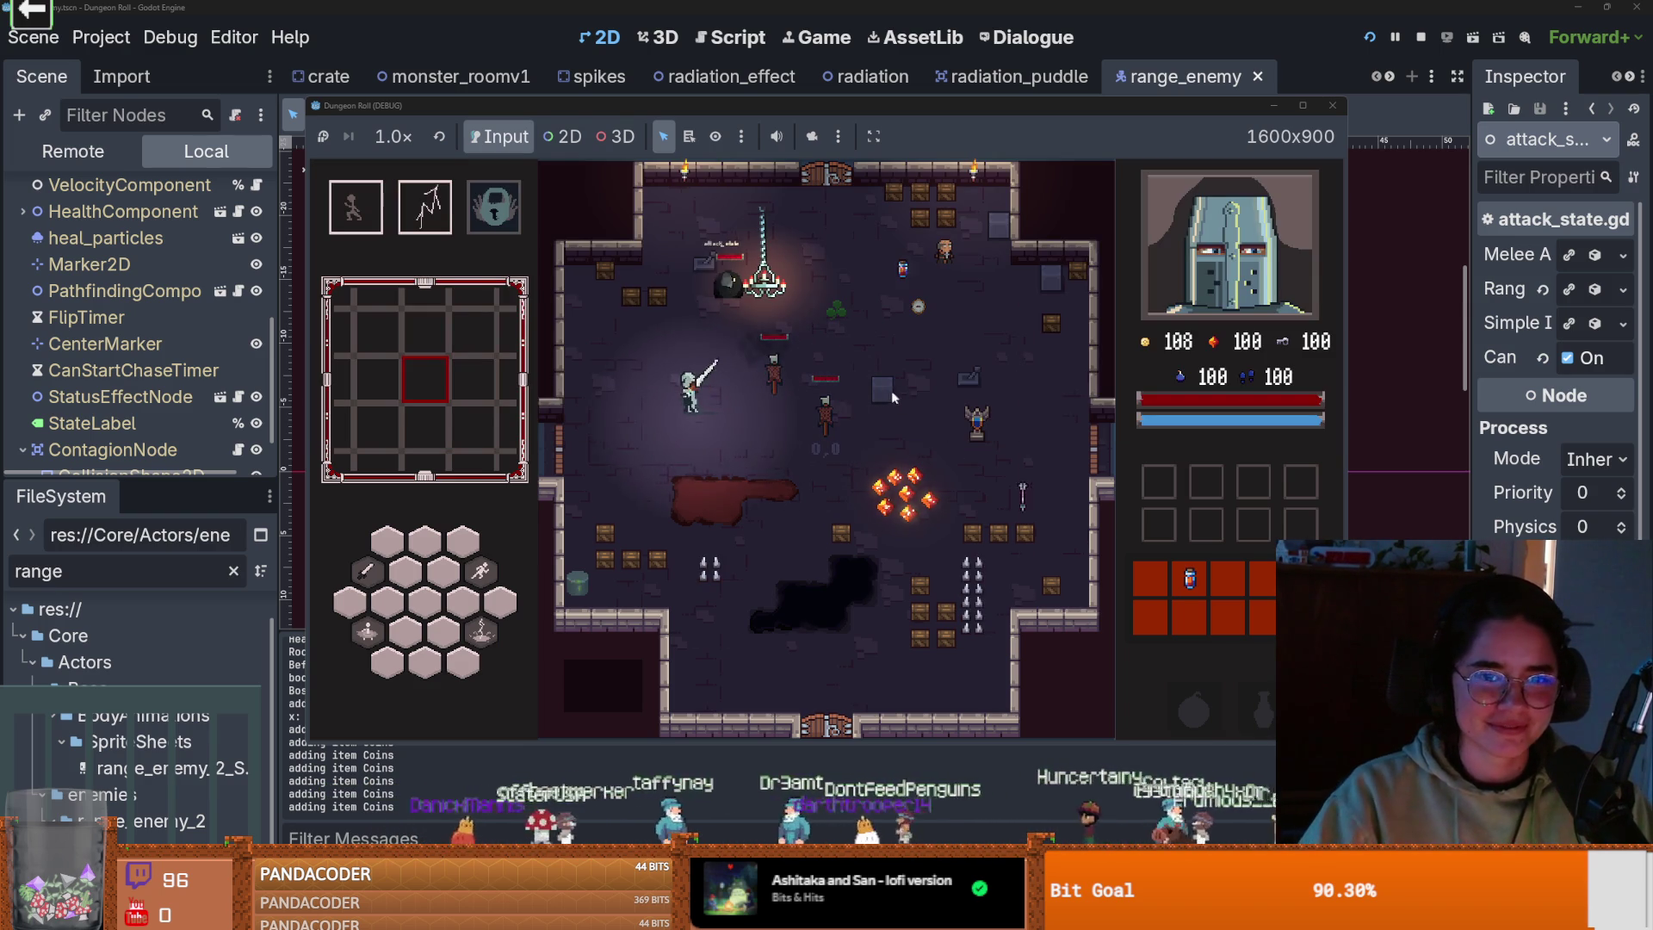
key("d")
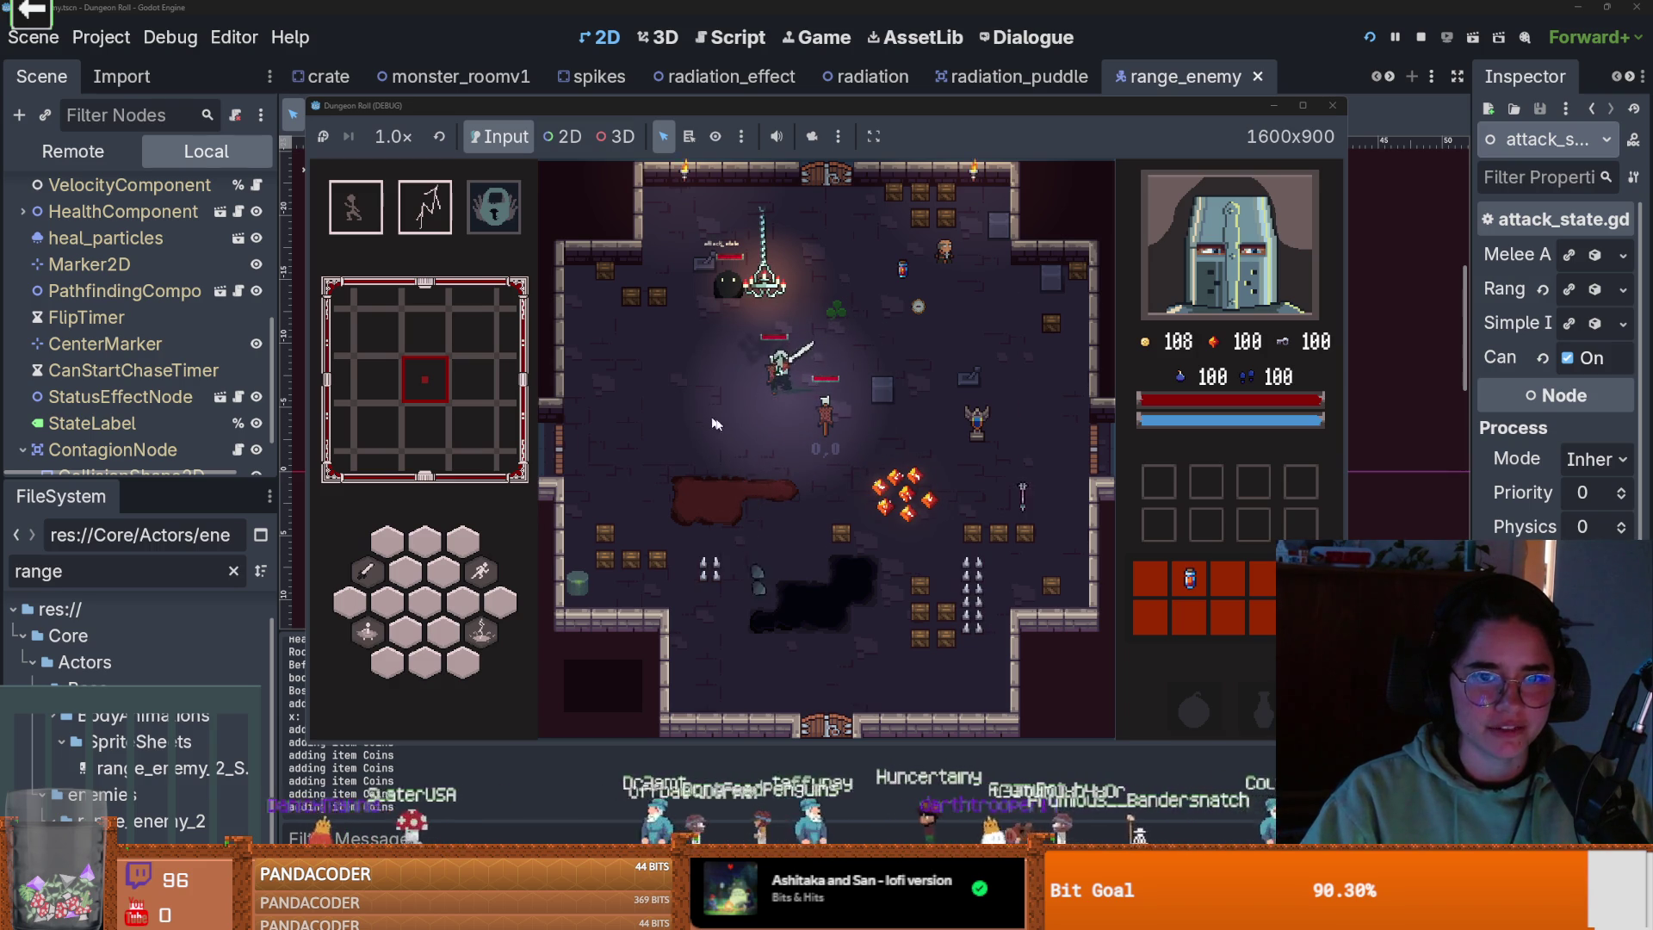
key("a")
key("a")
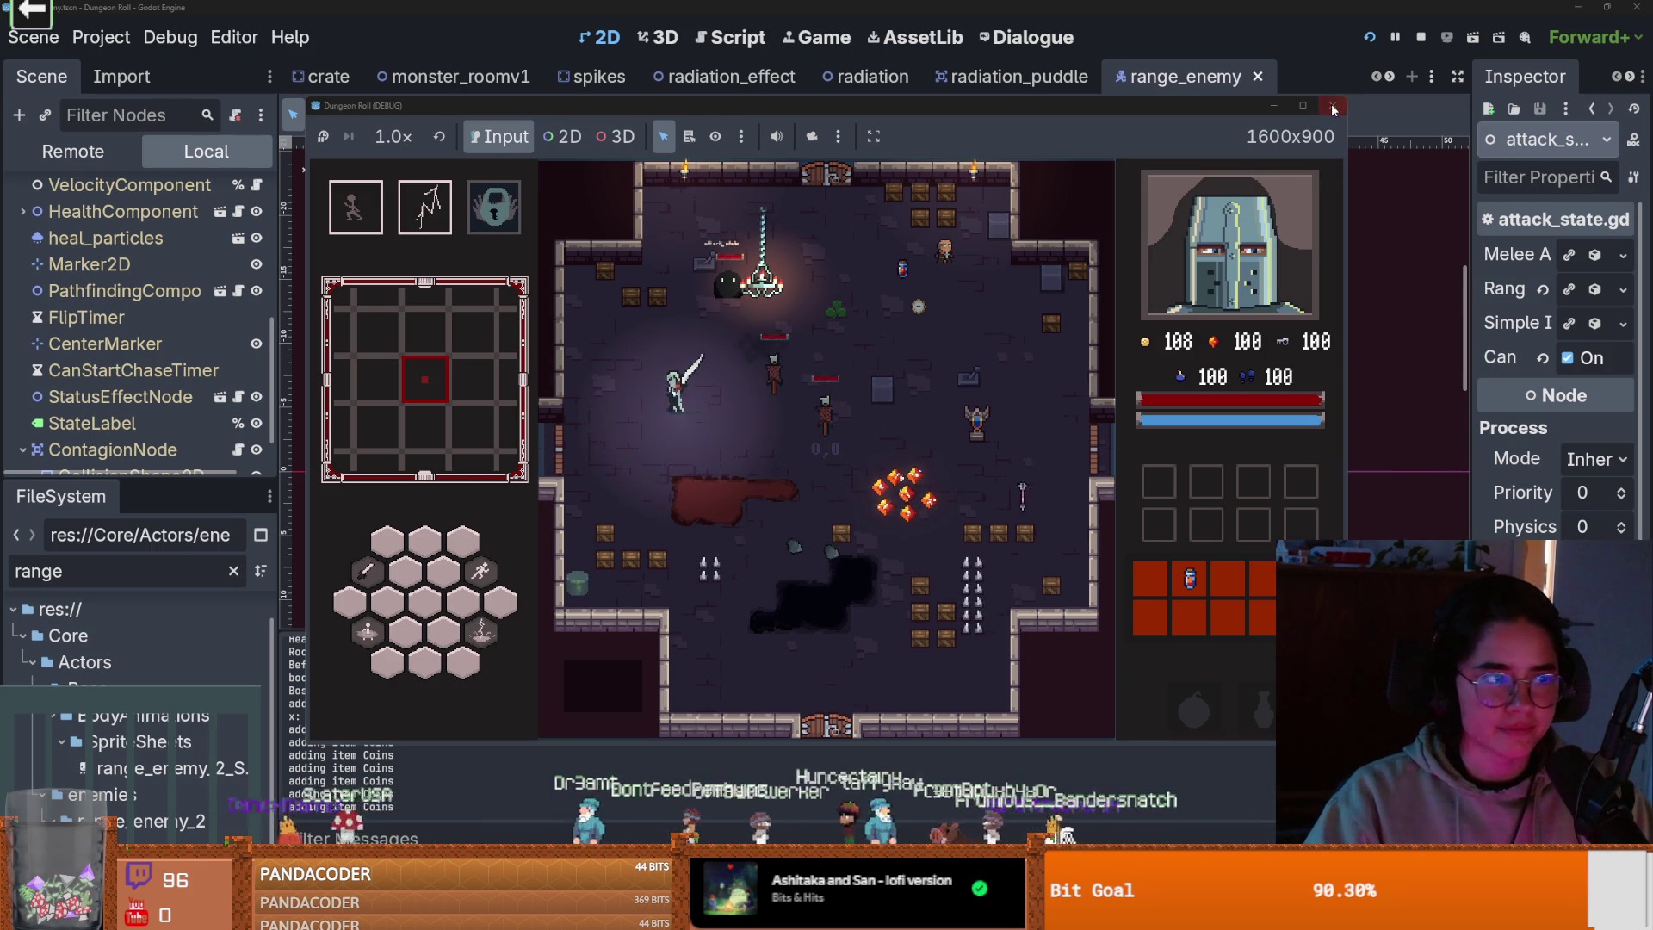
left_click(1333, 105)
Extend the Scene dock downward, then select StateLabel and the chase_state node
scroll(818, 466, "up", 2)
left_click_drag(819, 466, 691, 522)
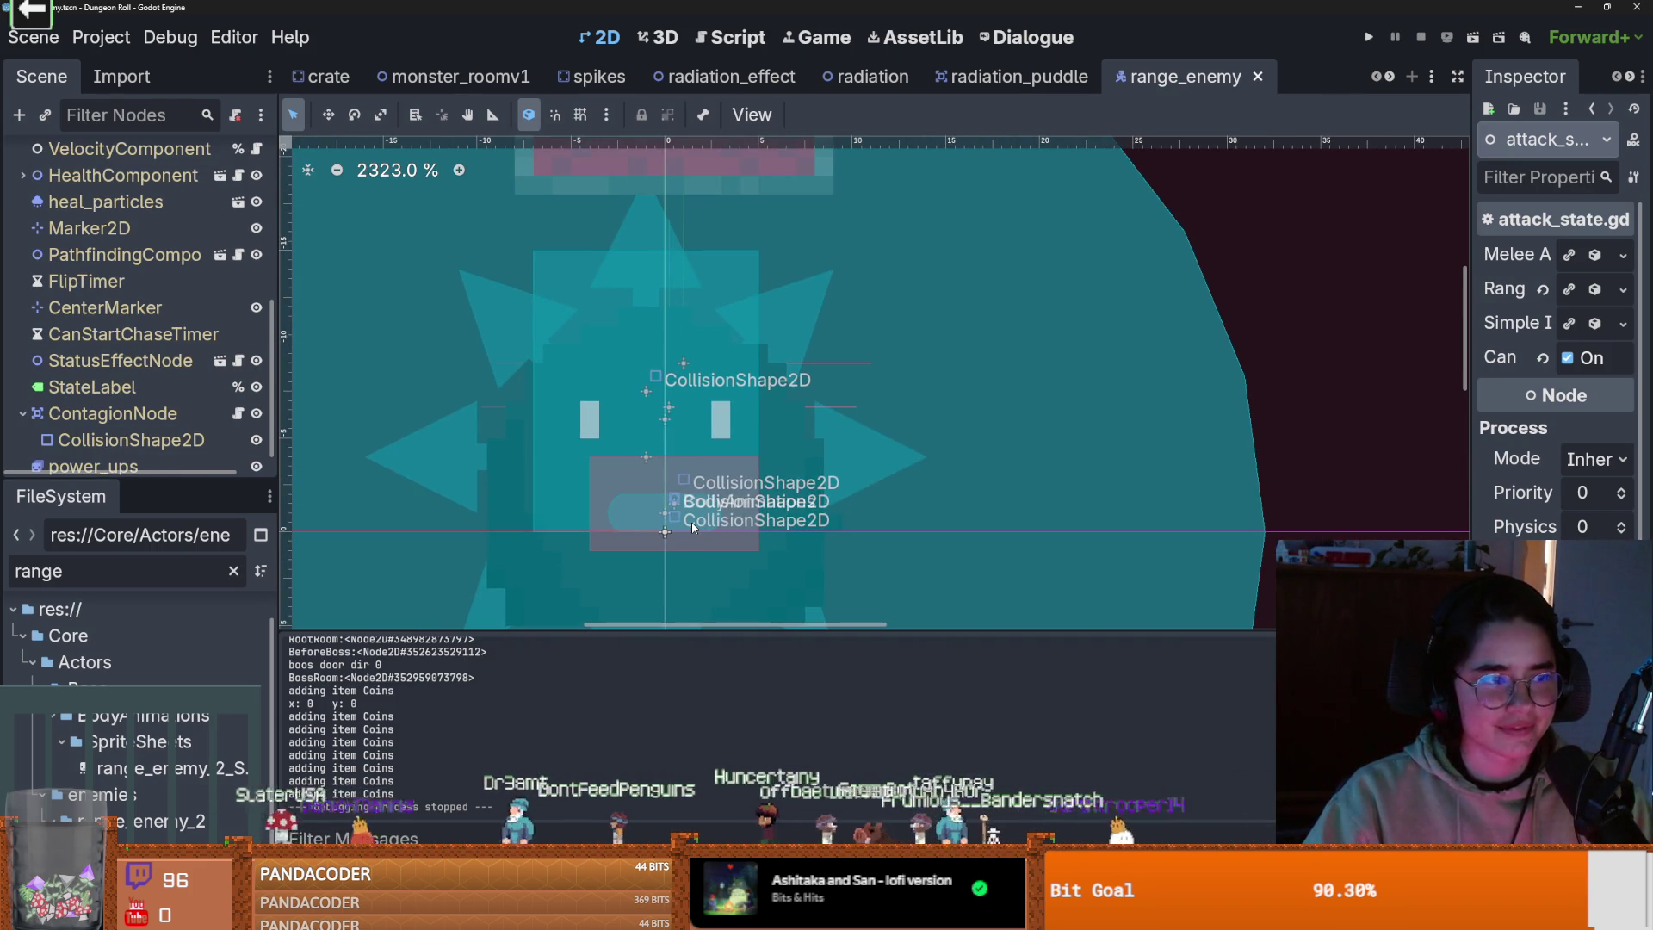
scroll(690, 522, "up", 1)
scroll(699, 512, "down", 1)
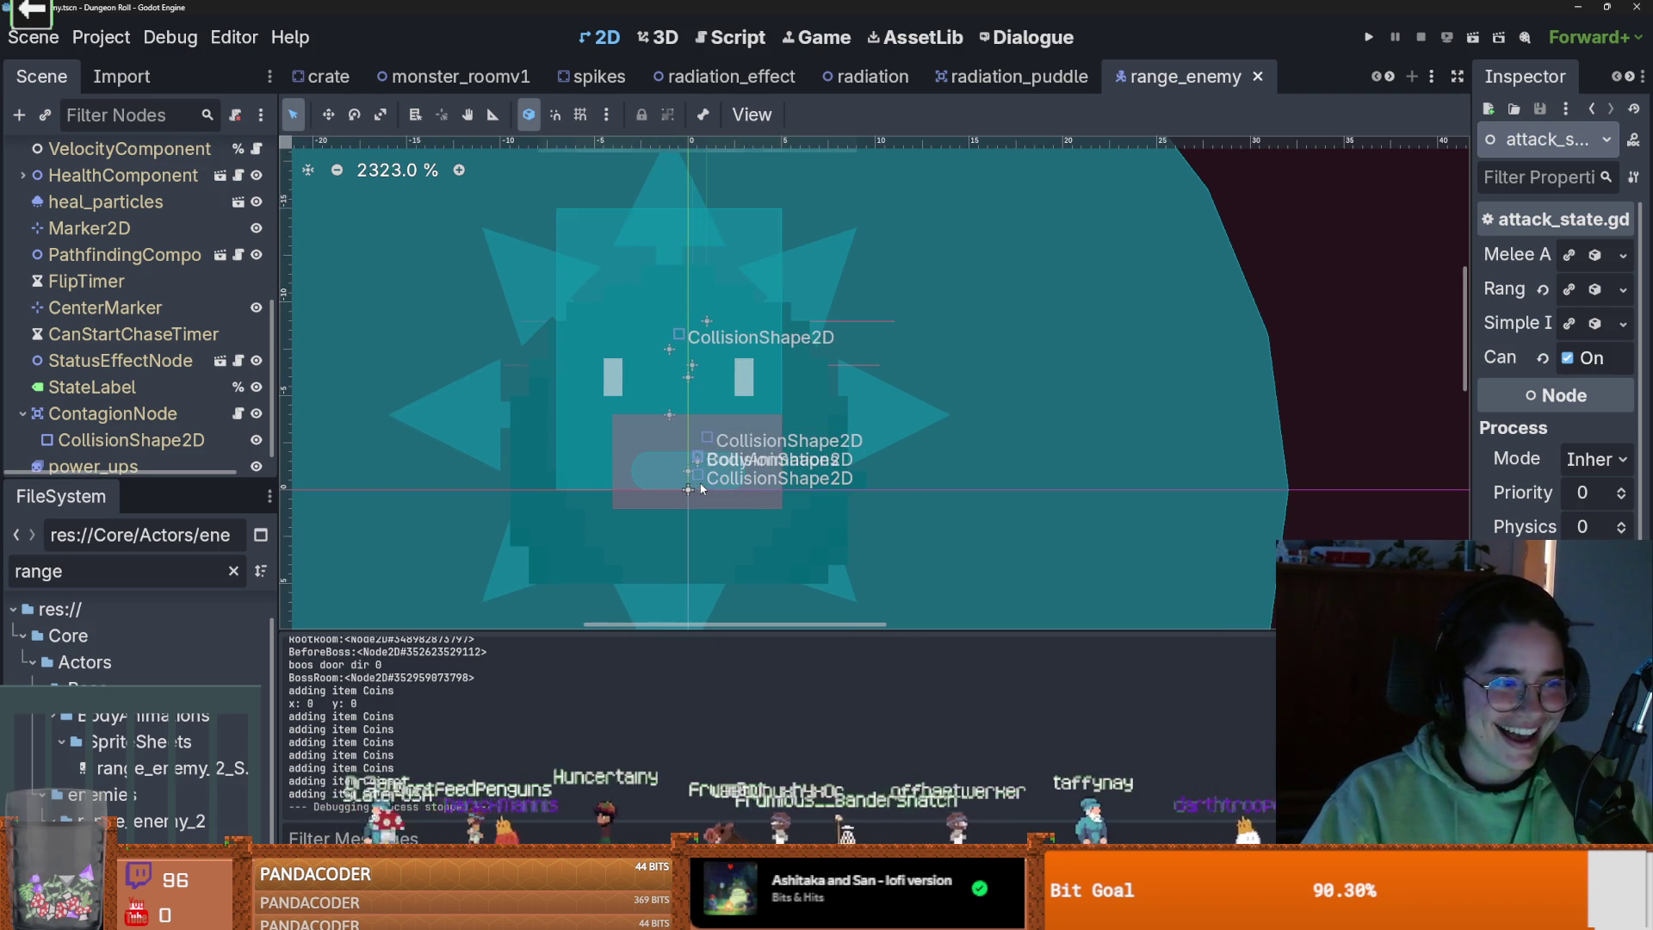
scroll(693, 489, "up", 2)
scroll(689, 489, "down", 2)
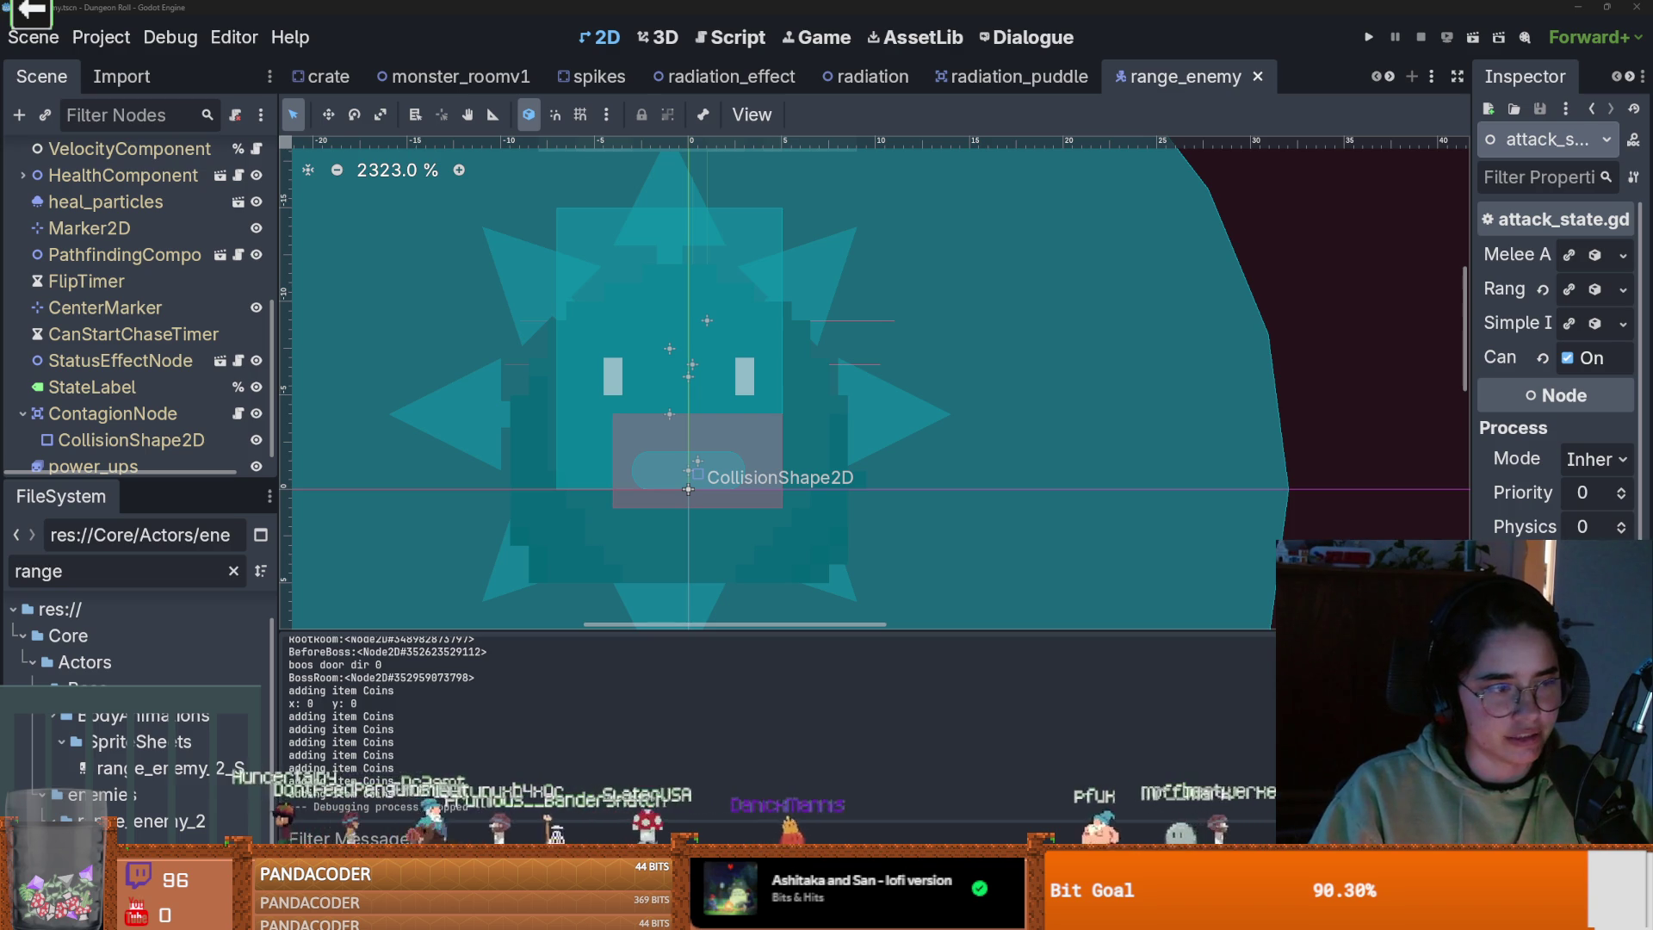
scroll(661, 414, "down", 1)
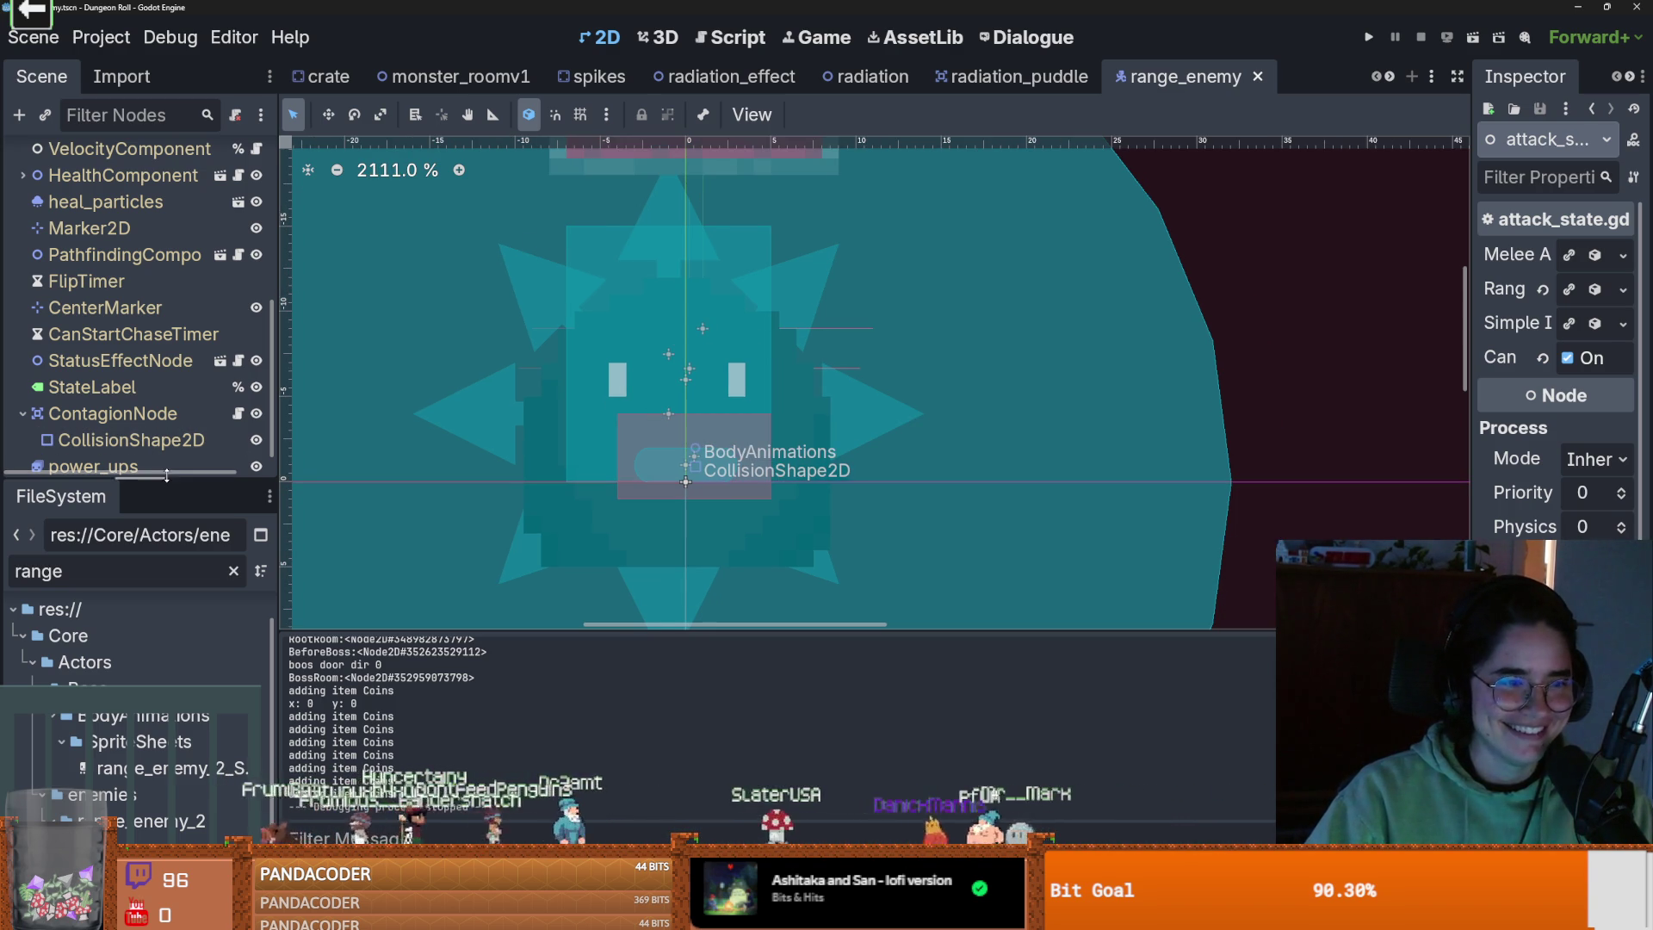
left_click_drag(167, 474, 167, 607)
left_click(121, 498)
scroll(121, 431, "up", 5)
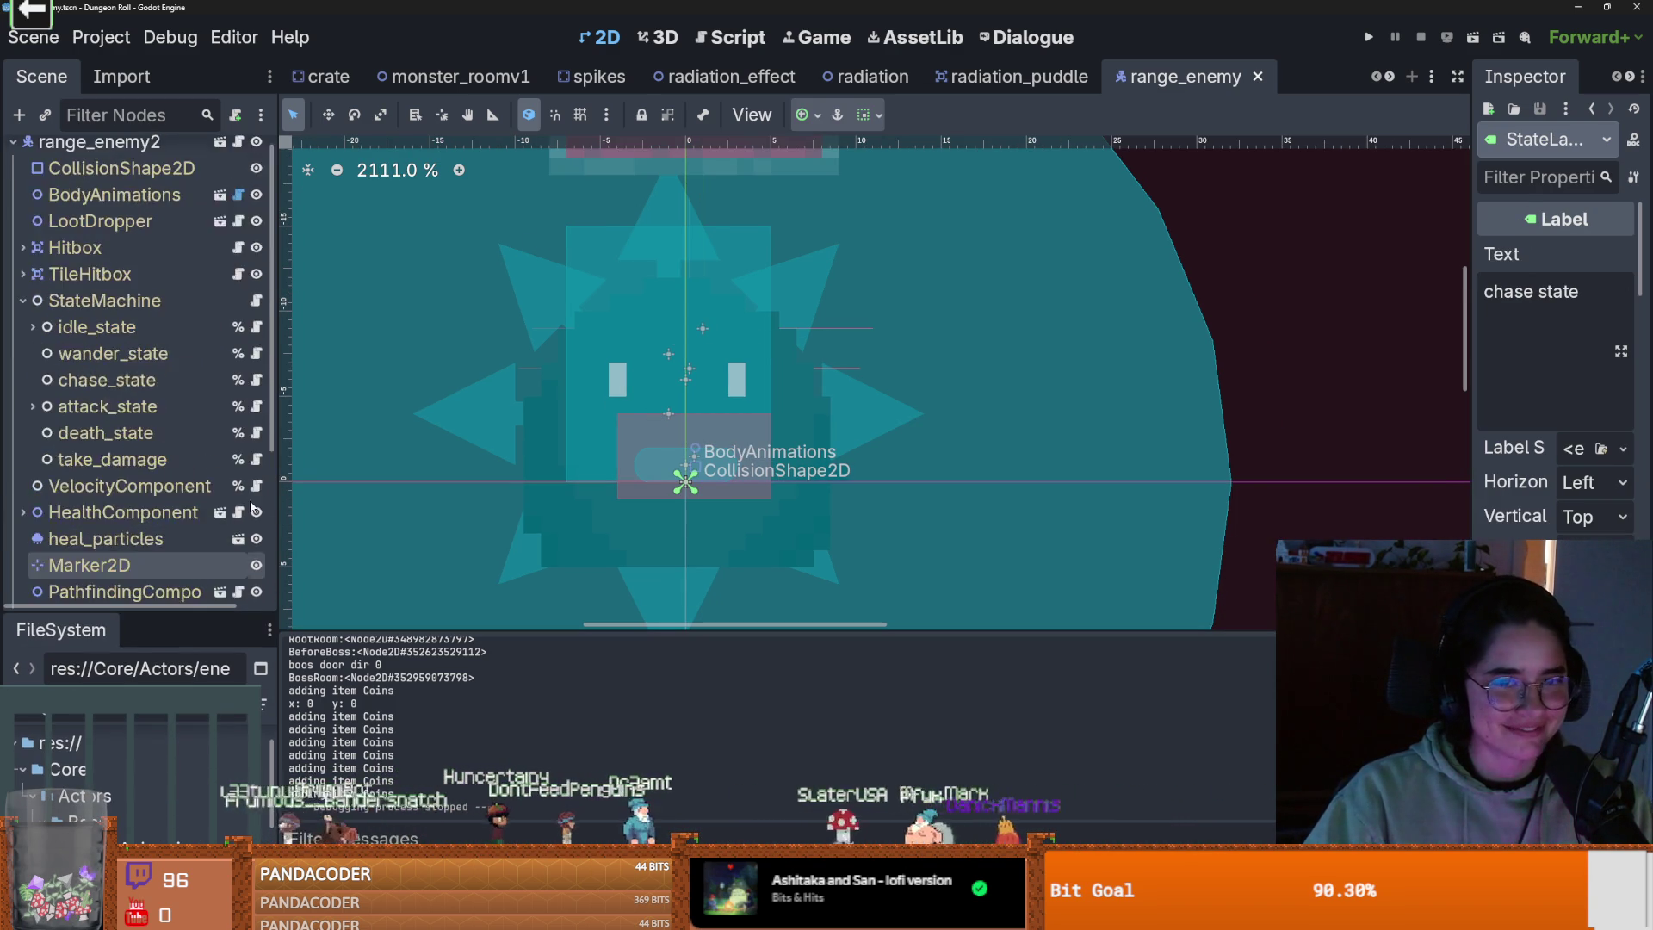
left_click(120, 392)
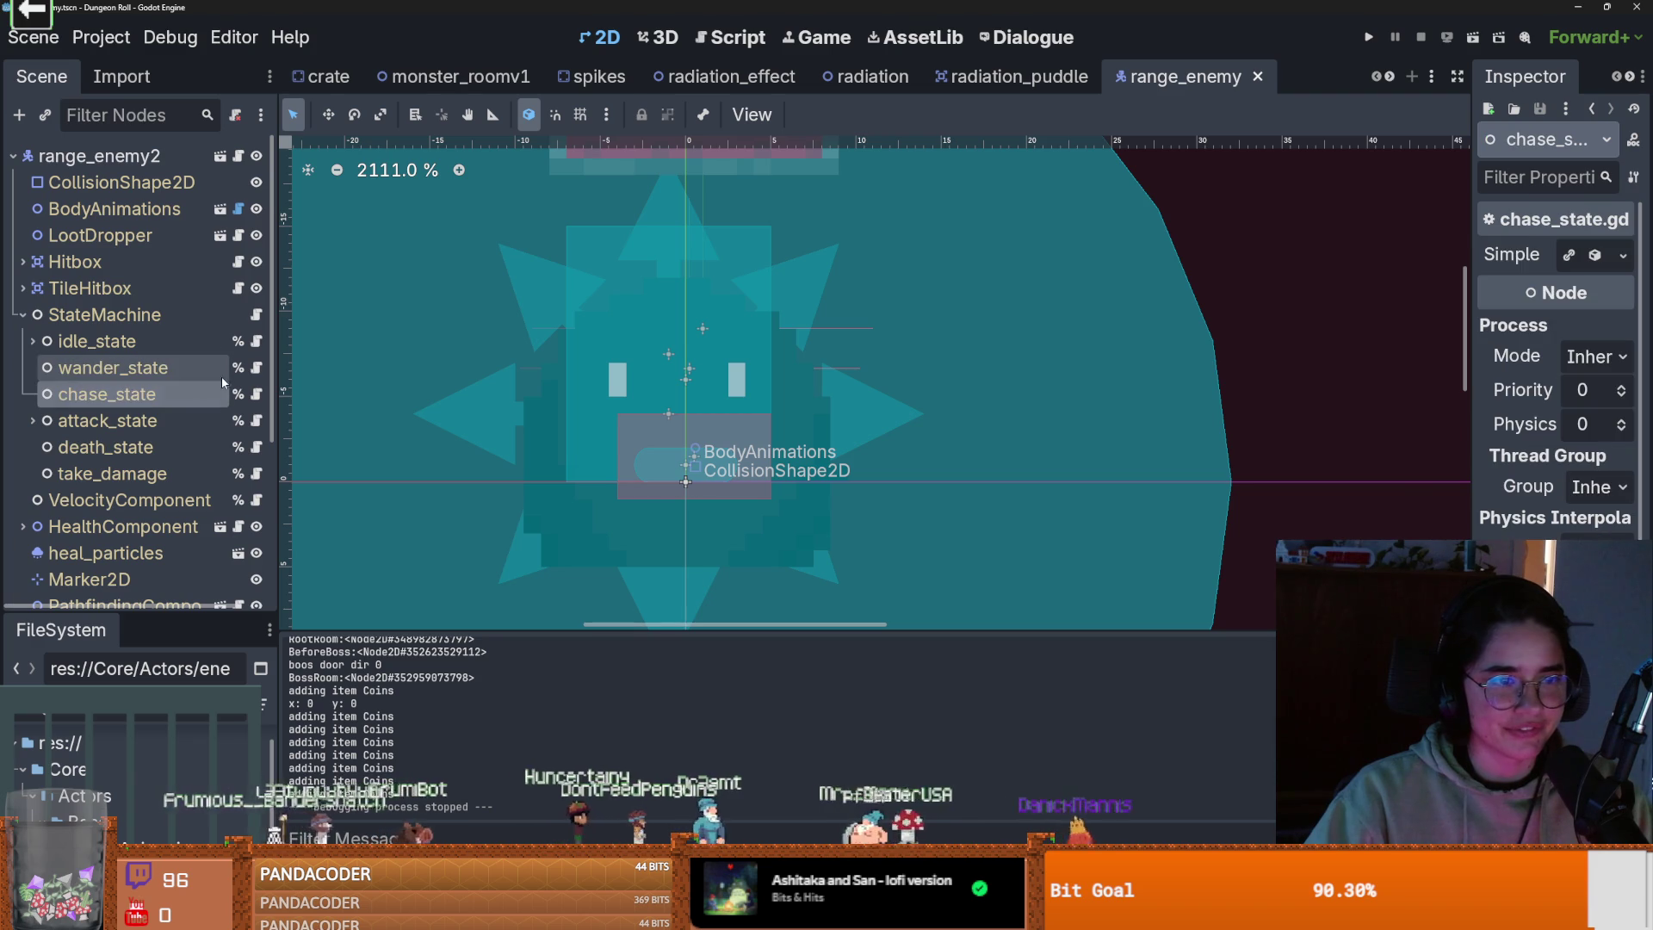
Open attack_state.gd from chase_state and highlight Melee and play_chase to trace the chase logic
left_click(256, 420)
scroll(578, 451, "down", 2)
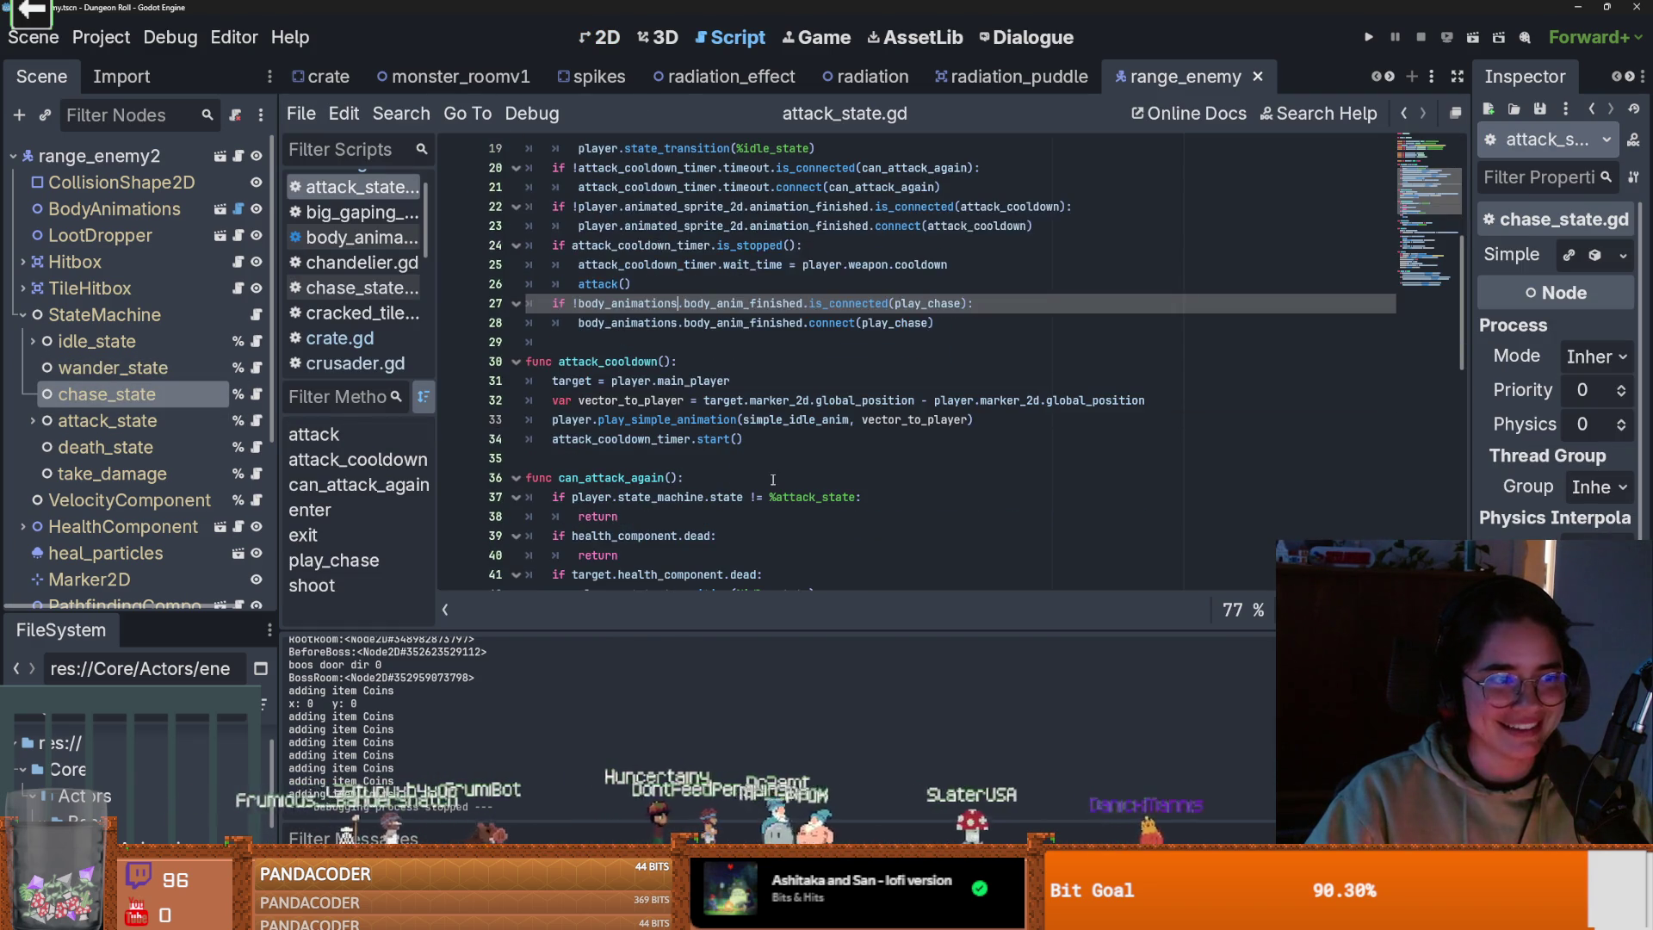
scroll(766, 480, "down", 4)
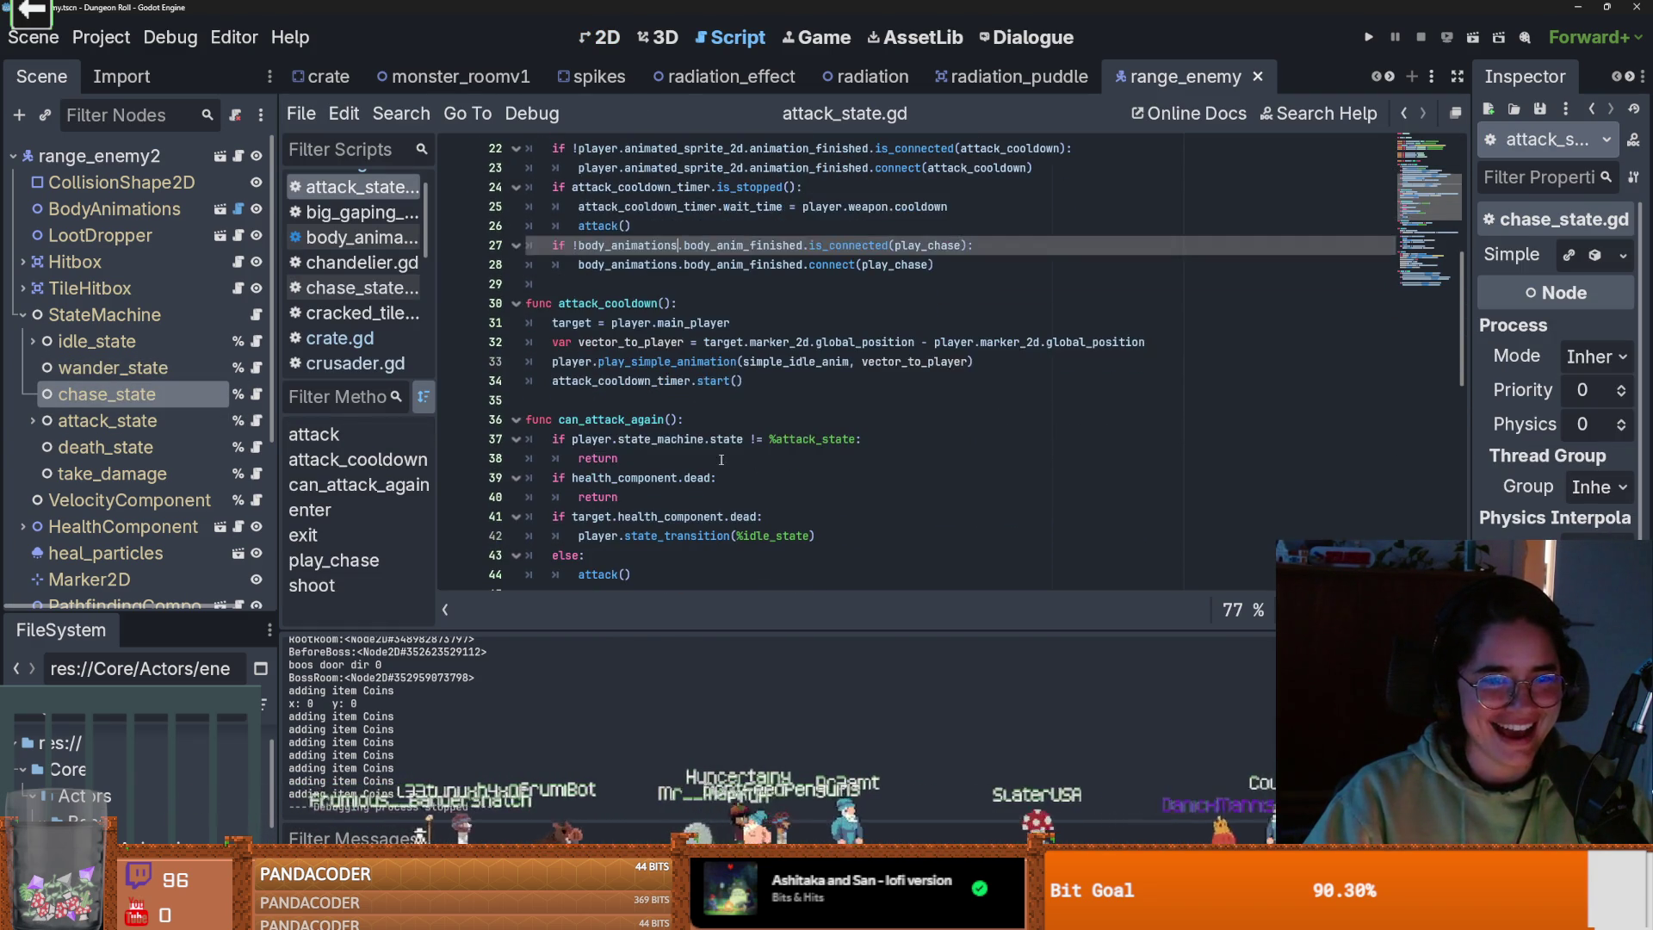
scroll(719, 468, "down", 3)
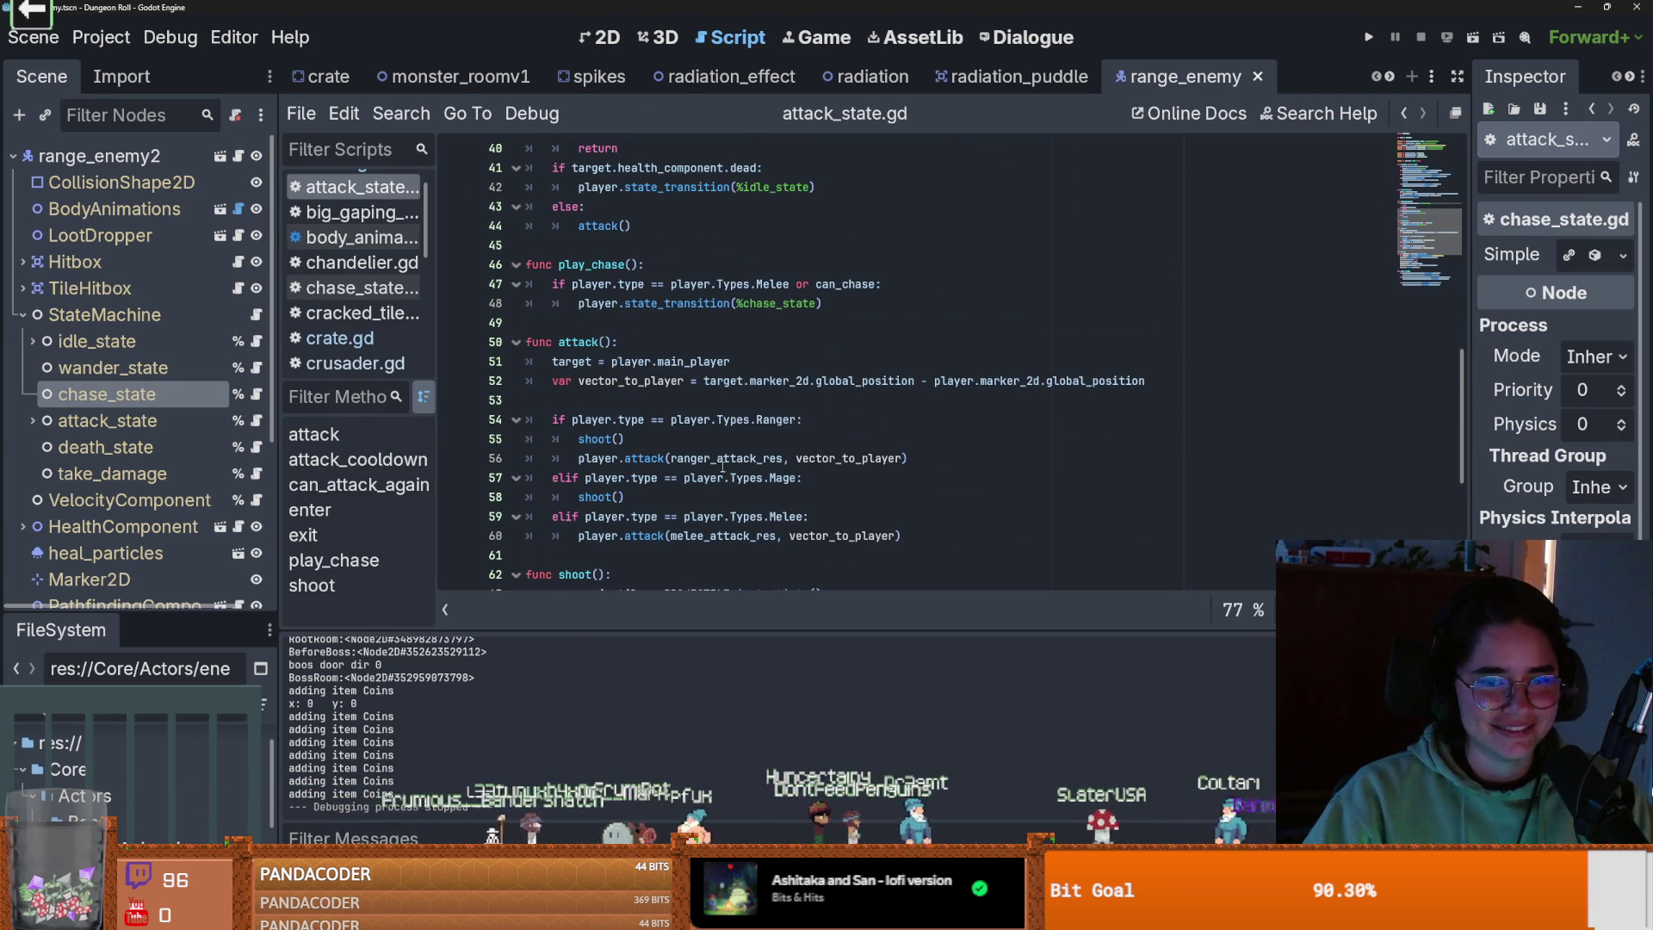
double_click(787, 285)
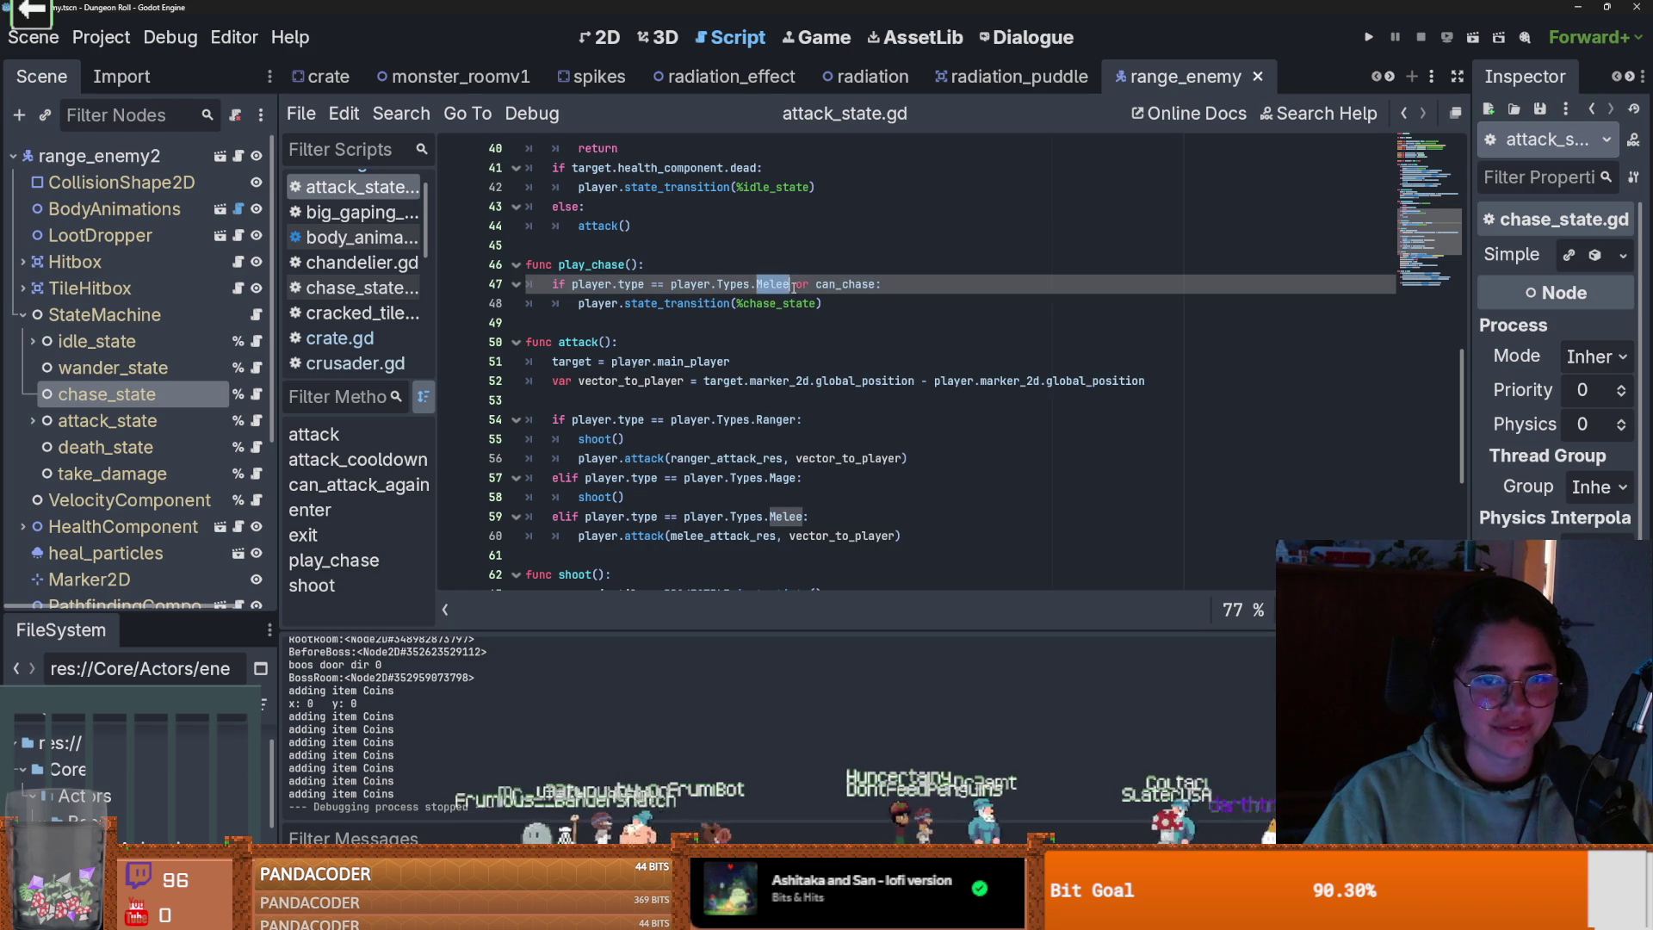
scroll(786, 363, "up", 1)
scroll(785, 366, "down", 2)
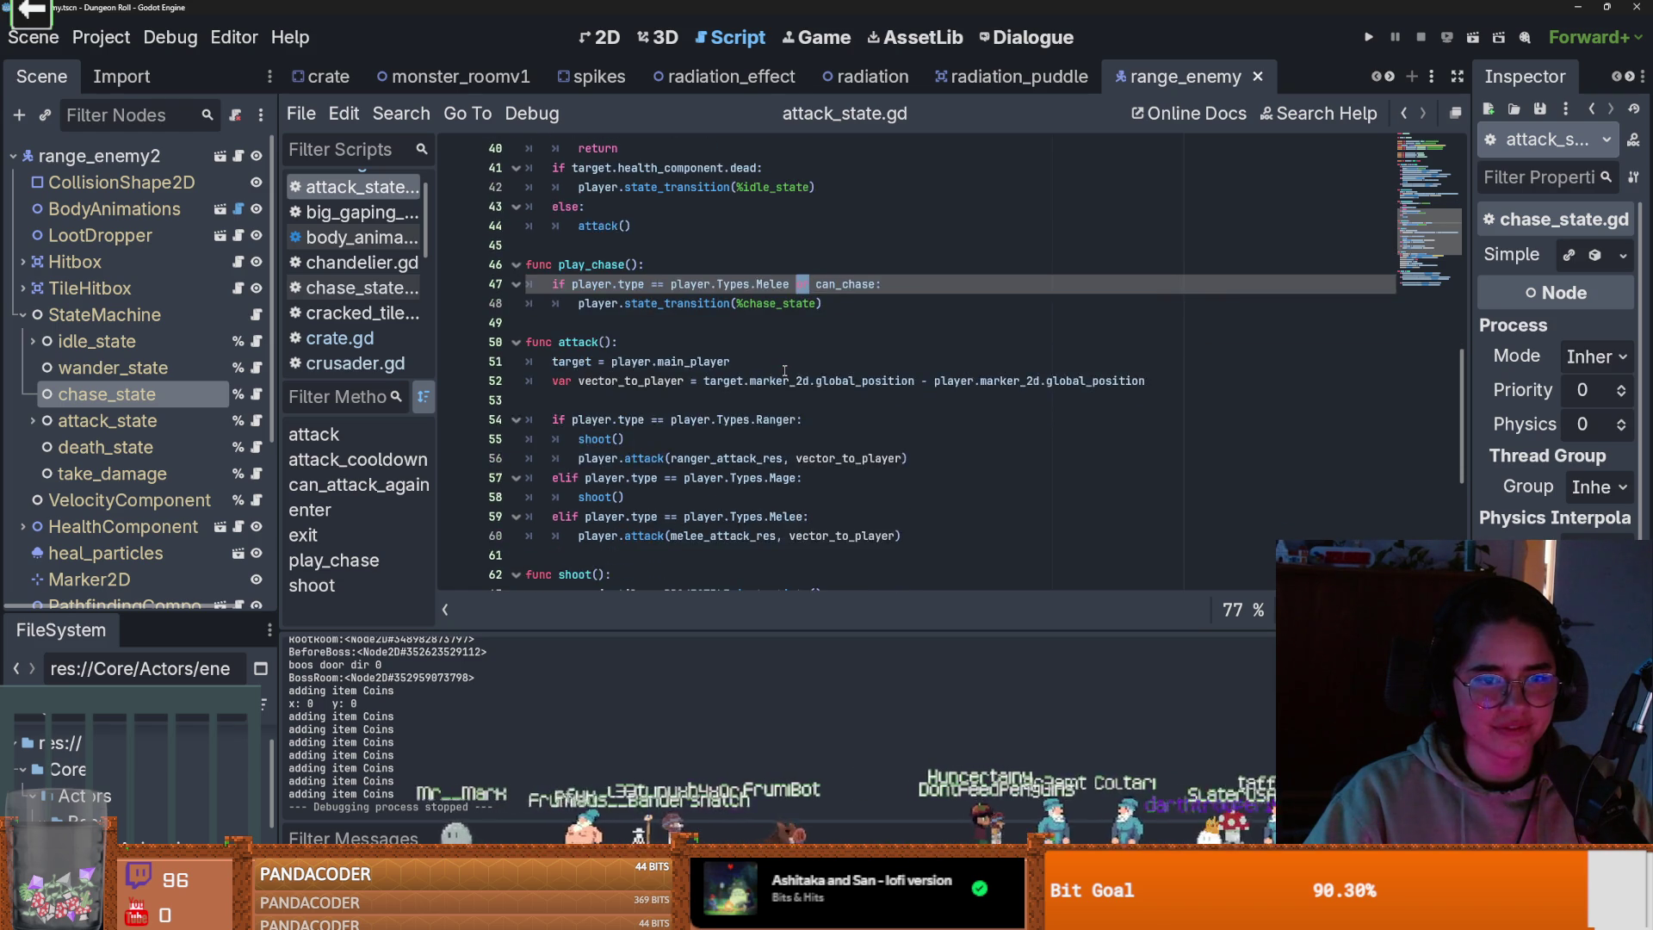
scroll(784, 370, "up", 1)
scroll(784, 370, "up", 1)
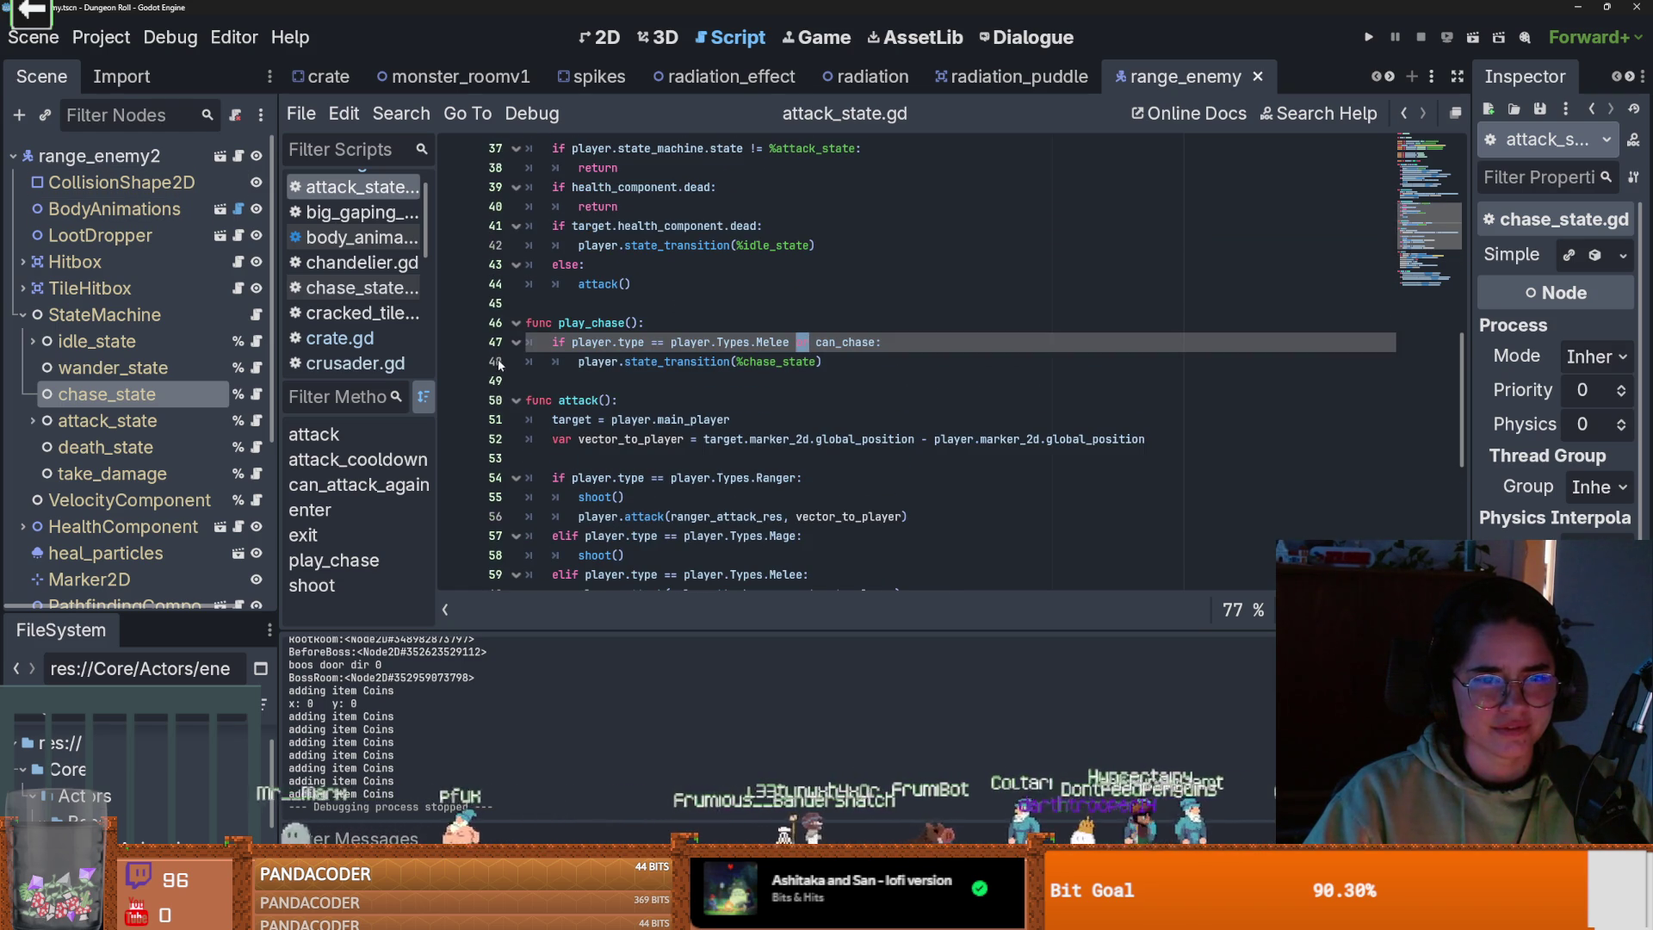
double_click(600, 325)
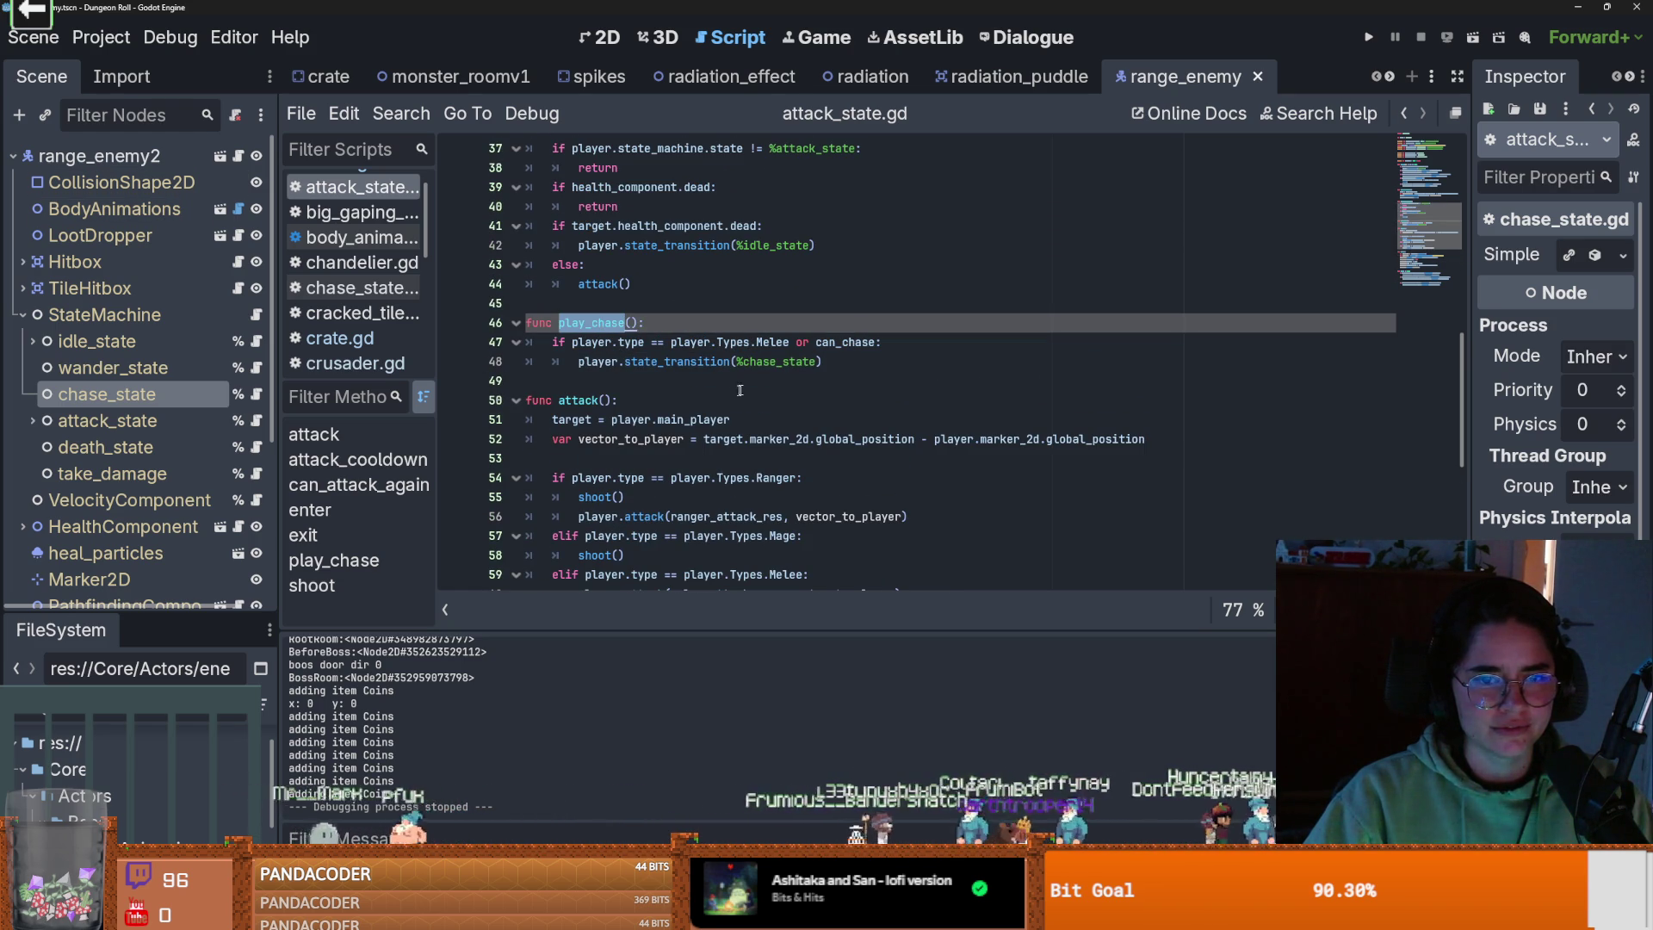
scroll(688, 370, "up", 8)
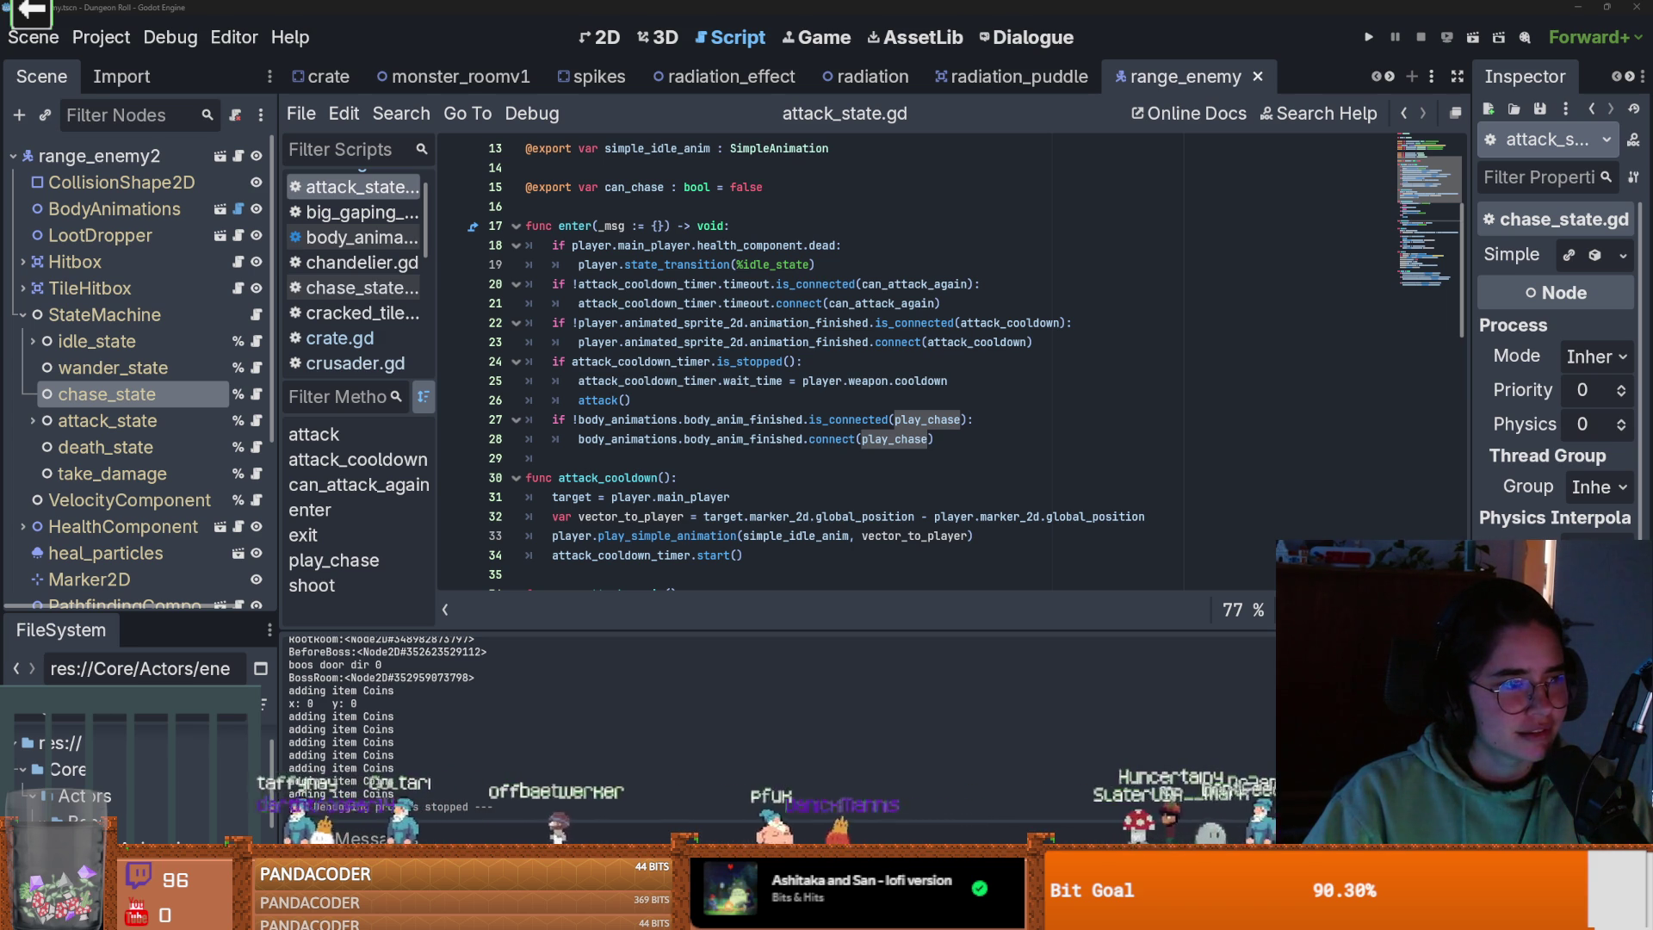
Check the code around line 23 of attack_state.gd and save the scene
left_click(882, 343)
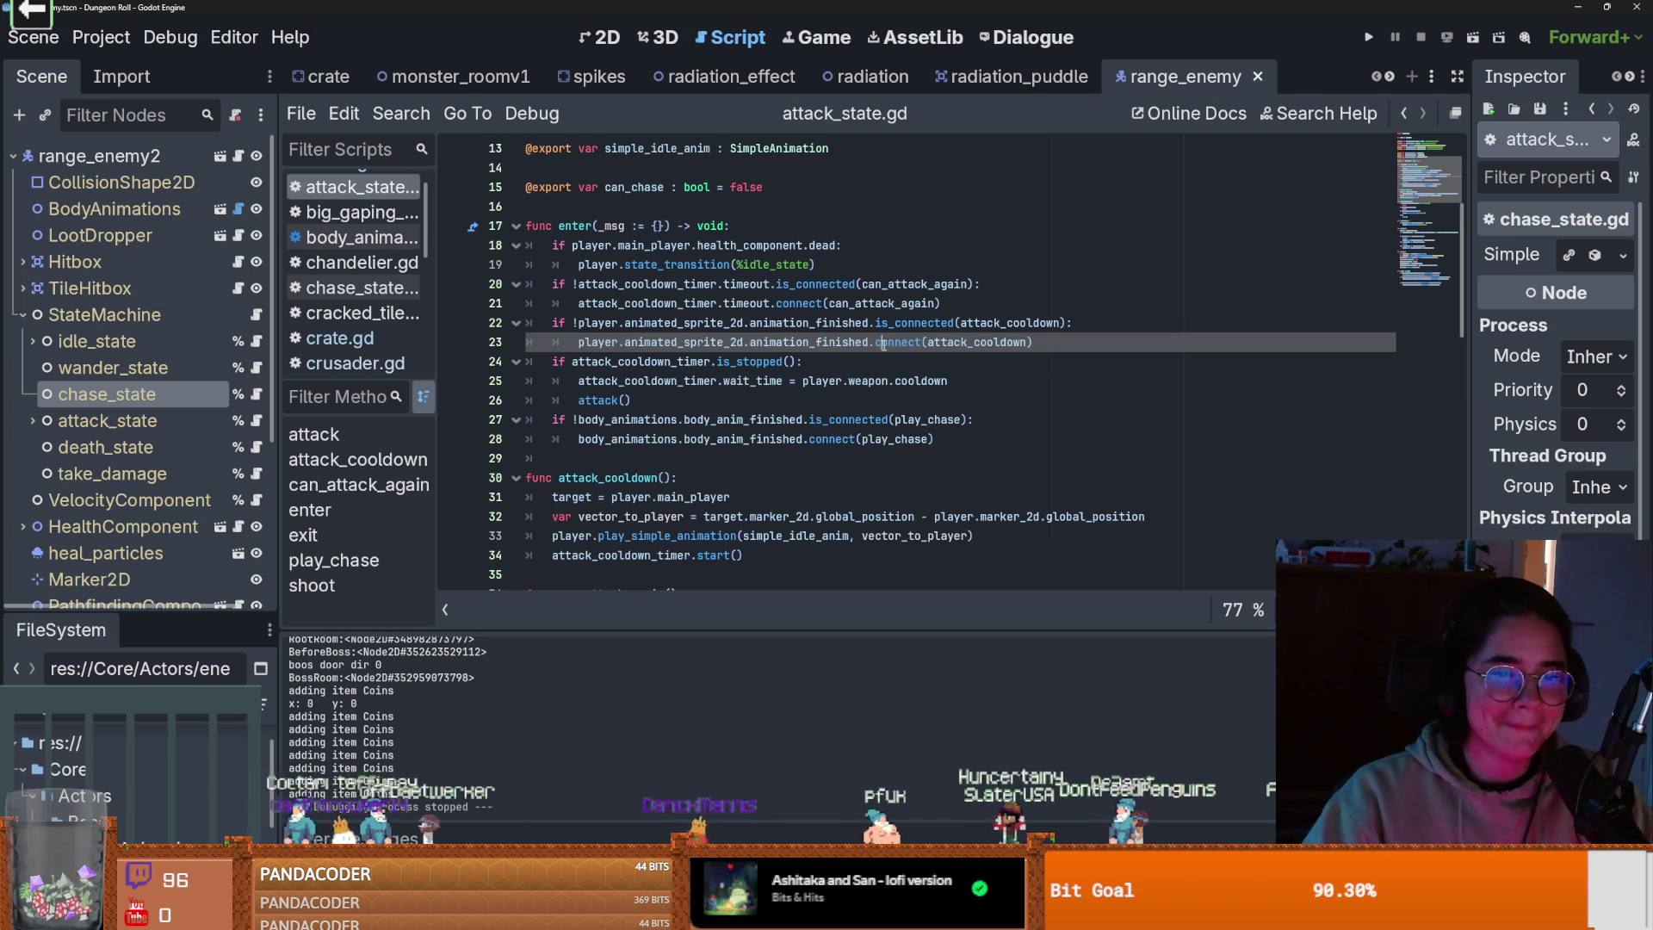
scroll(861, 426, "down", 3)
scroll(807, 407, "up", 1)
scroll(807, 407, "down", 1)
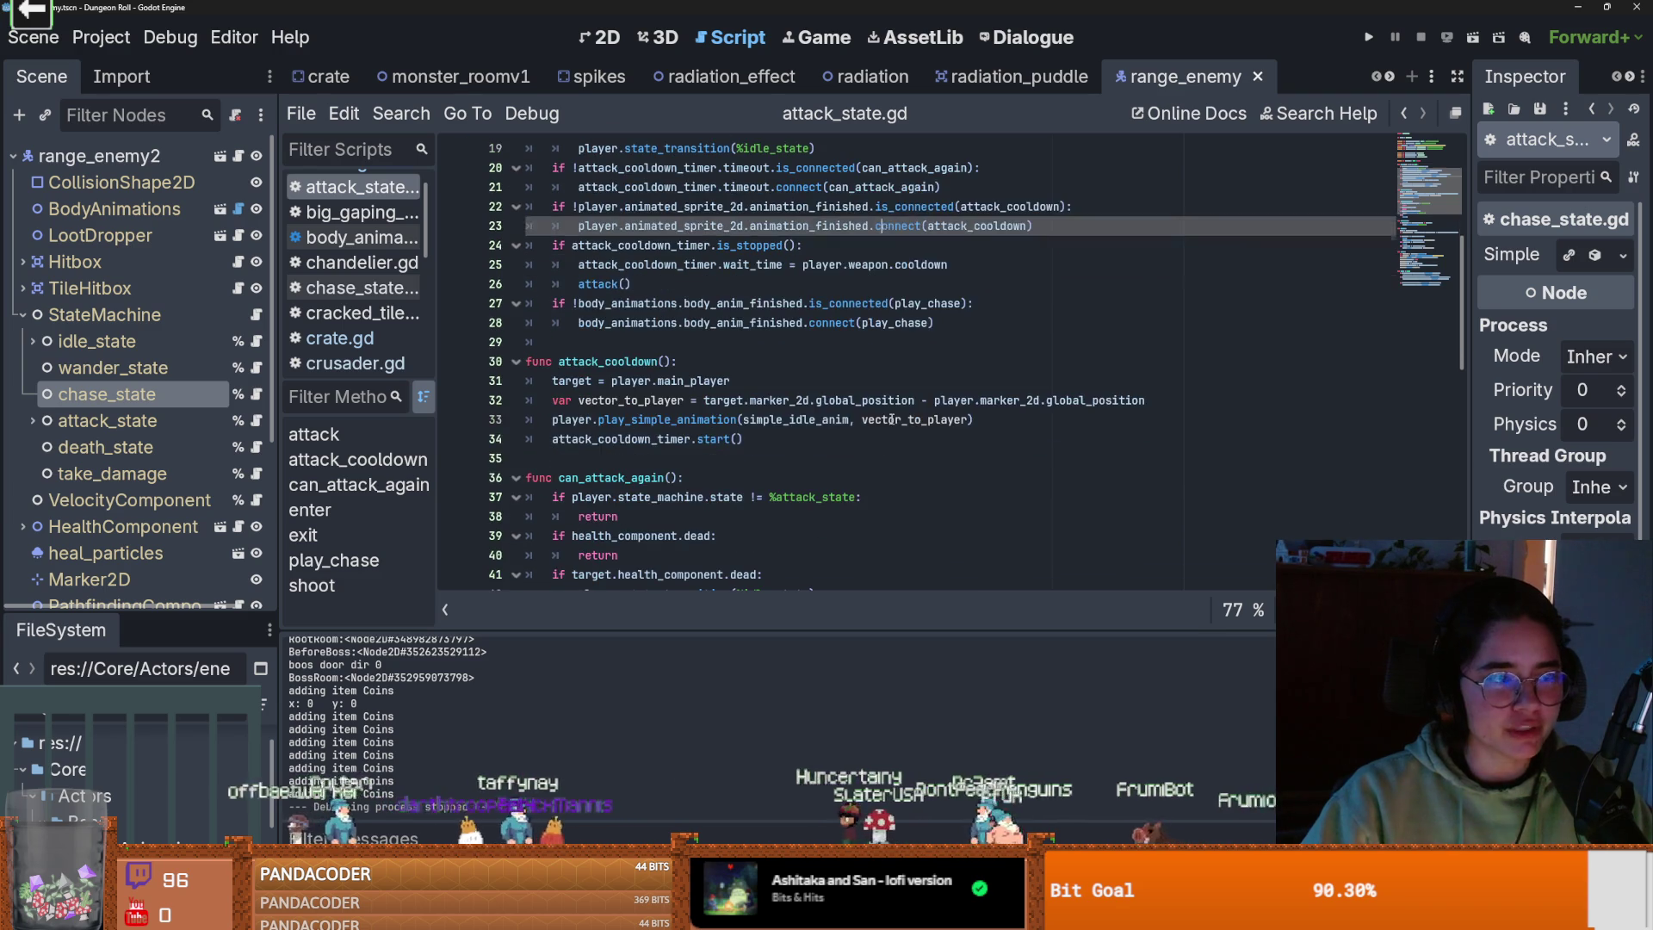
key("ctrl+s")
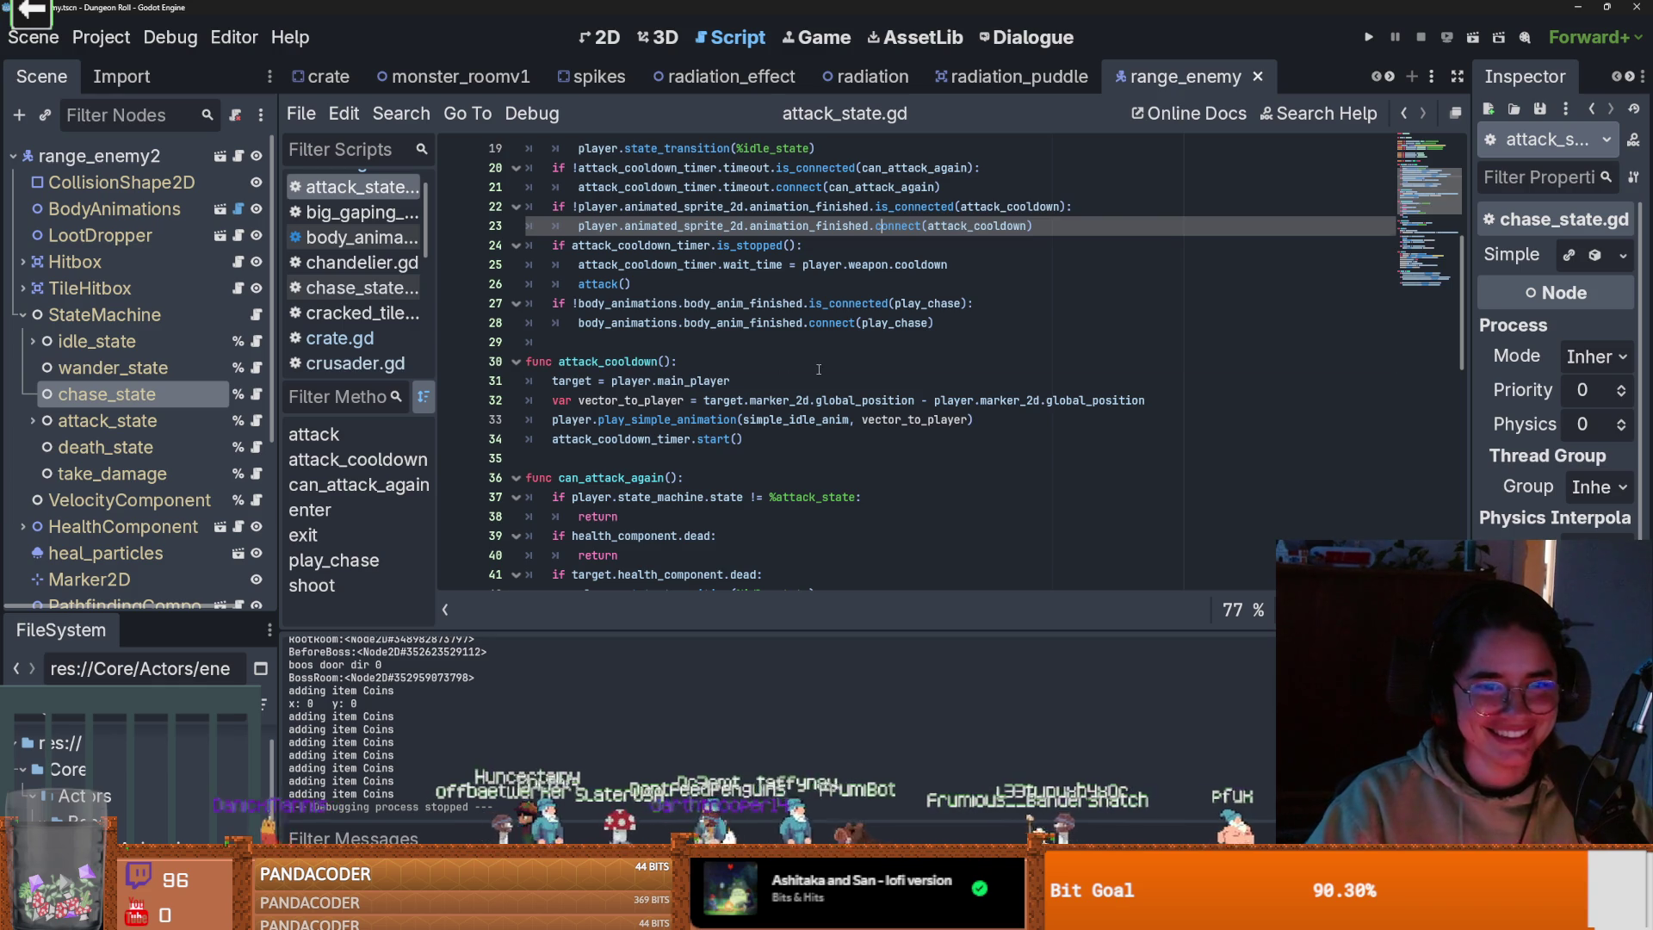
Highlight the body_anim_finished and body_animations references on lines 27–28 of attack_state.gd
left_click(968, 363)
scroll(818, 369, "up", 1)
scroll(818, 368, "up", 1)
scroll(775, 370, "down", 1)
double_click(723, 362)
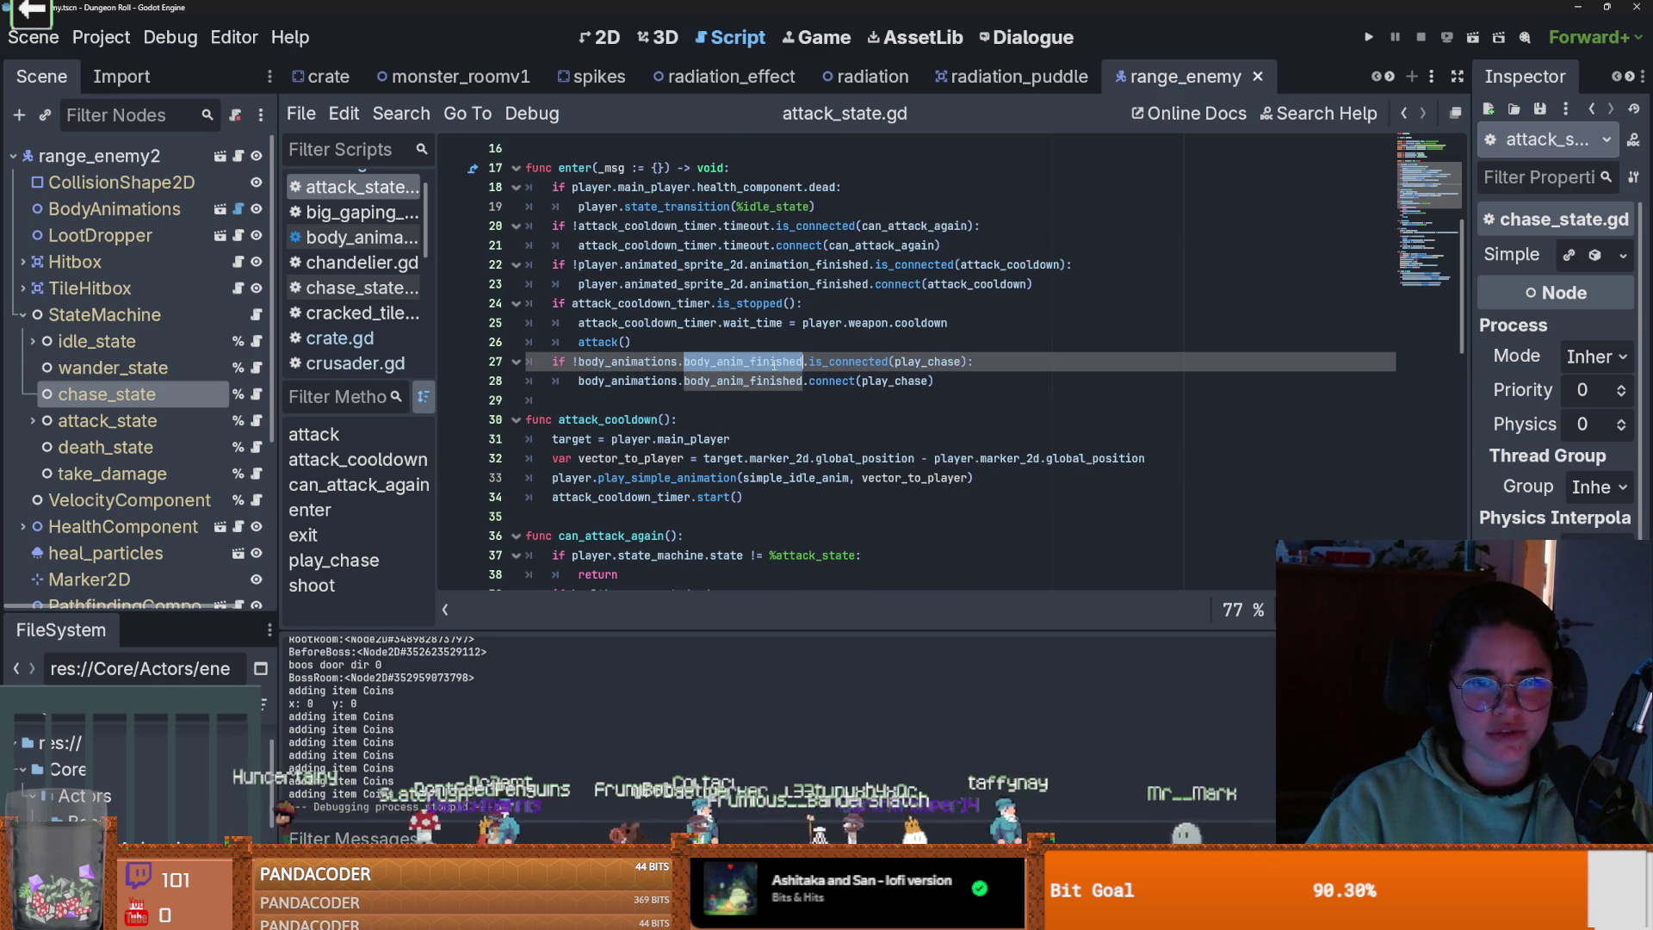
double_click(626, 362)
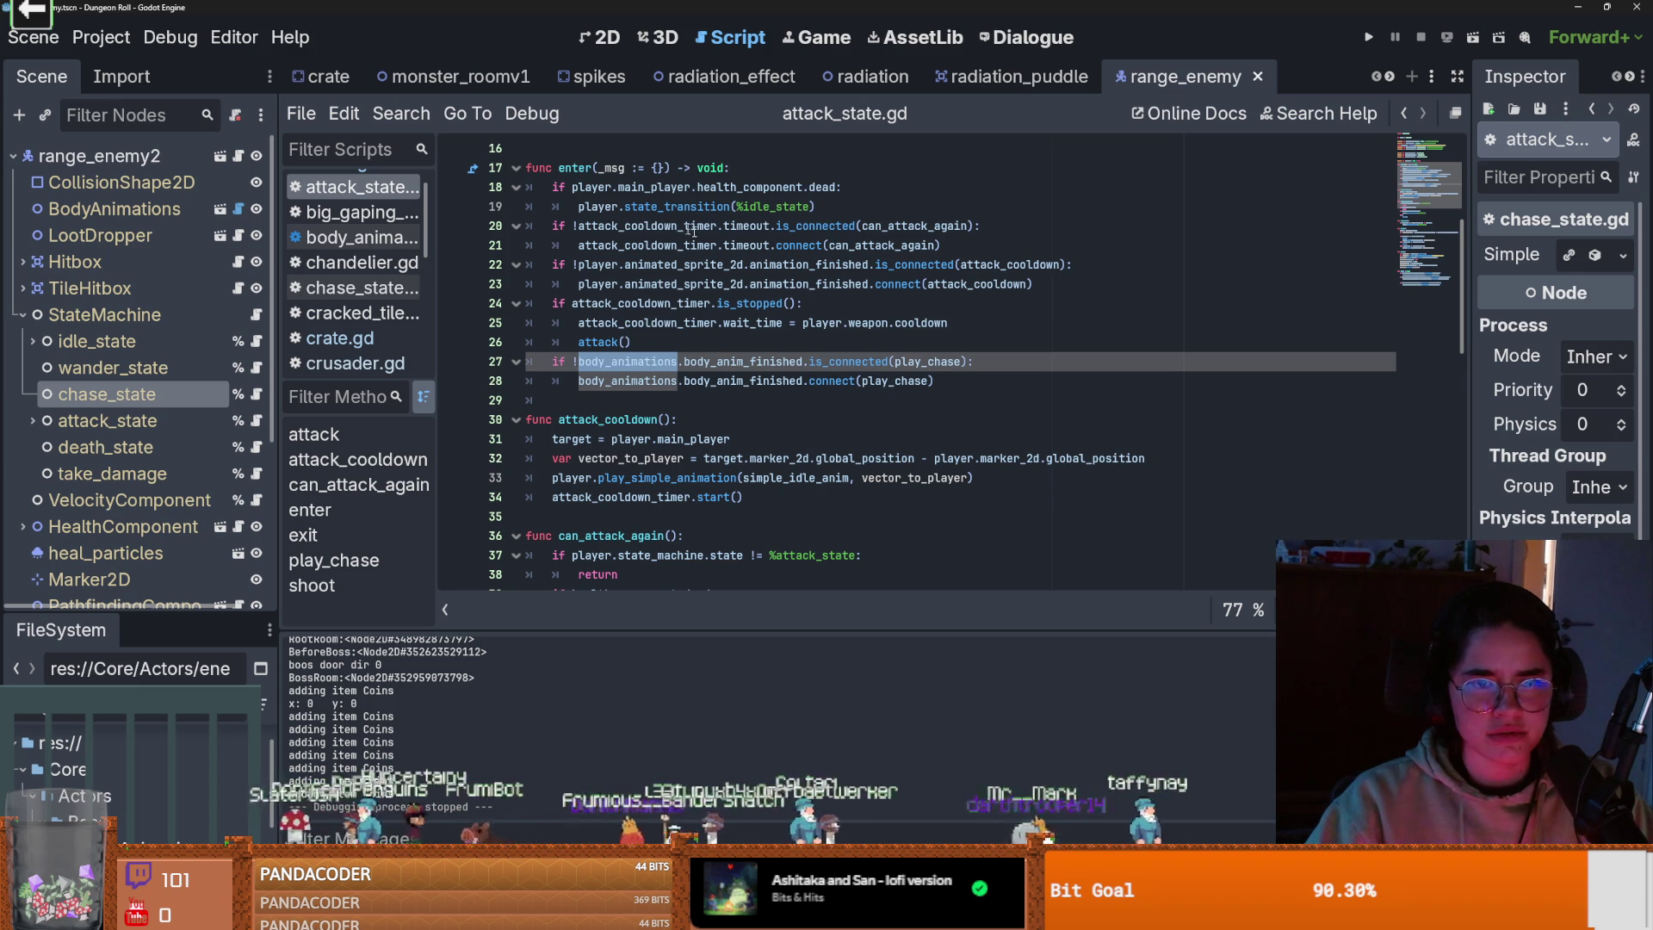
scroll(717, 243, "up", 3)
scroll(694, 292, "down", 3)
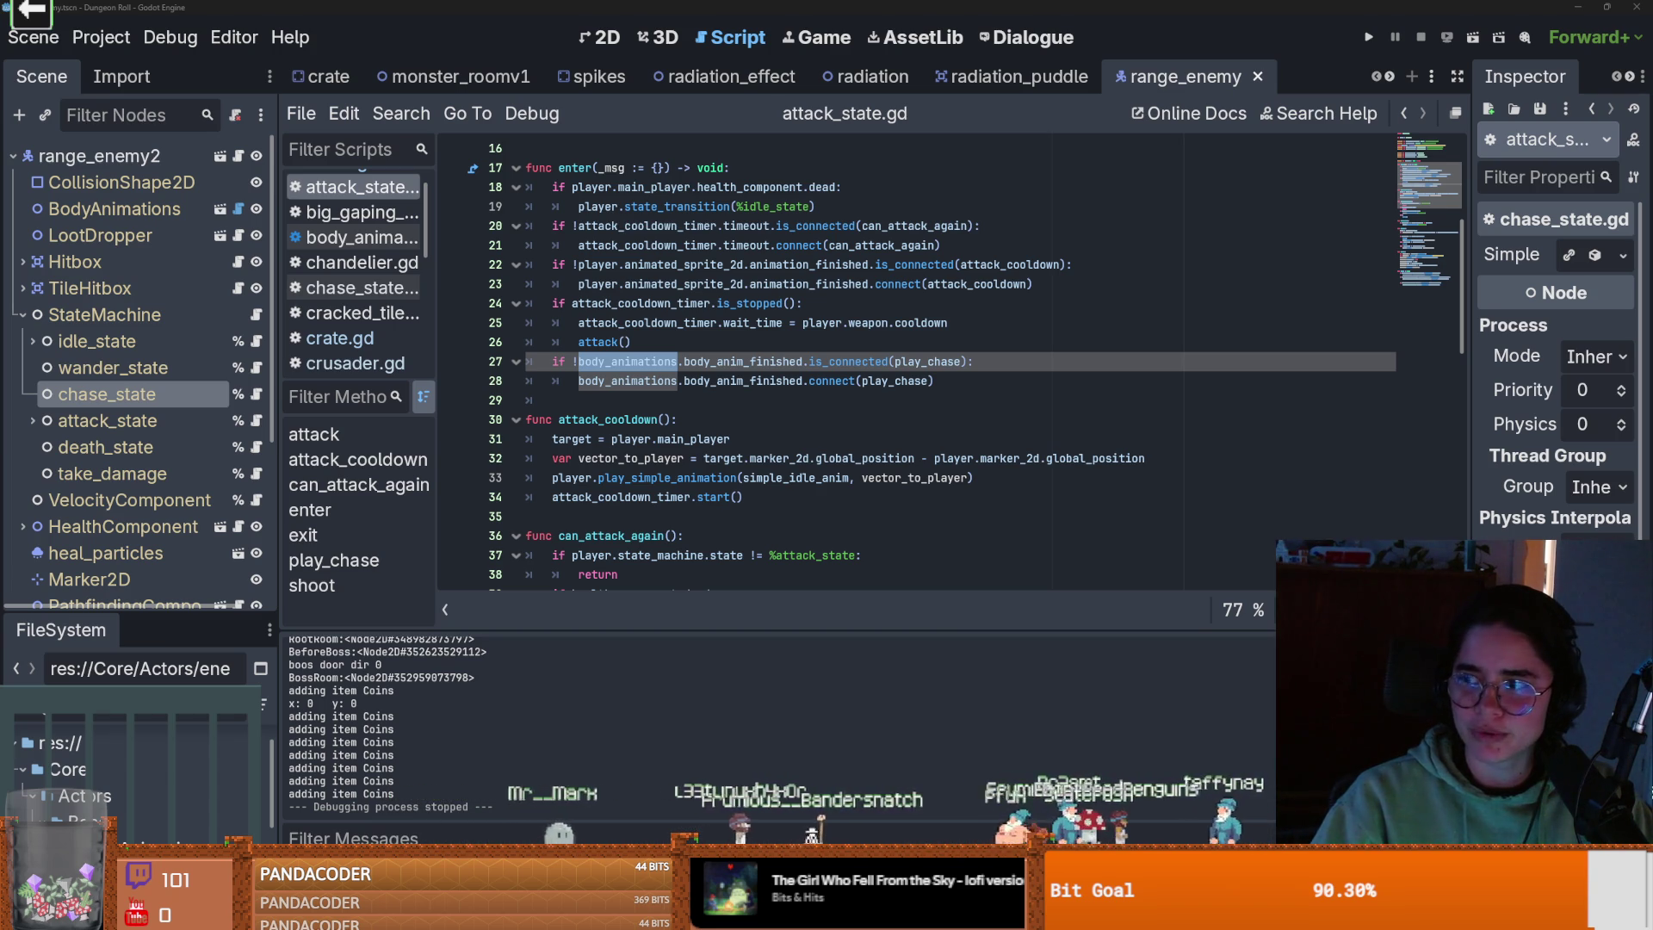
left_click(646, 439)
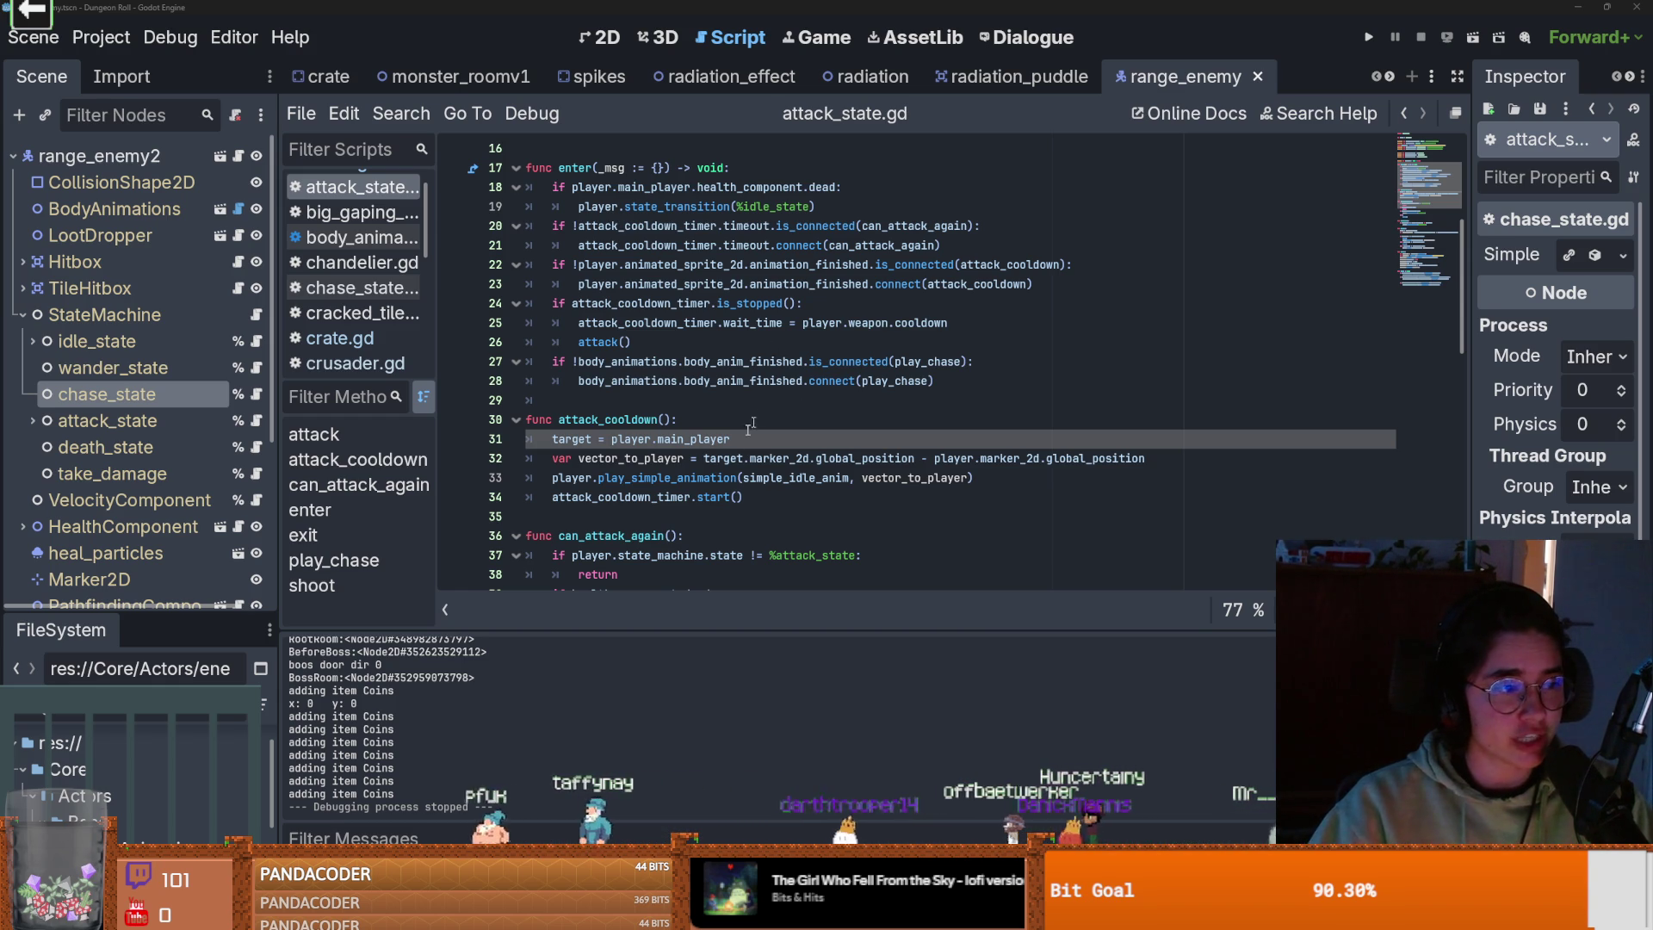
Review the attack_cooldown code around line 34 and save the scene and script twice
mouse_move(747, 482)
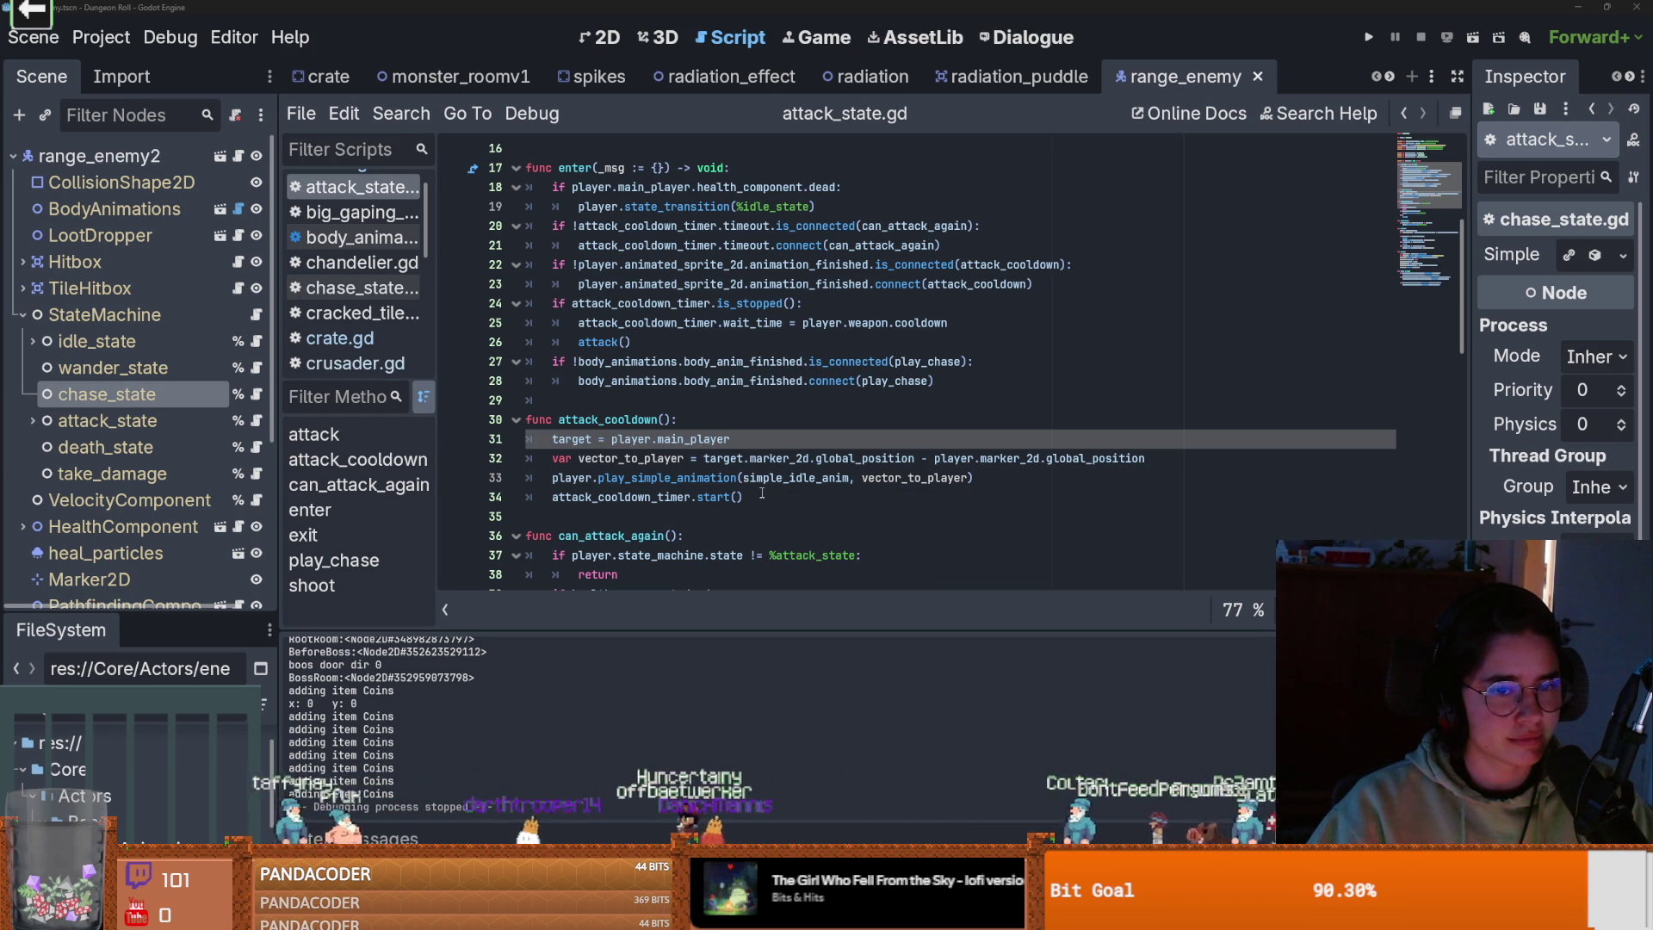
left_click(762, 493)
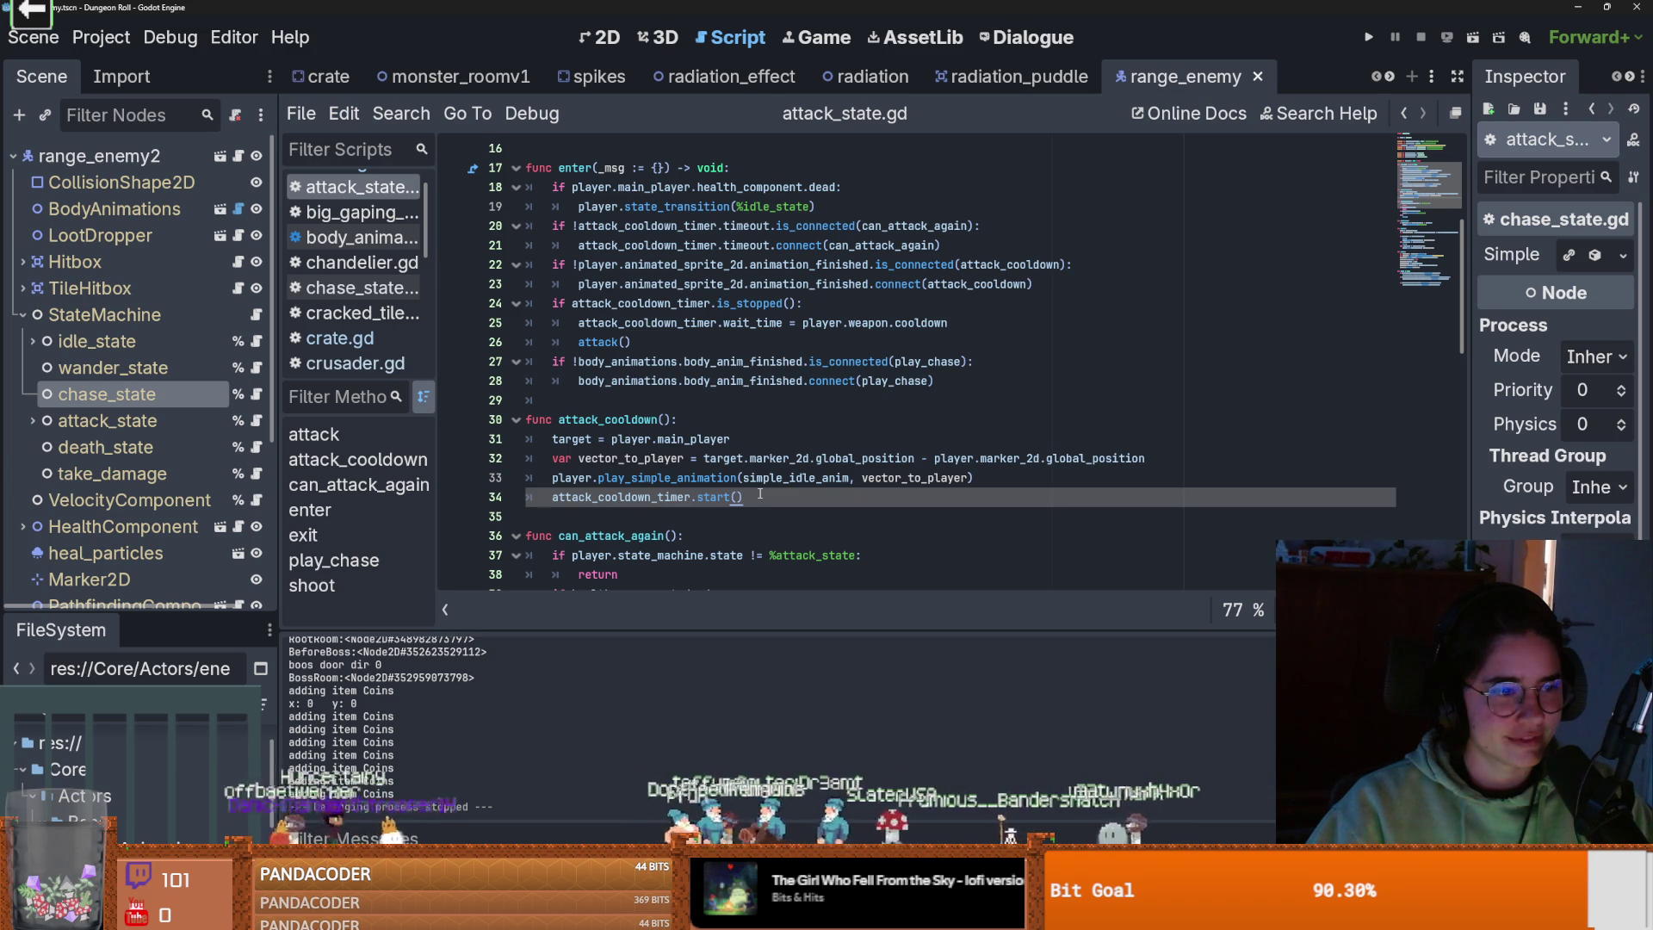
left_click(791, 482)
key("ctrl+s")
left_click(791, 497)
scroll(789, 491, "down", 2)
scroll(789, 496, "up", 1)
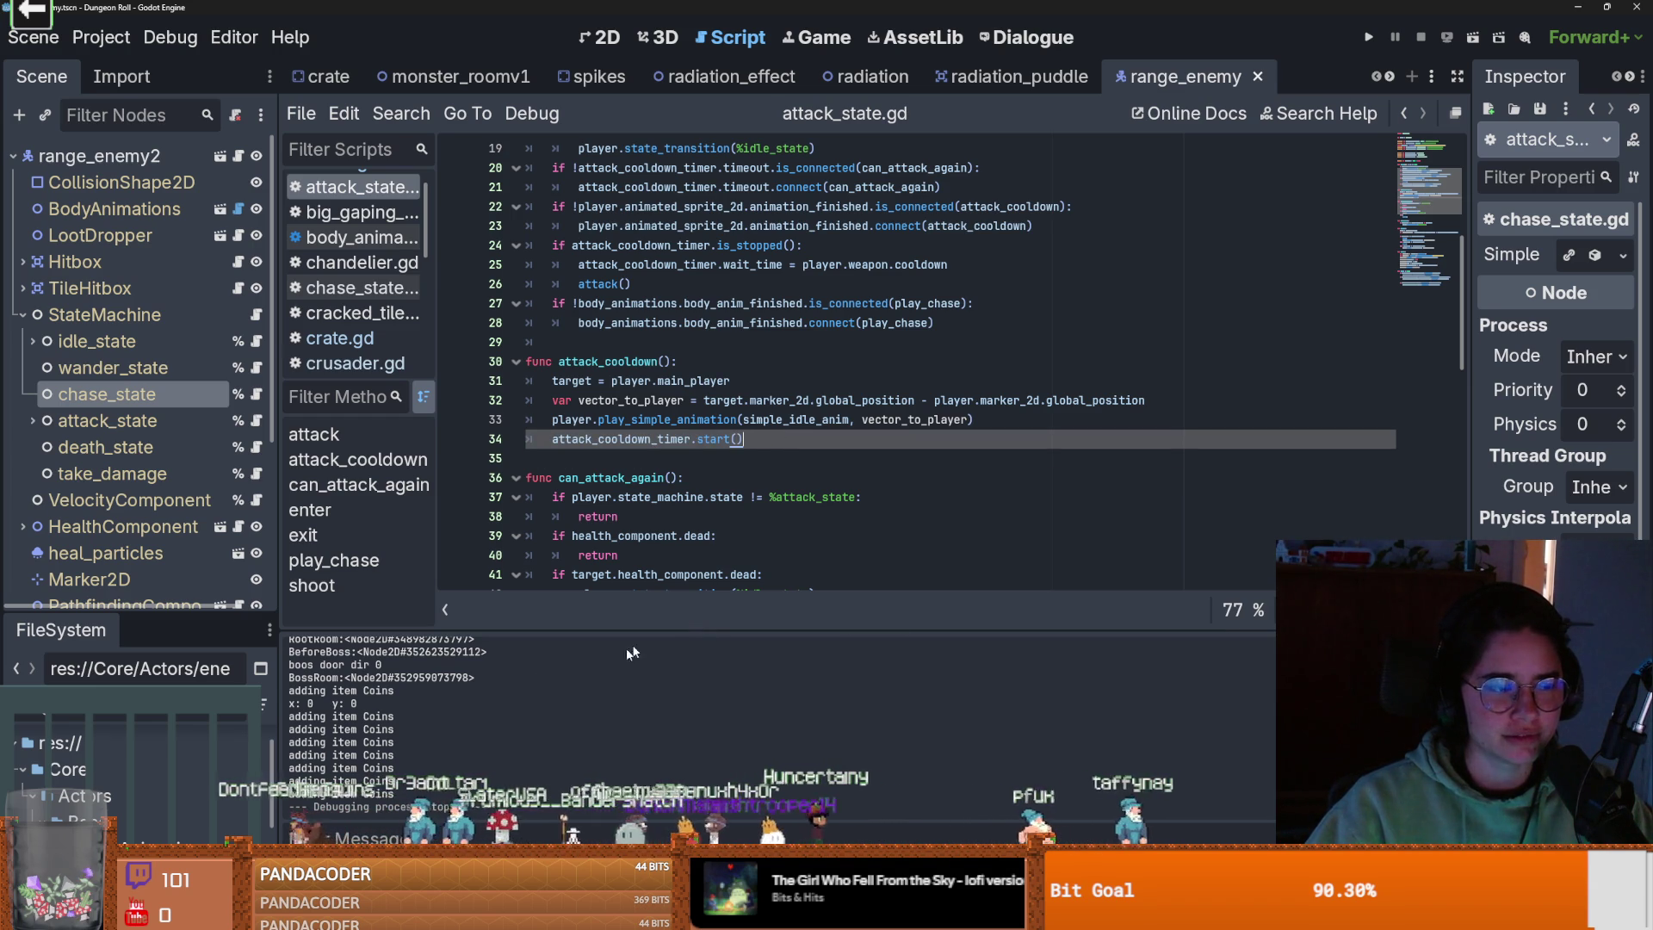
mouse_move(685, 493)
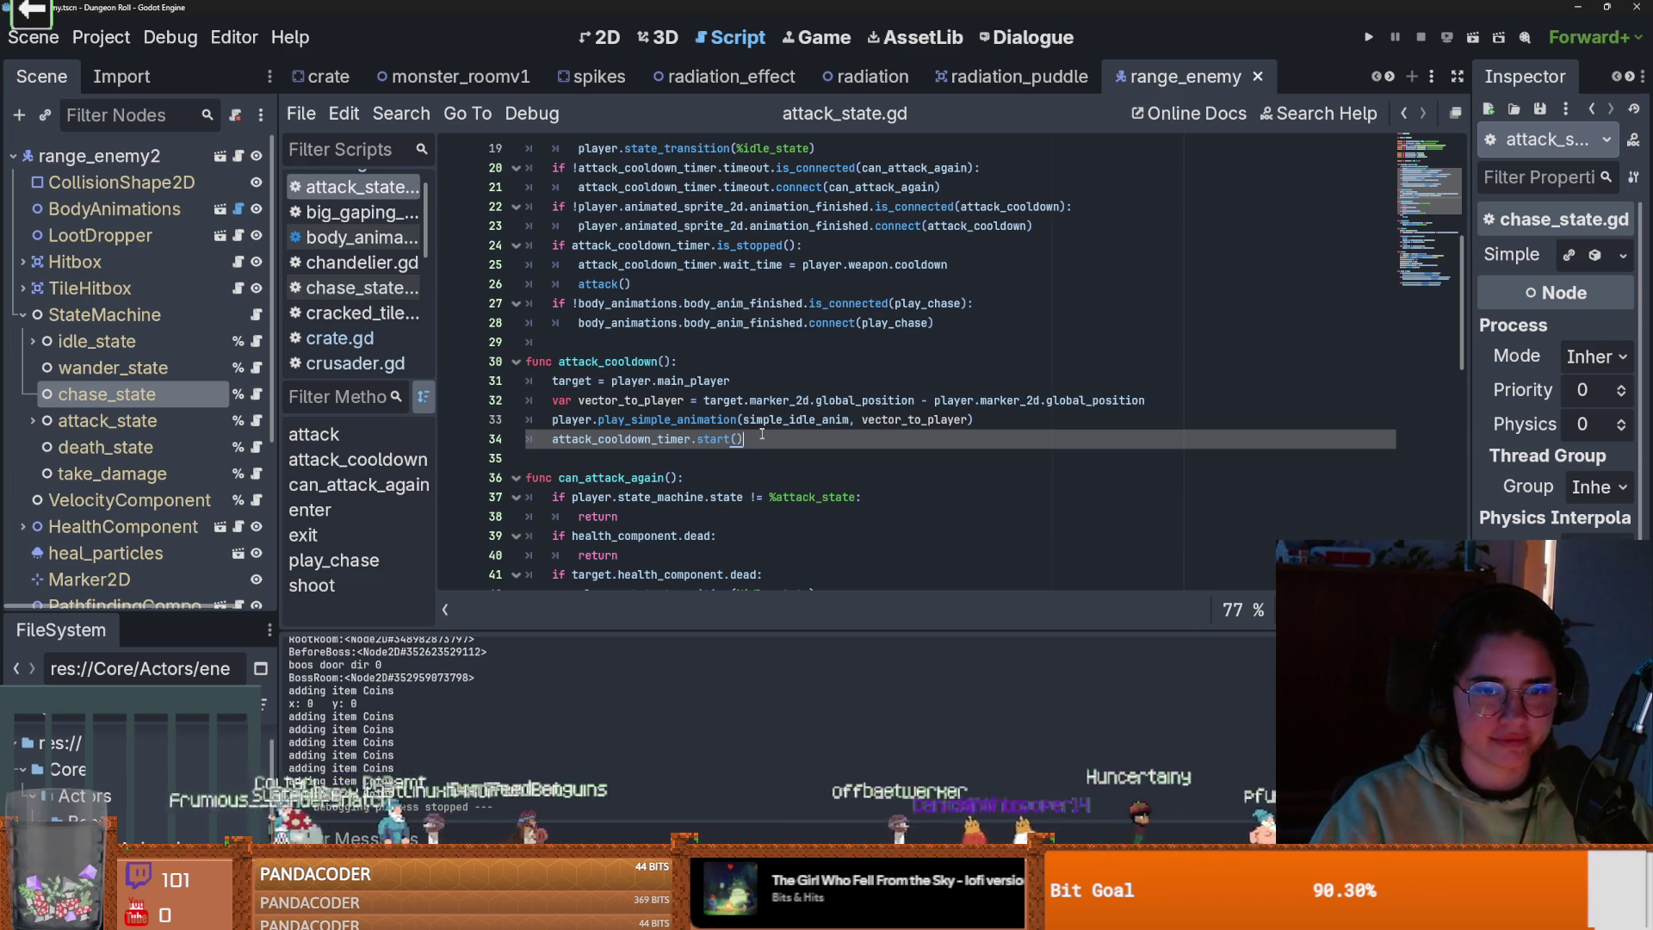
key("ctrl+s")
Scroll through attack_state.gd and select Melee in play_chase's if condition
scroll(772, 474, "up", 1)
scroll(765, 477, "down", 2)
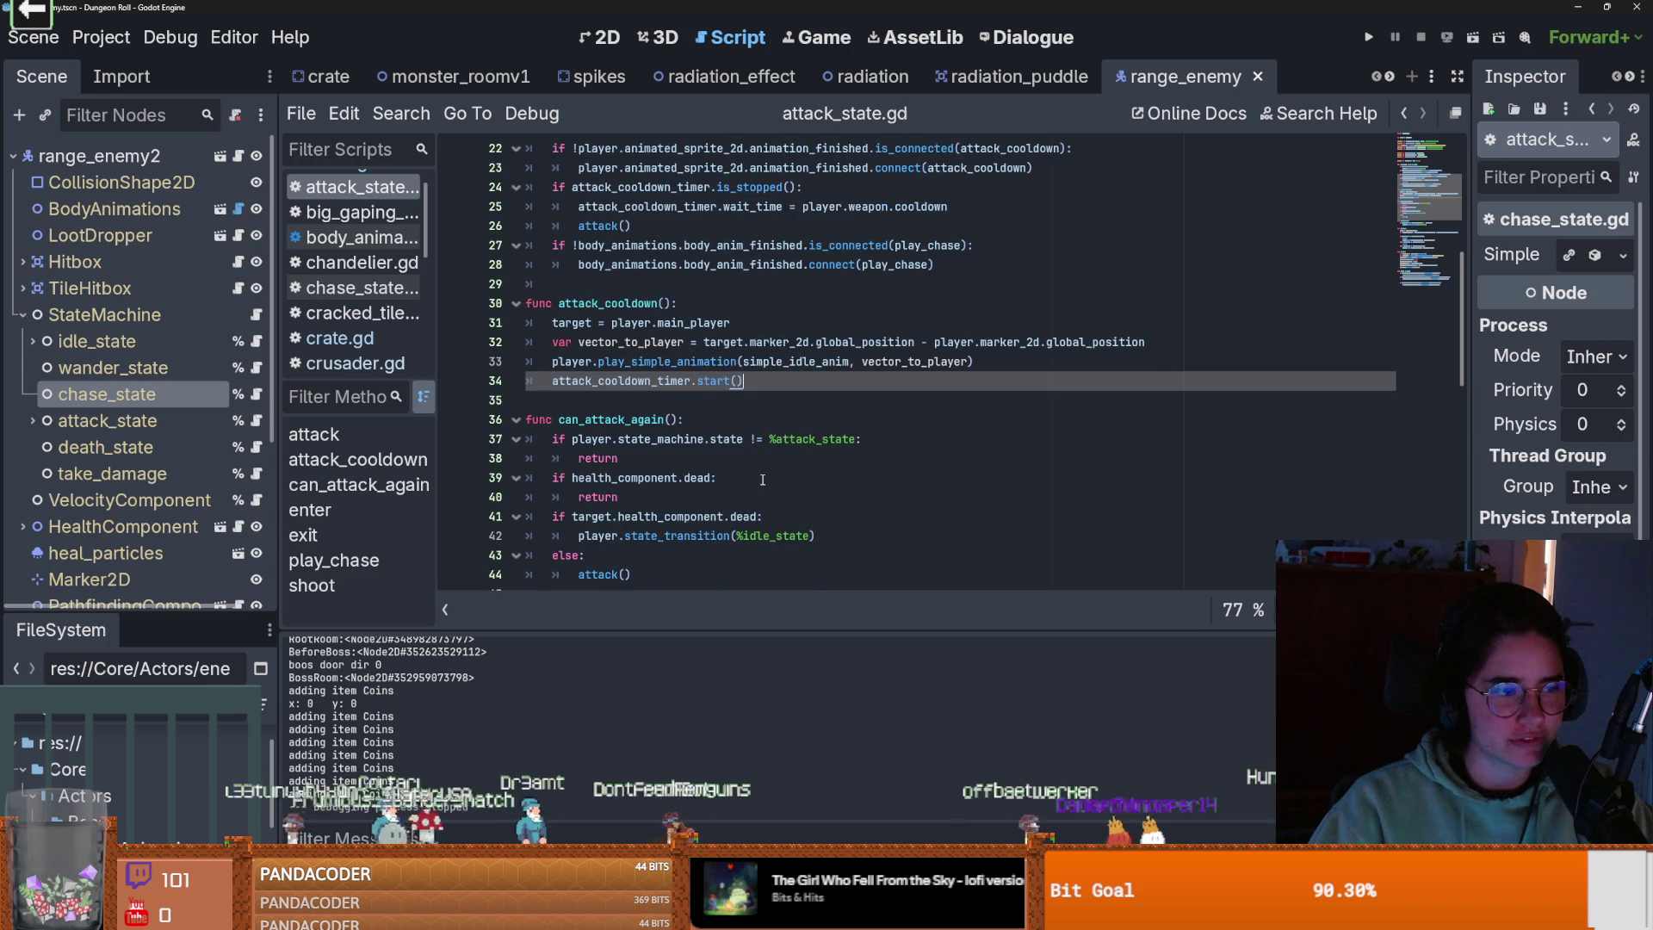
scroll(764, 419, "up", 2)
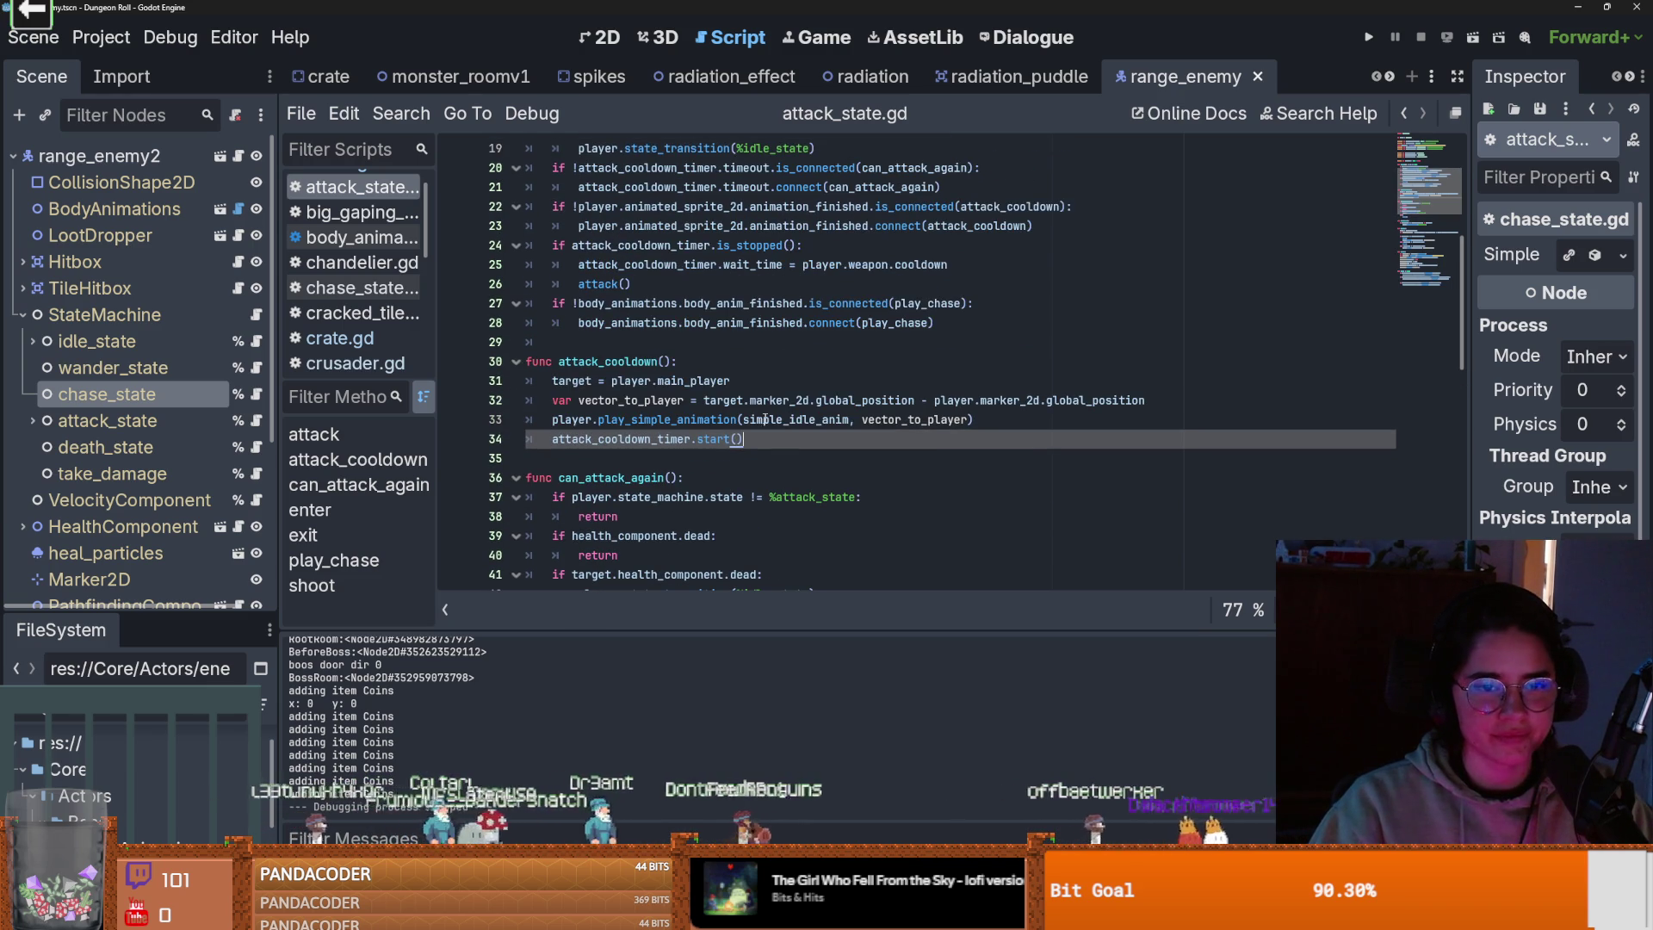
scroll(778, 442, "up", 6)
scroll(778, 442, "down", 9)
scroll(778, 443, "down", 2)
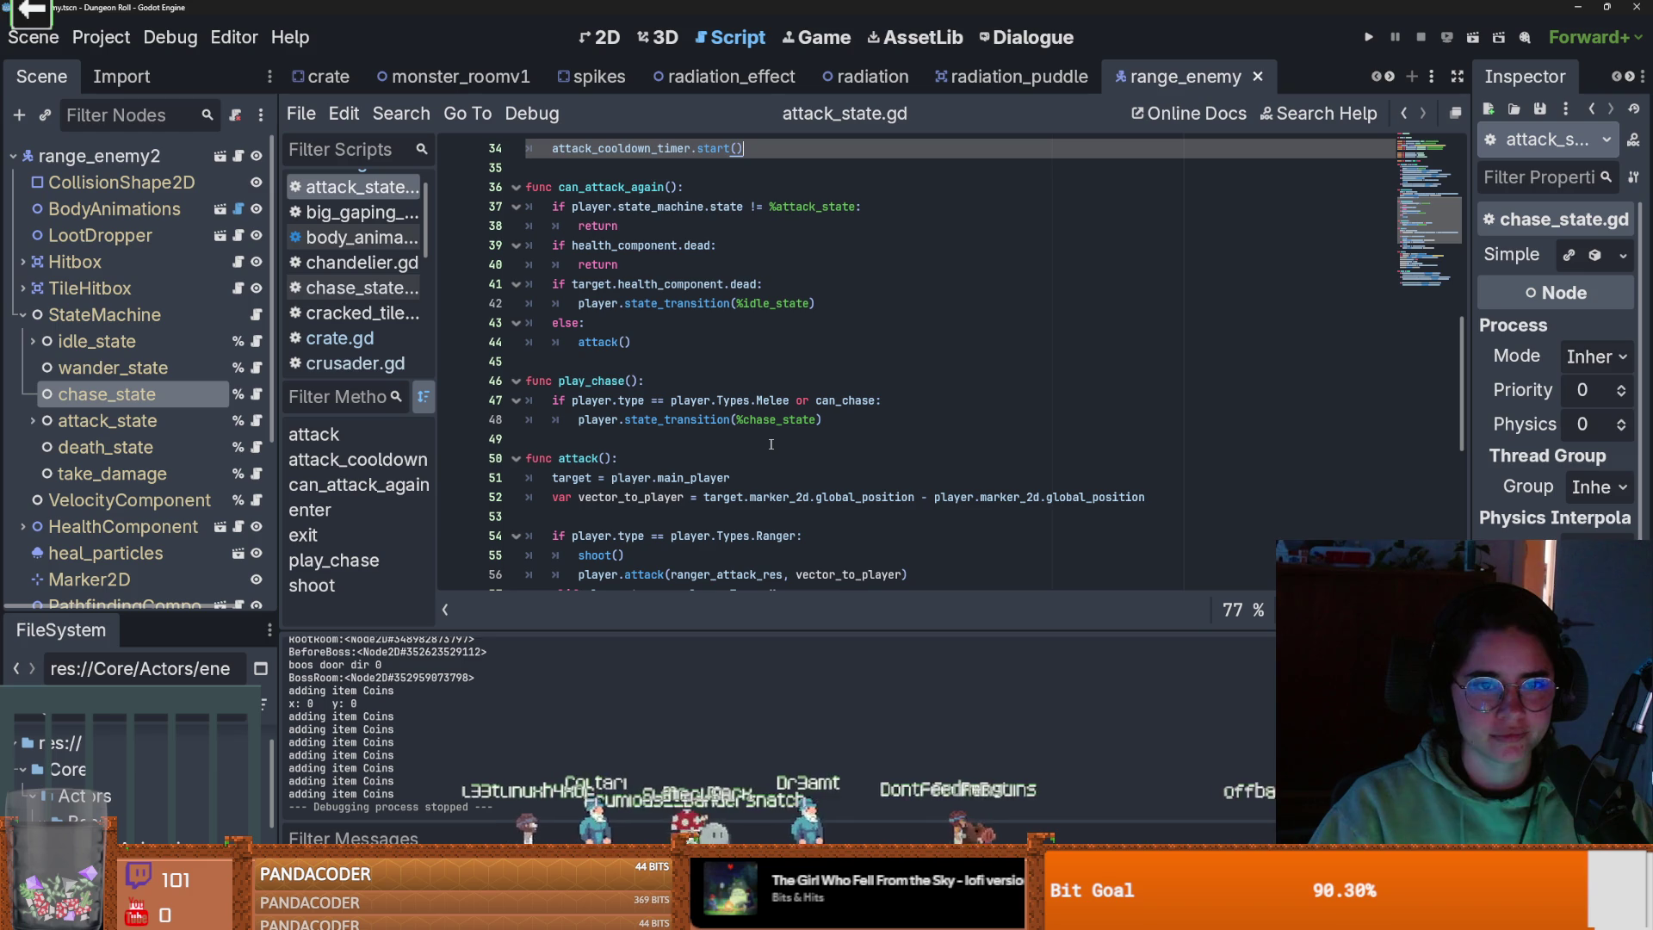
scroll(770, 444, "down", 2)
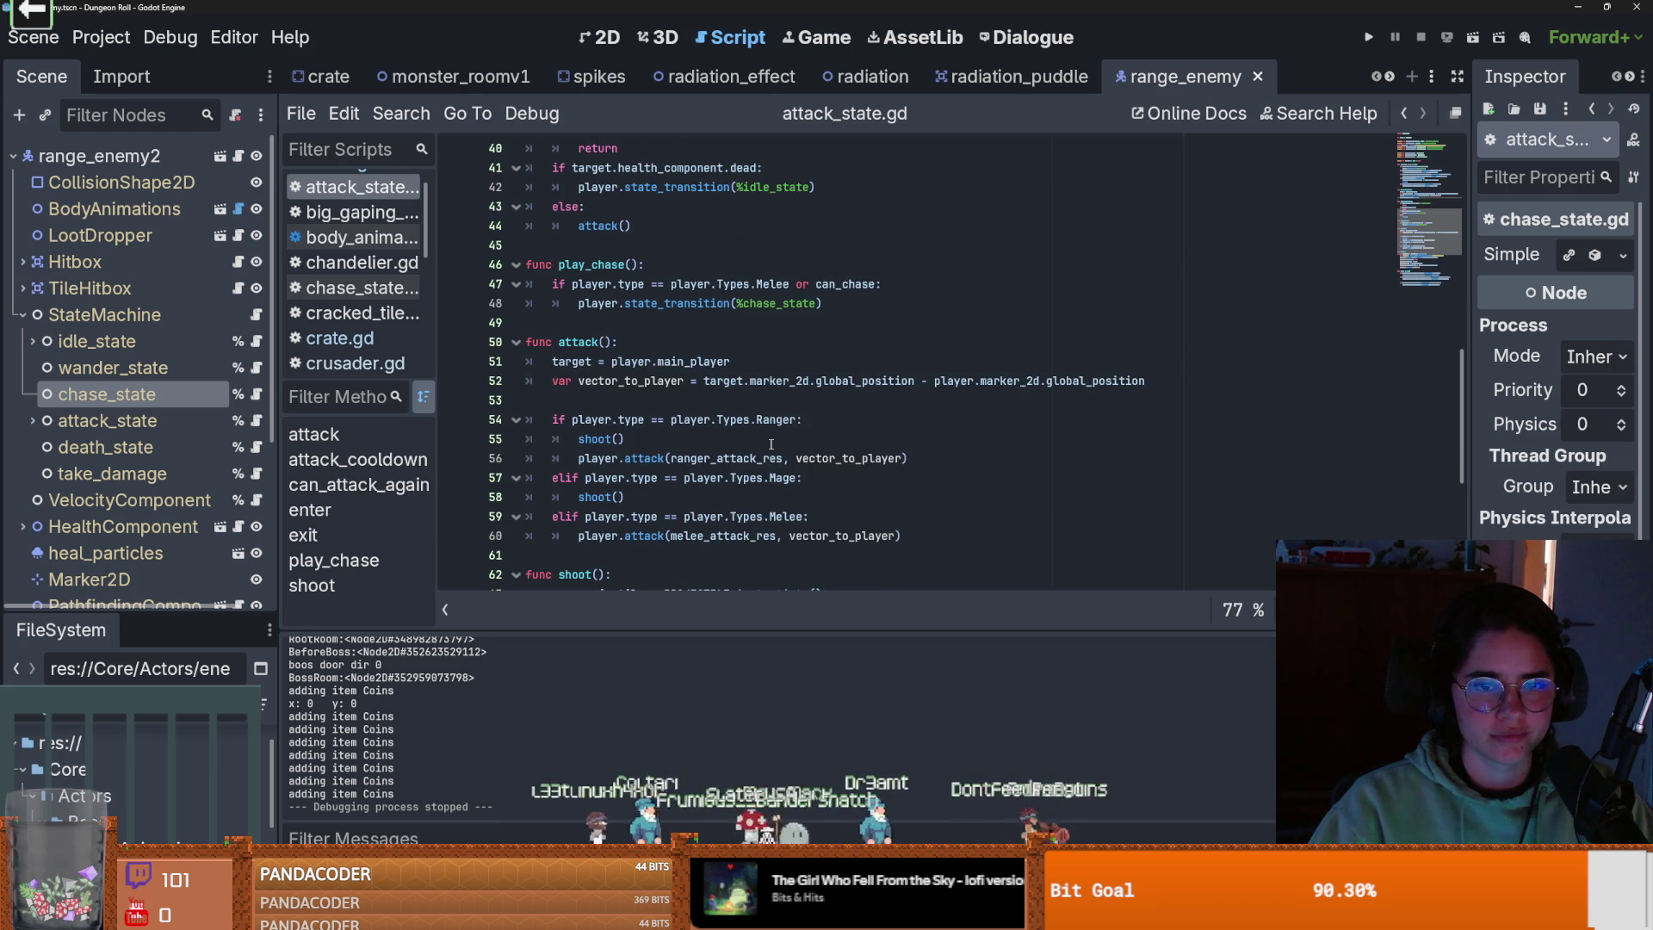
double_click(772, 284)
Set a breakpoint on the line-48 chase transition in play_chase
scroll(843, 408, "down", 1)
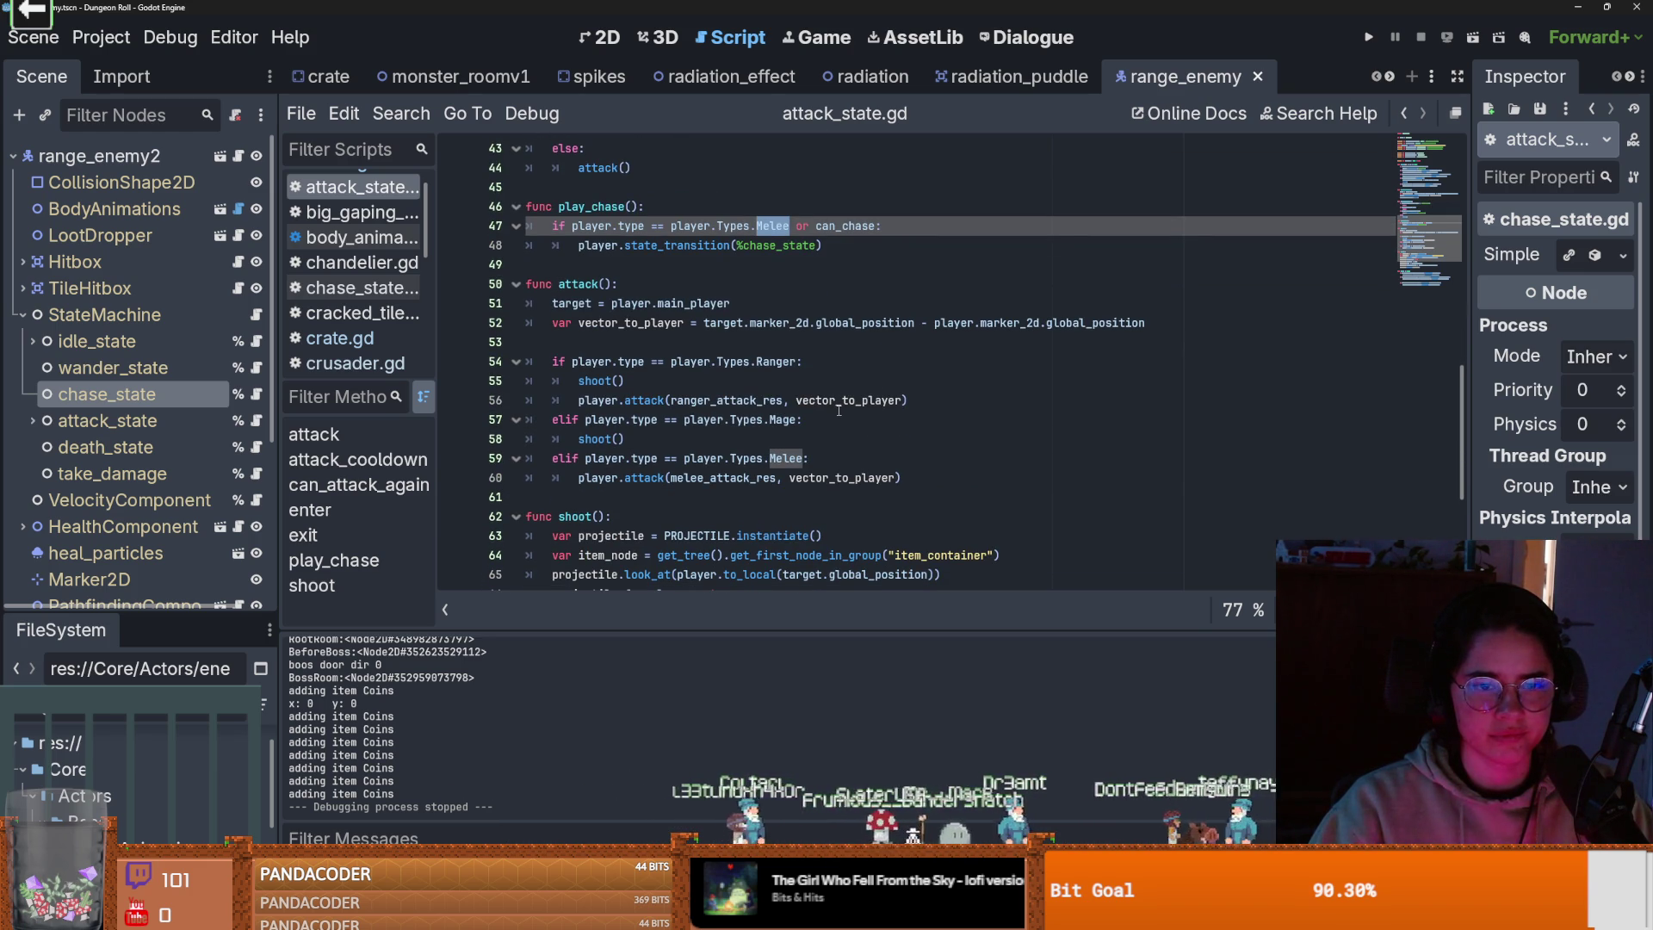
scroll(835, 411, "down", 3)
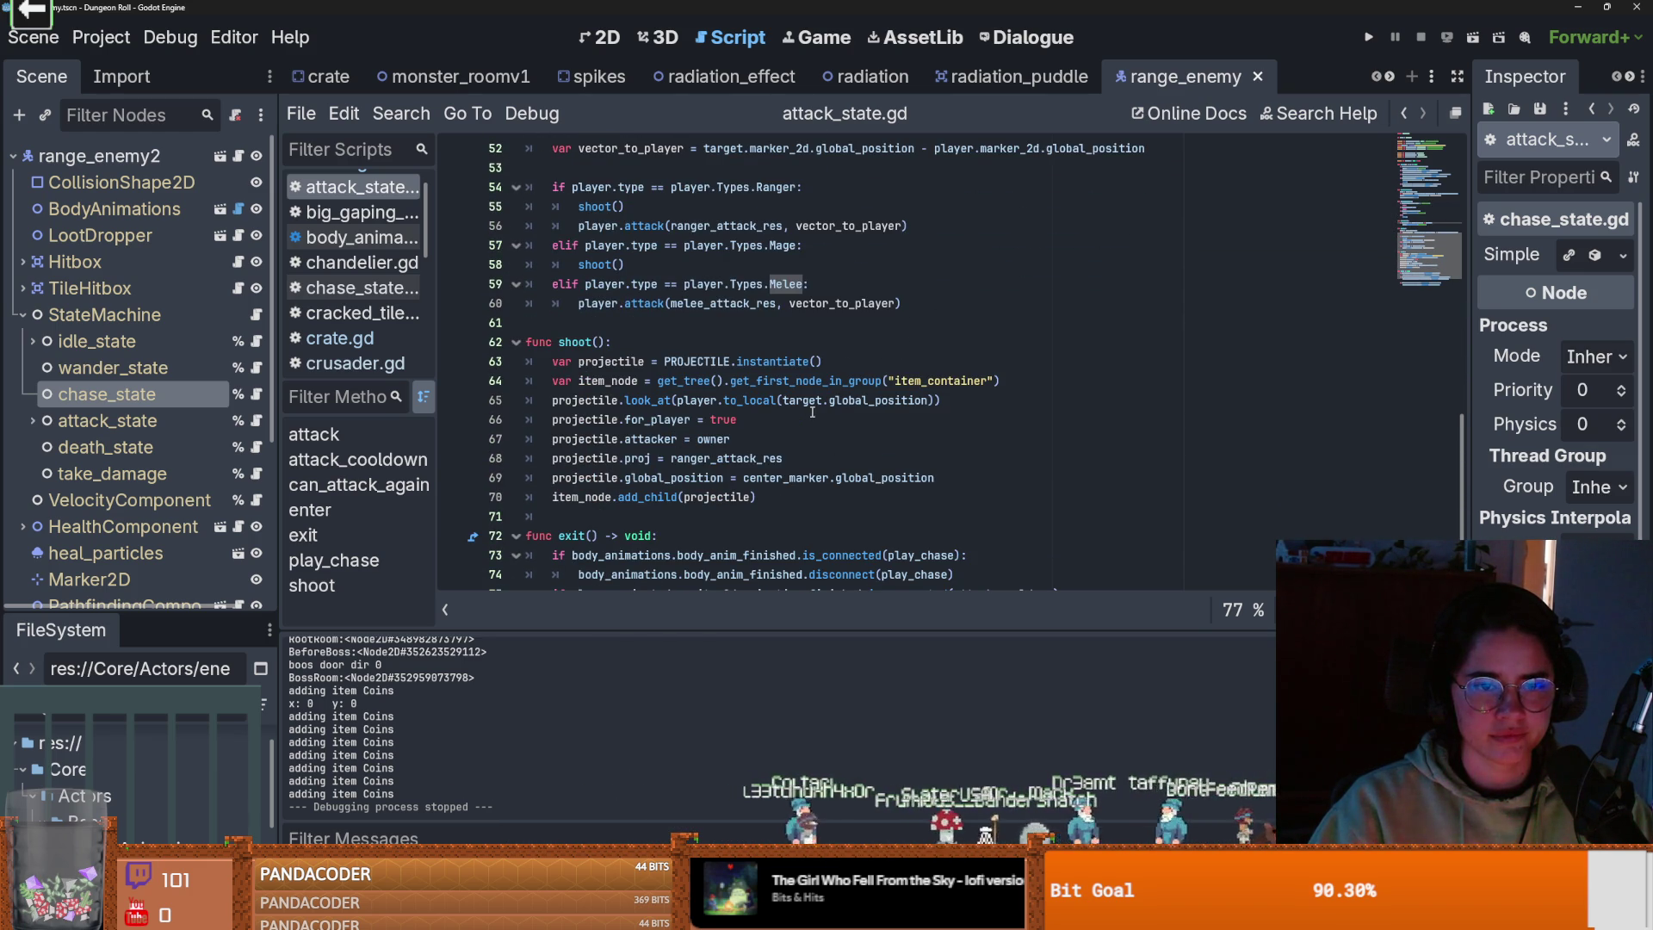
scroll(811, 412, "down", 2)
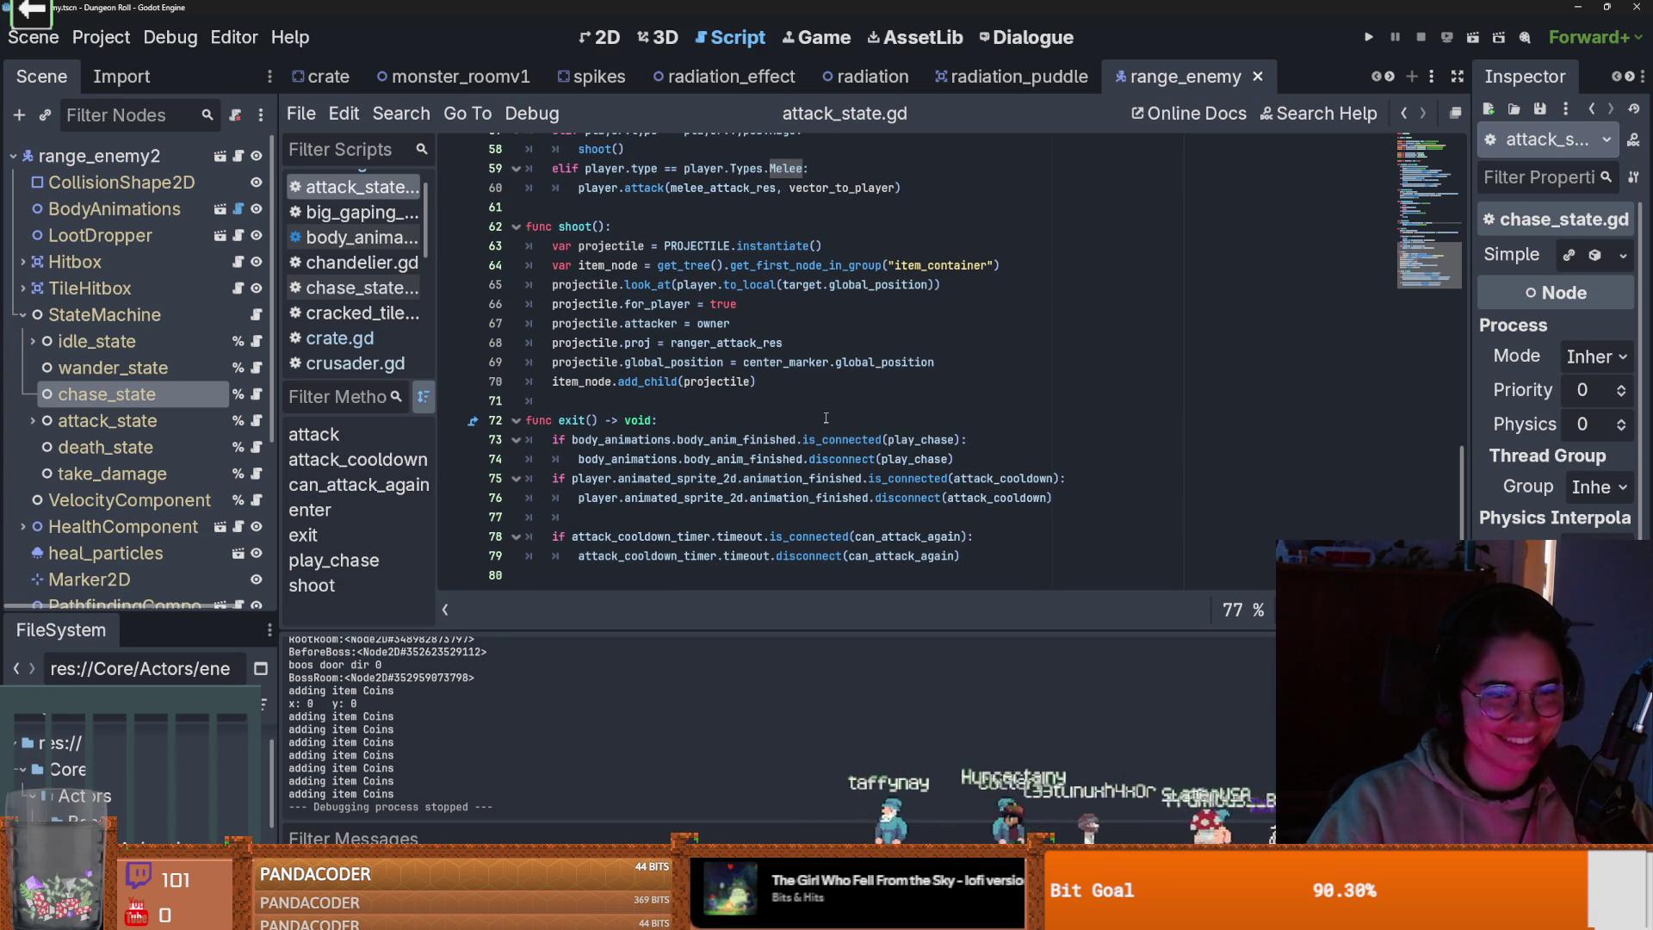
scroll(822, 421, "up", 5)
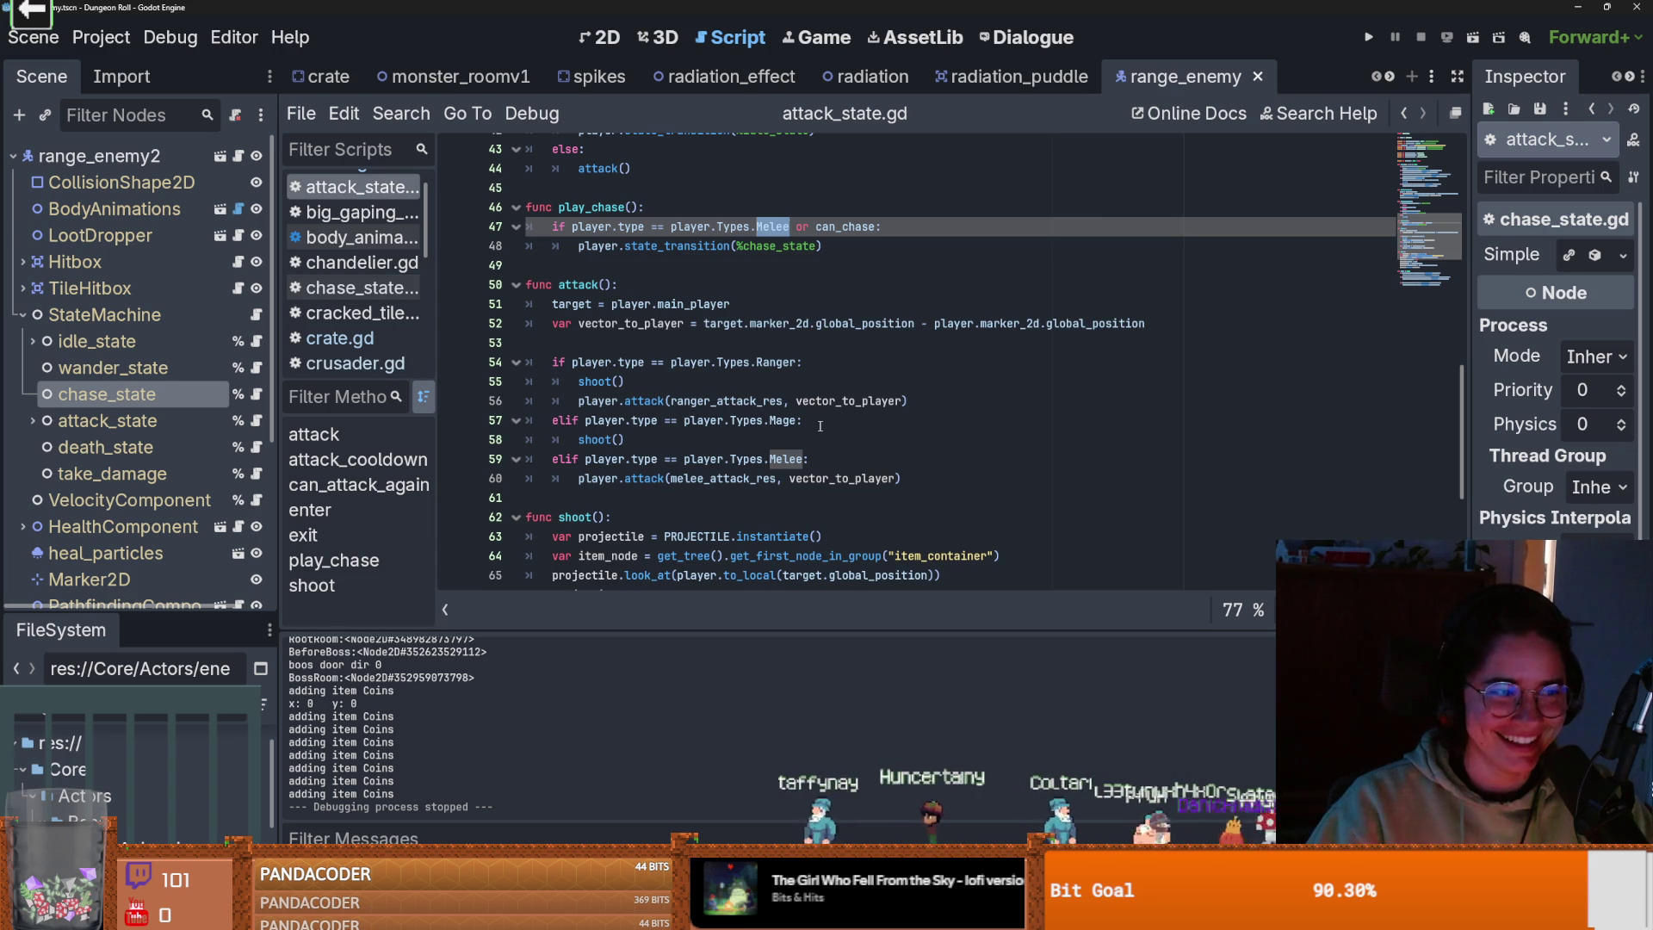
scroll(819, 427, "up", 4)
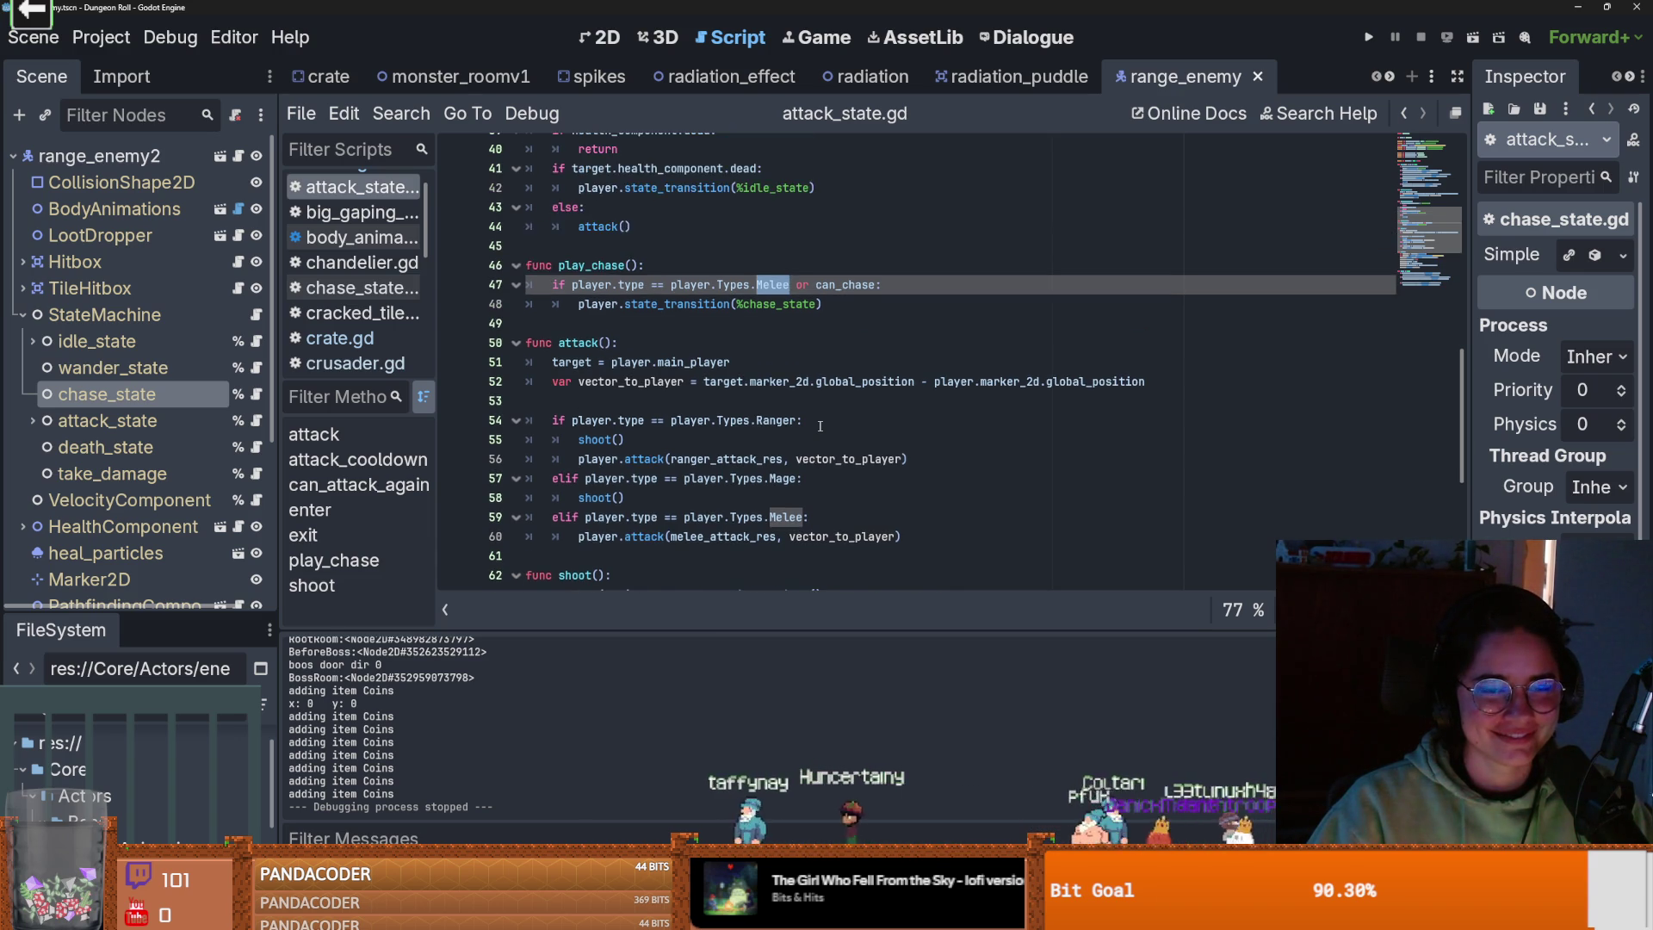
scroll(772, 445, "up", 8)
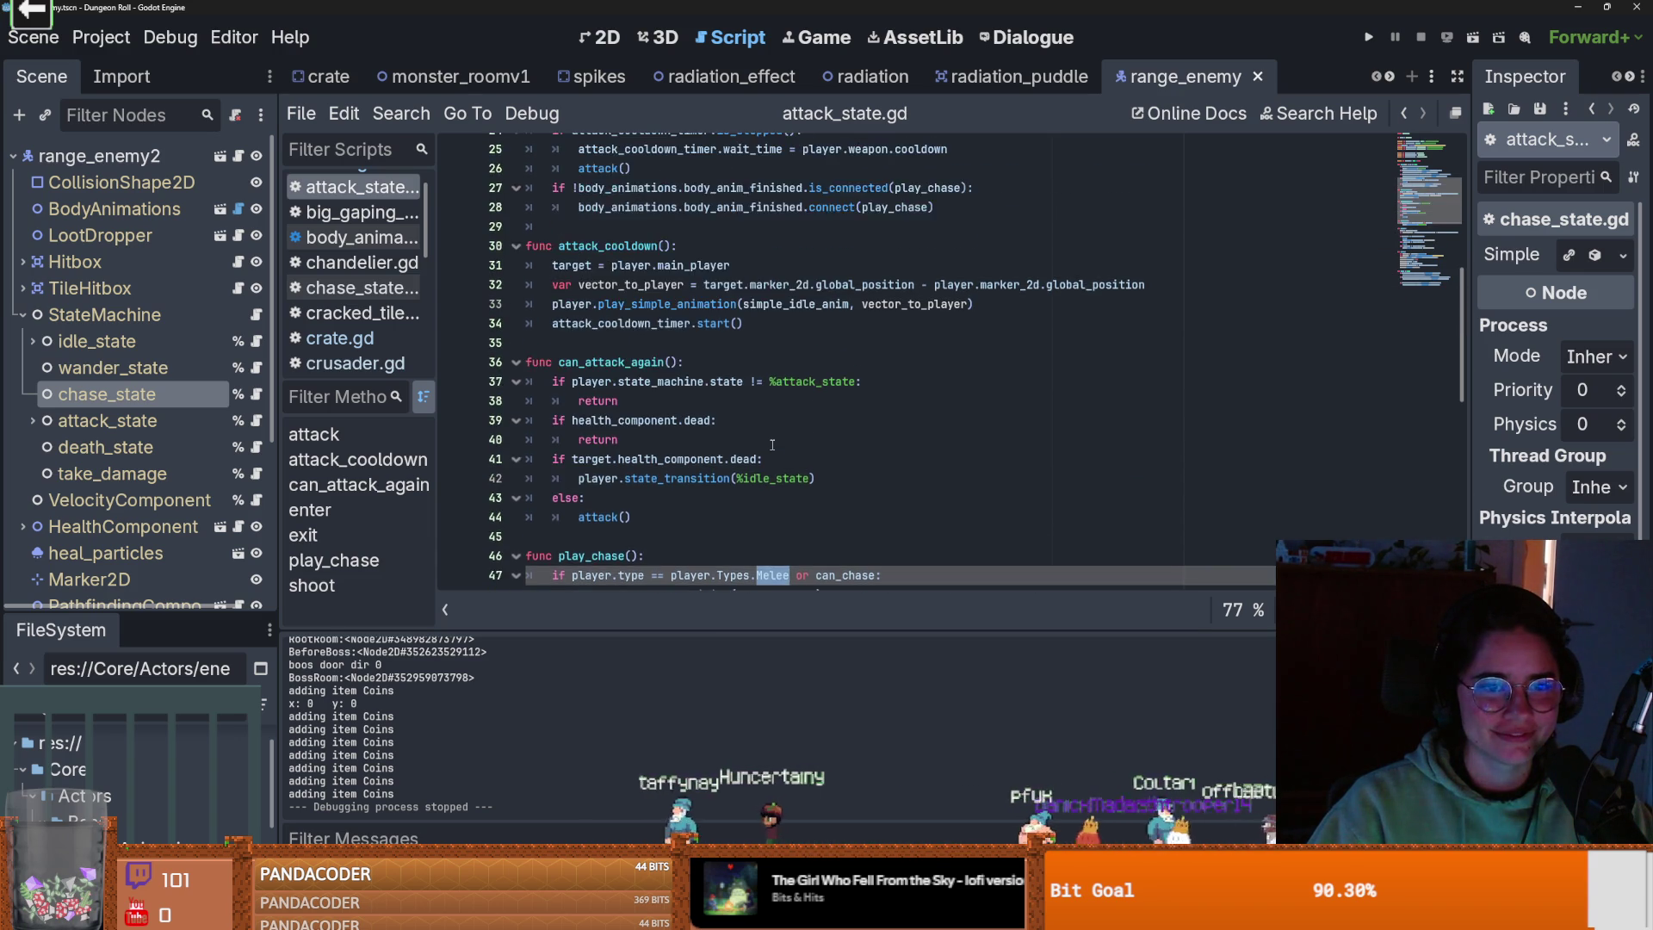
scroll(772, 444, "down", 9)
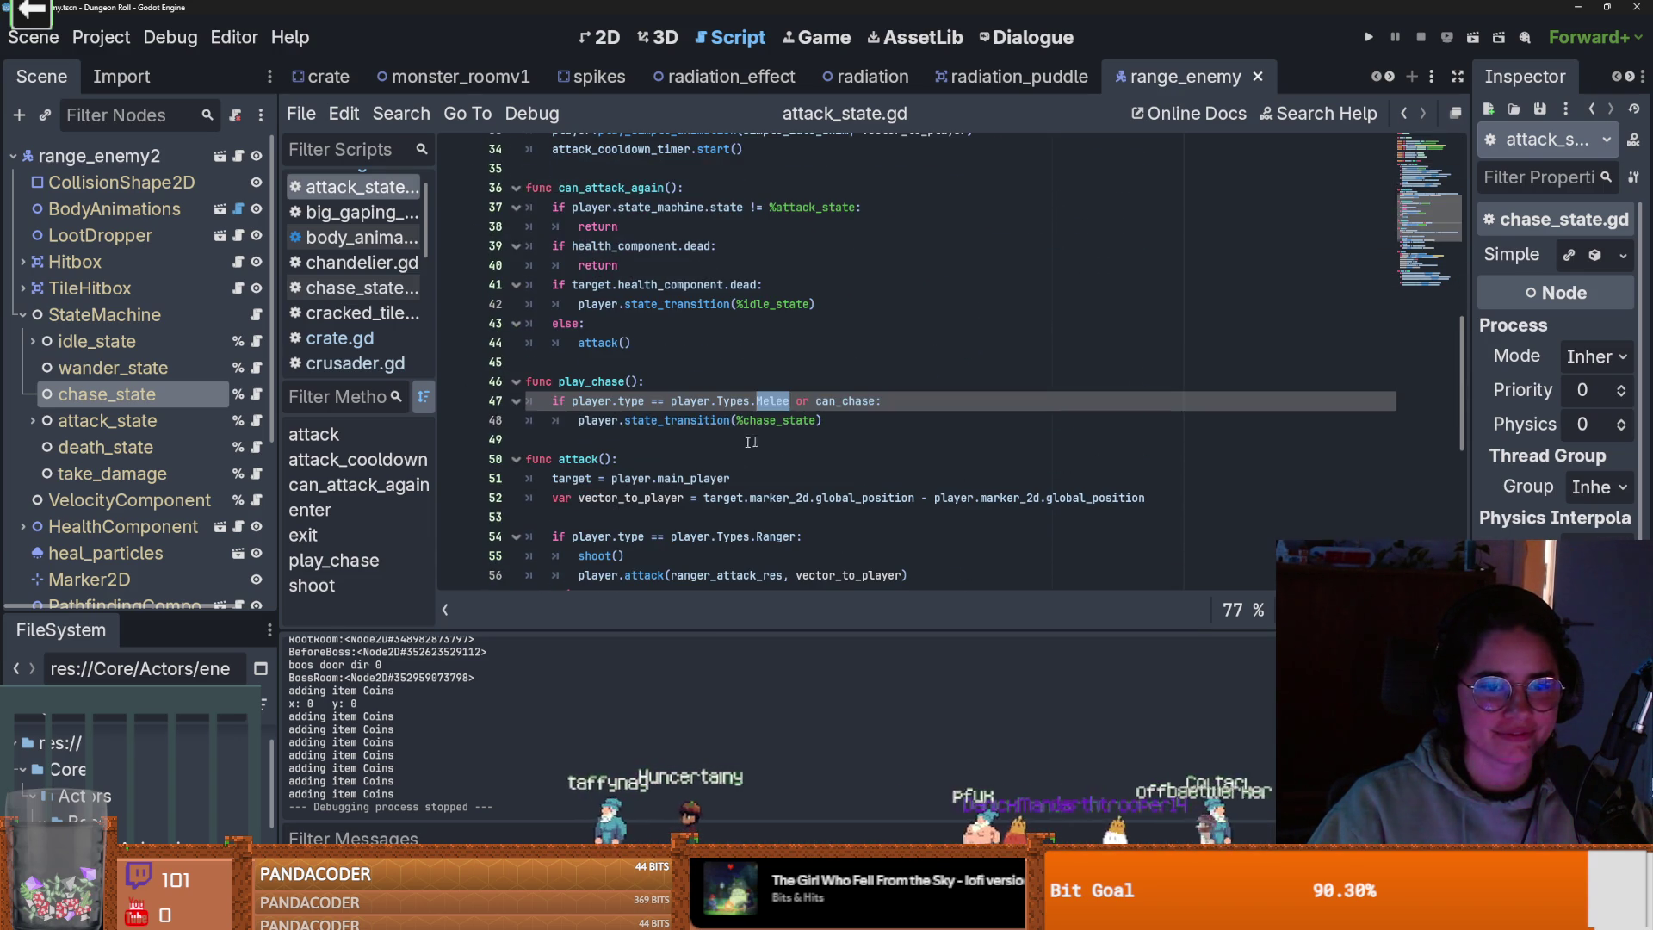
left_click(453, 420)
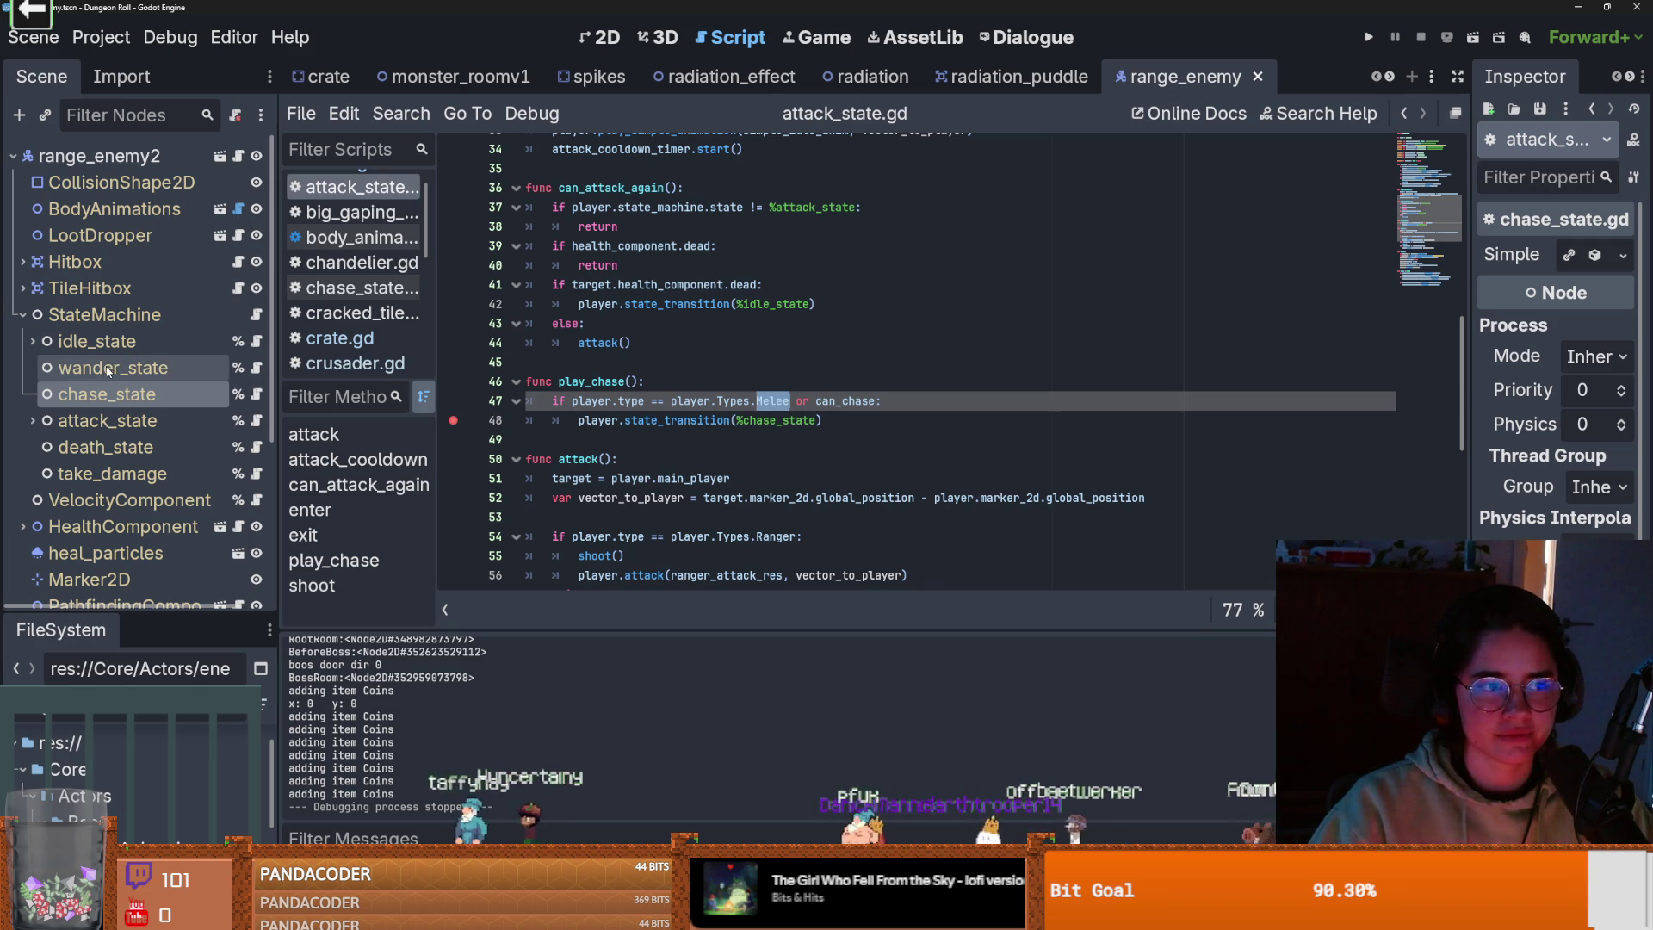
Select the chase_state node, widen the Inspector, and open chase_state.gd
scroll(567, 497, "up", 10)
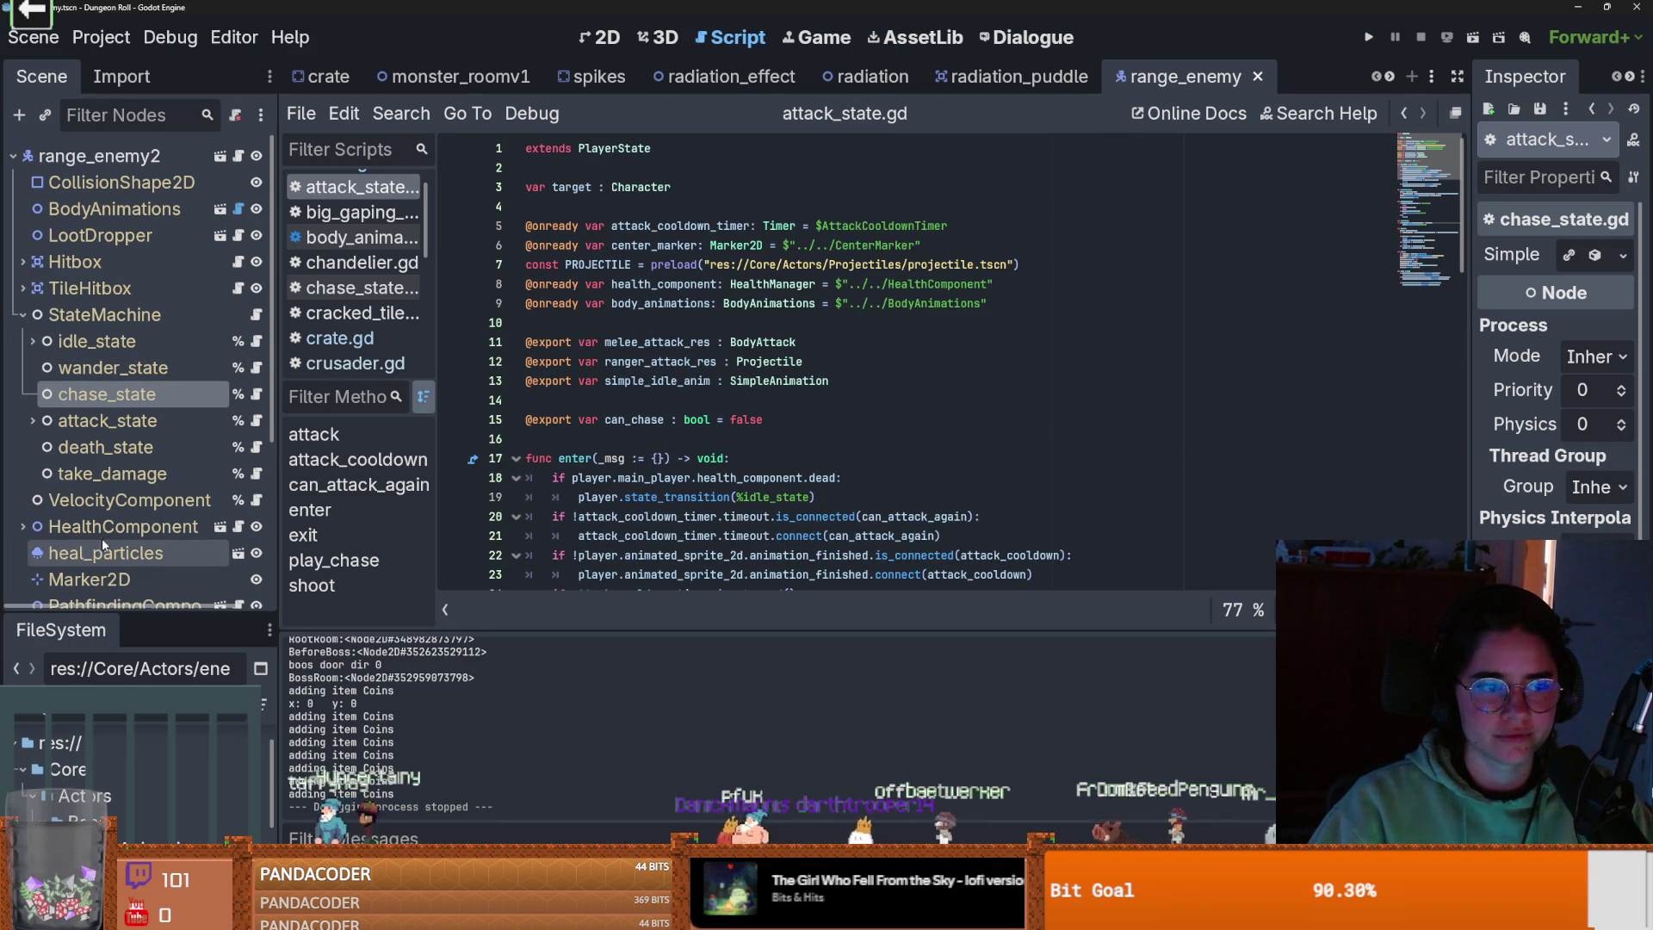
left_click(120, 422)
left_click(112, 394)
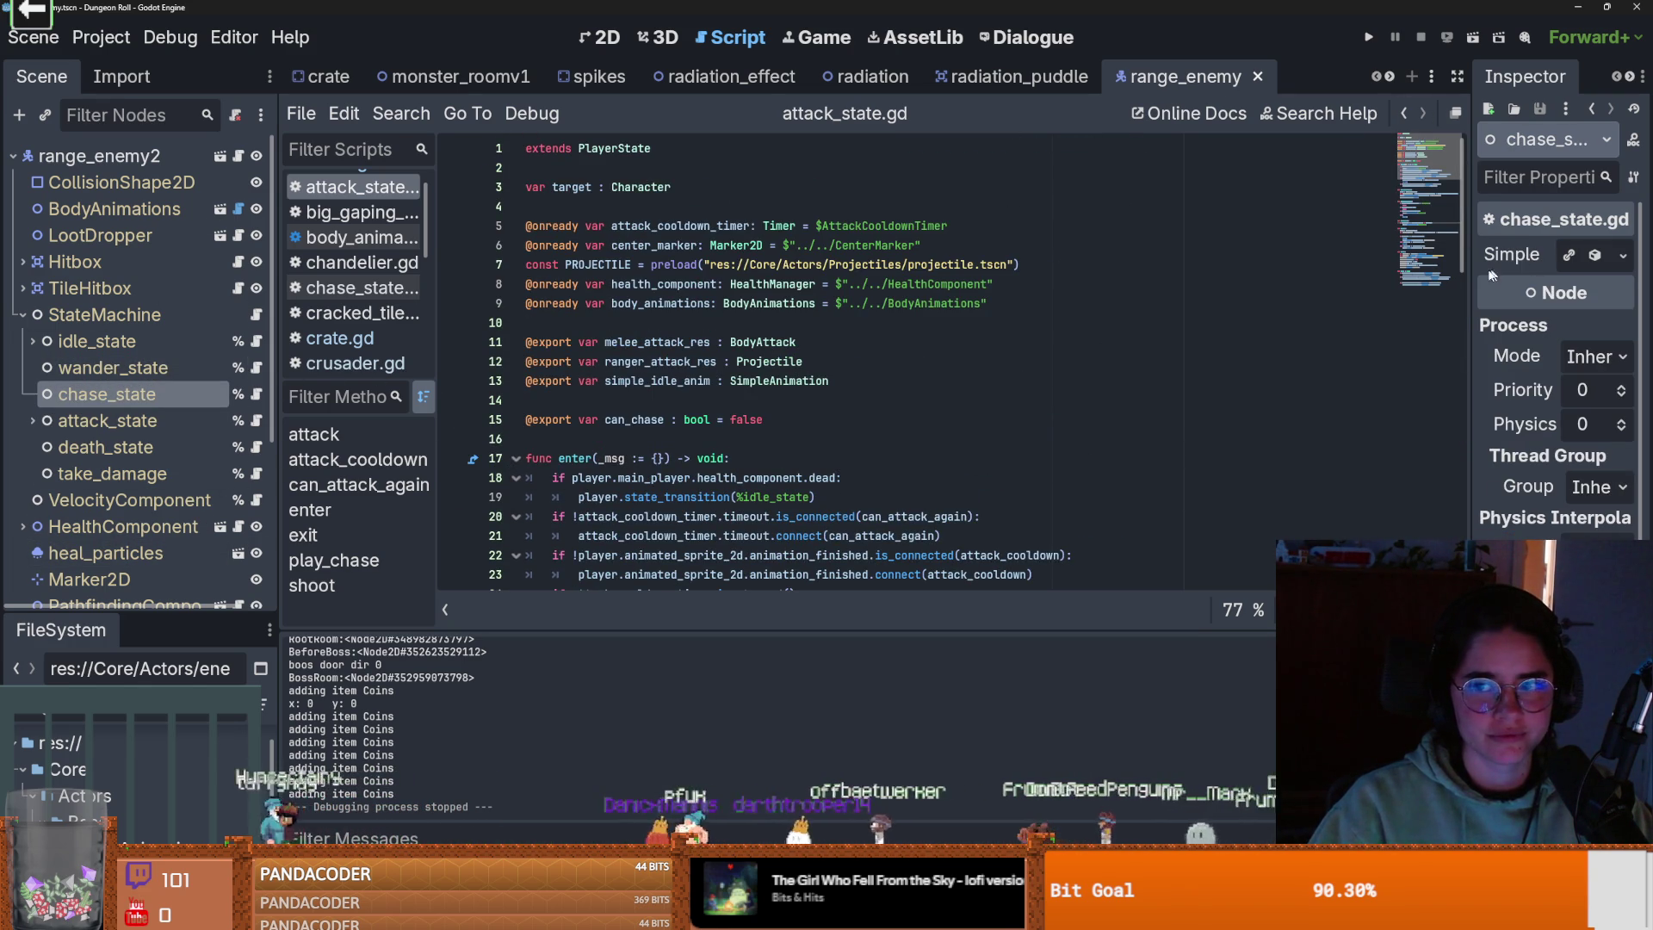
left_click_drag(1471, 478, 1215, 477)
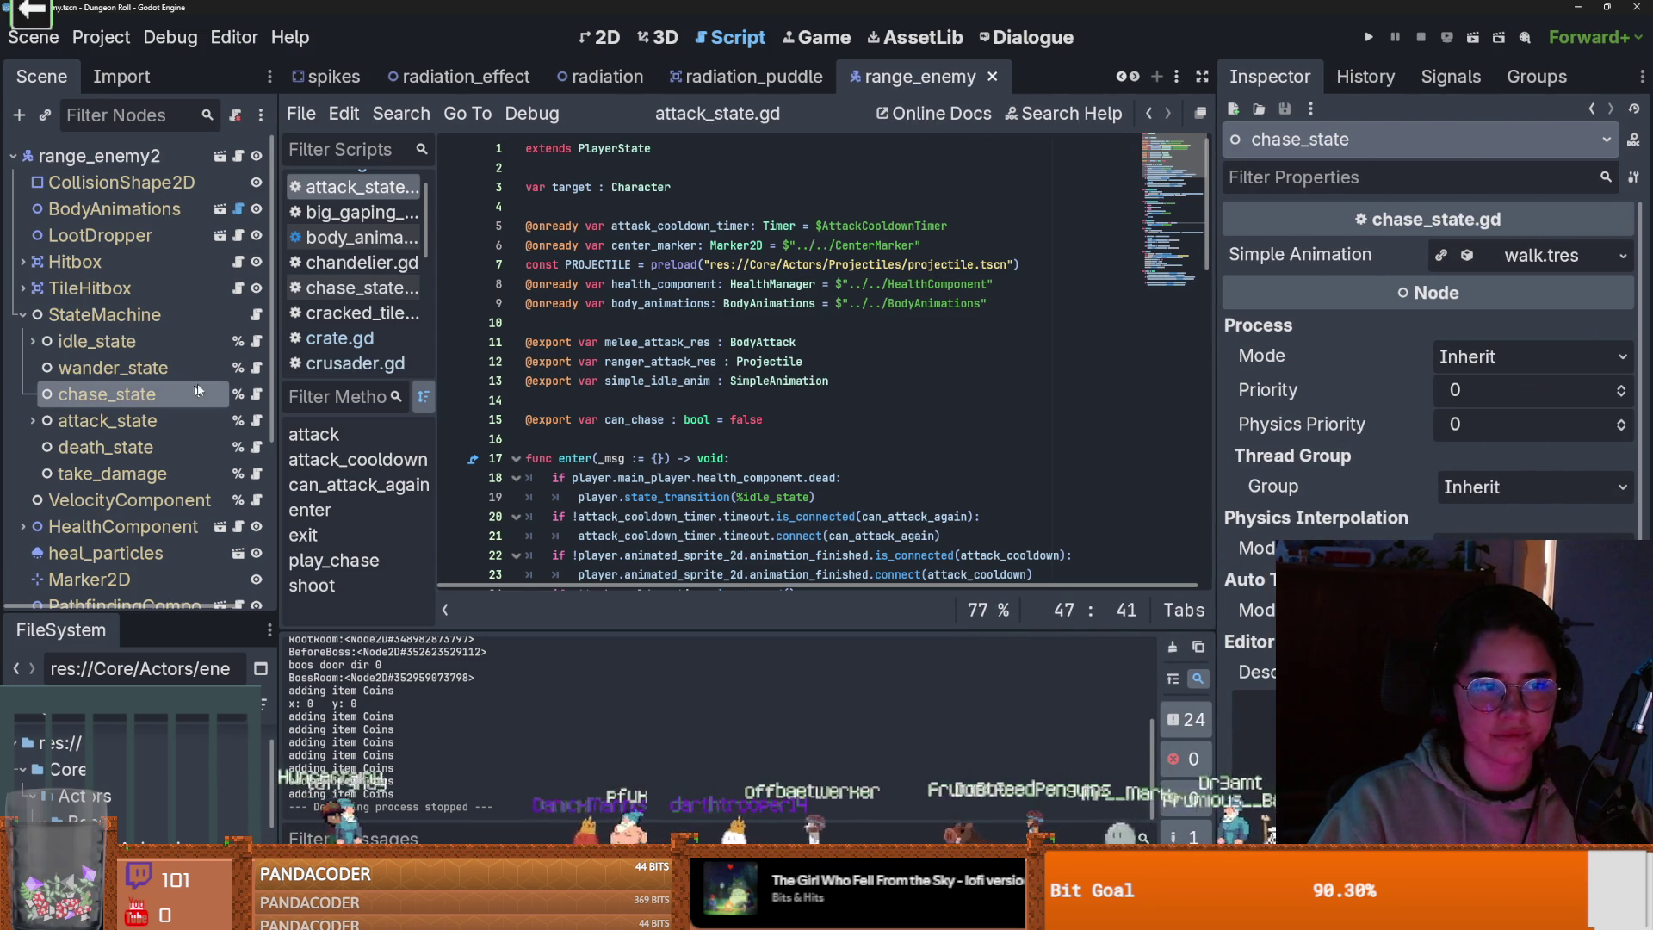
left_click(256, 394)
scroll(694, 283, "down", 1)
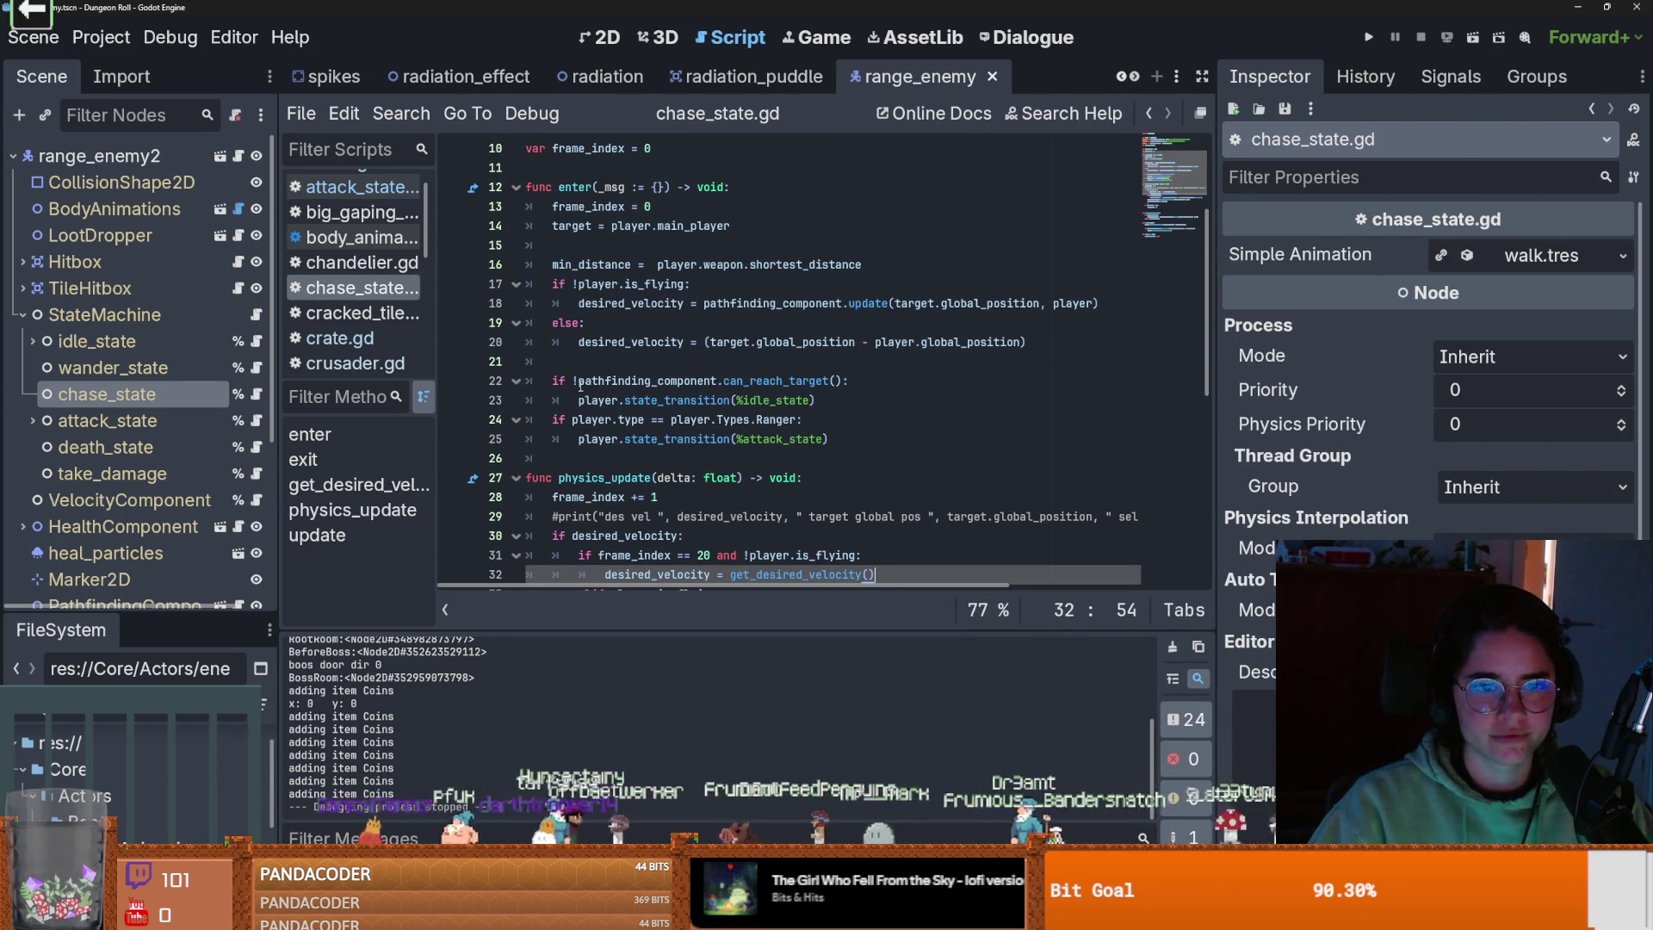
Add an attack_state node reference above enter() in chase_state.gd
scroll(769, 400, "down", 1)
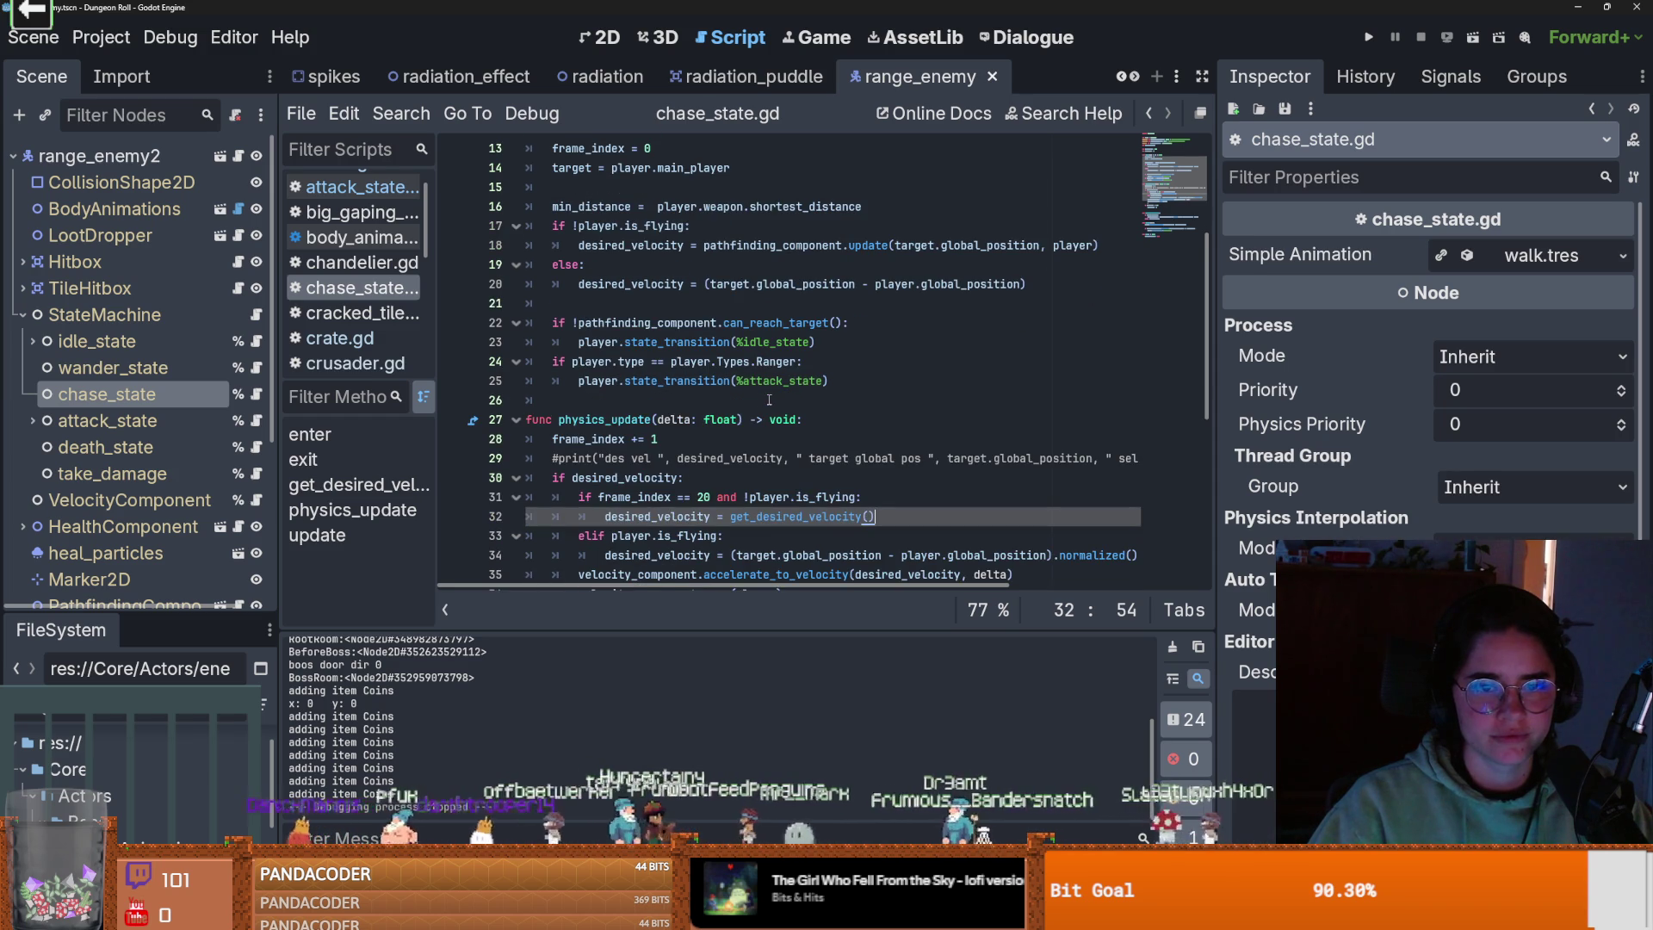
left_click(740, 380)
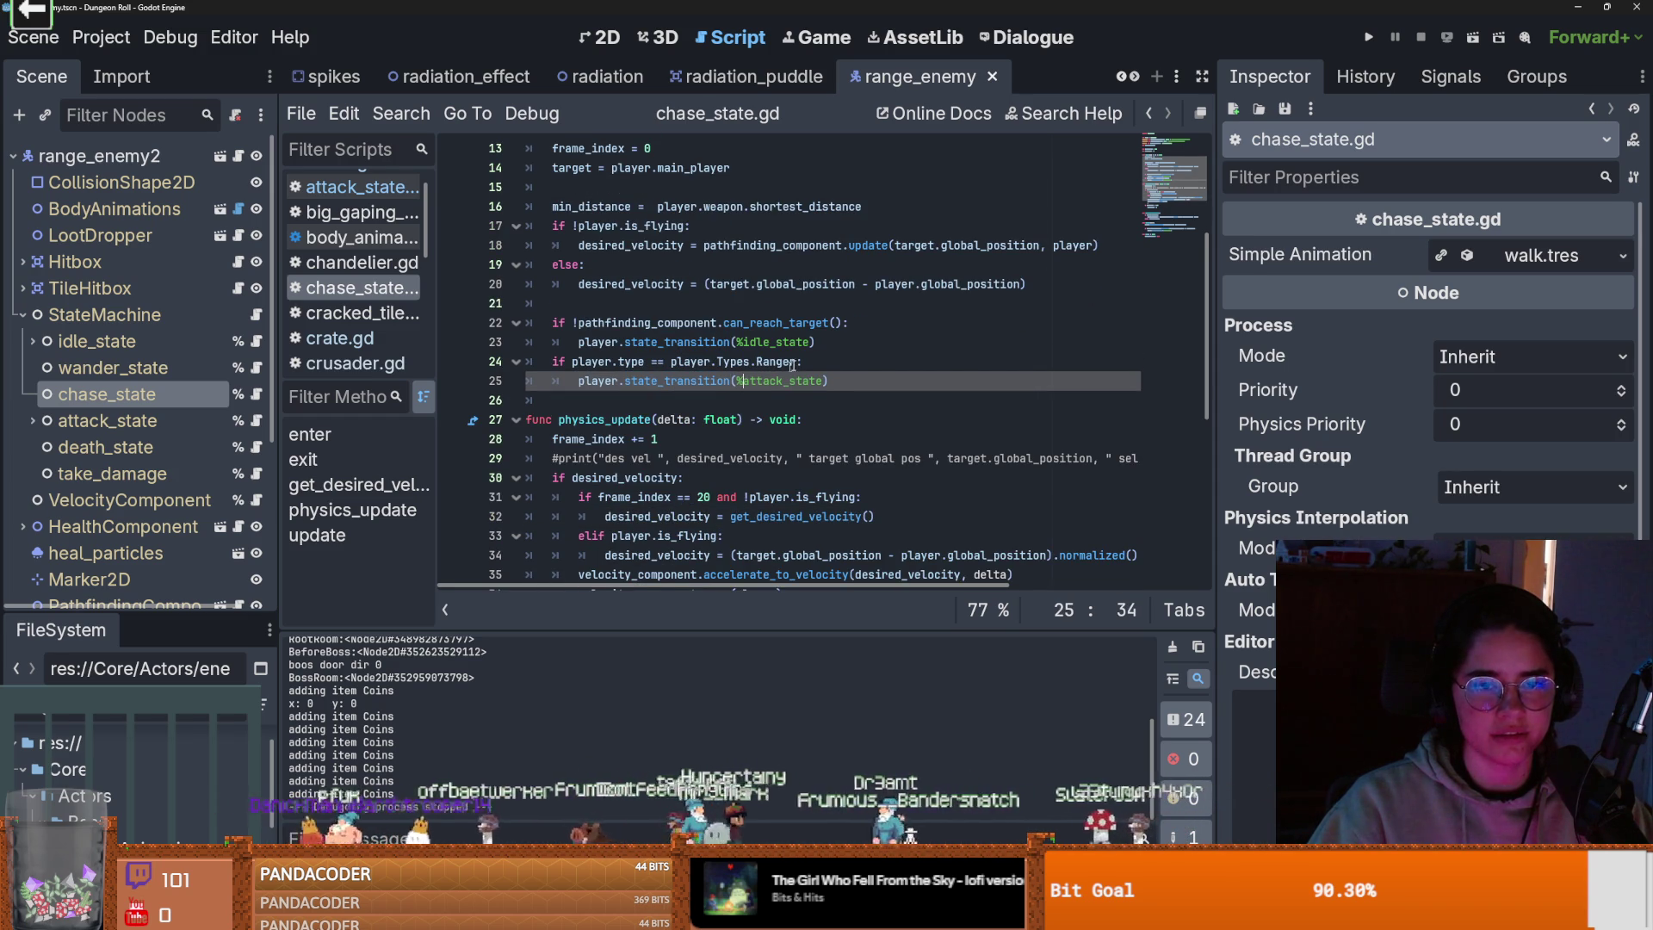
left_click(798, 362)
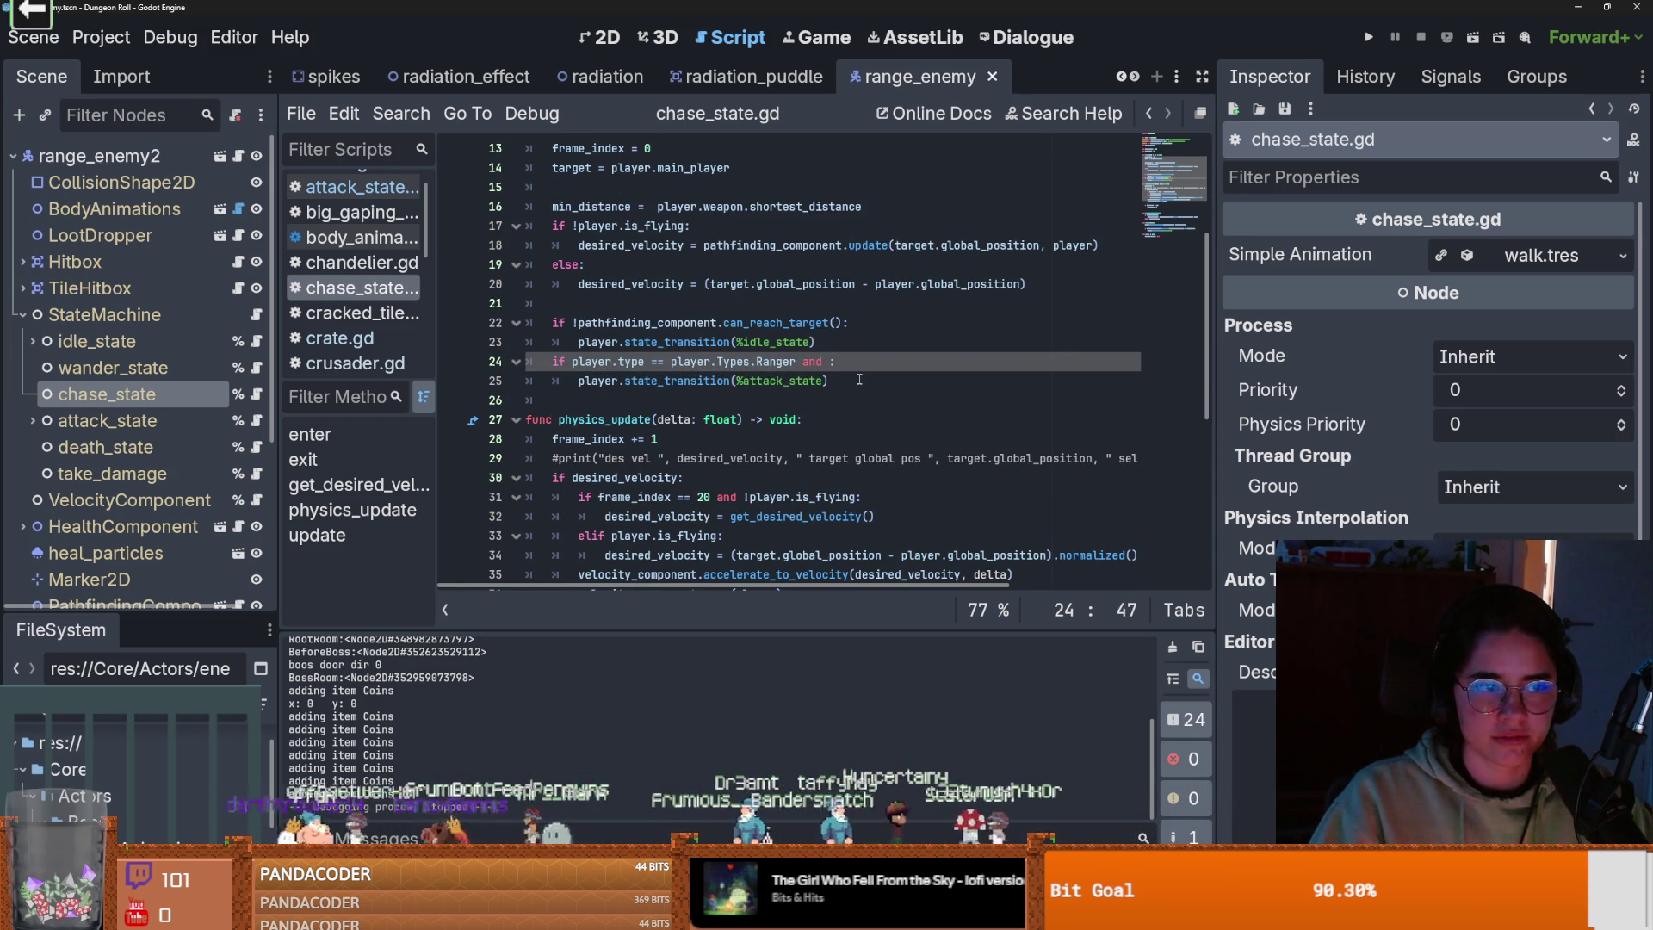
type("at")
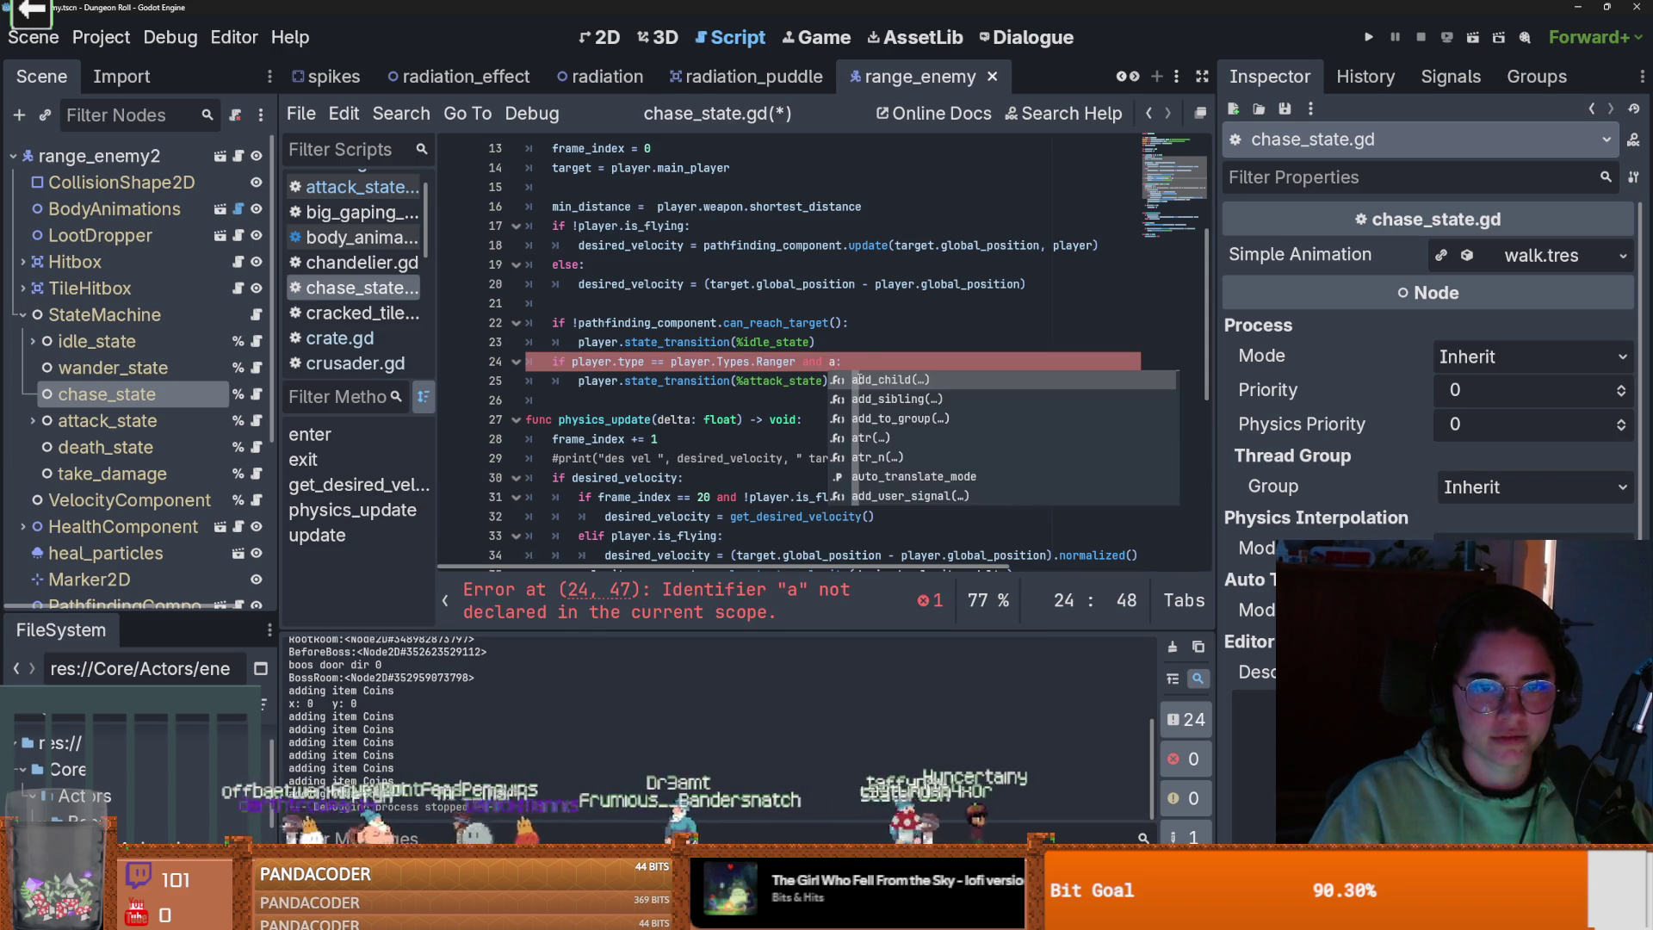
type("tac")
key("BackSpace")
key("BackSpace")
key("BackSpace")
key("BackSpace")
scroll(820, 345, "up", 4)
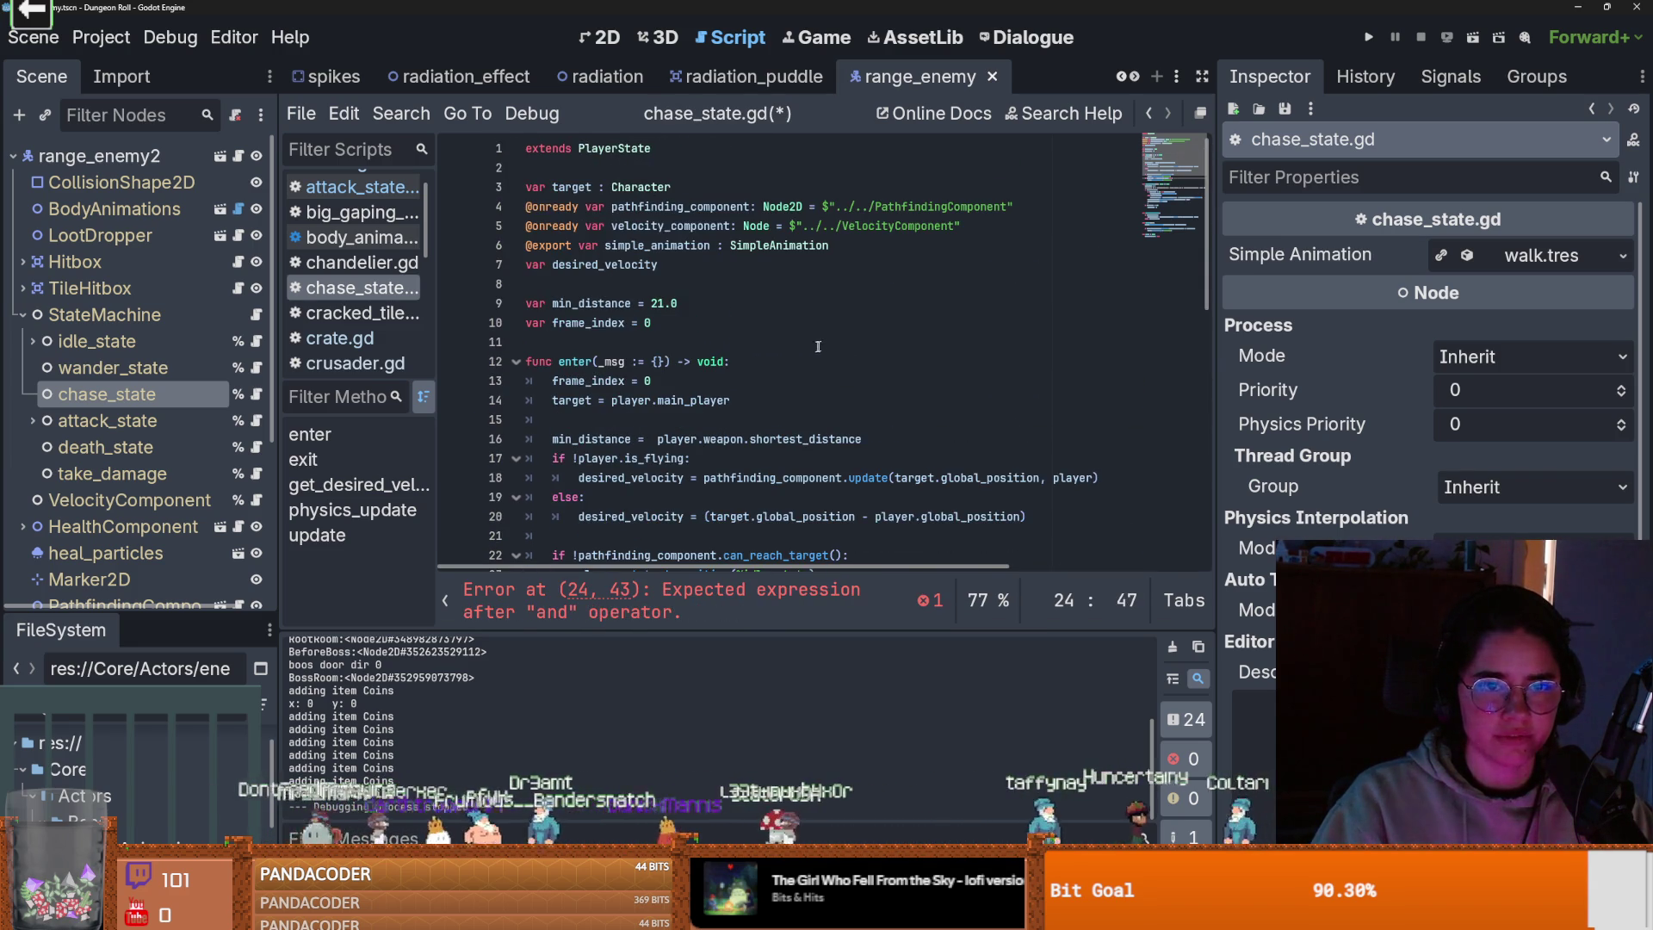
left_click(540, 342)
key("Return")
left_click_drag(198, 426, 749, 341)
Add attack_state.can_chase to the Ranger check, save, and run the game with F5
scroll(756, 411, "down", 5)
left_click(849, 288)
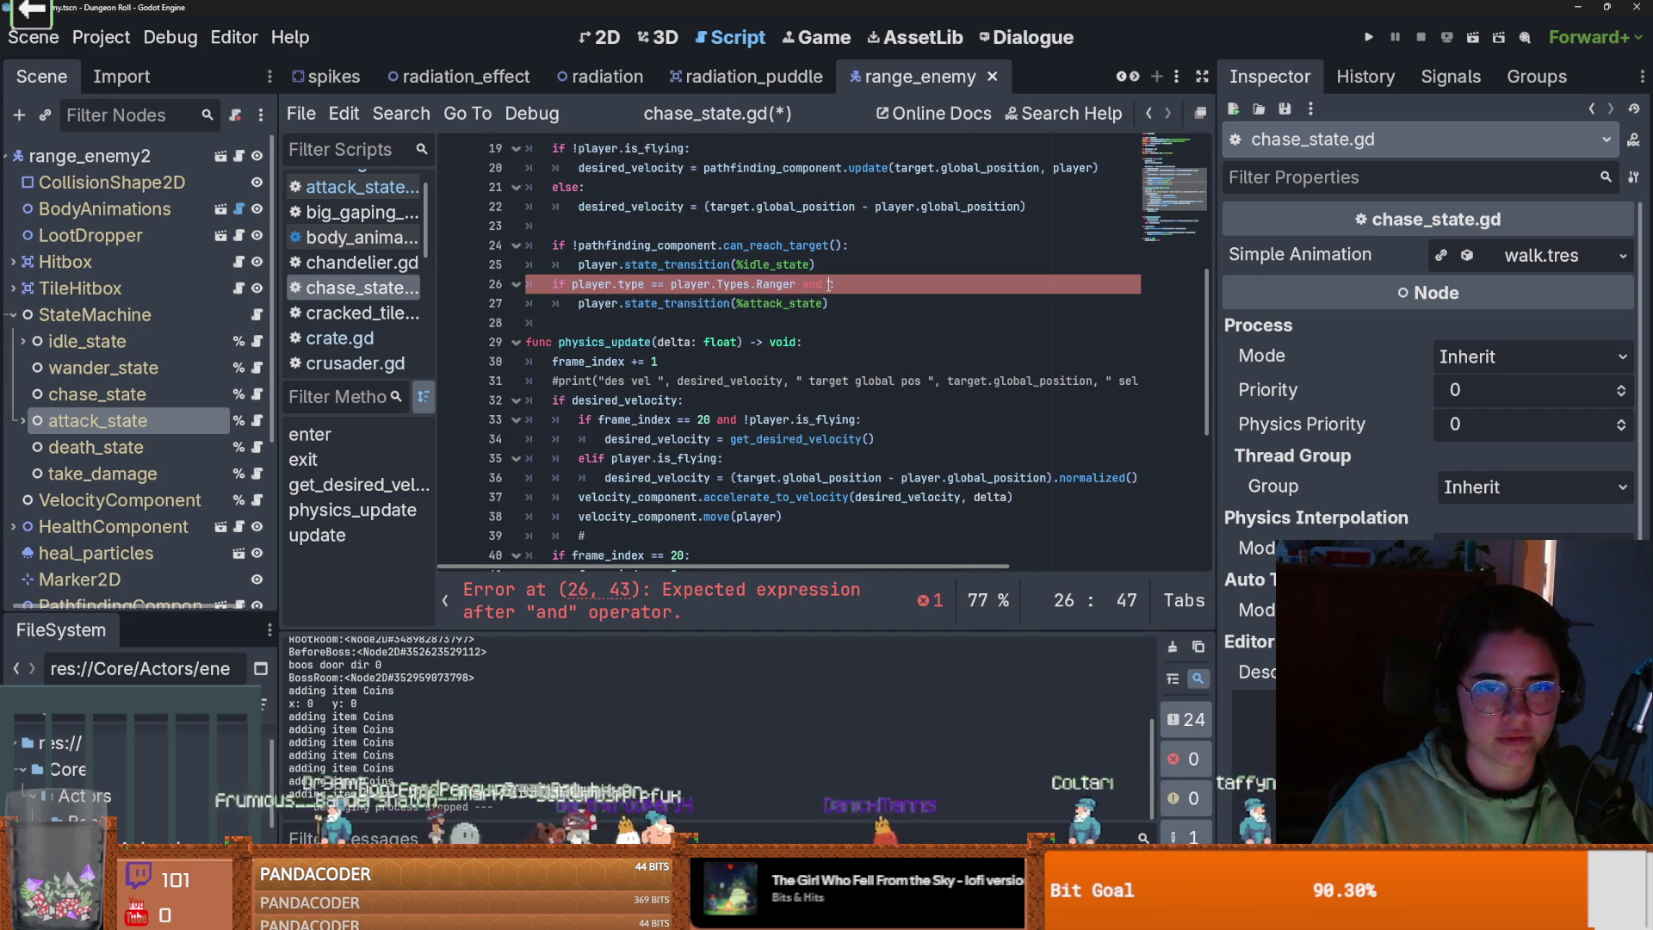
type("attack_state.can")
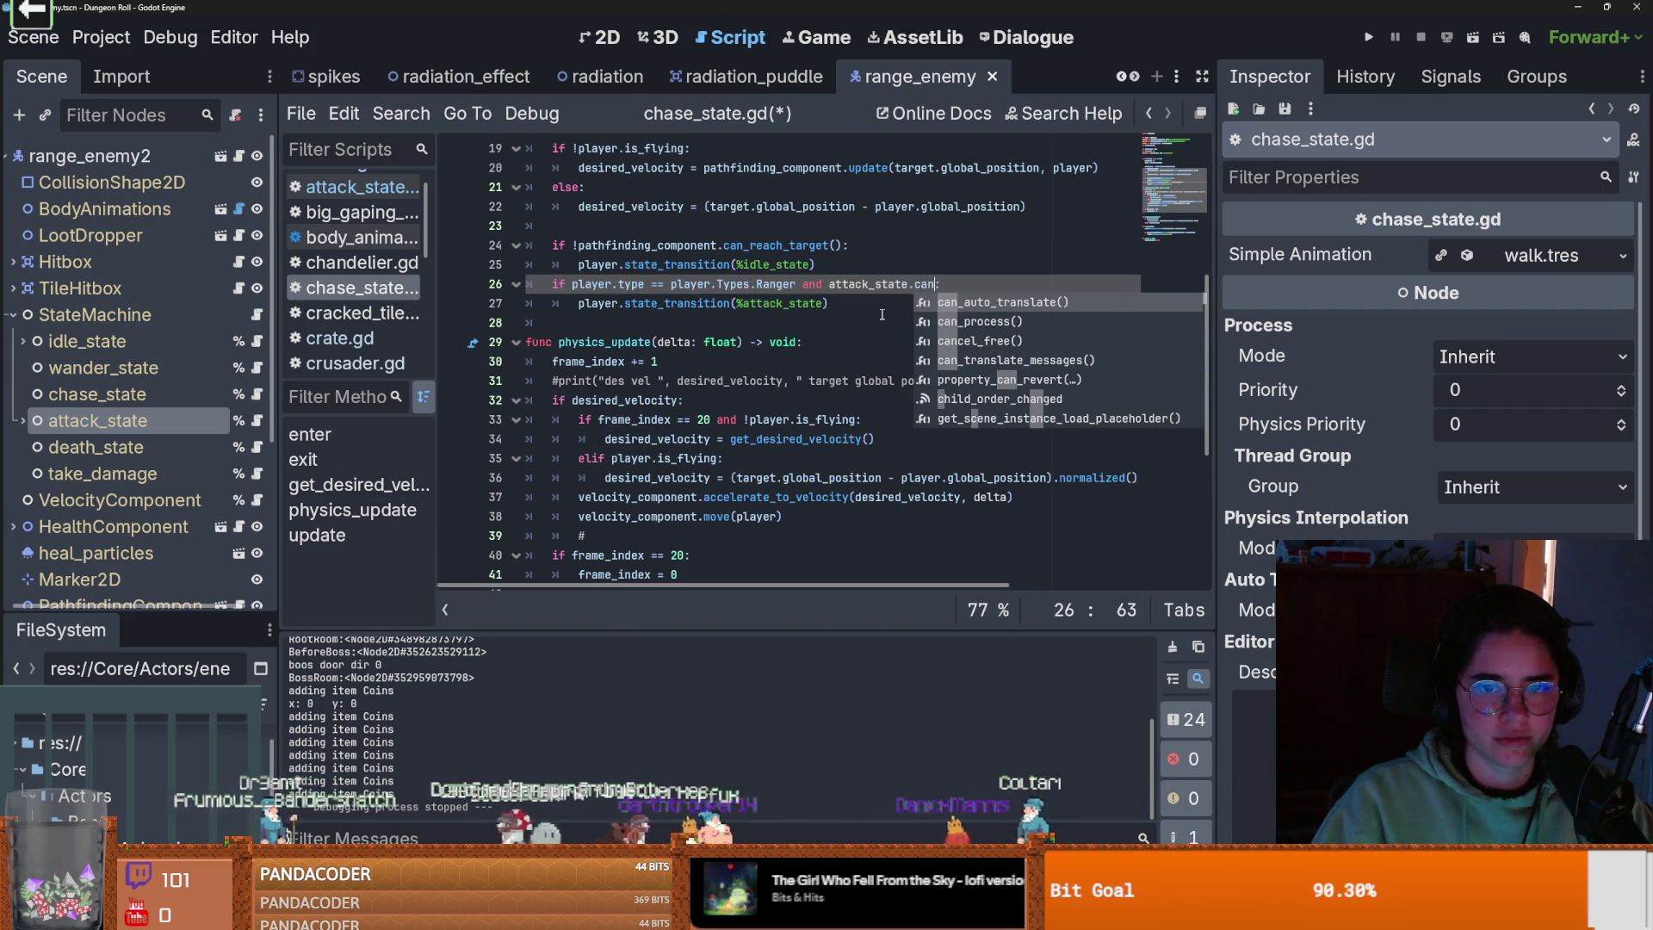
type("_chase")
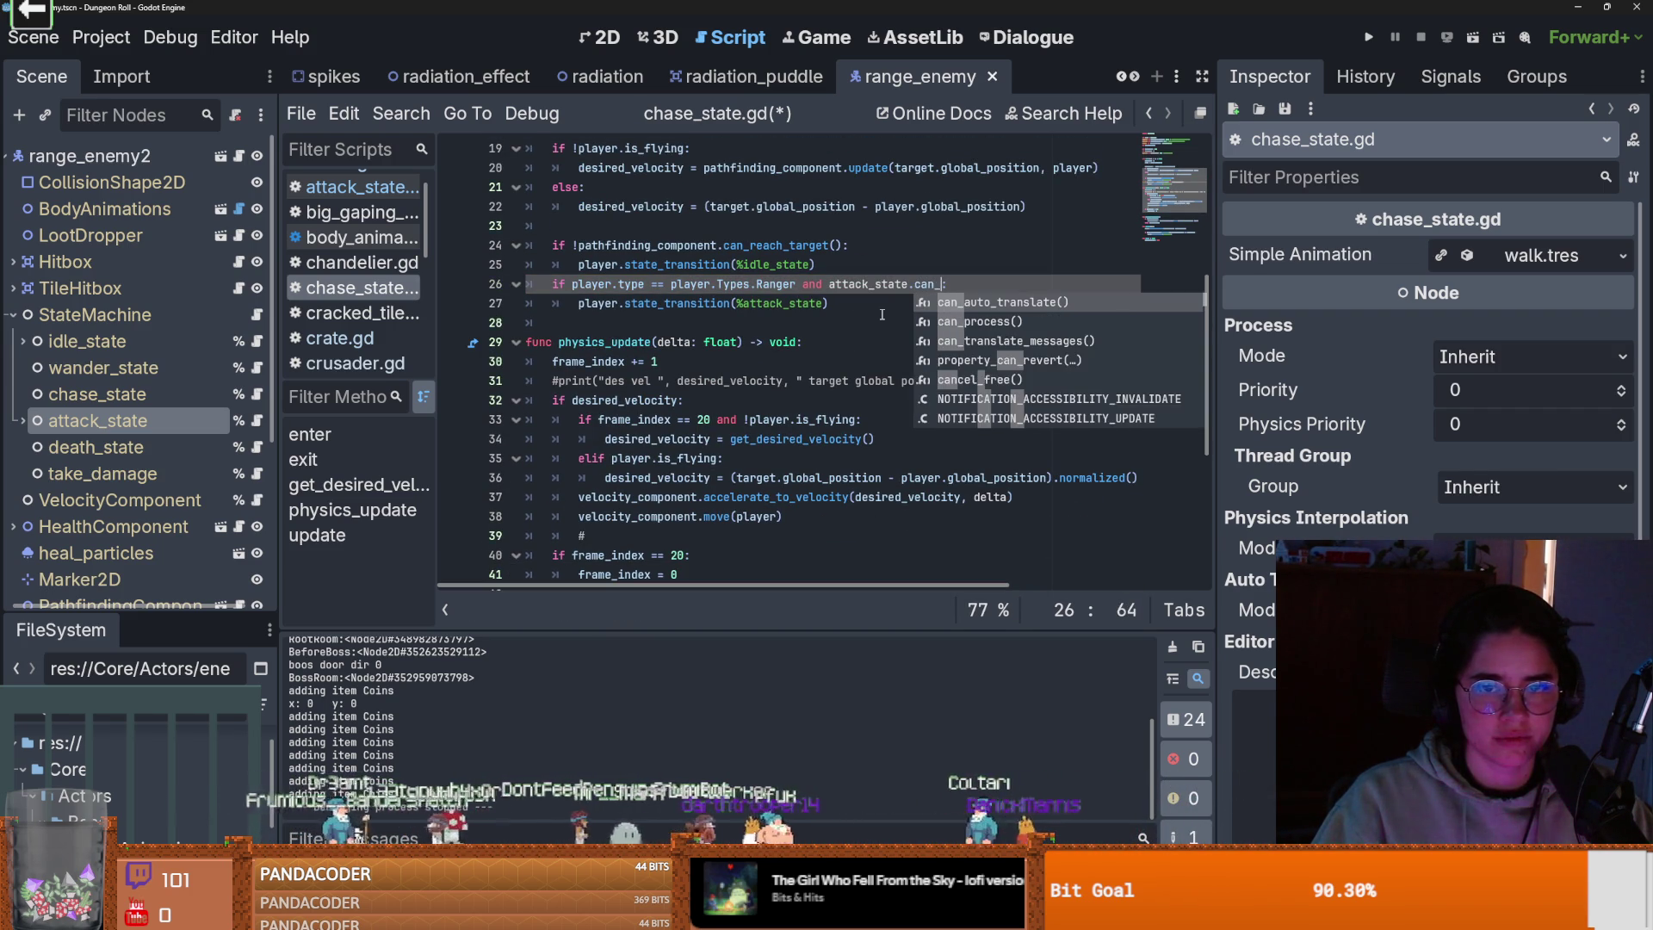
key("ctrl+s")
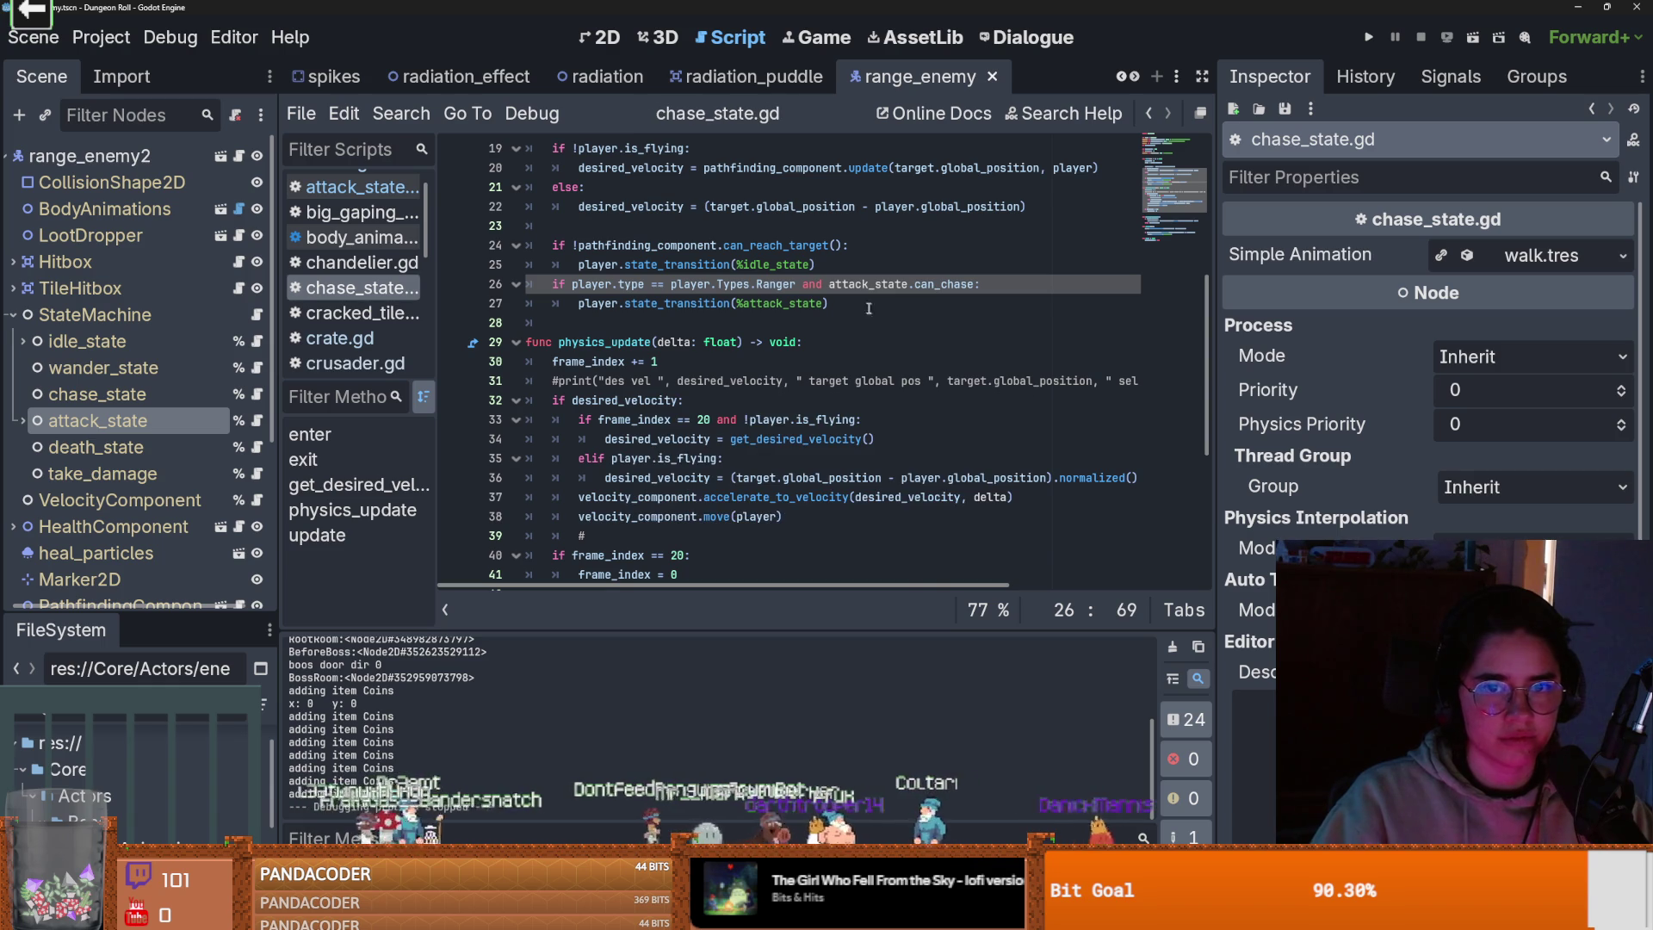
left_click(832, 288)
type("!")
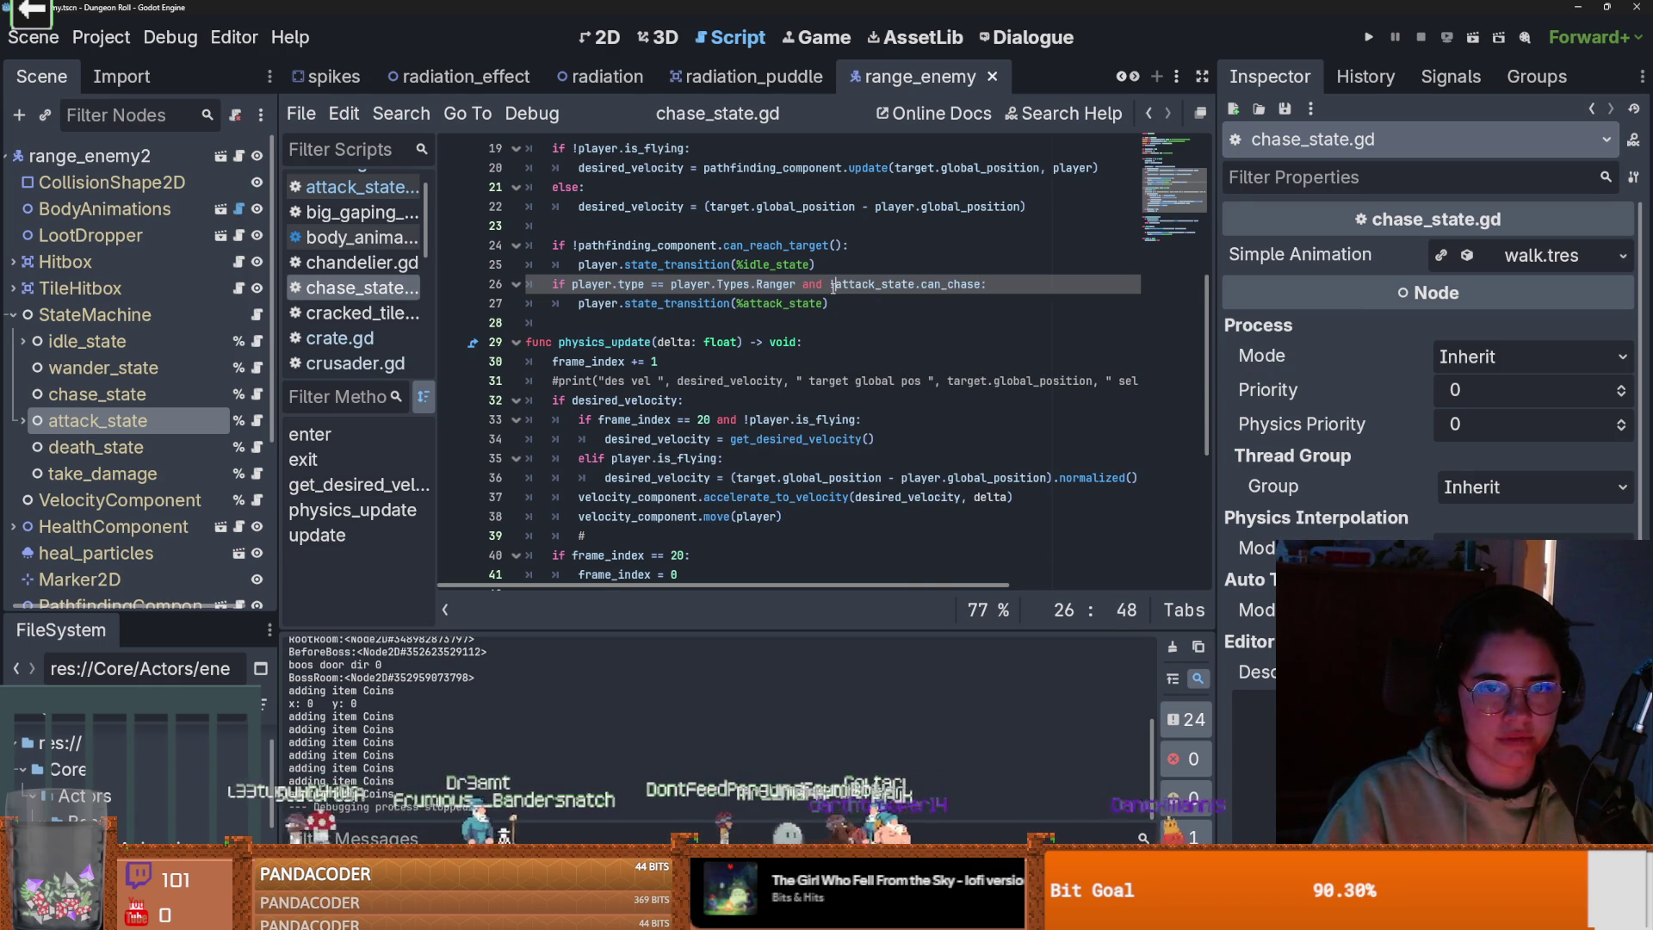
key("F5")
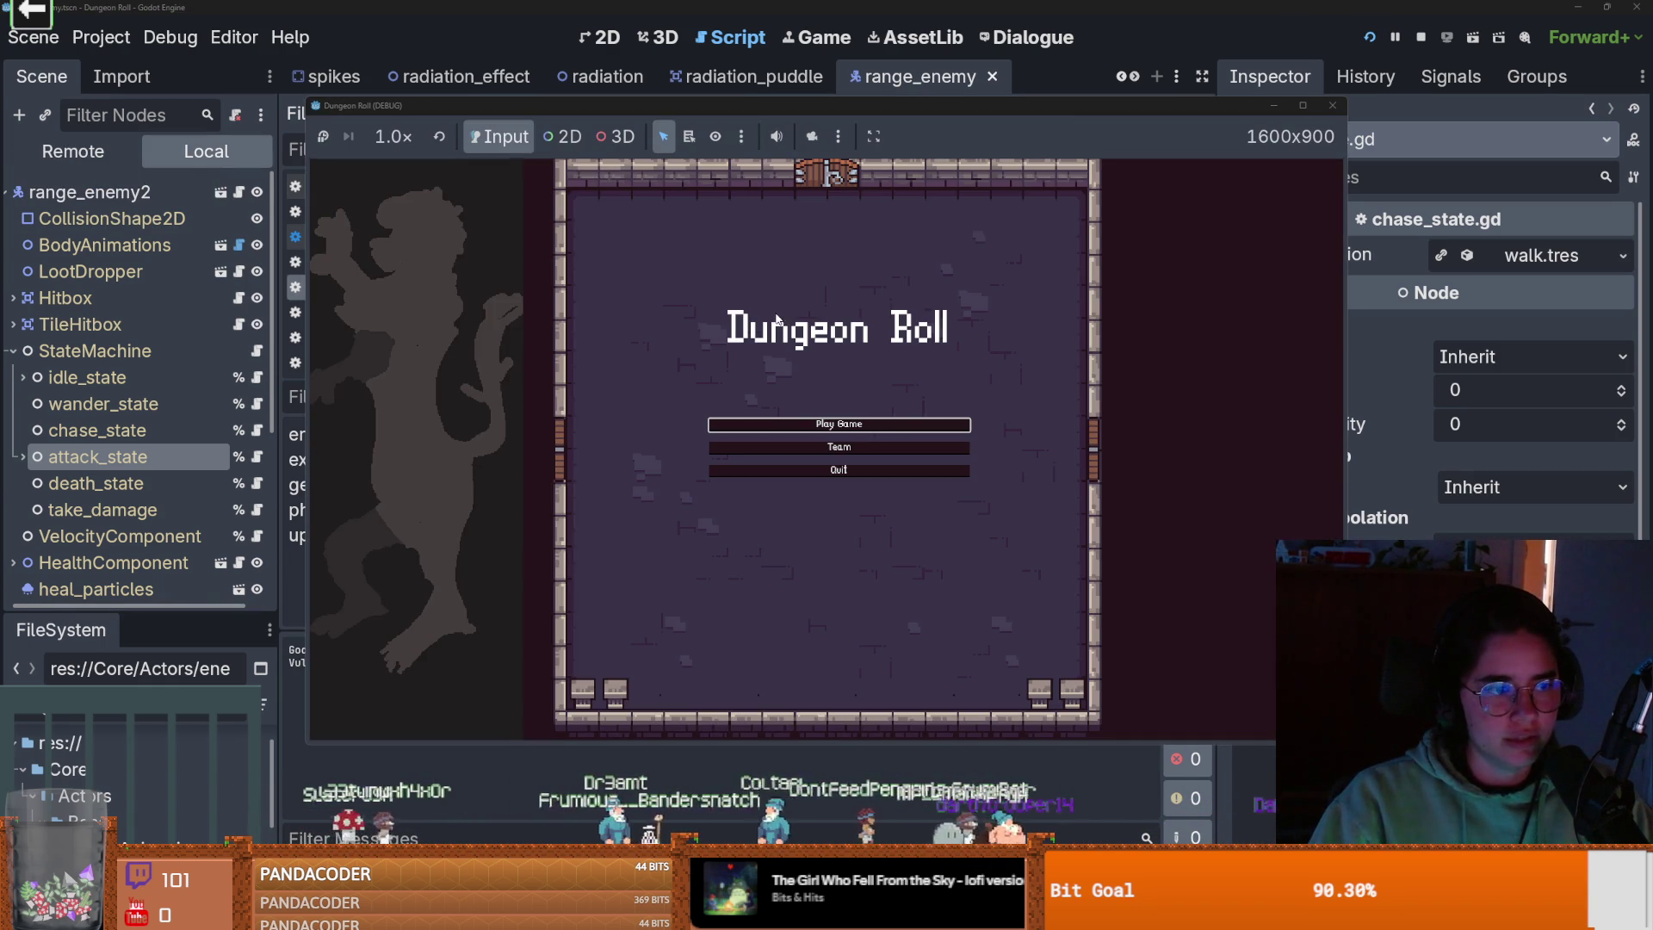
Start a Crusader game and spawn an enemy with spawn_enemy "rock" 1 true
left_click(811, 425)
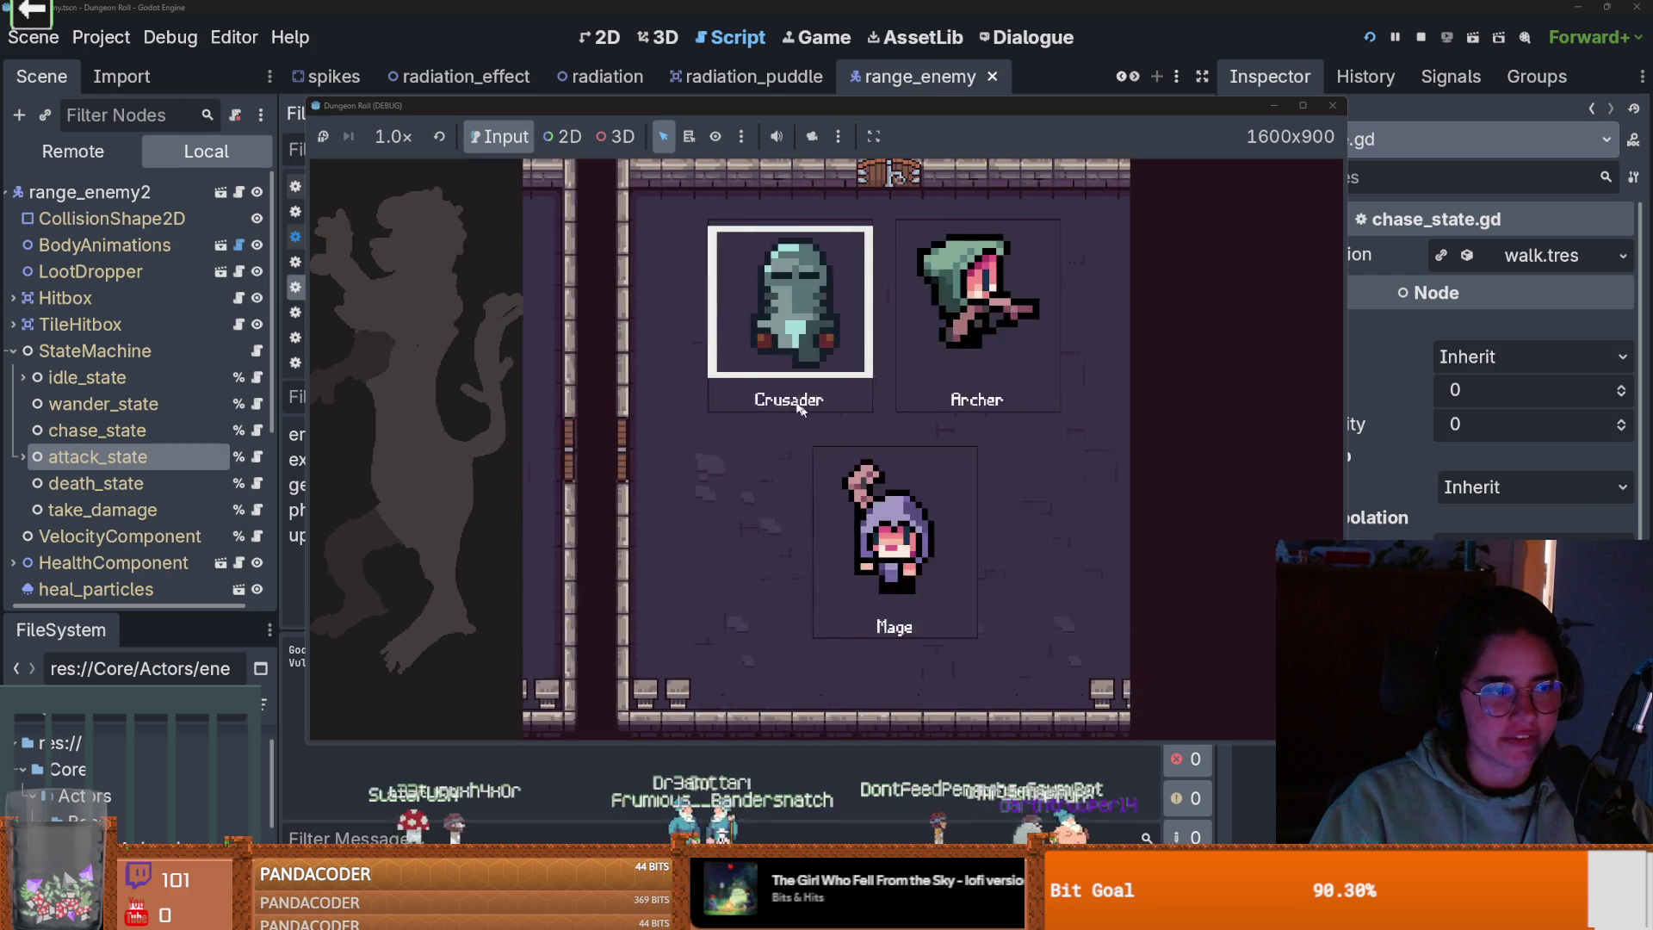
left_click(753, 333)
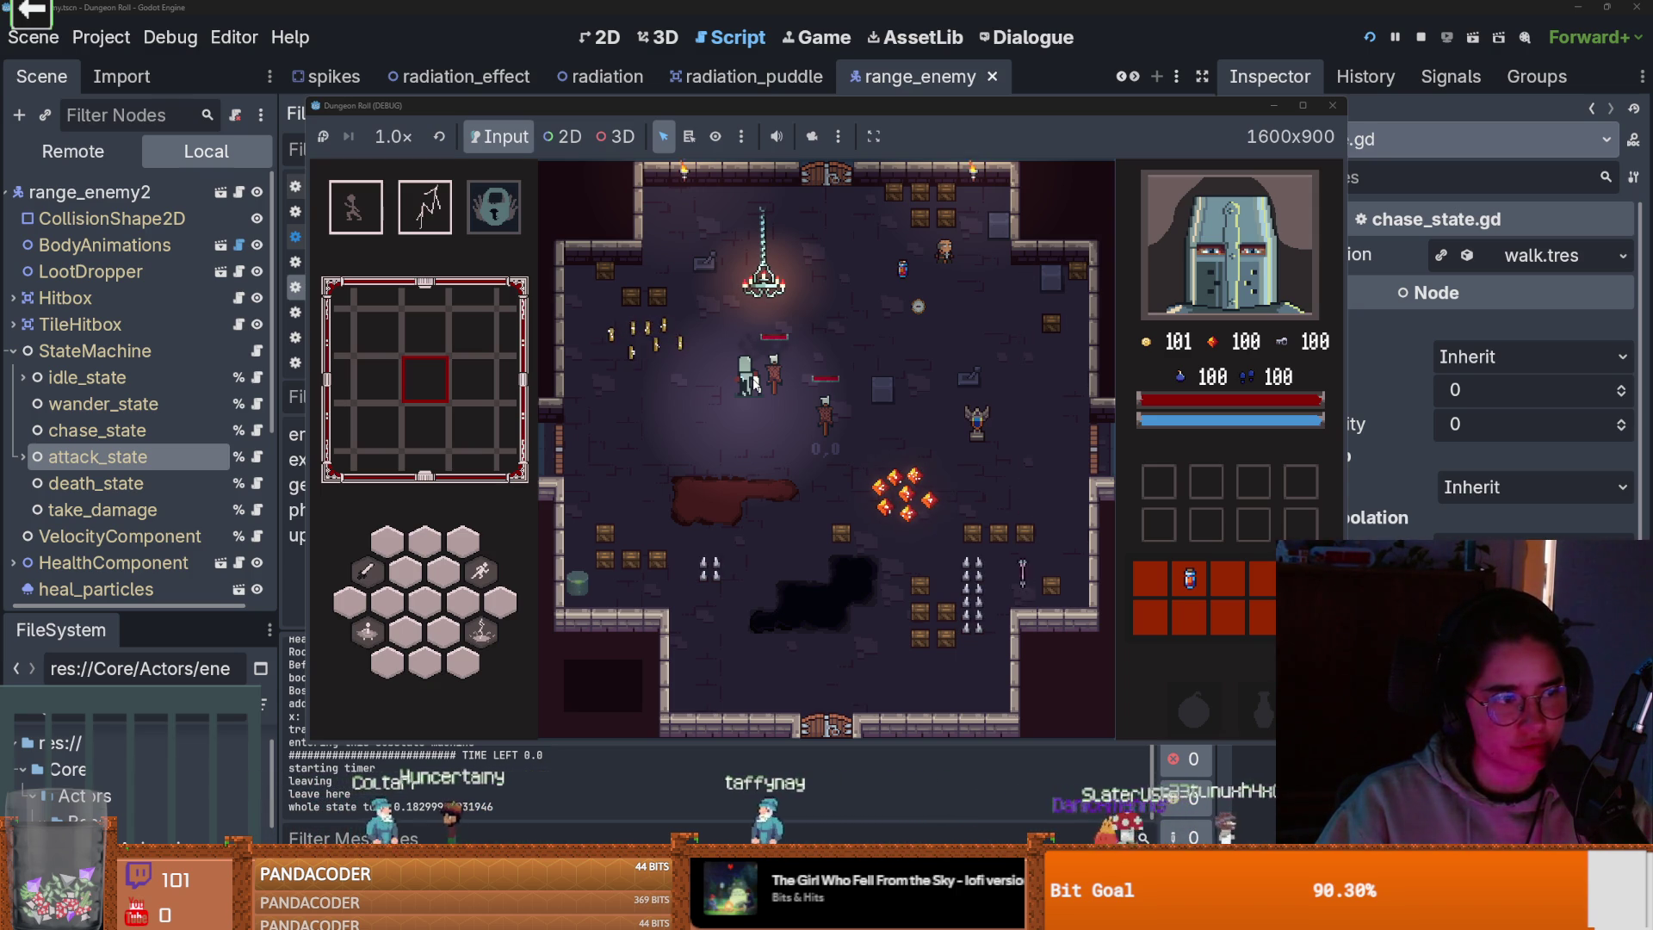
key("grave")
type("dps")
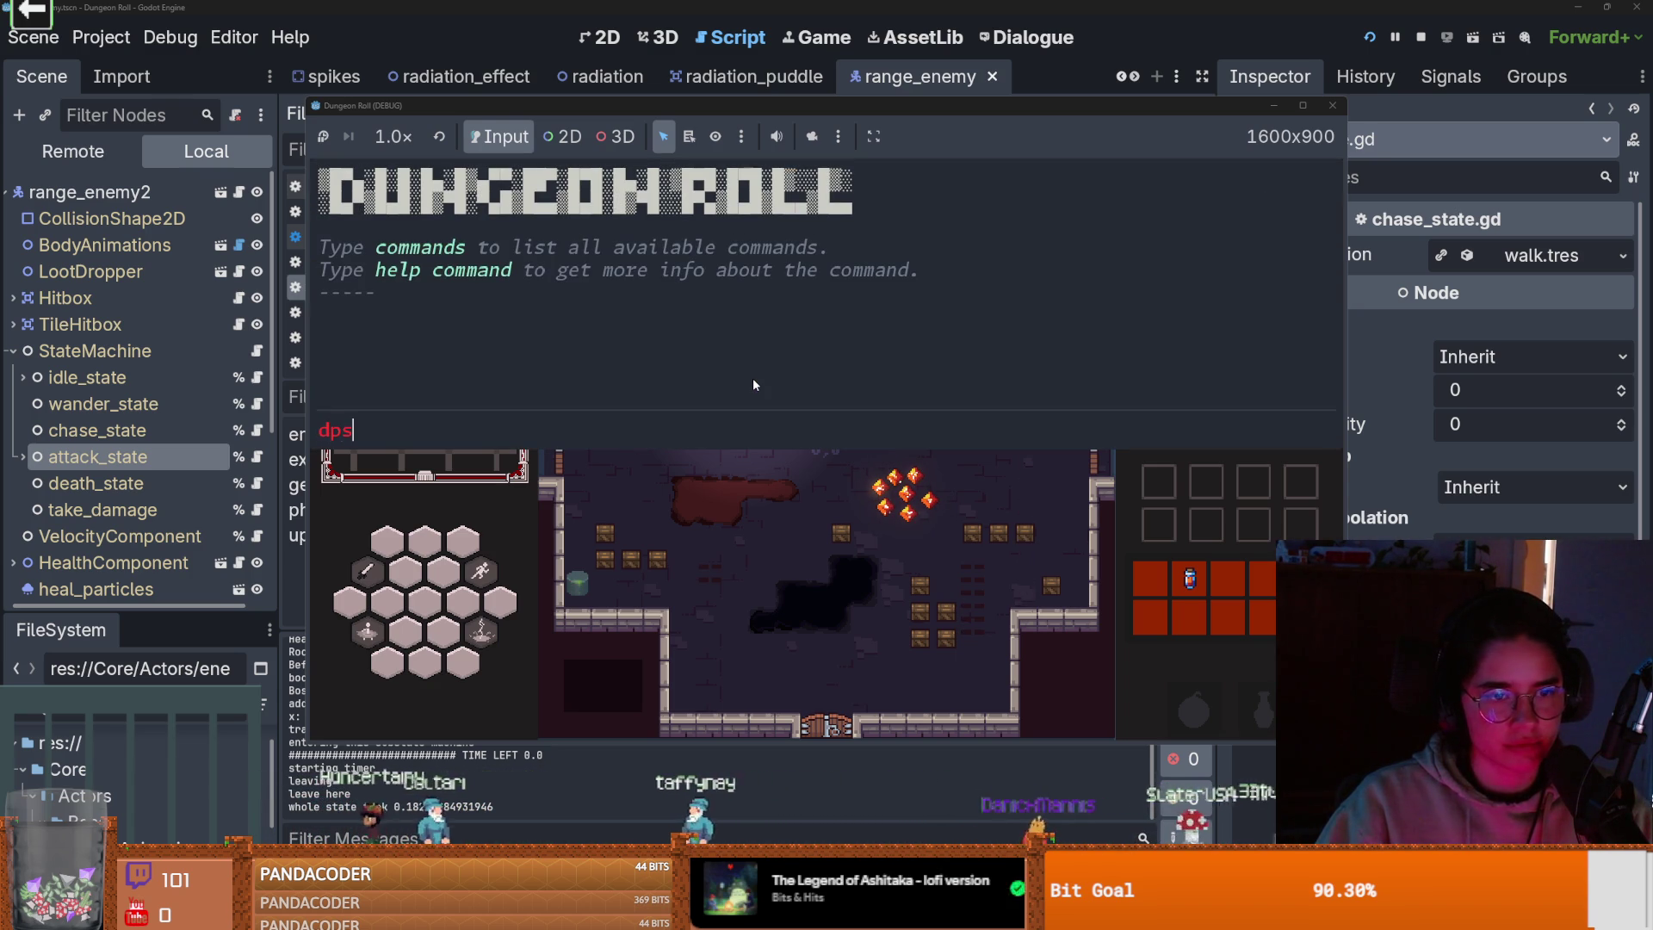
type("pawn_enemy \"rock\" 1 true")
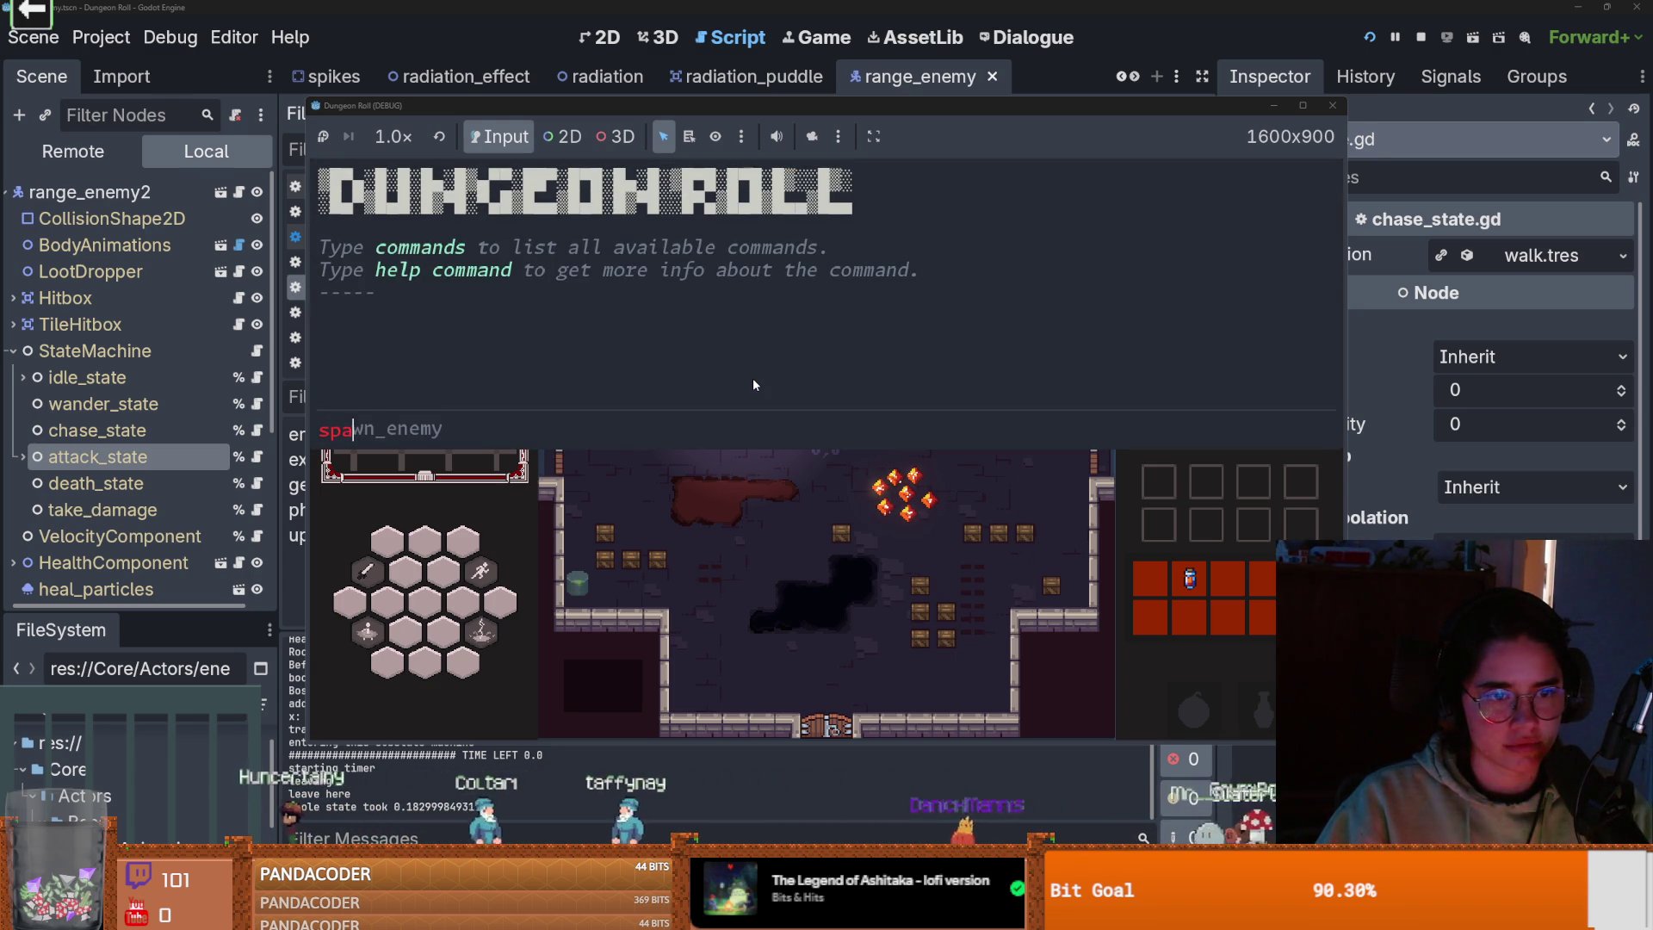
key("Return")
key("grave")
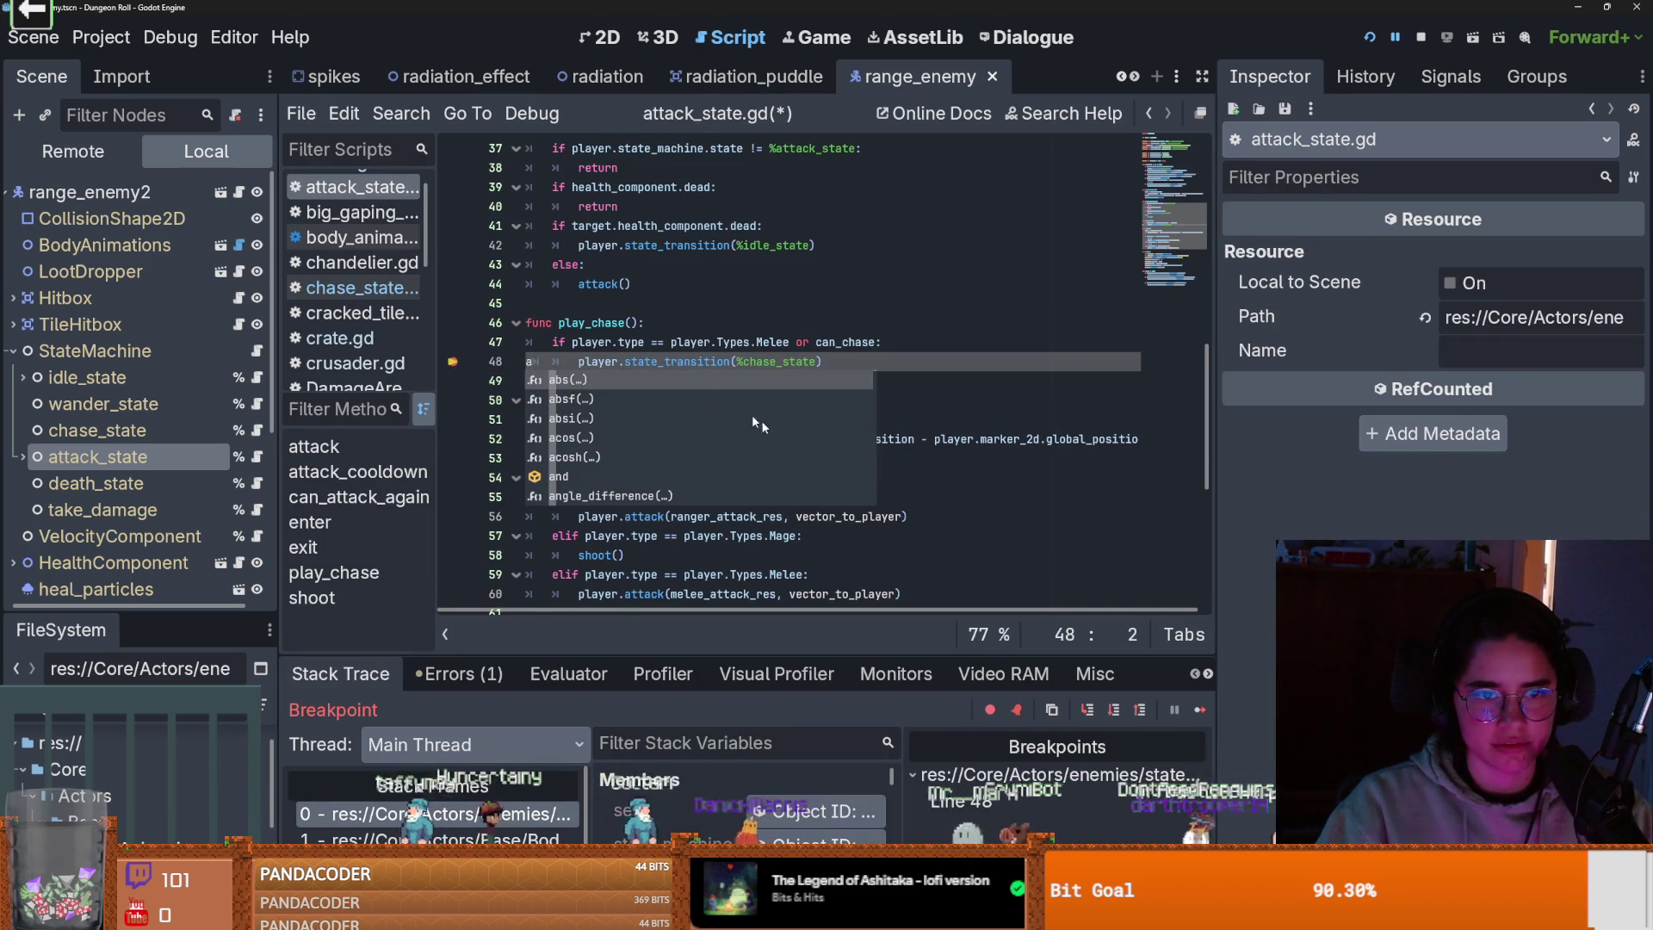
Delete the stray character on line 48, select range_enemy2, and test-launch the game
key("BackSpace")
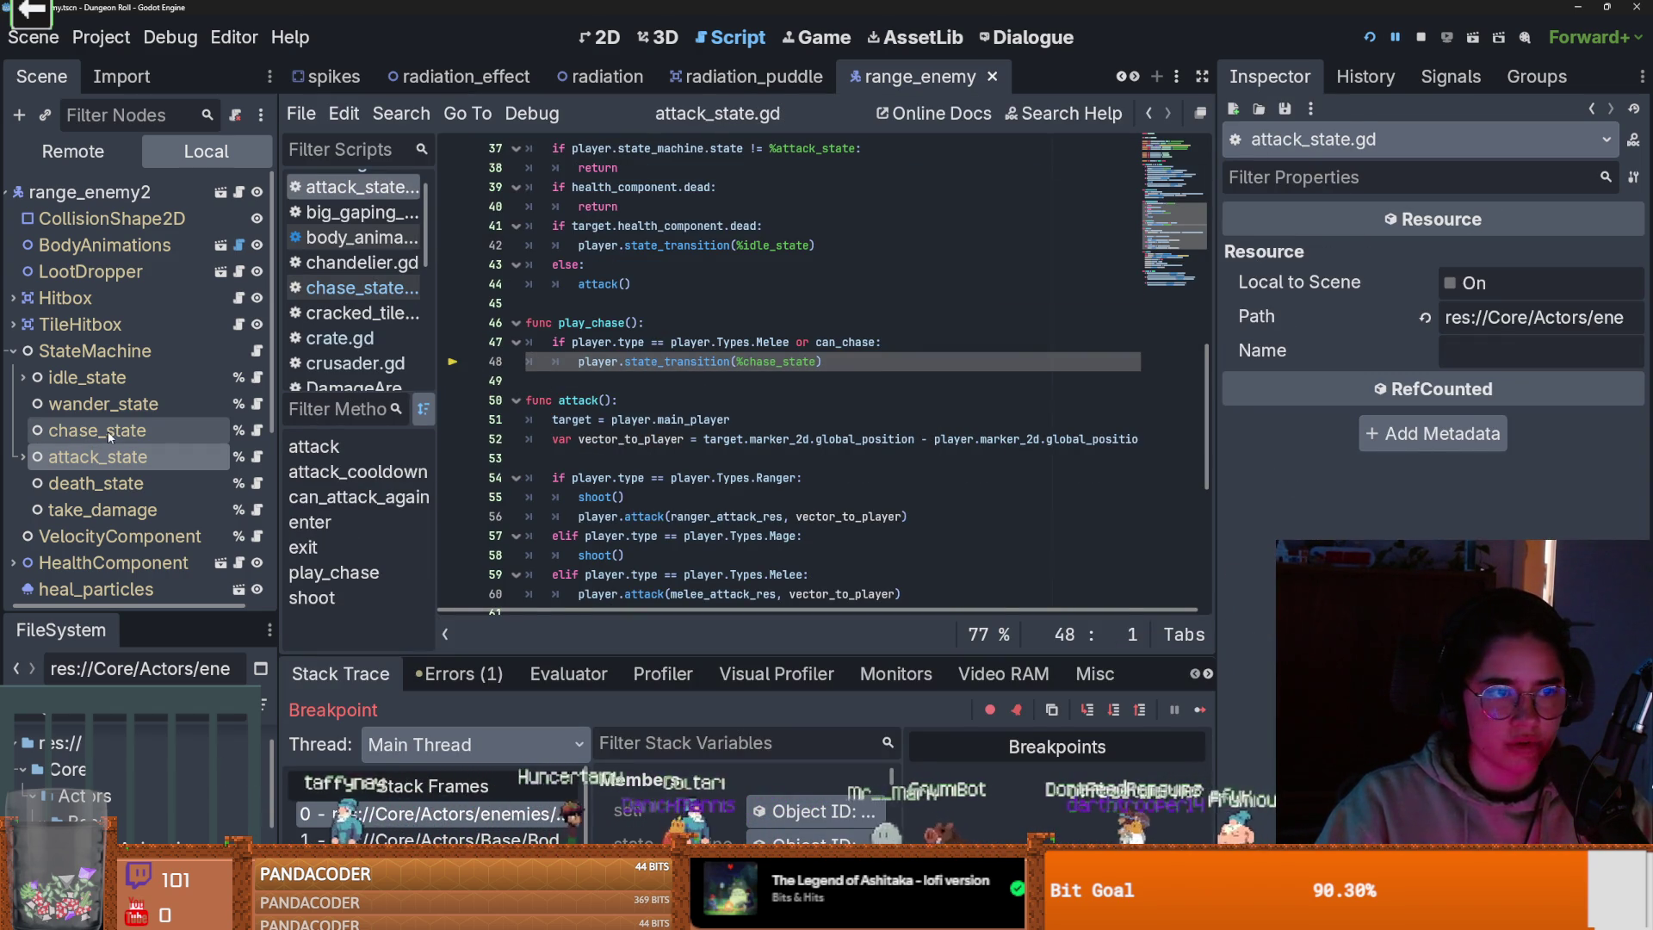
left_click(131, 194)
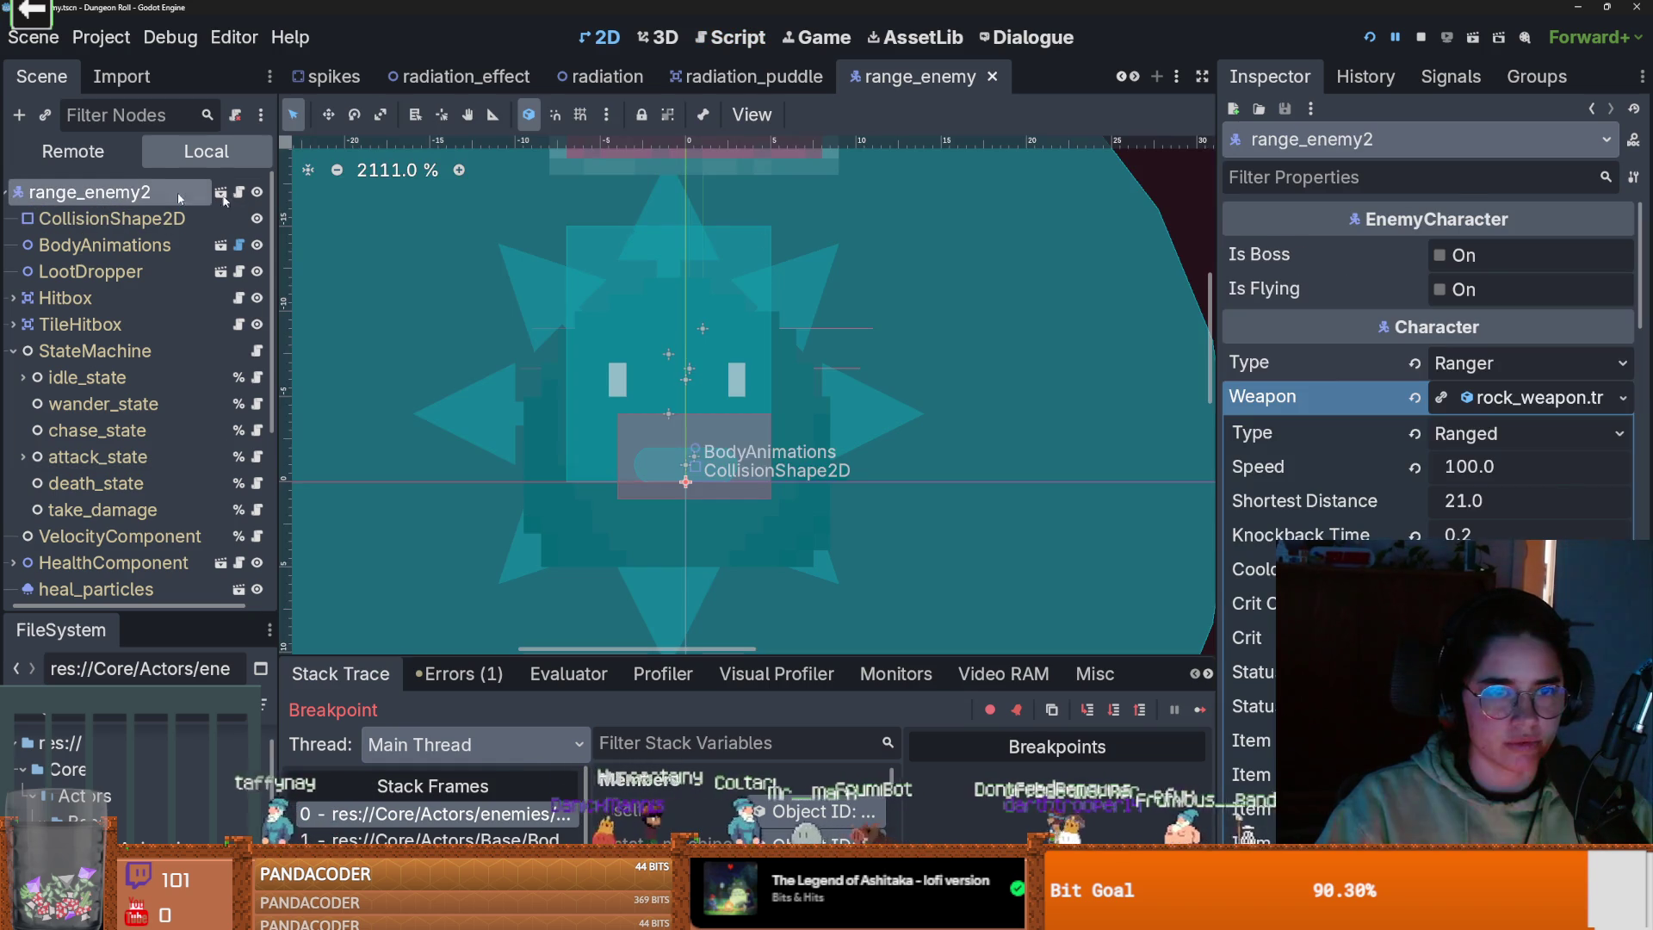
left_click(1486, 502)
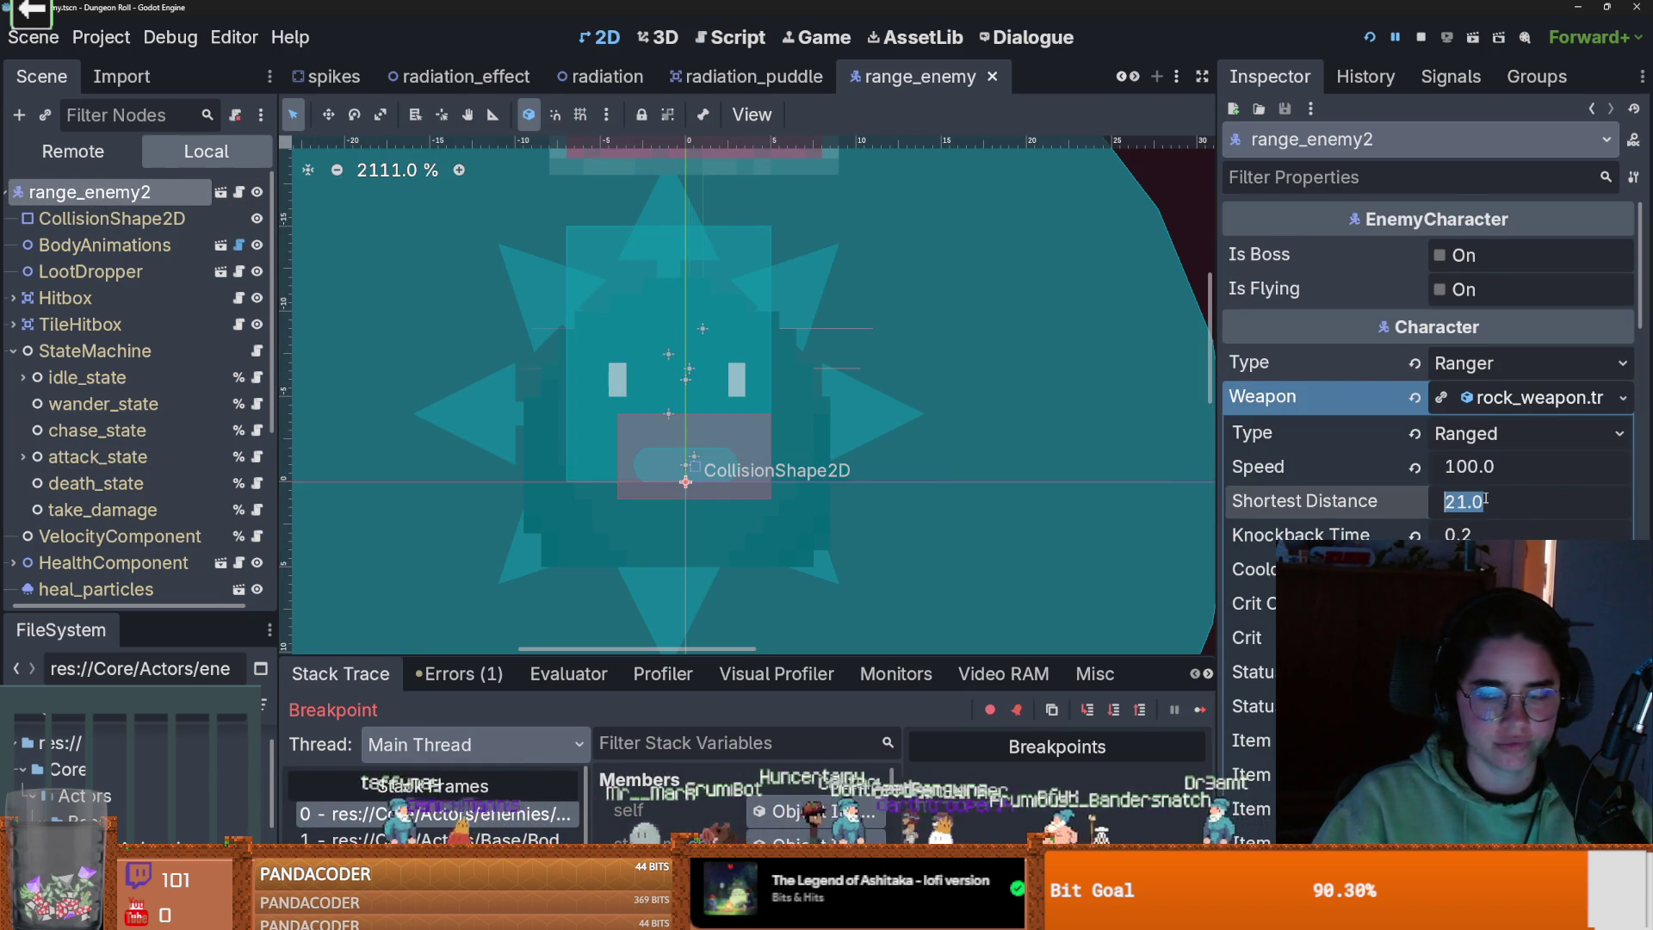
type("50")
key("Return")
left_click(1369, 37)
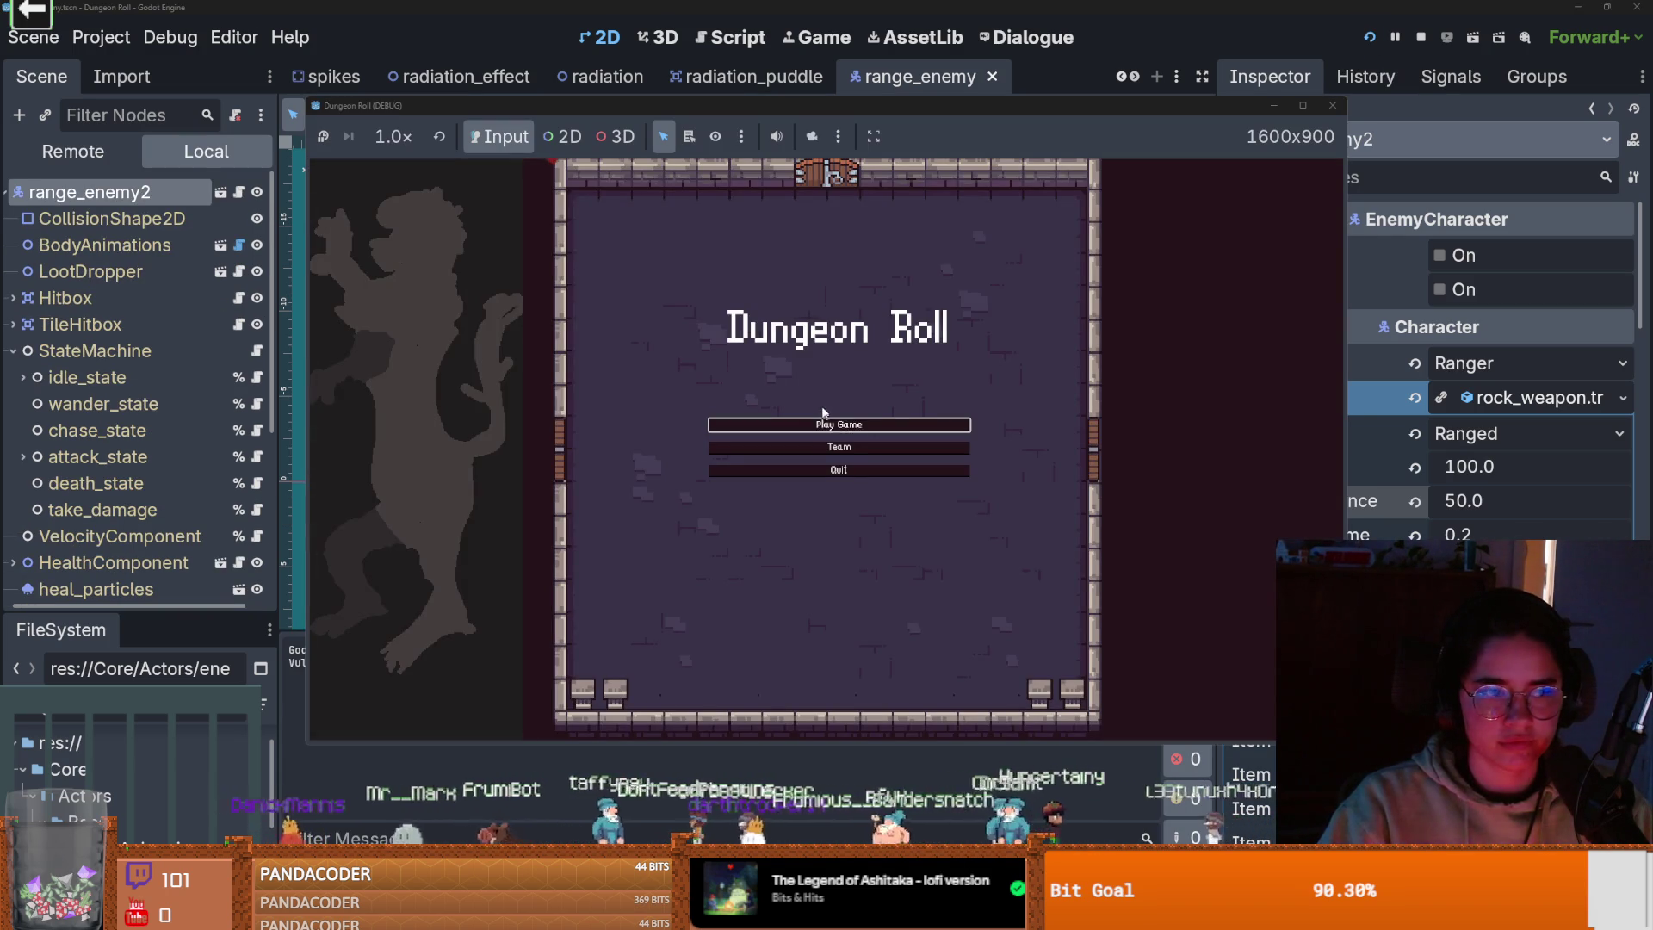
left_click(775, 419)
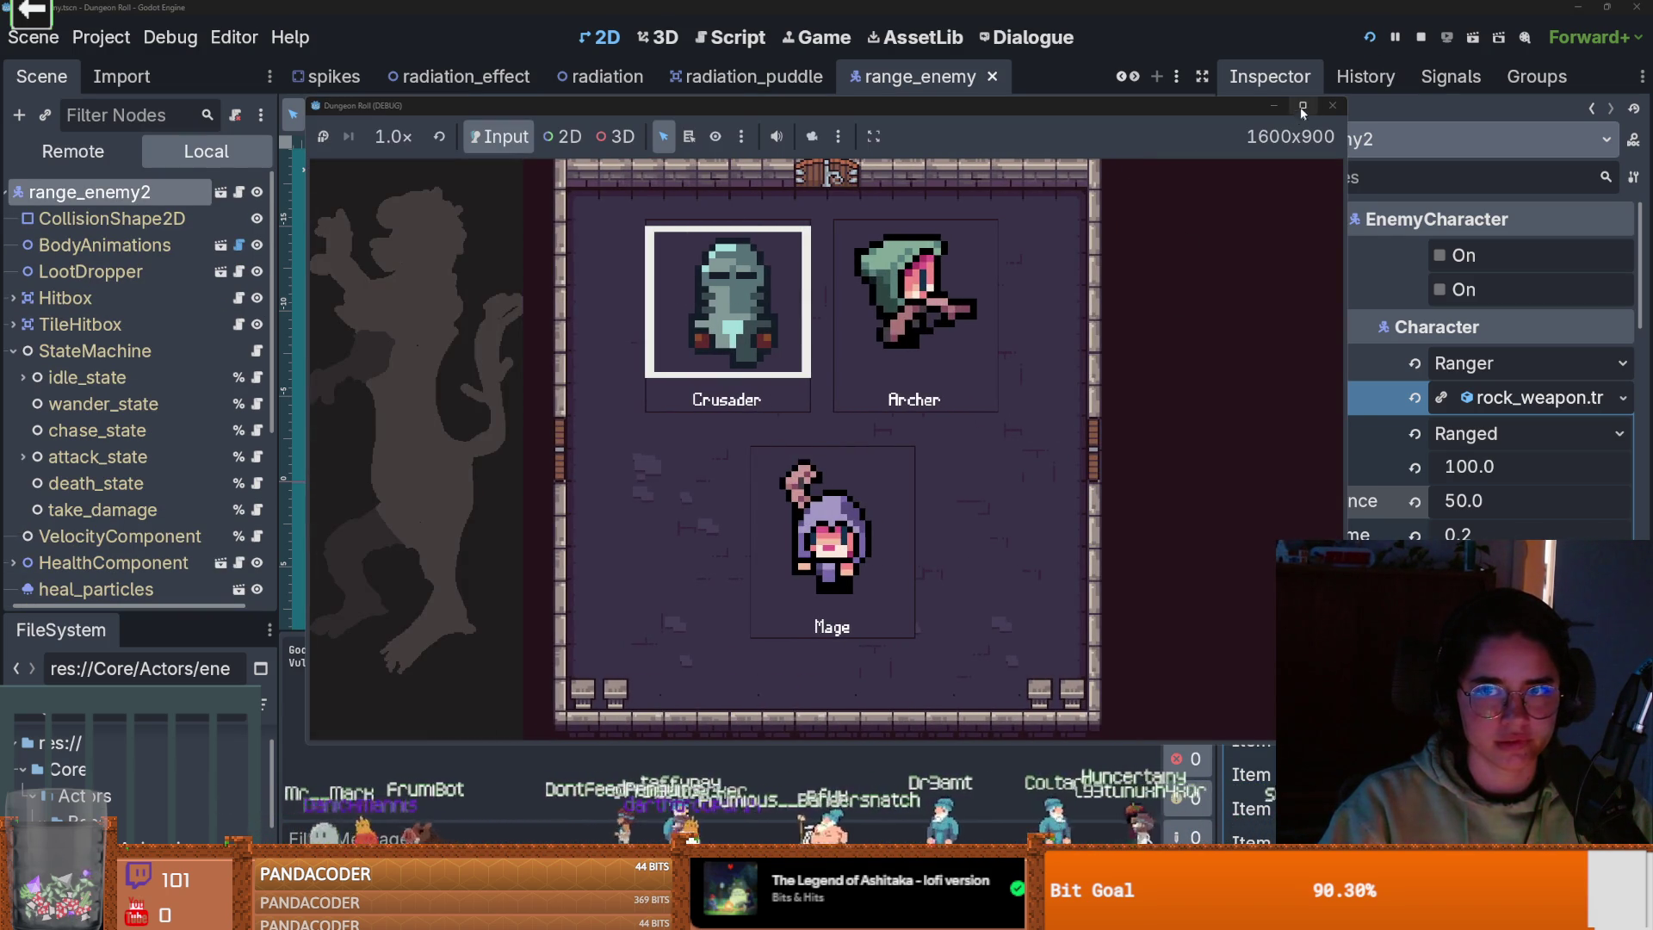
Stop the game, set range_enemy2's Shortest Distance to 70.0, and relaunch
left_click(1332, 105)
type("70")
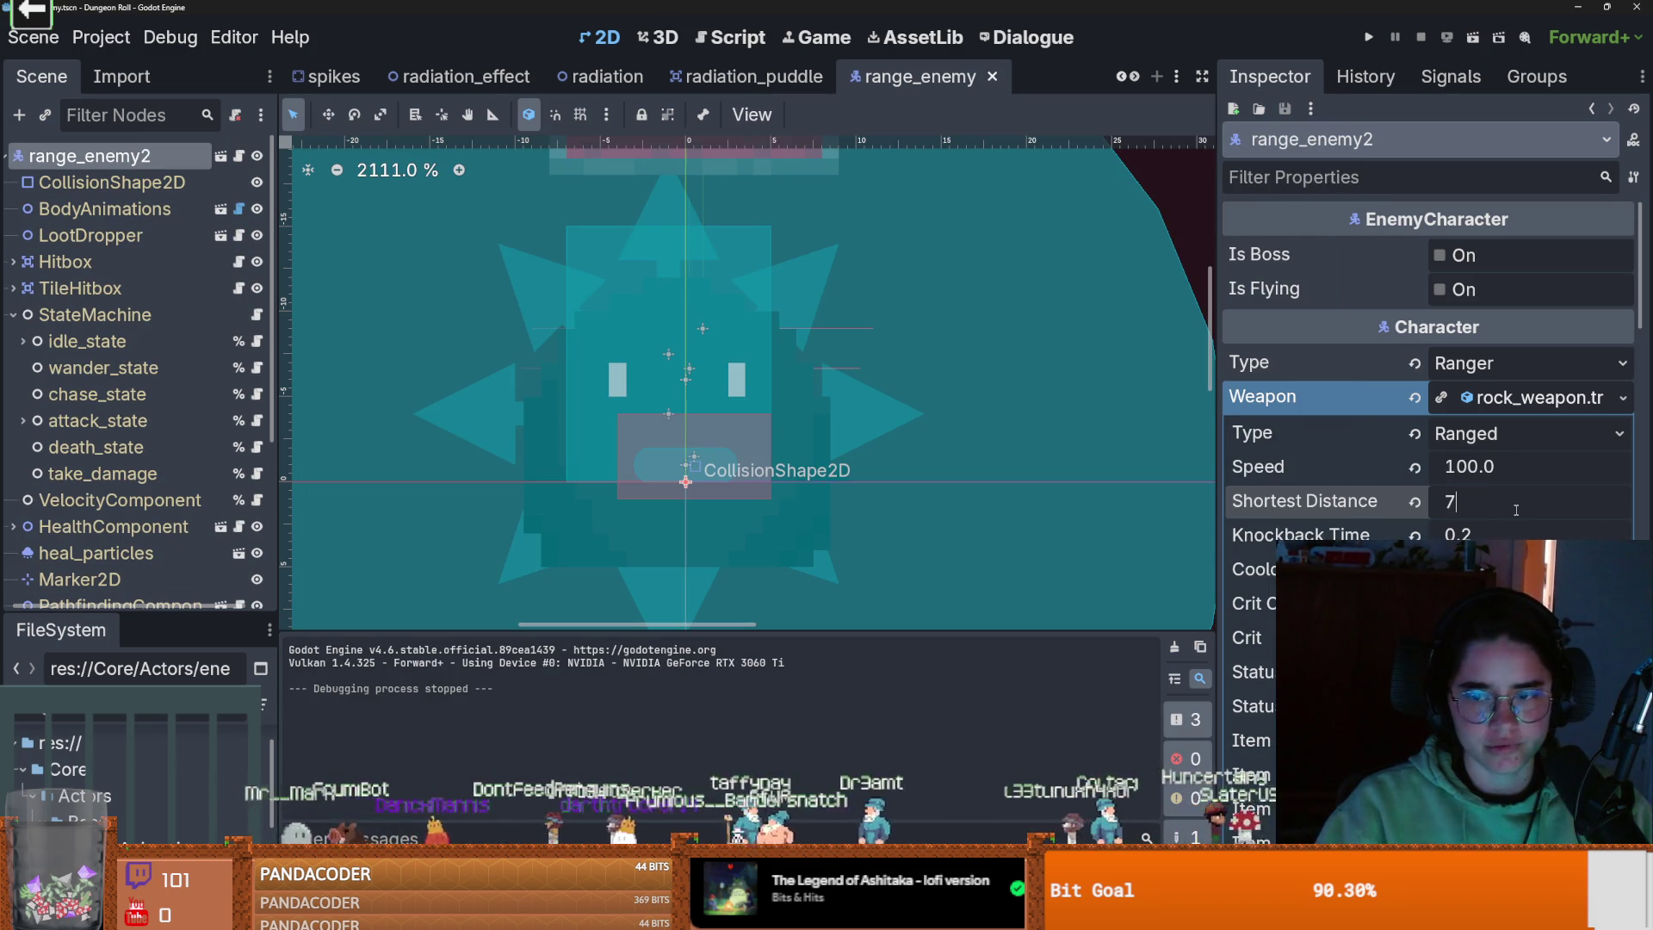
key("Return")
left_click(1368, 38)
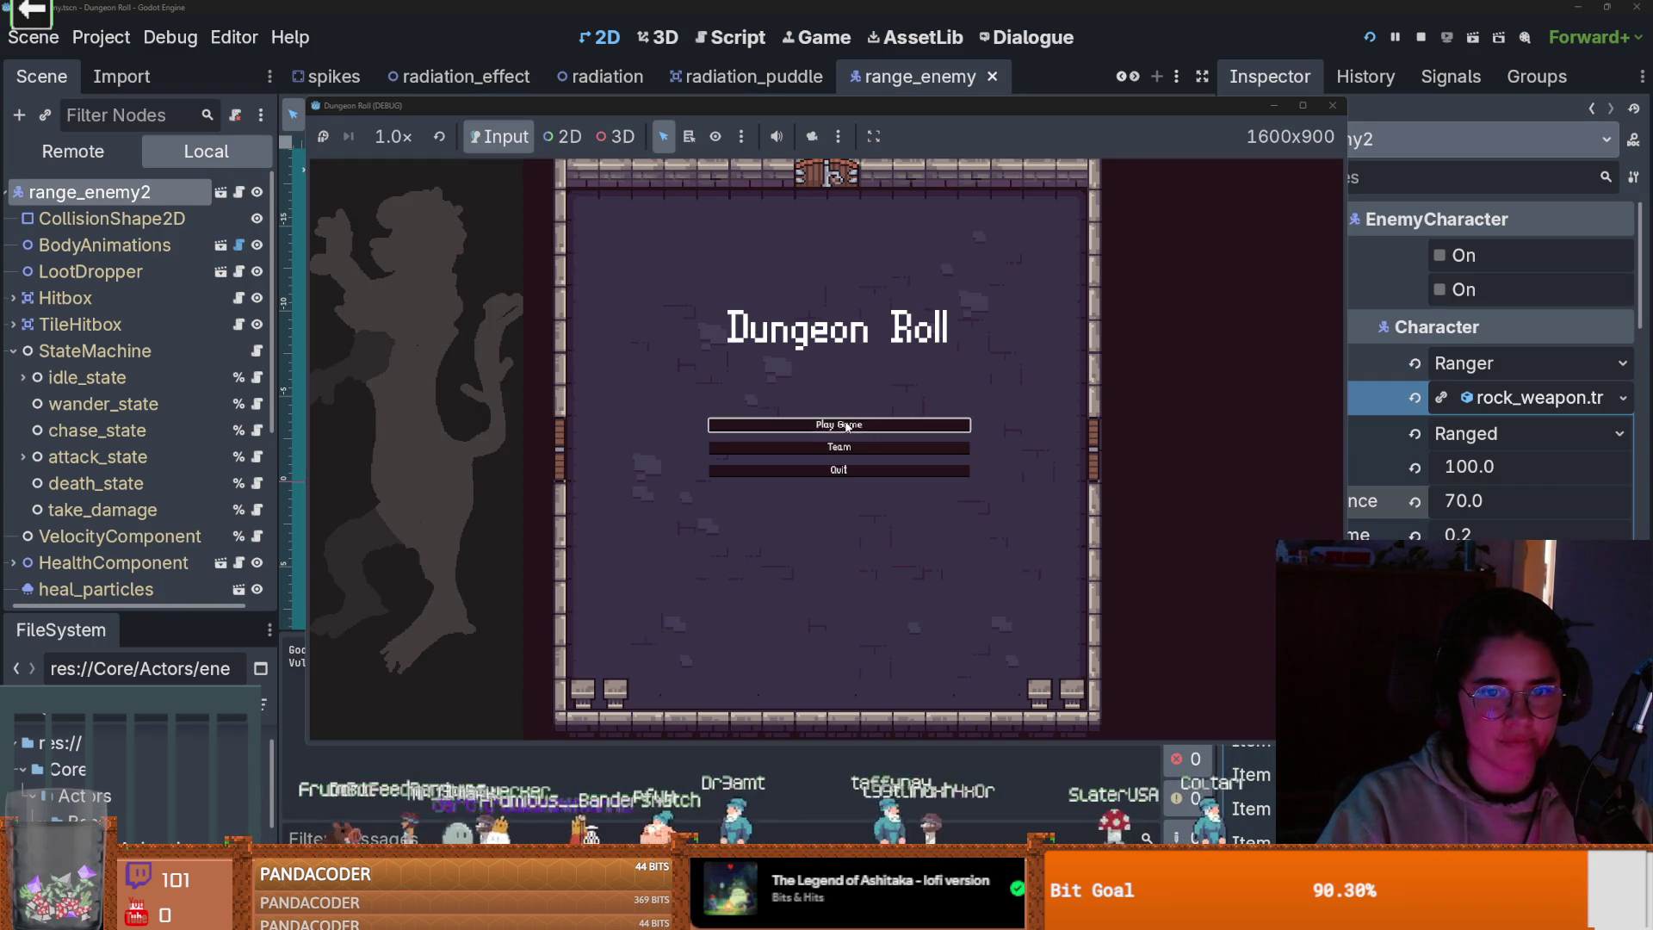
Start a Crusader game and spawn a rock enemy with spawn_enemy "rock" 1 true
left_click(847, 427)
left_click(838, 389)
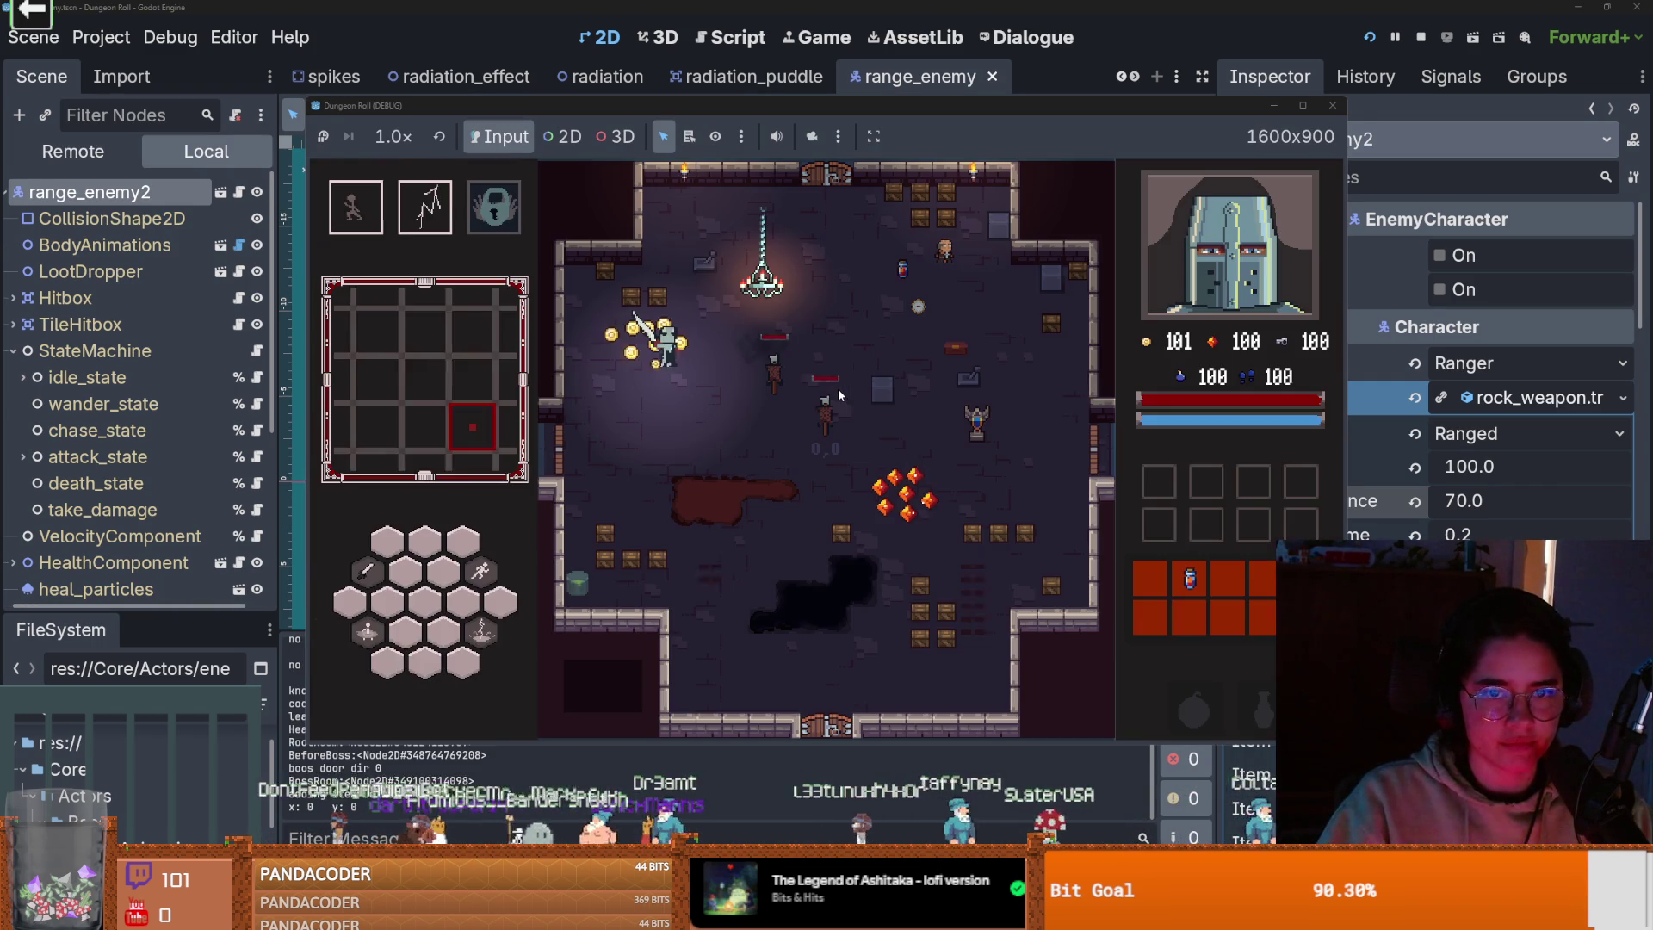
key("s")
key("d")
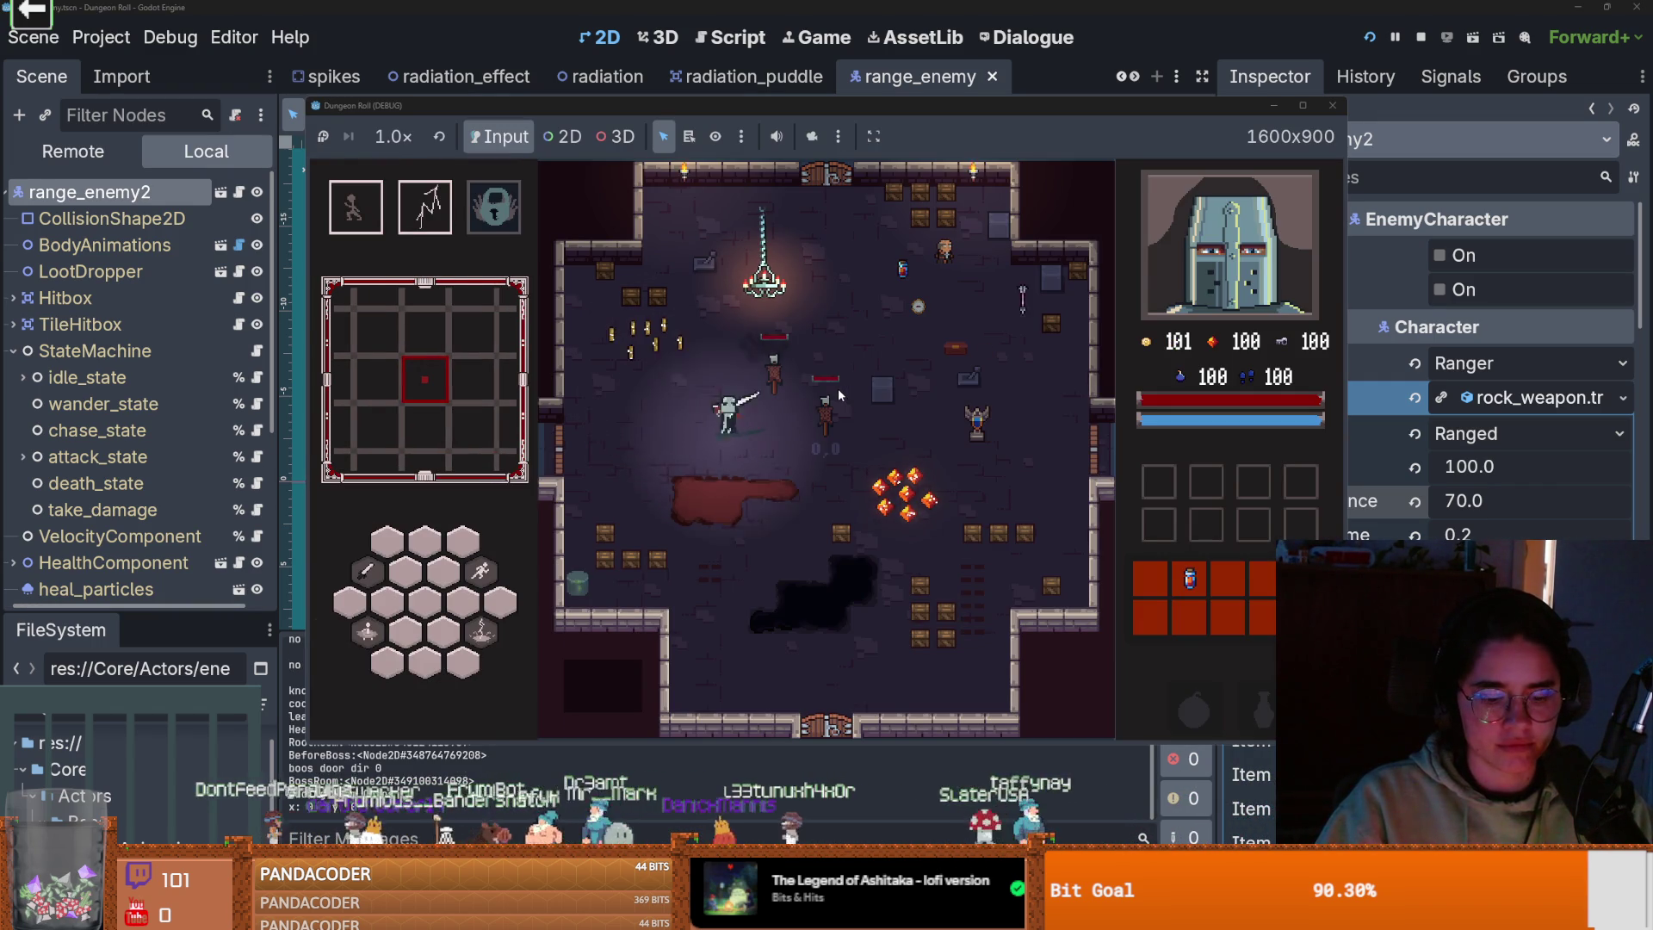
key("grave")
type("spawn_enemy \"rock\" 1 true")
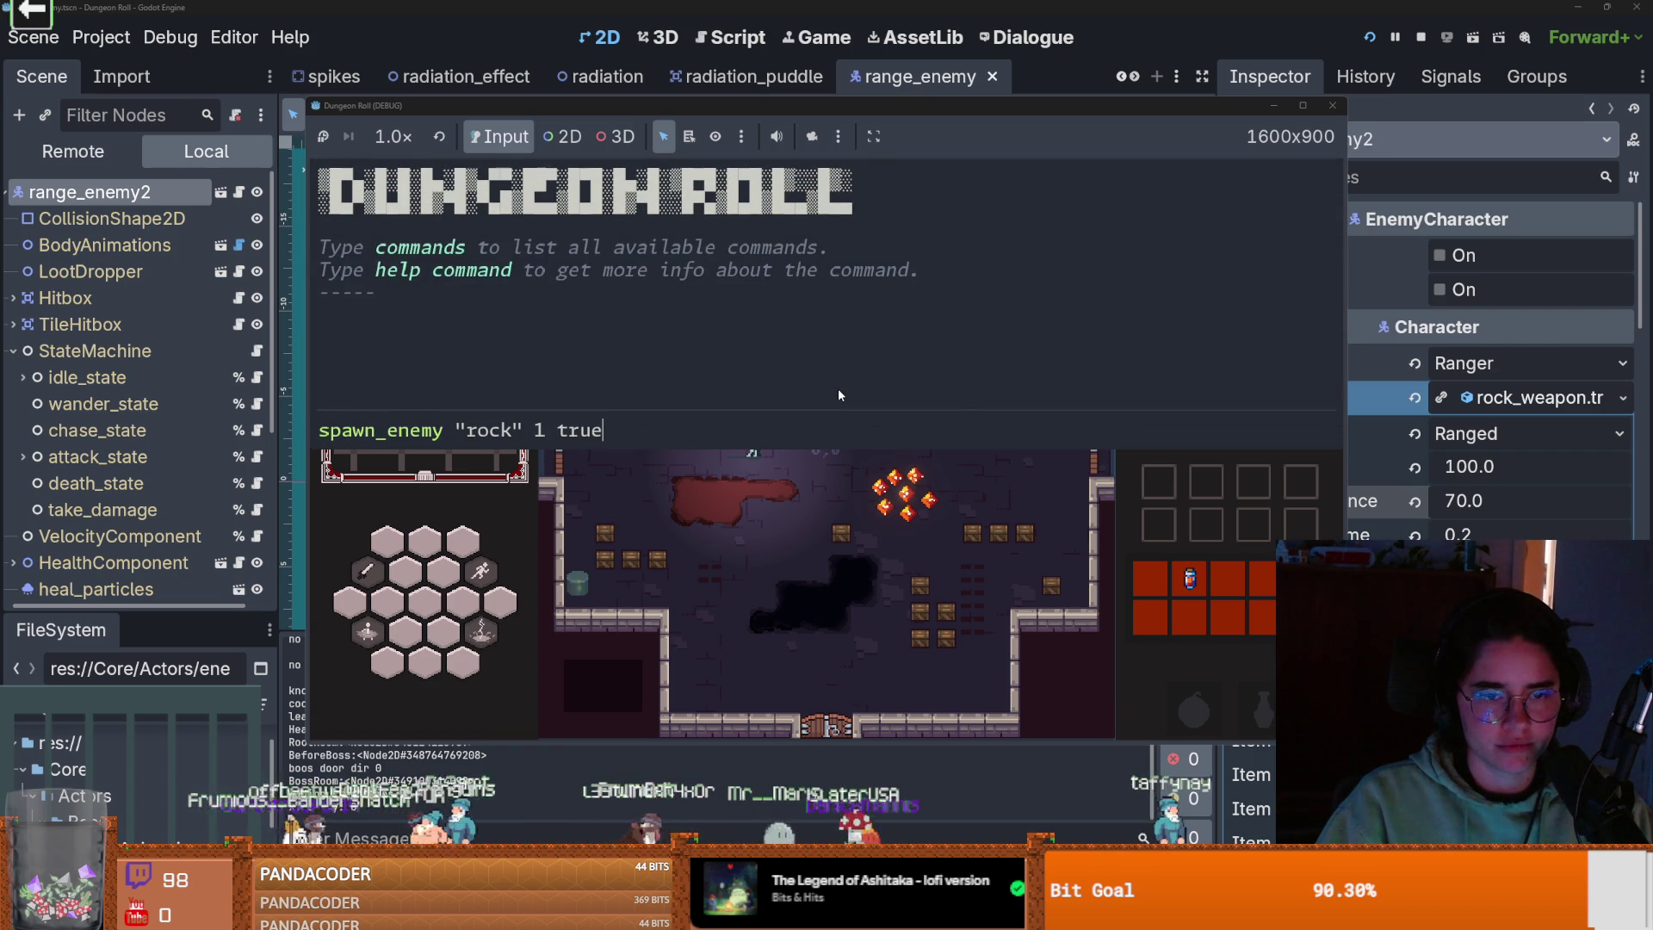
key("Return")
key("grave")
Walk around collecting coins and gems, then move toward the enemies
key("w")
key("a")
key("d")
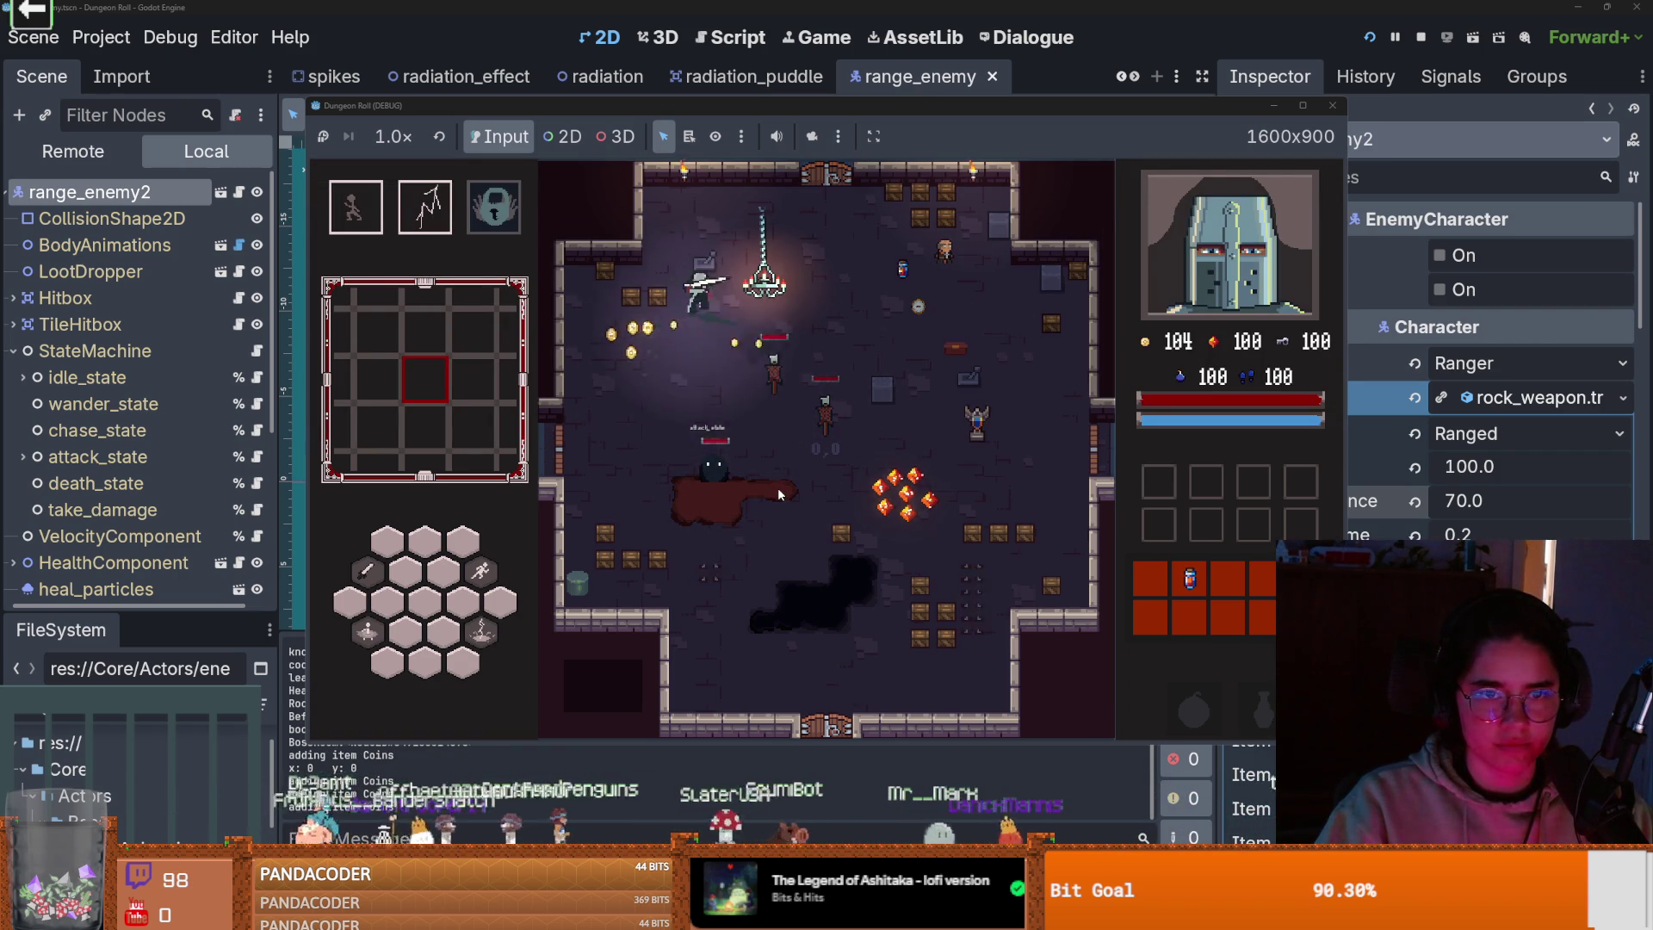
key("s")
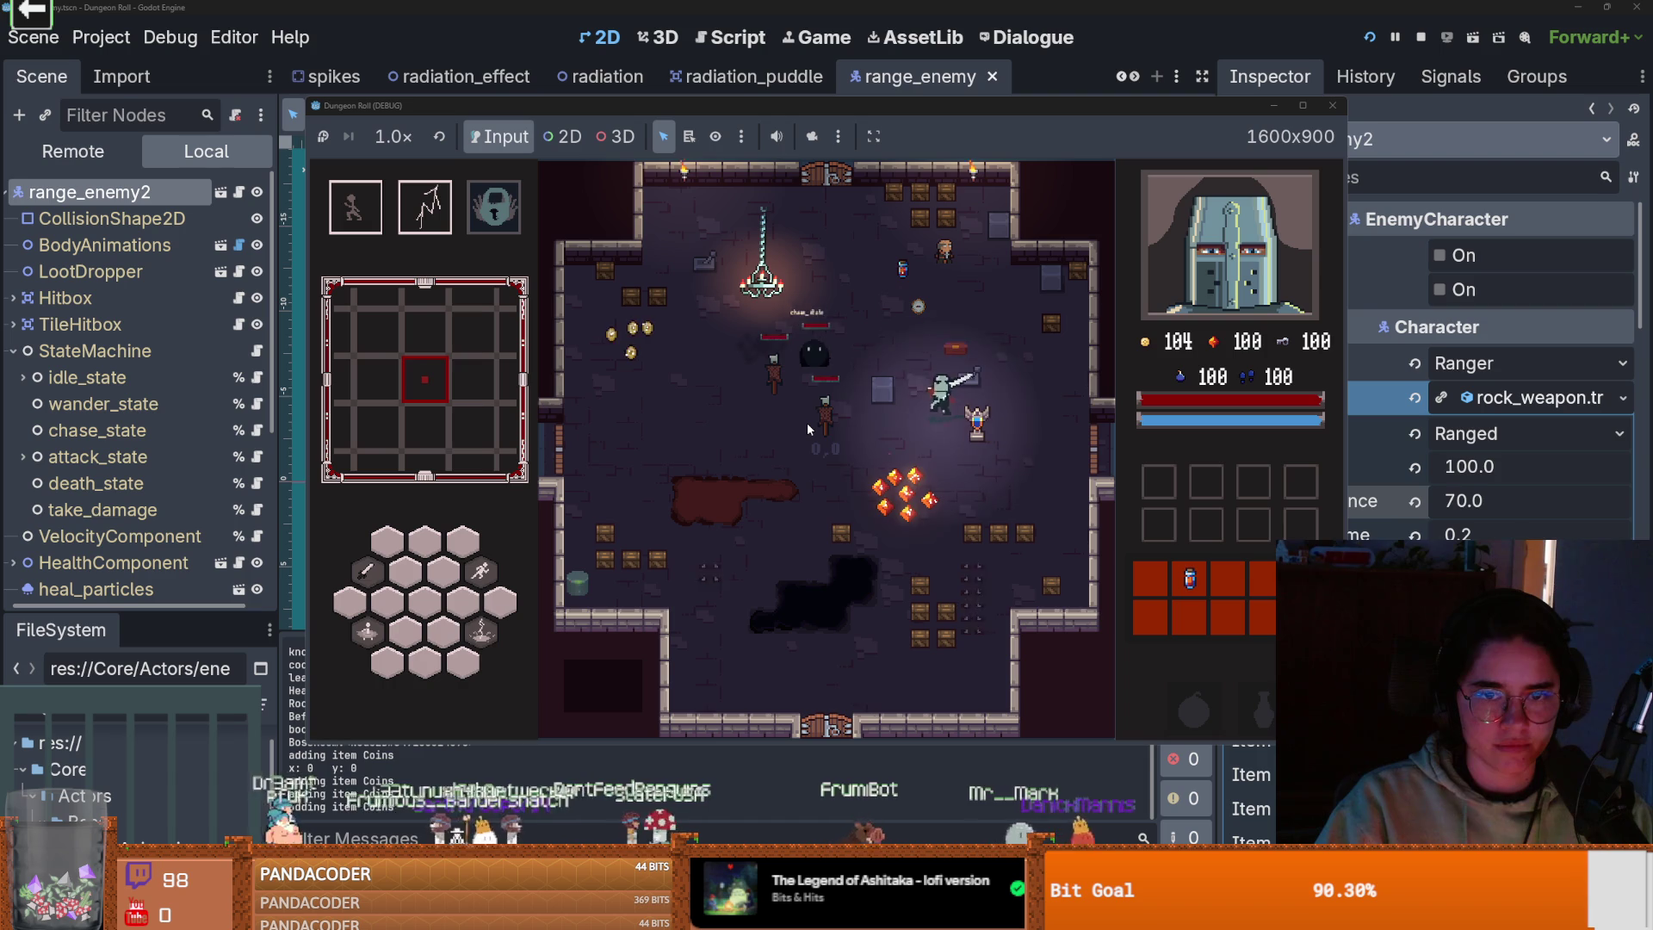
key("a")
key("w")
key("a")
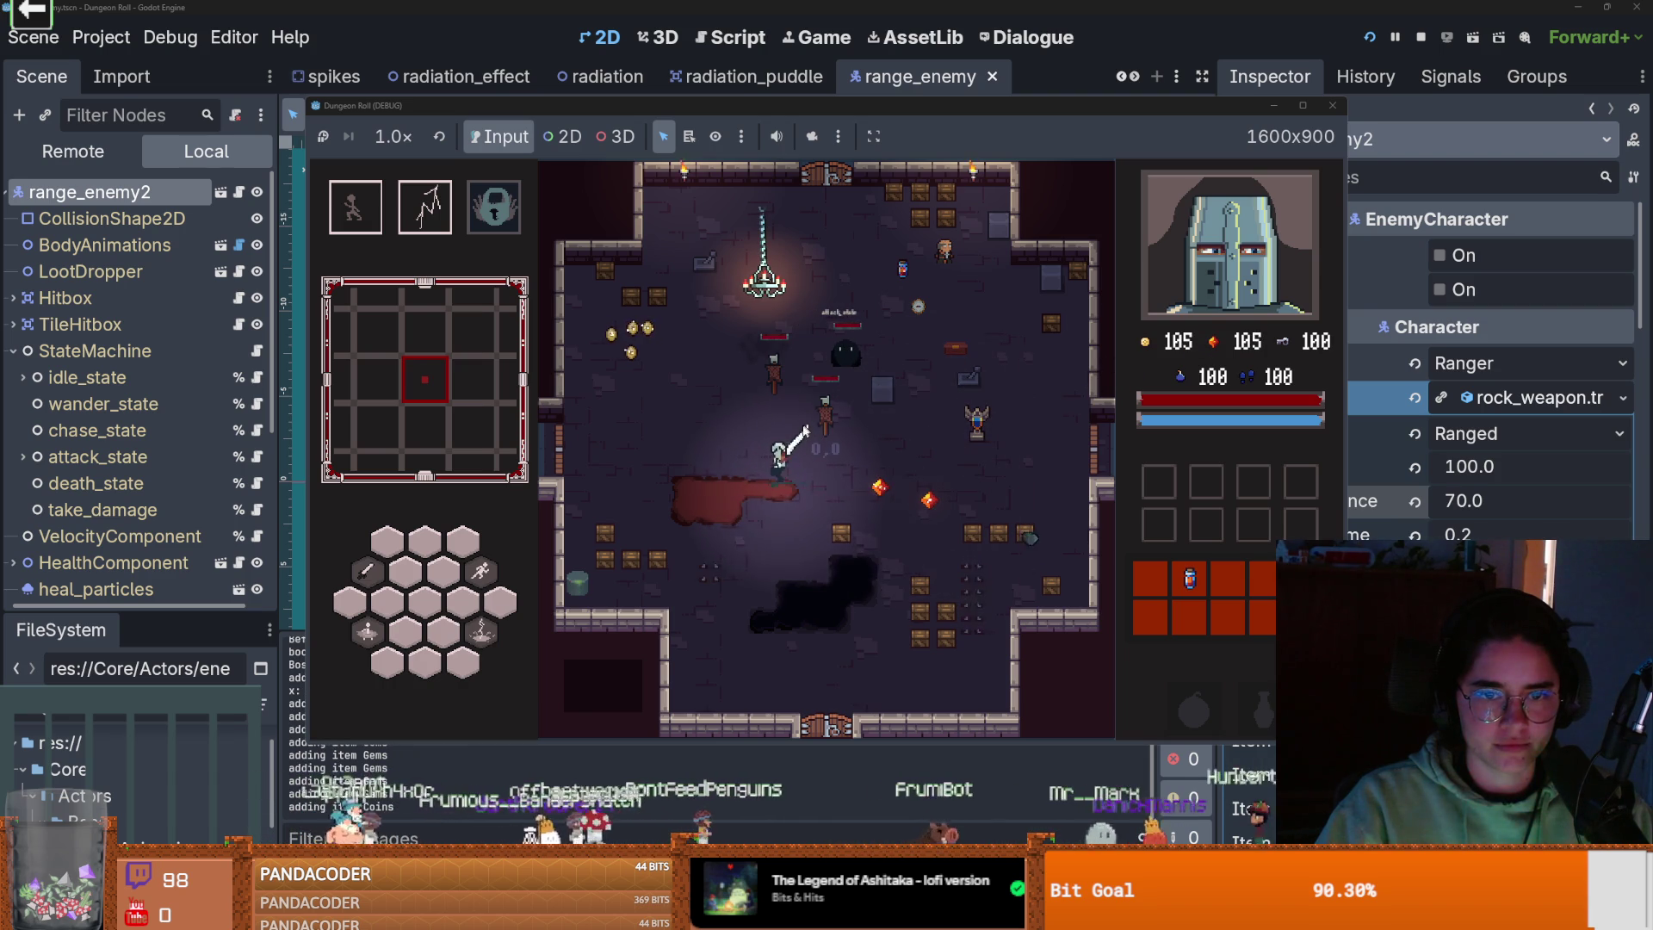
key("s")
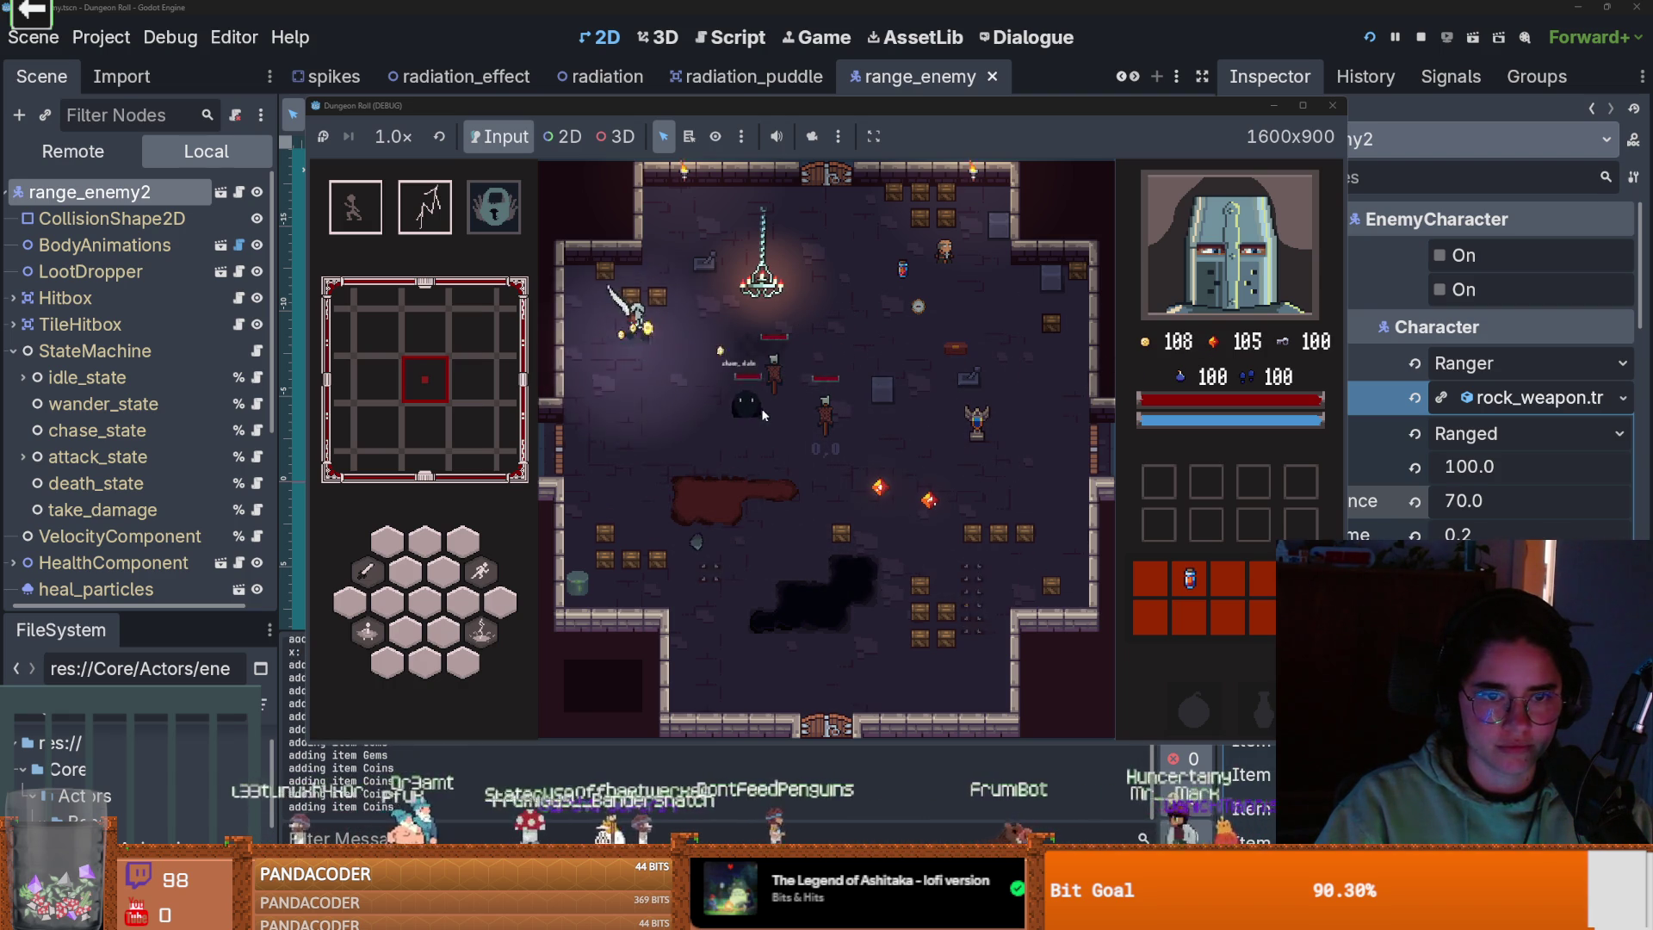
key("w")
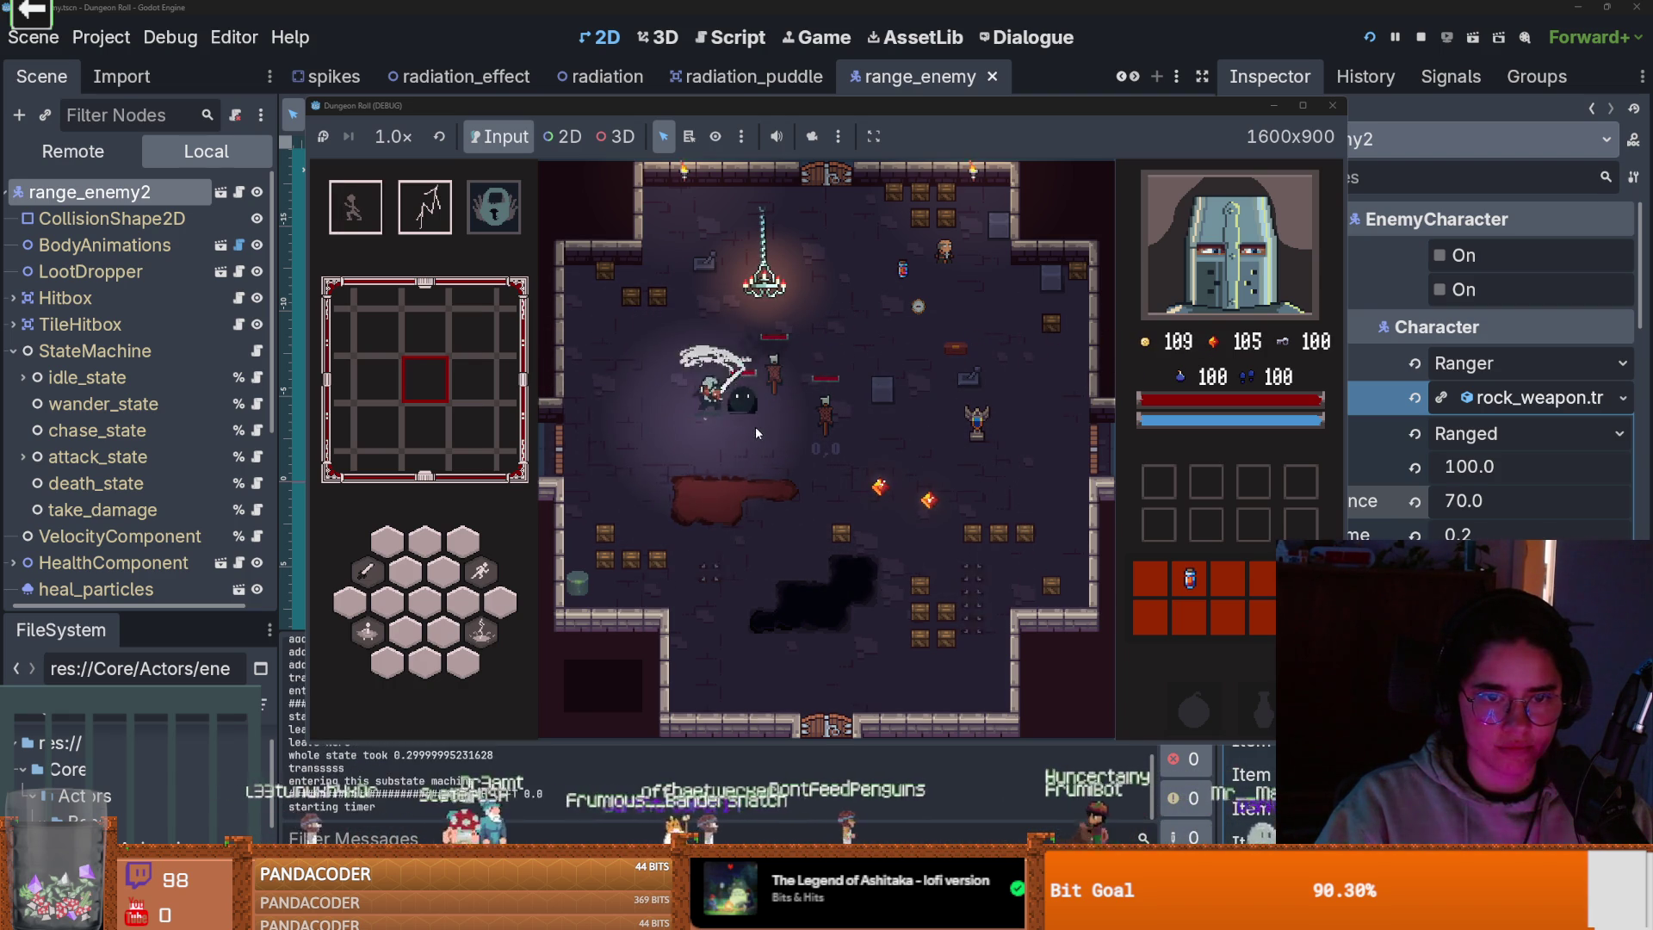
key("s")
key("w")
key("d")
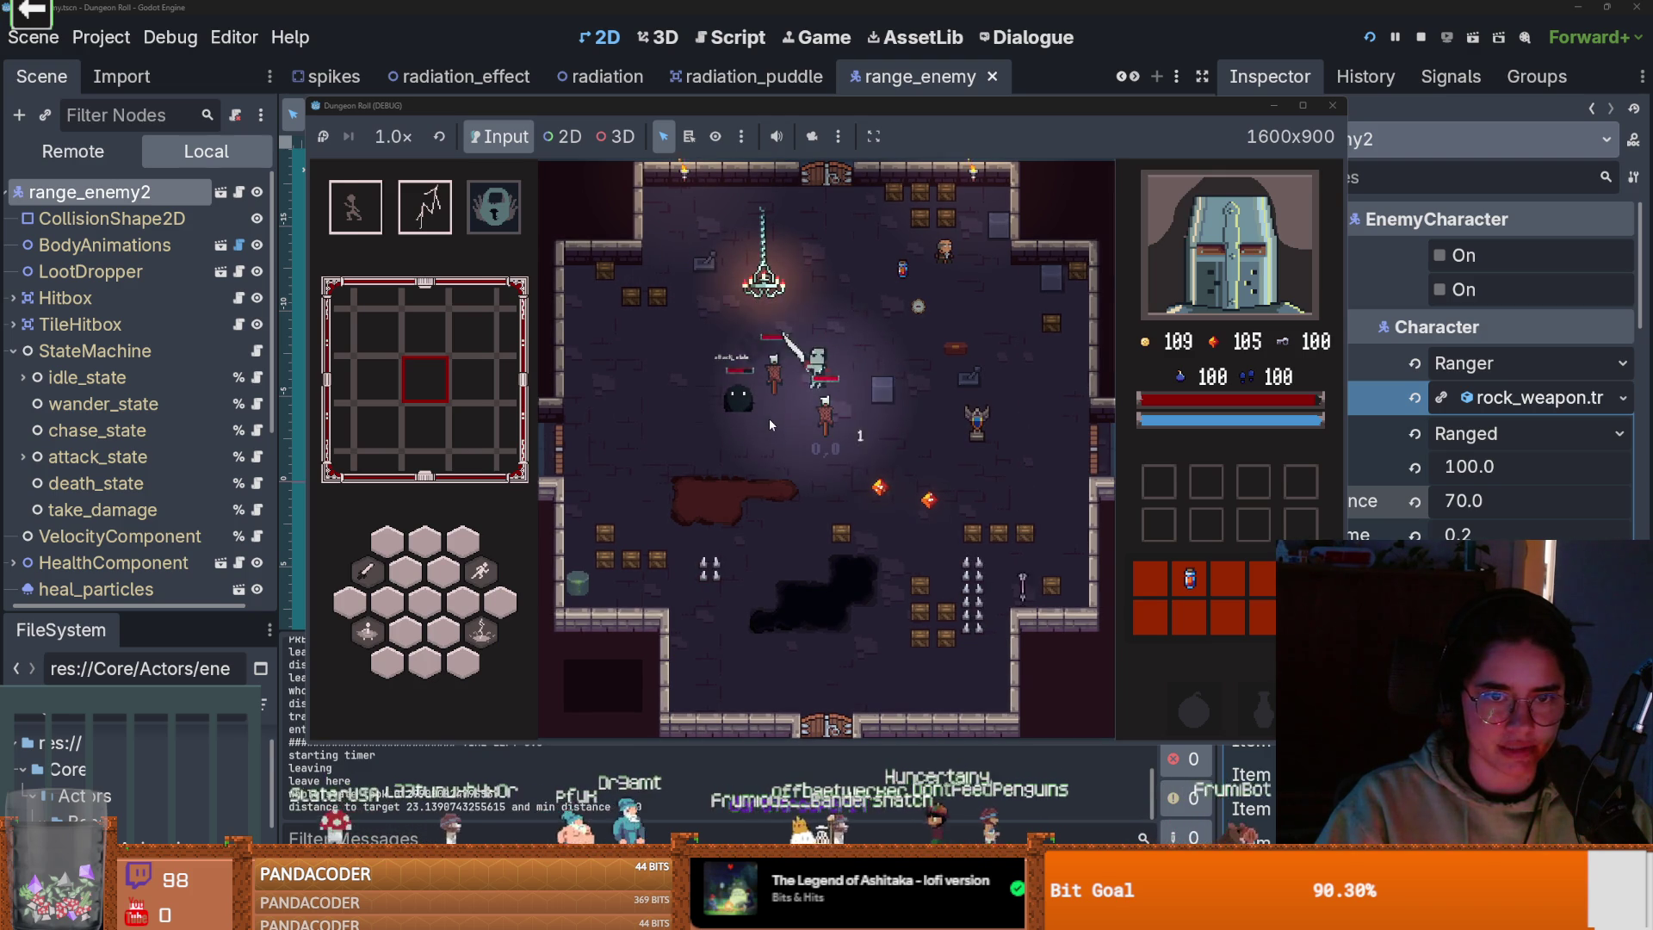
Attack the rock enemy with sword swings until it dies
left_click(657, 412)
key("s")
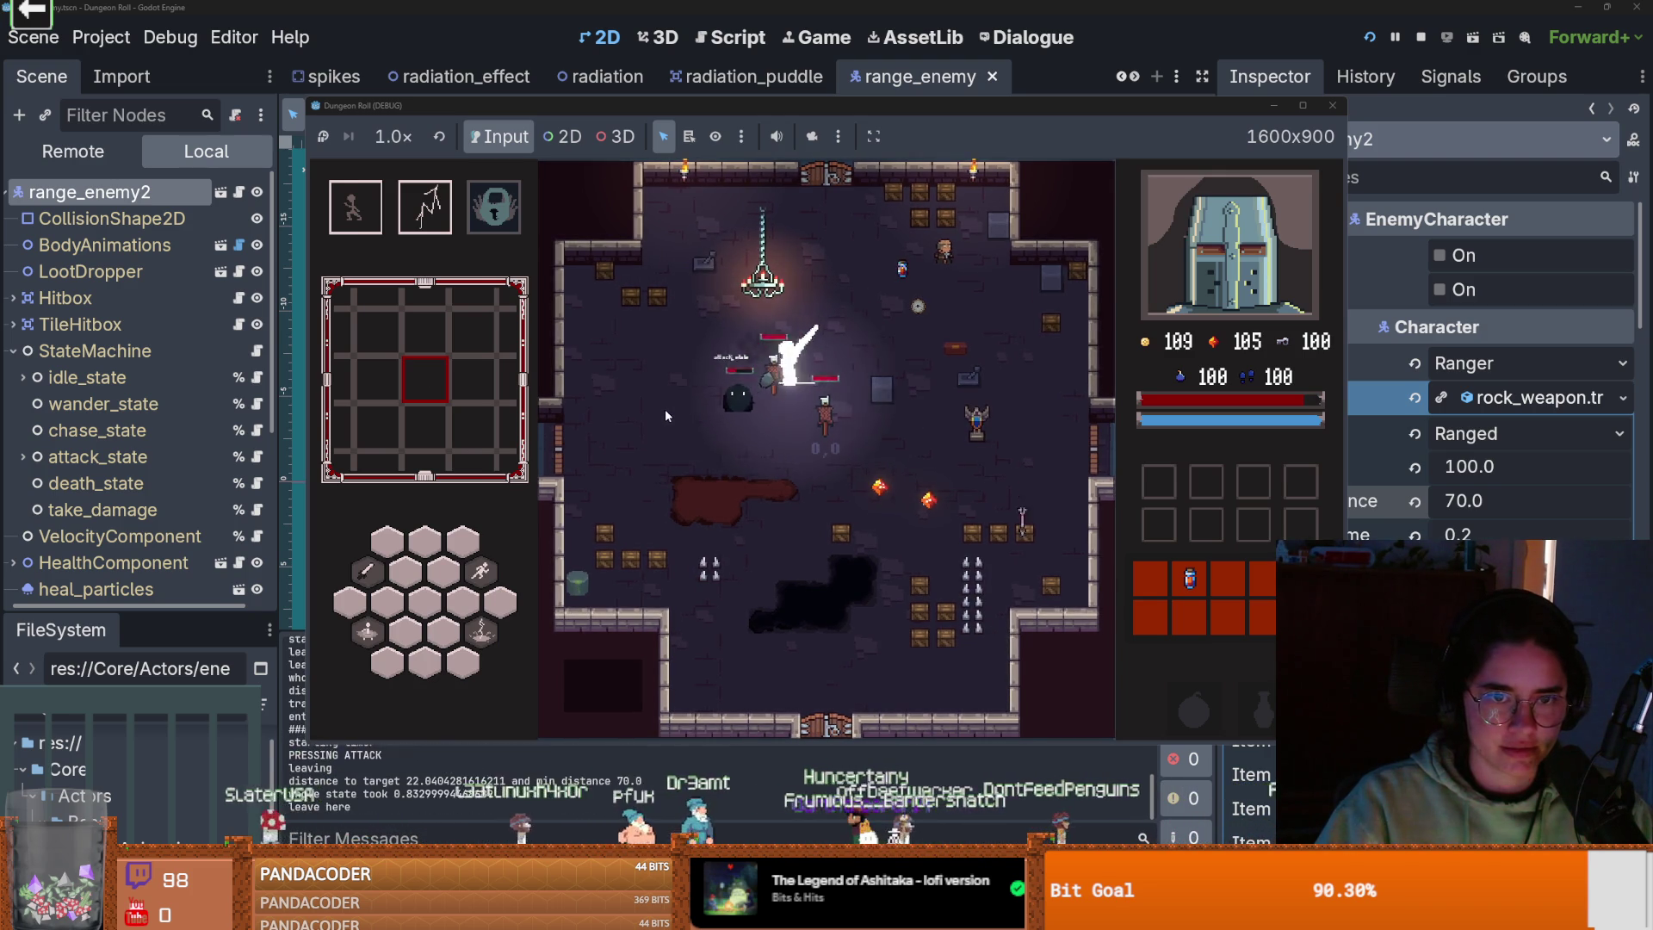
left_click(664, 410)
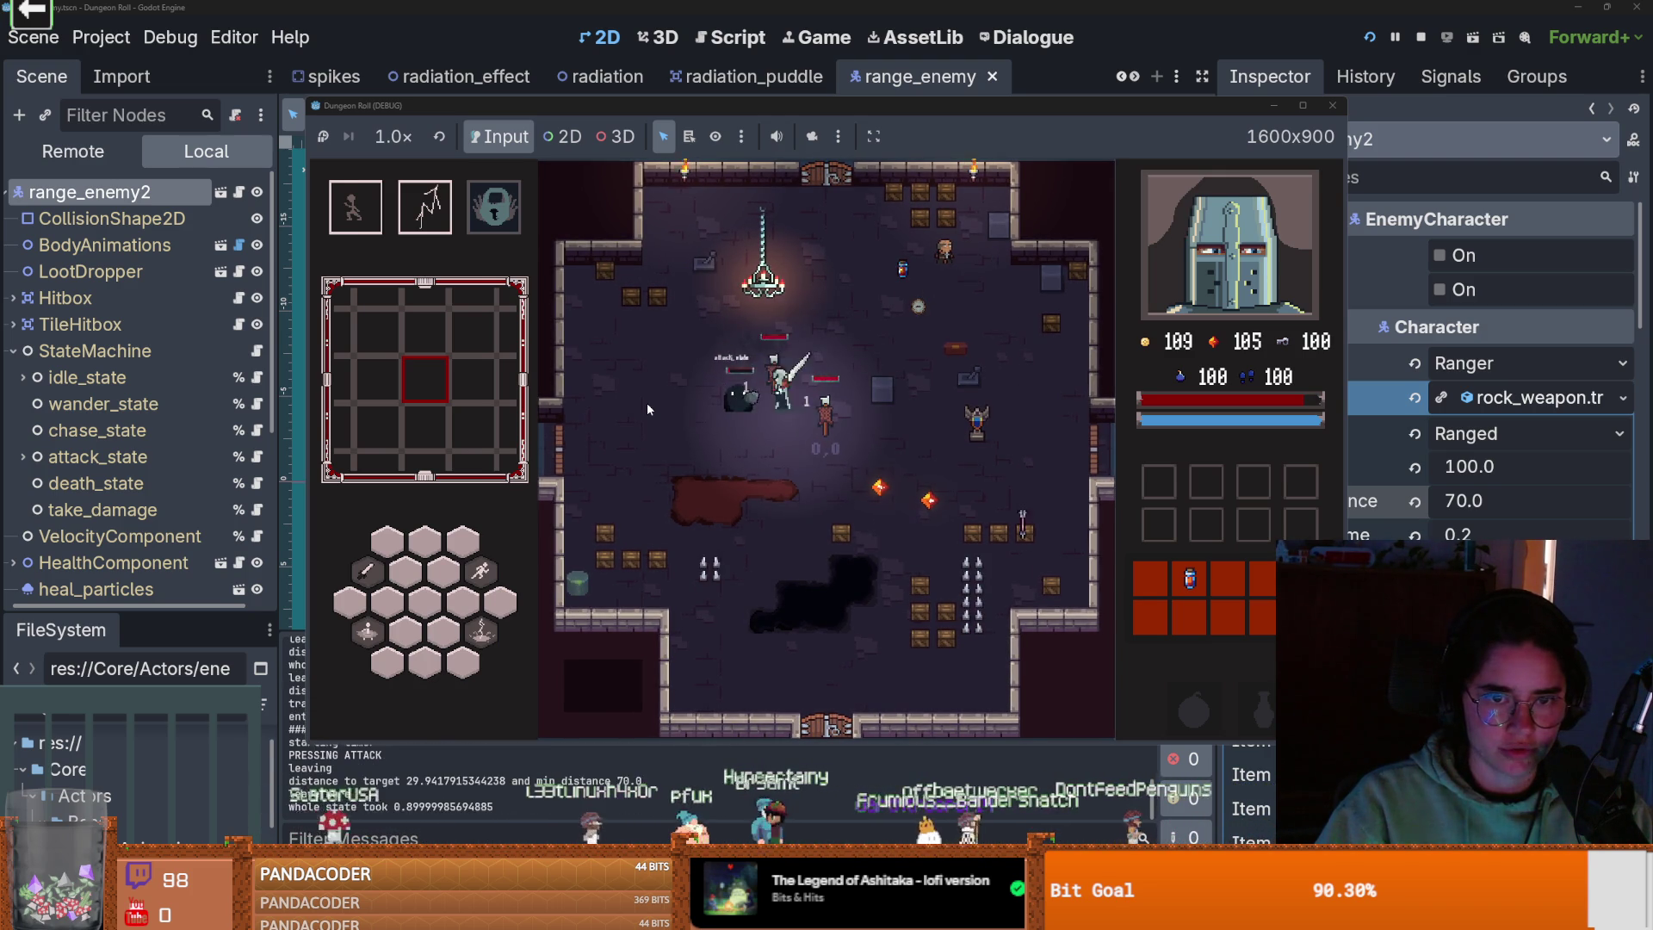
key("s")
key("w")
key("a")
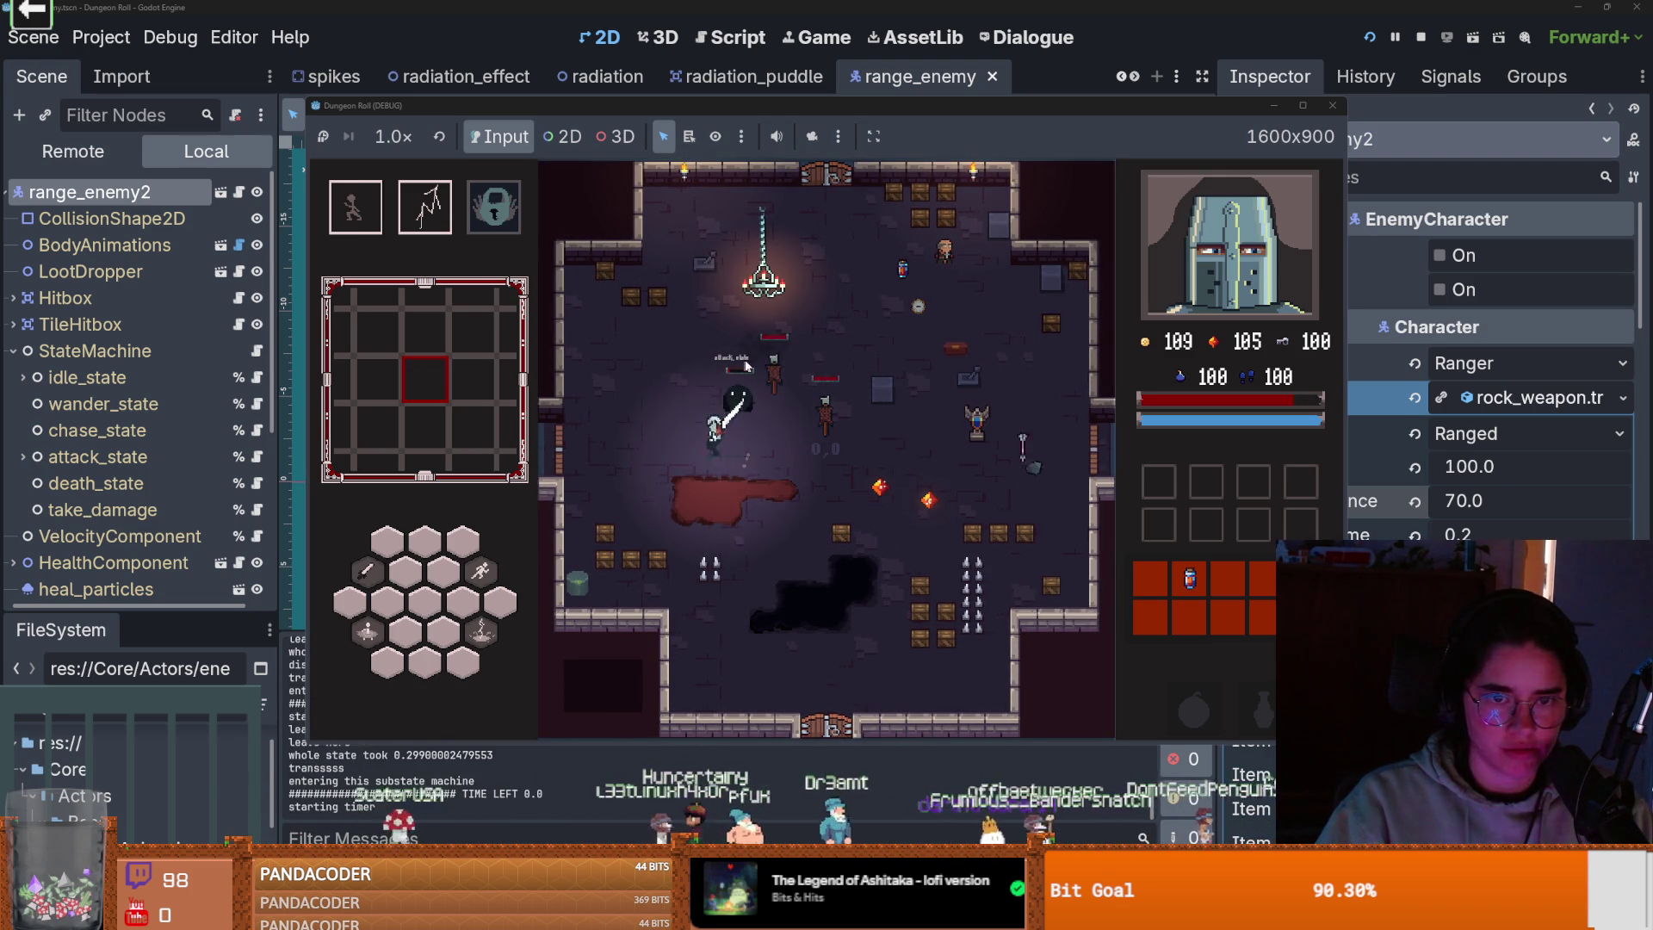
left_click(775, 416)
key("a")
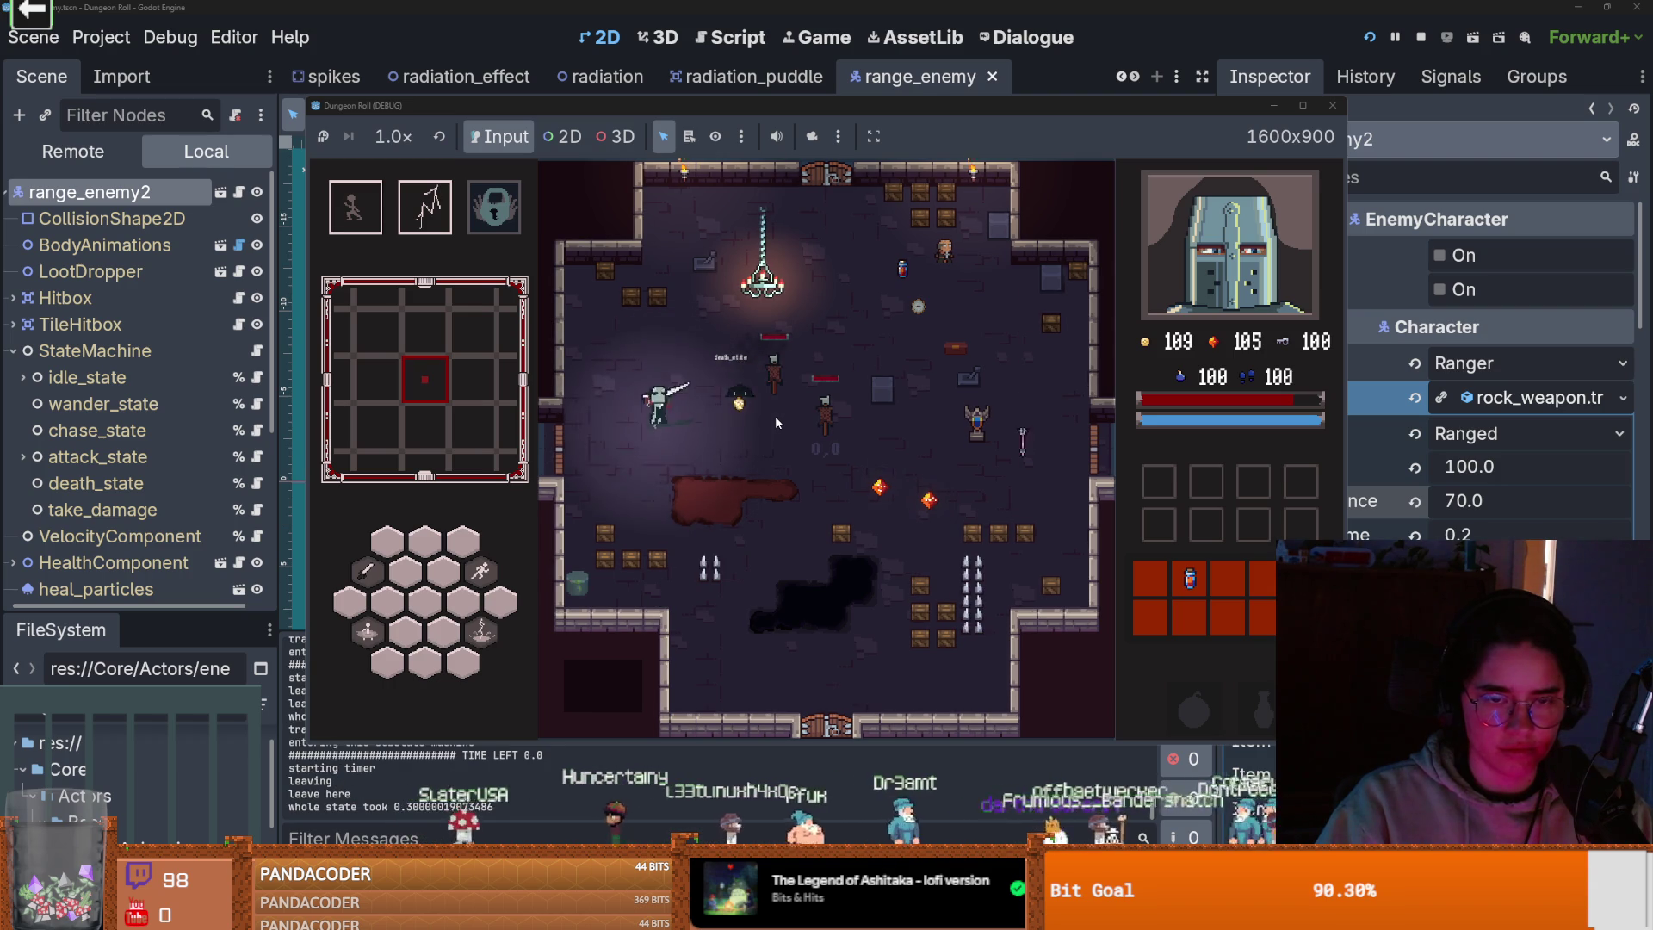
key("d")
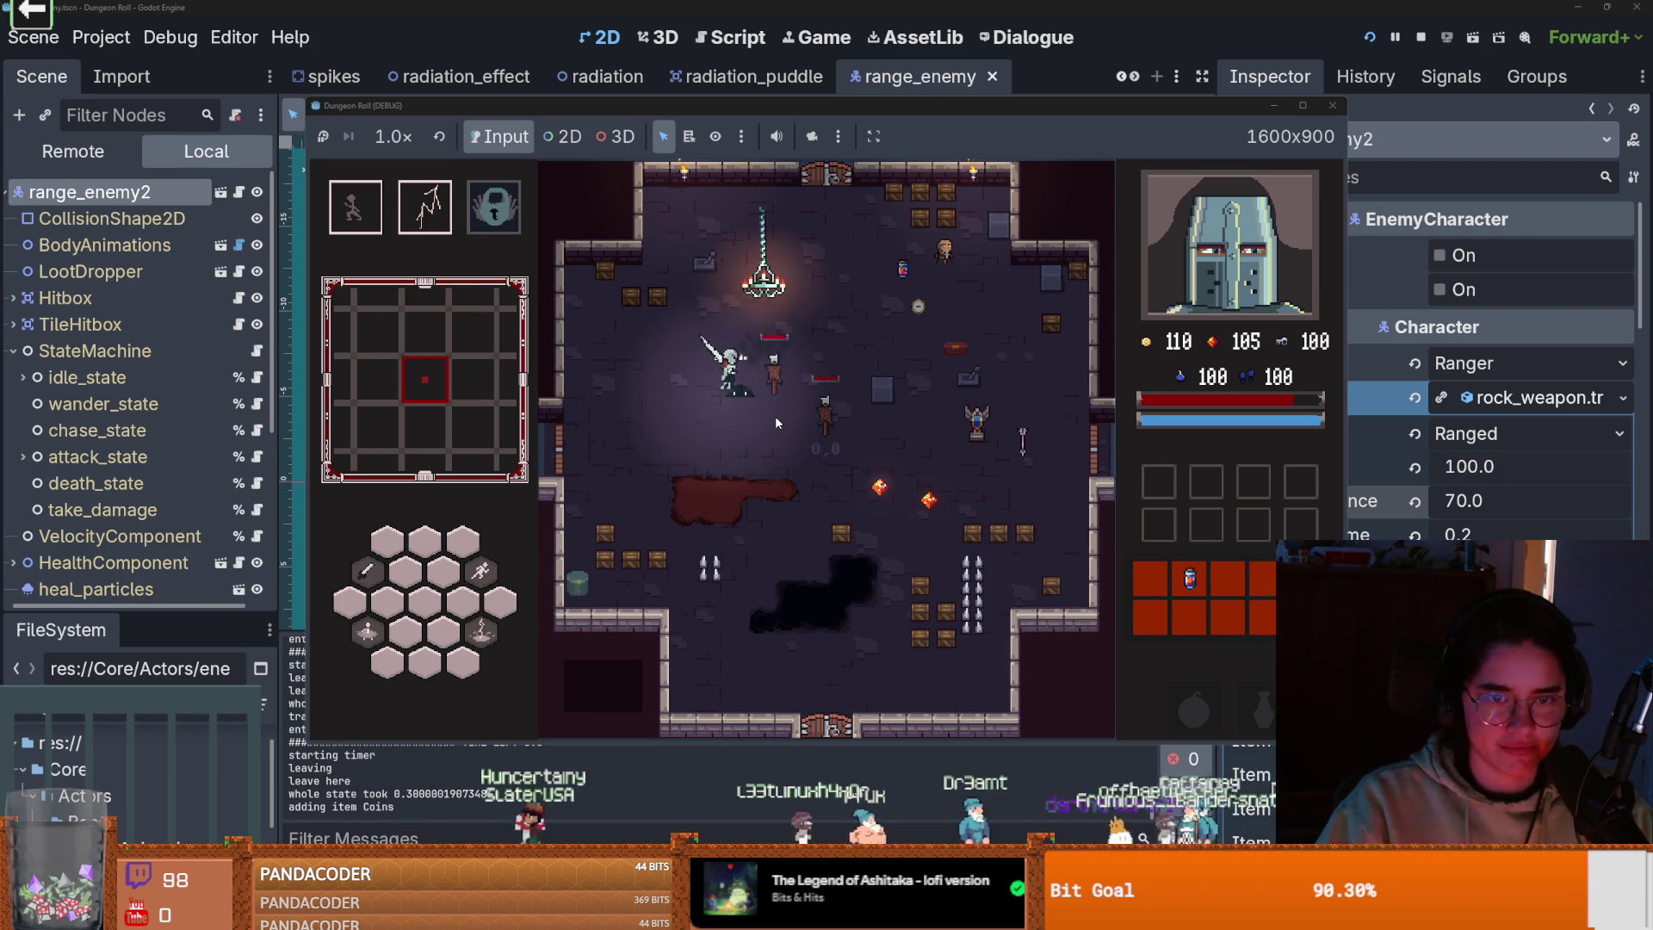
key("w")
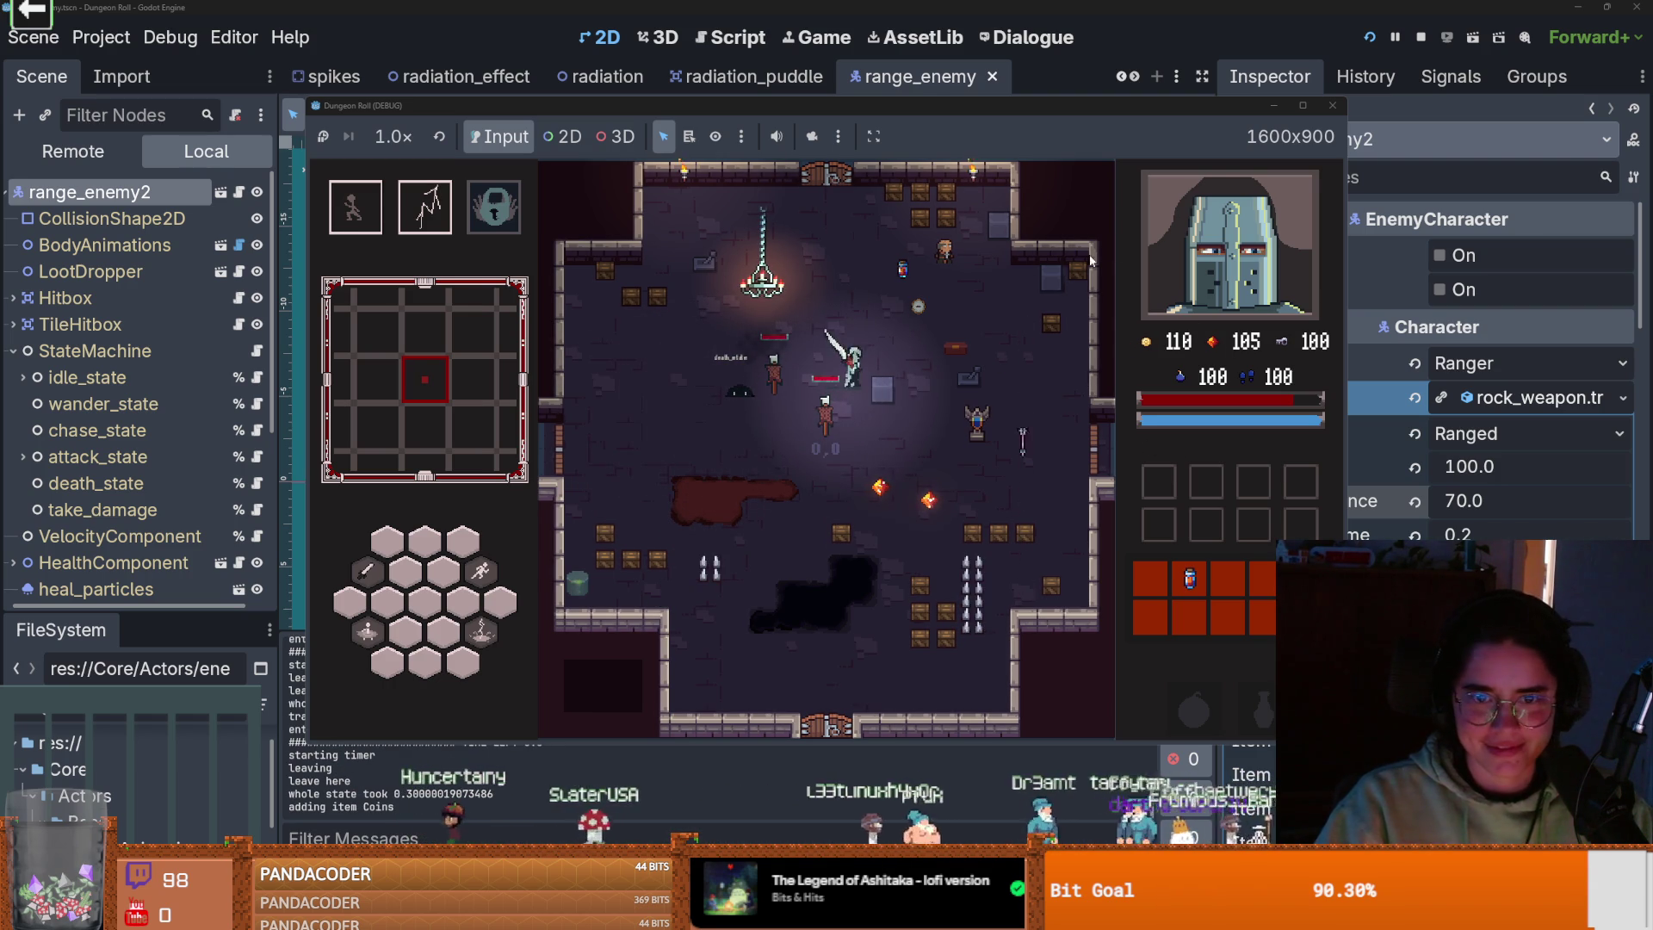
Stop the game and type the commit summary 'range class can chase' in GitHub Desktop
key("F8")
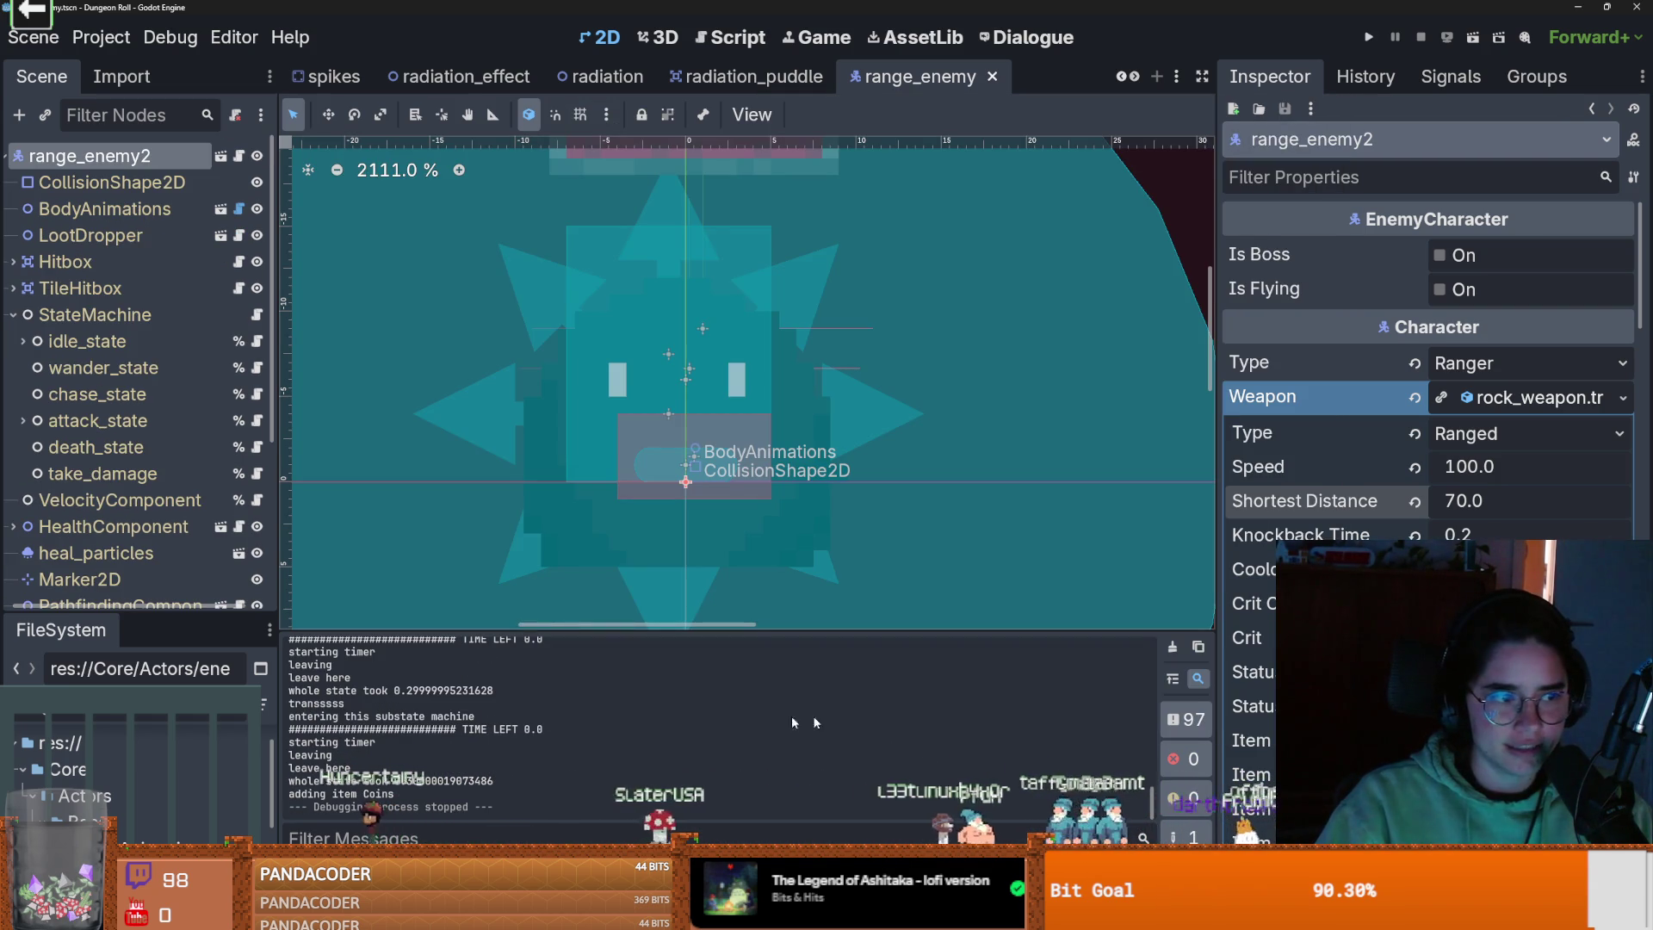
key("alt+Tab")
left_click(138, 772)
type("cha")
key("BackSpace")
key("BackSpace")
key("BackSpace")
type("range class can chase")
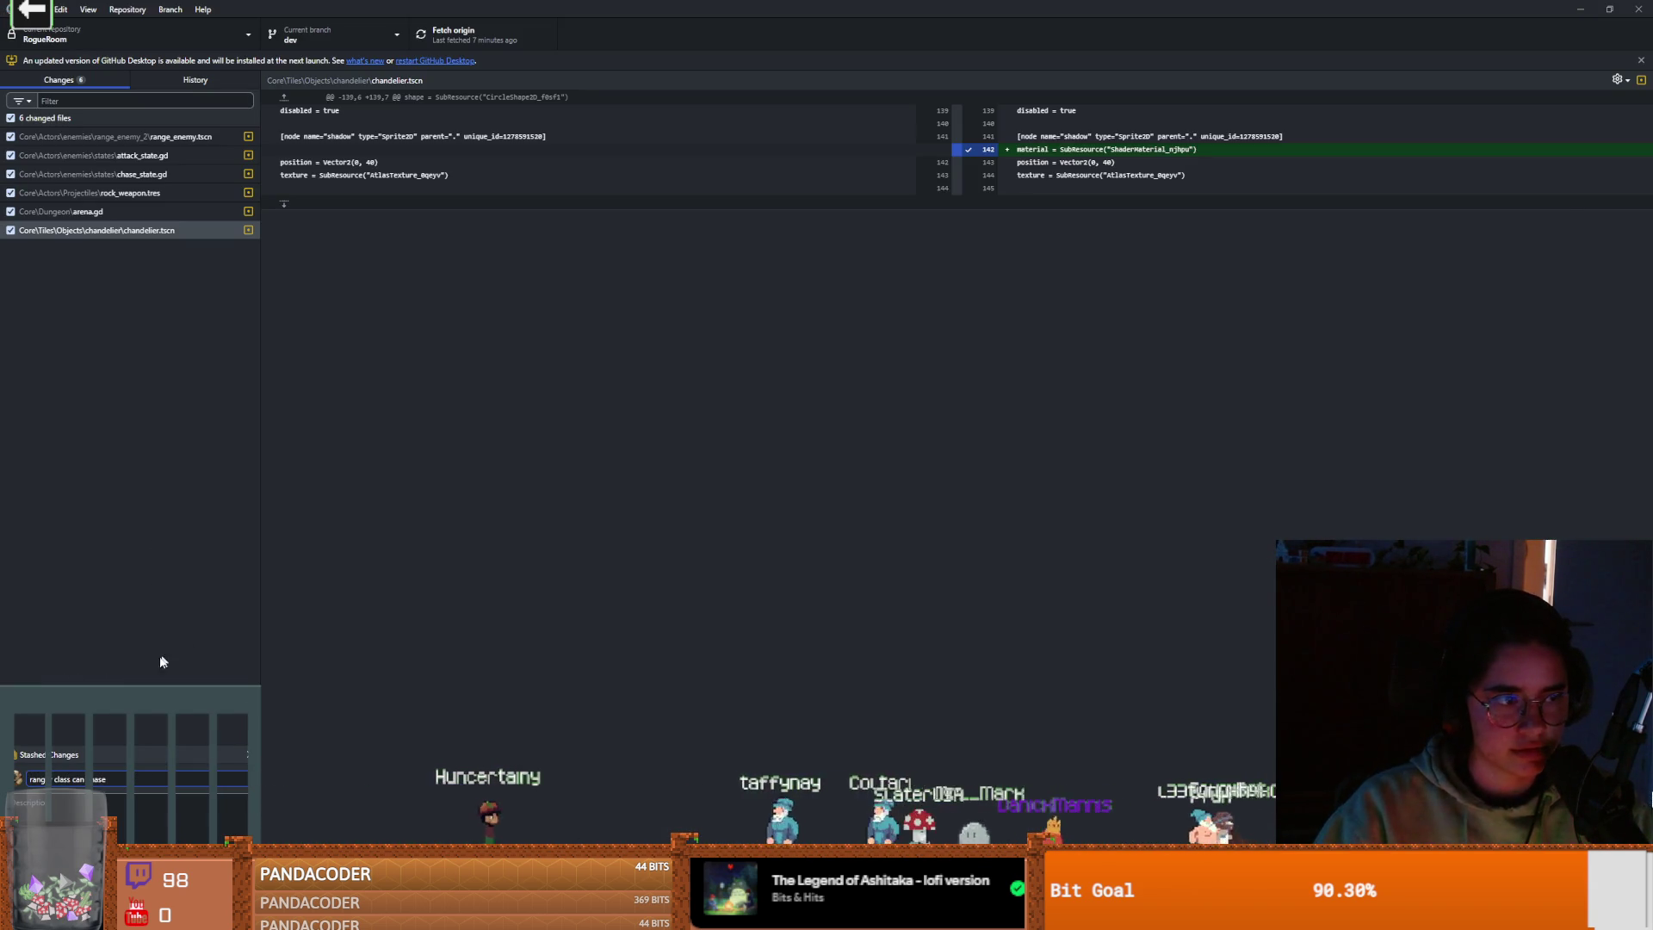
Commit the six changed files to dev with the summary 'range class can chase'
key("ctrl+Return")
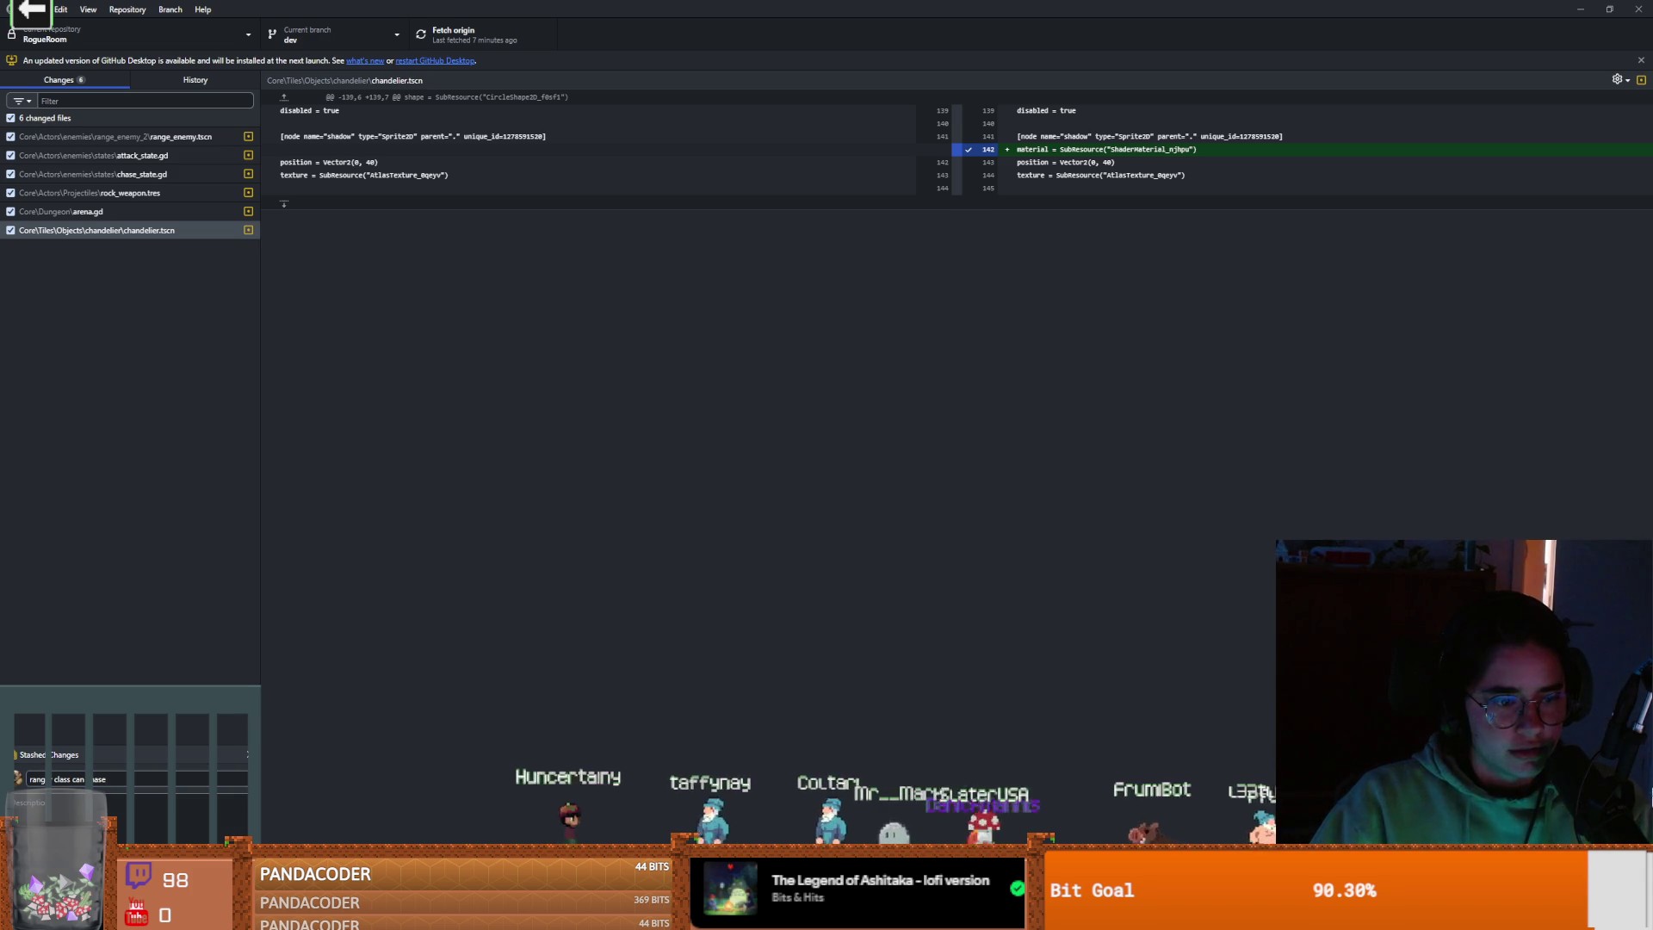
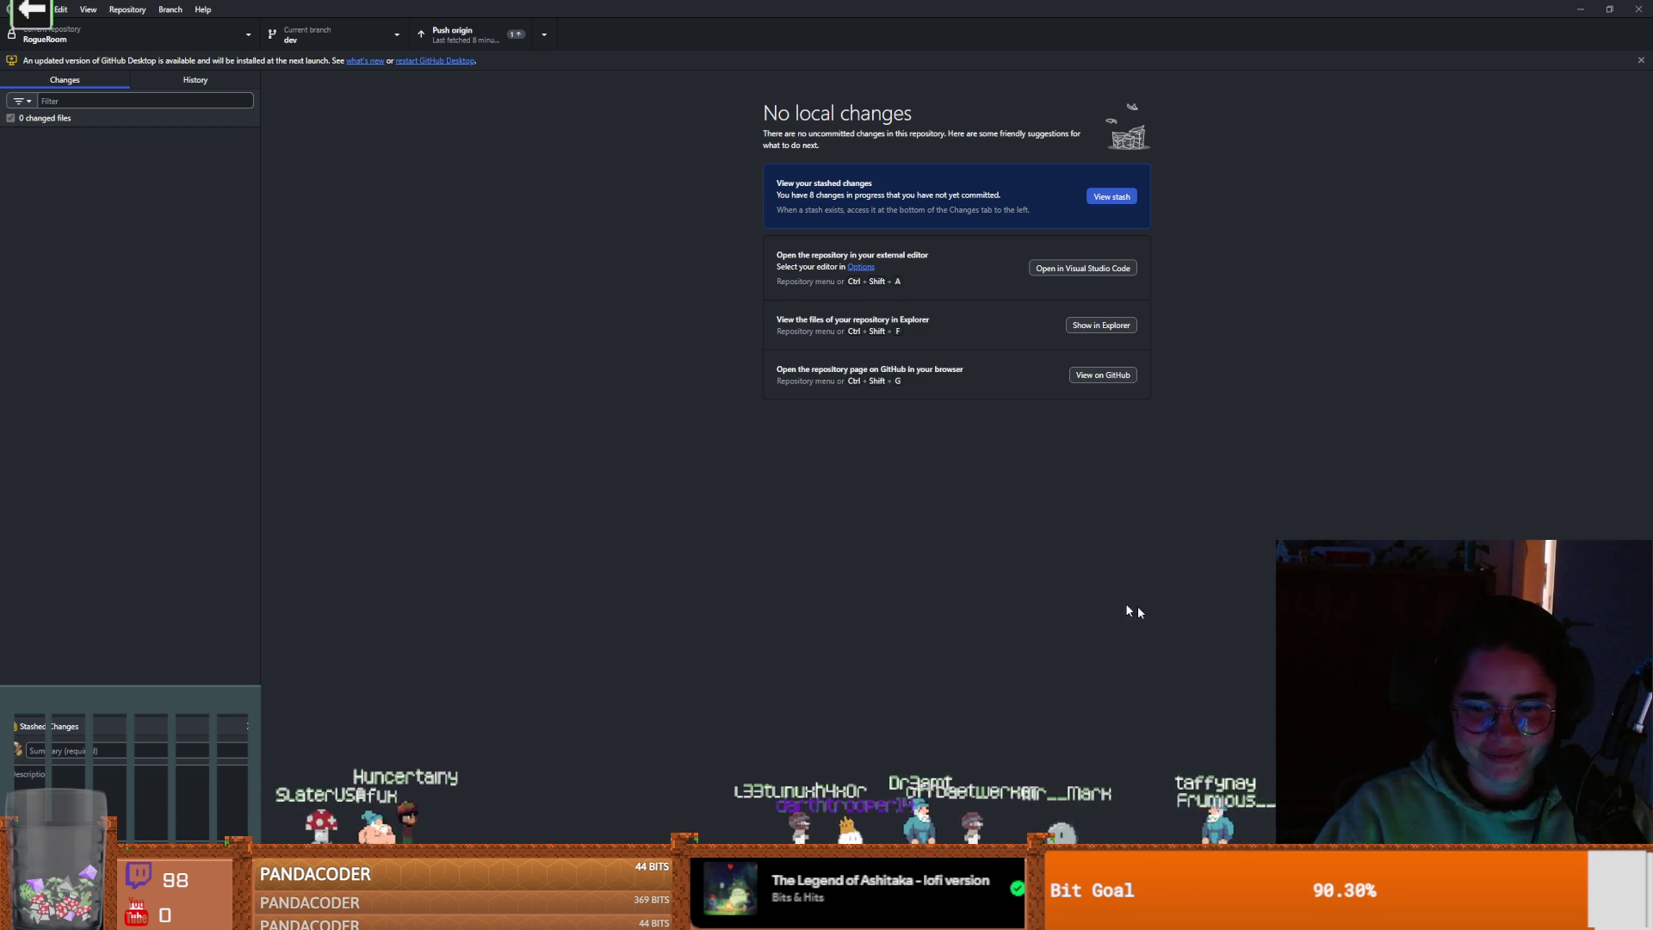
Back in the Dungeon Roll editor, recentre the enemy sprite and select ContagionNode's CollisionShape2D
key("alt+Tab")
scroll(695, 433, "down", 6)
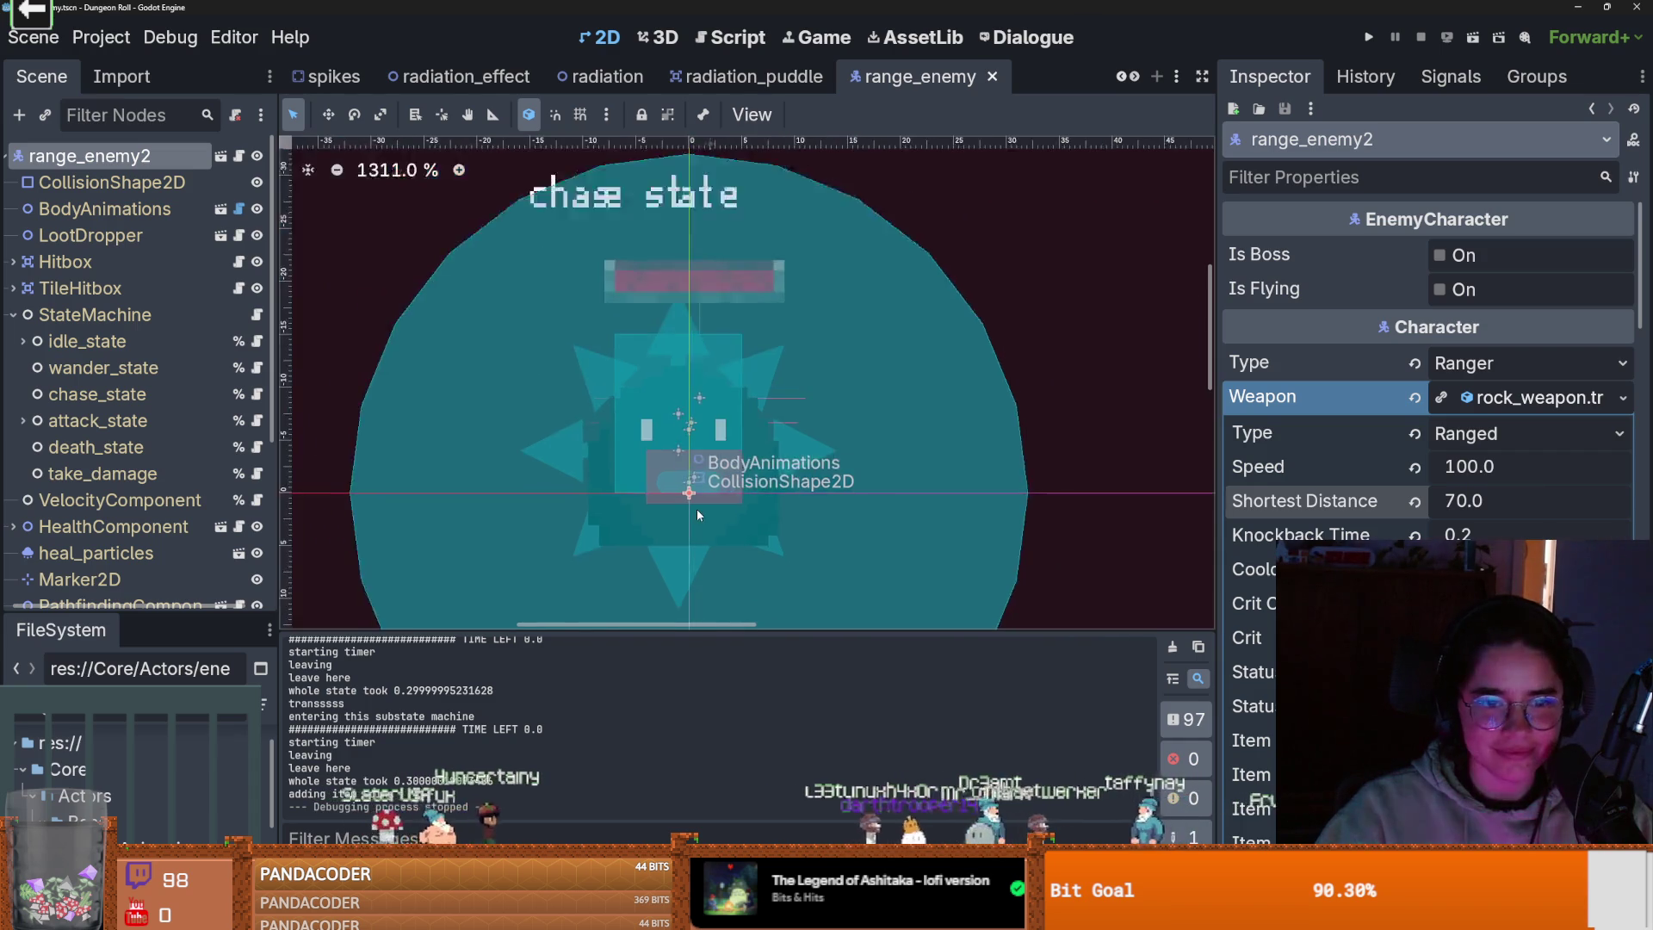
scroll(695, 433, "up", 4)
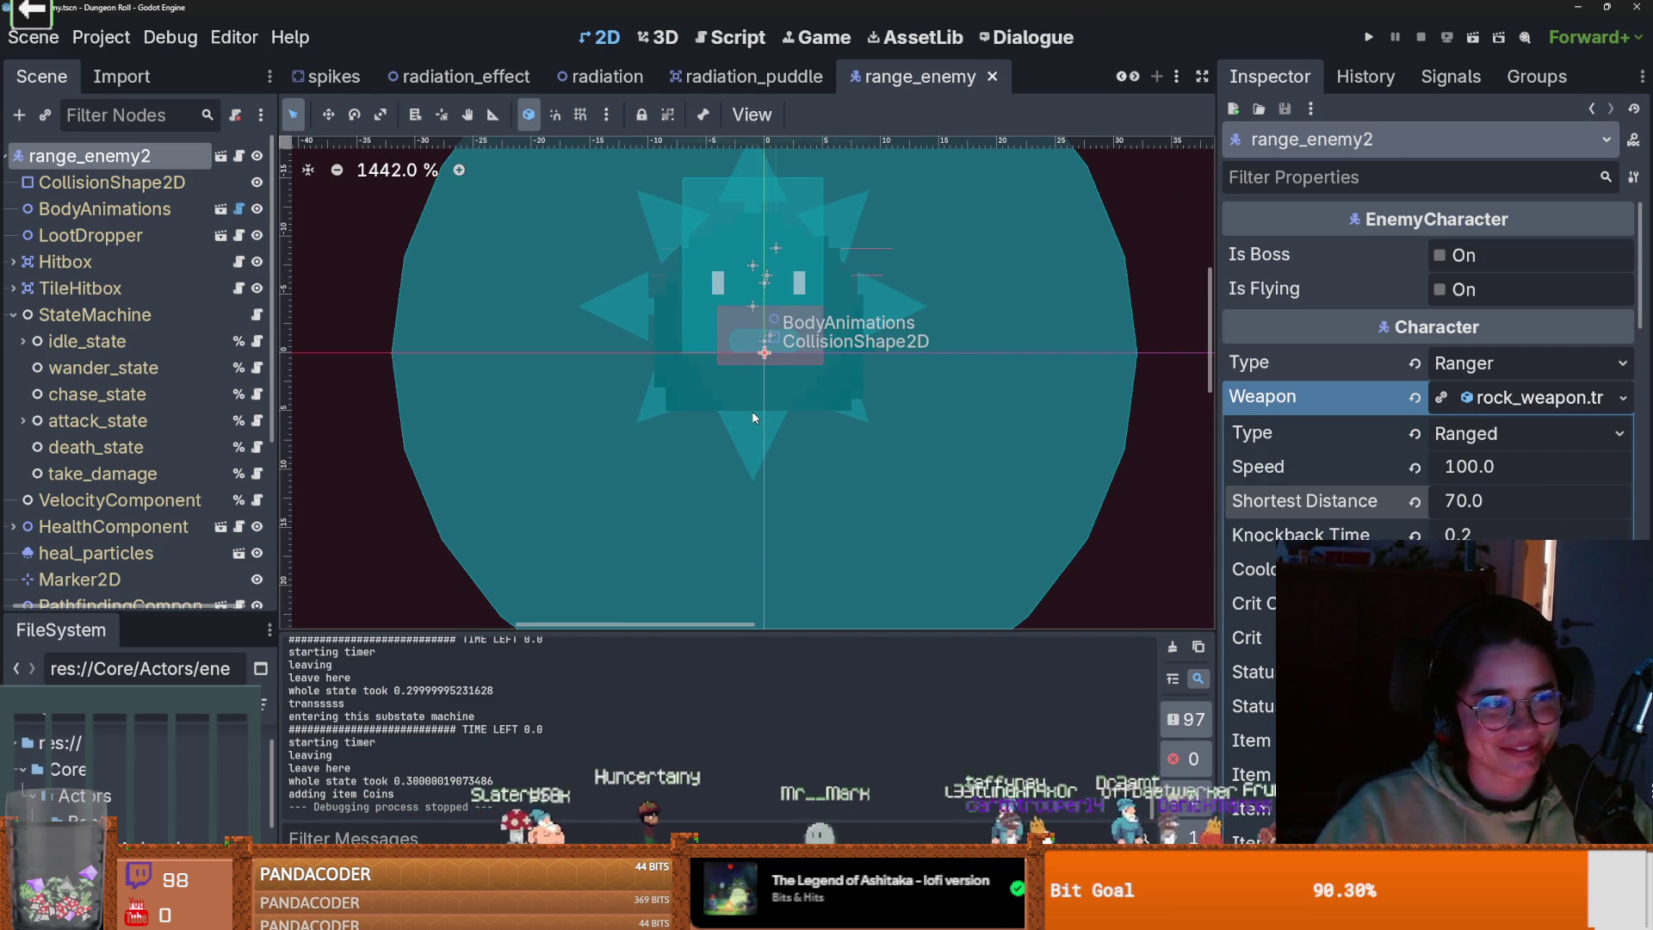
left_click_drag(647, 342, 508, 400)
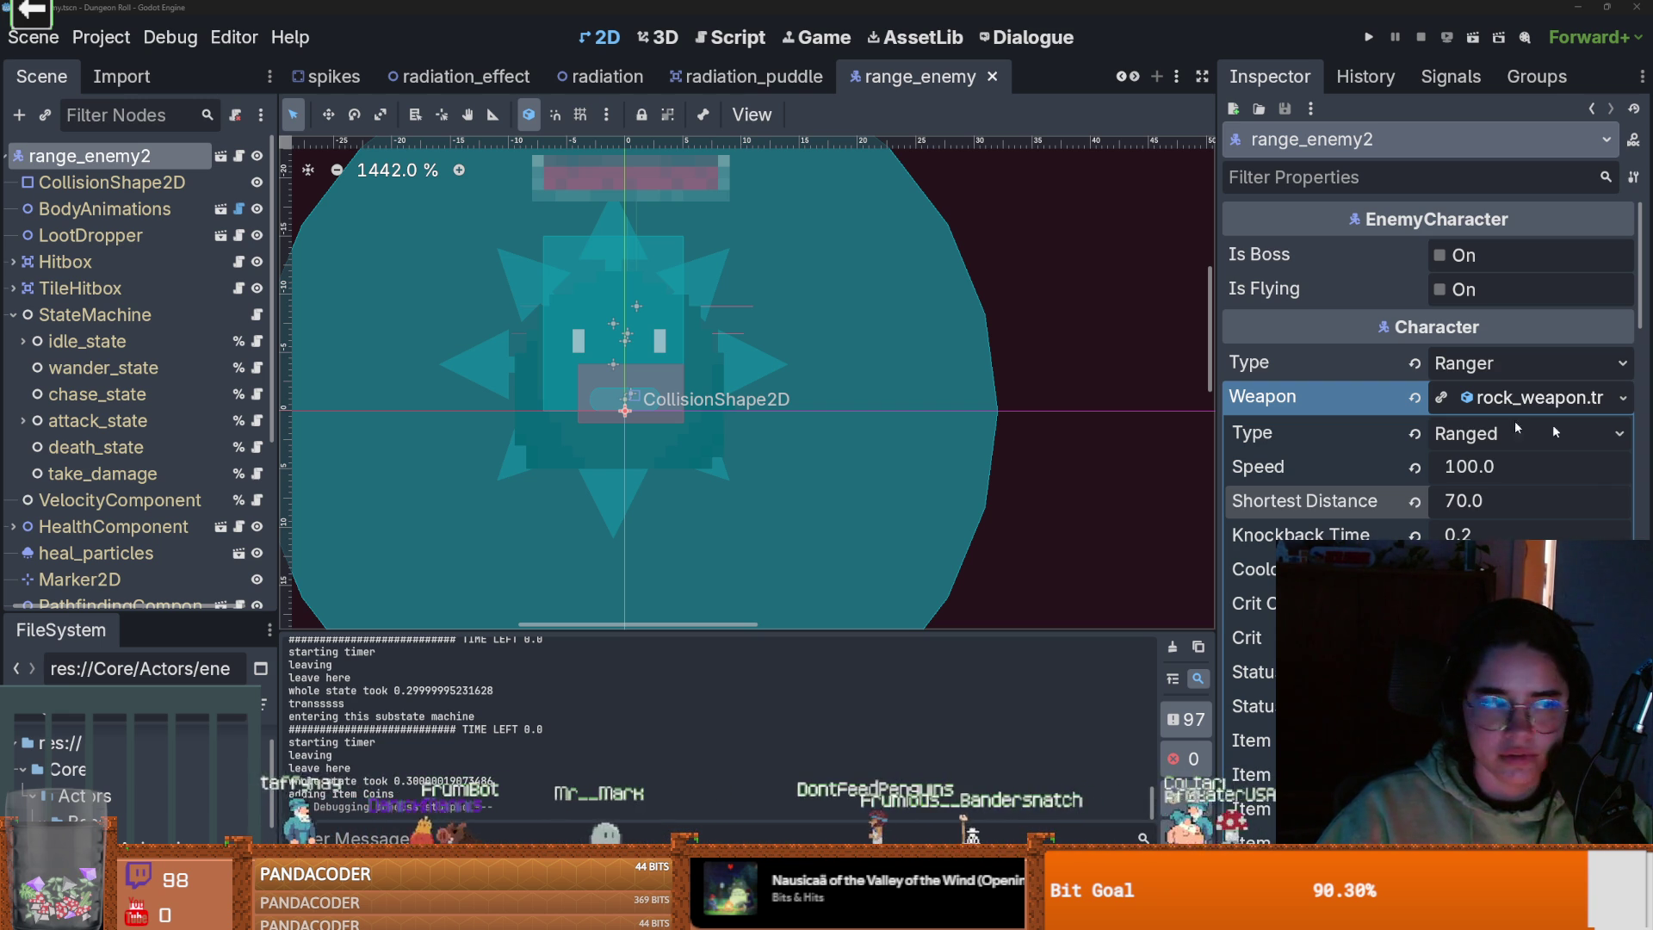
left_click(1127, 394)
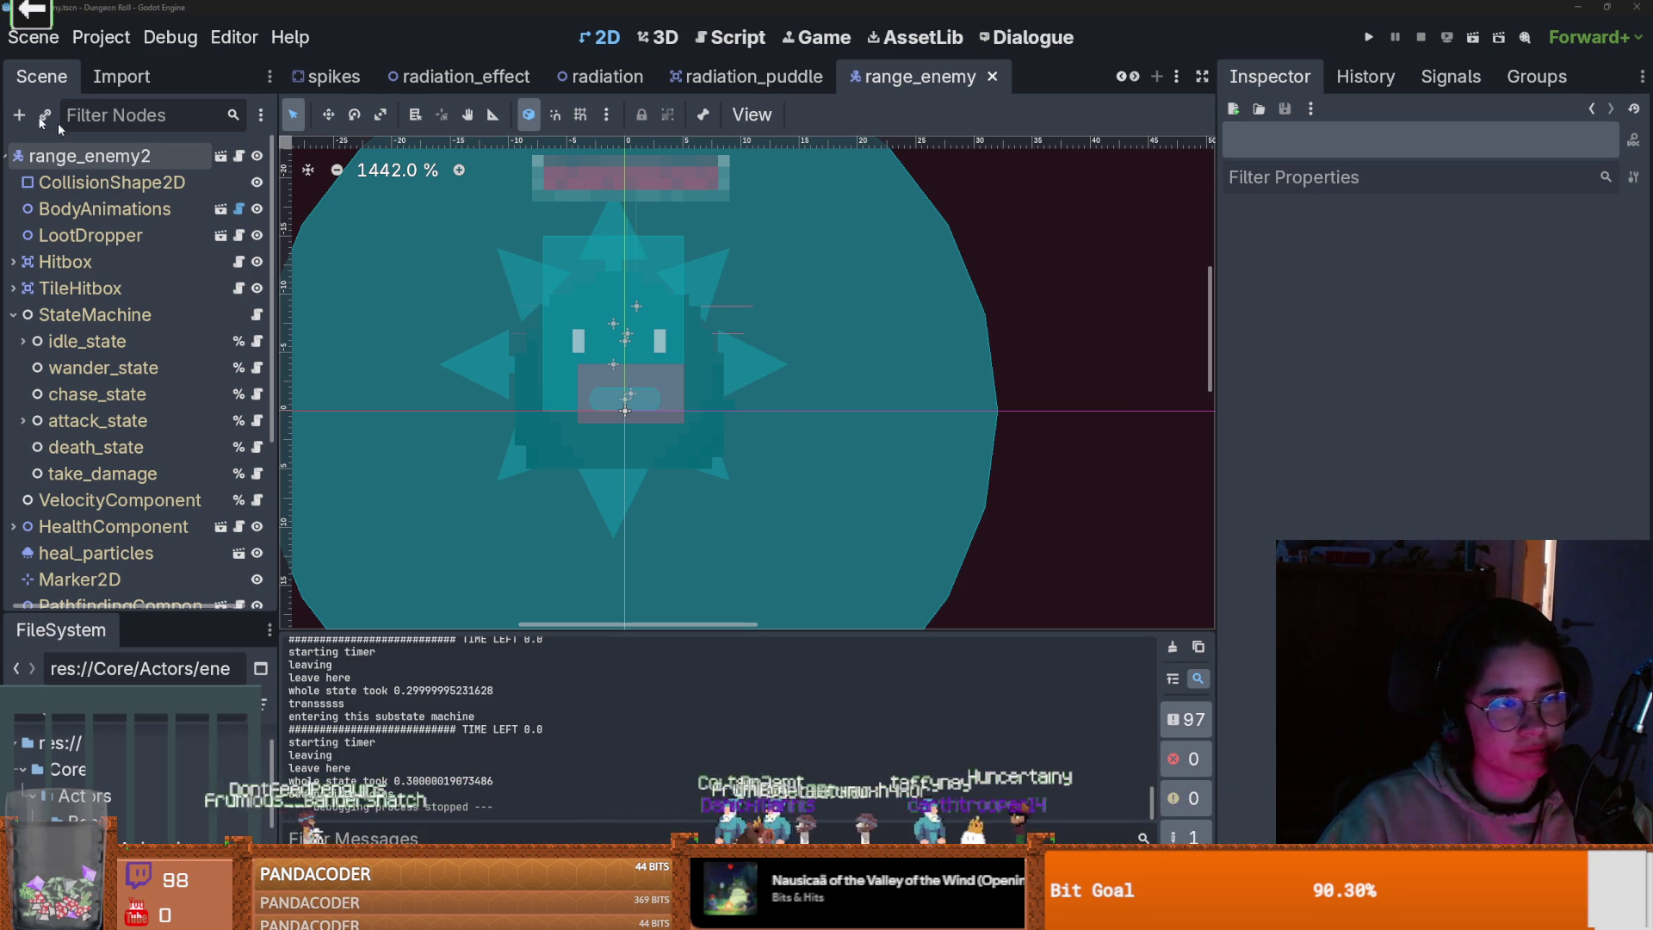
scroll(984, 421, "down", 1)
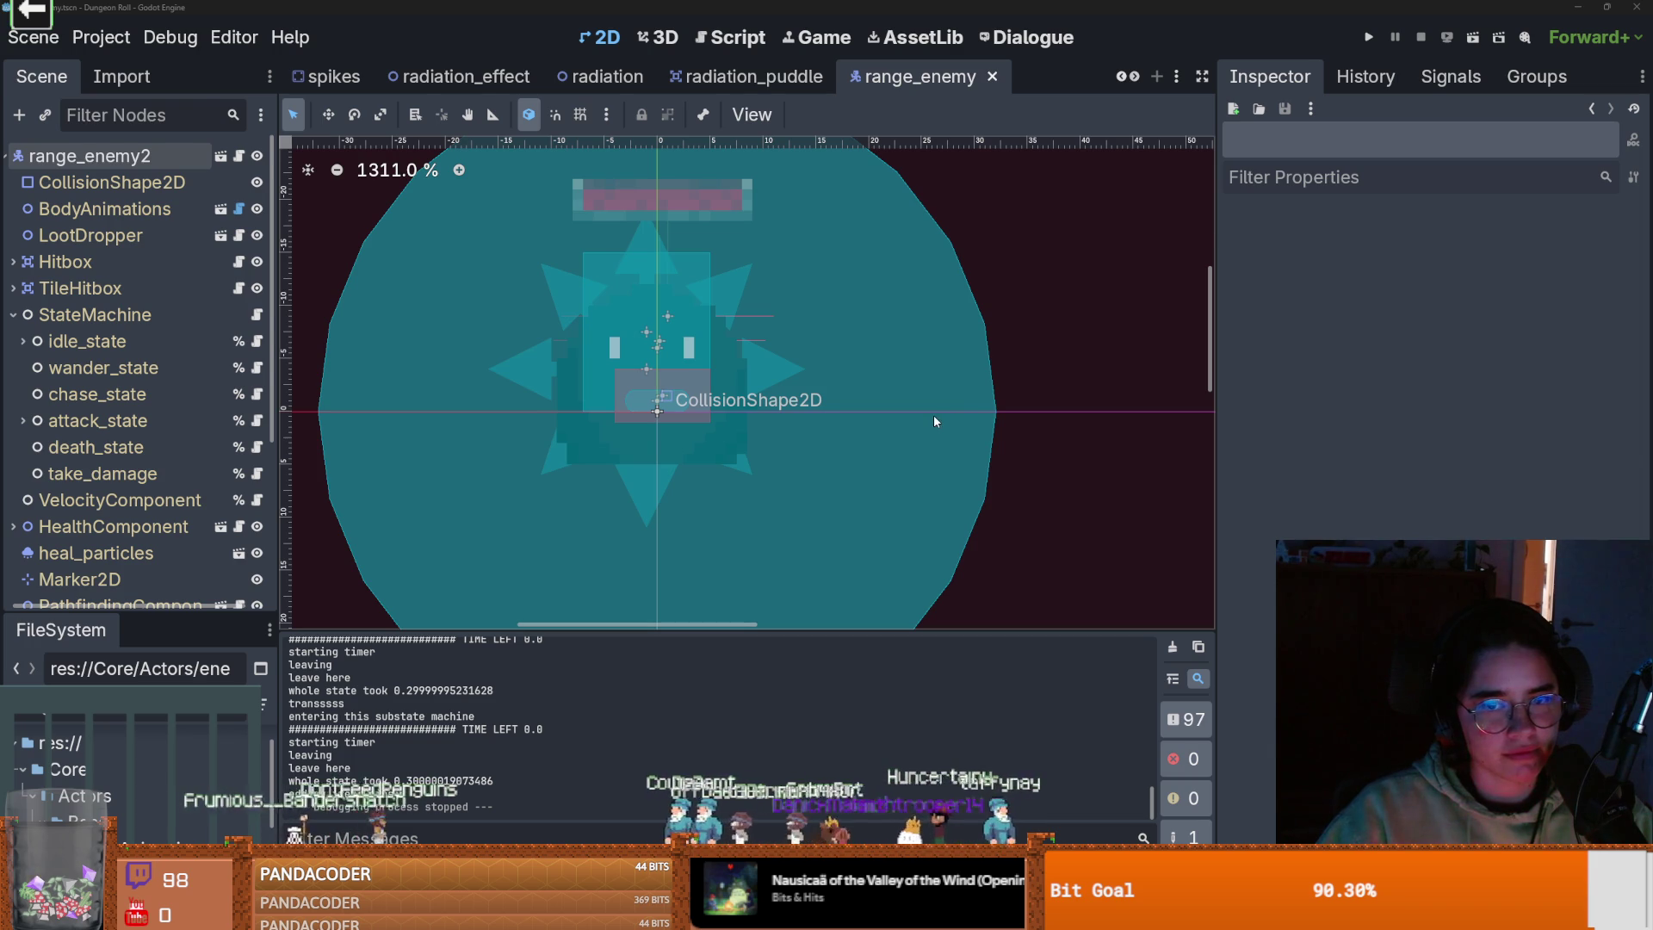
left_click(933, 415)
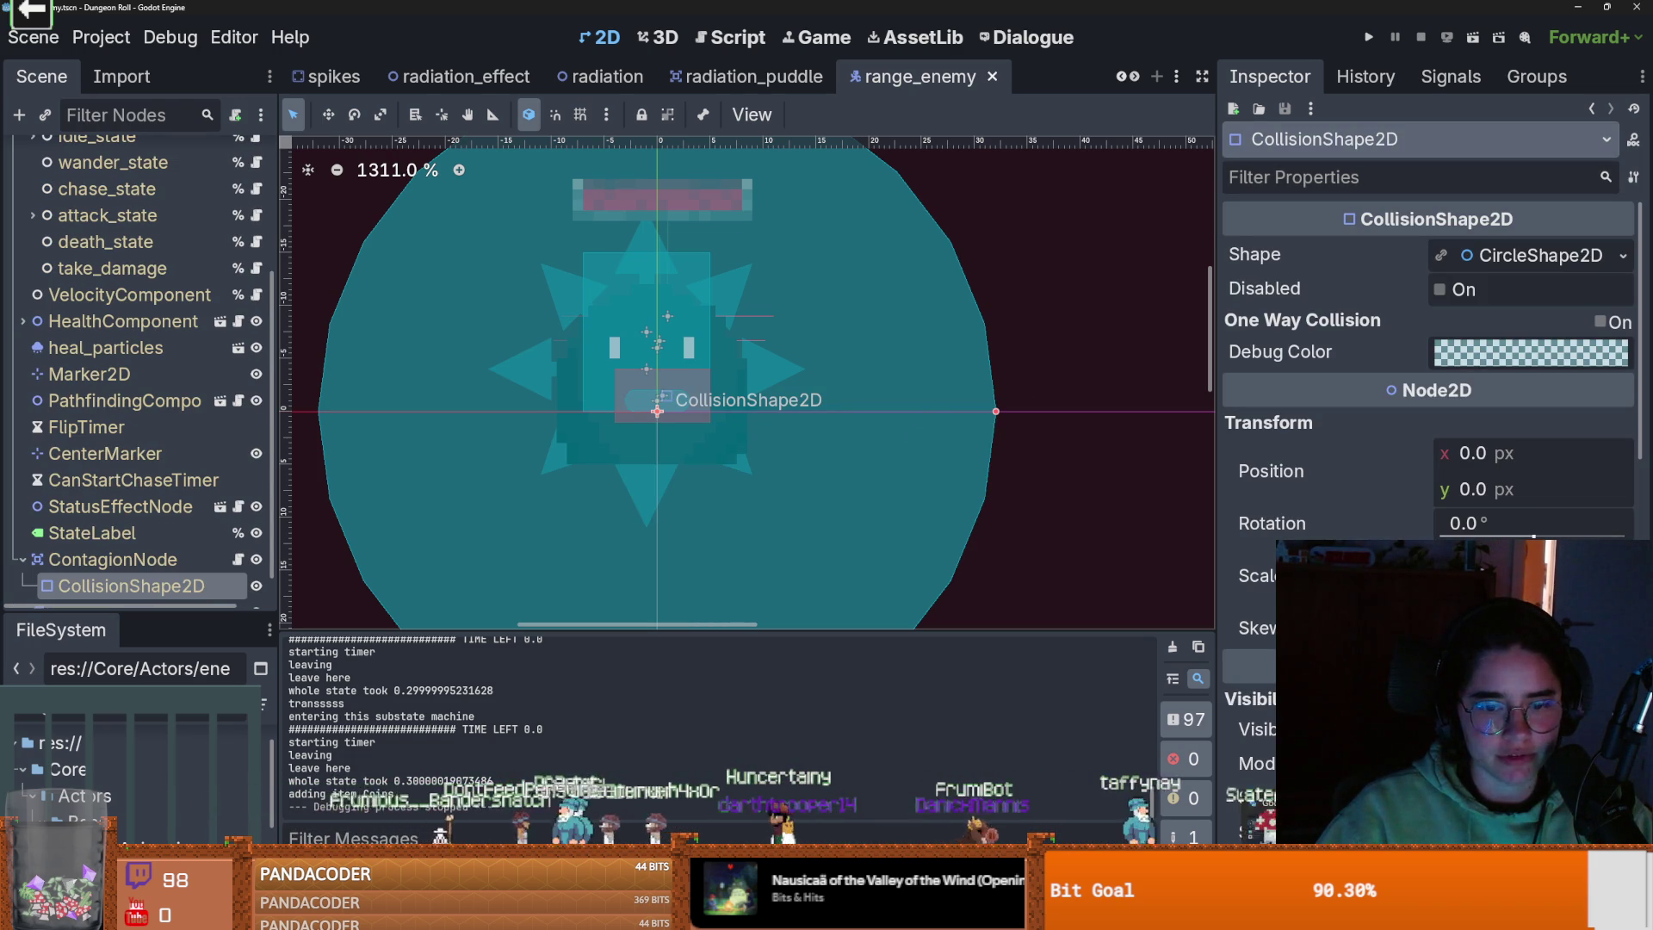
Minimize GitHub Desktop and quit the editor to the Project List
key("alt+Tab")
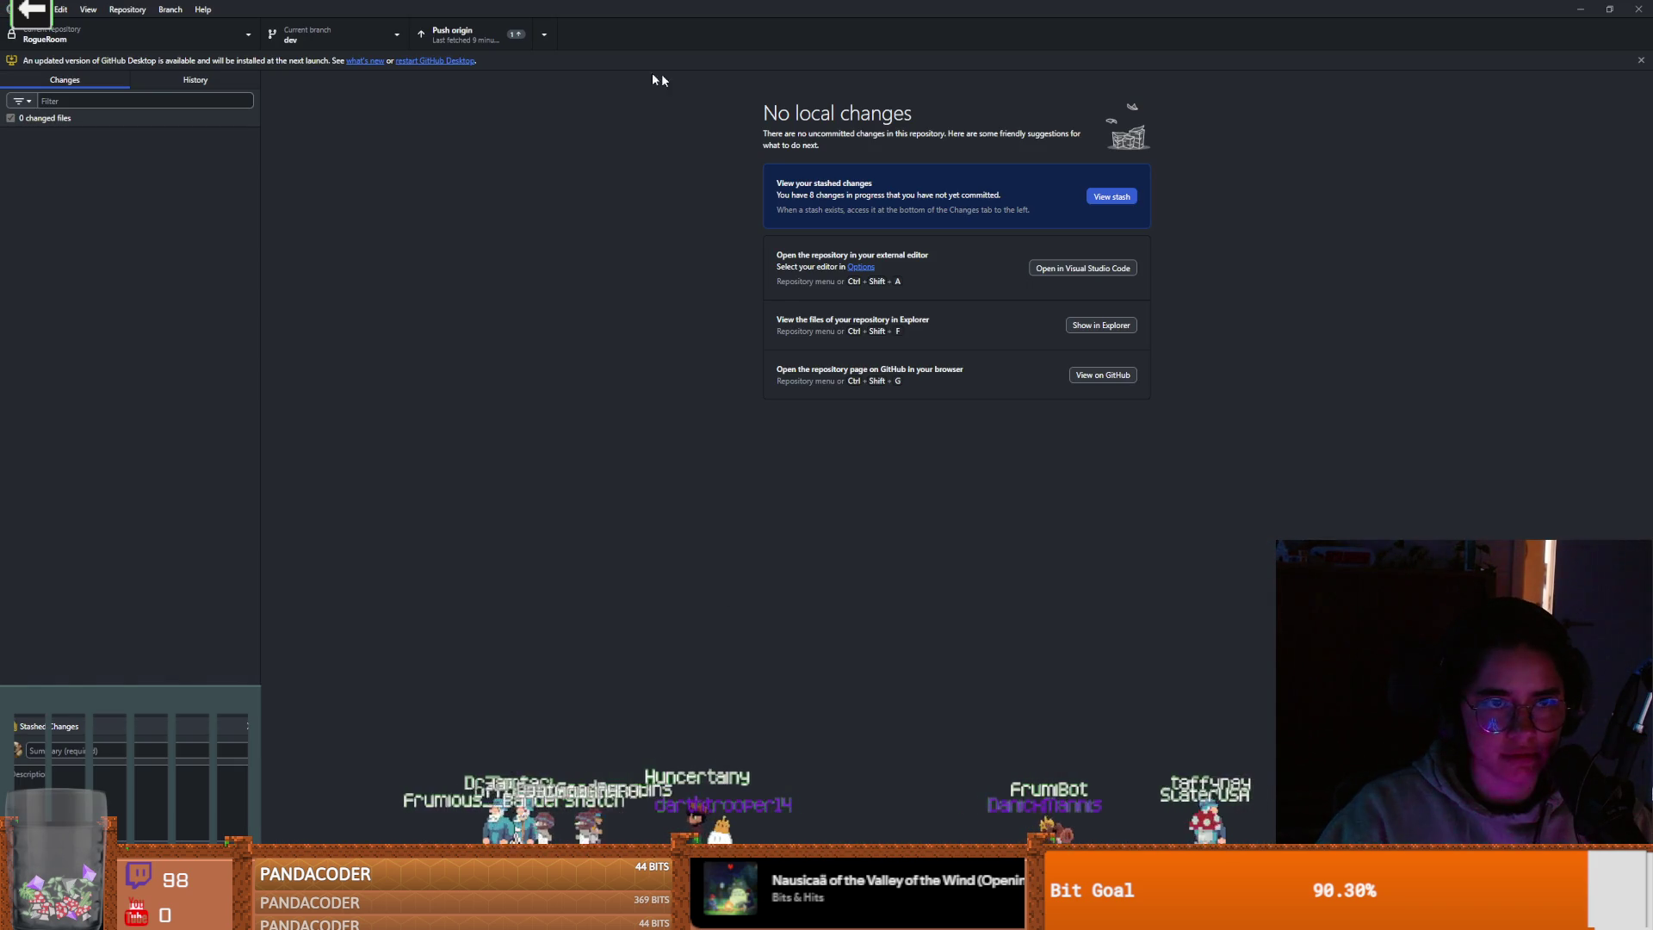
left_click_drag(775, 9, 641, 249)
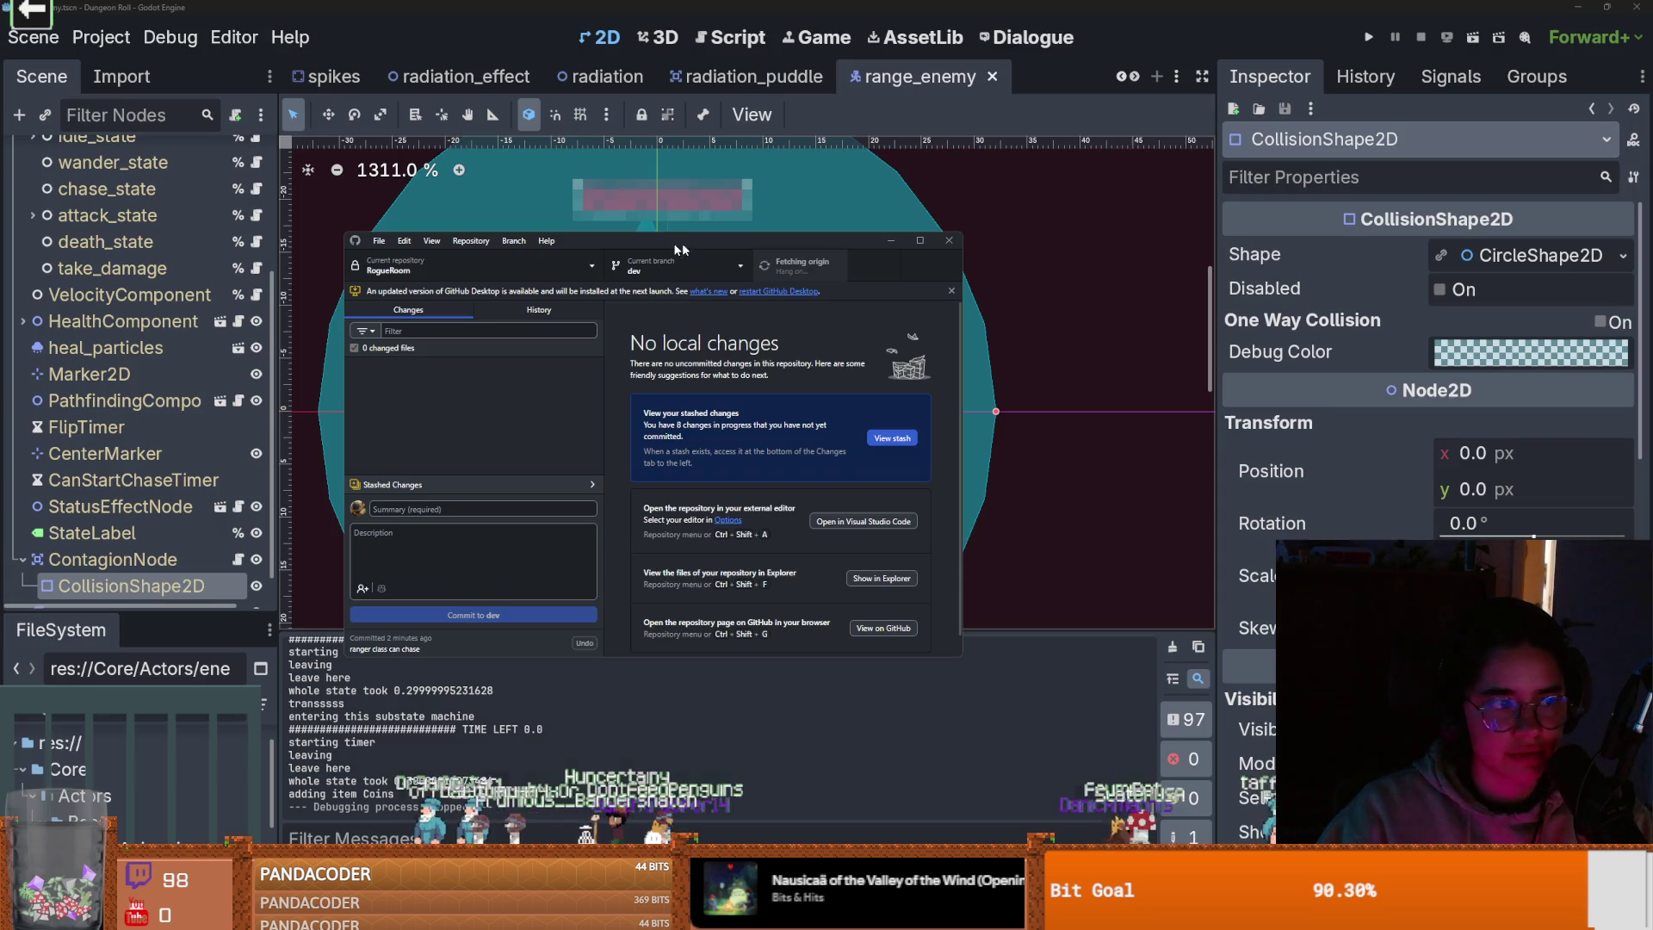
left_click(891, 241)
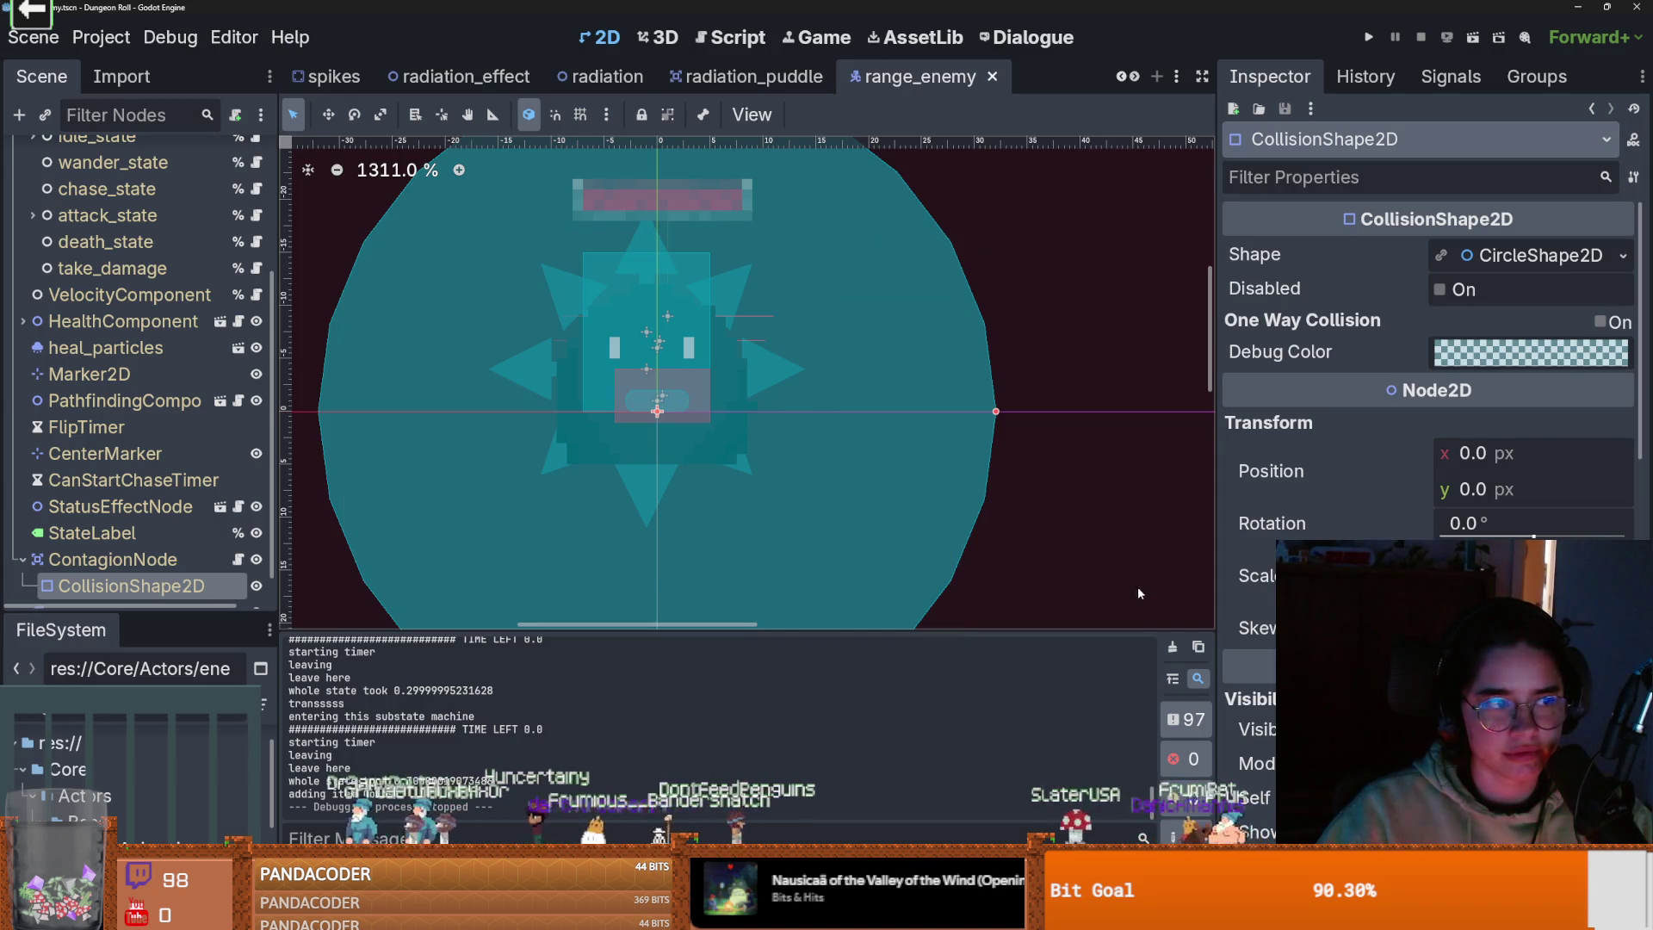
key("ctrl+shift+q")
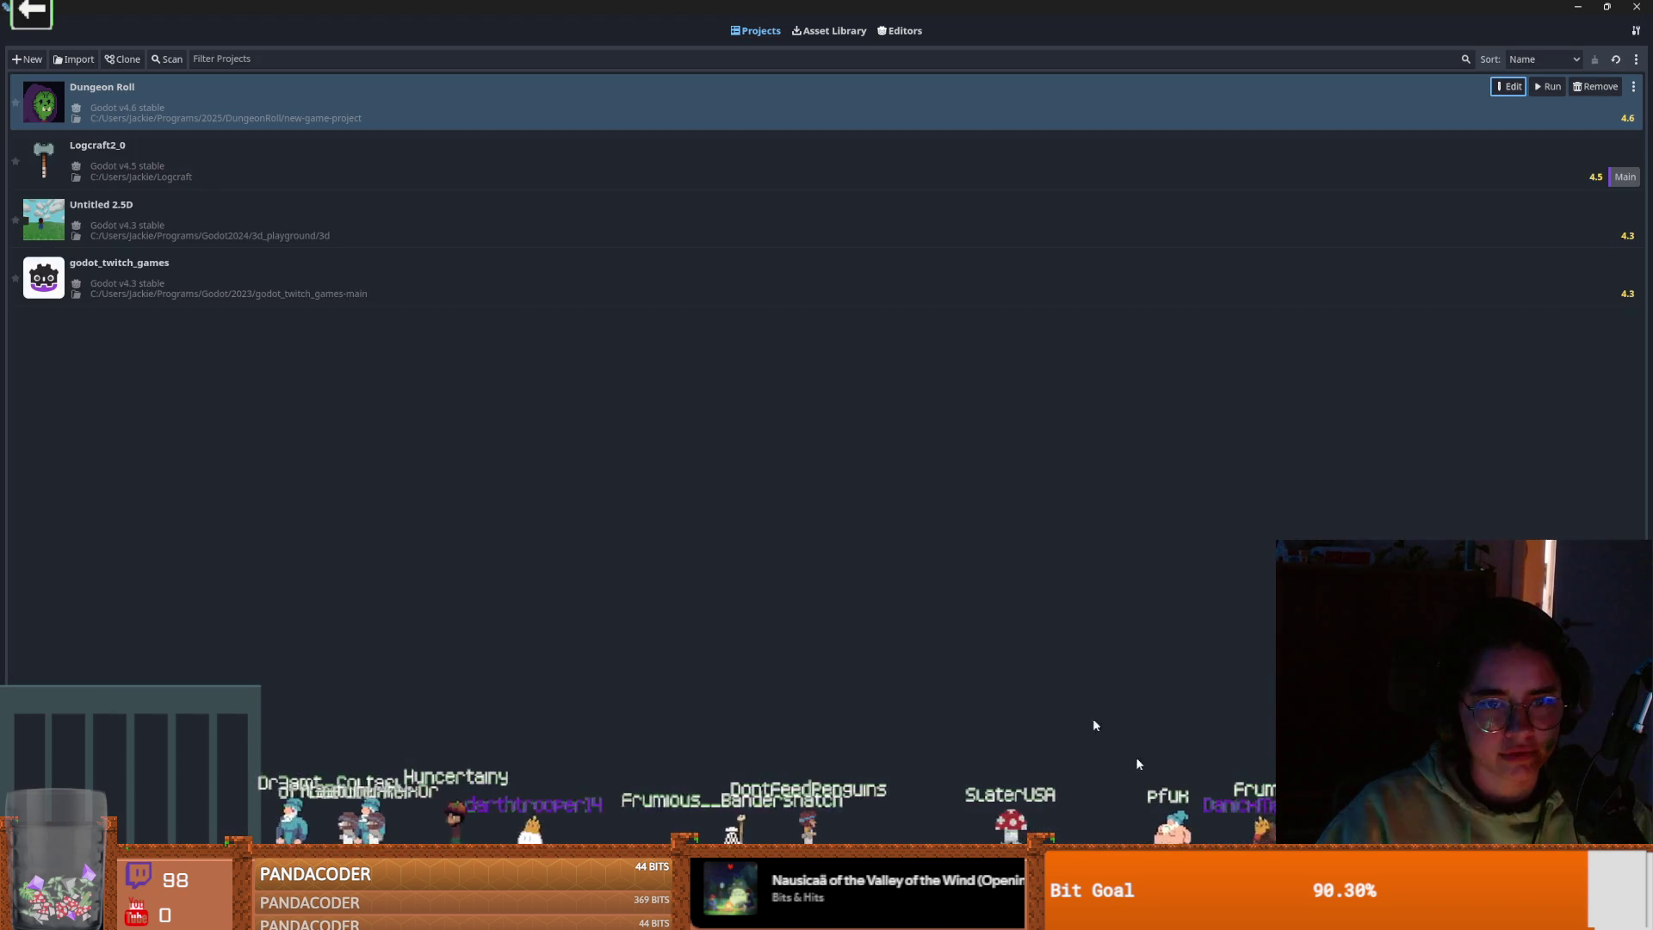
Open the Logcraft2_0 project for editing, then return to the Dungeon Roll editor
left_click(190, 170)
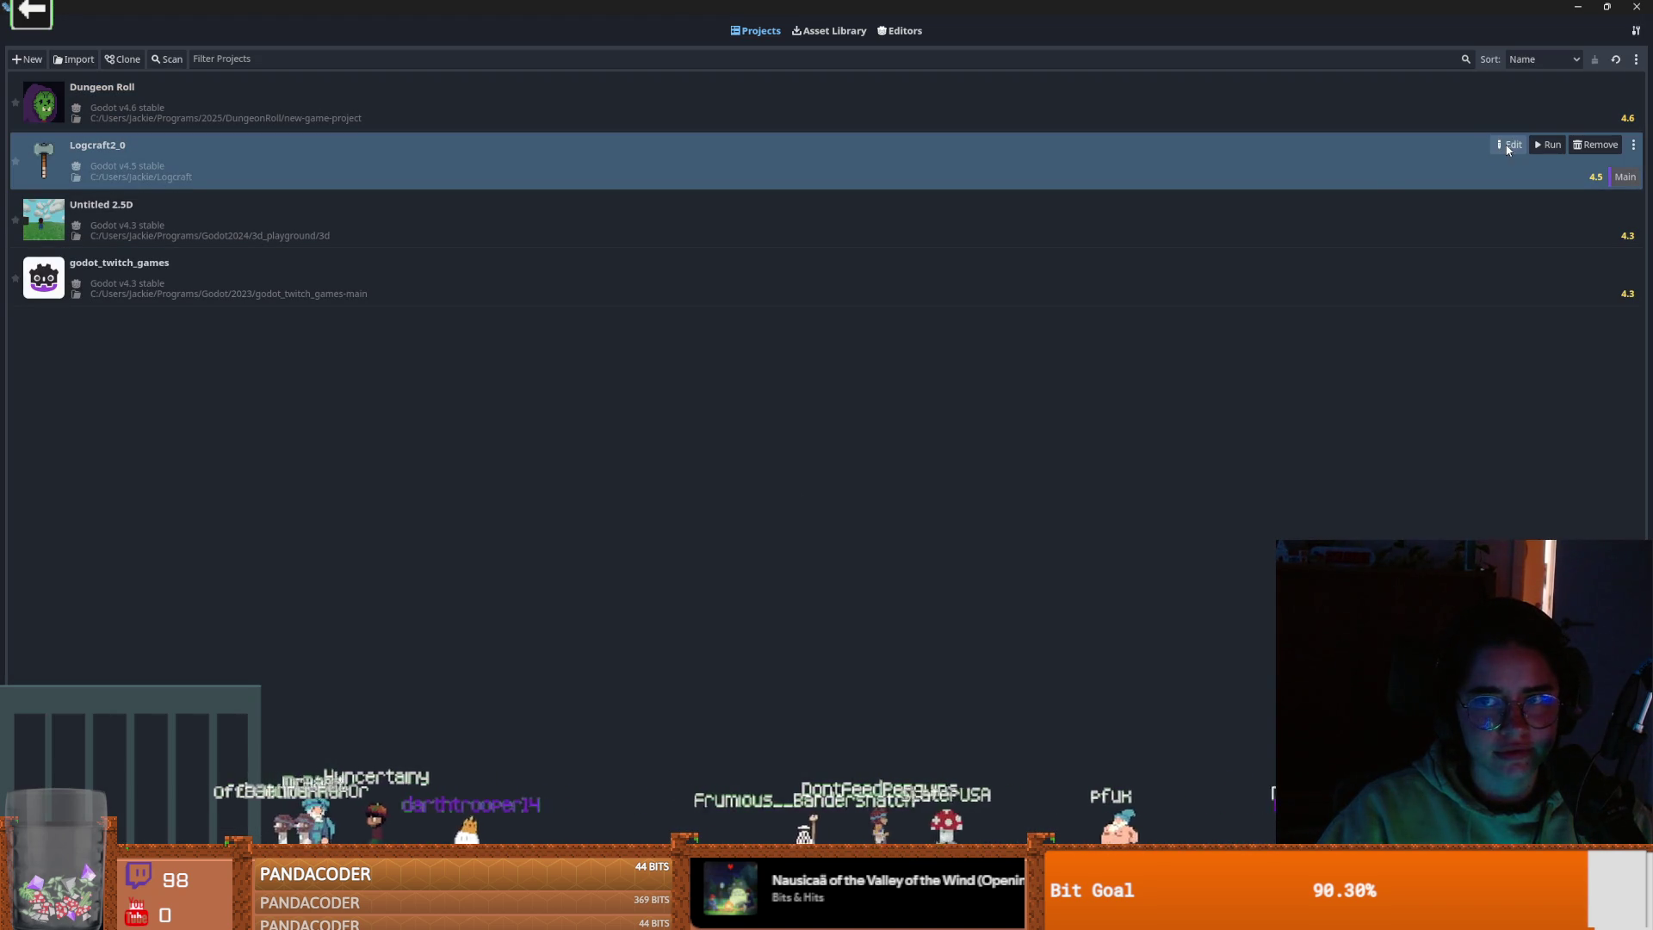
left_click(1508, 145)
left_click(779, 499)
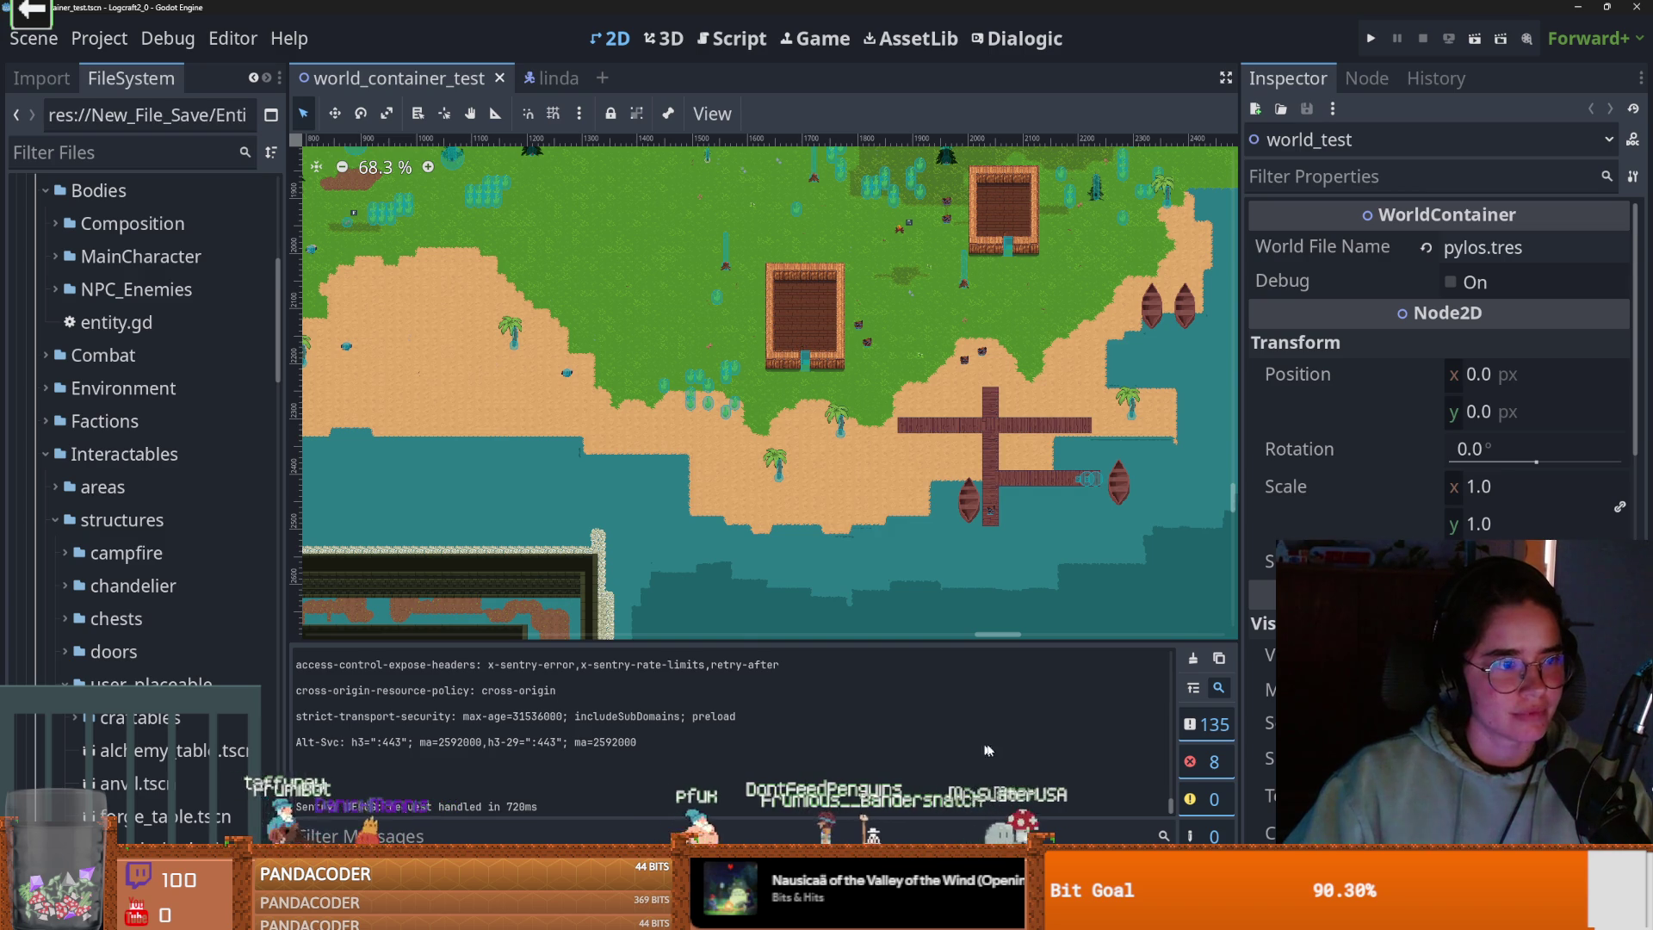
key("alt+Tab")
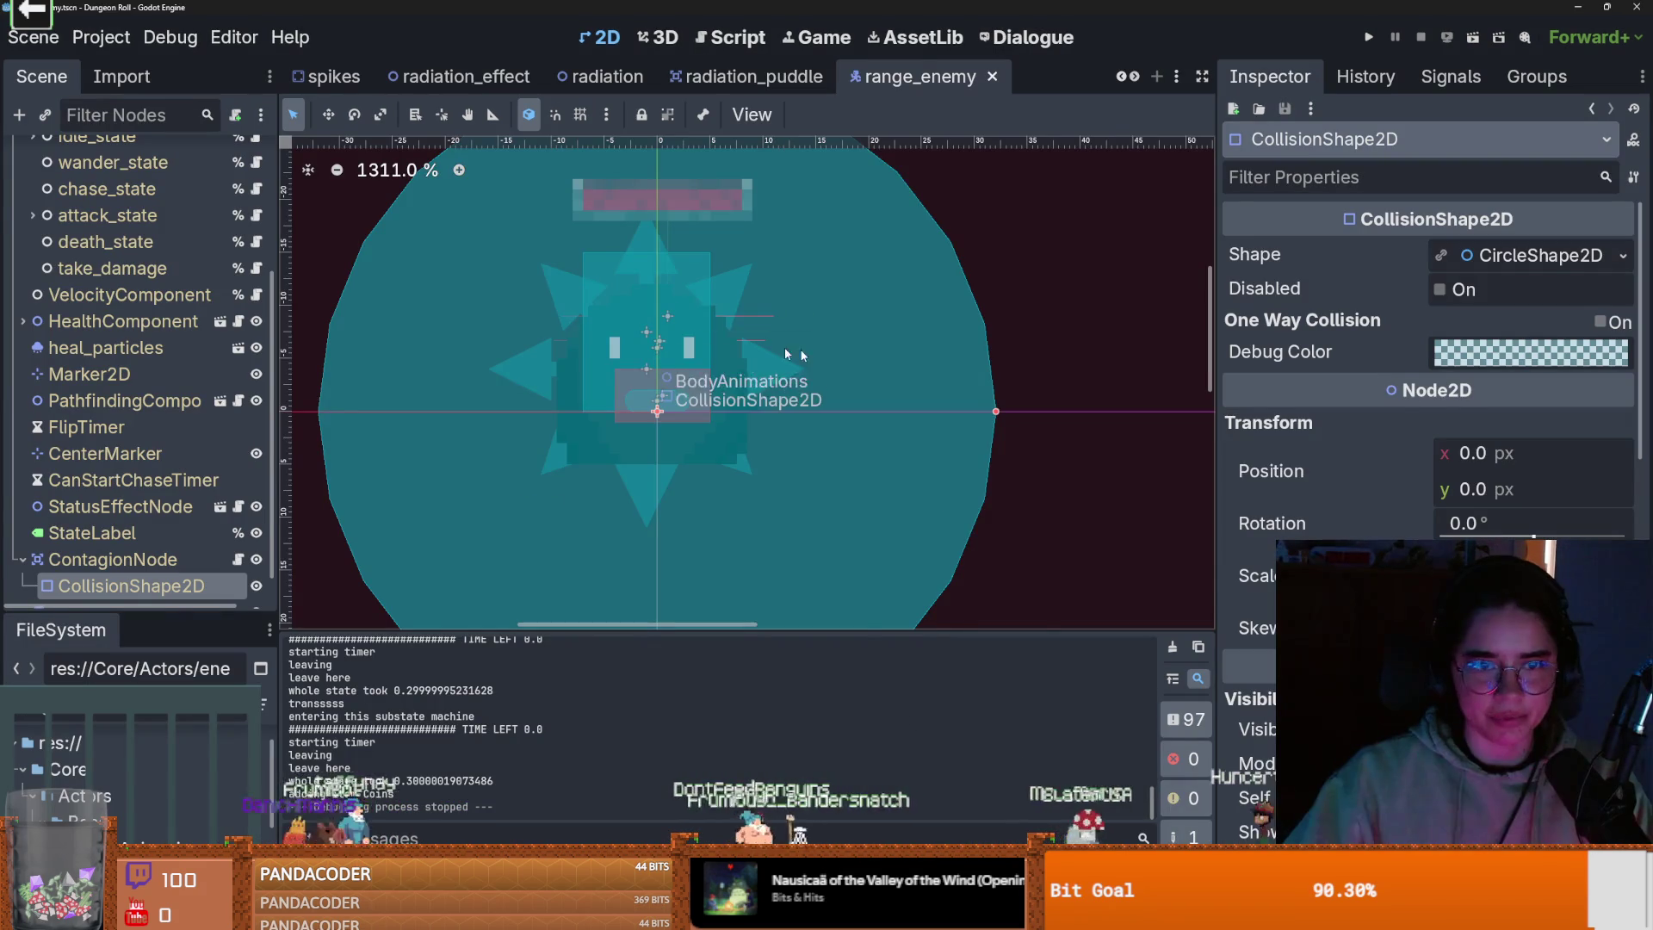
Run Dungeon Roll in a maximized debug window, start a new game and pick Crusader
scroll(646, 391, "down", 1)
key("ctrl+s")
left_click(1369, 37)
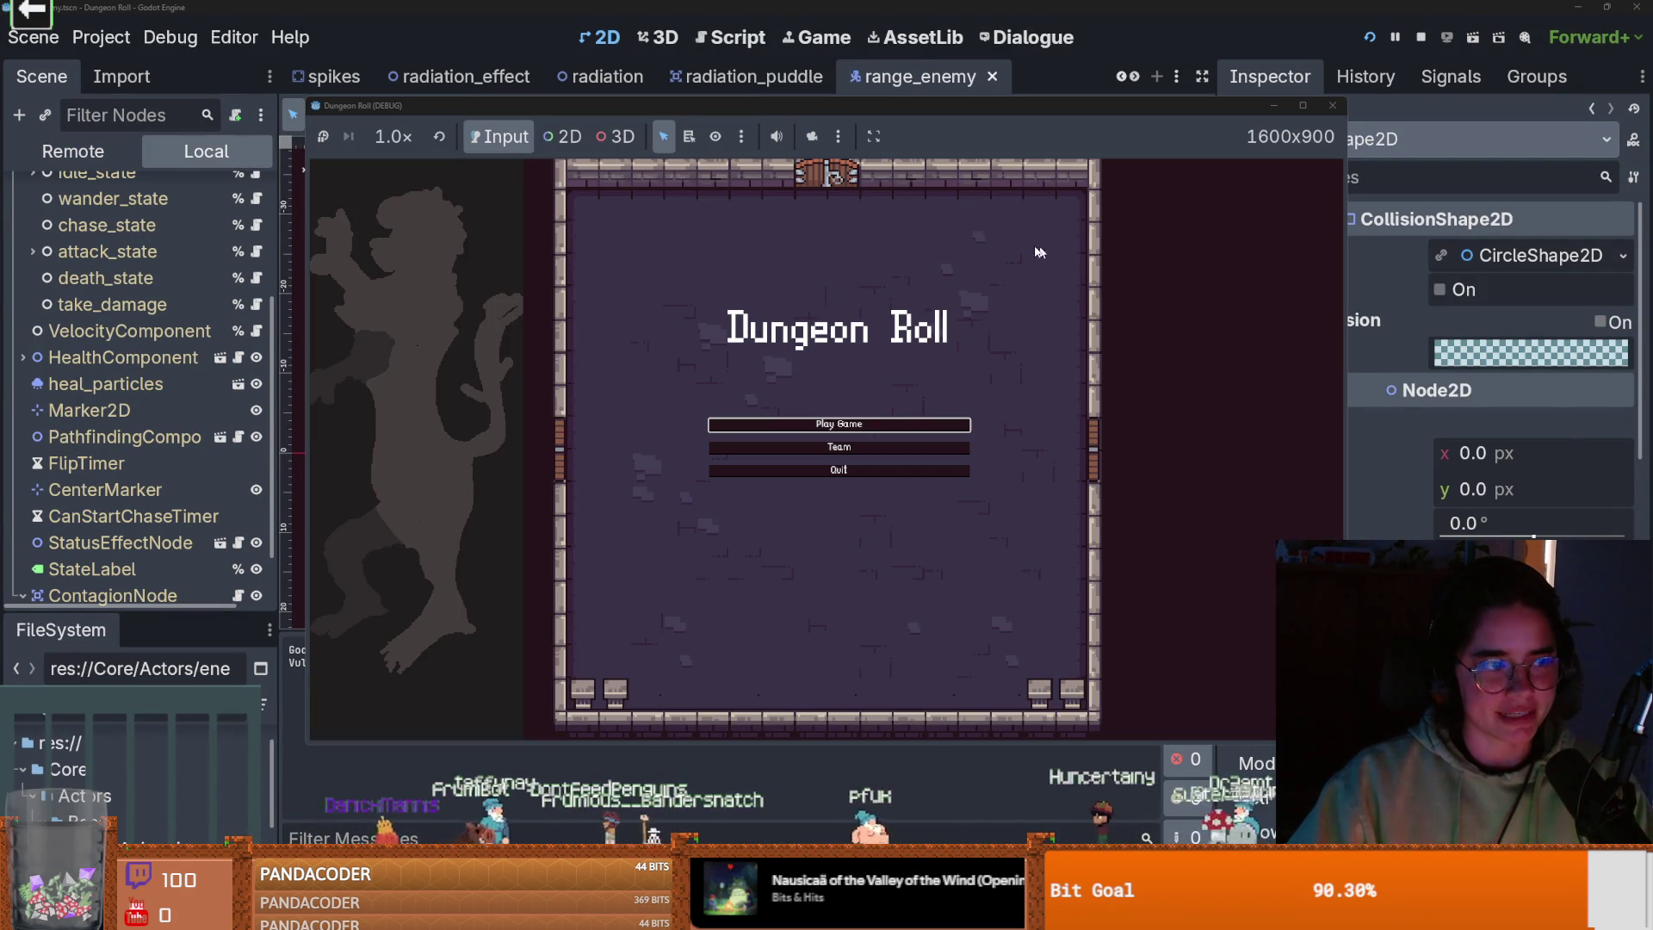
left_click(1302, 105)
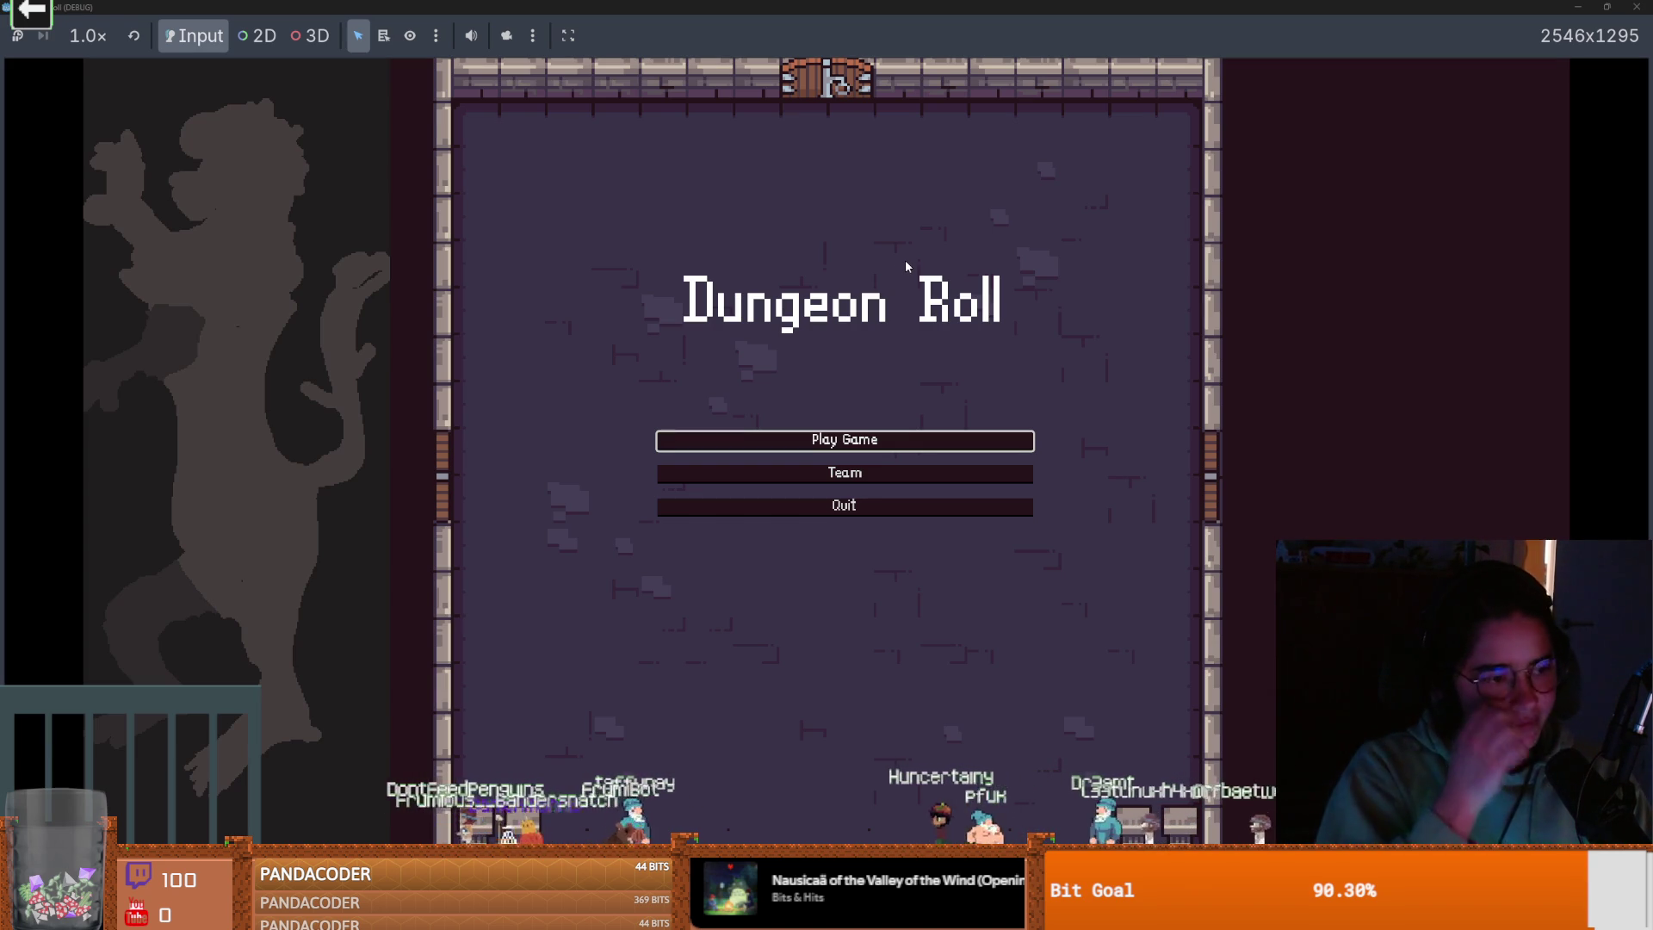
left_click(844, 439)
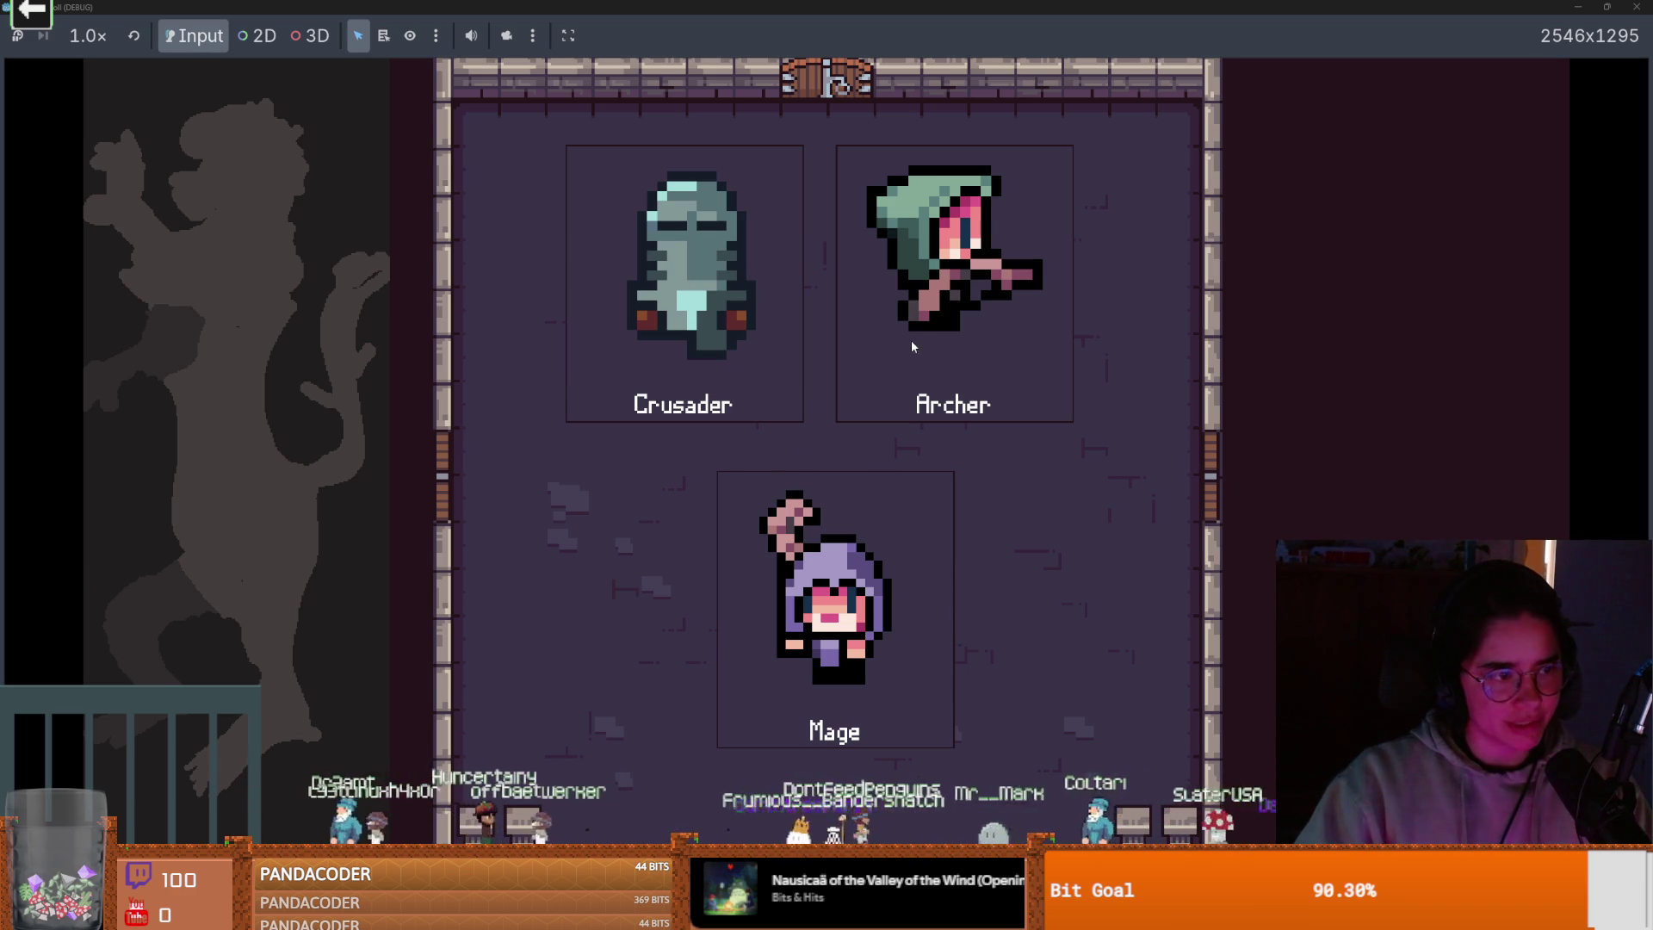
left_click(797, 351)
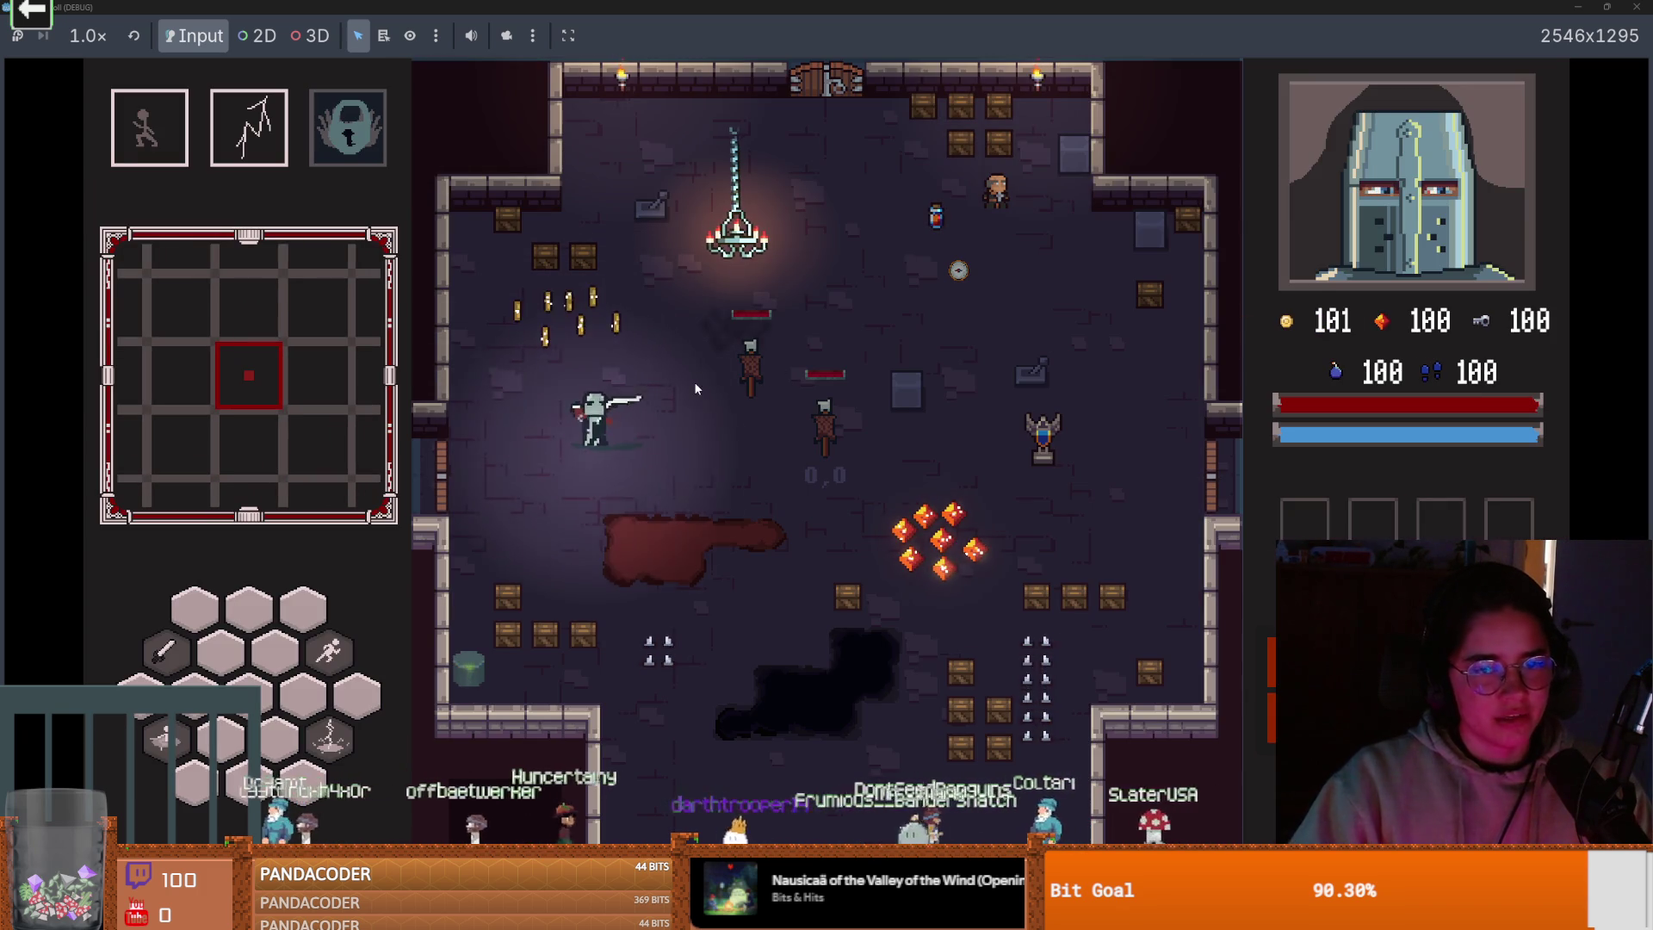
Walk the knight around the first room collecting gems and coins, then exit left
key("d")
key("s")
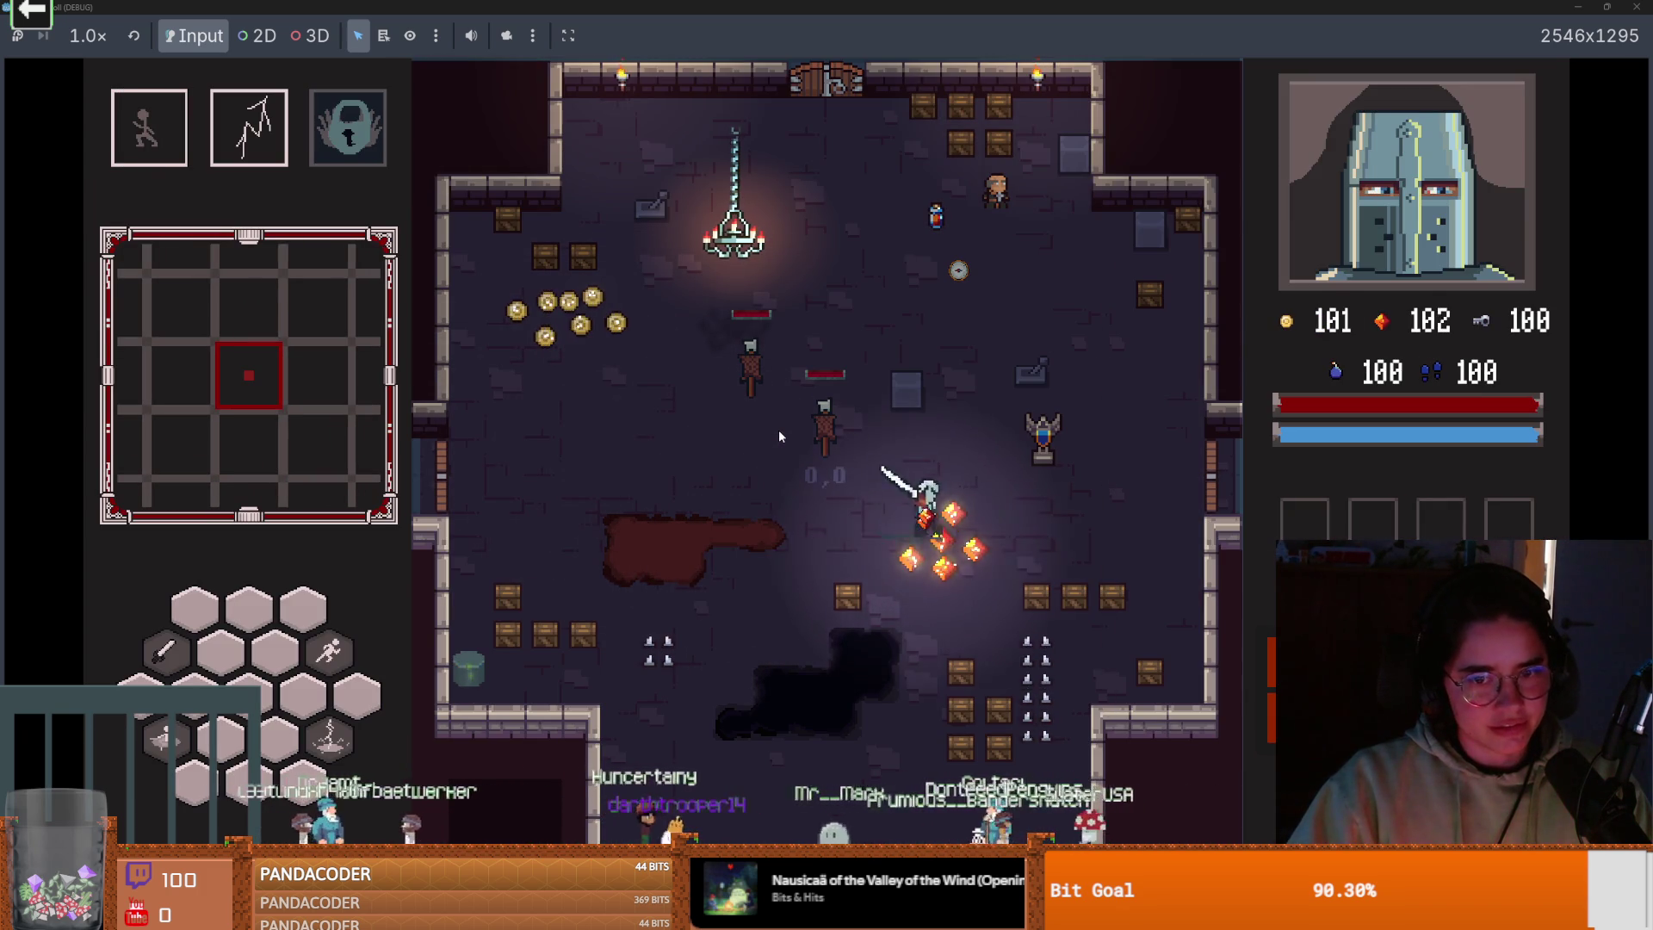
key("a")
key("w")
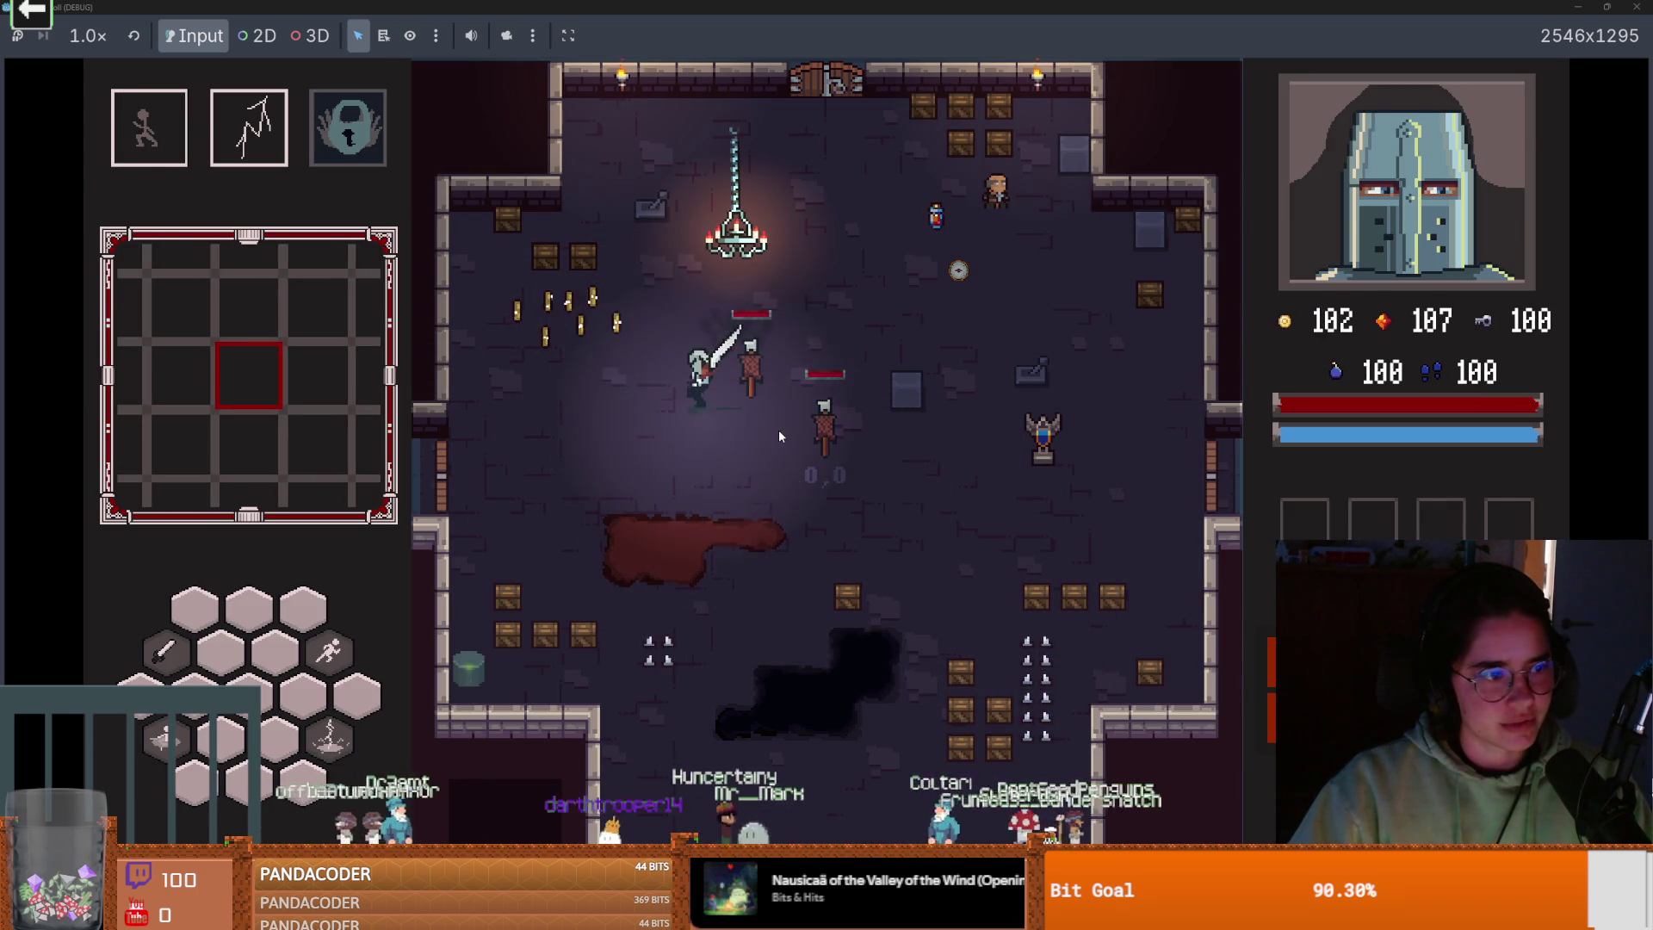
key("a")
key("d")
key("w")
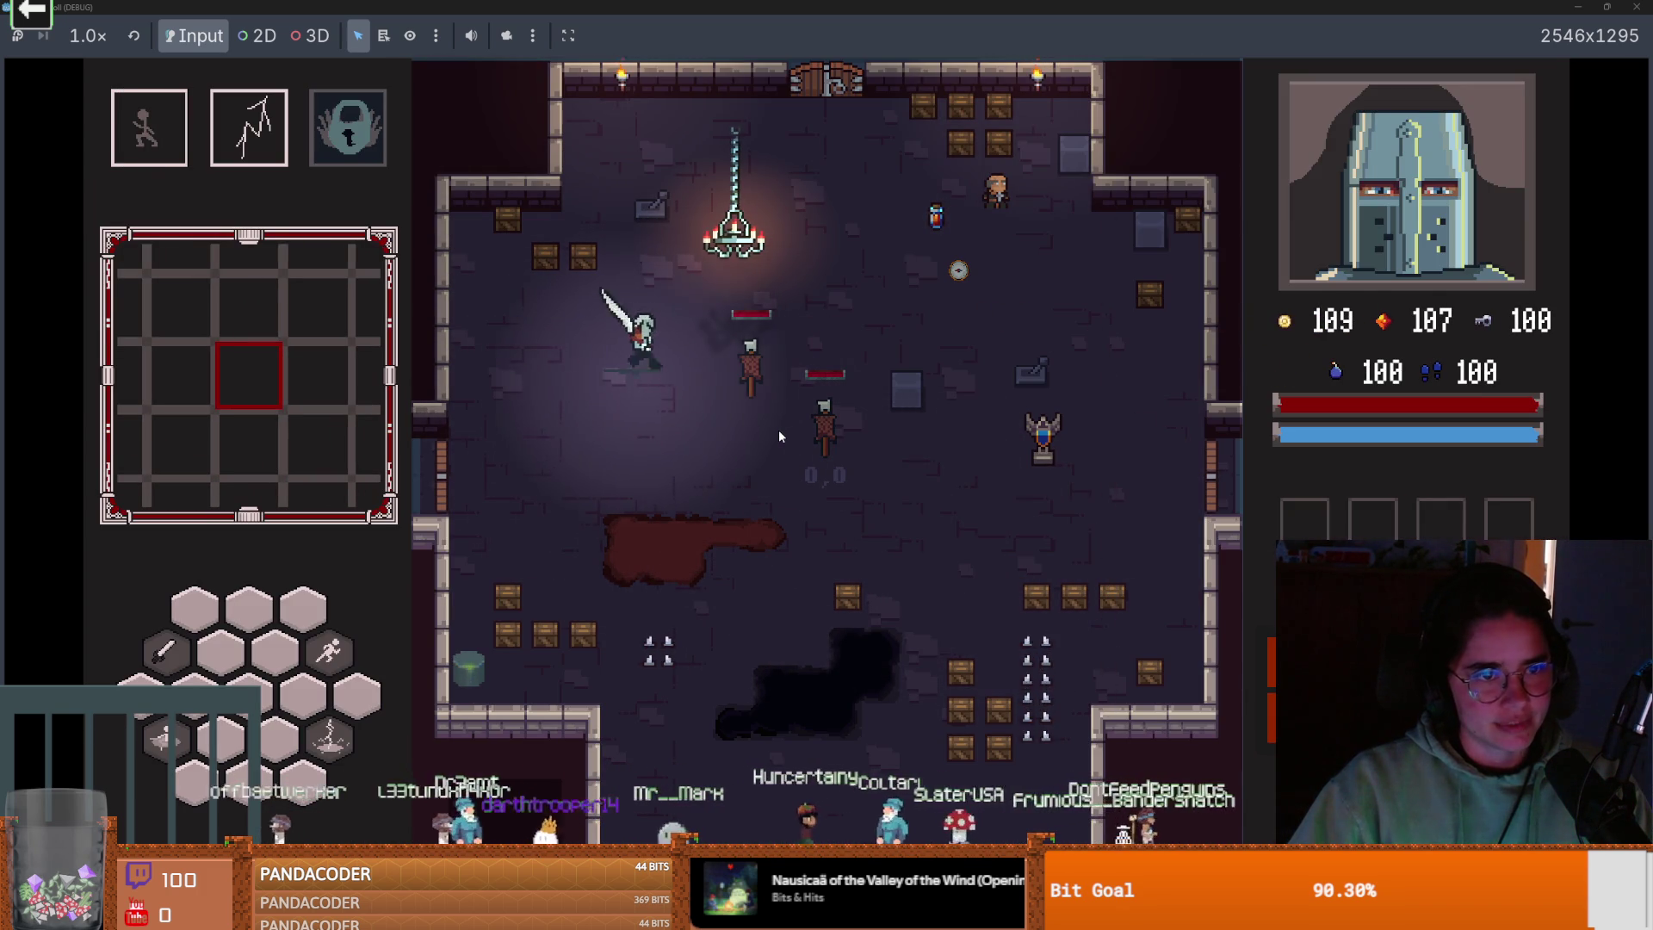
key("w")
key("d")
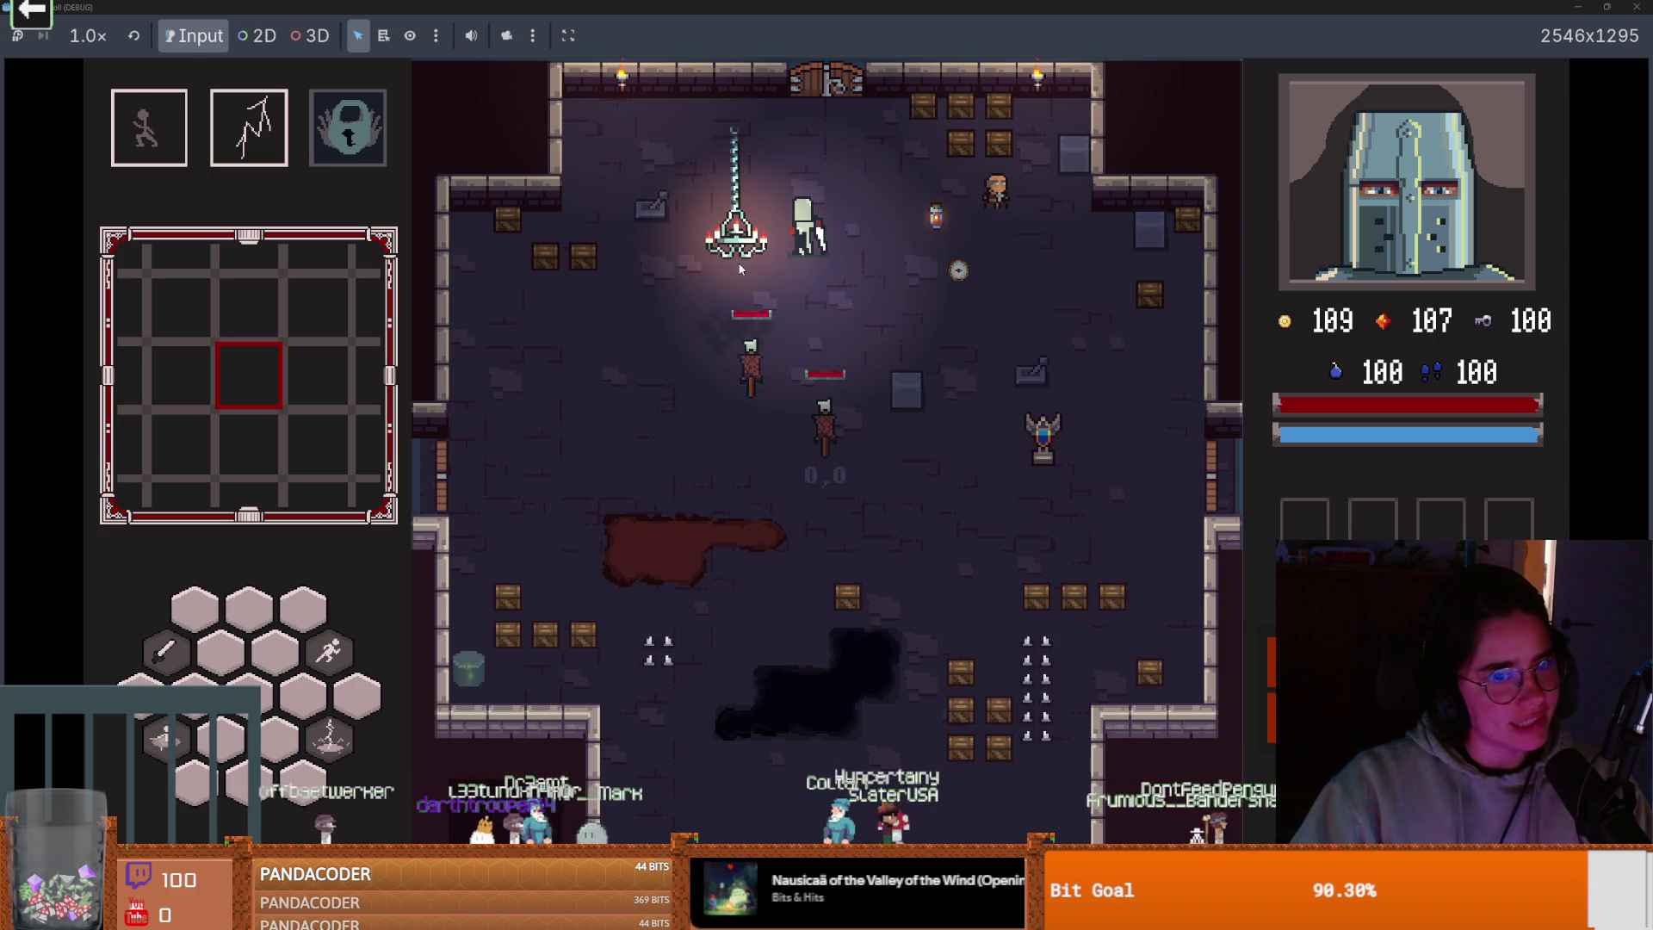
key("a")
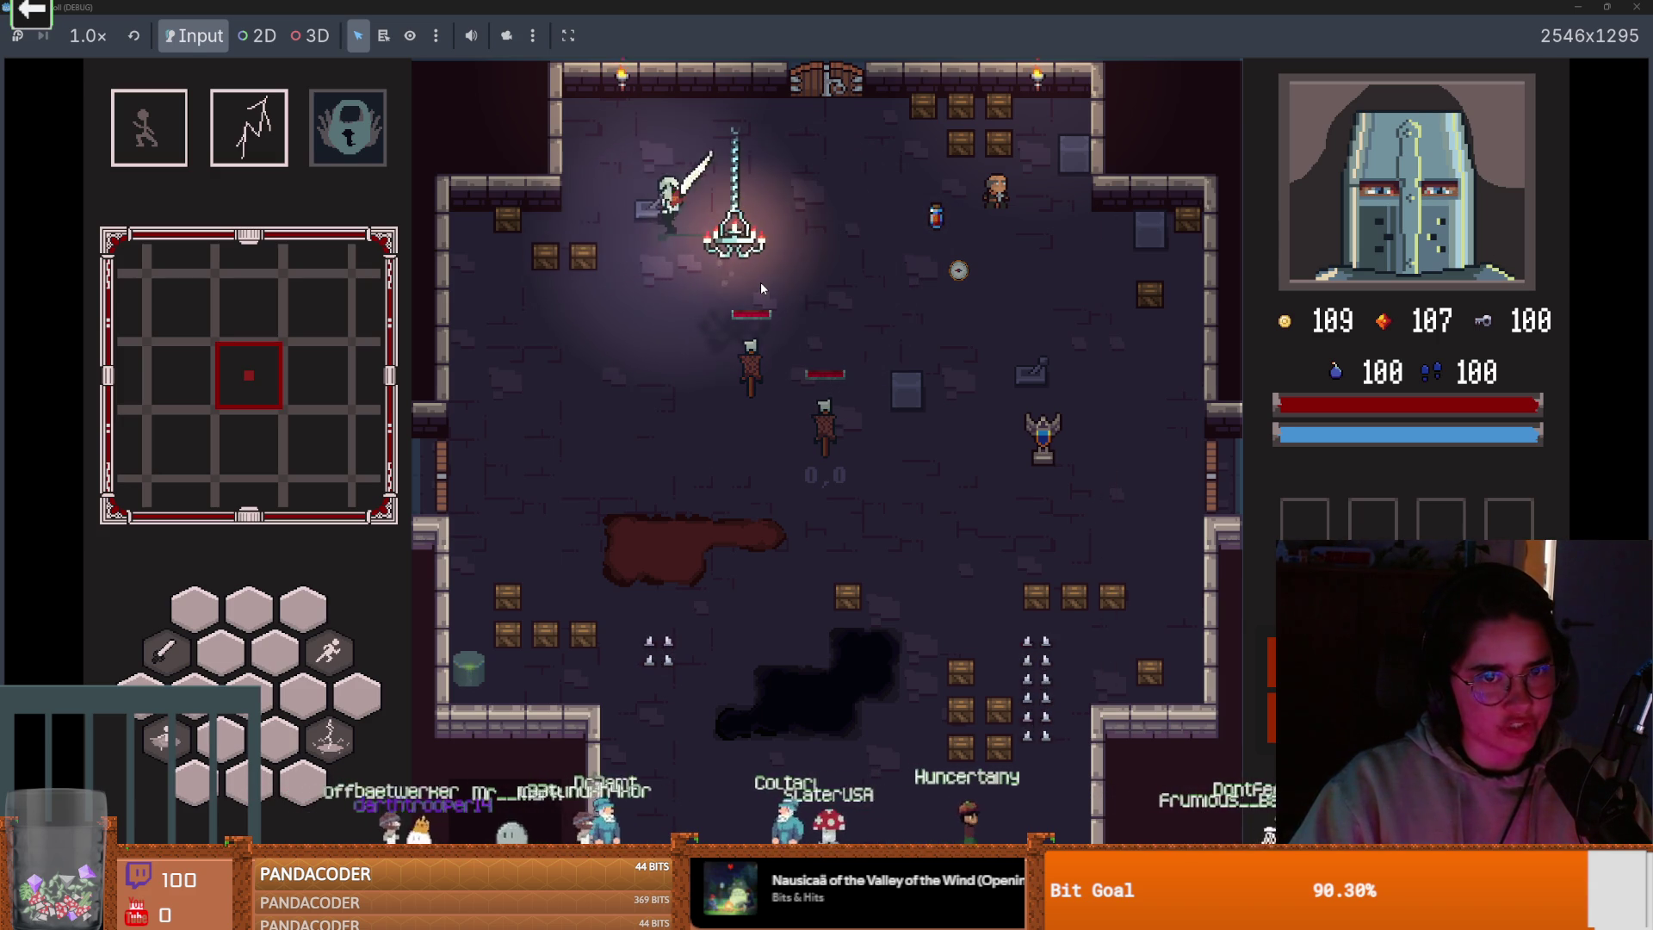
key("d")
key("s")
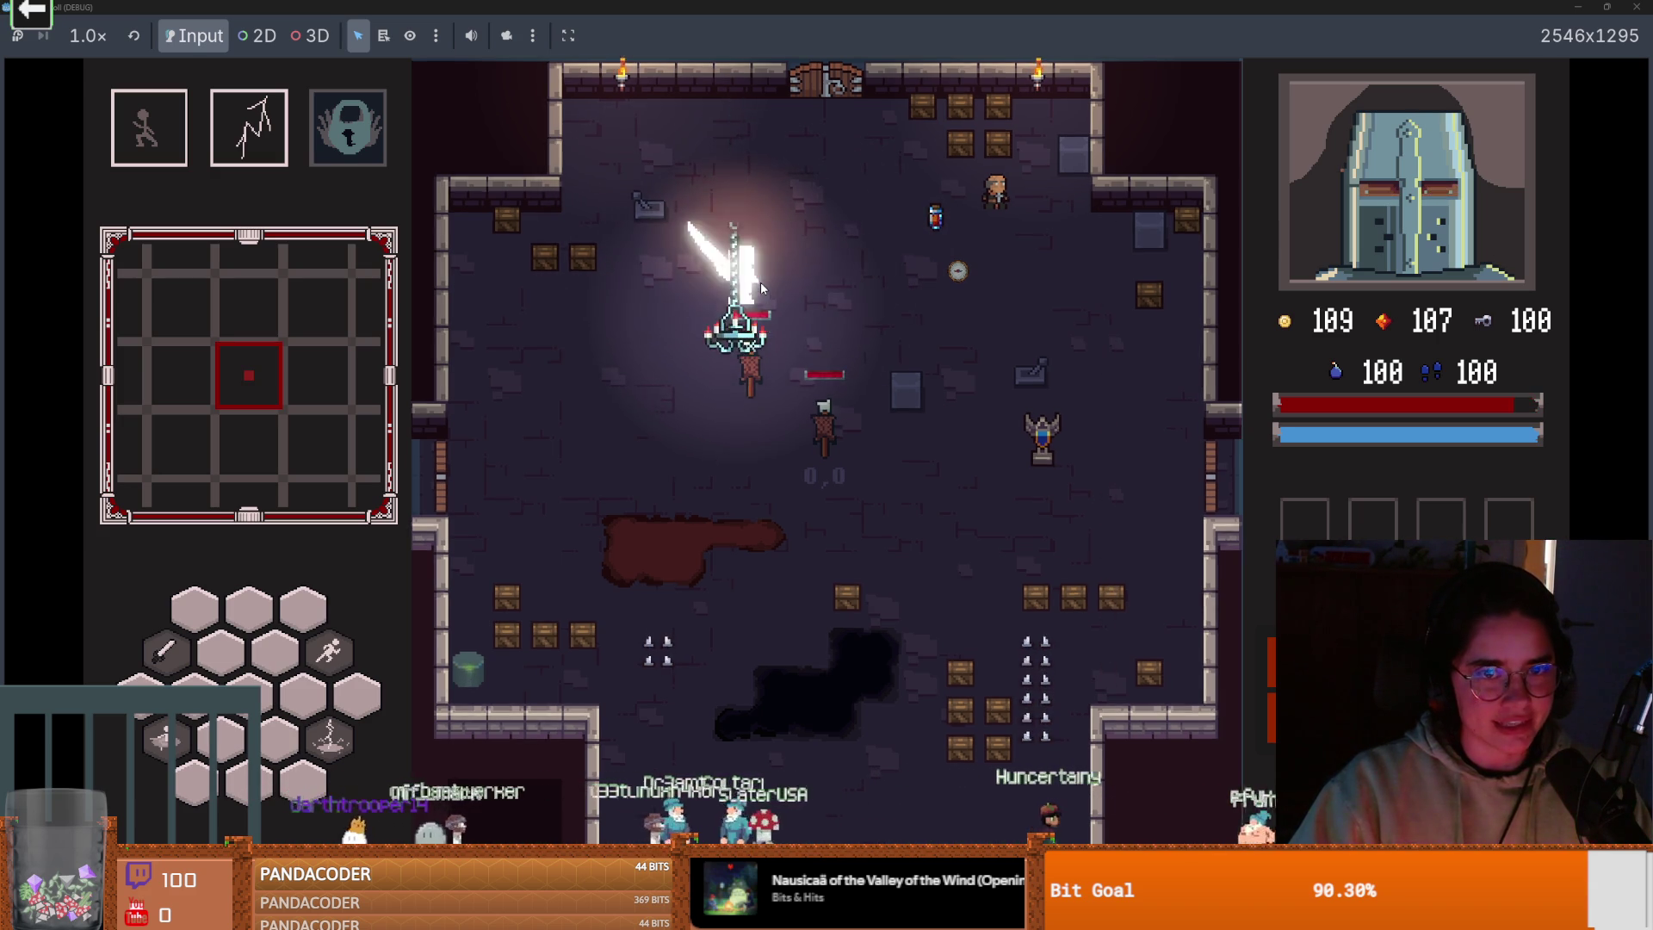
key("w")
key("a")
key("s")
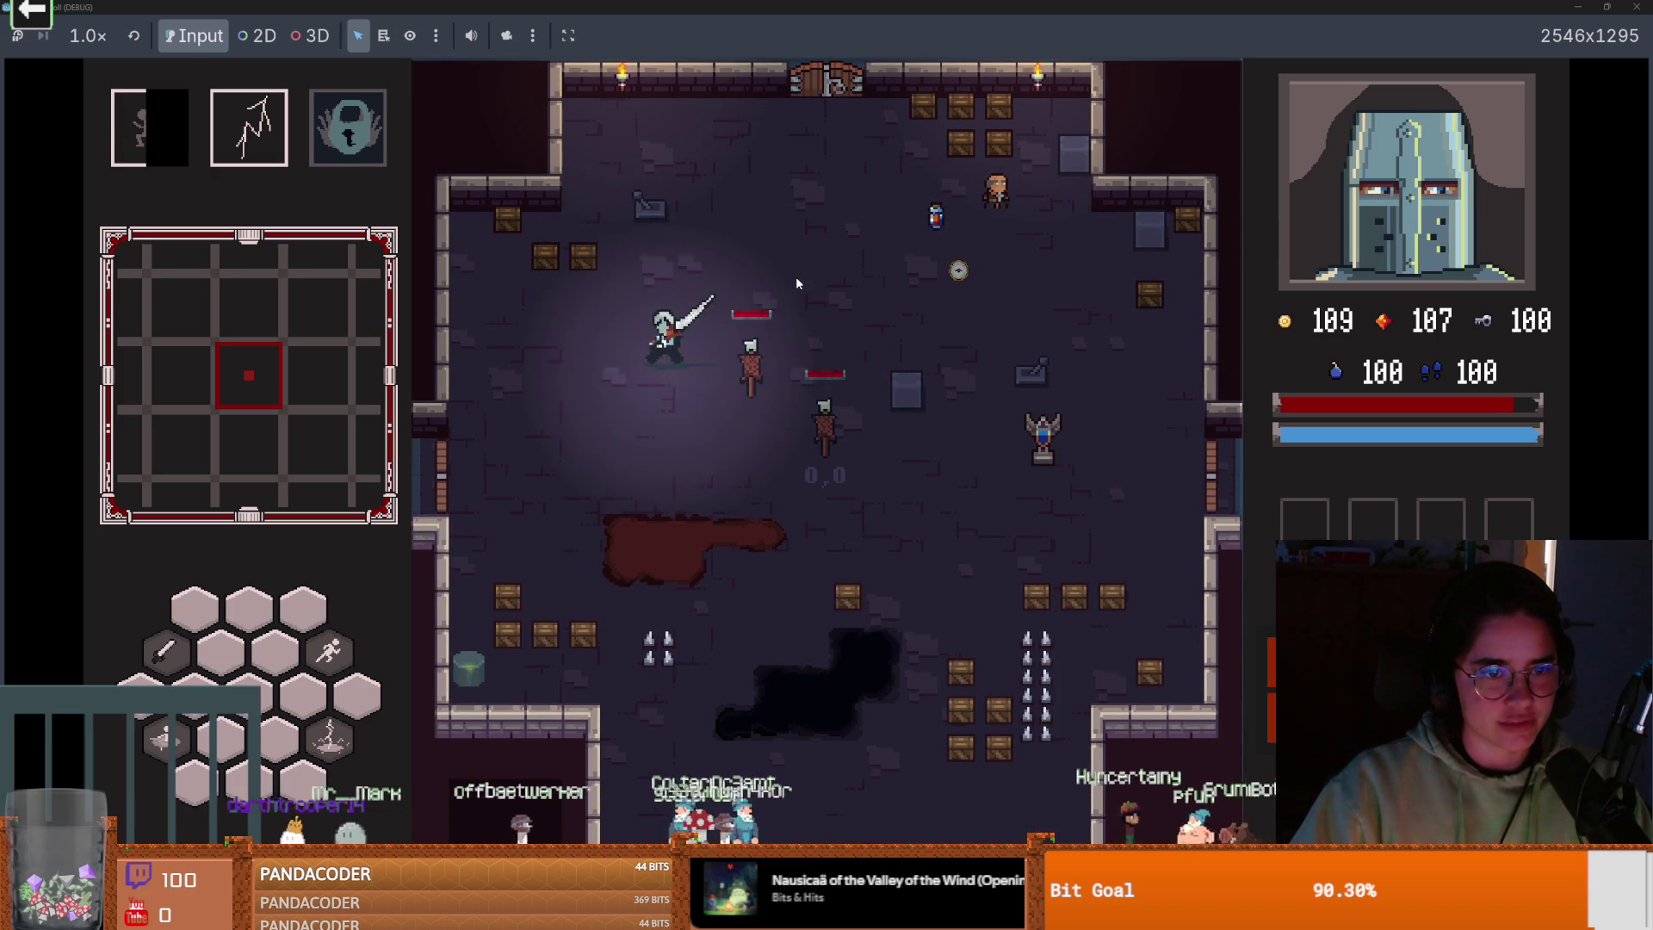
key("a")
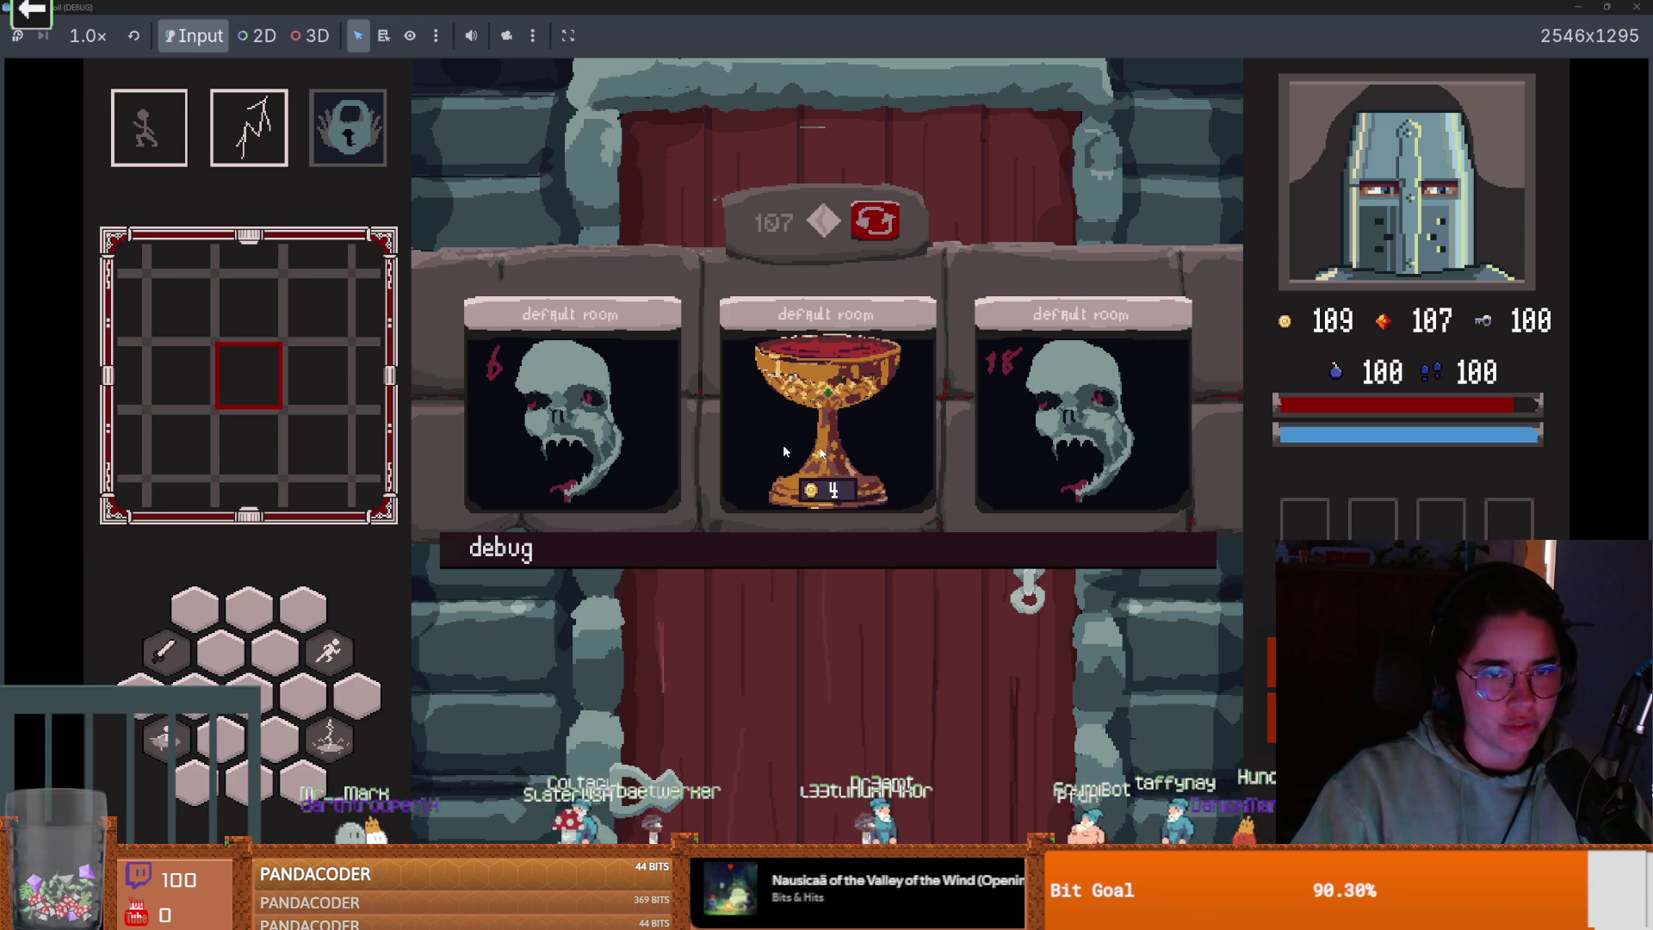
Check the dungeon map and enter the left skull room
key("Tab")
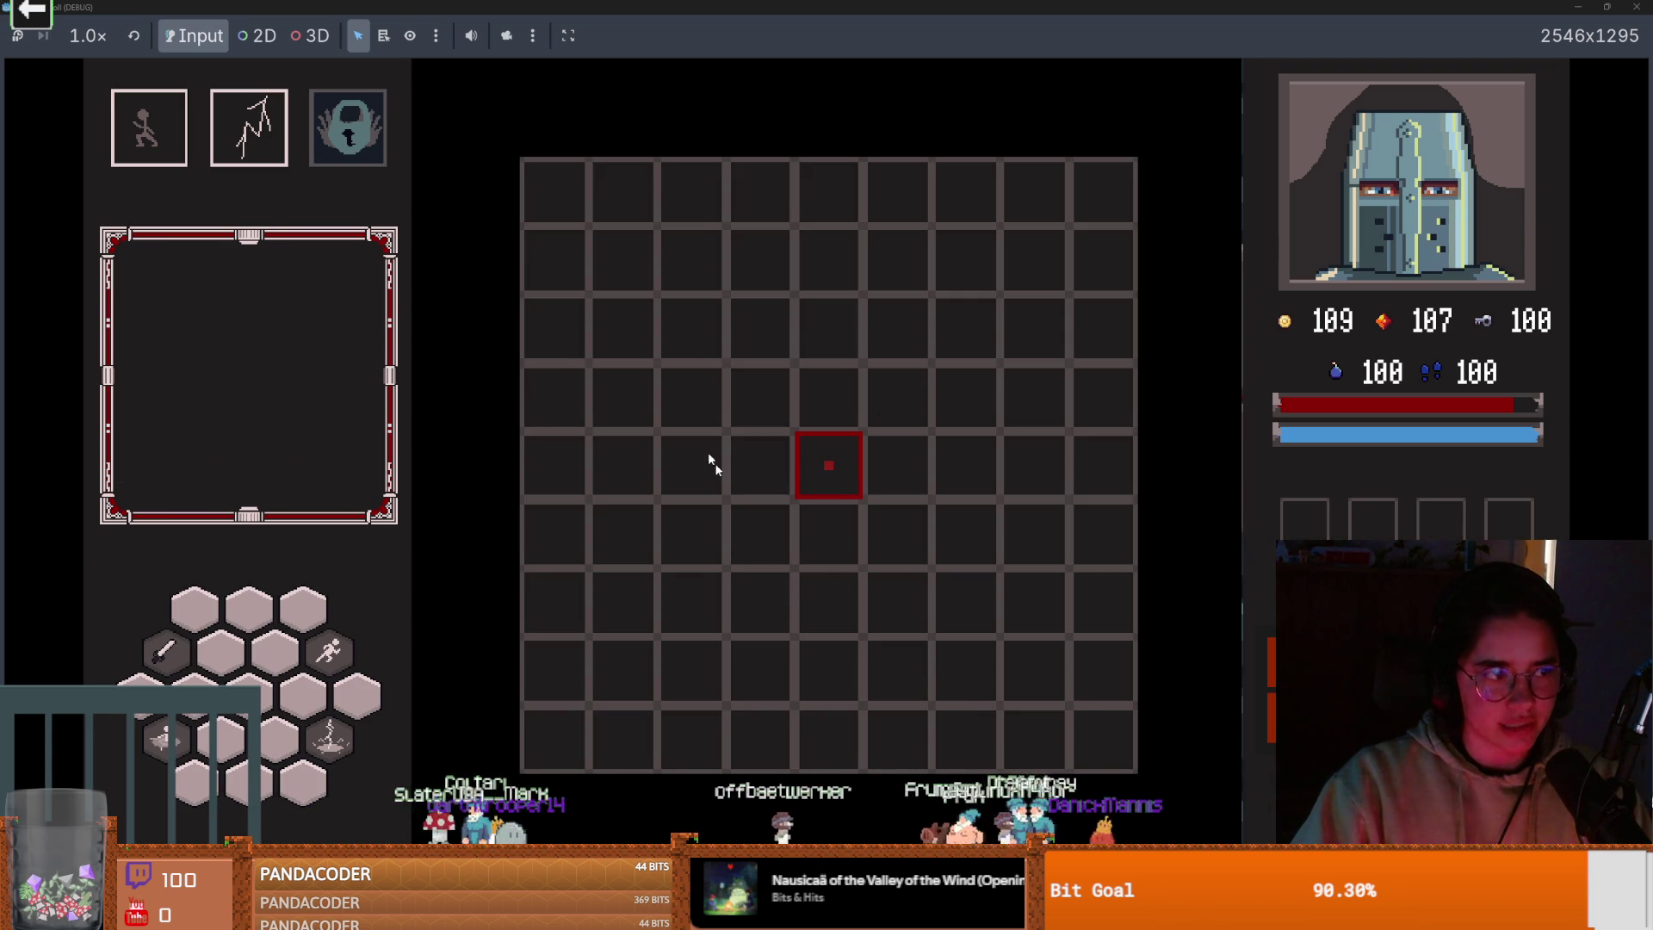
key("Tab")
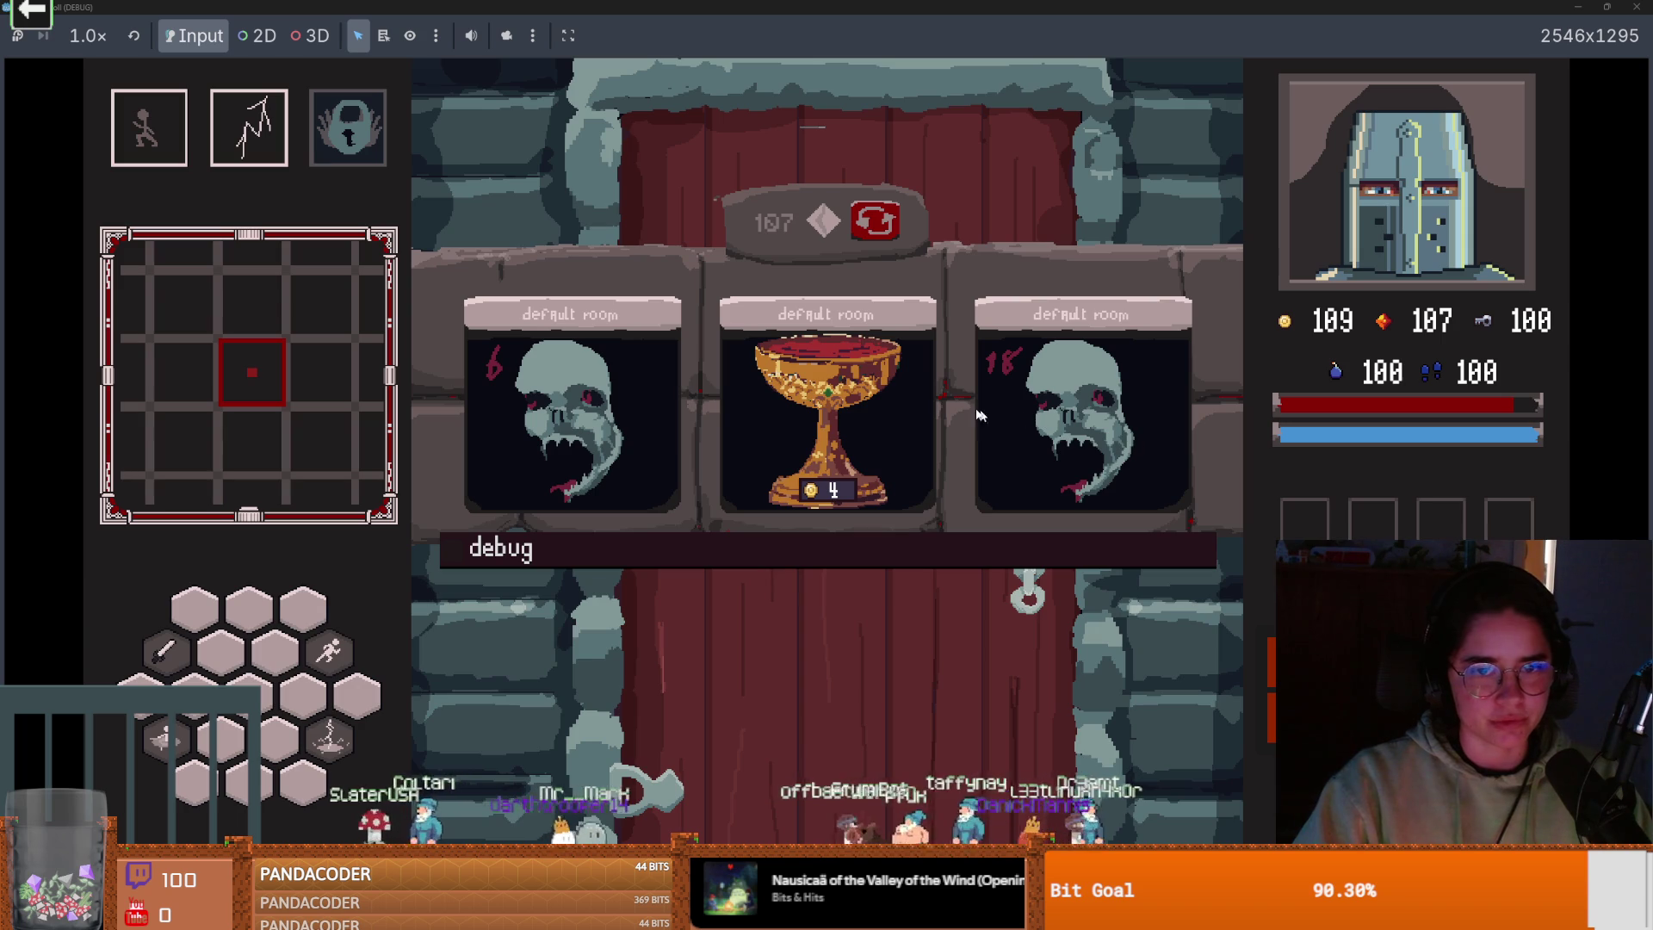
left_click(513, 414)
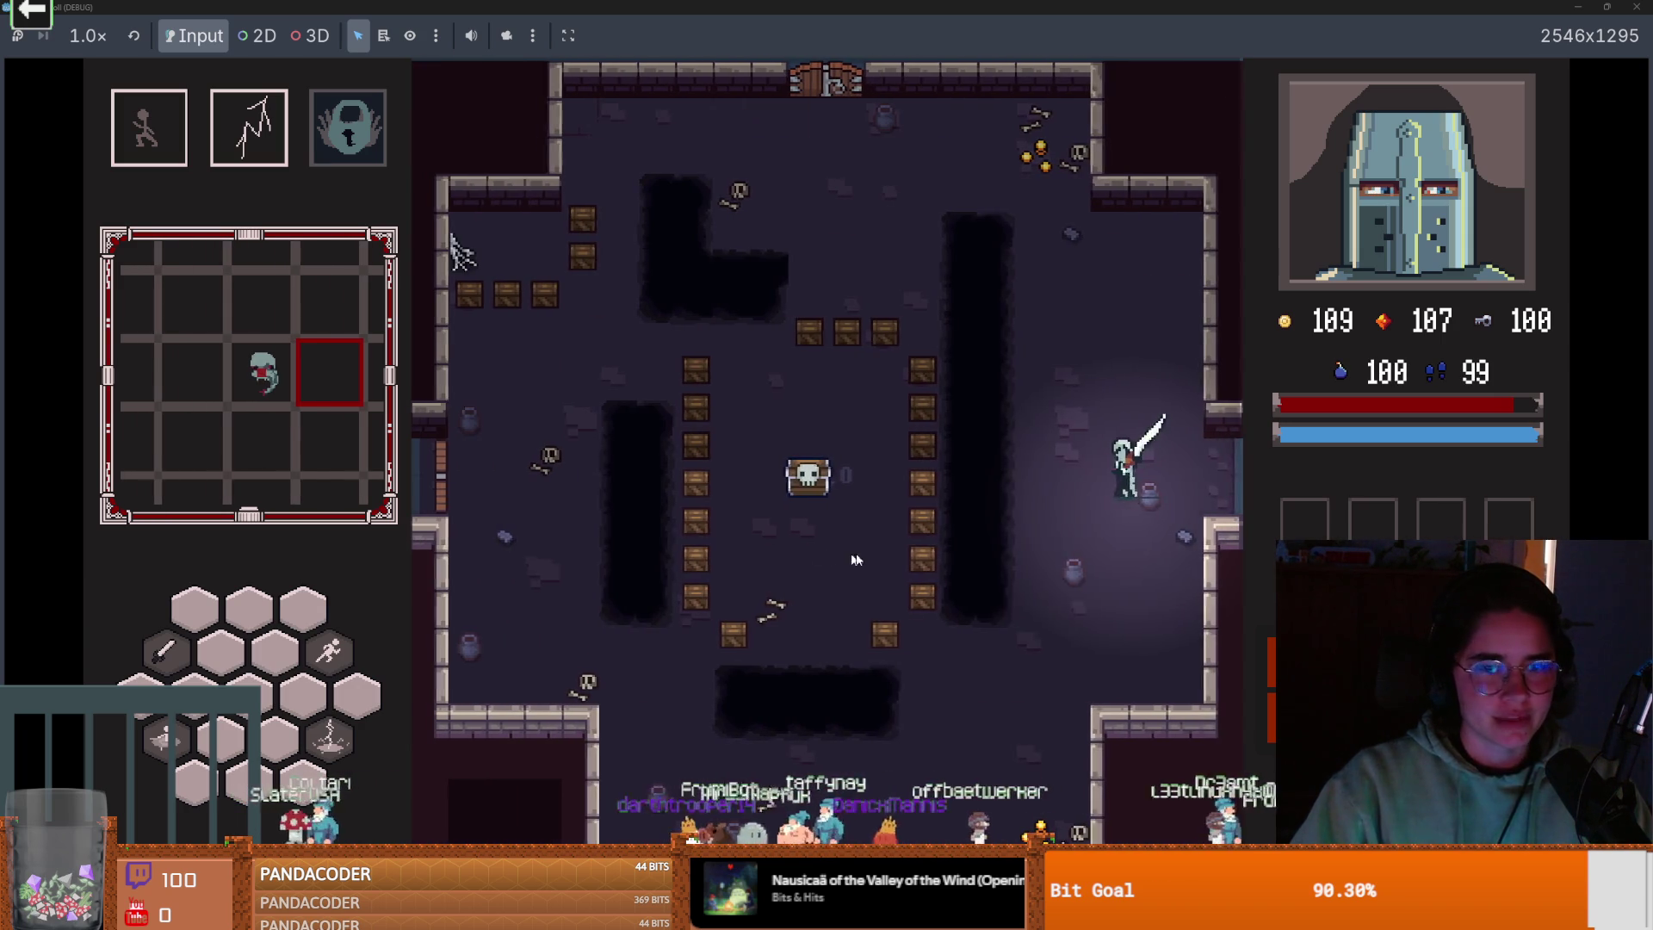
key("space")
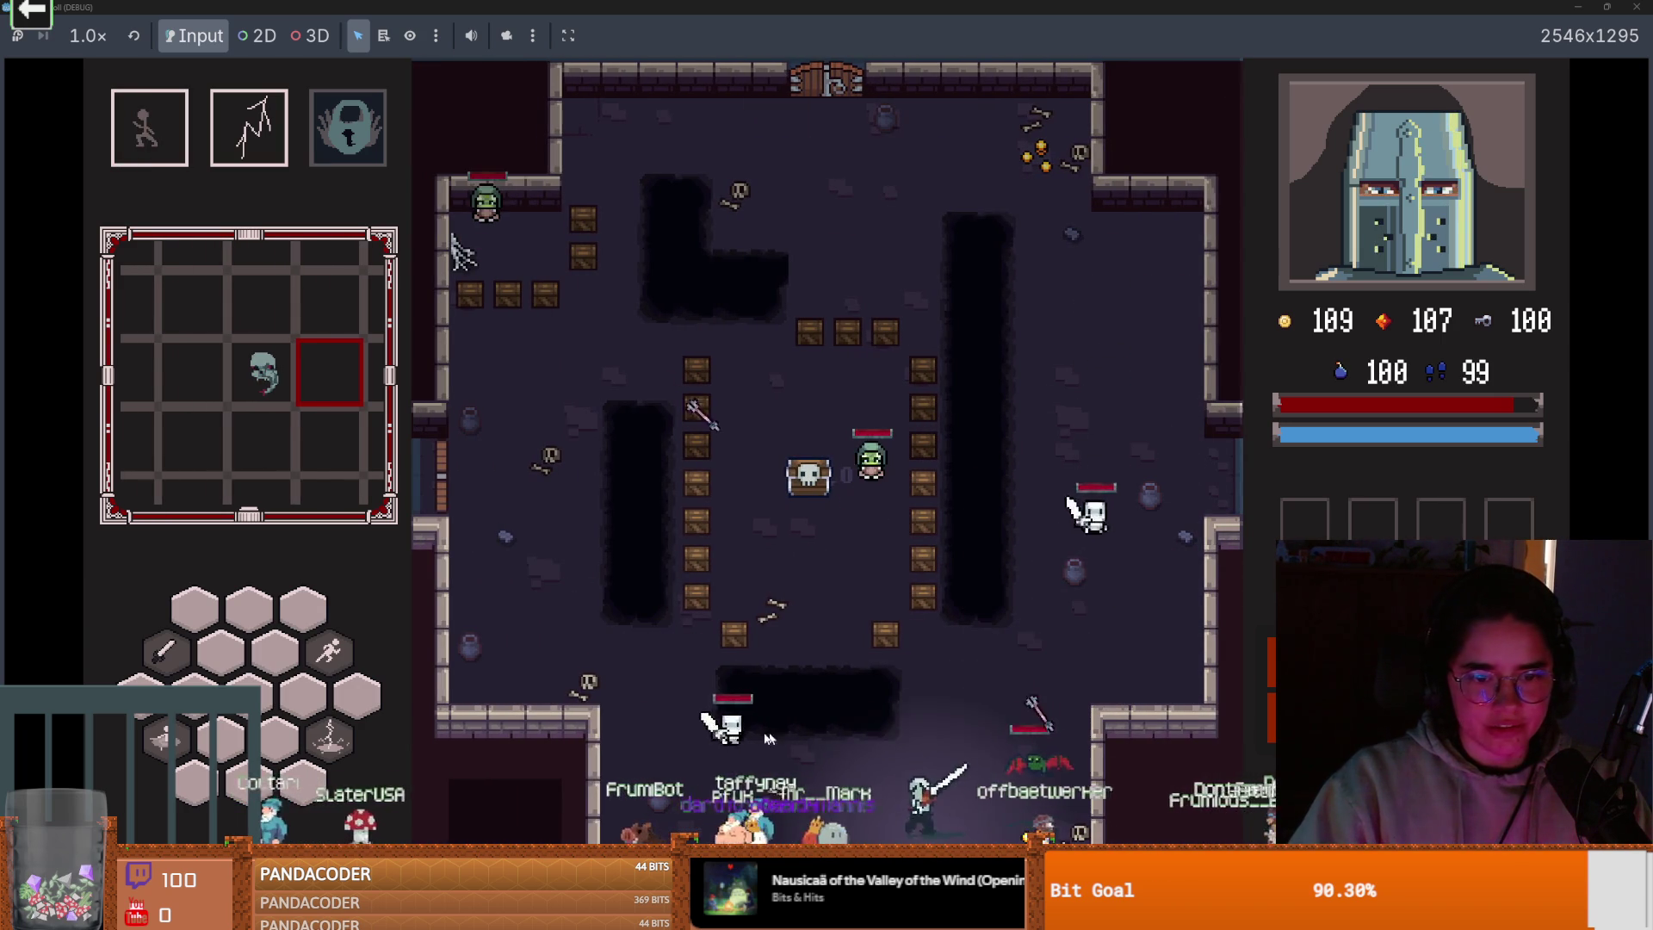
Fight the skeletons using dashes, the lightning skill and a sword swing
key("space")
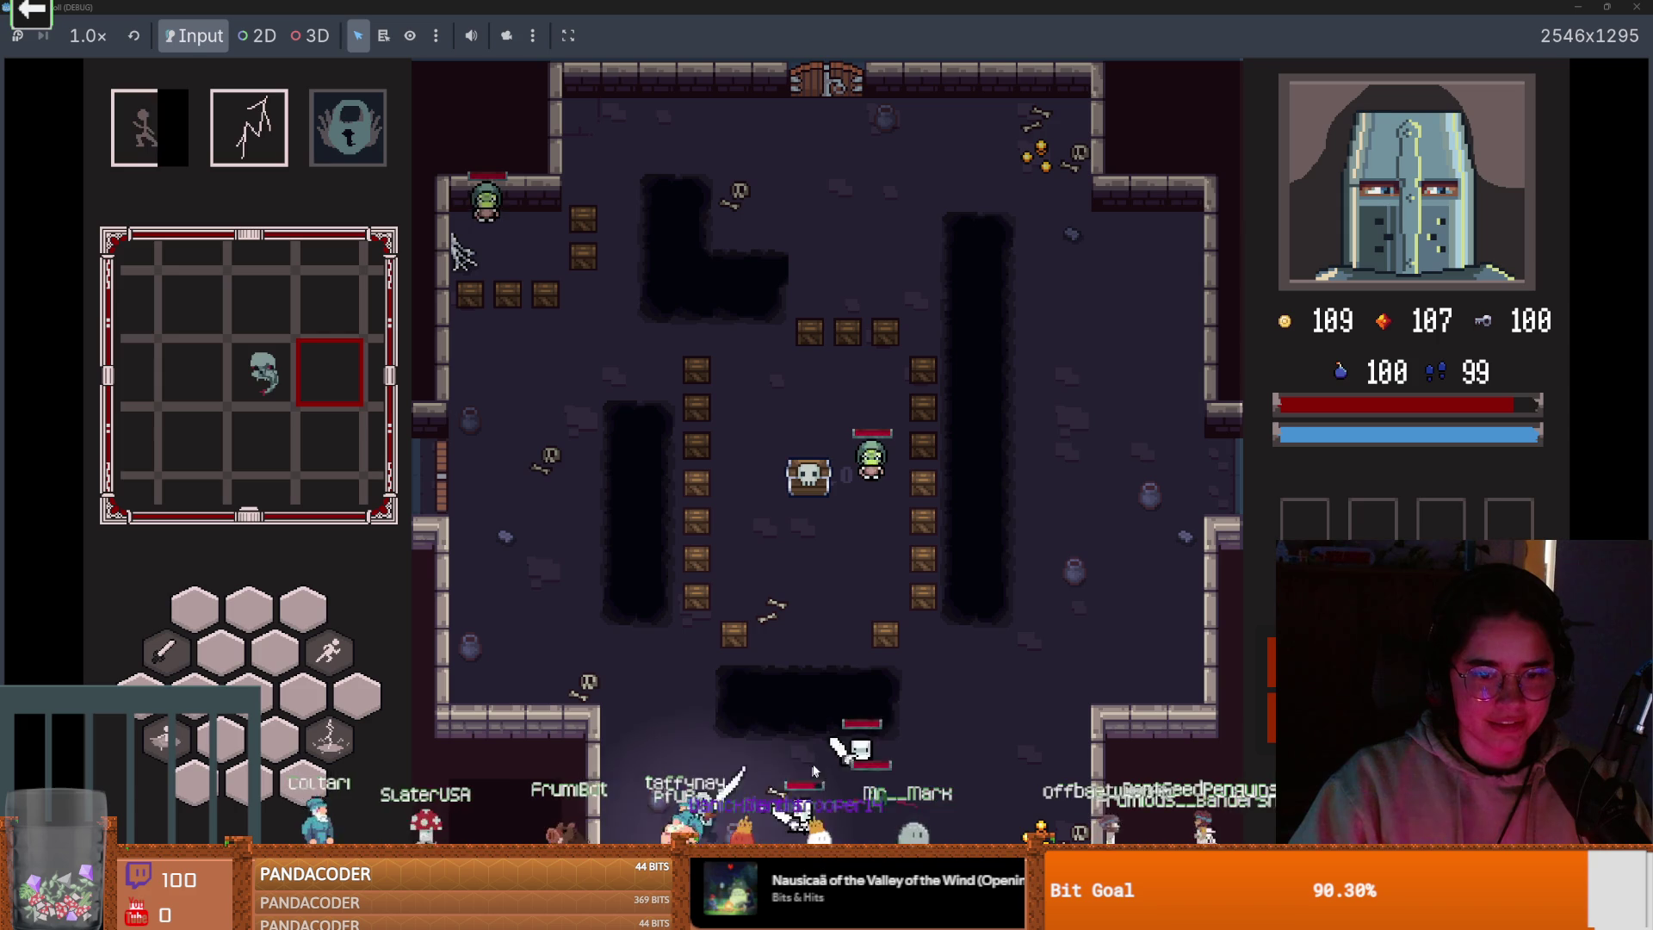
key("space")
key("q")
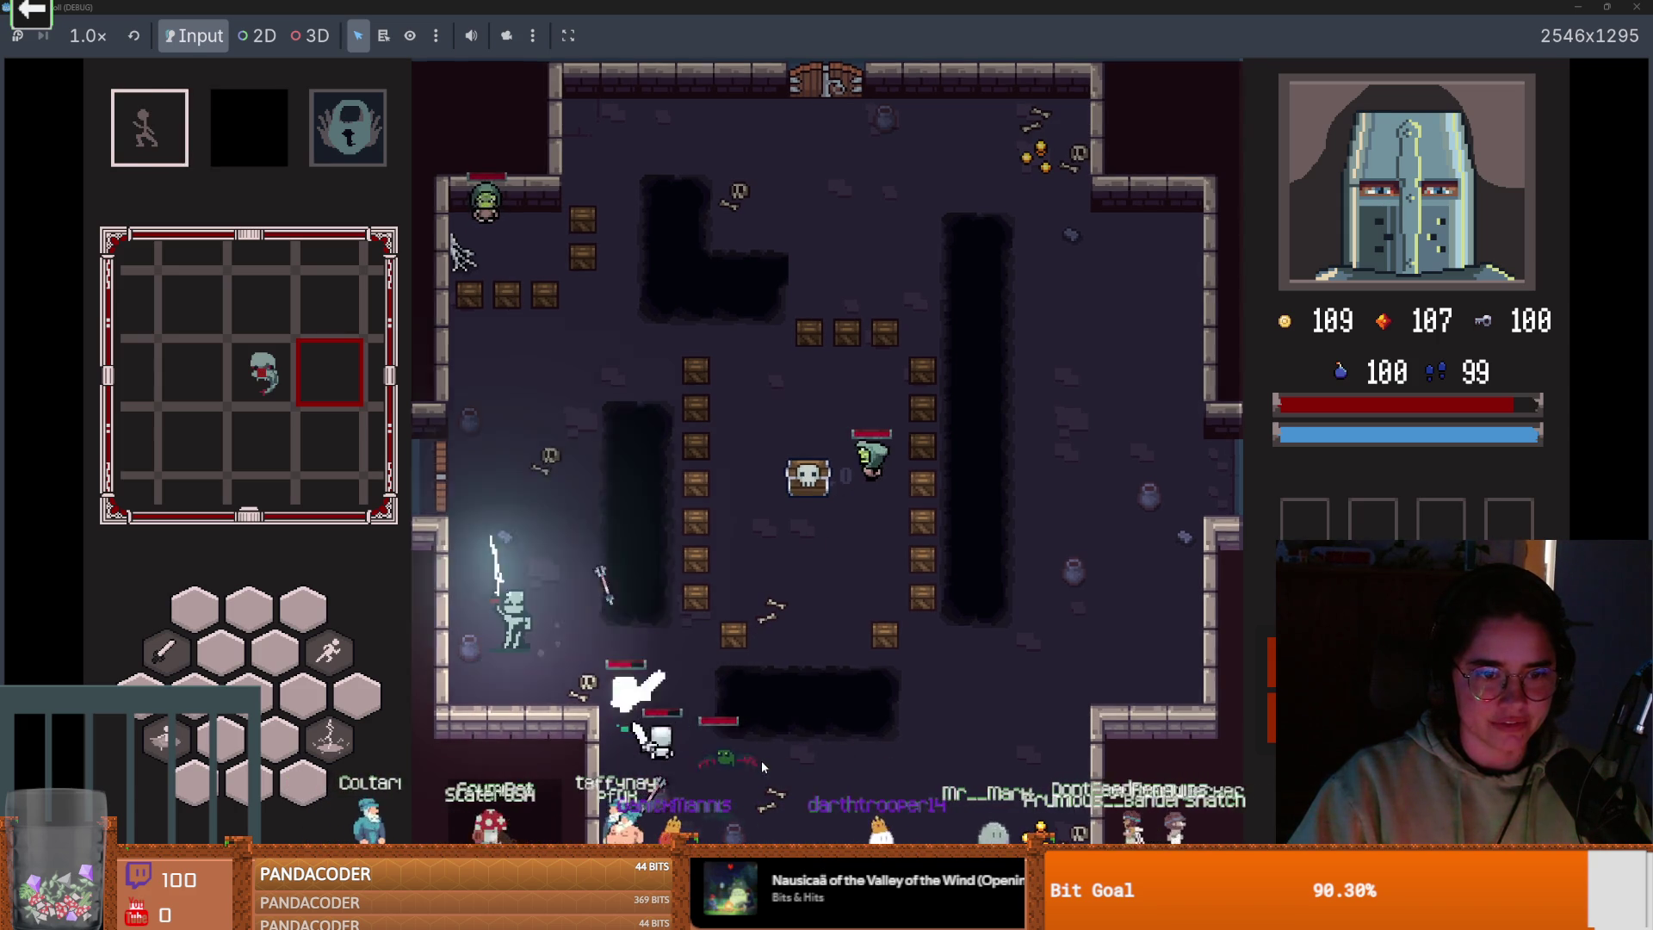
key("space")
key("s")
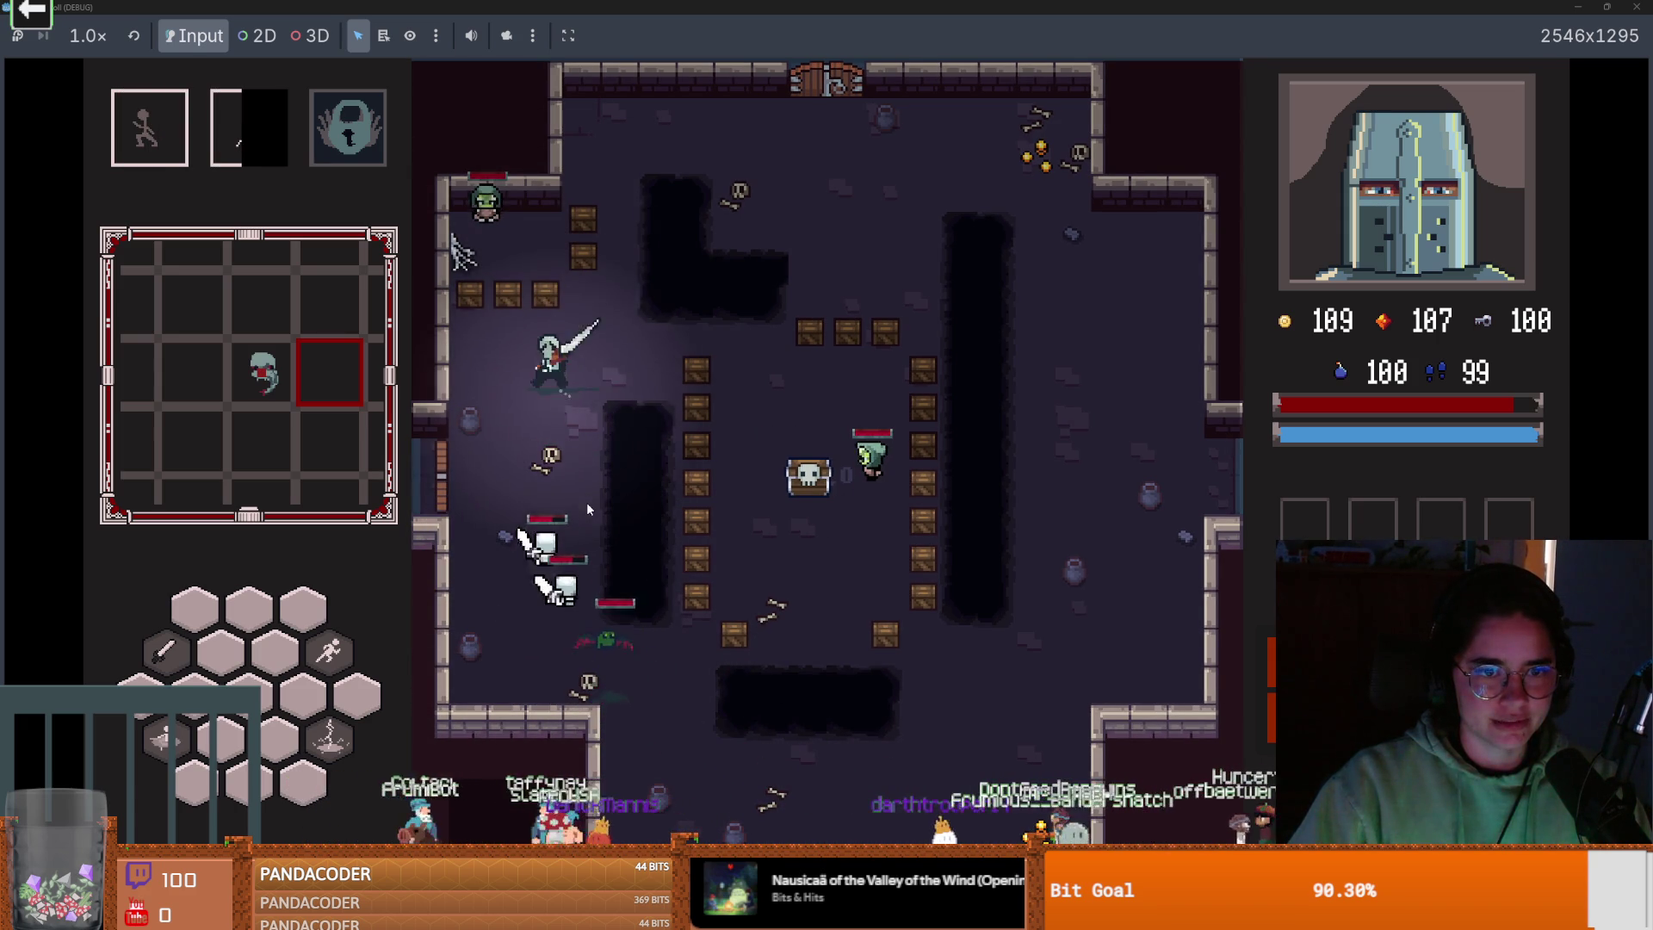
key("s")
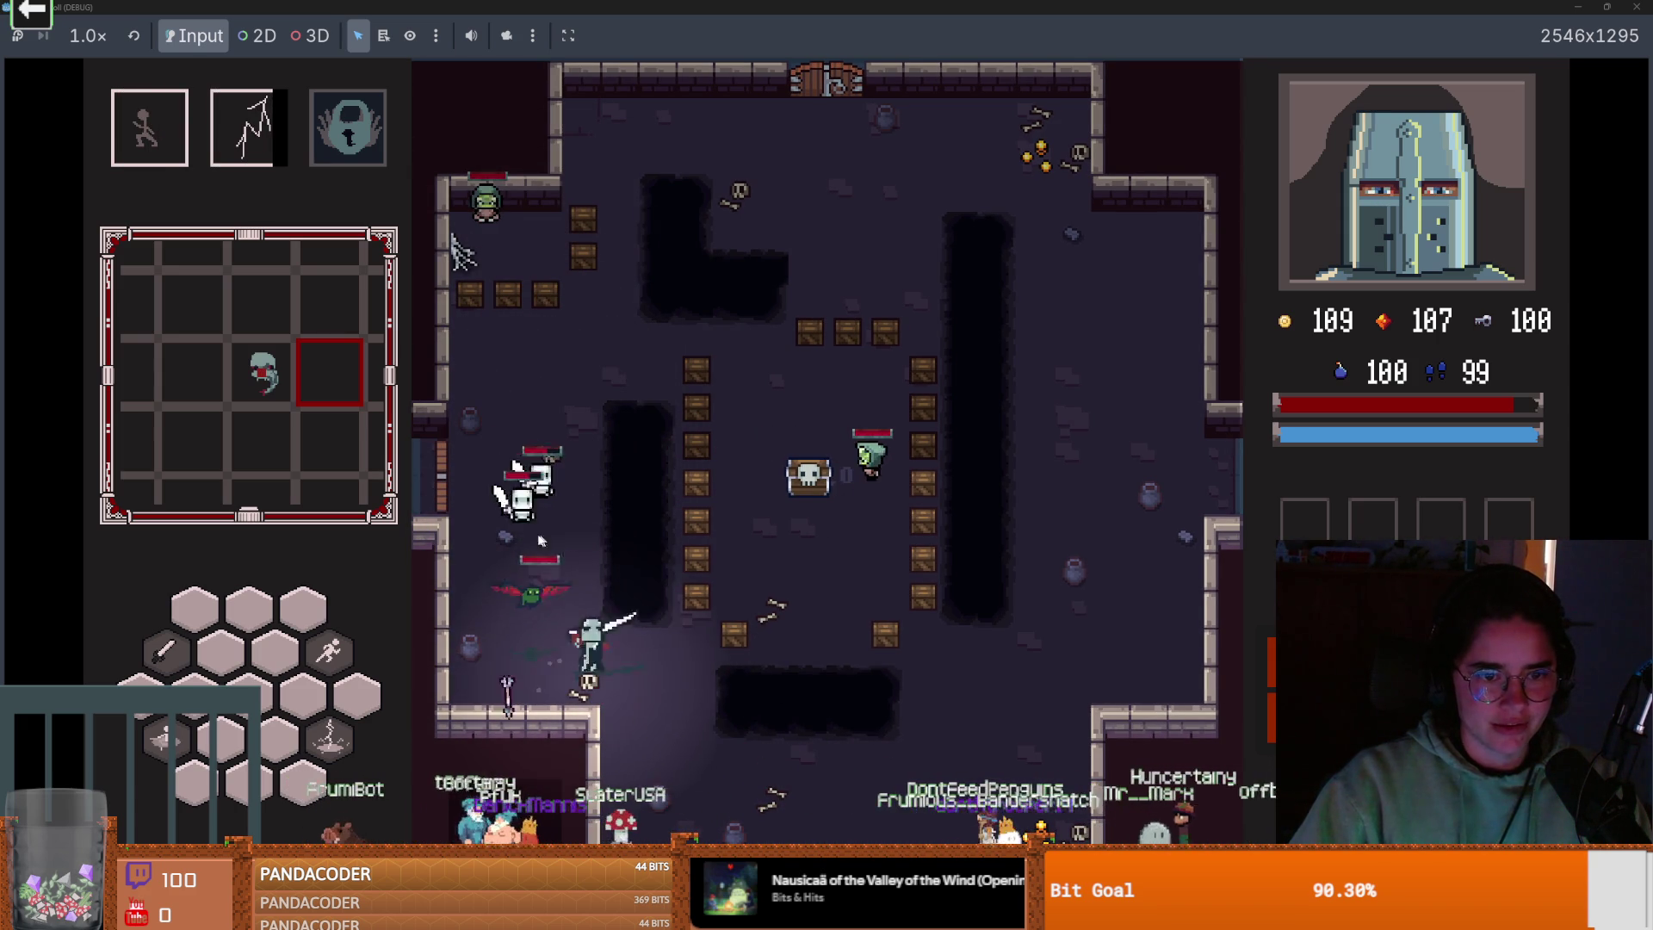
left_click(521, 540)
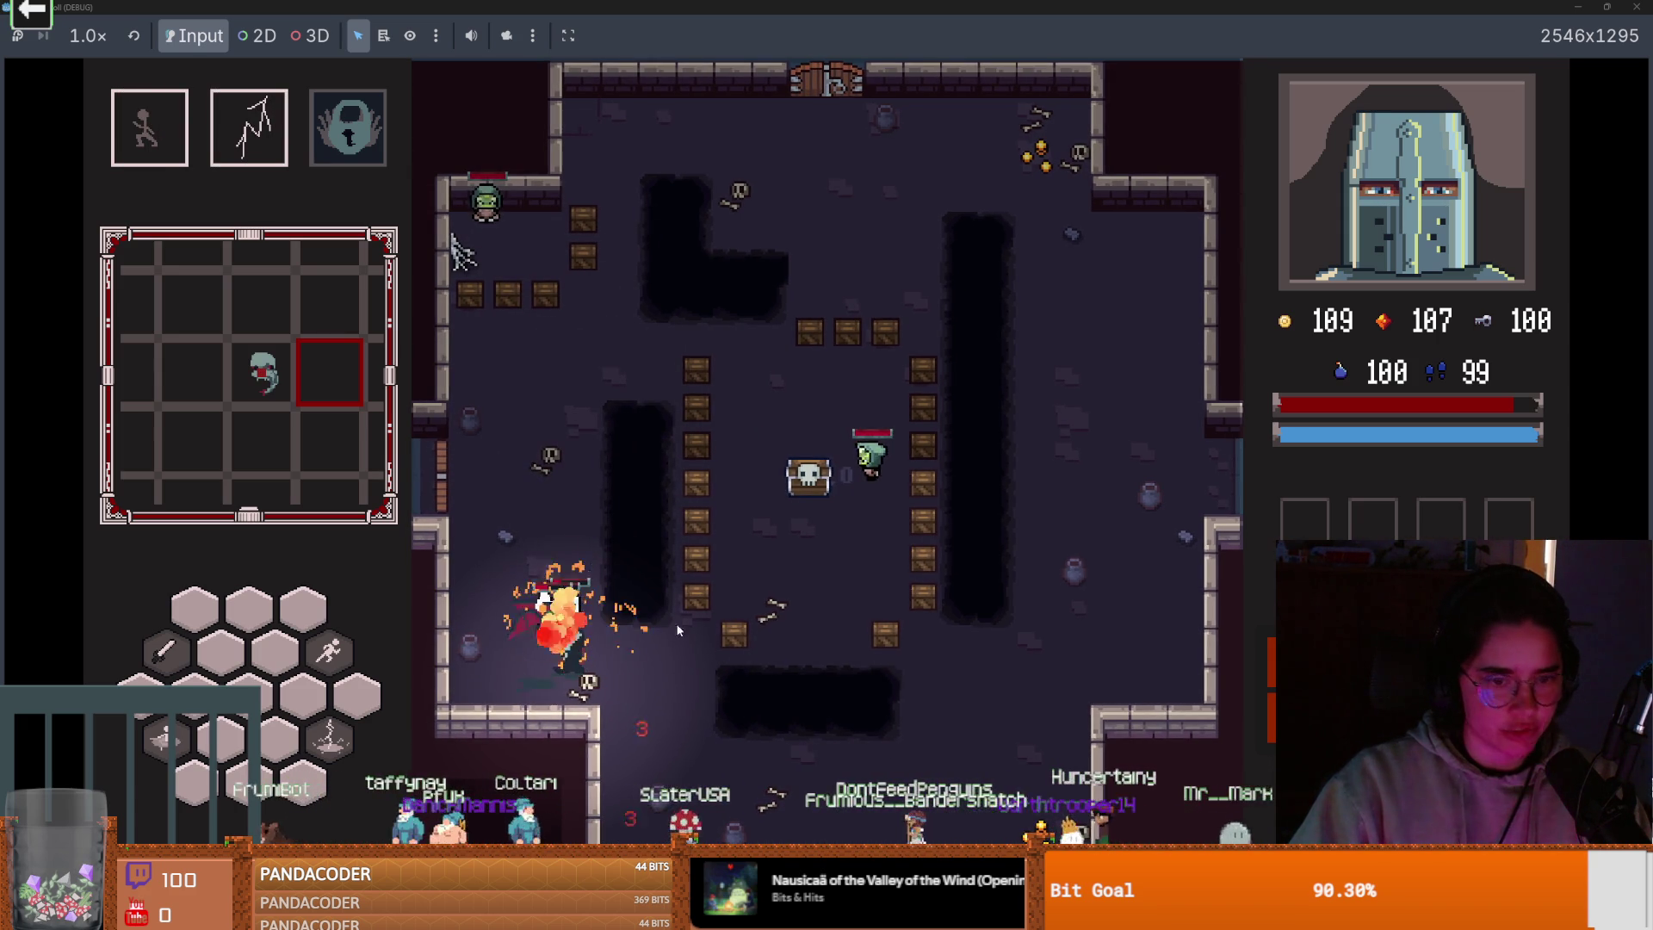
key("space")
key("d")
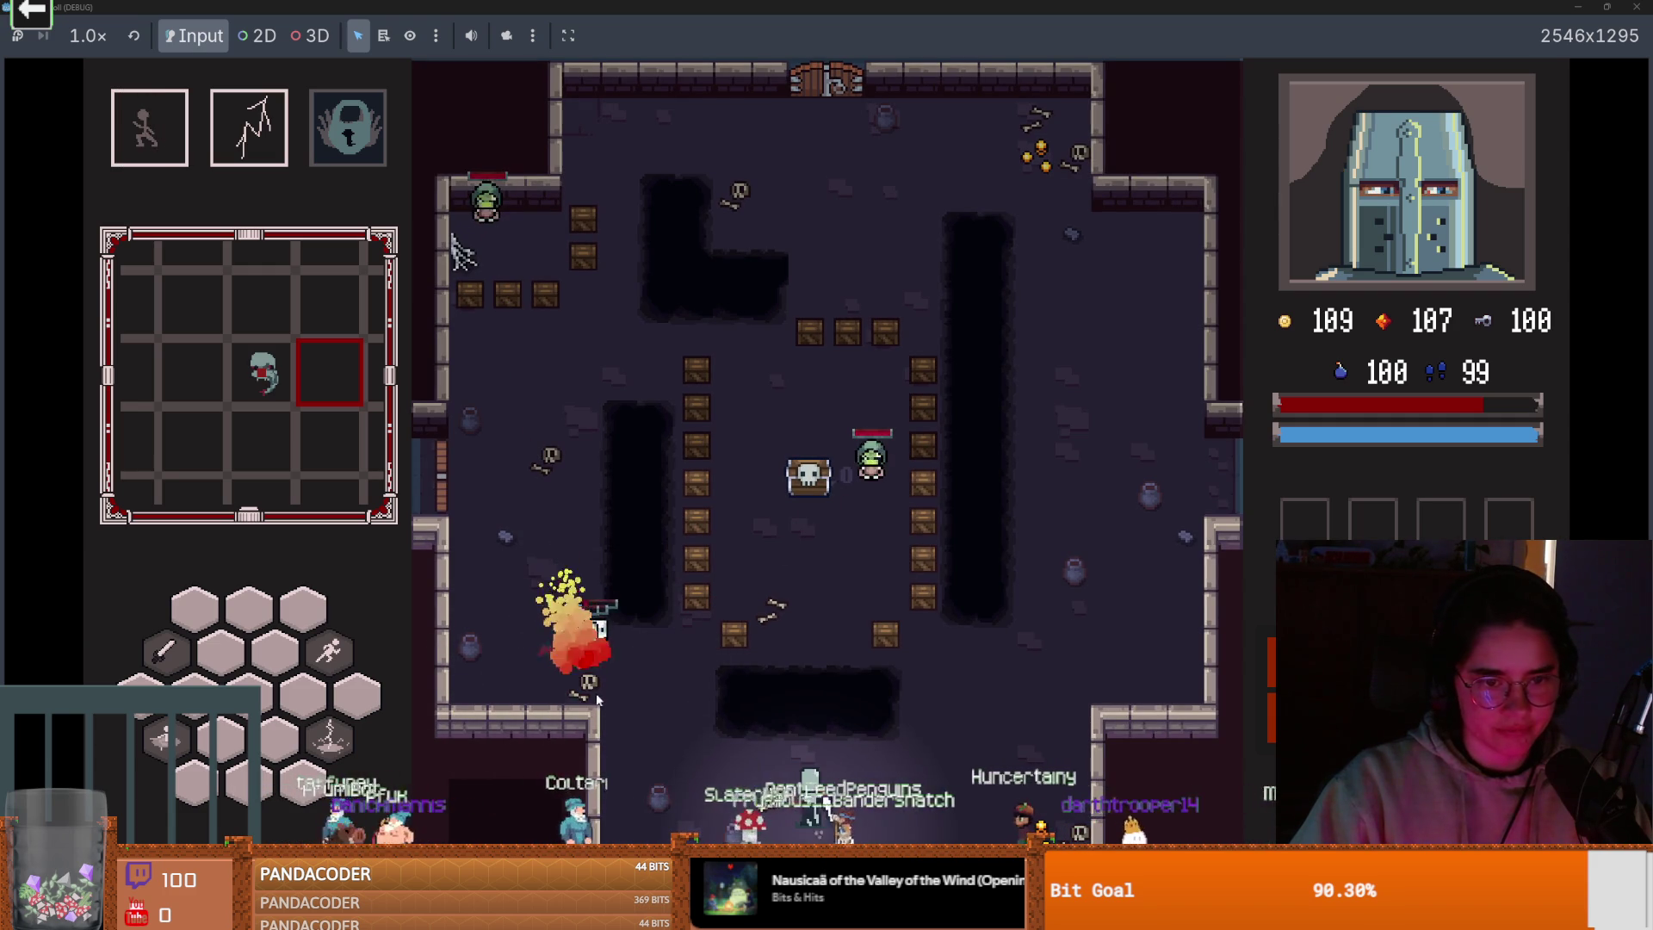
key("d")
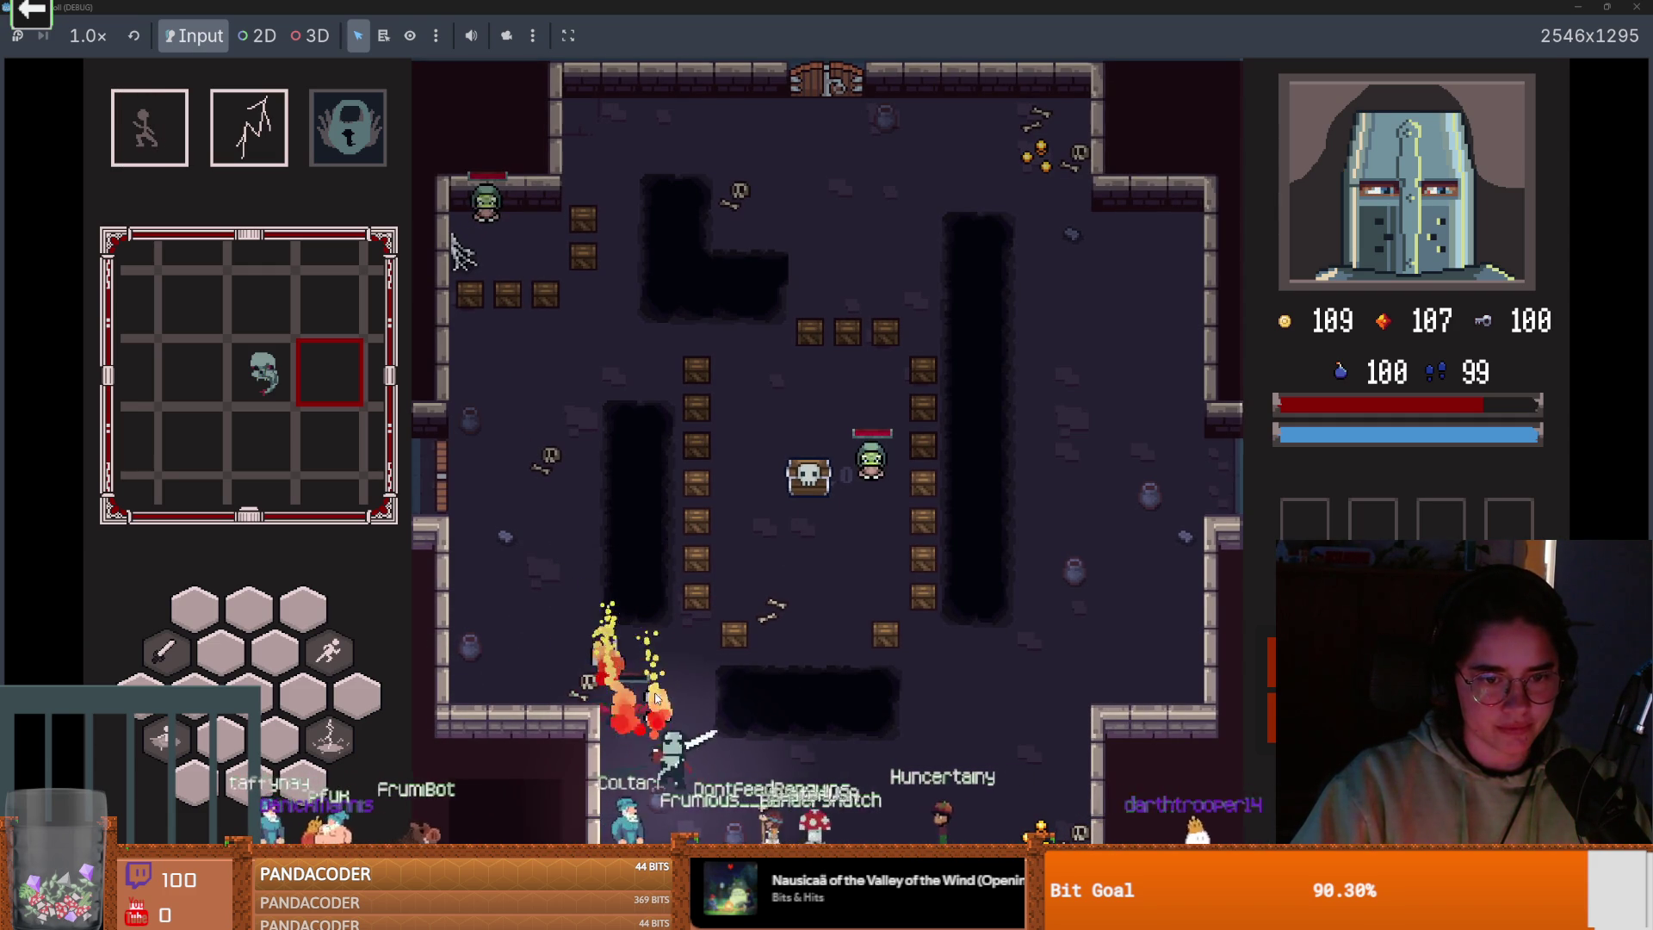
key("d")
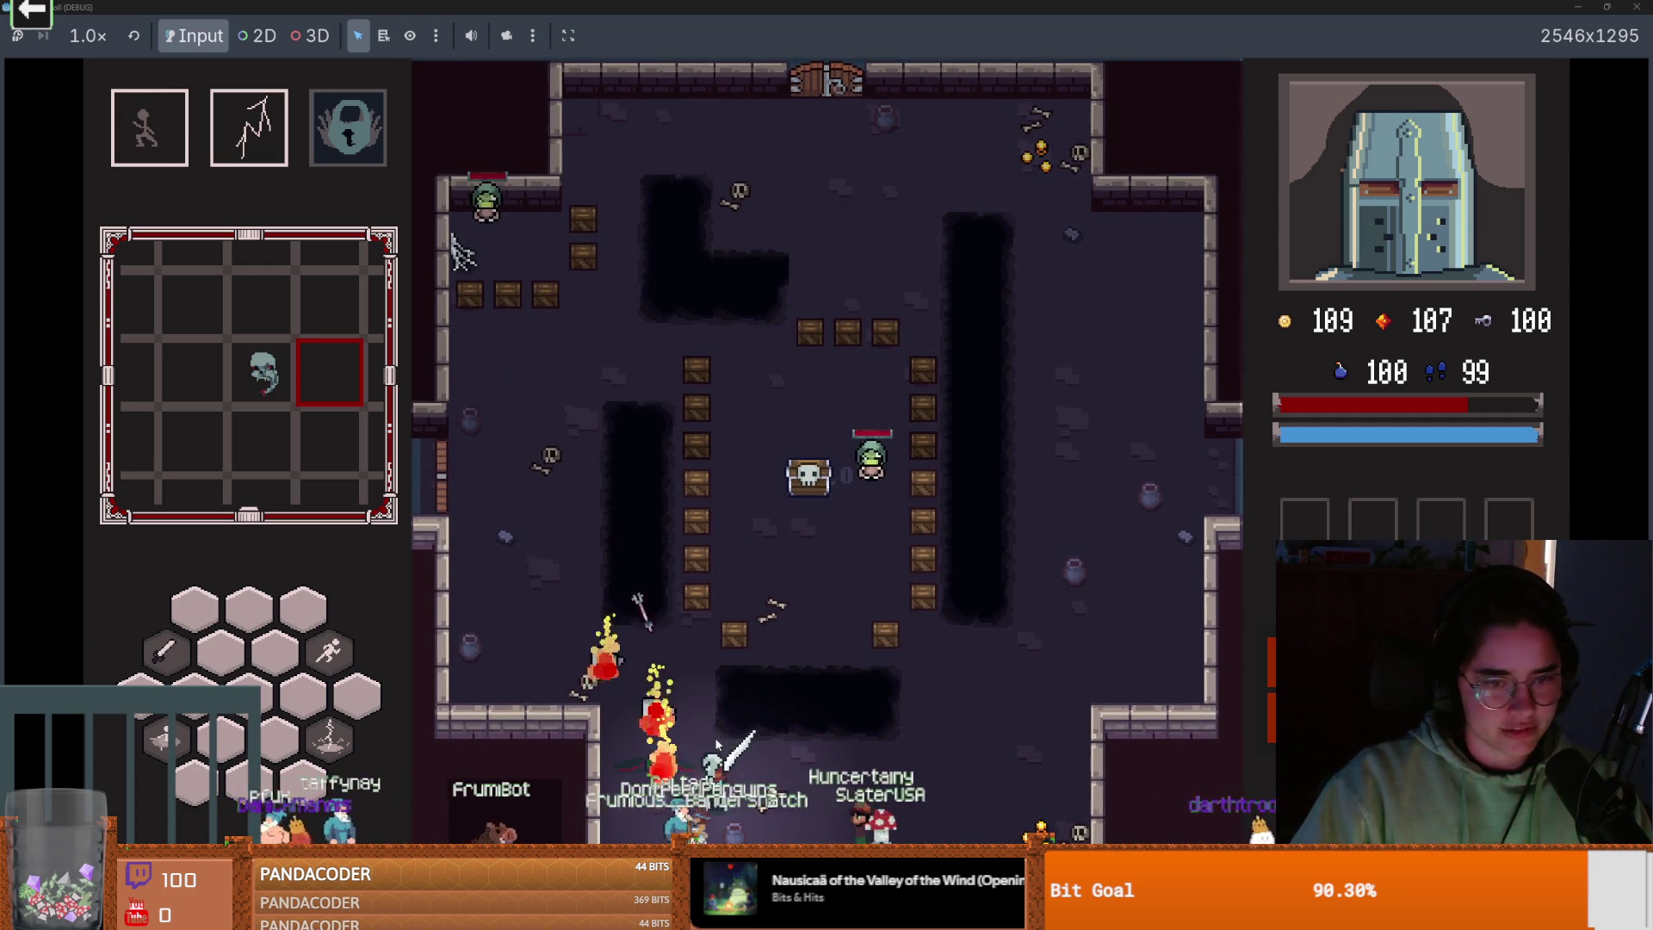
key("d")
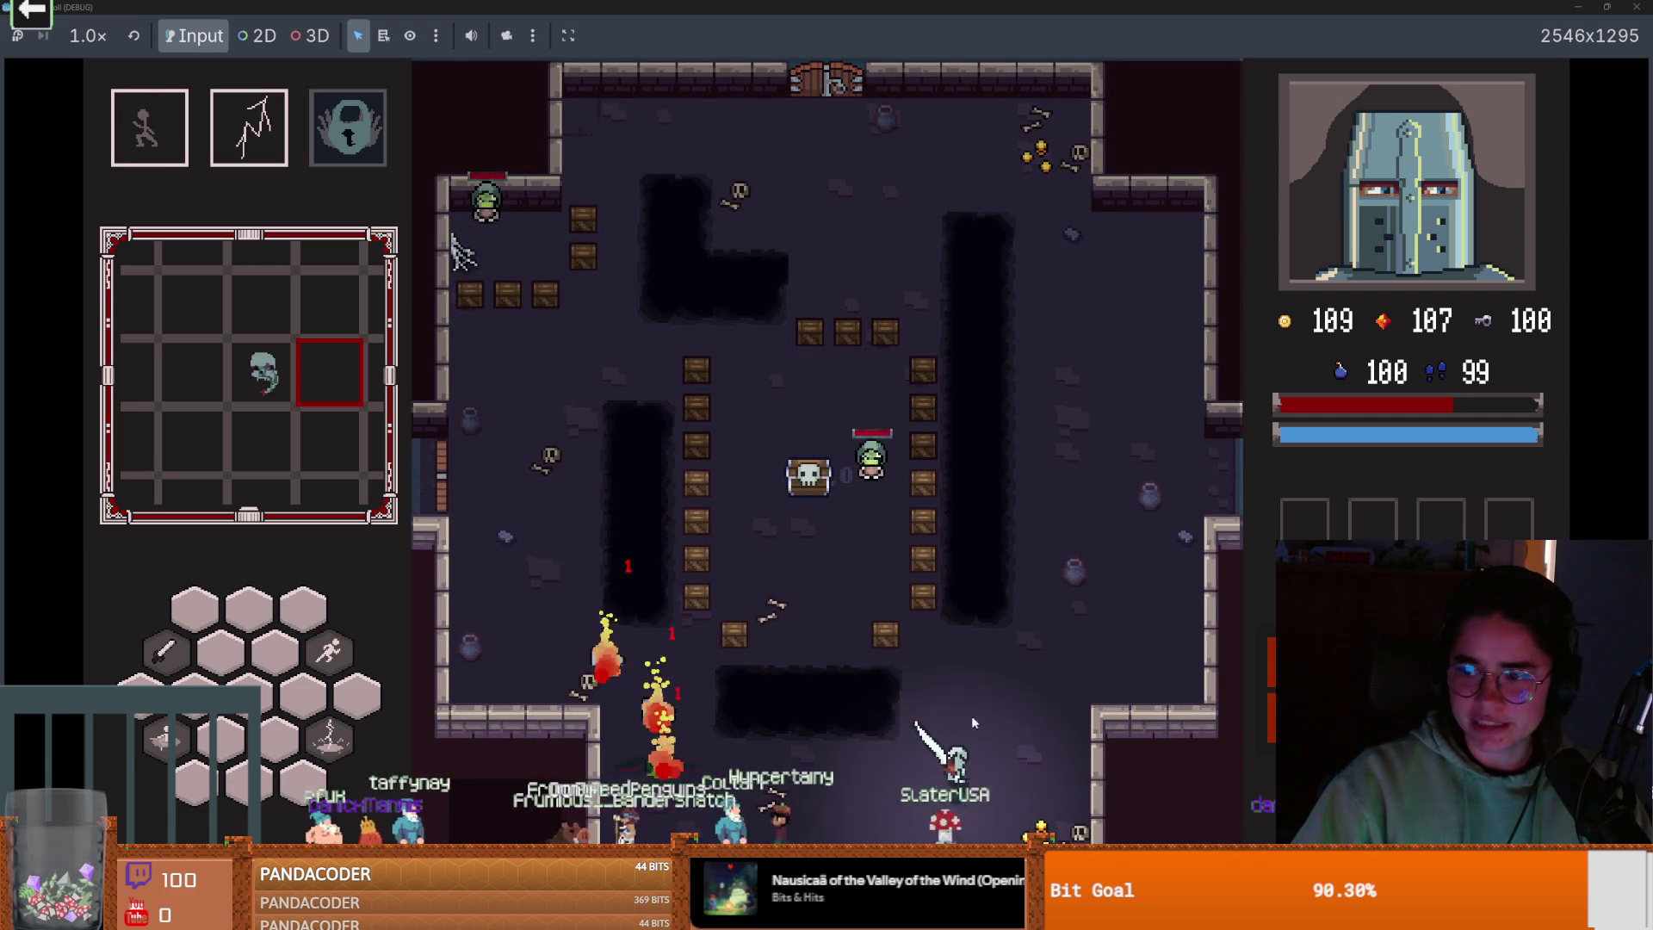
Open and close the game's debug console
key("Escape")
key("Escape")
key("d")
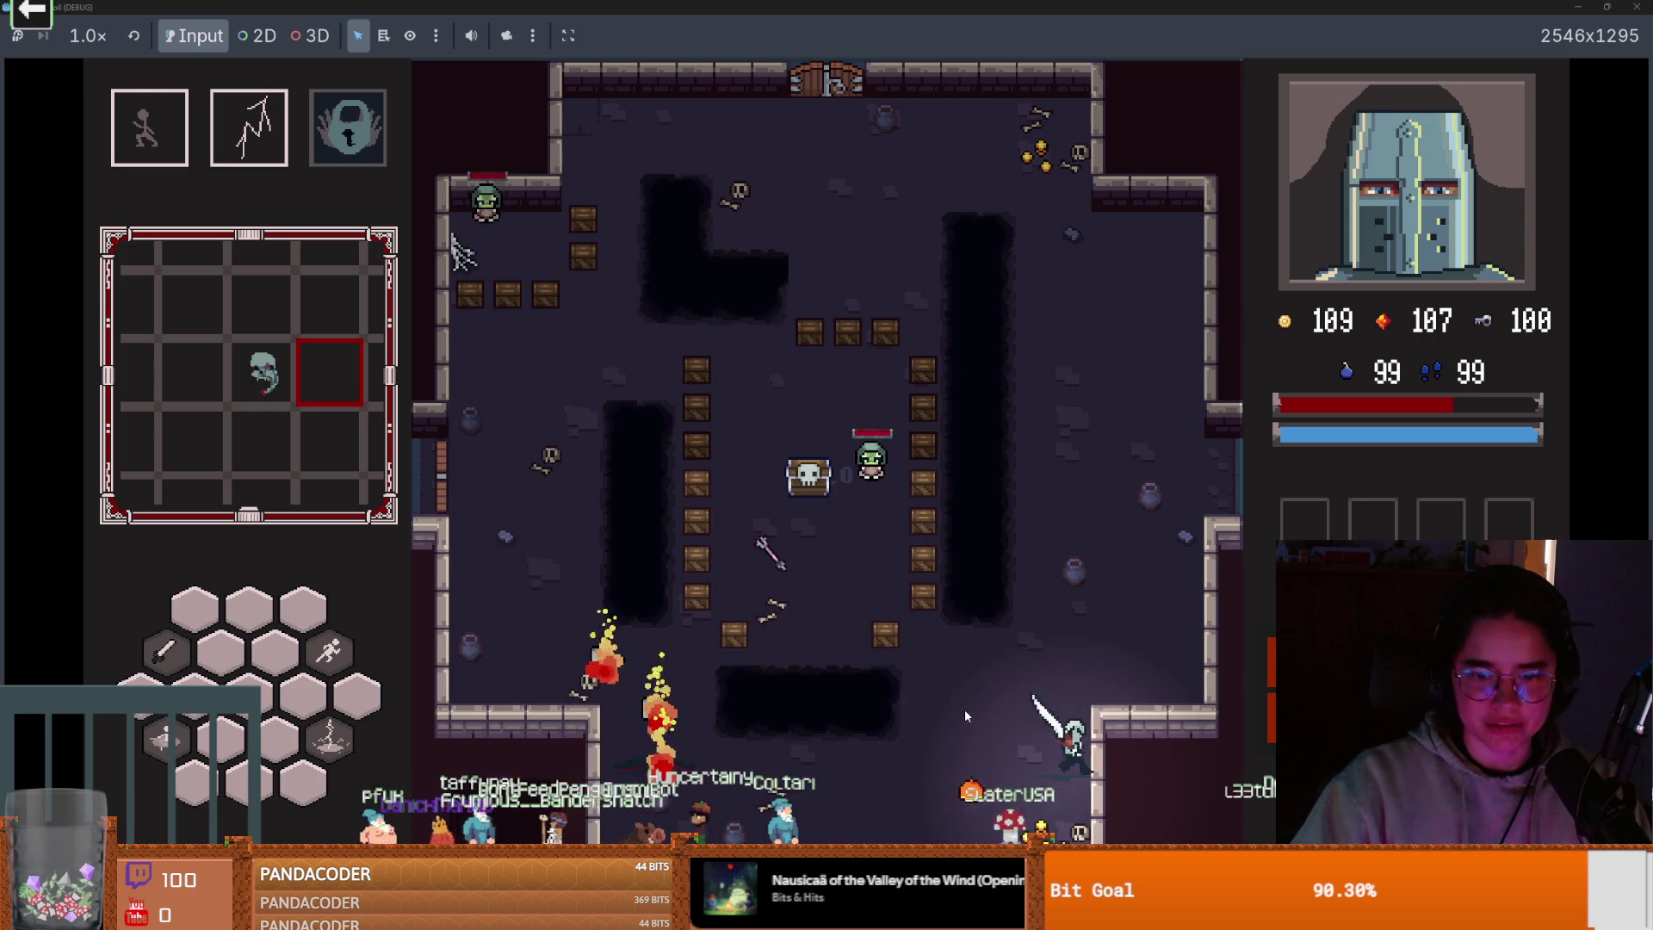
key("grave")
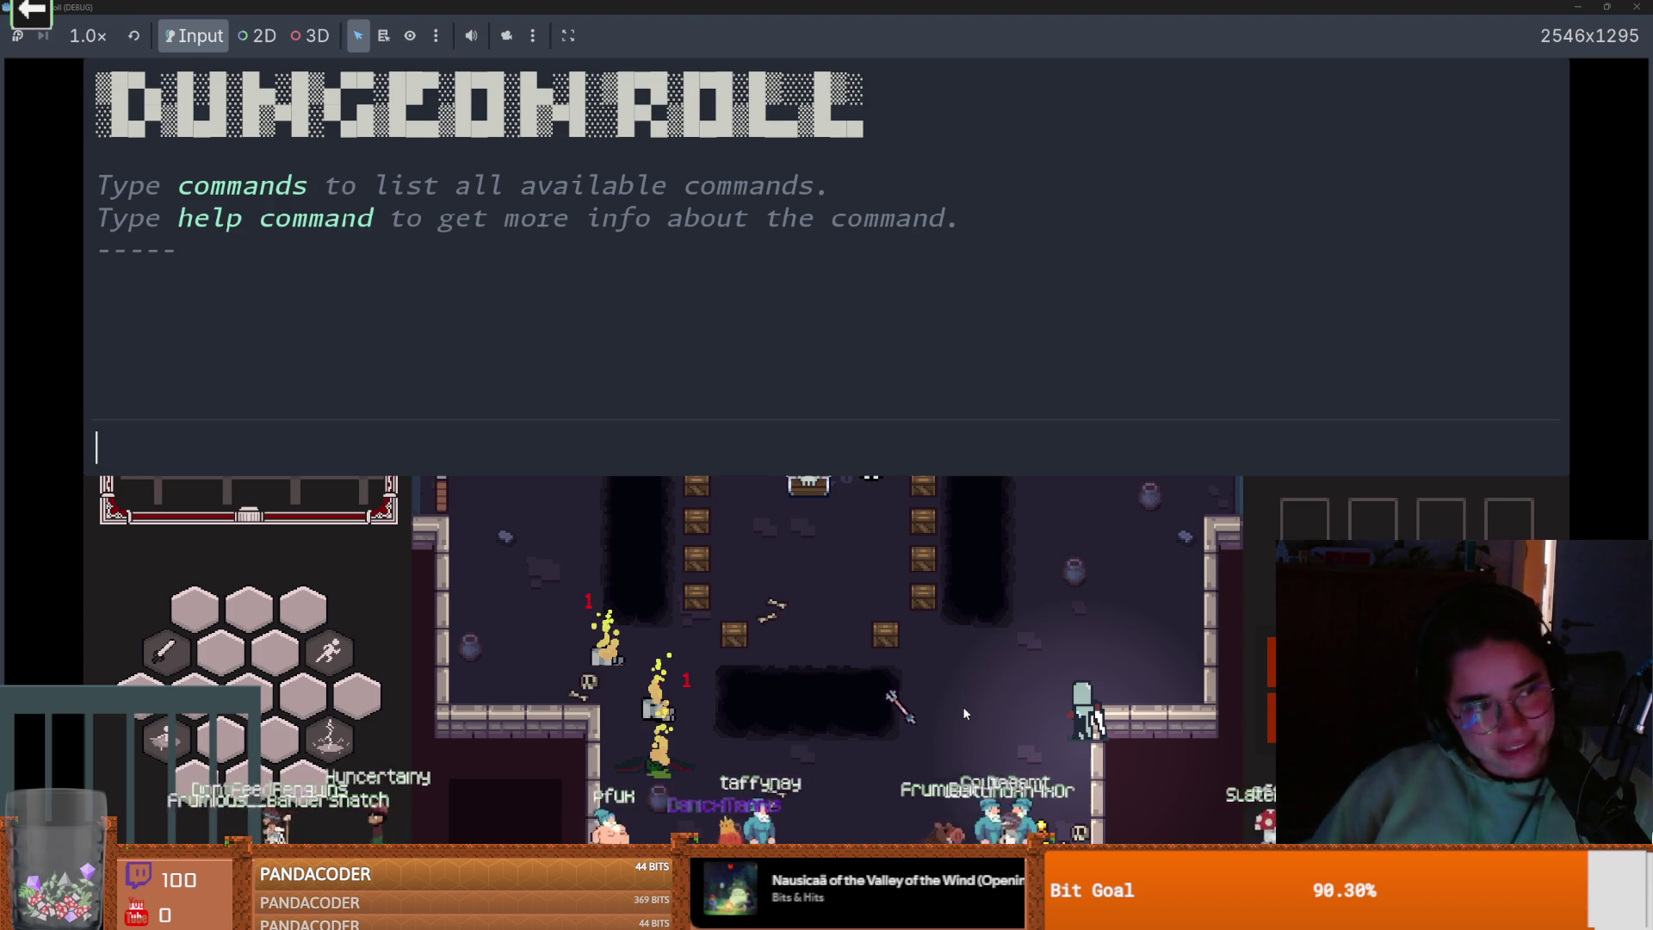
key("Escape")
Attack the enemies by the crates and skull chest with sword strikes
key("w")
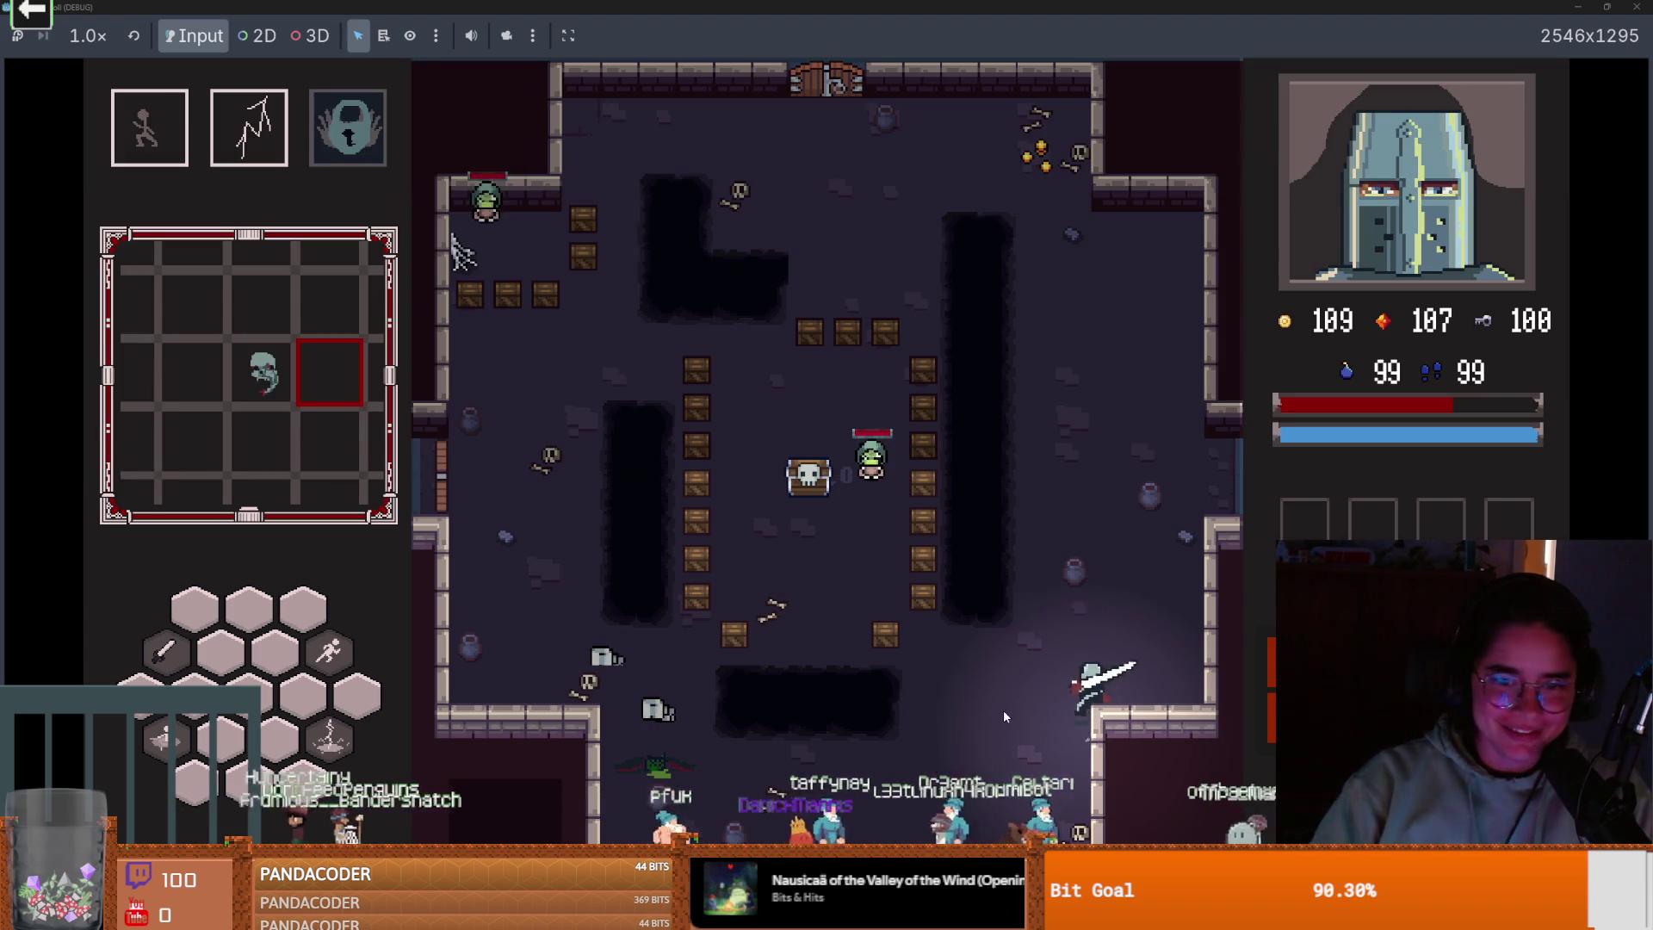
key("a")
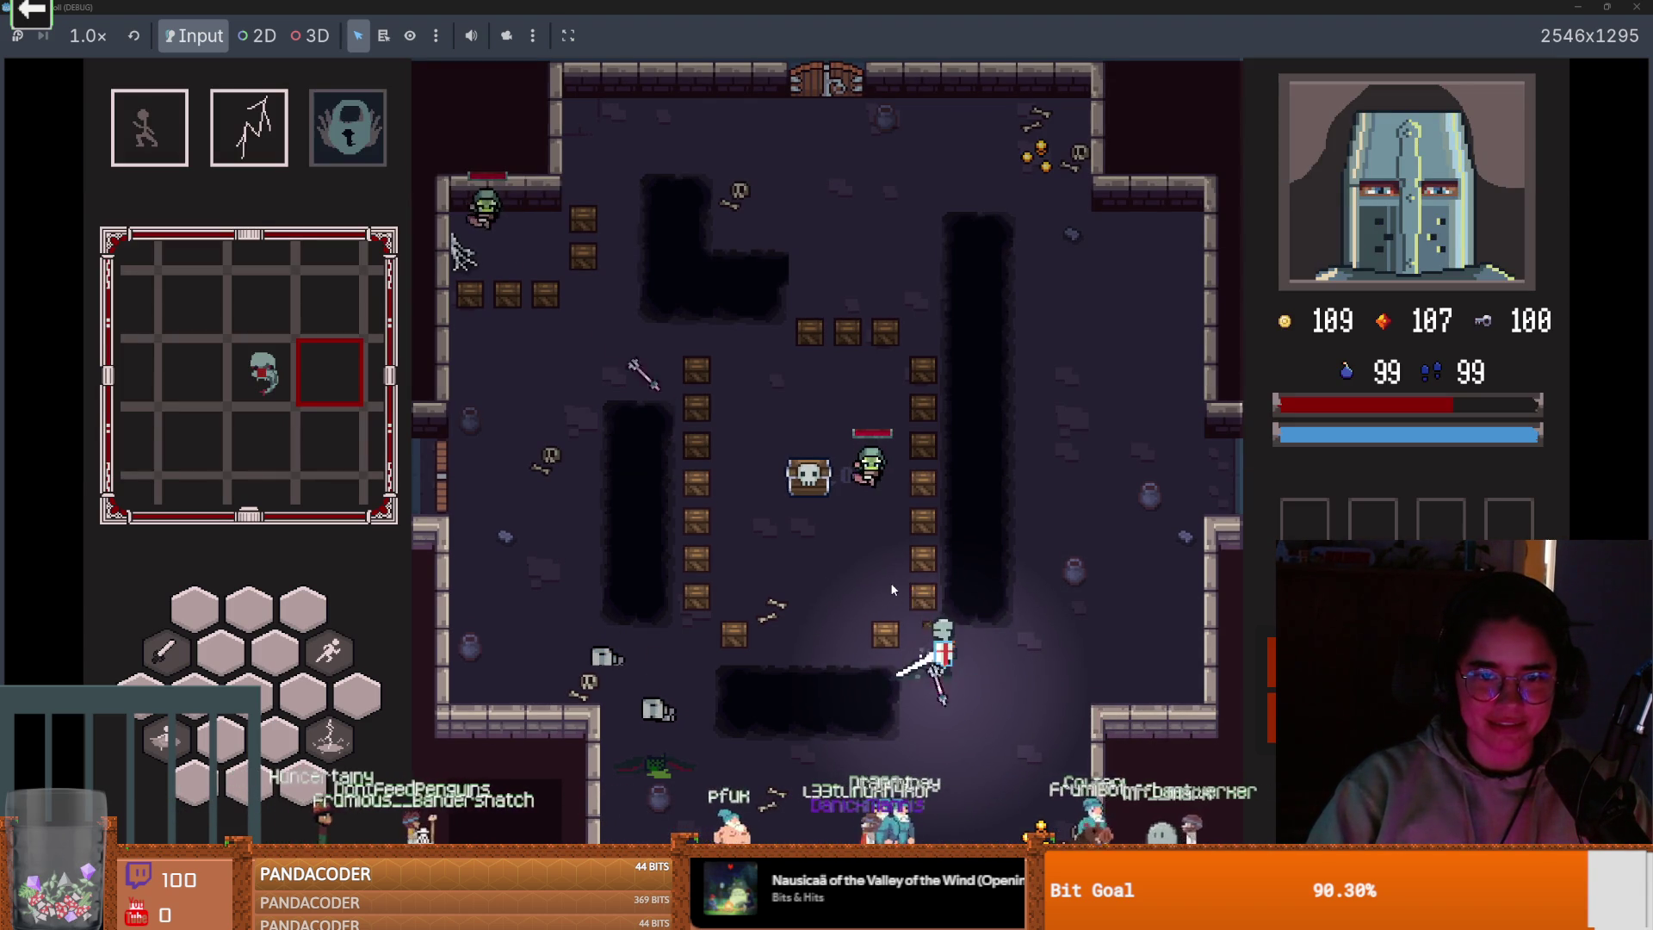
key("a")
left_click(857, 573)
key("a")
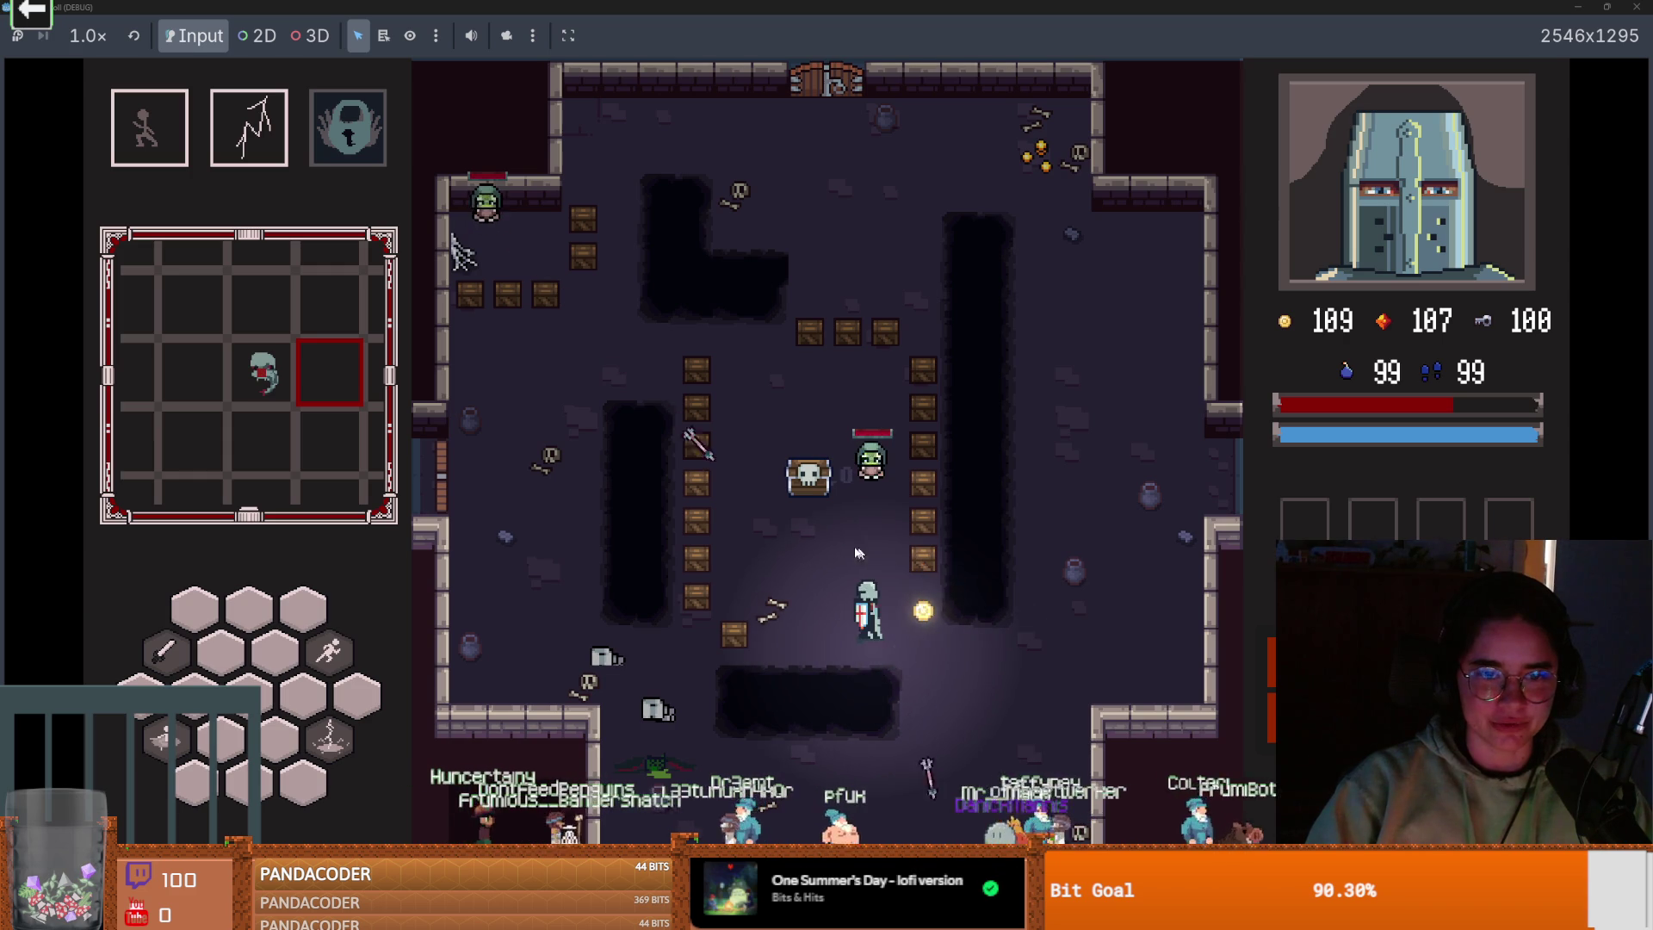
key("w")
left_click(887, 450)
left_click(886, 450)
key("s")
key("a")
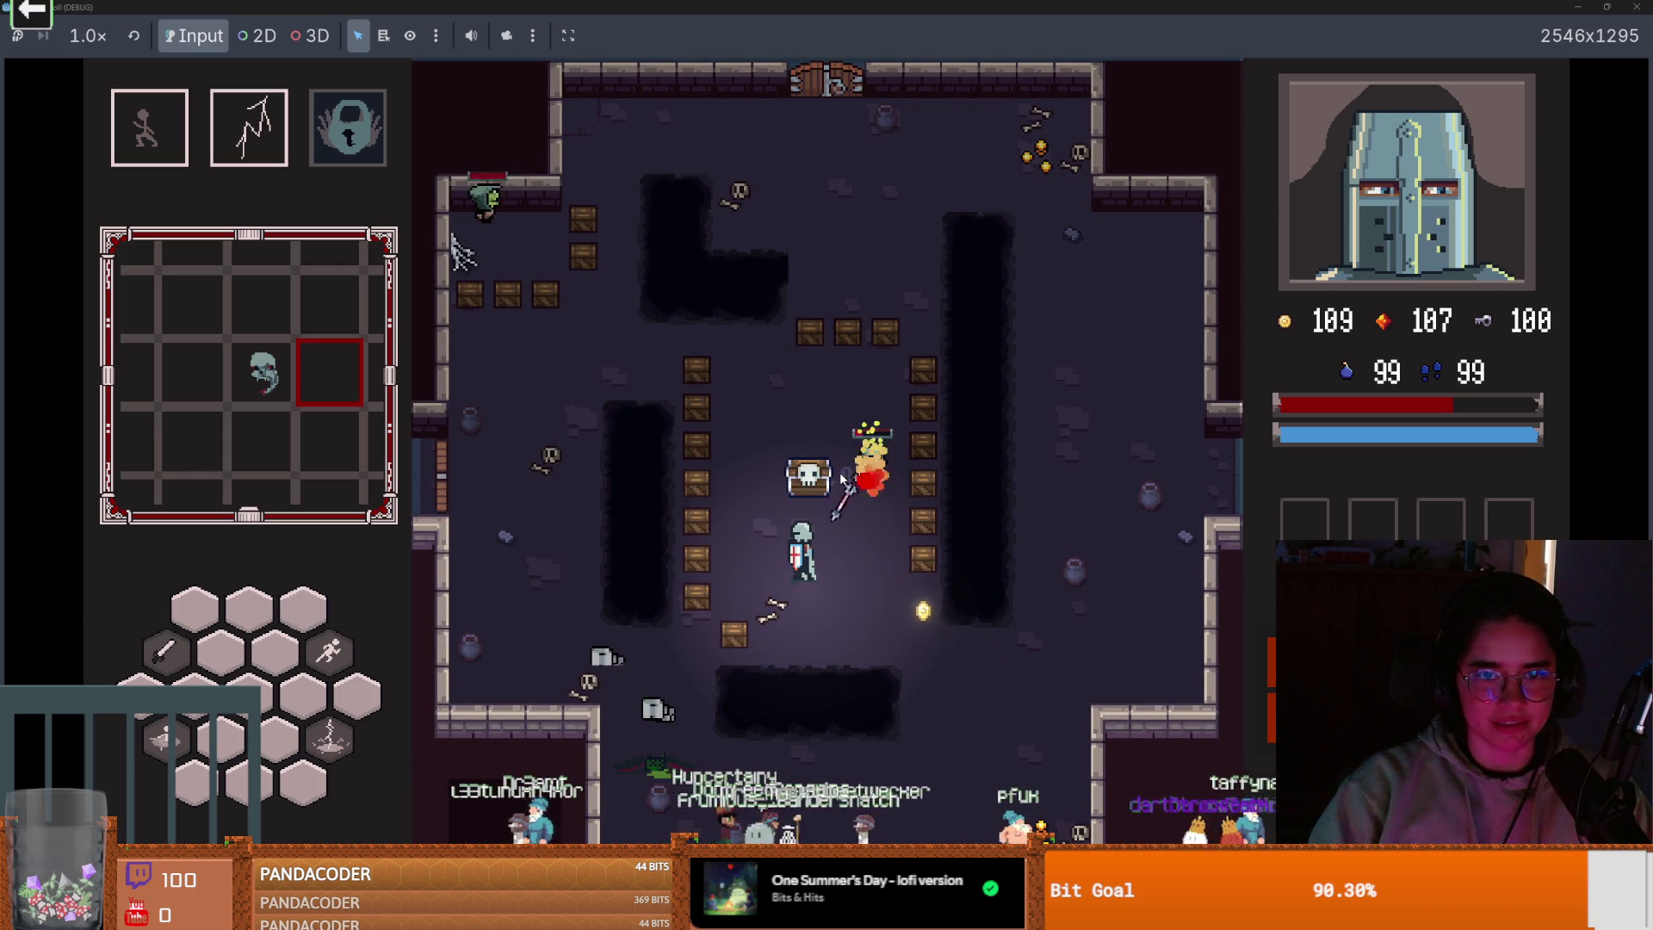
Strike the last enemy, walk to the room exit and open the pause menu
key("w")
key("d")
left_click(857, 435)
key("w")
key("a")
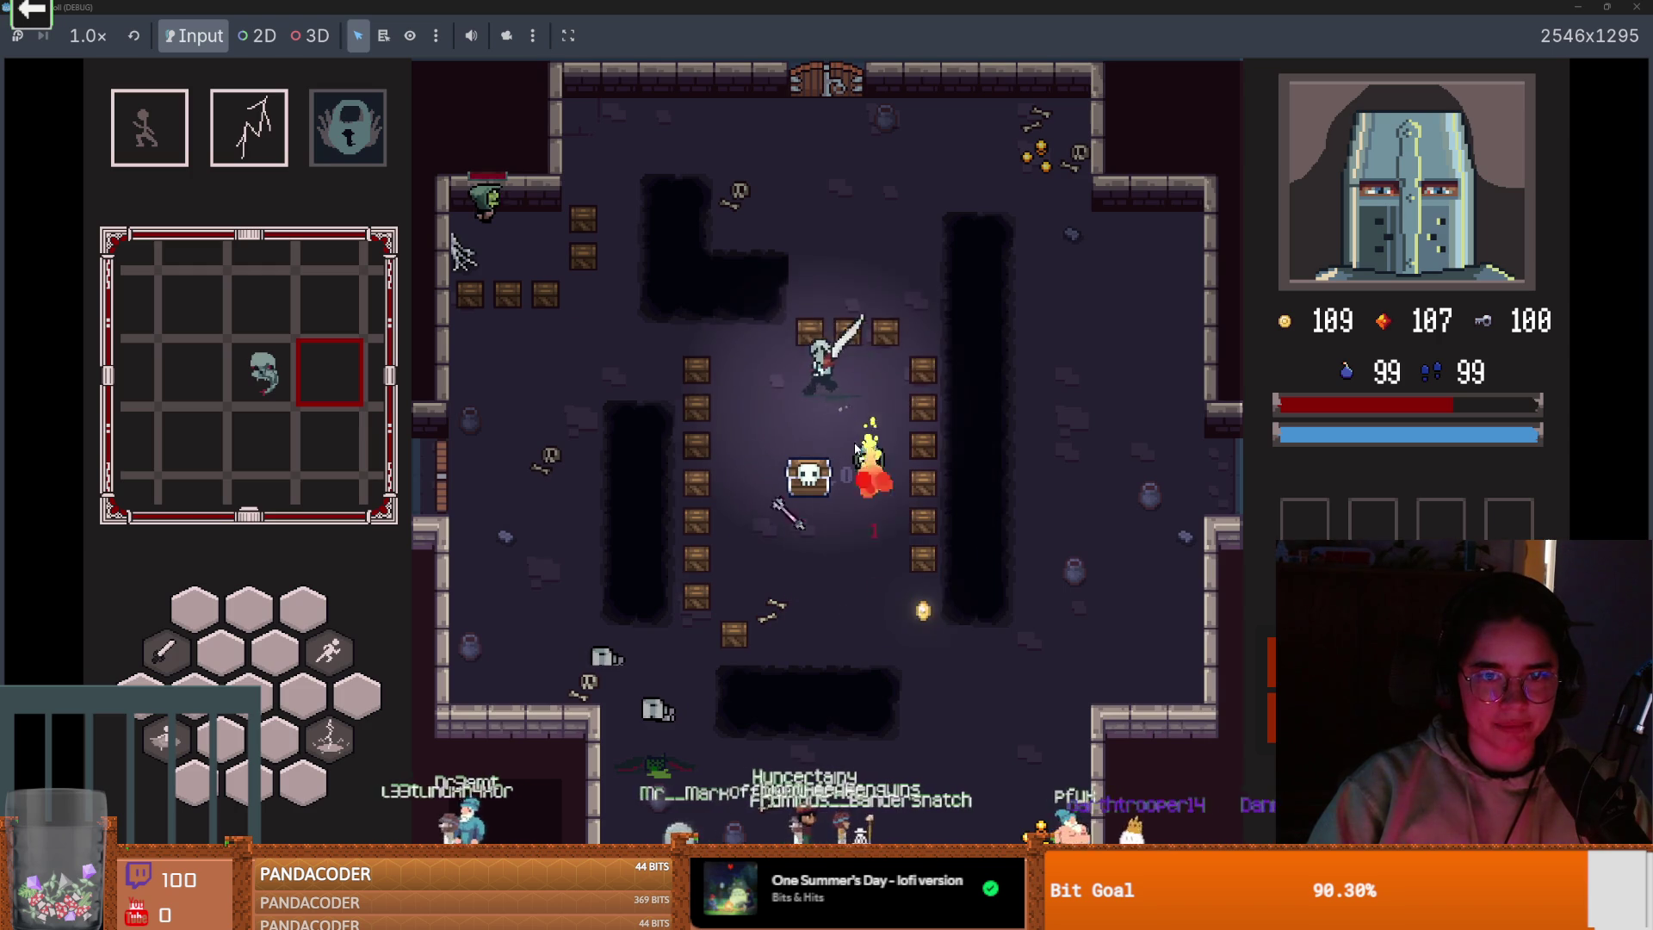
key("d")
key("s")
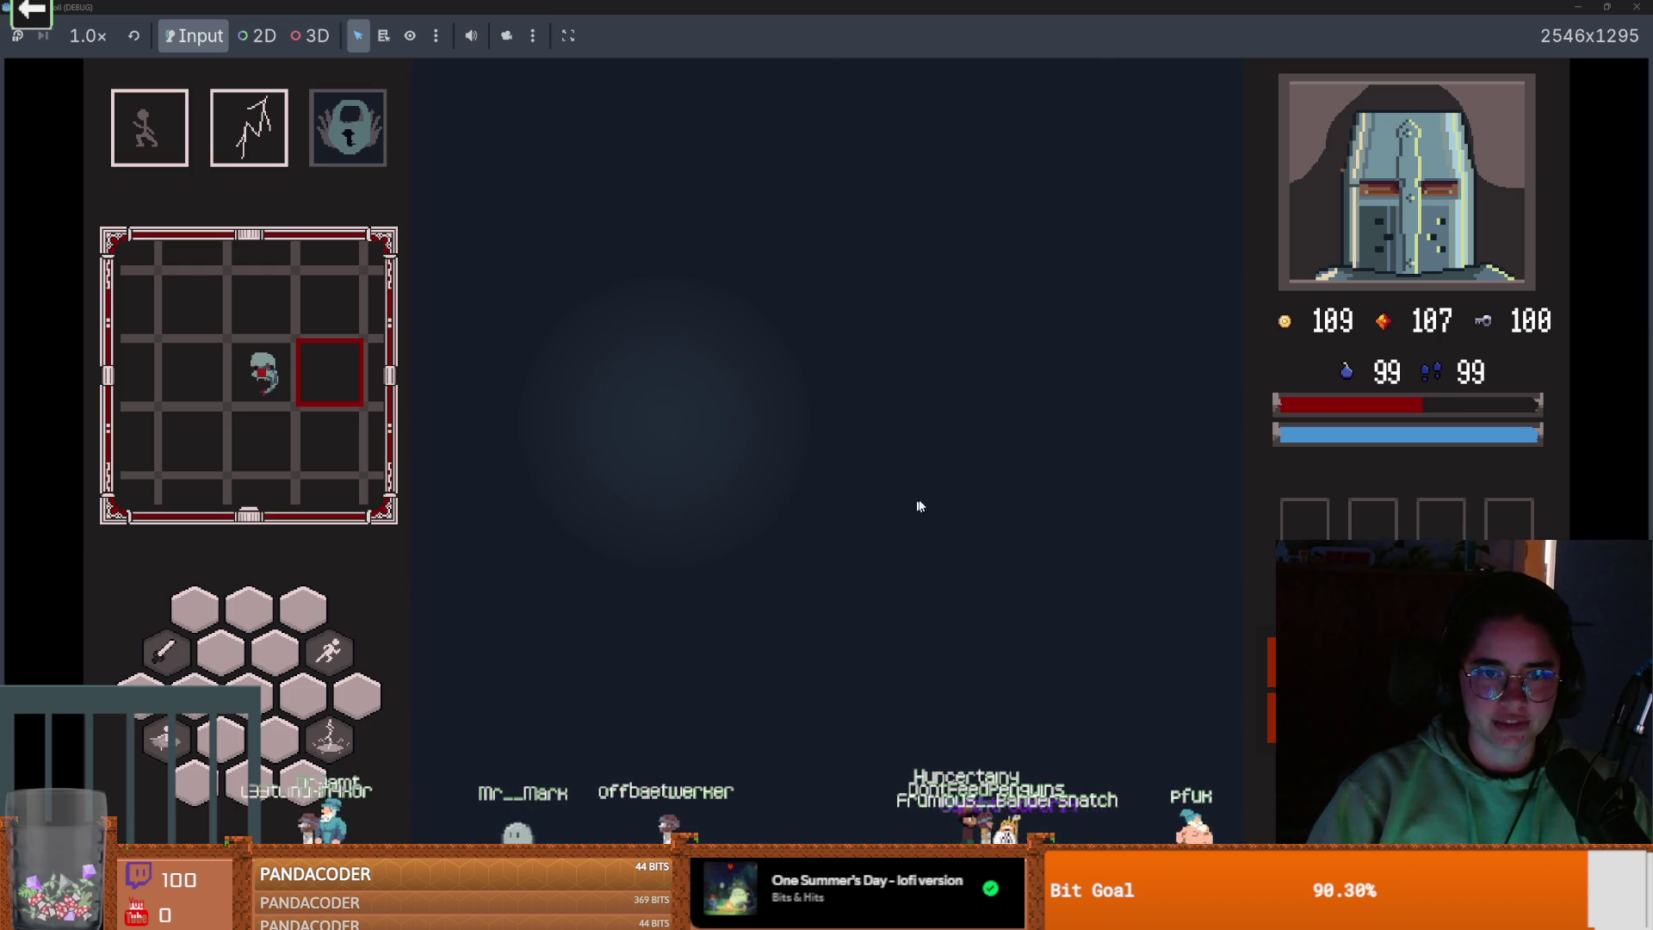
key("Escape")
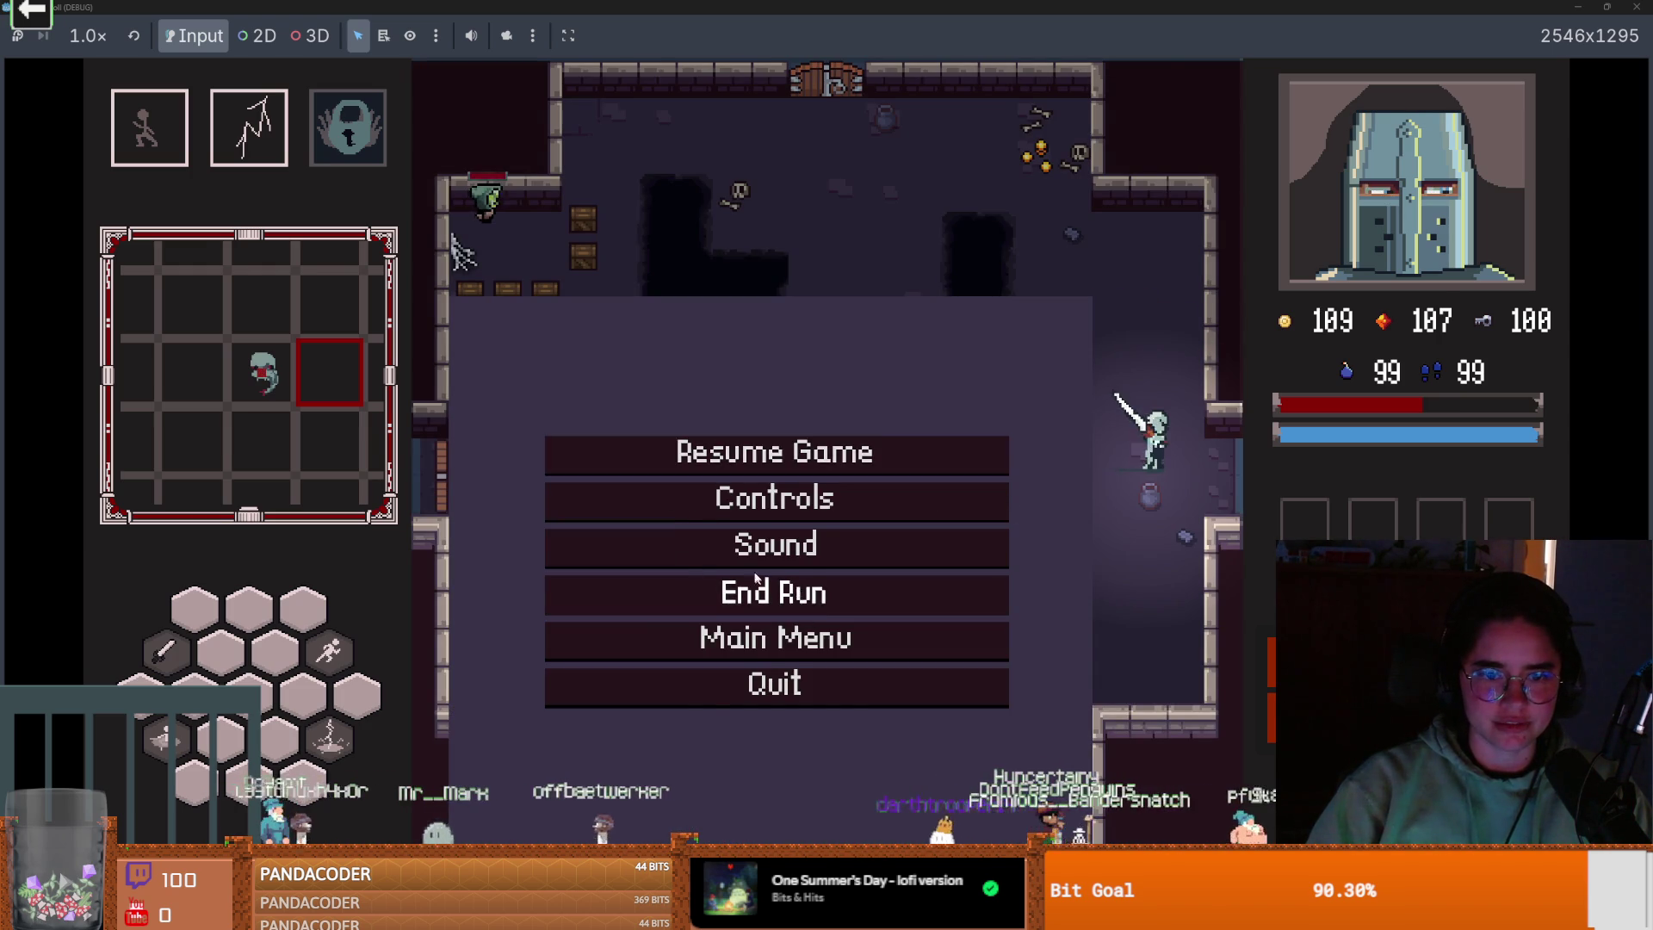
End the current run and enter the default room
left_click(765, 585)
key("a")
key("e")
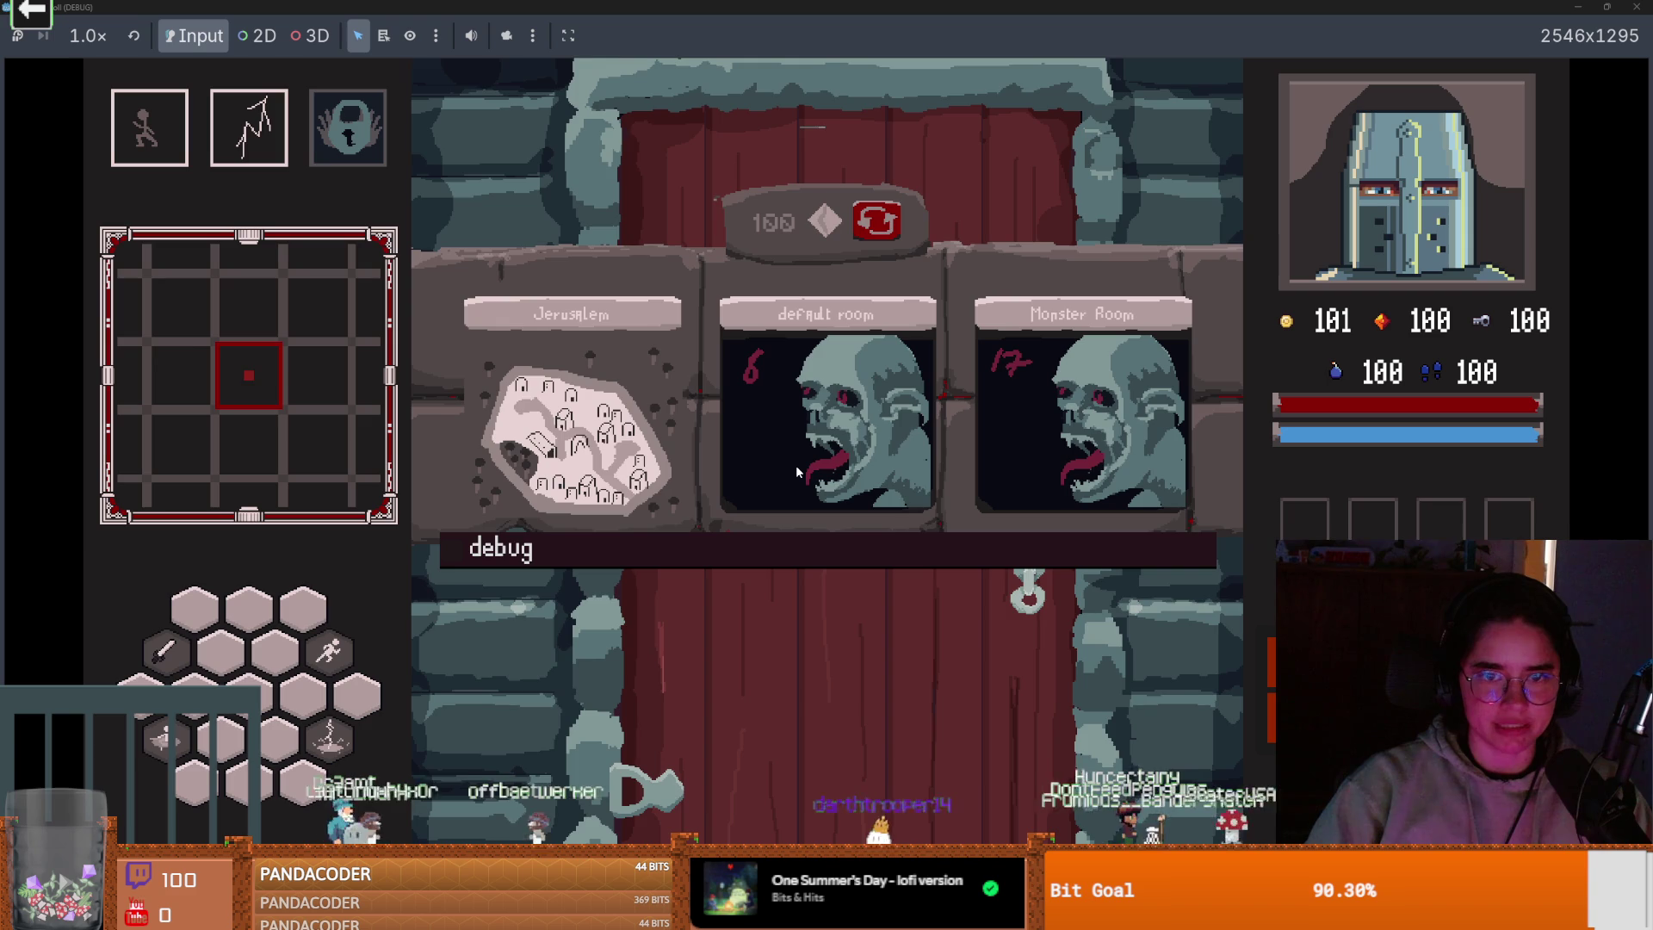
left_click(795, 465)
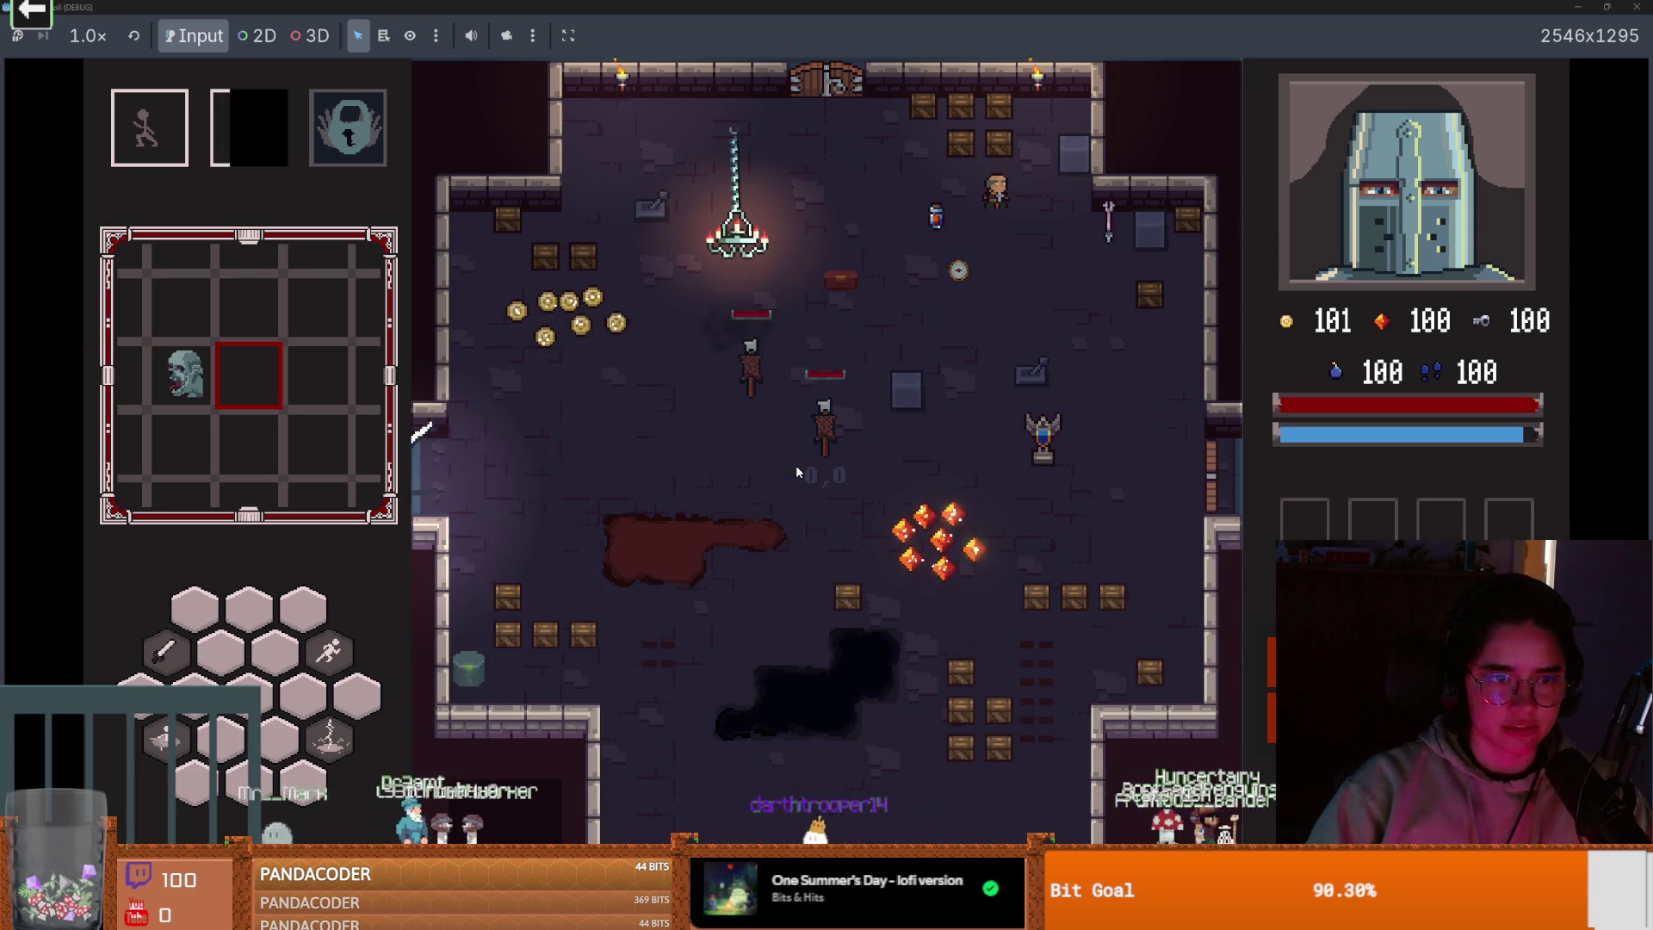
End the run again, walk to the west door and choose the next room
key("Escape")
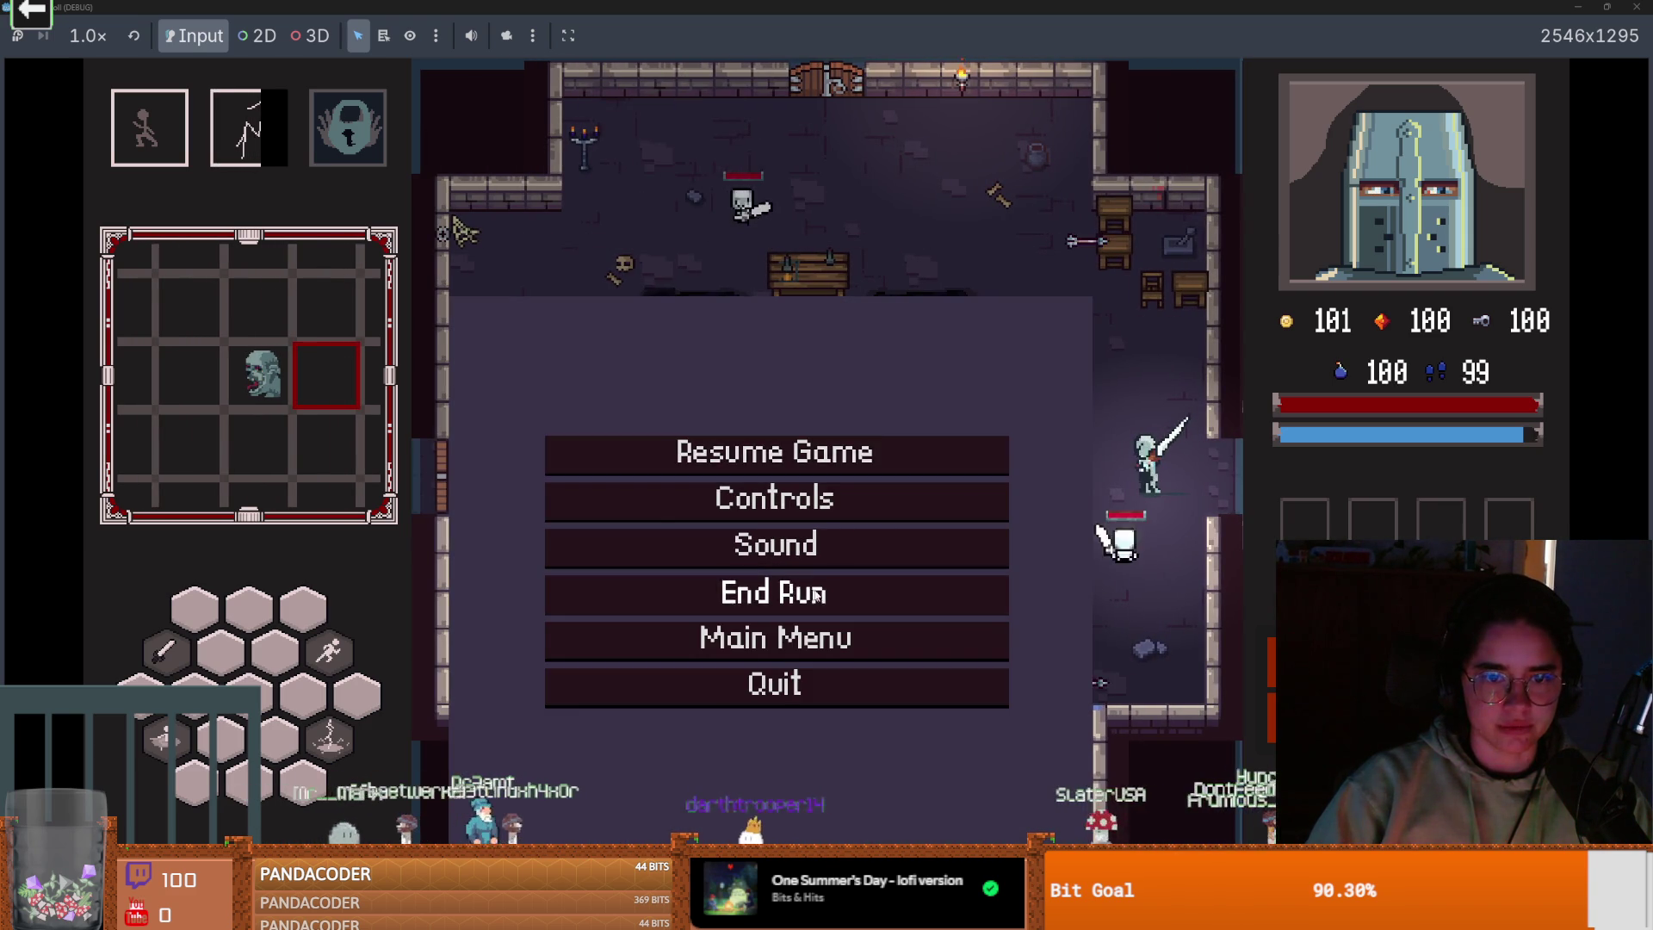
left_click(800, 592)
key("s")
key("e")
key("Escape")
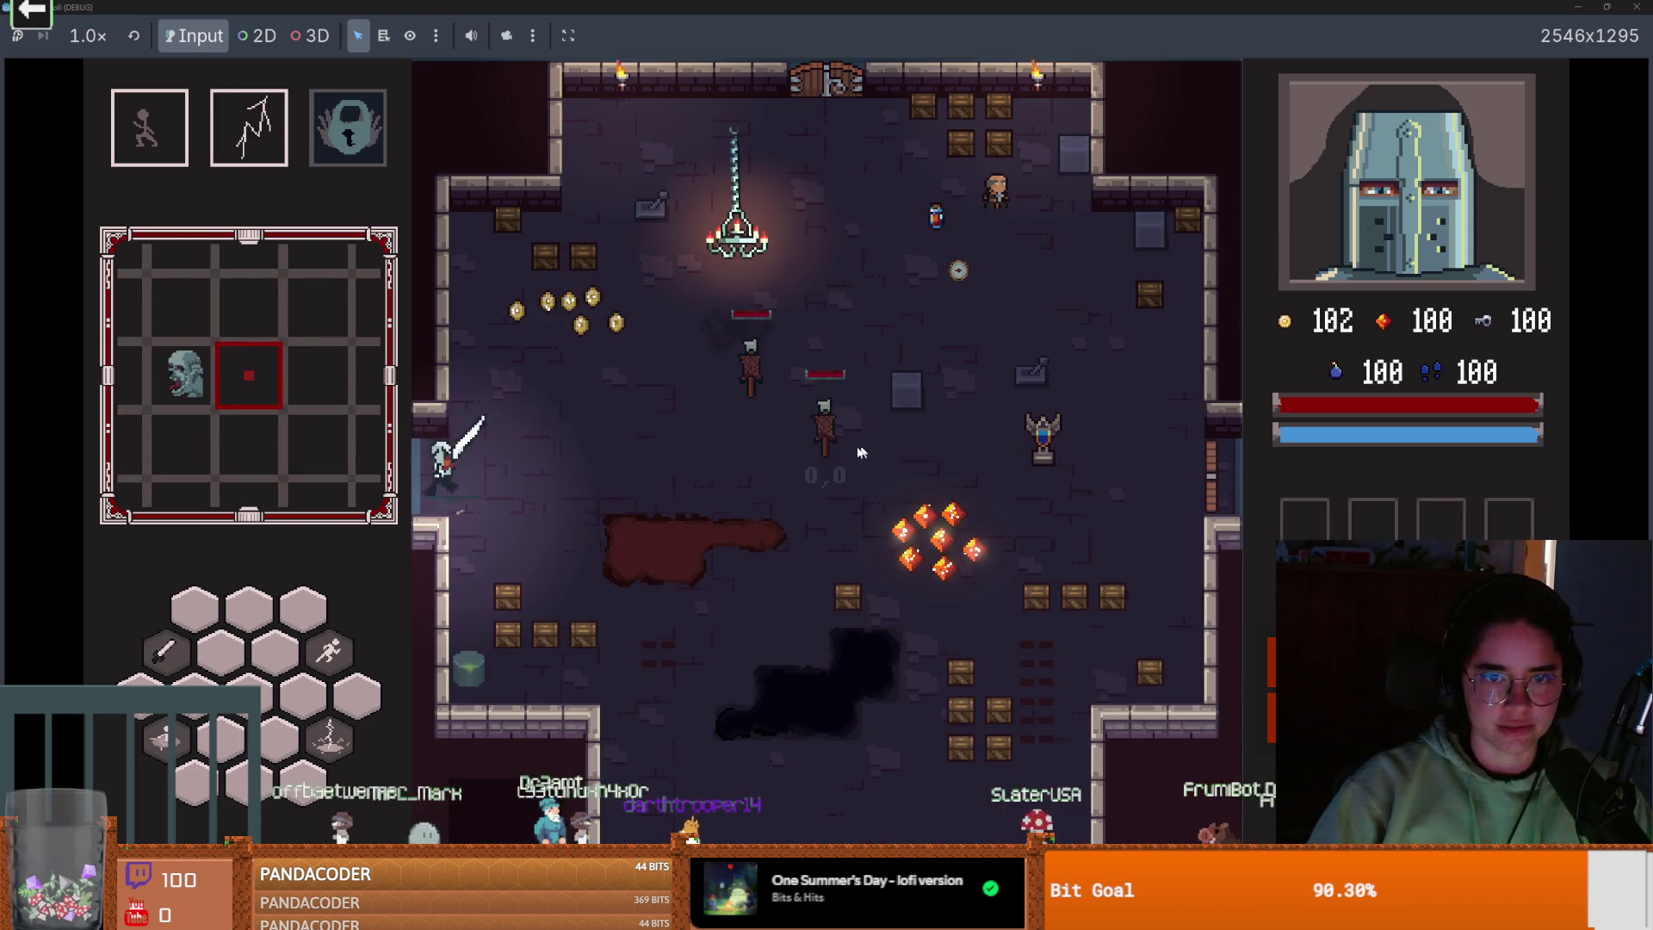
key("Escape")
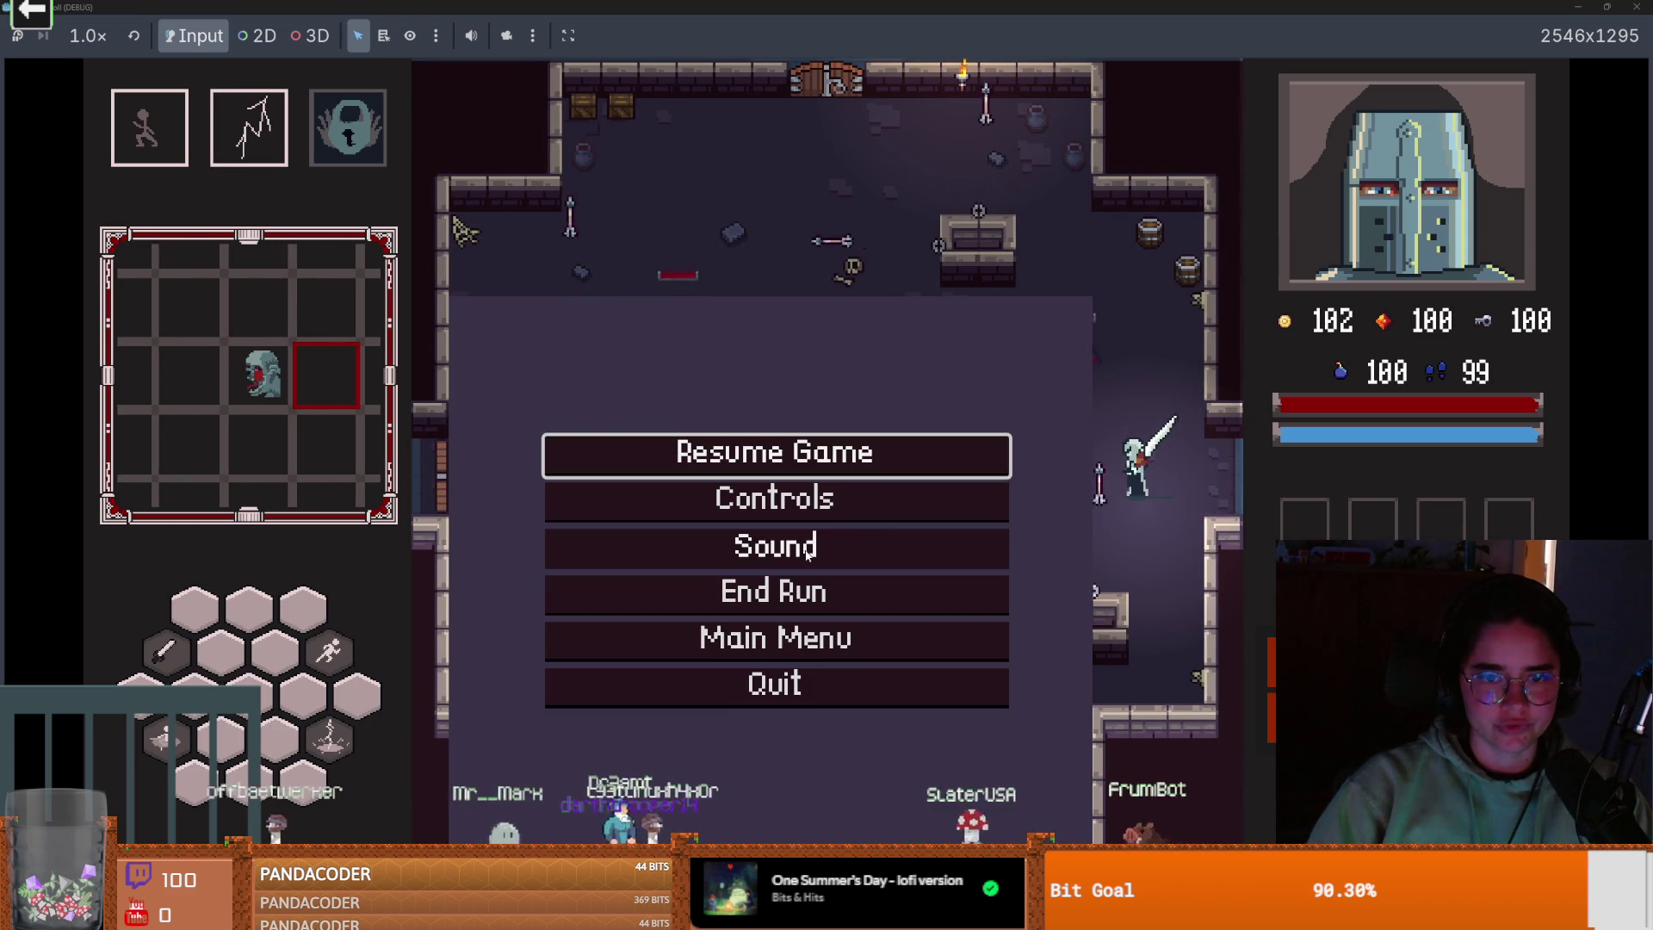
key("Escape")
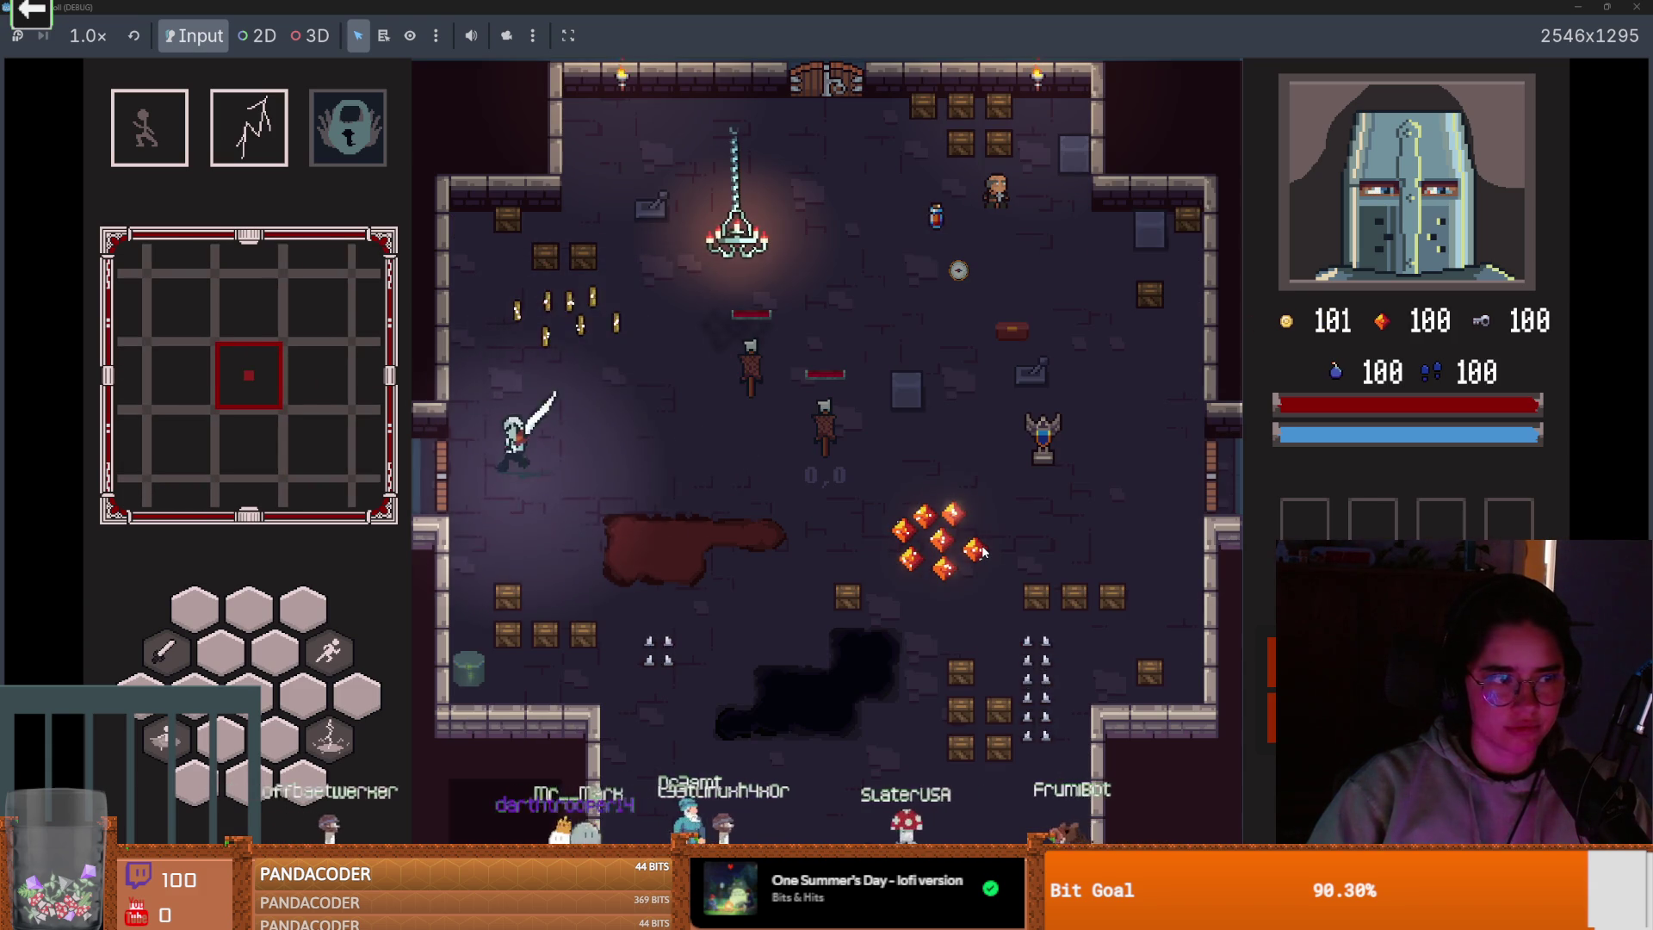
key("e")
left_click(839, 512)
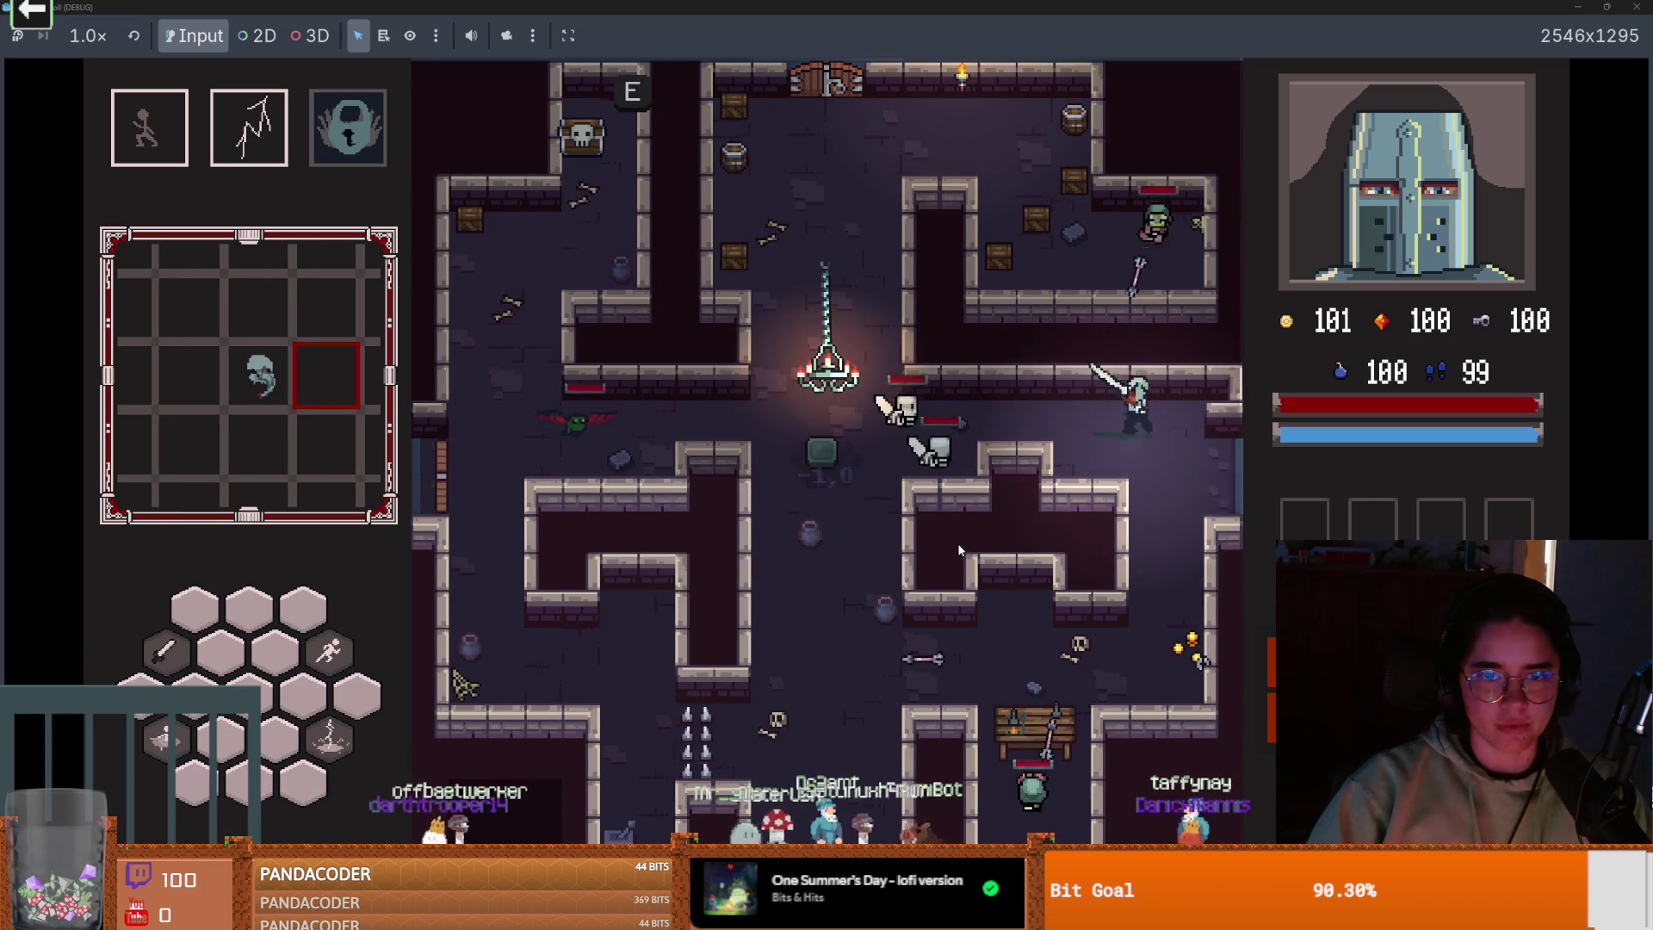
Fight through the skeleton corridor, then pause and end the run to restart
key("space")
key("a")
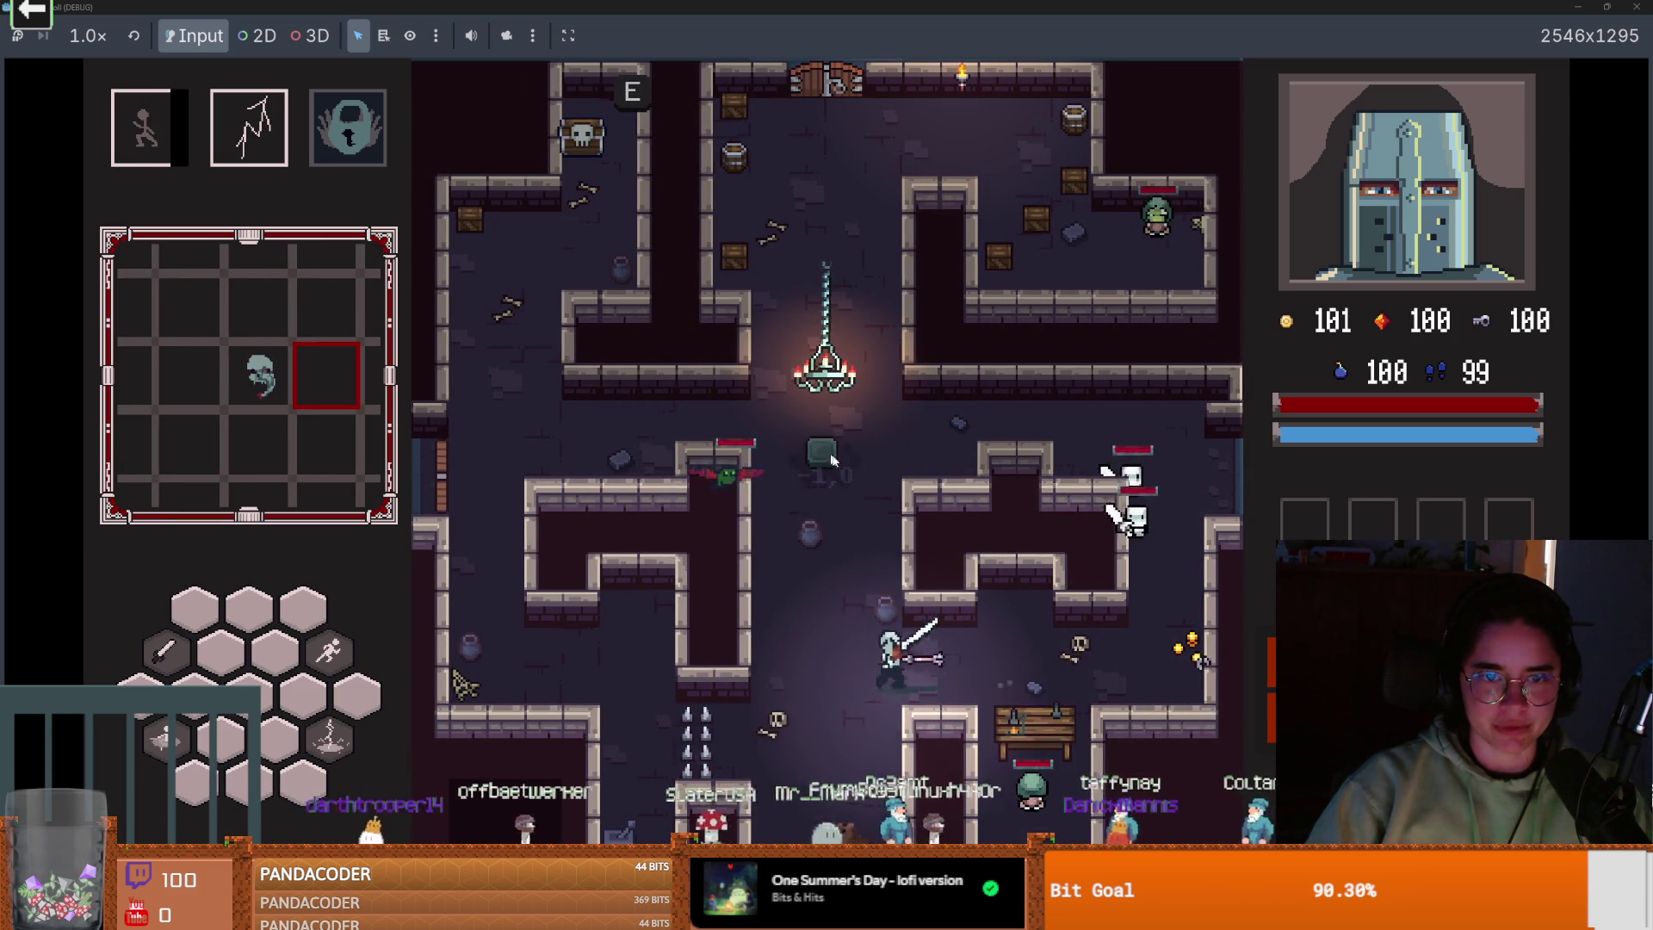
key("w")
key("w")
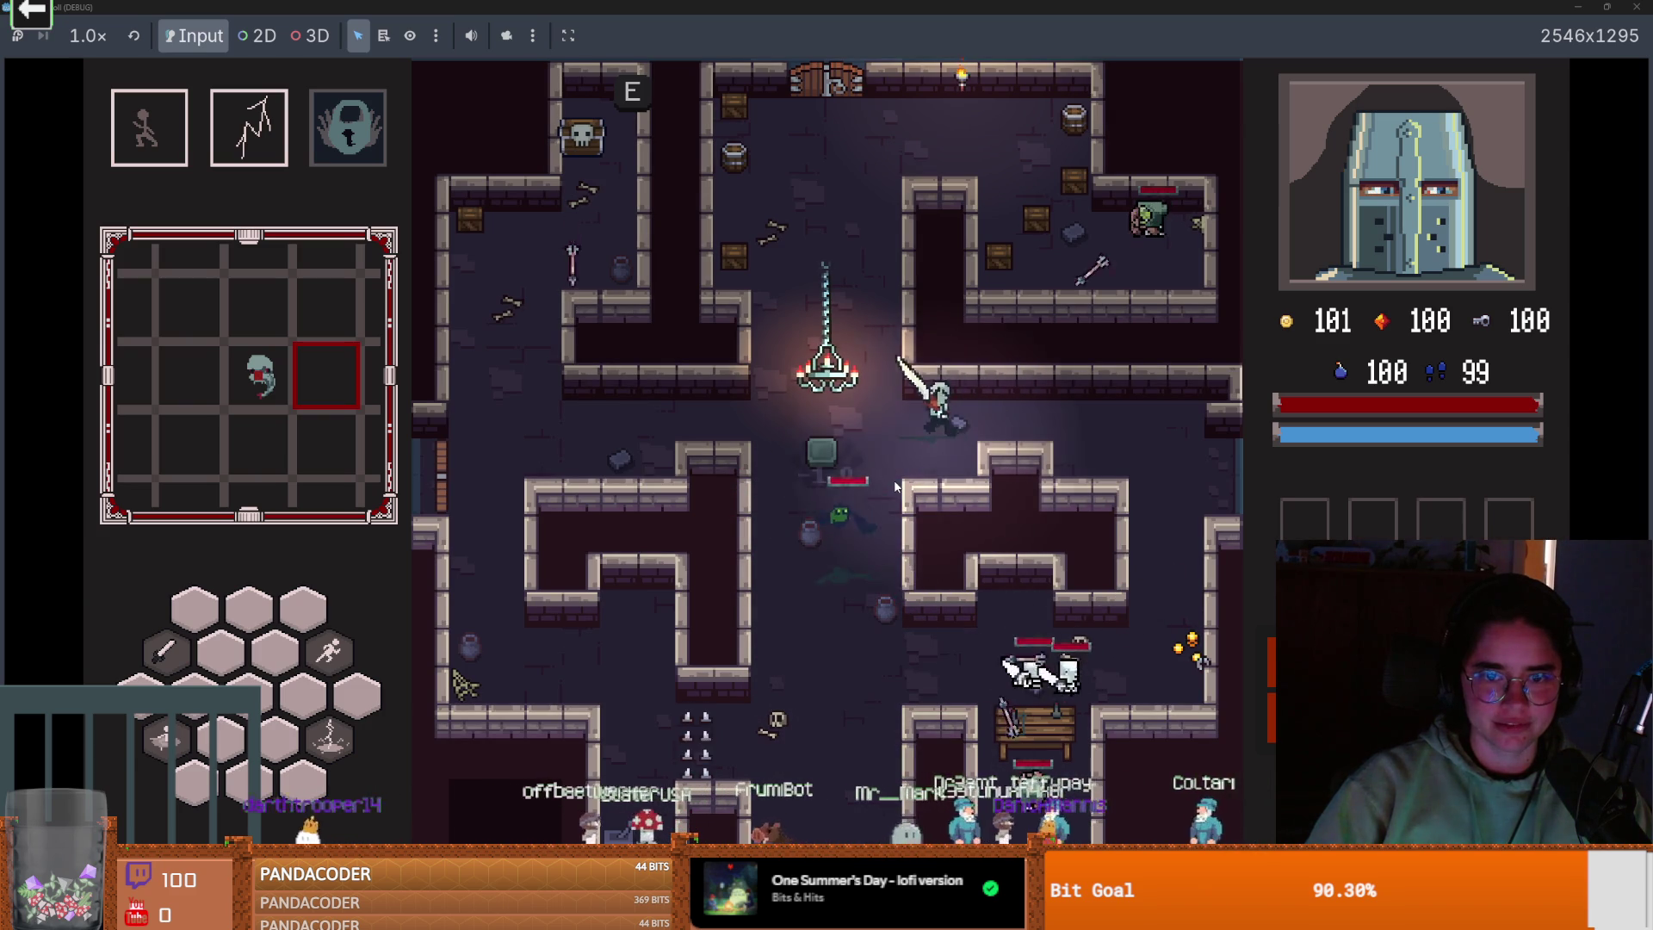
key("a")
key("a")
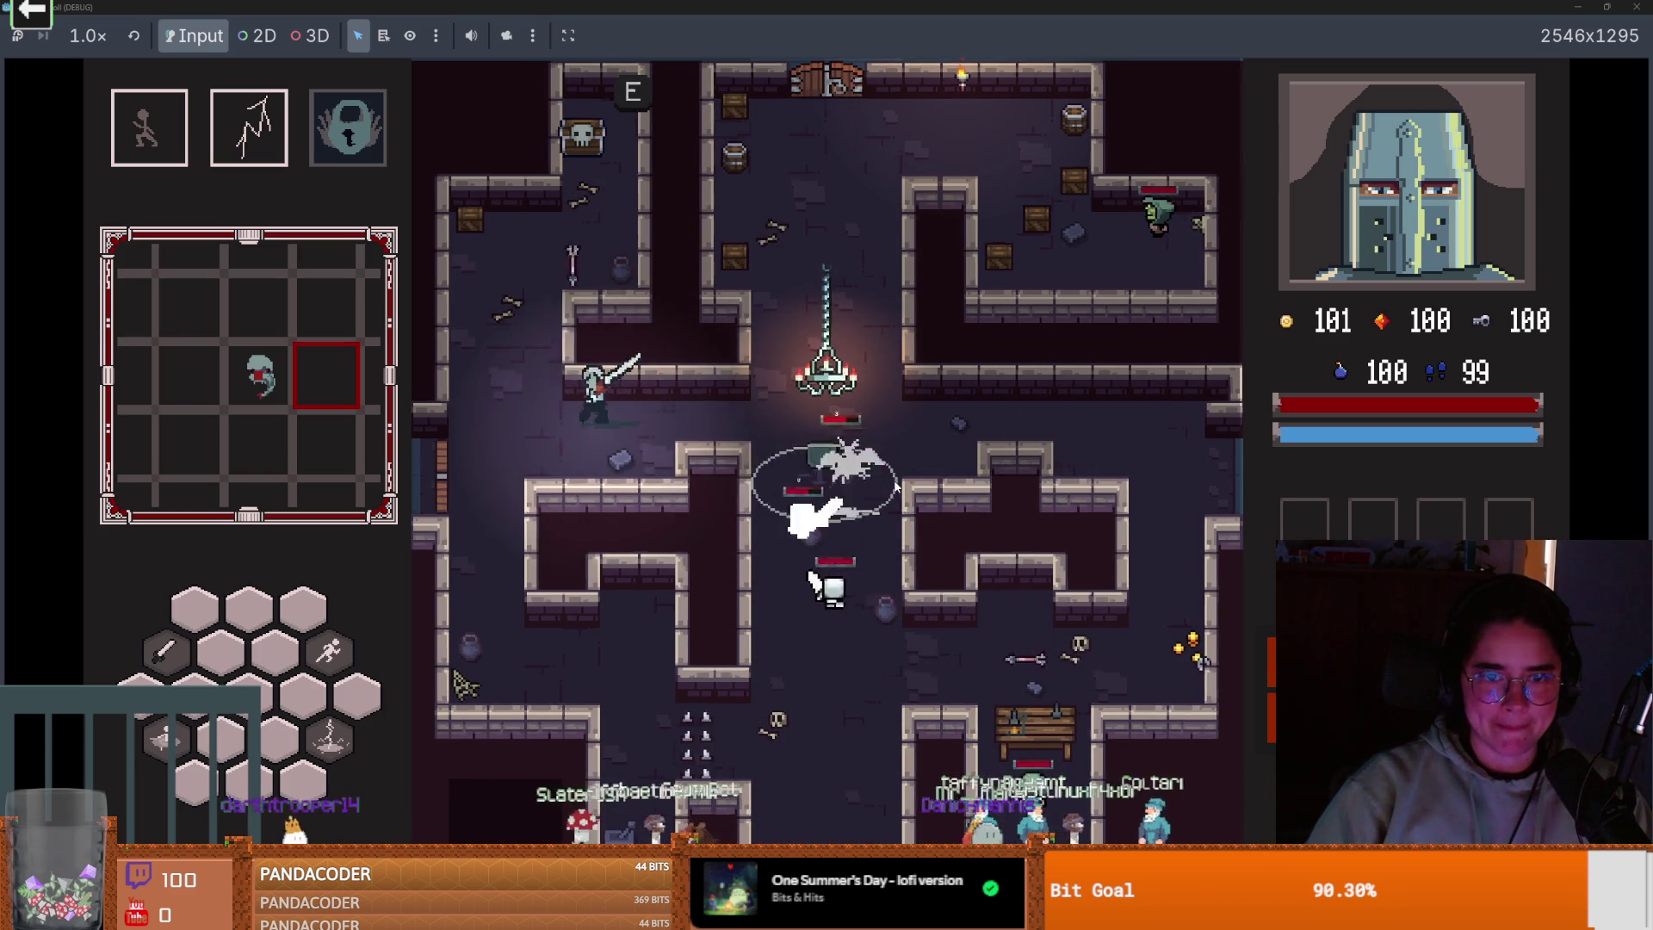
key("s")
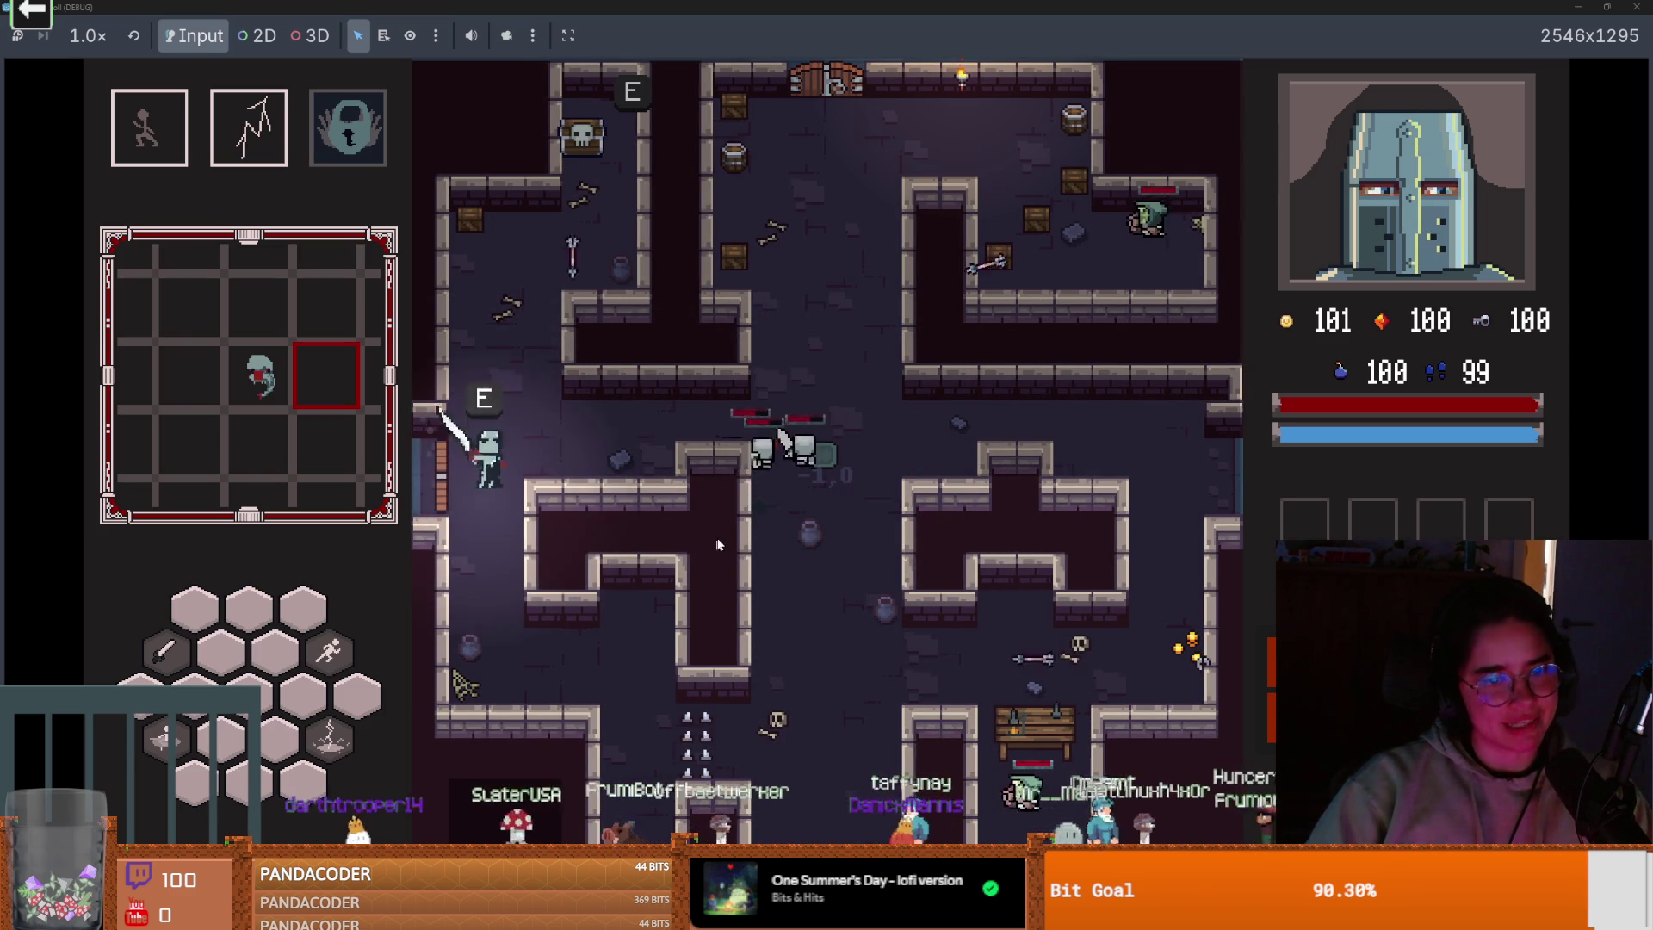
key("d")
key("d")
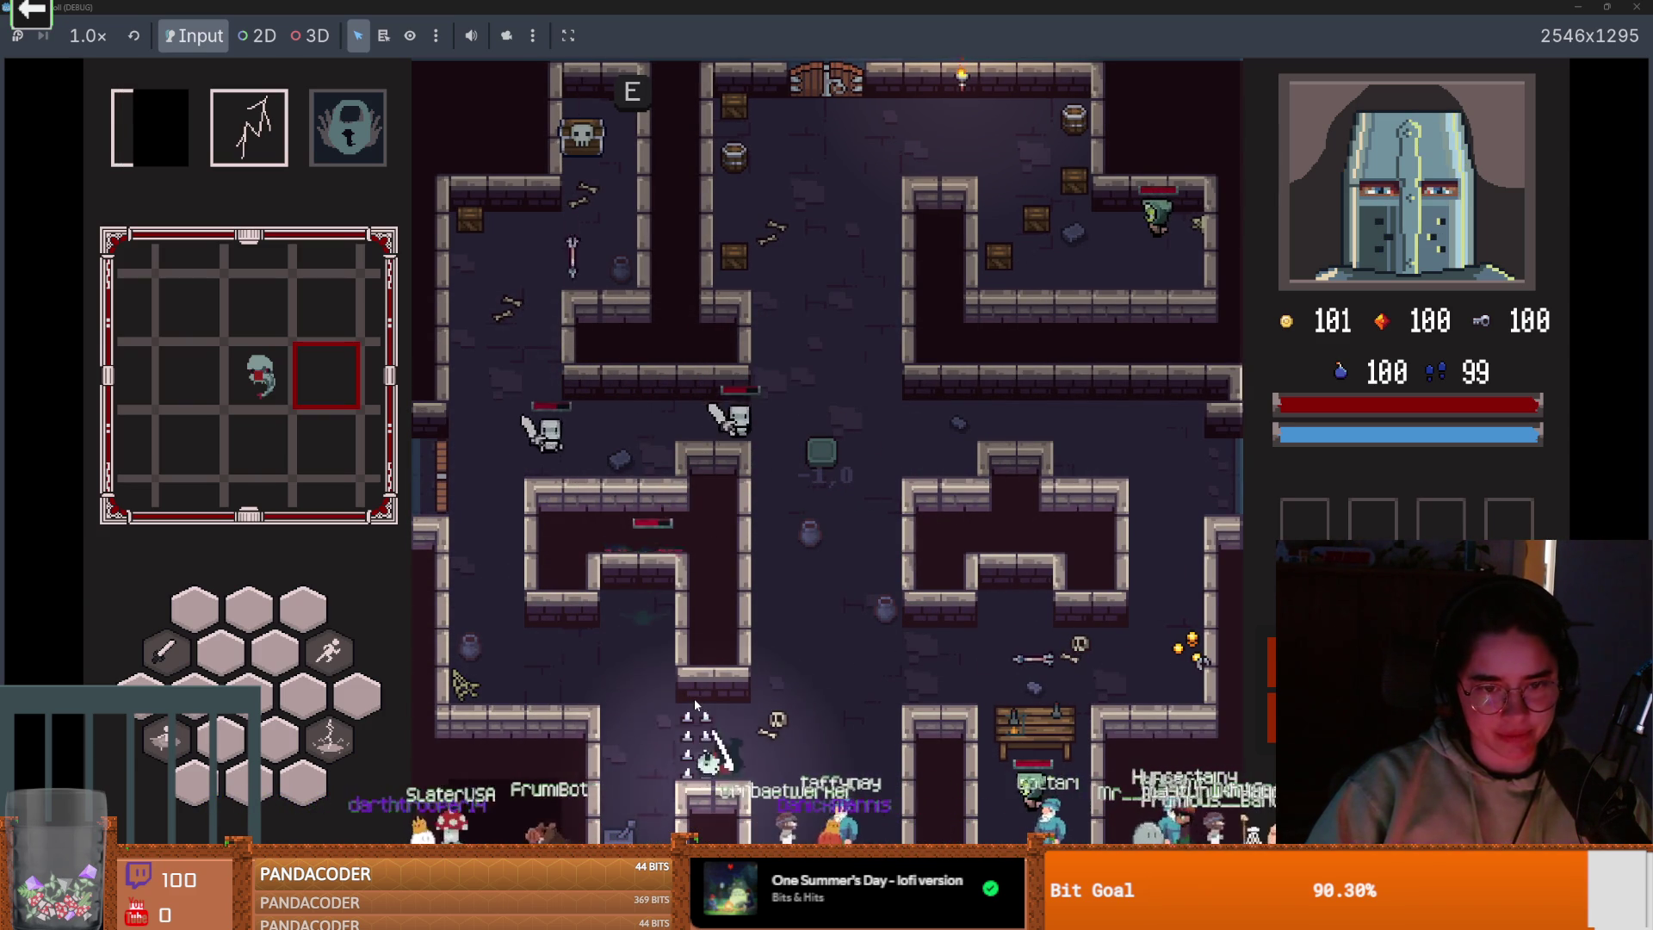
key("s")
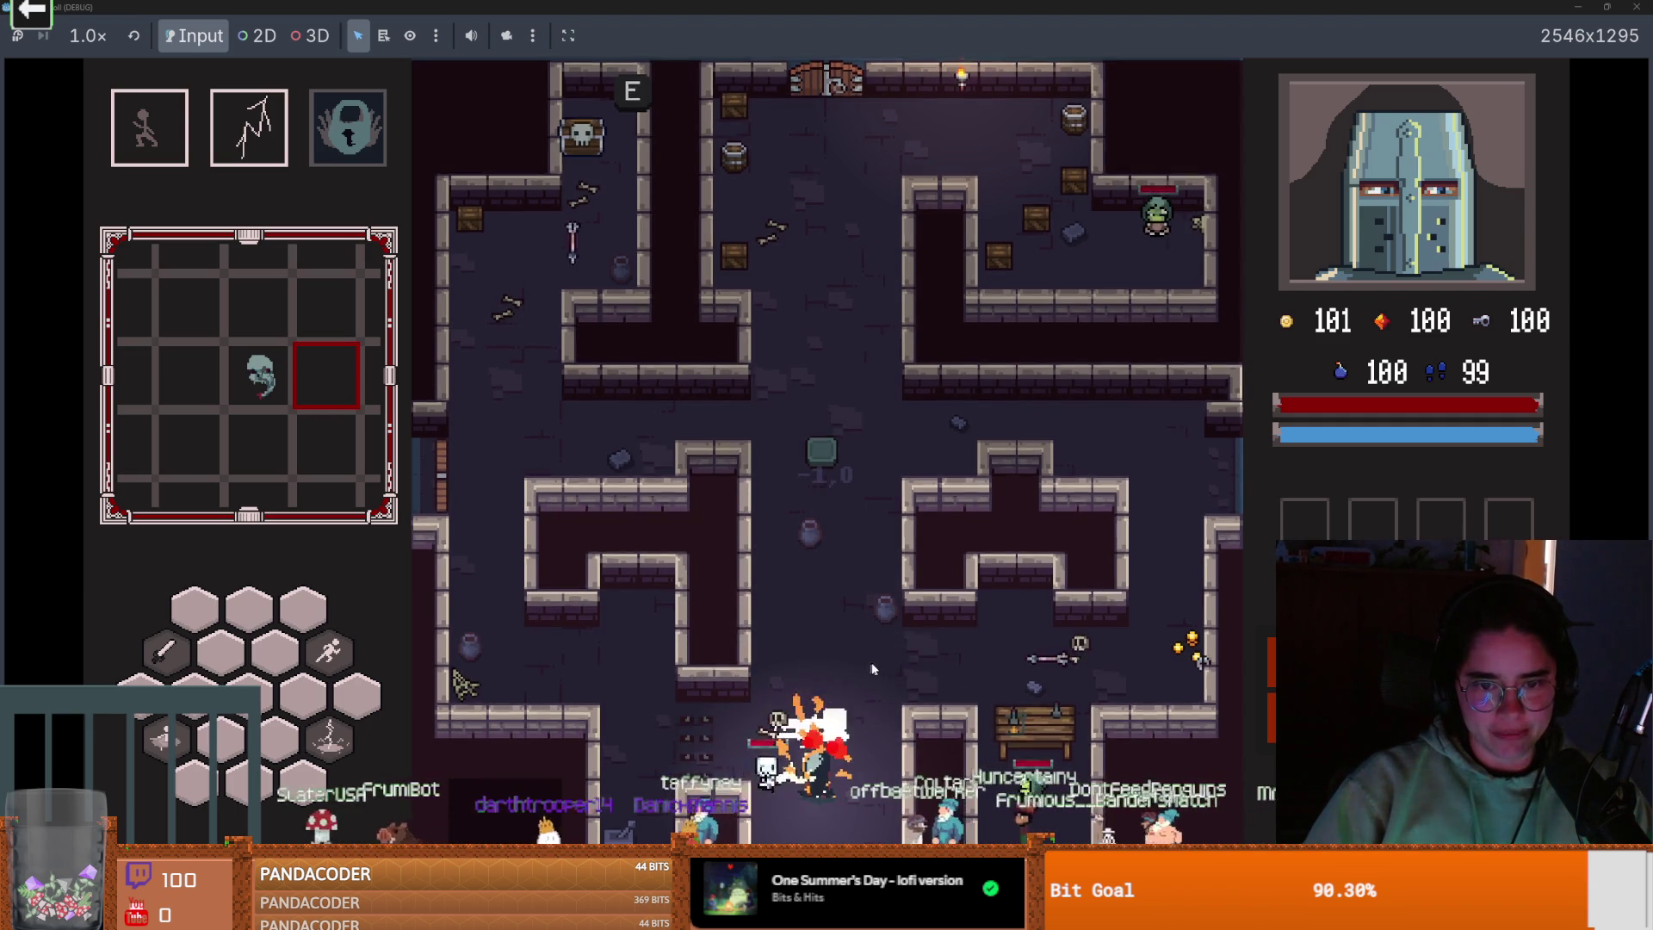
key("space")
key("w")
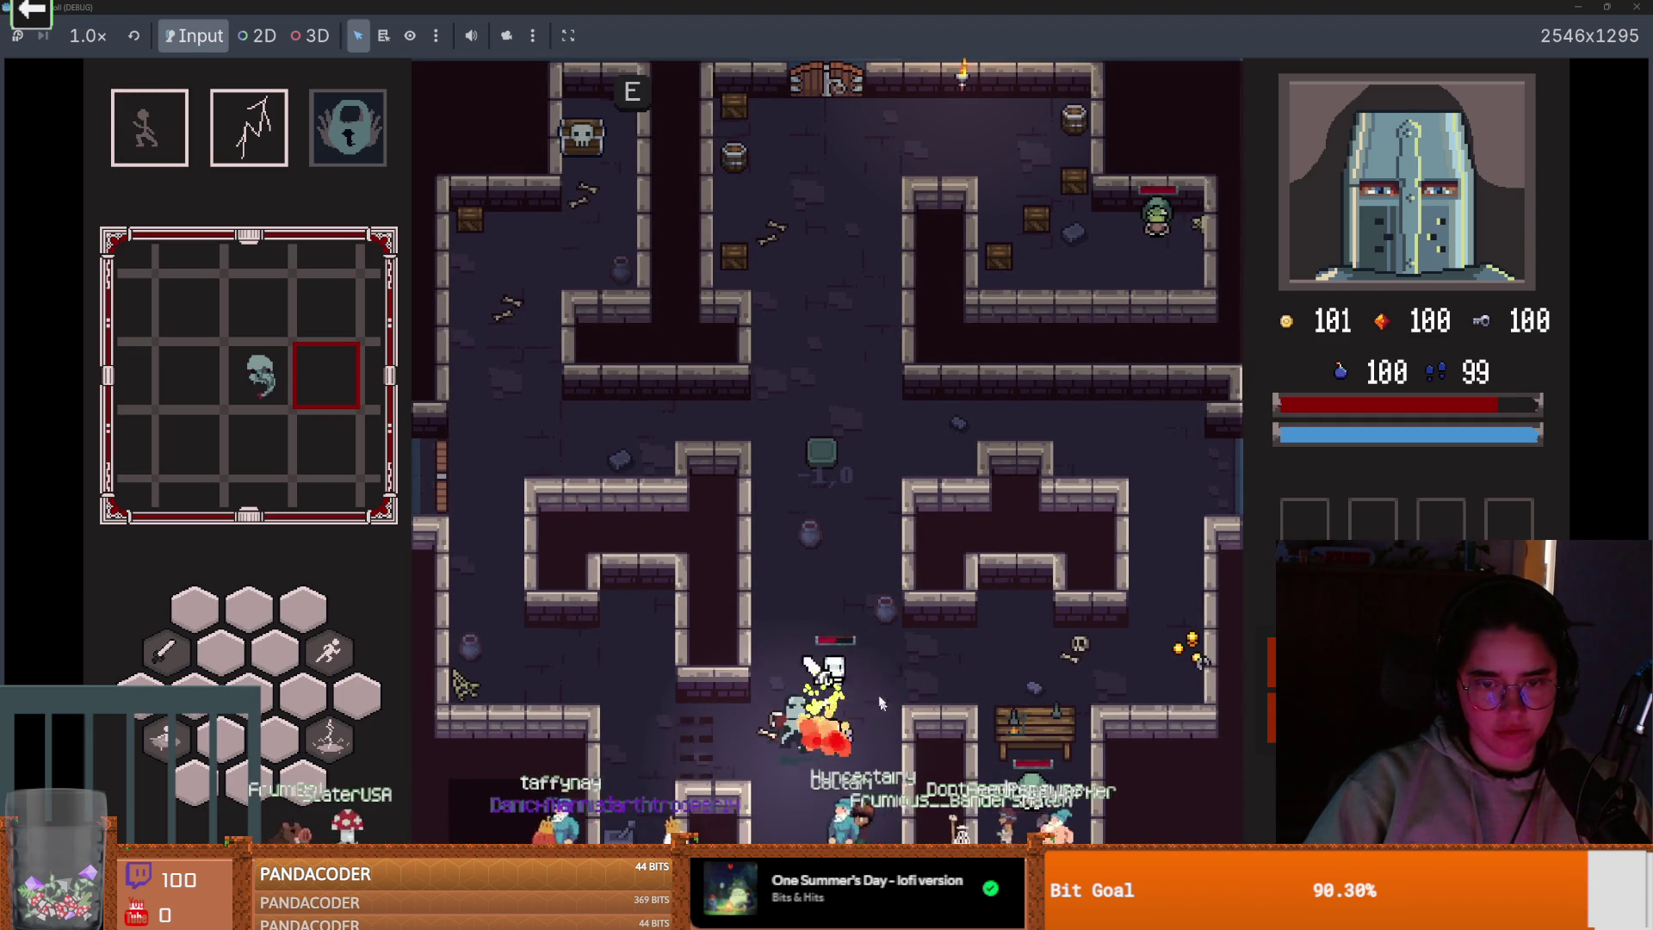
key("Escape")
left_click(733, 629)
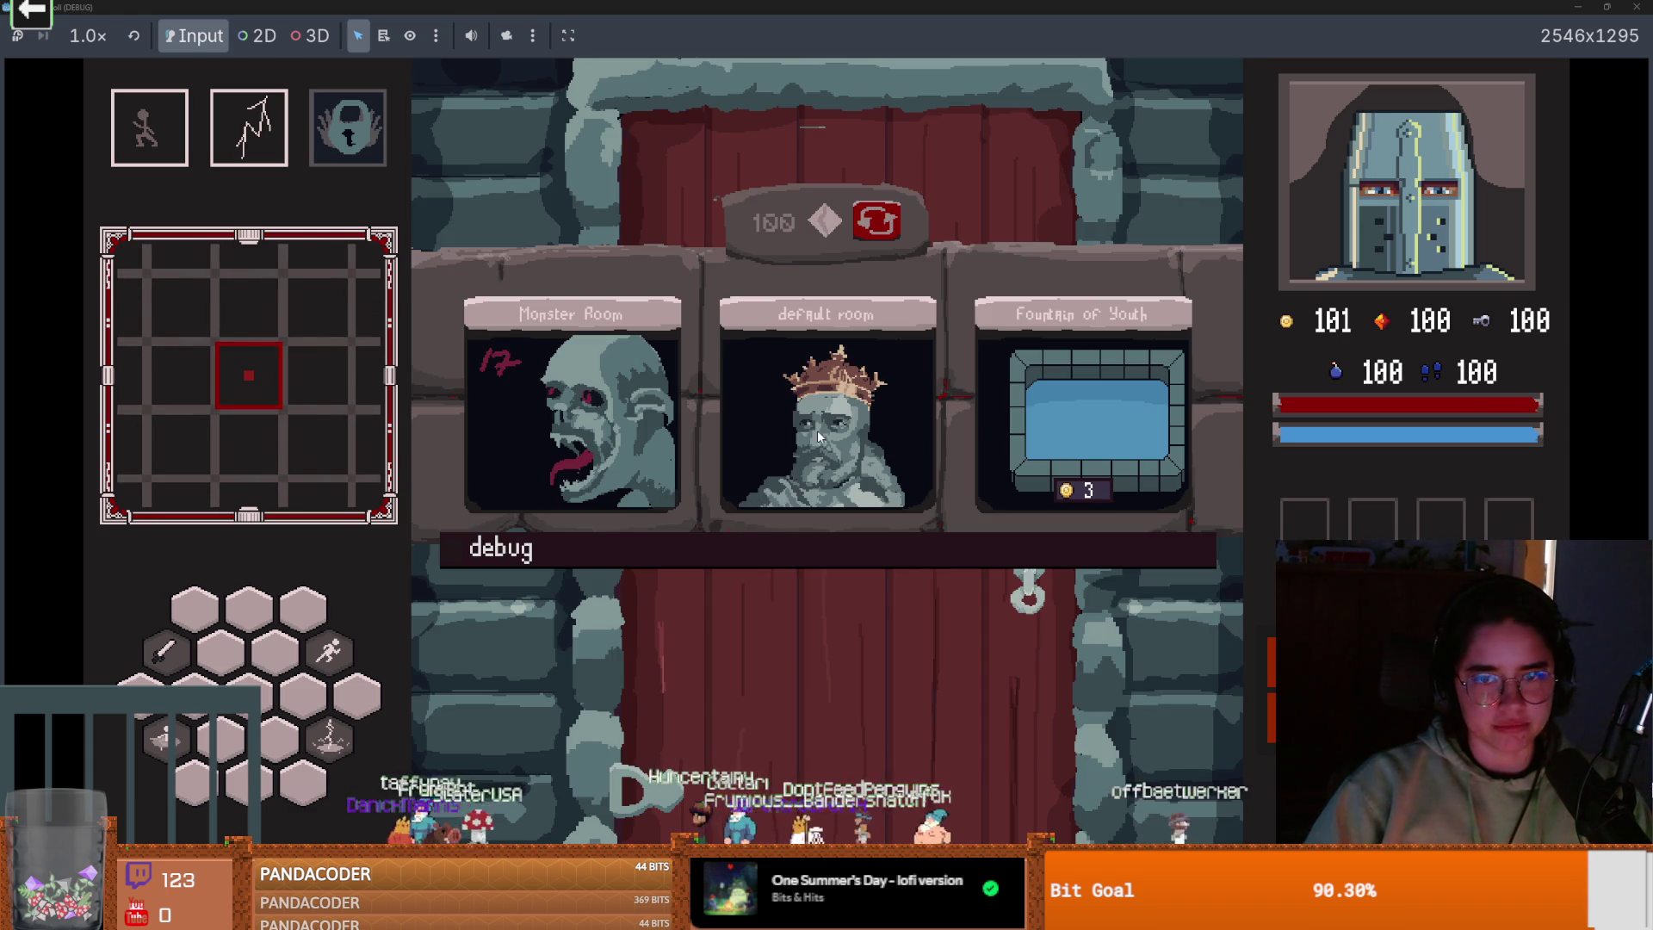
Enter the middle default room and talk through the knight's dialogue
left_click(667, 497)
key("a")
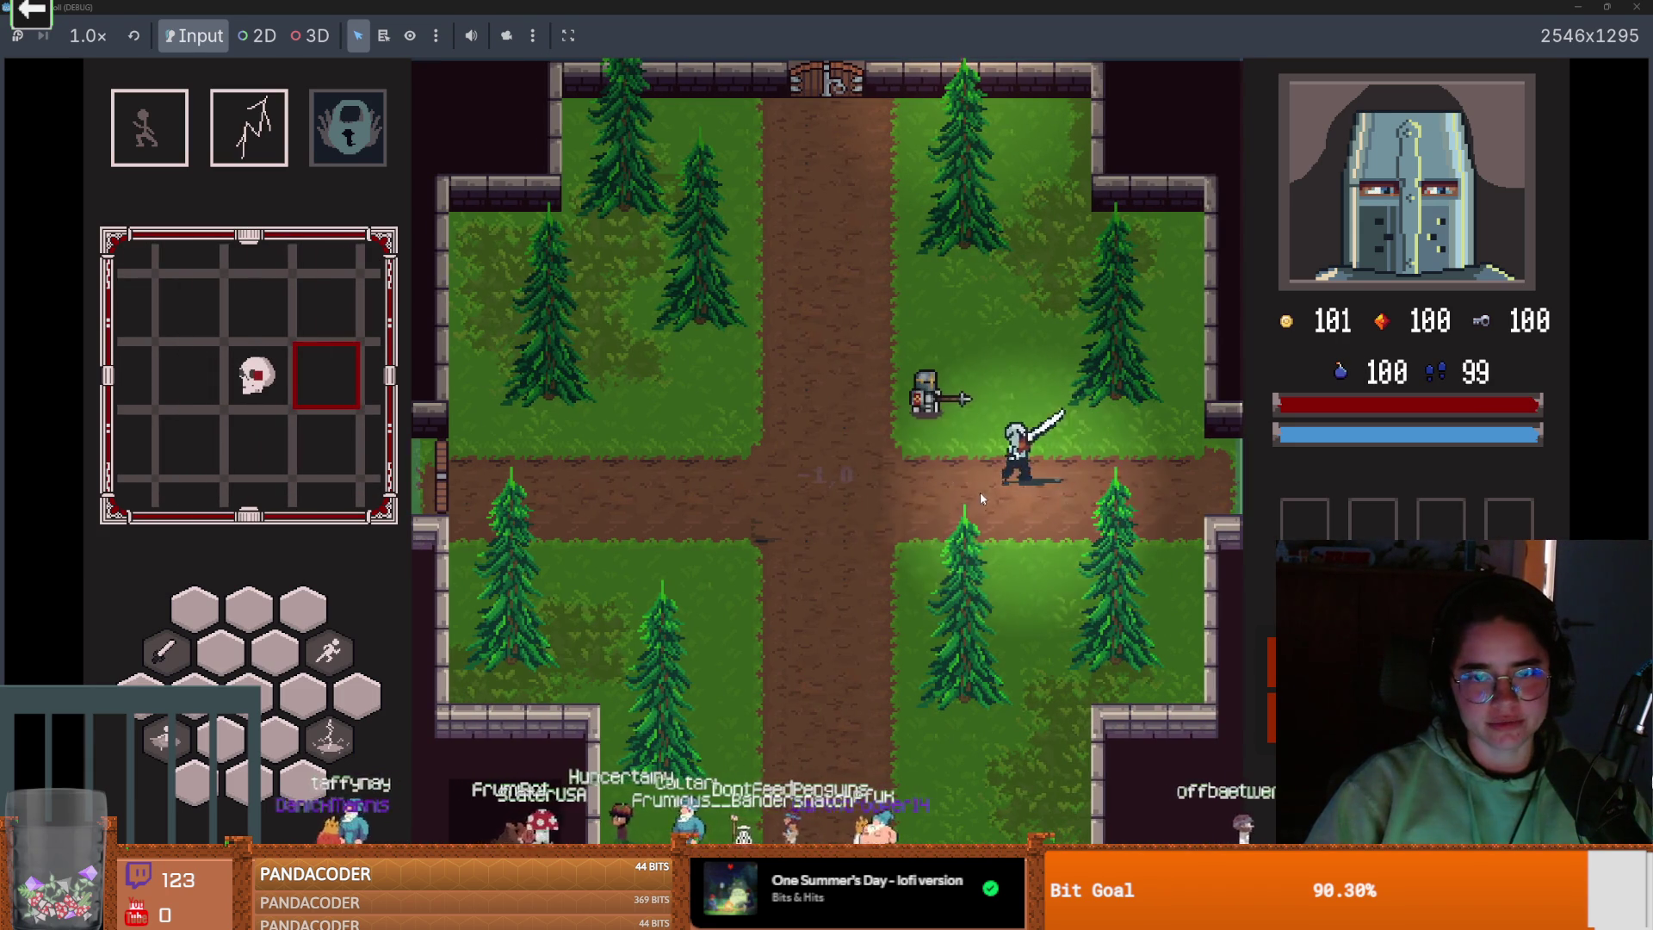
key("e")
key("e")
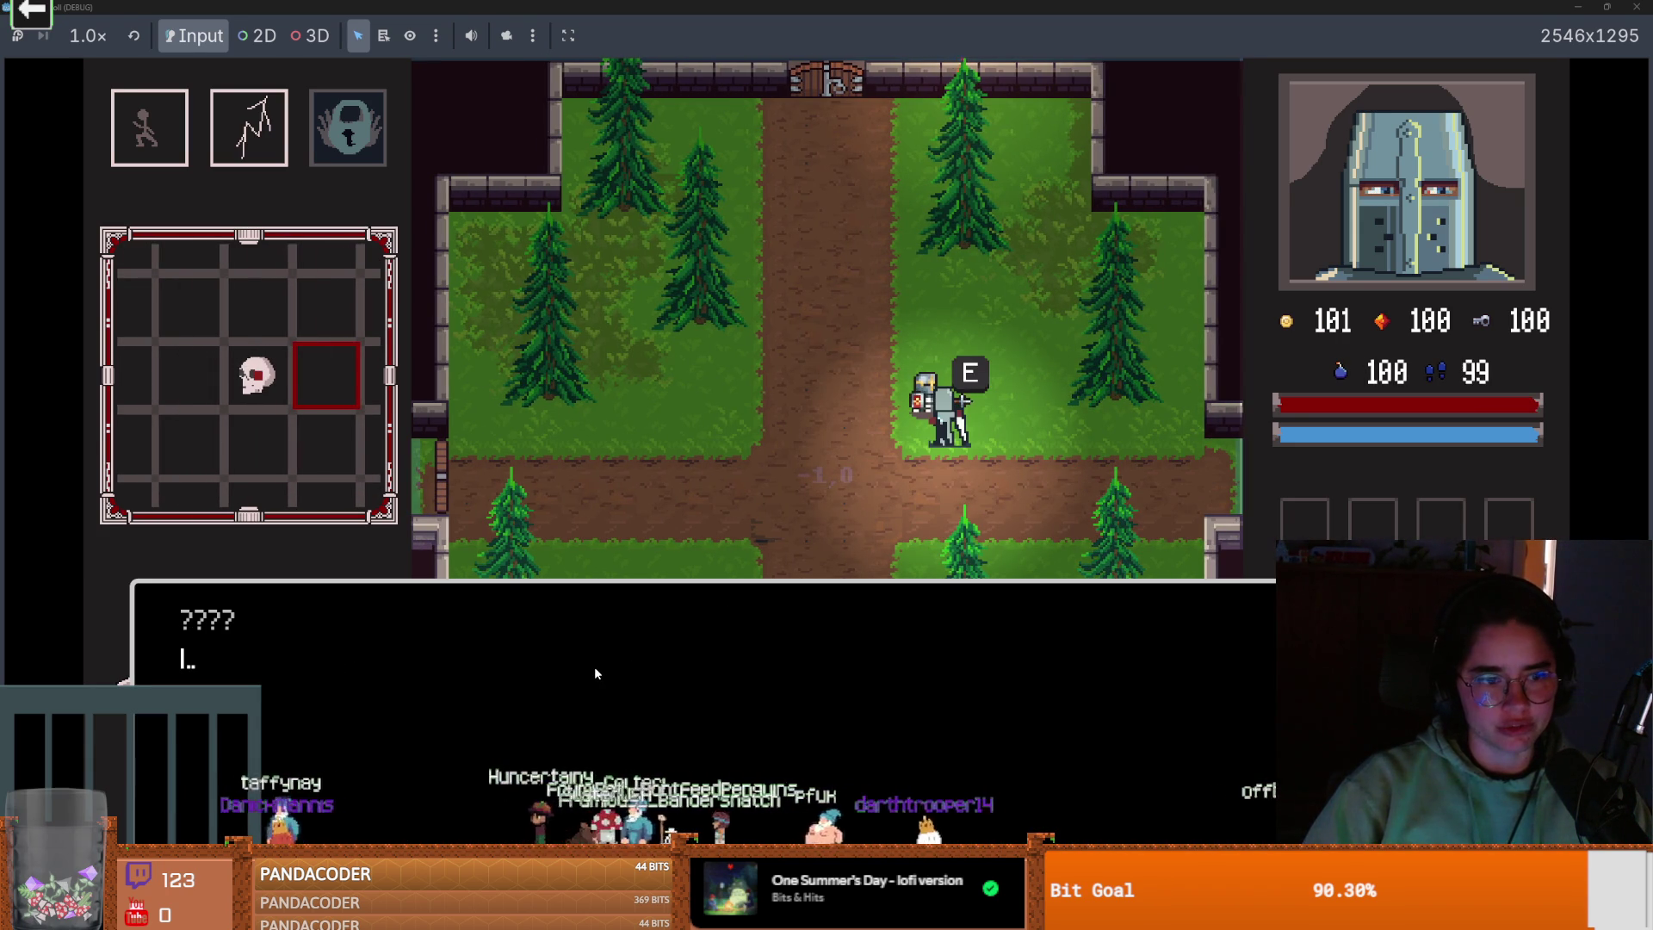
key("e")
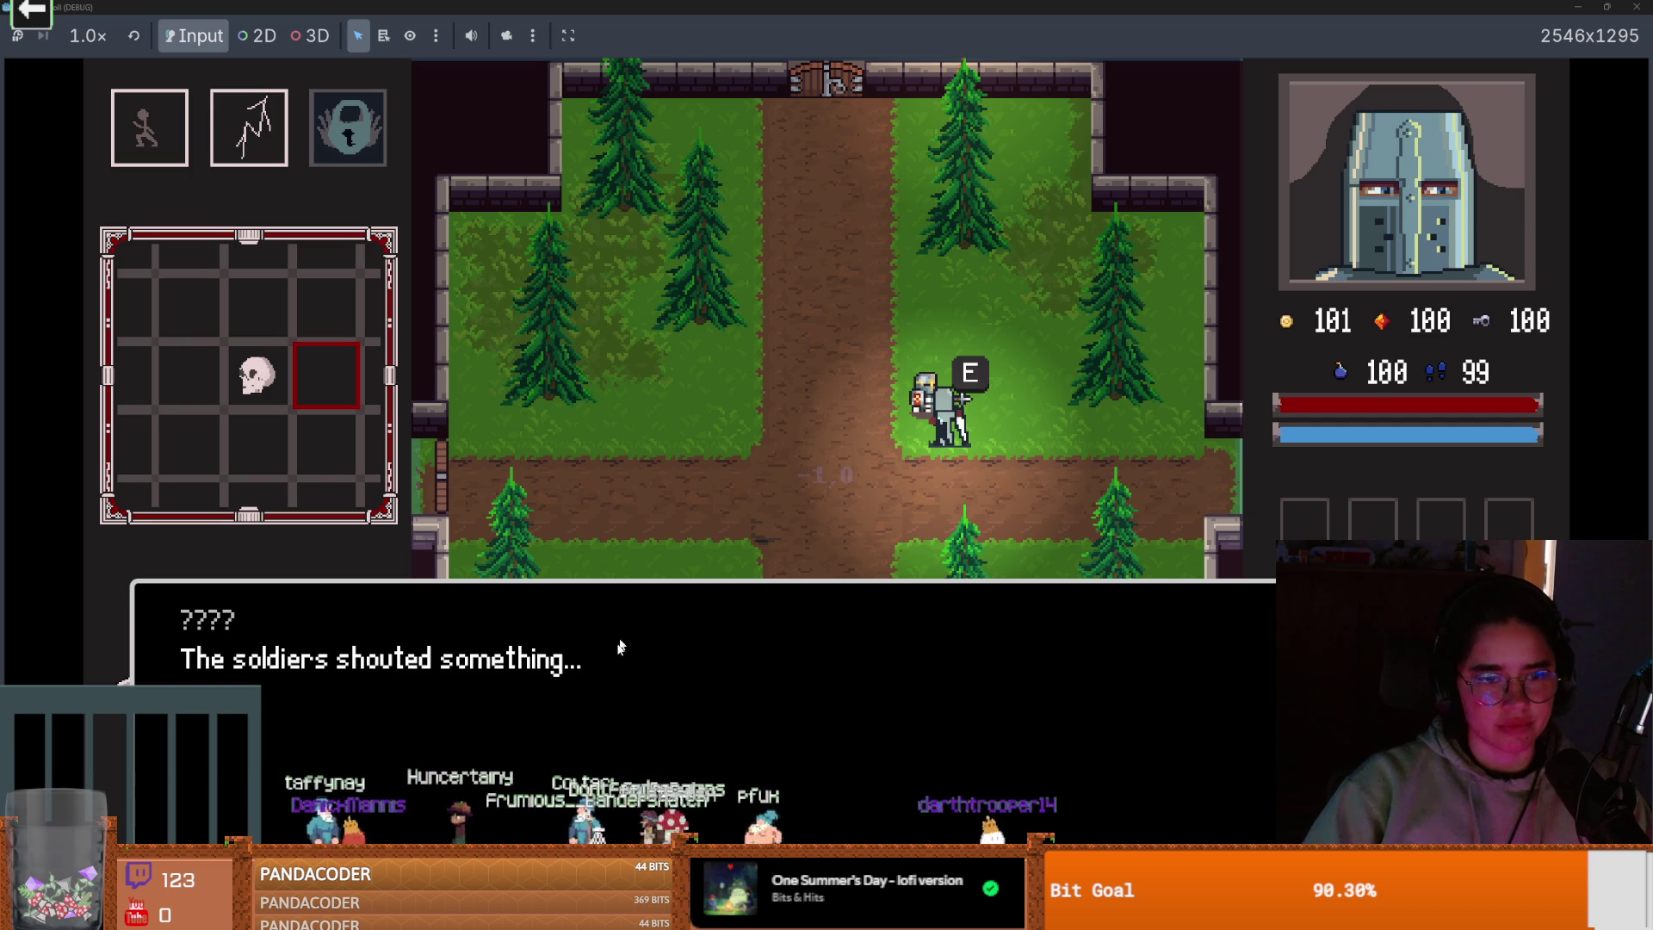
key("e")
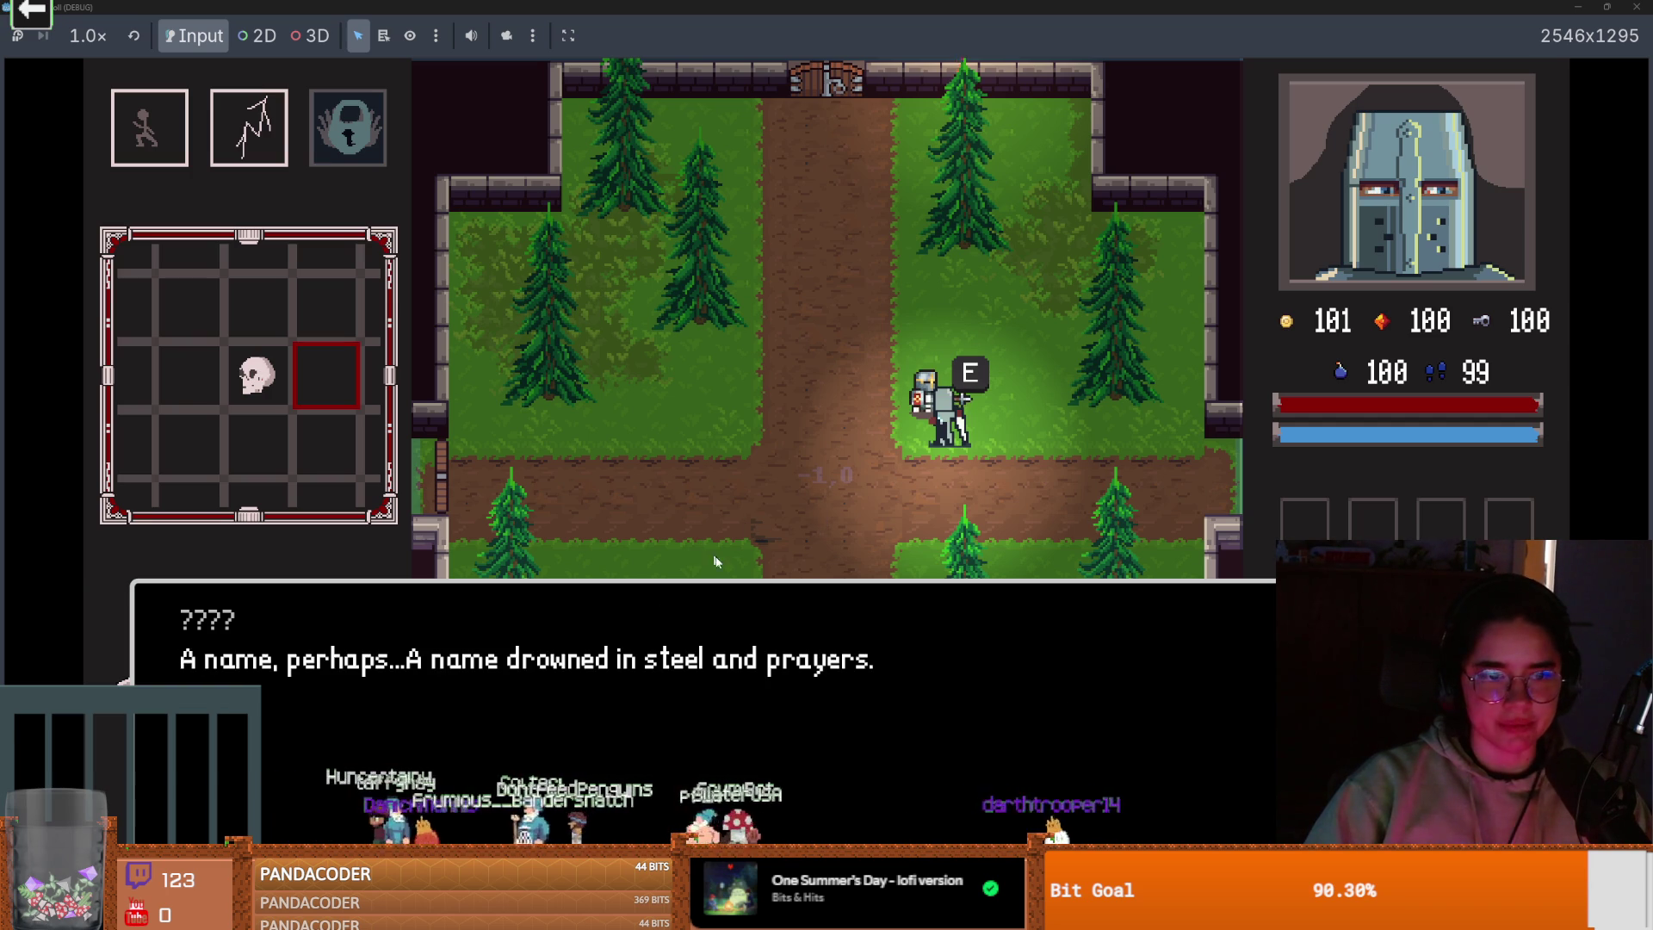
key("e")
key("e")
key("e")
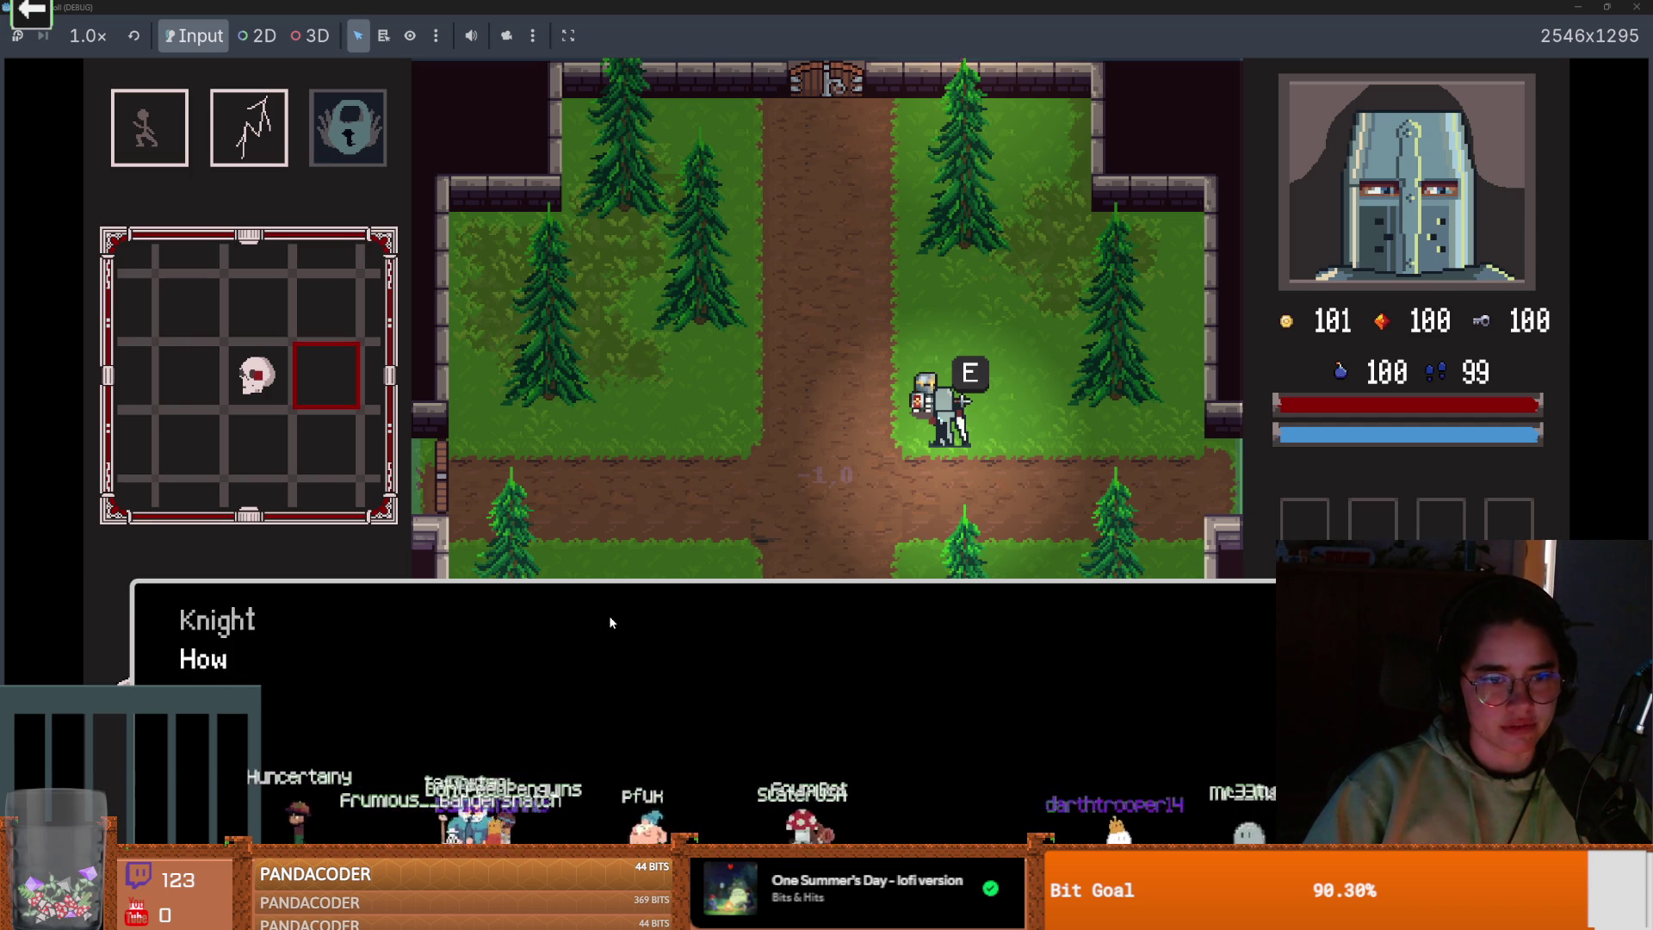
key("e")
key("e")
key("e")
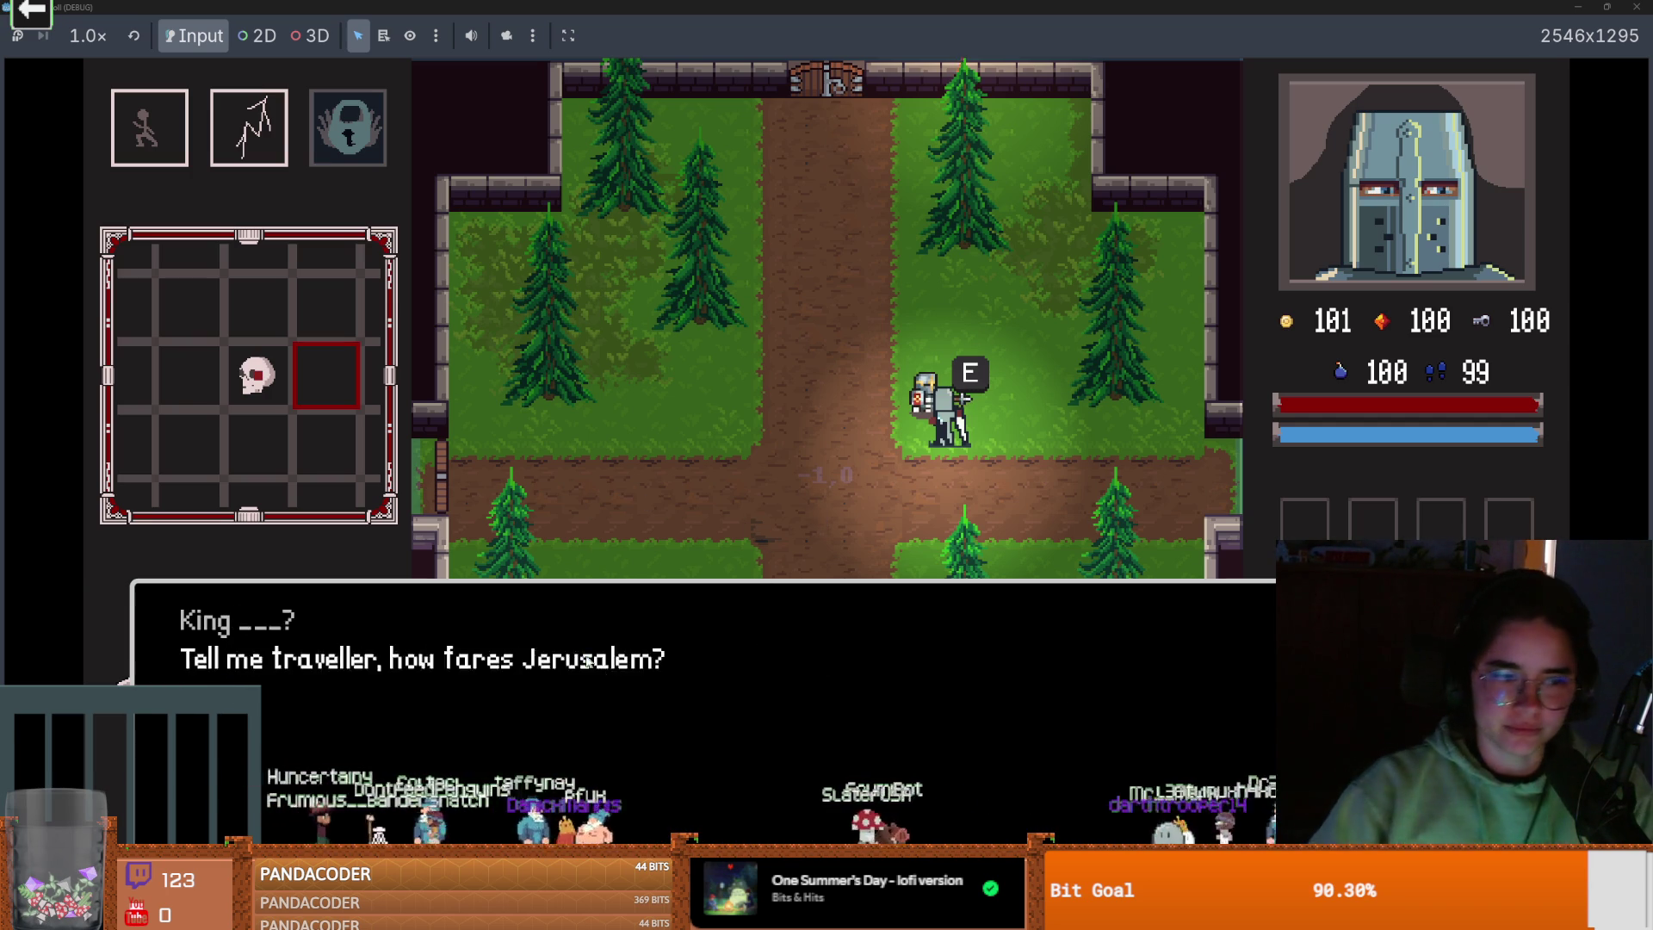
Explore the forest crossroads paths, swinging the sword and briefly pausing
key("s")
key("a")
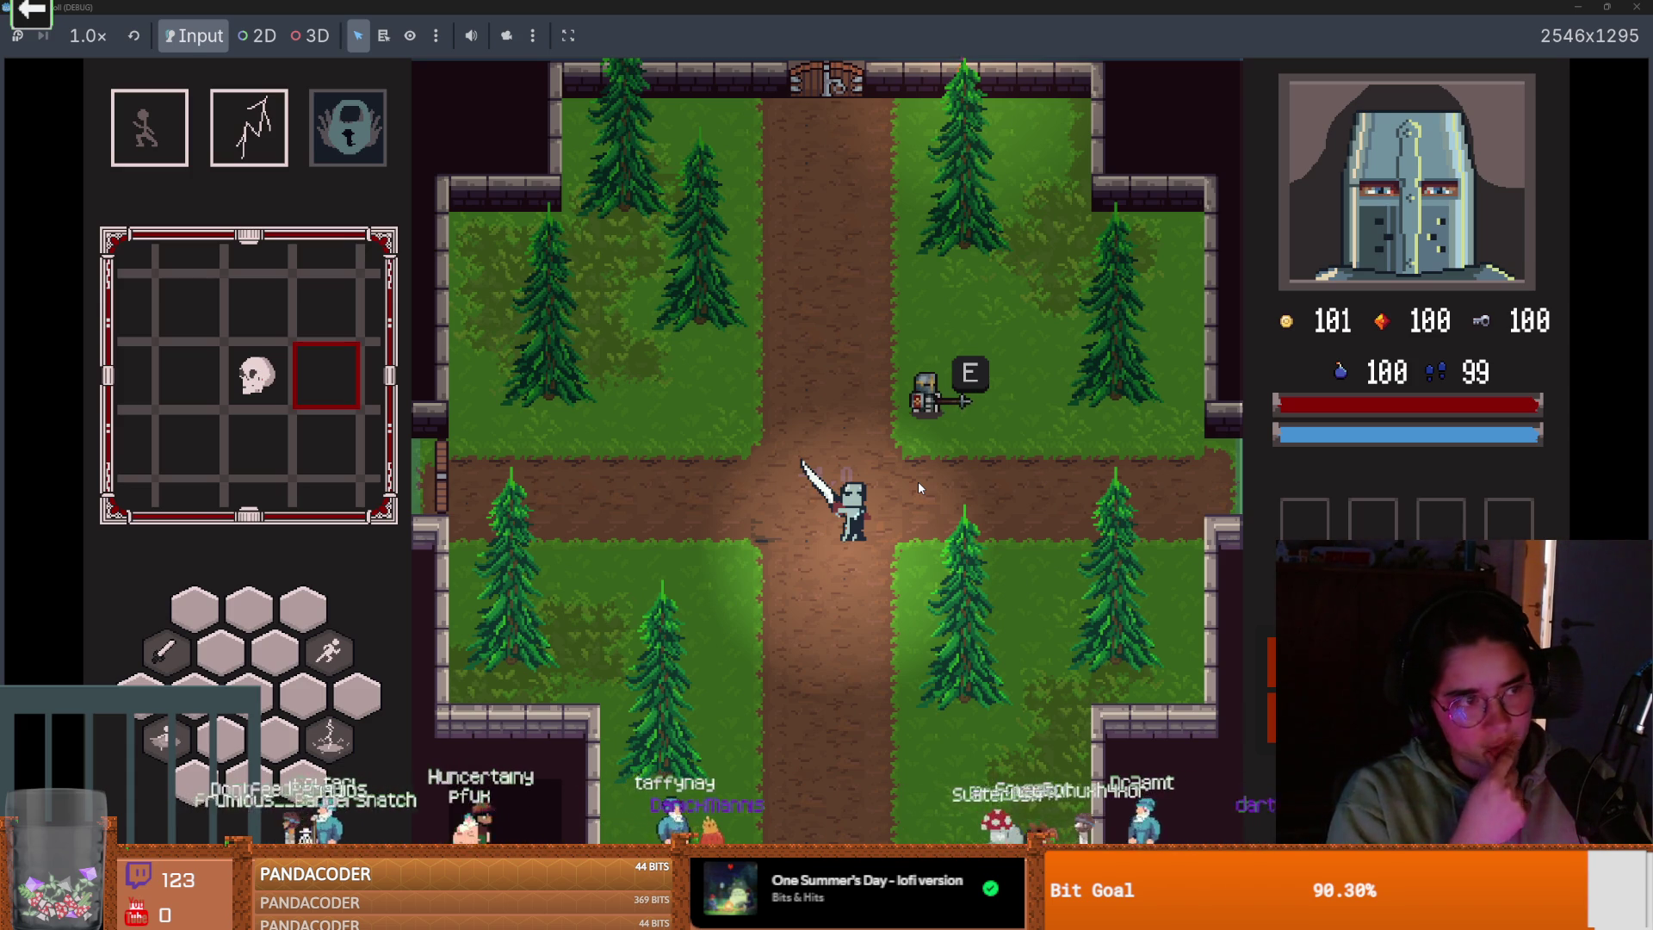
key("a")
key("w")
key("space")
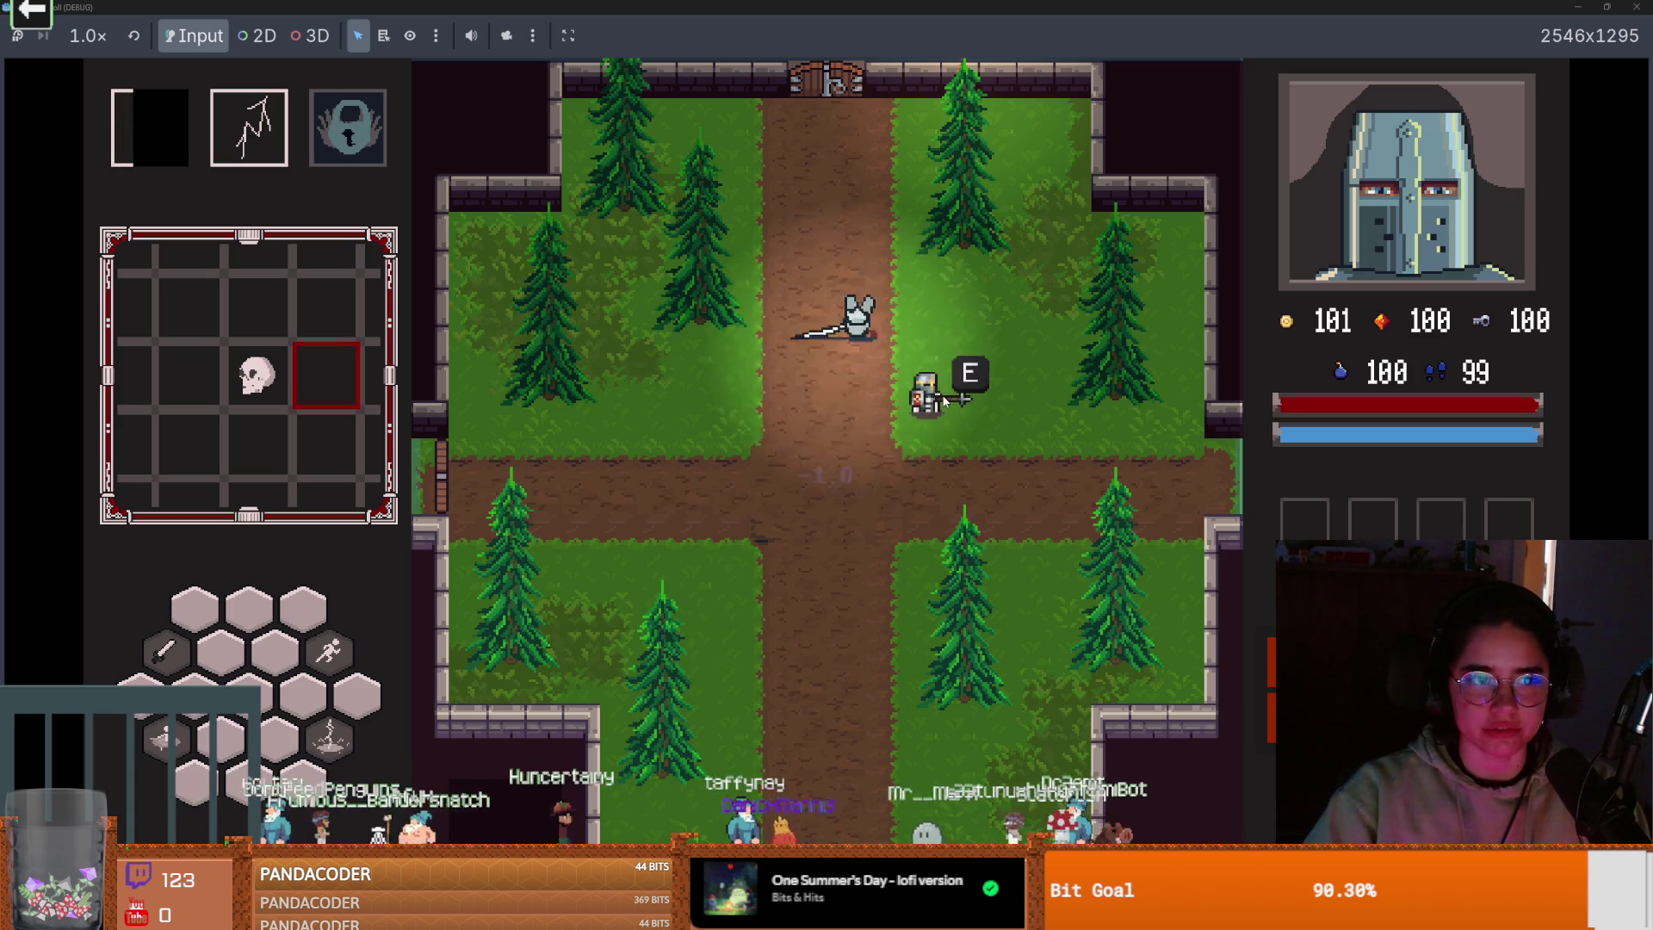
key("a")
key("s")
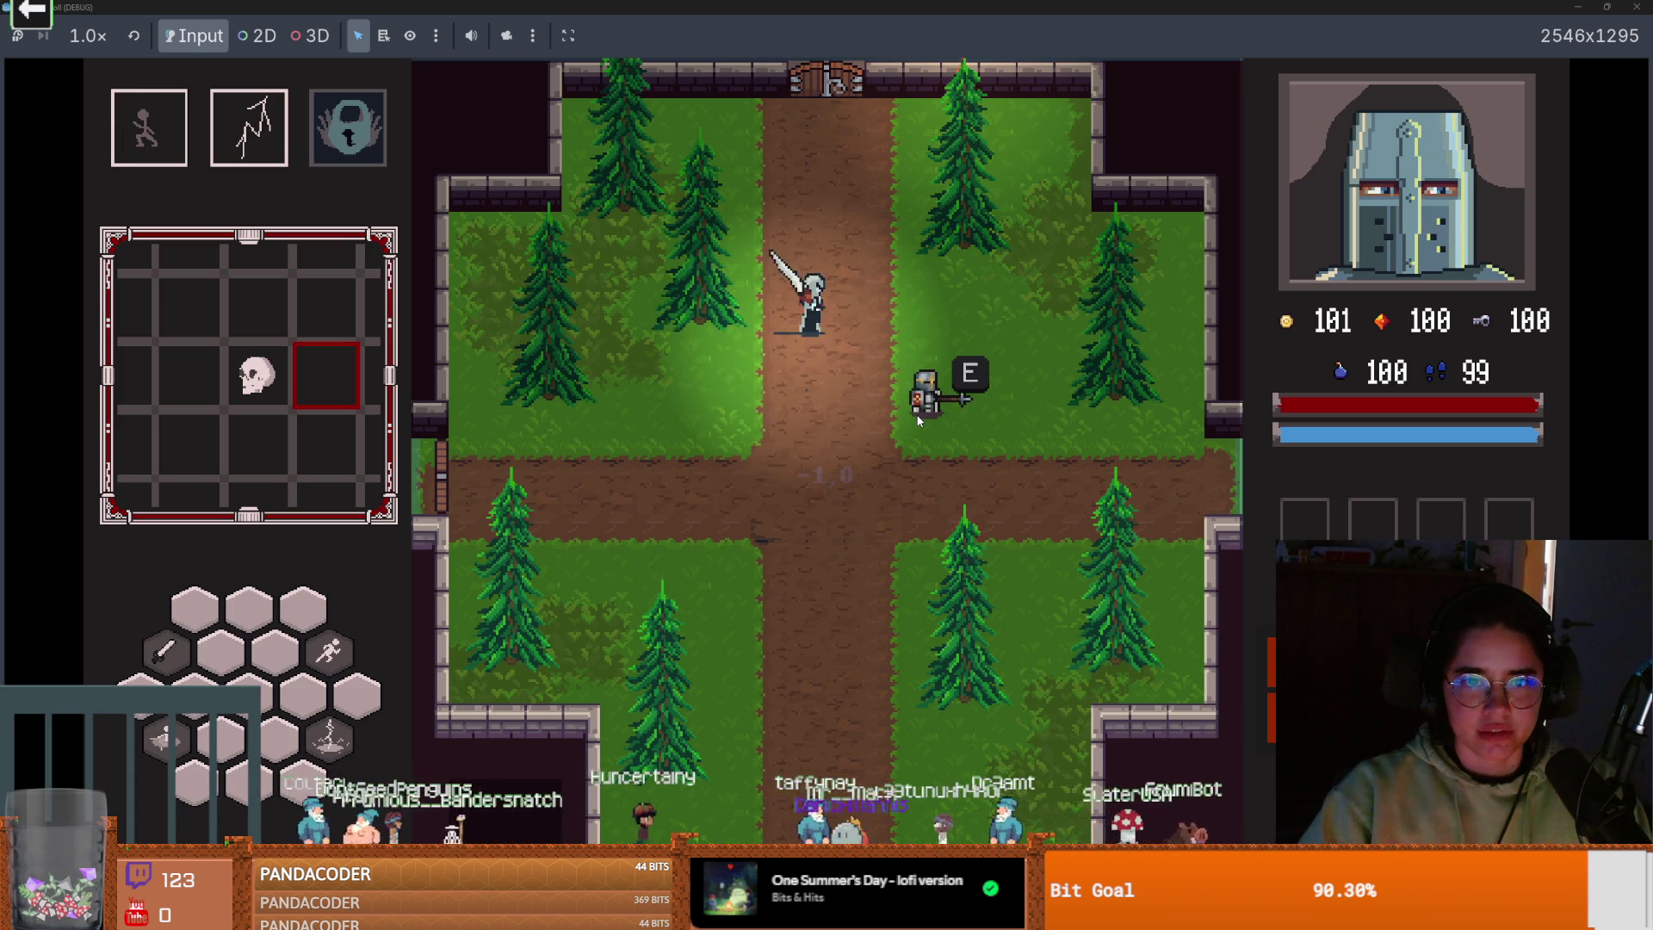
key("s")
key("d")
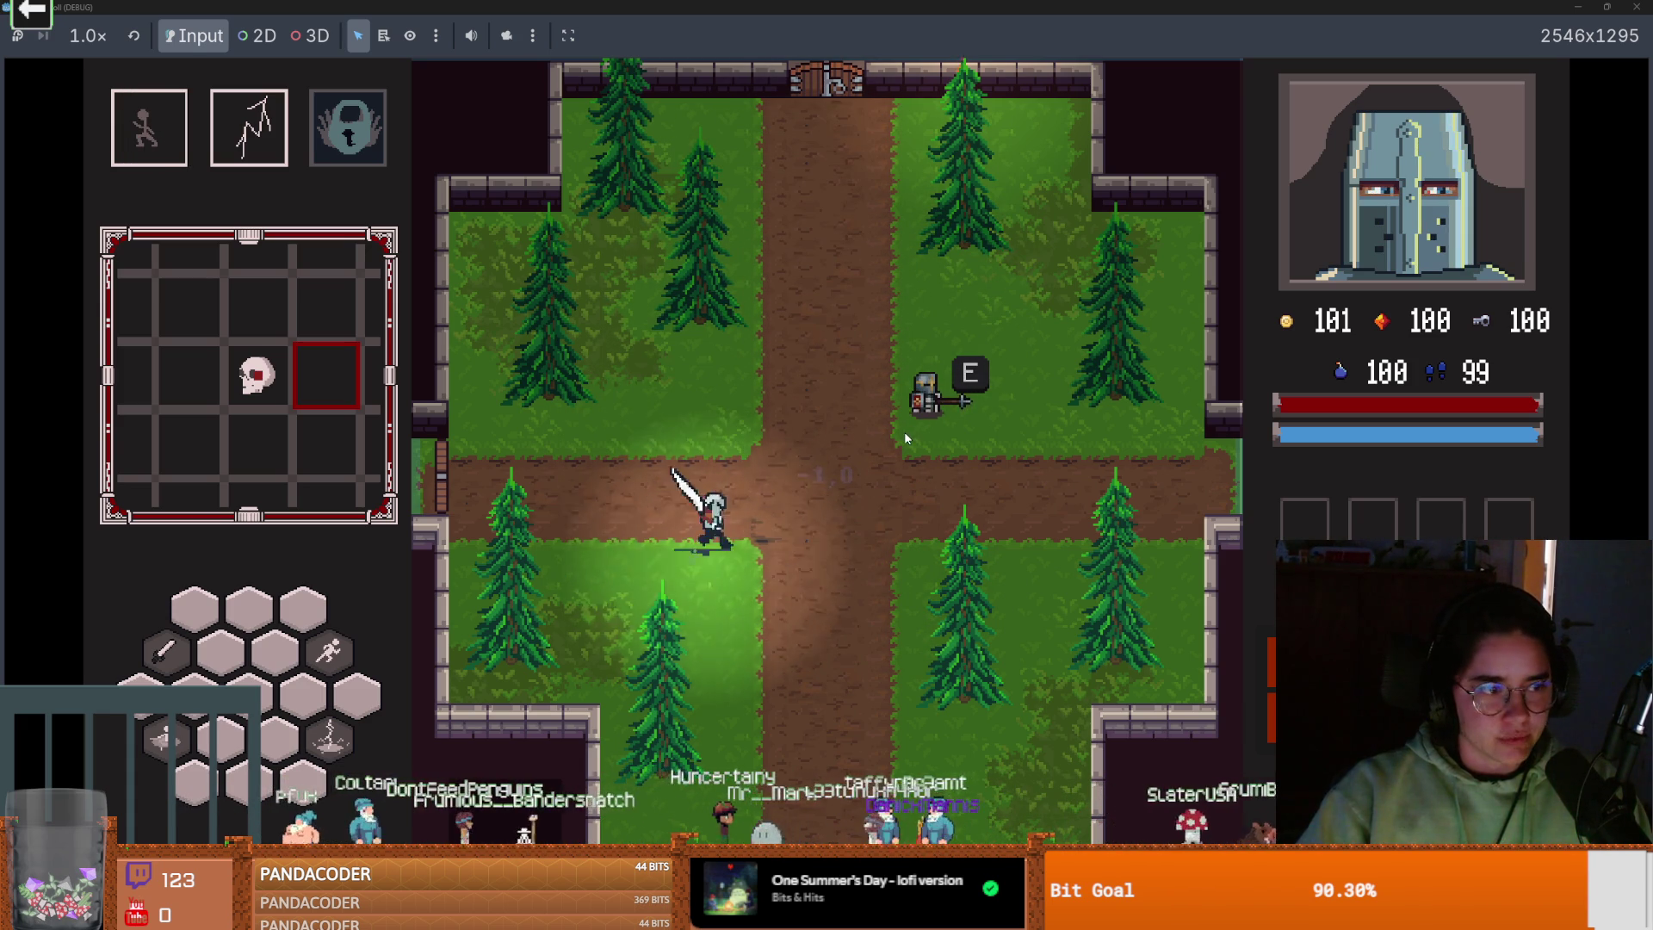
key("d")
left_click(896, 442)
key("a")
key("d")
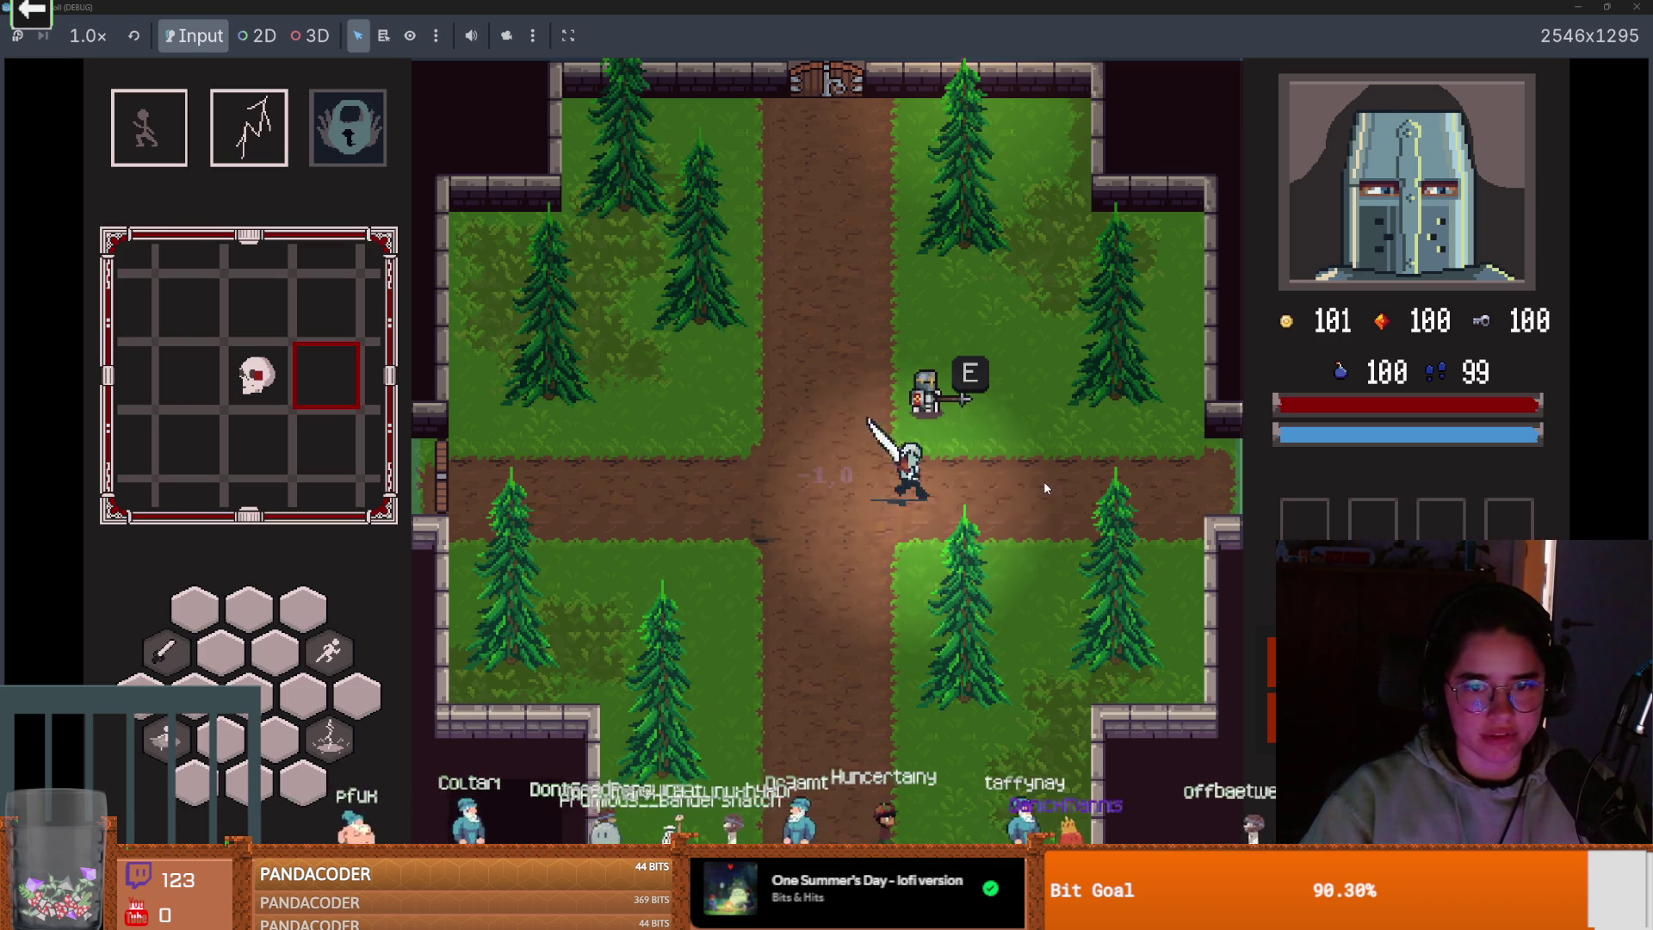
key("d")
key("Escape")
key("Escape")
key("a")
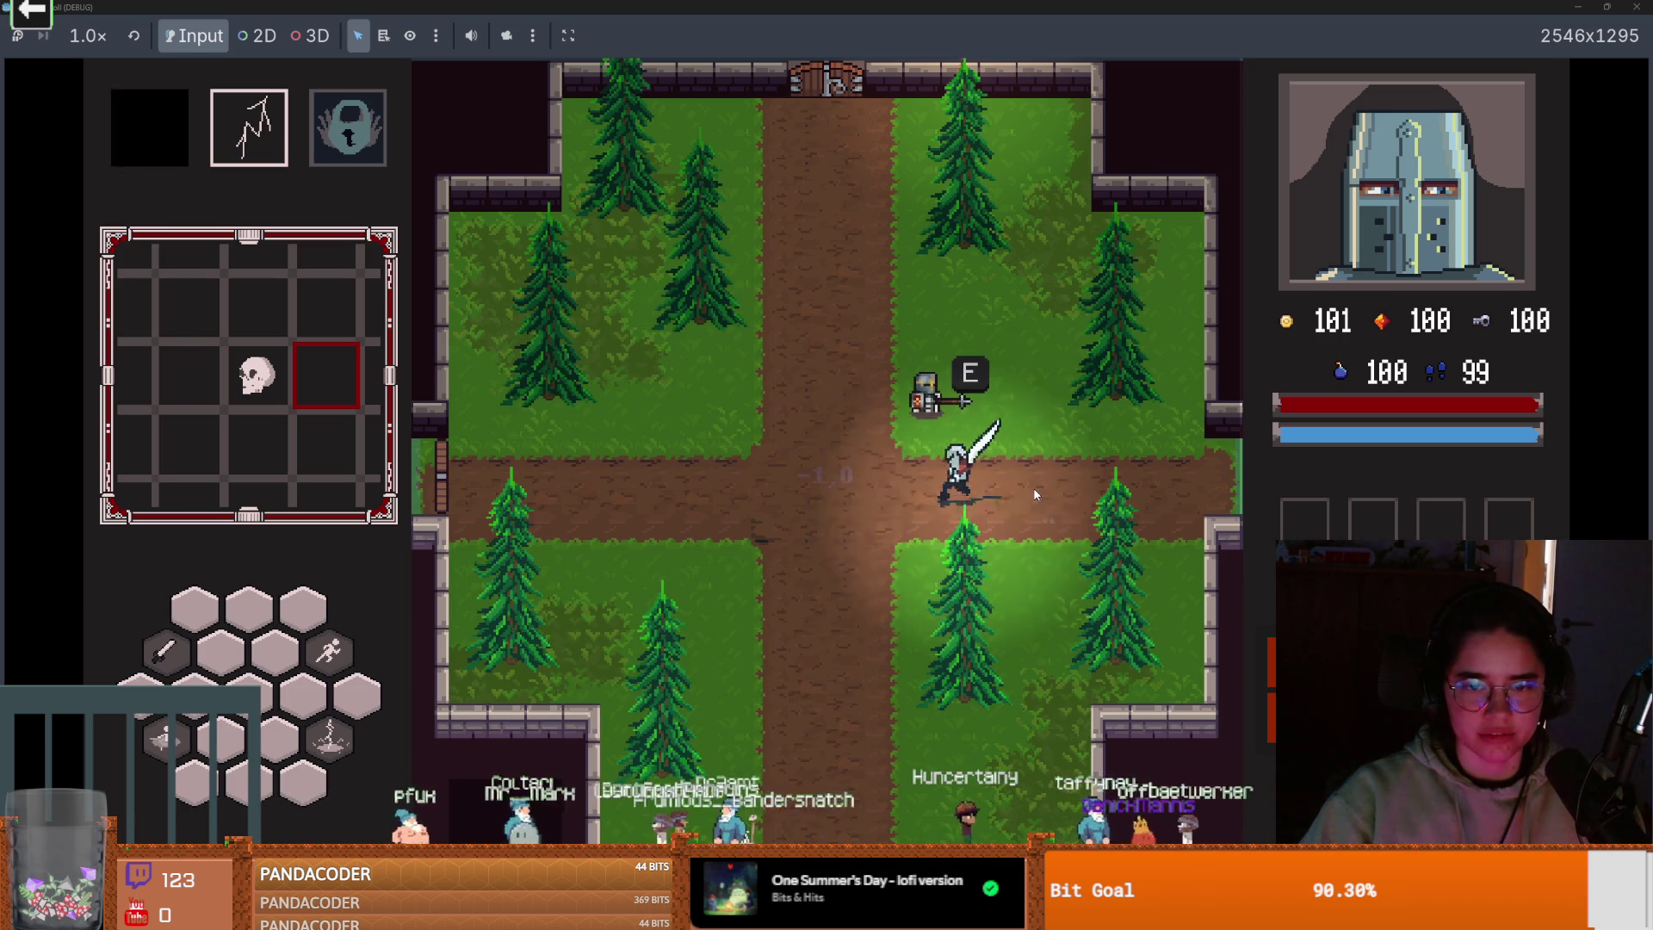
Unlock the west door and turn on debug to list every room
key("space")
key("a")
key("e")
left_click(747, 503)
left_click(854, 551)
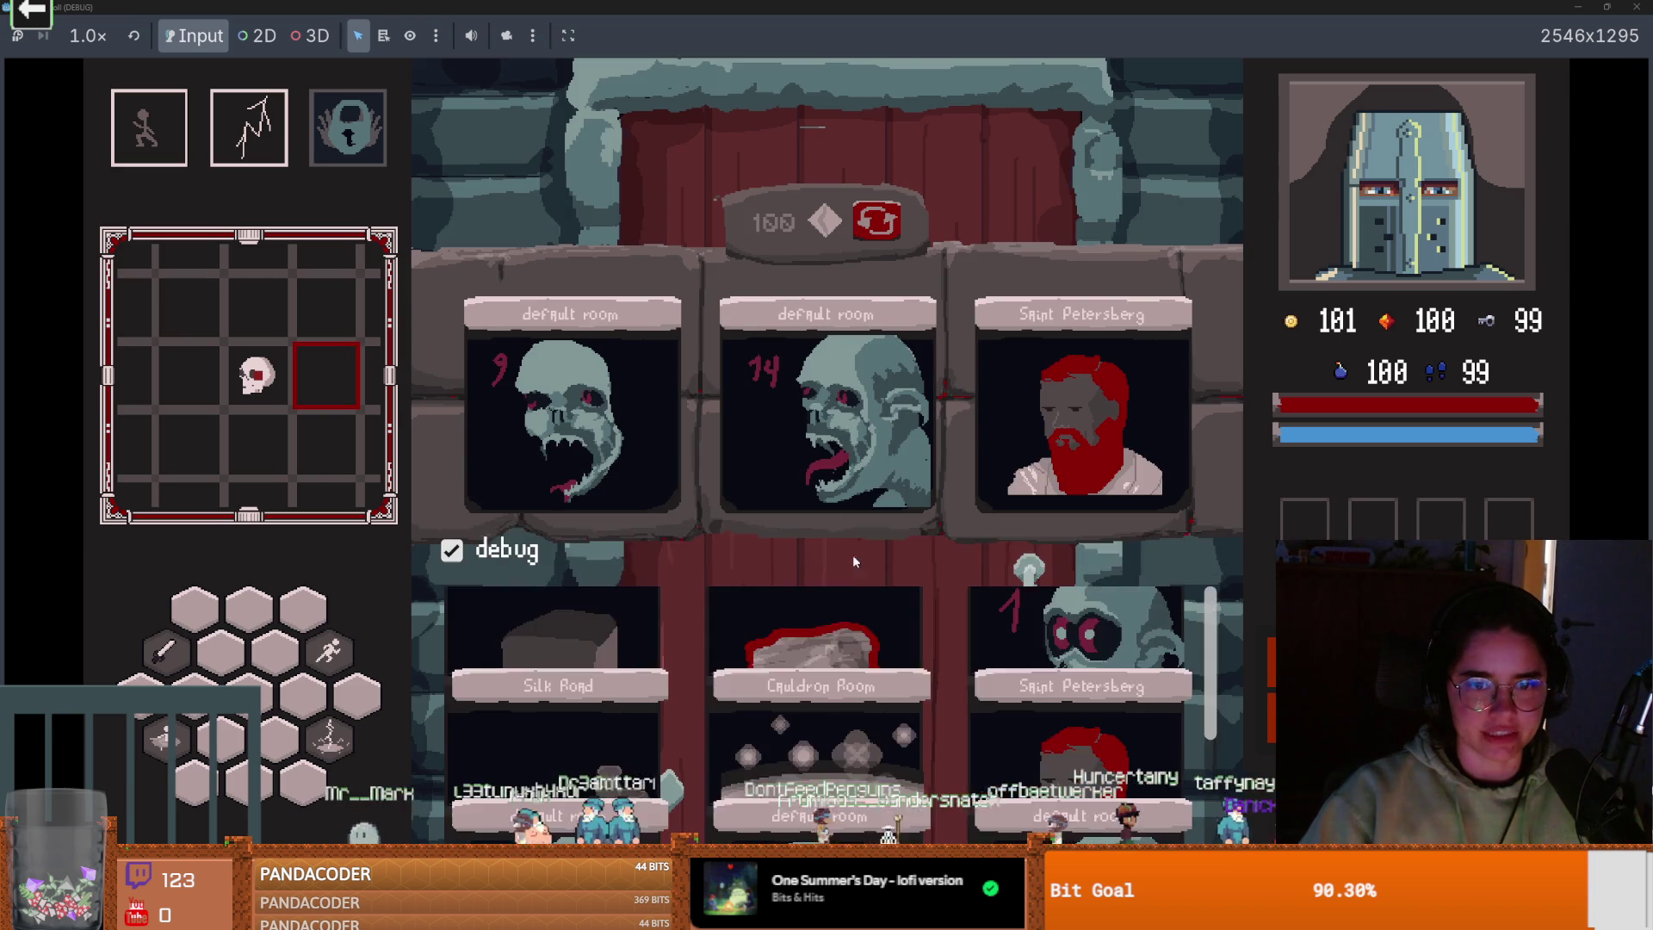
Pick the shop room from the debug list and walk the knight out its west doorway
scroll(849, 598, "down", 1)
scroll(870, 632, "up", 4)
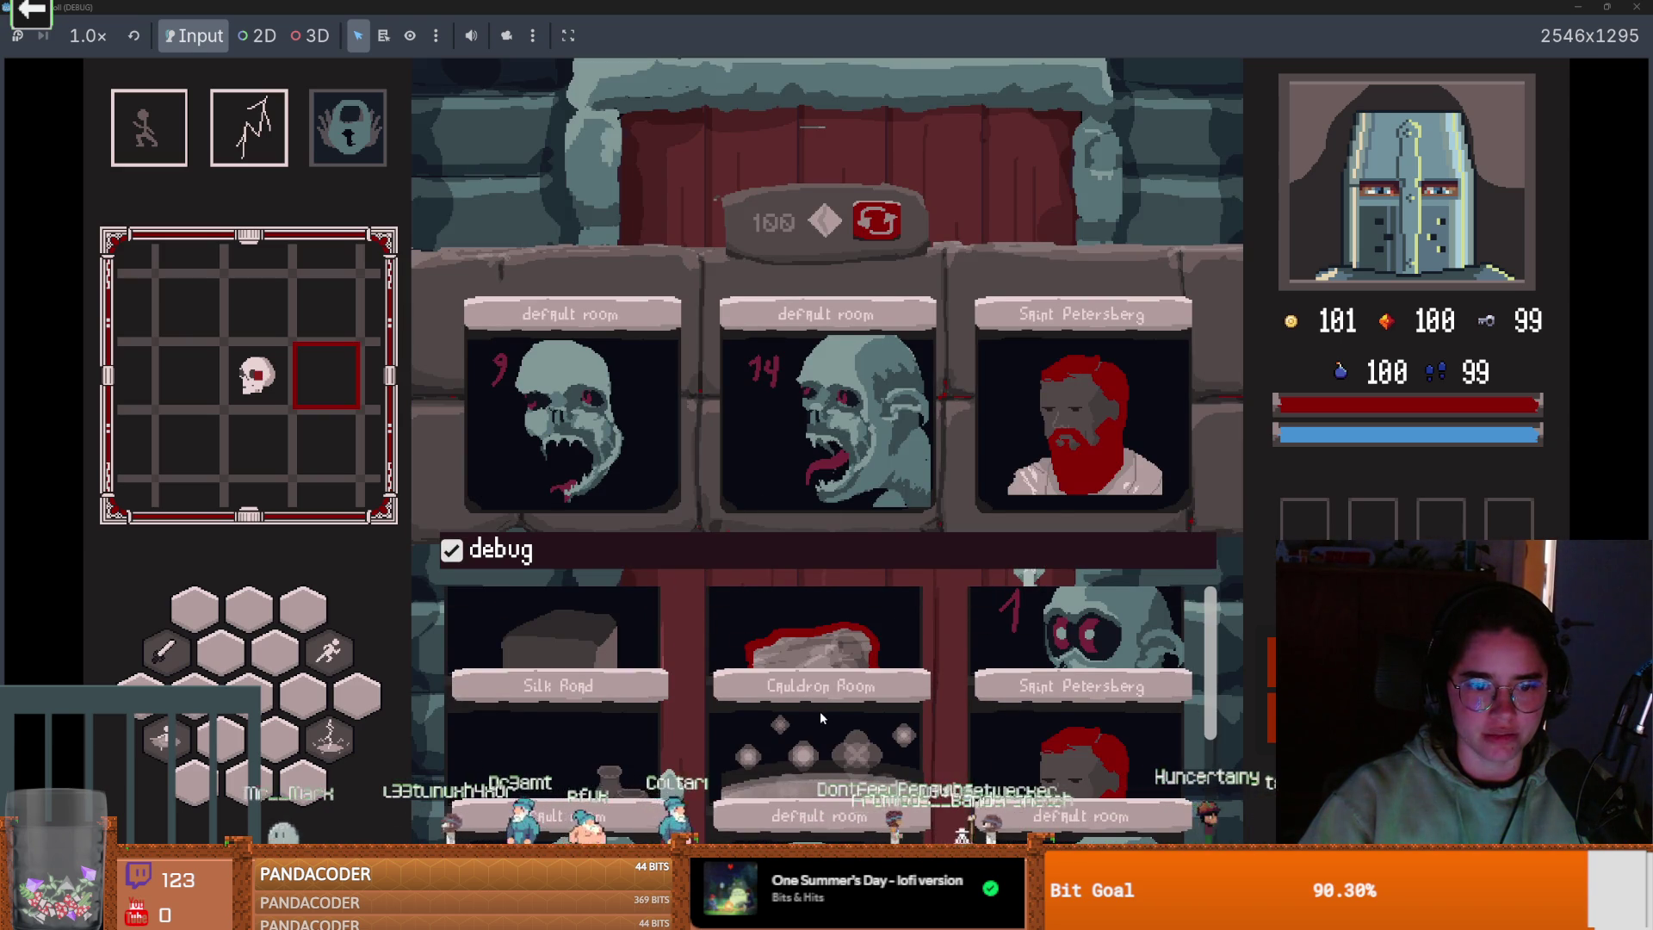
left_click(603, 711)
key("a")
key("a")
key("s")
key("w")
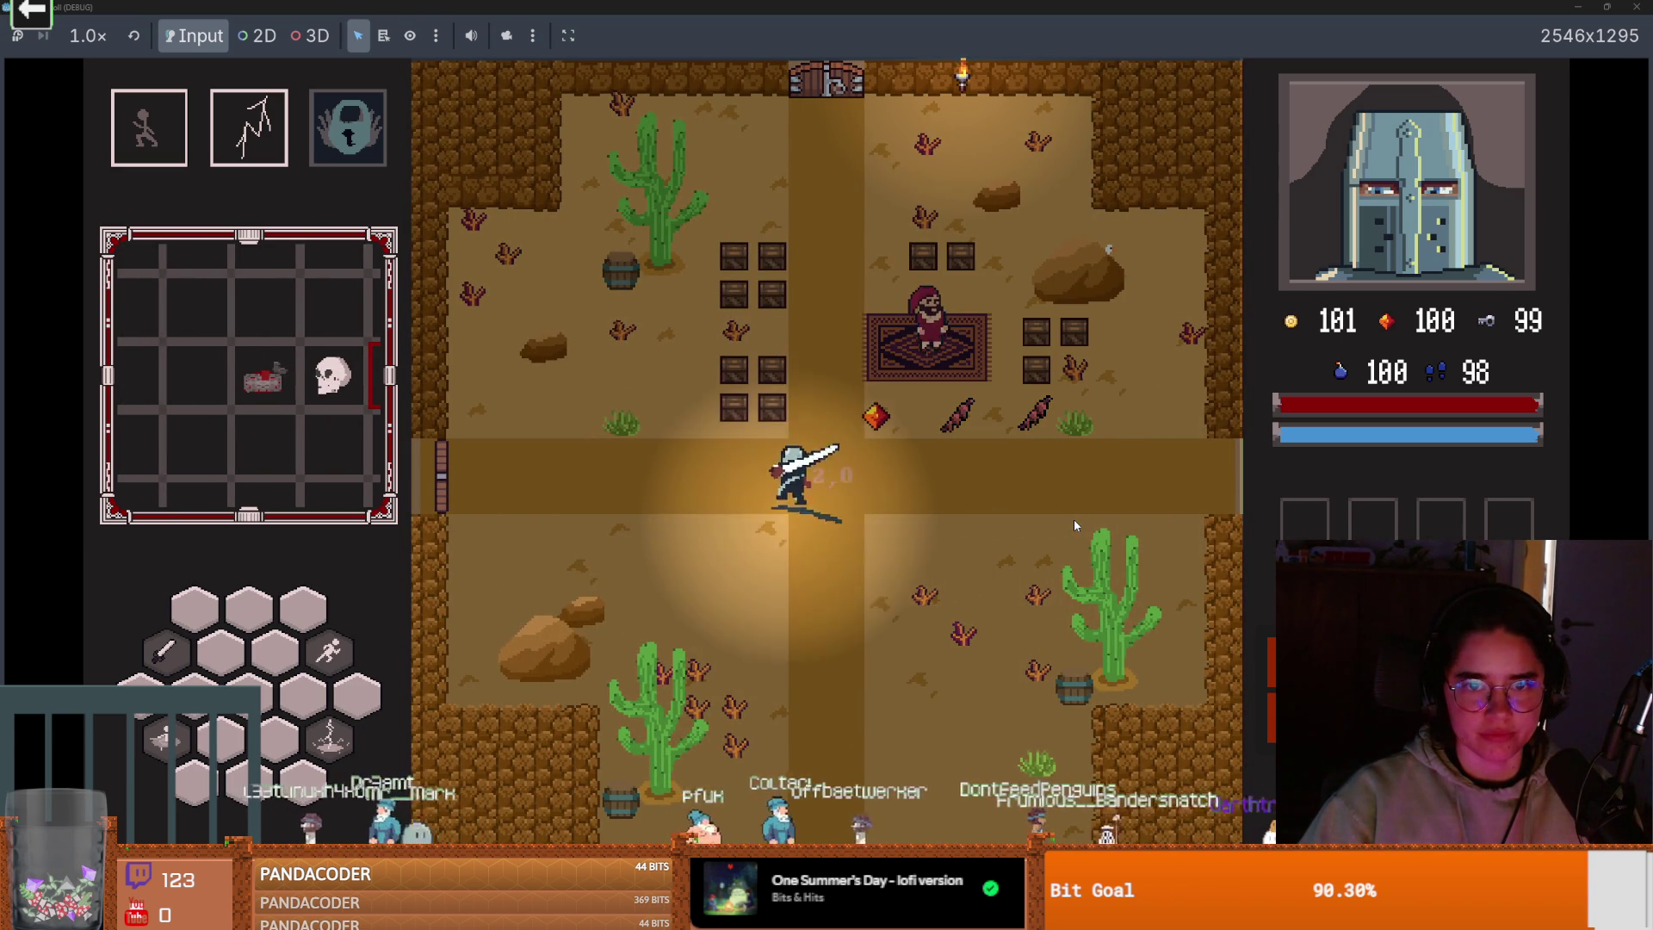
key("s")
key("w")
key("a")
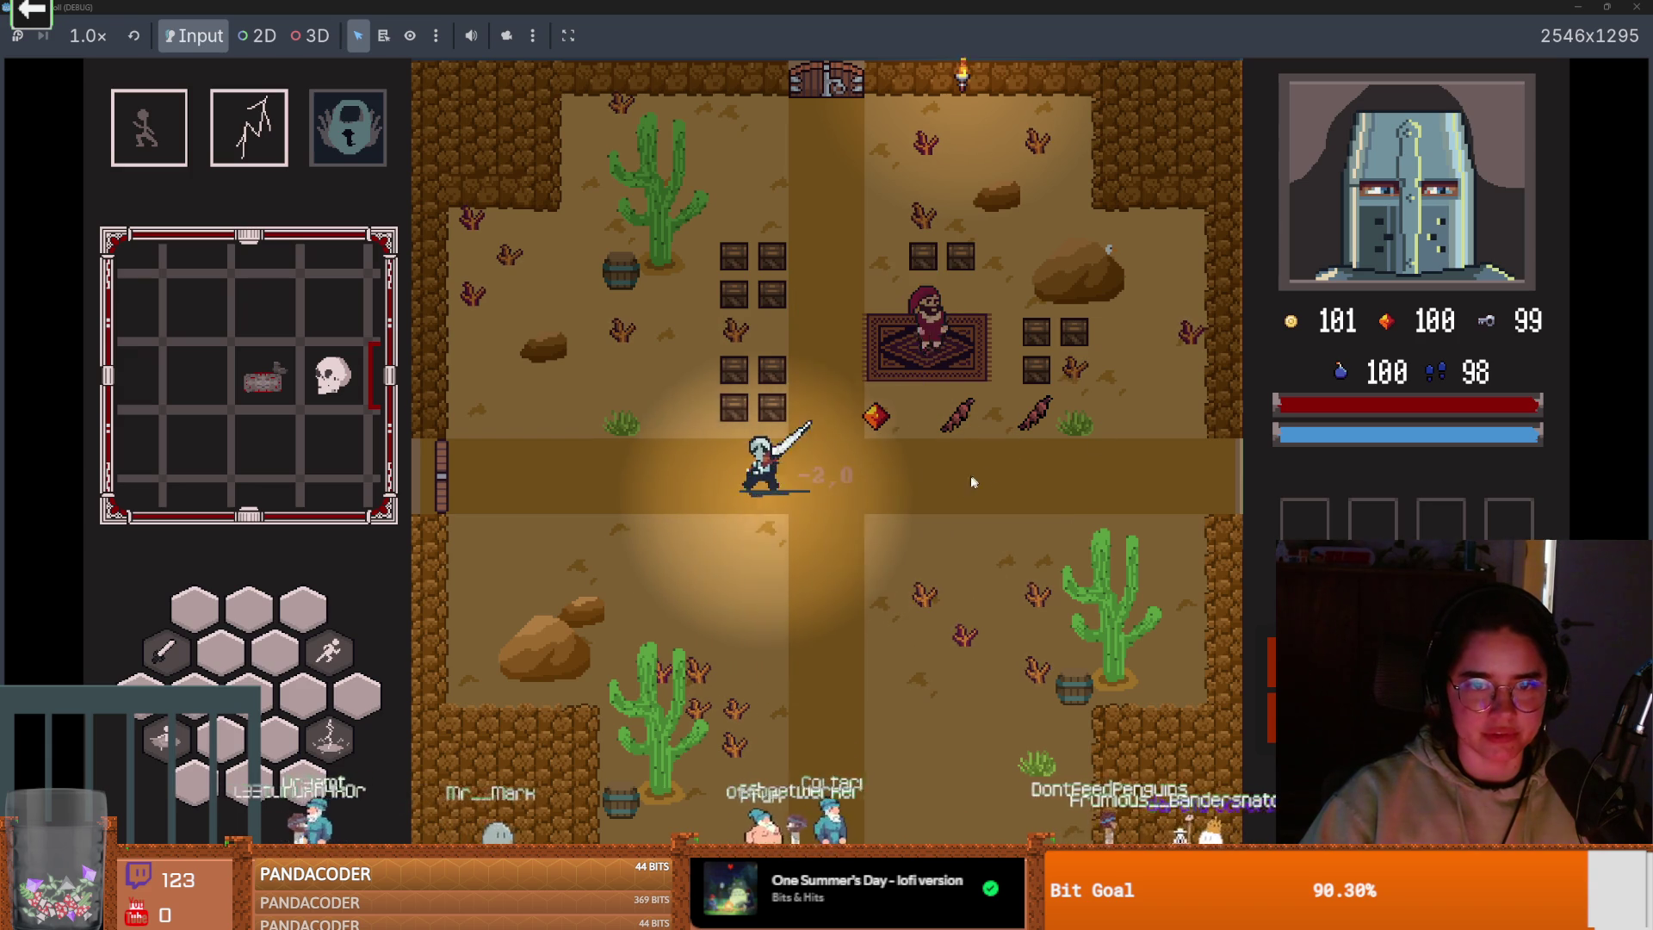
key("a")
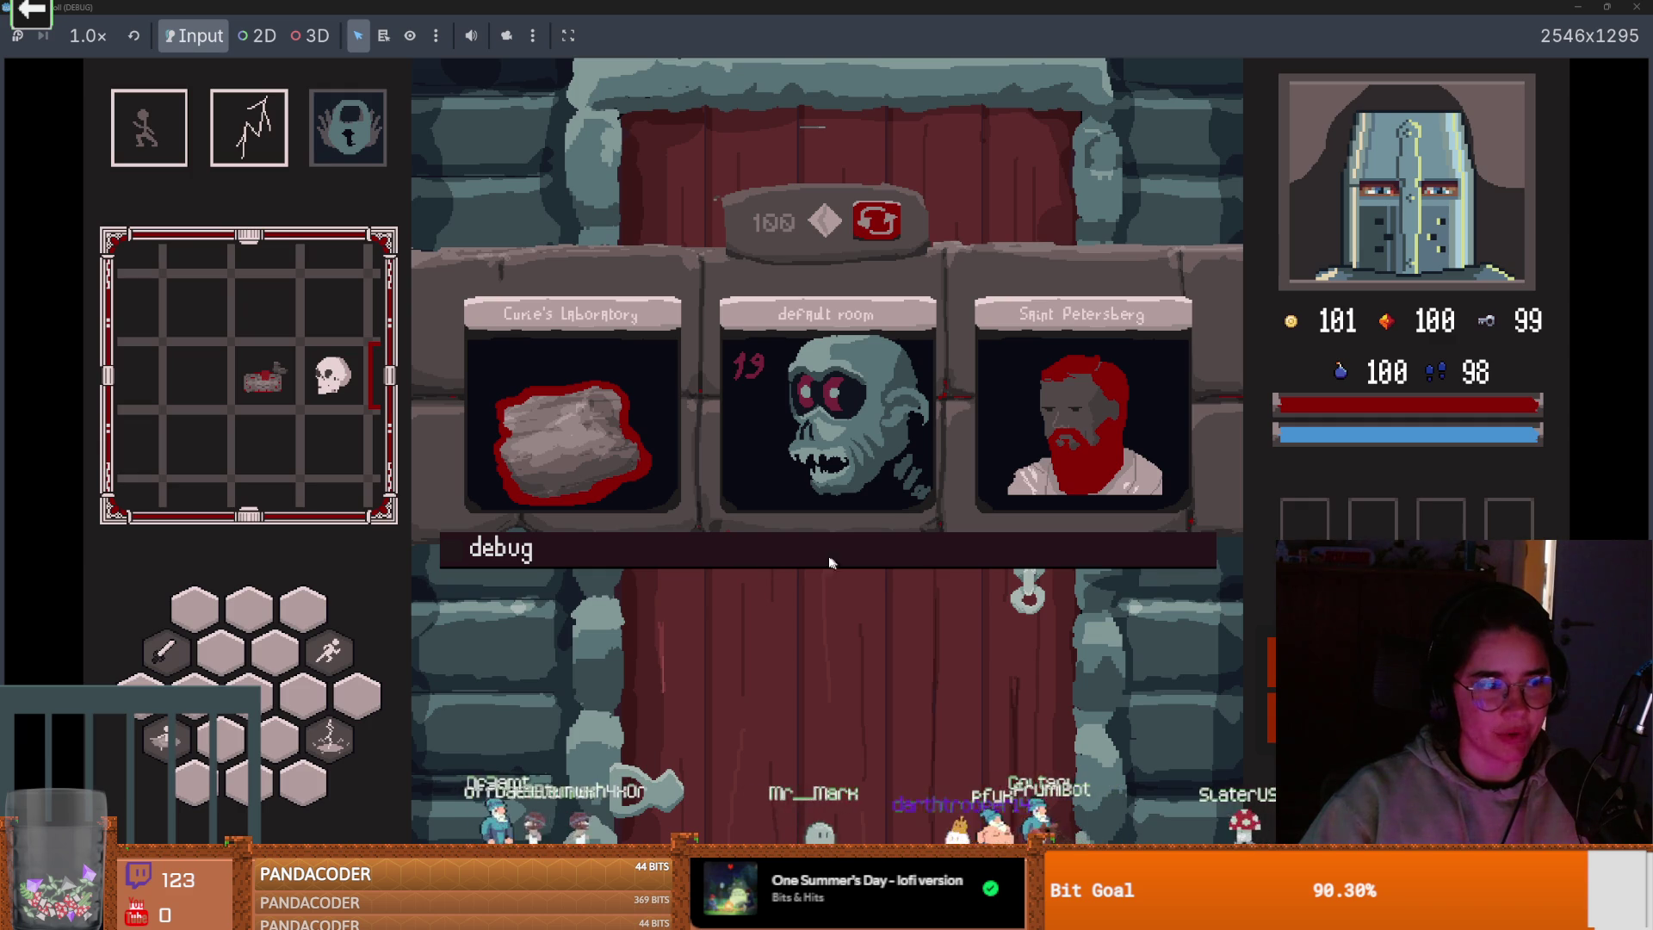
Turn on debug, enter a room from the debug list, and walk past the chest to its top door
left_click(778, 540)
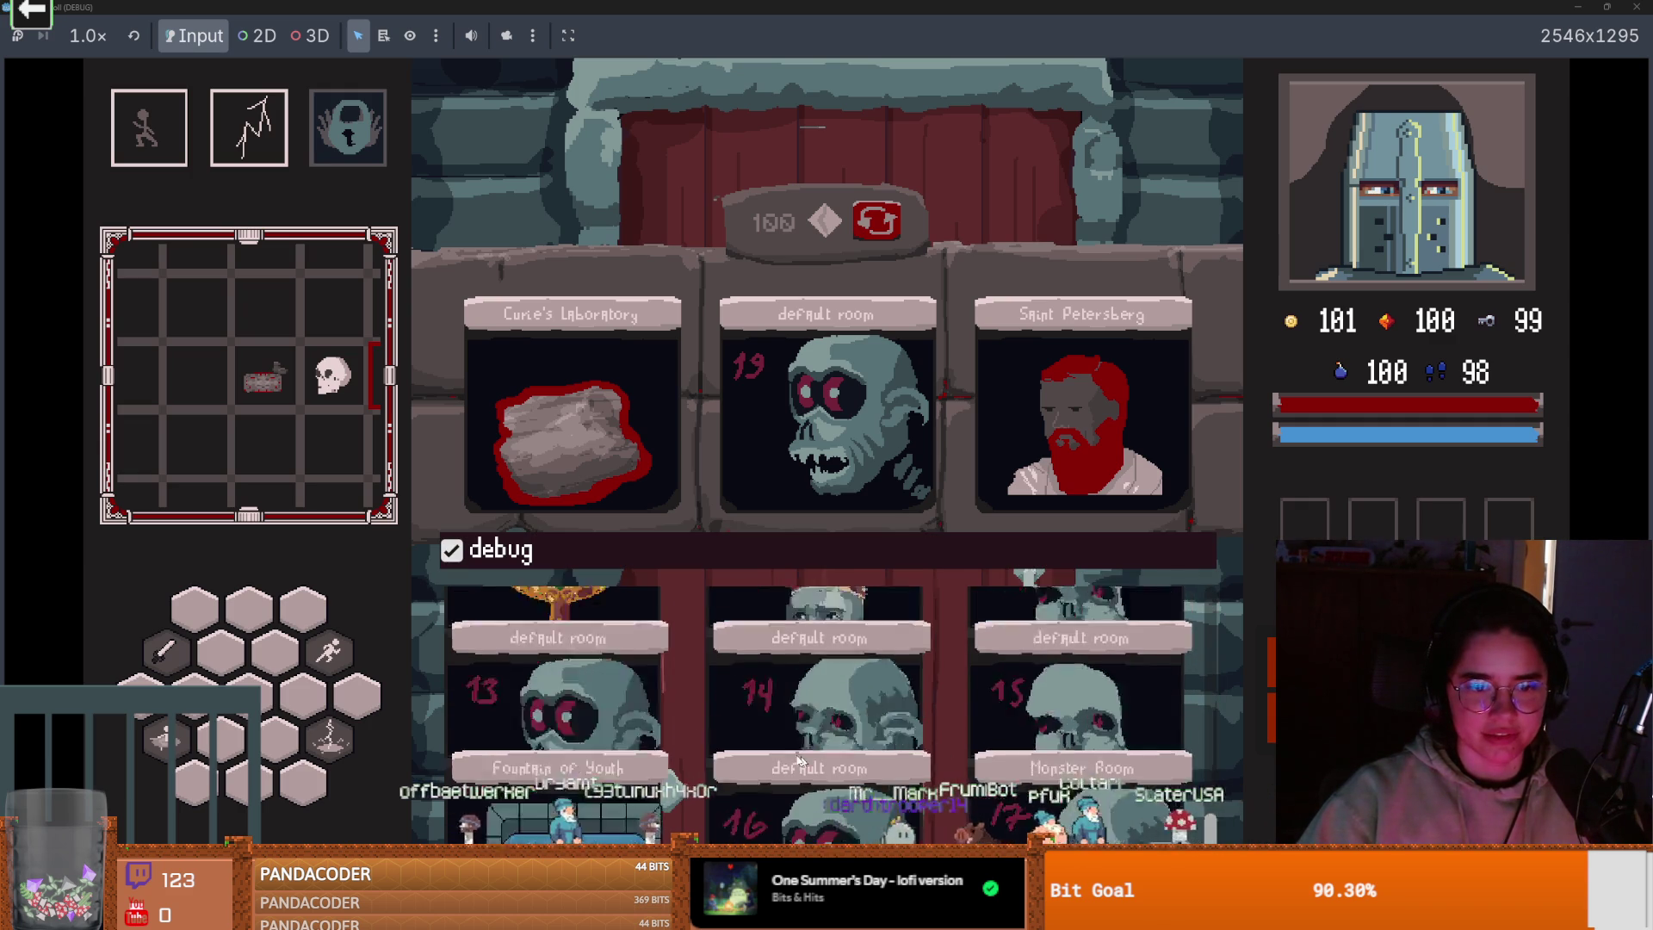
left_click(746, 661)
key("a")
key("w")
key("s")
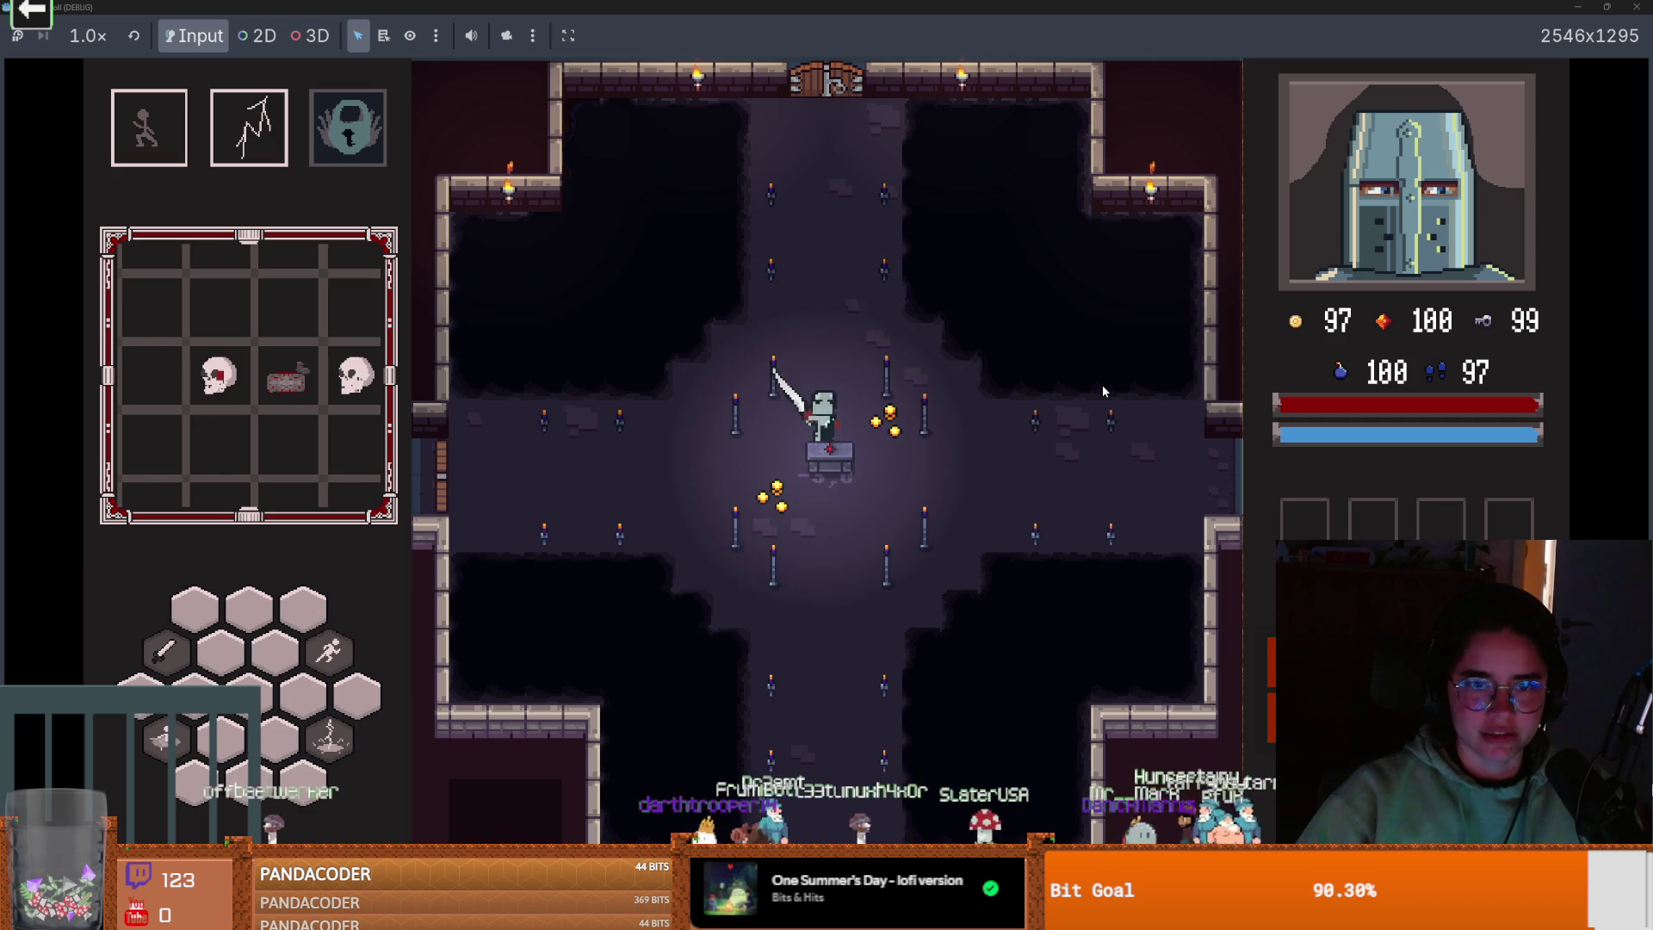
key("w")
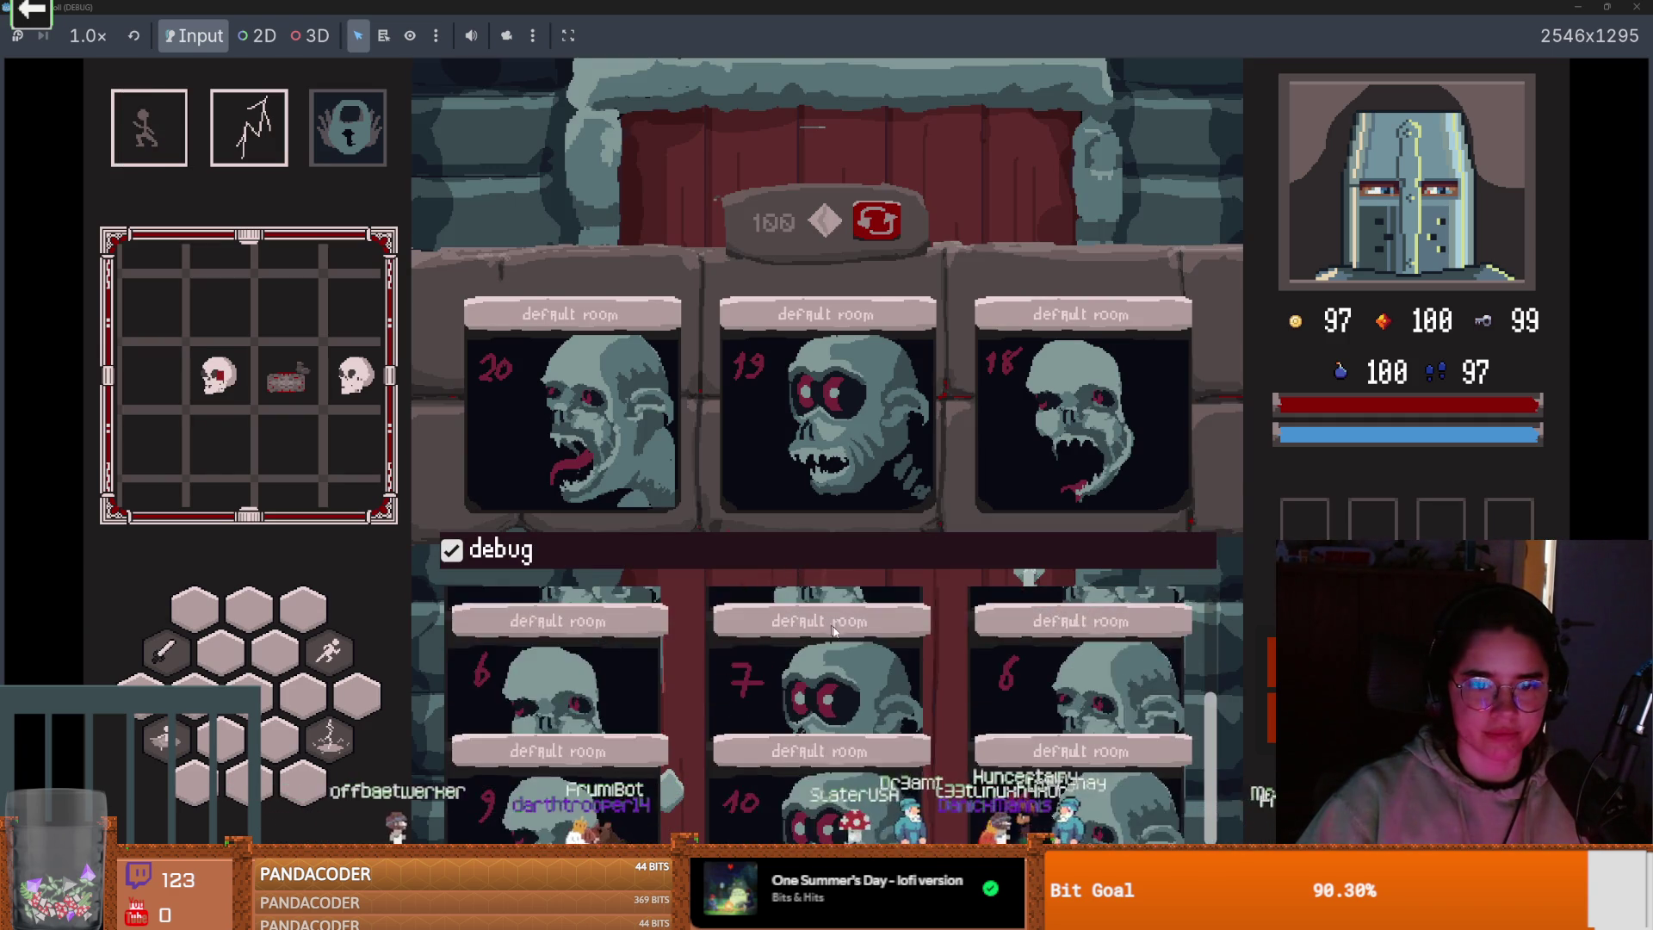
Enter the next room and walk around the pool to the top corridor
left_click(570, 638)
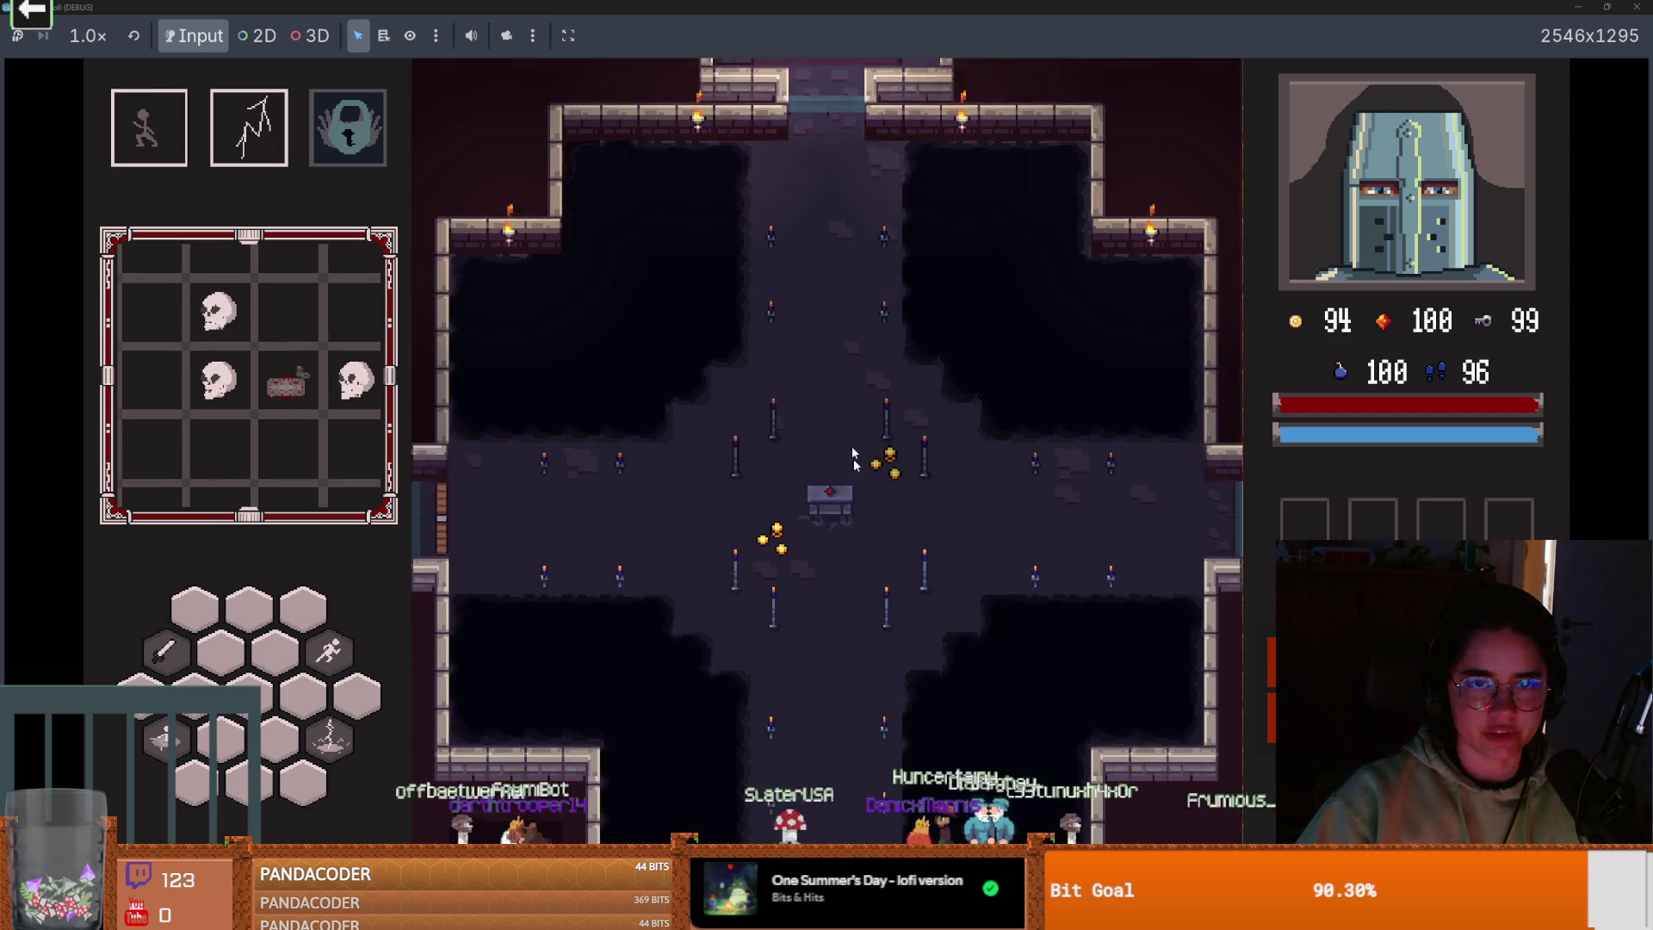
key("w")
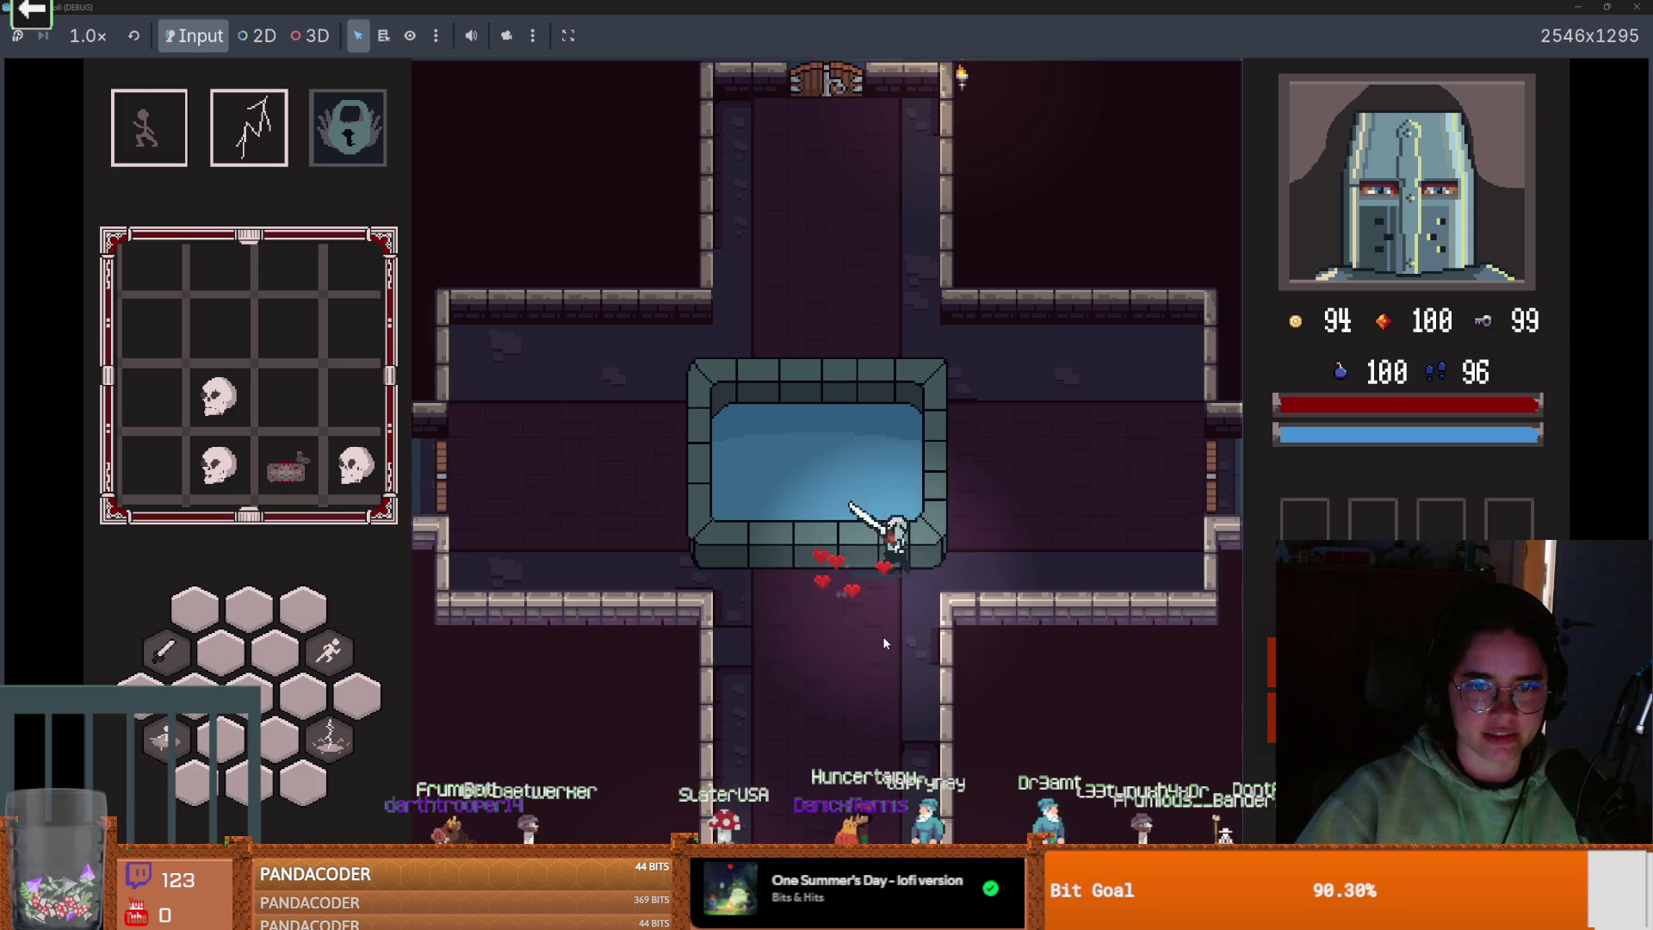
key("d")
key("a")
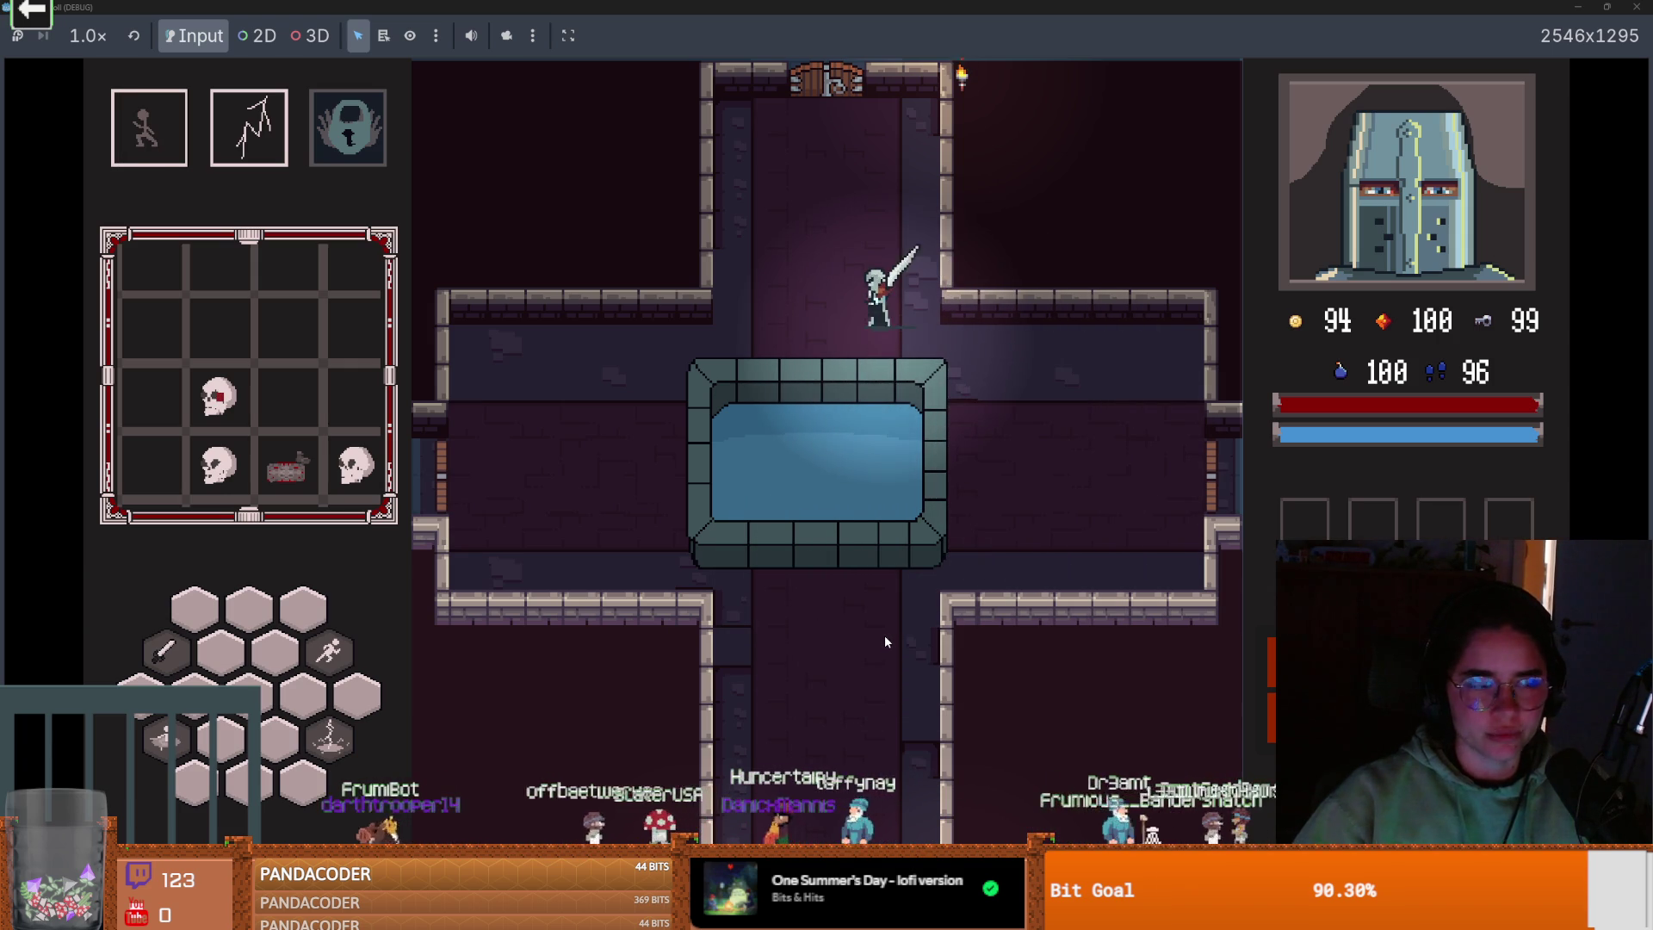
View the full dungeon map, walk the knight down-left, then pause and quit the game with F8
key("i")
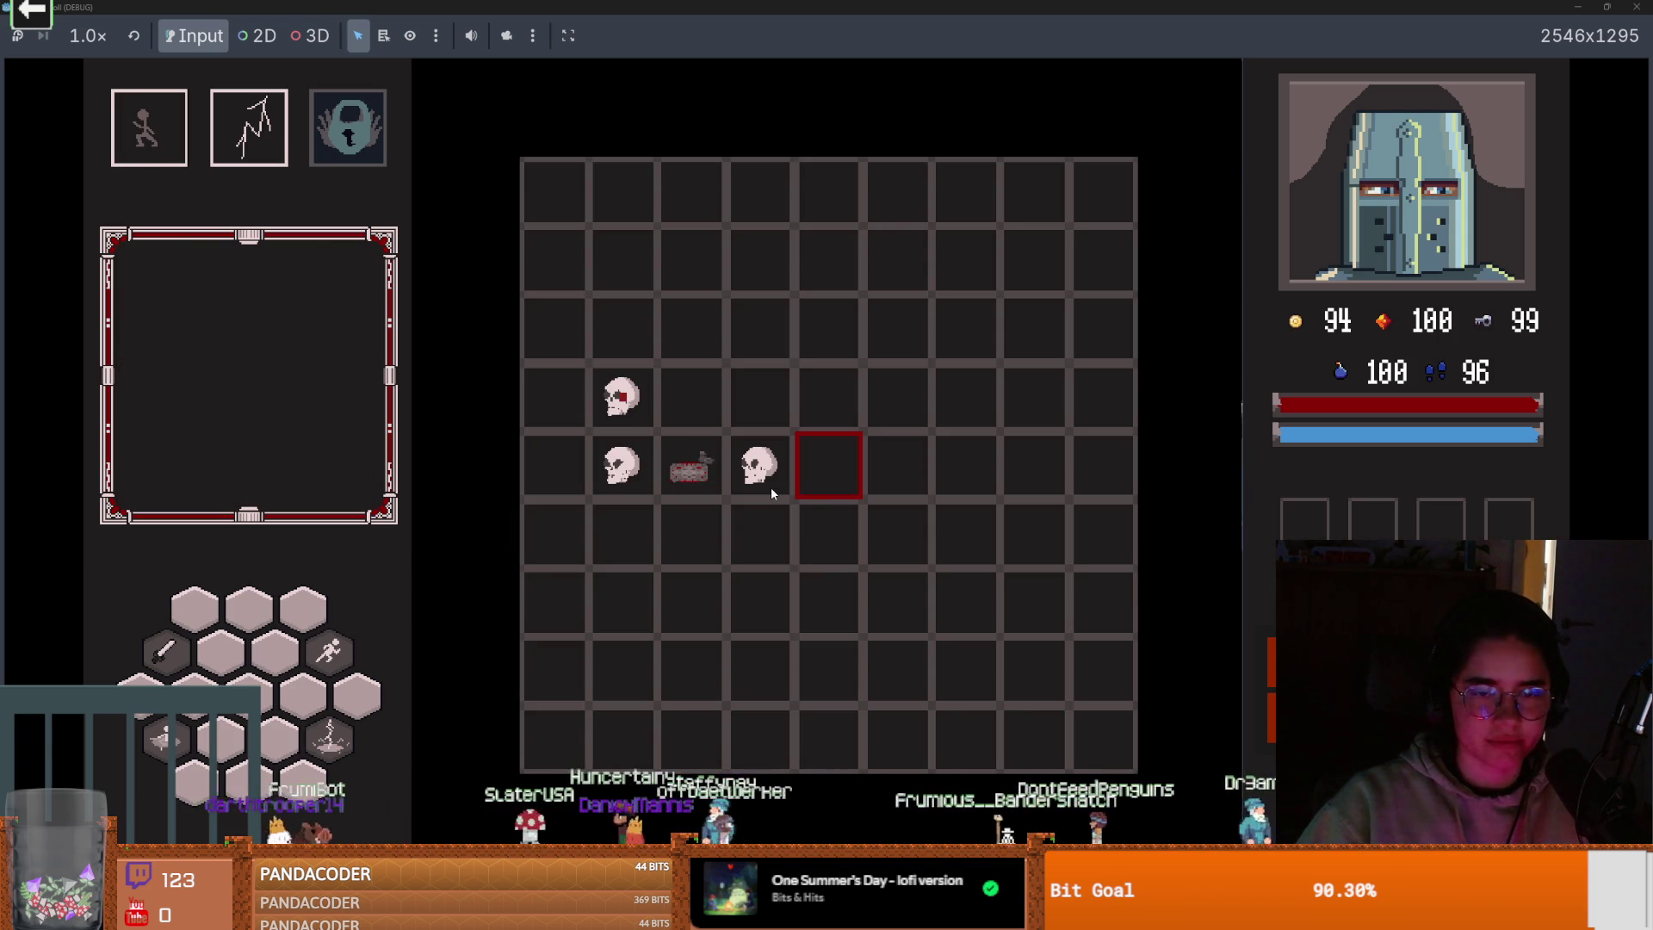
key("i")
key("i")
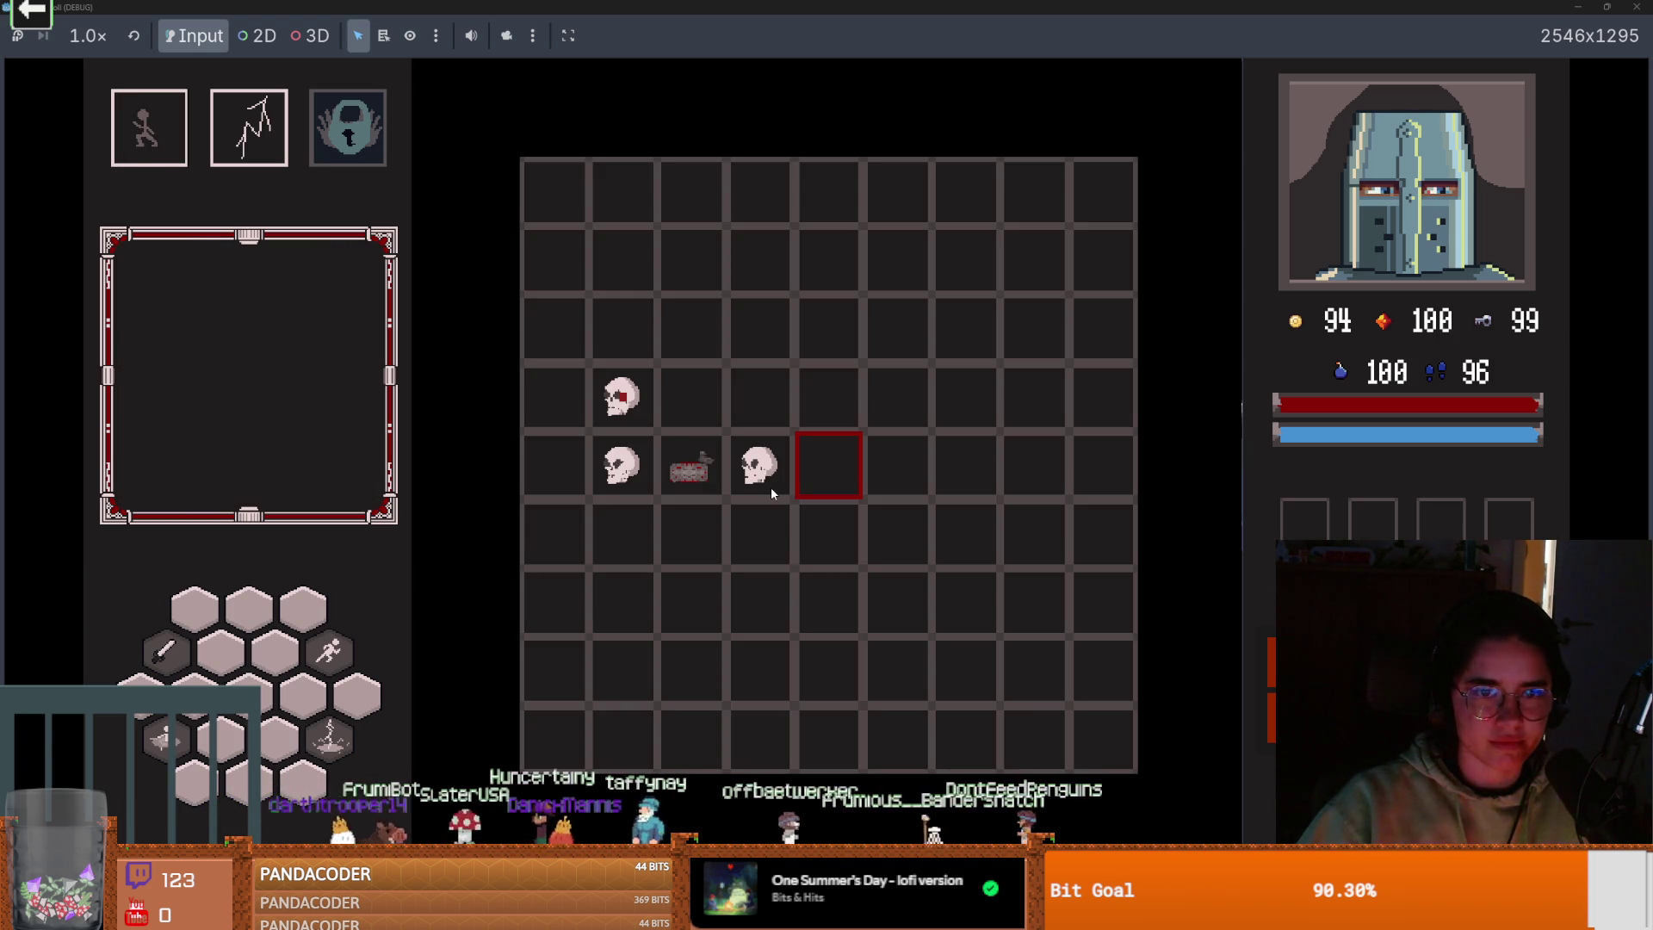
key("i")
key("a")
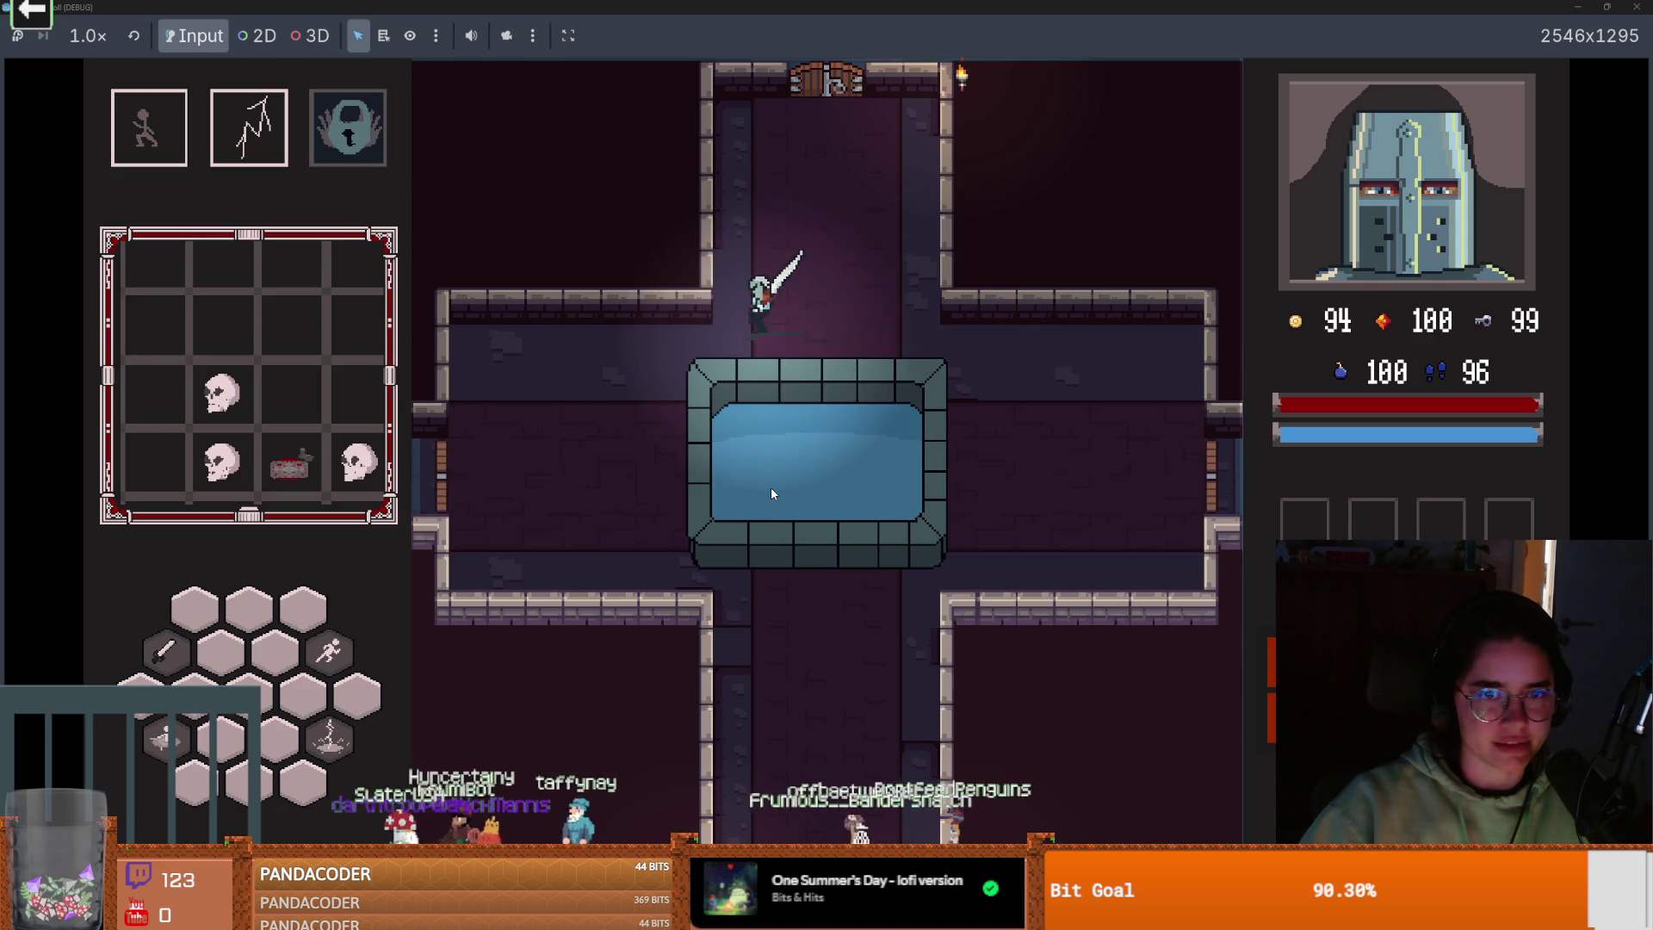
key("s")
key("Escape")
key("F8")
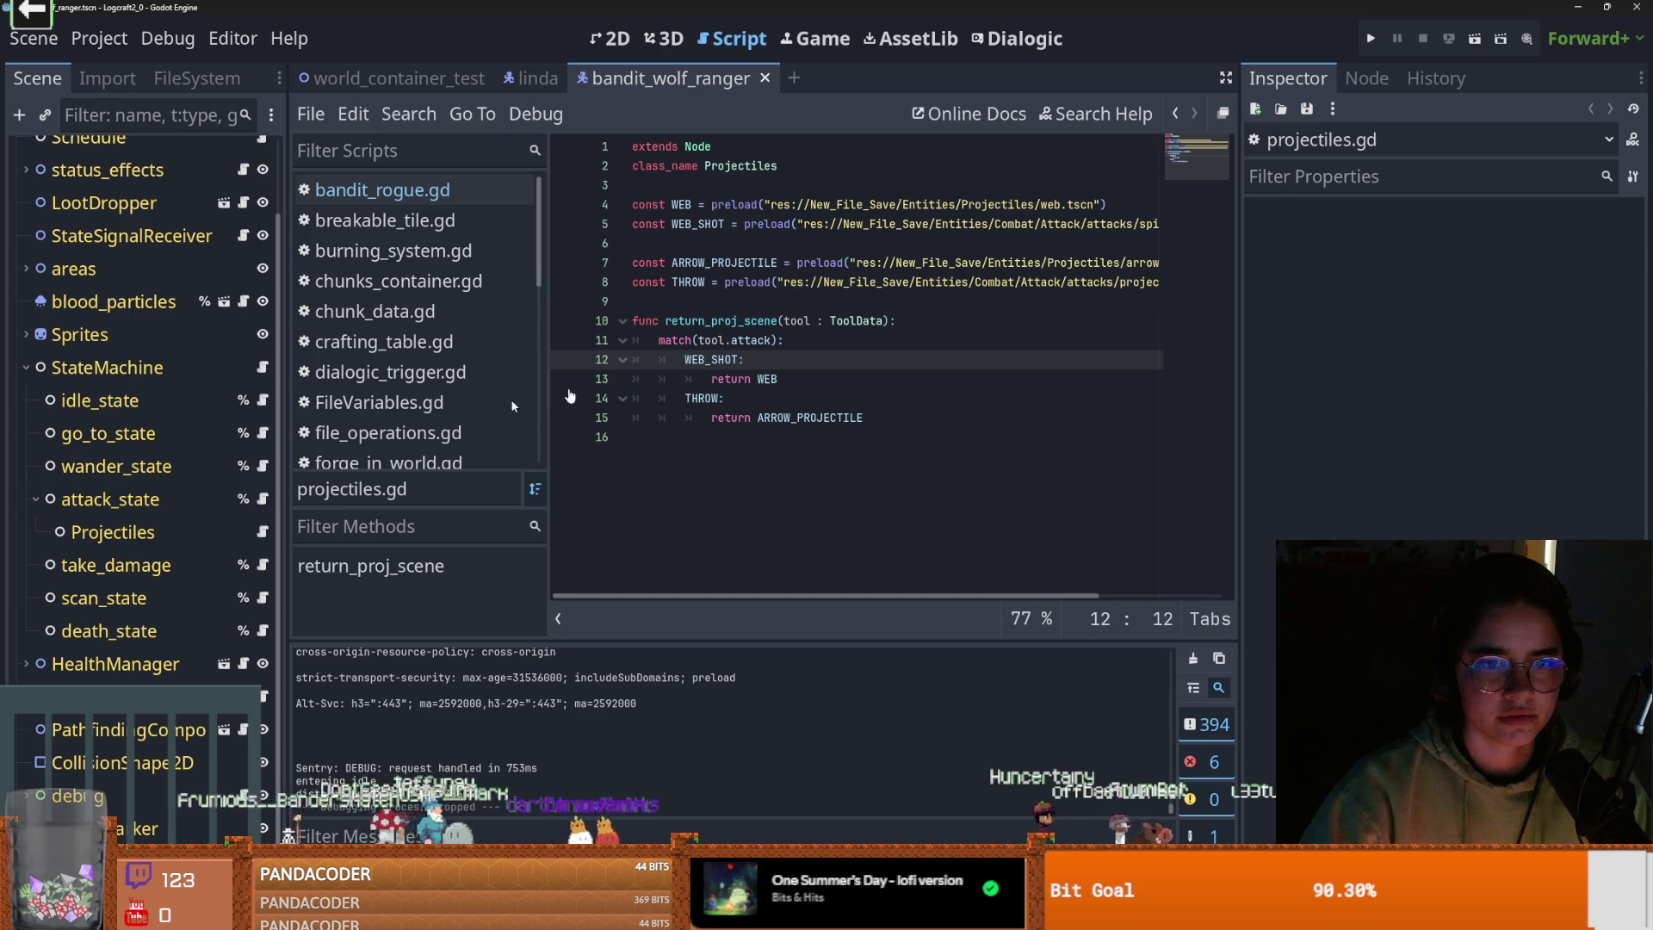
Scroll attack_state.gd down to shoot_projectile and place the caret on line 107
scroll(833, 403, "down", 3)
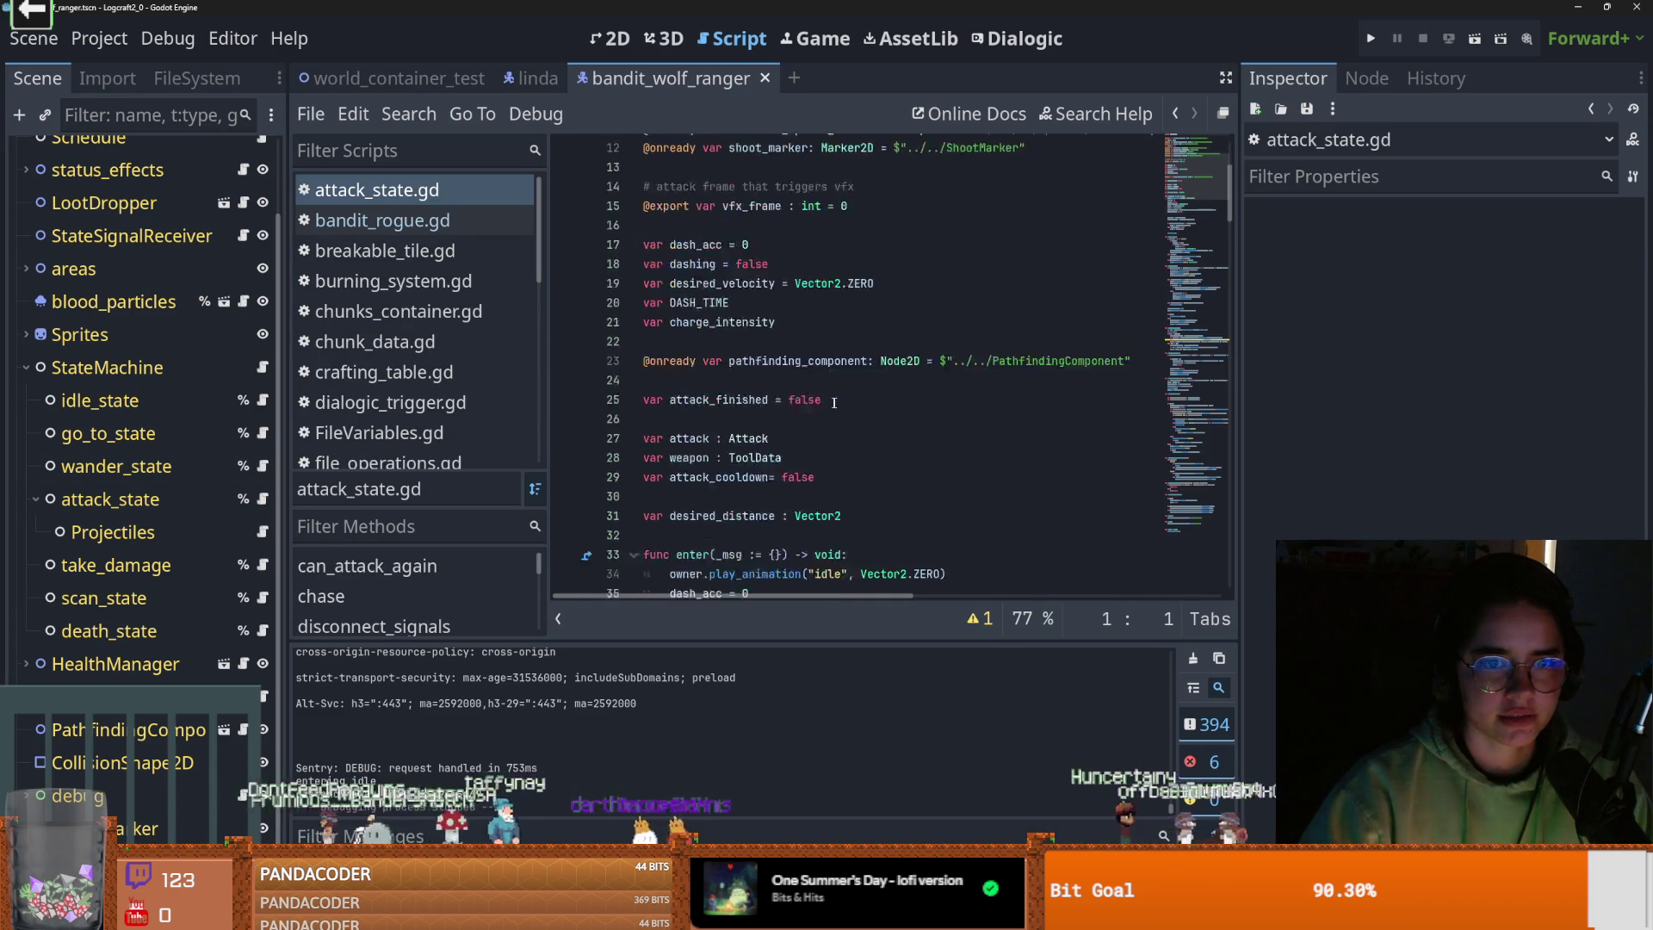
scroll(833, 403, "down", 10)
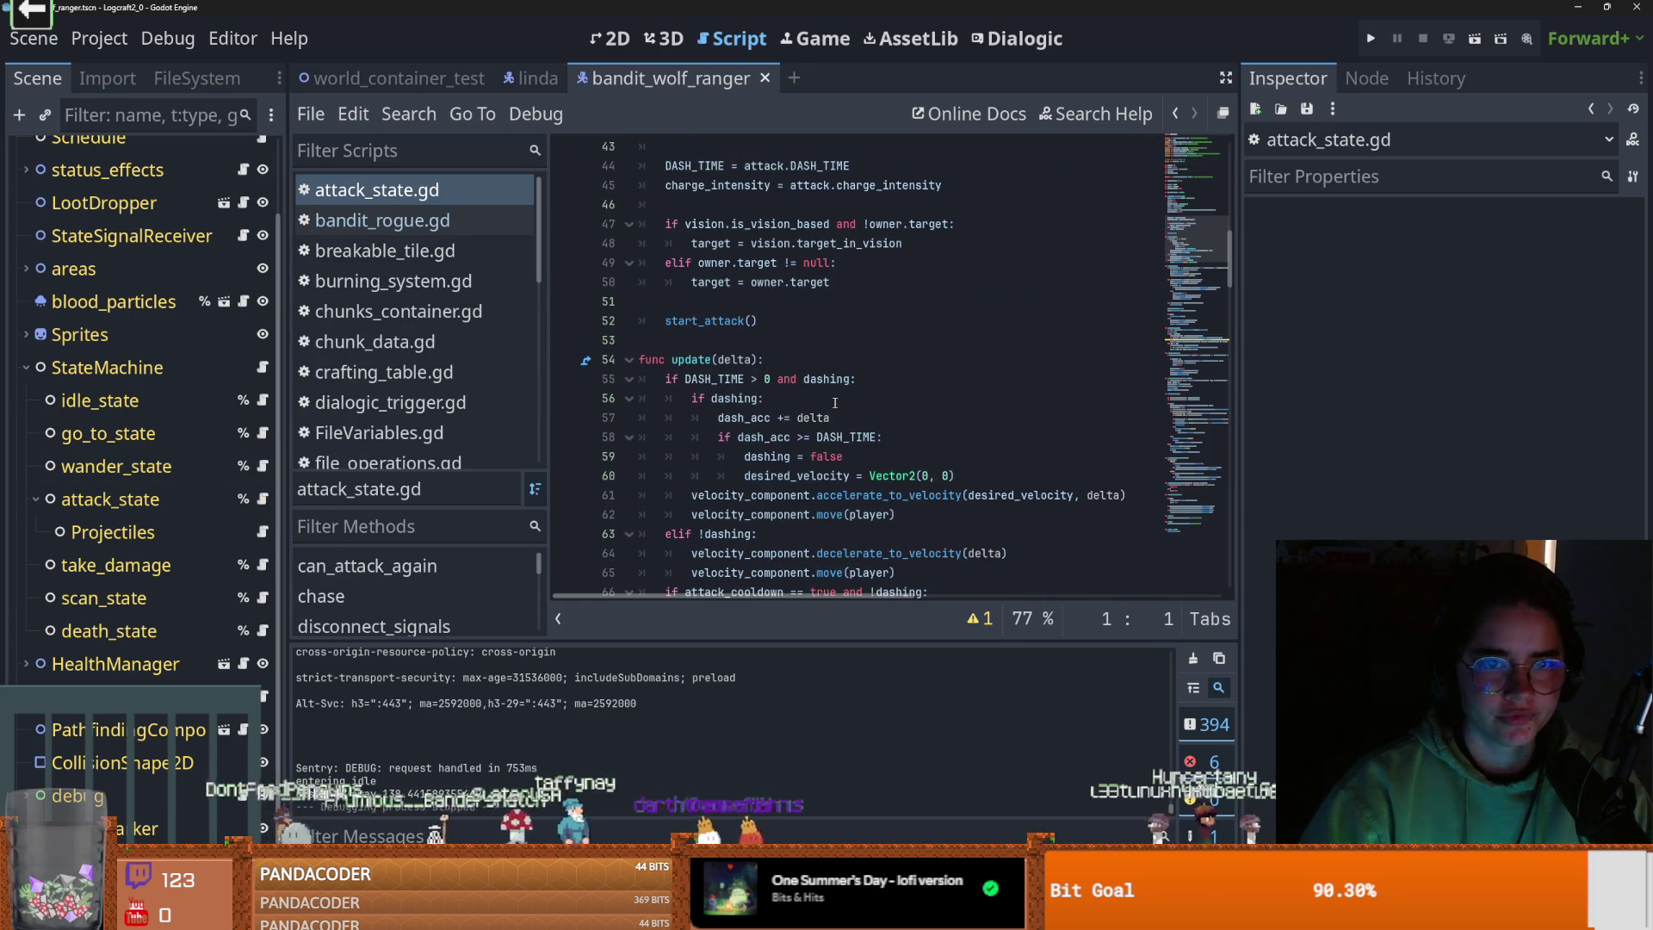
scroll(834, 403, "up", 5)
scroll(835, 402, "down", 3)
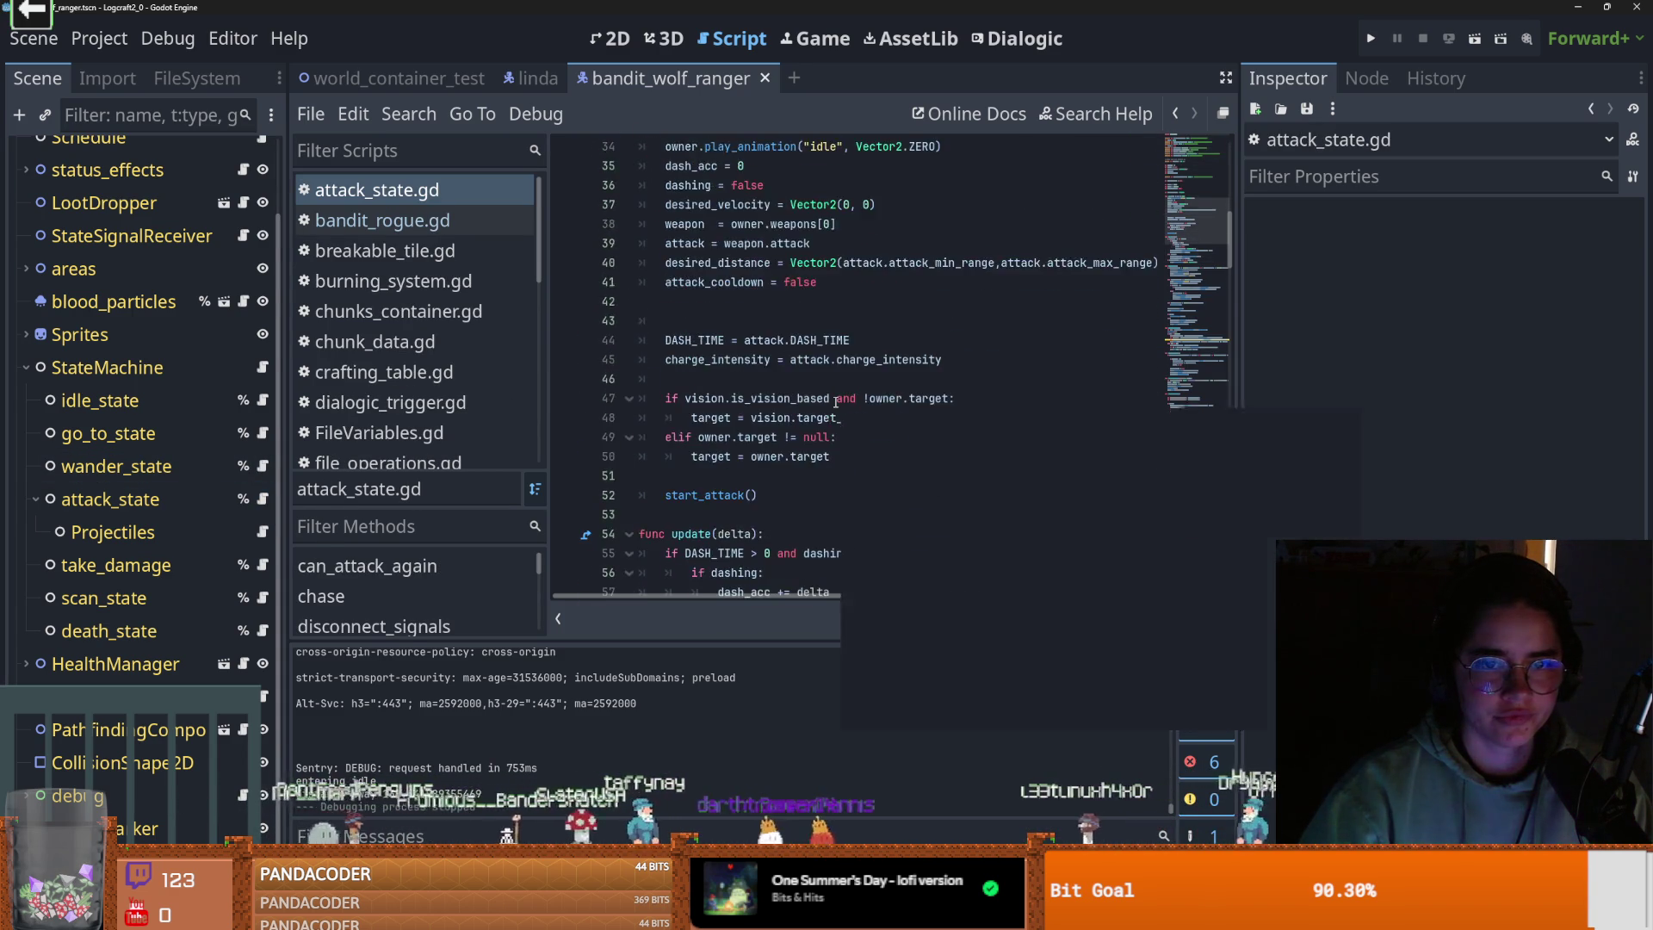
scroll(835, 402, "down", 6)
scroll(835, 402, "down", 7)
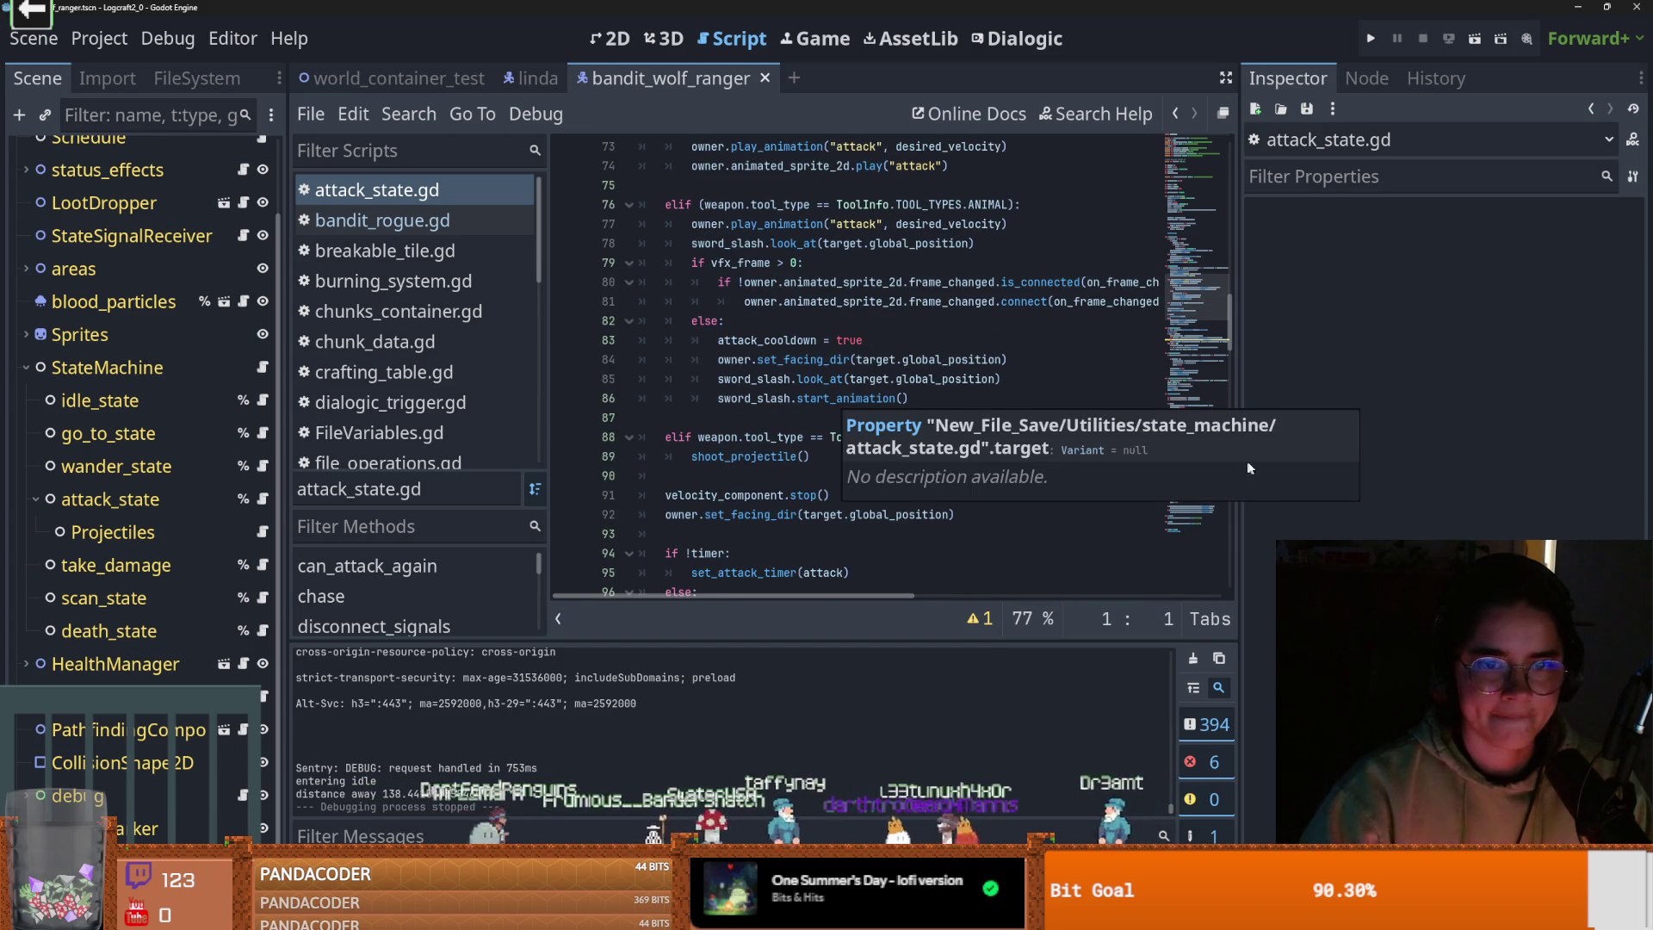
left_click(1248, 466)
left_click(755, 462)
scroll(755, 462, "down", 7)
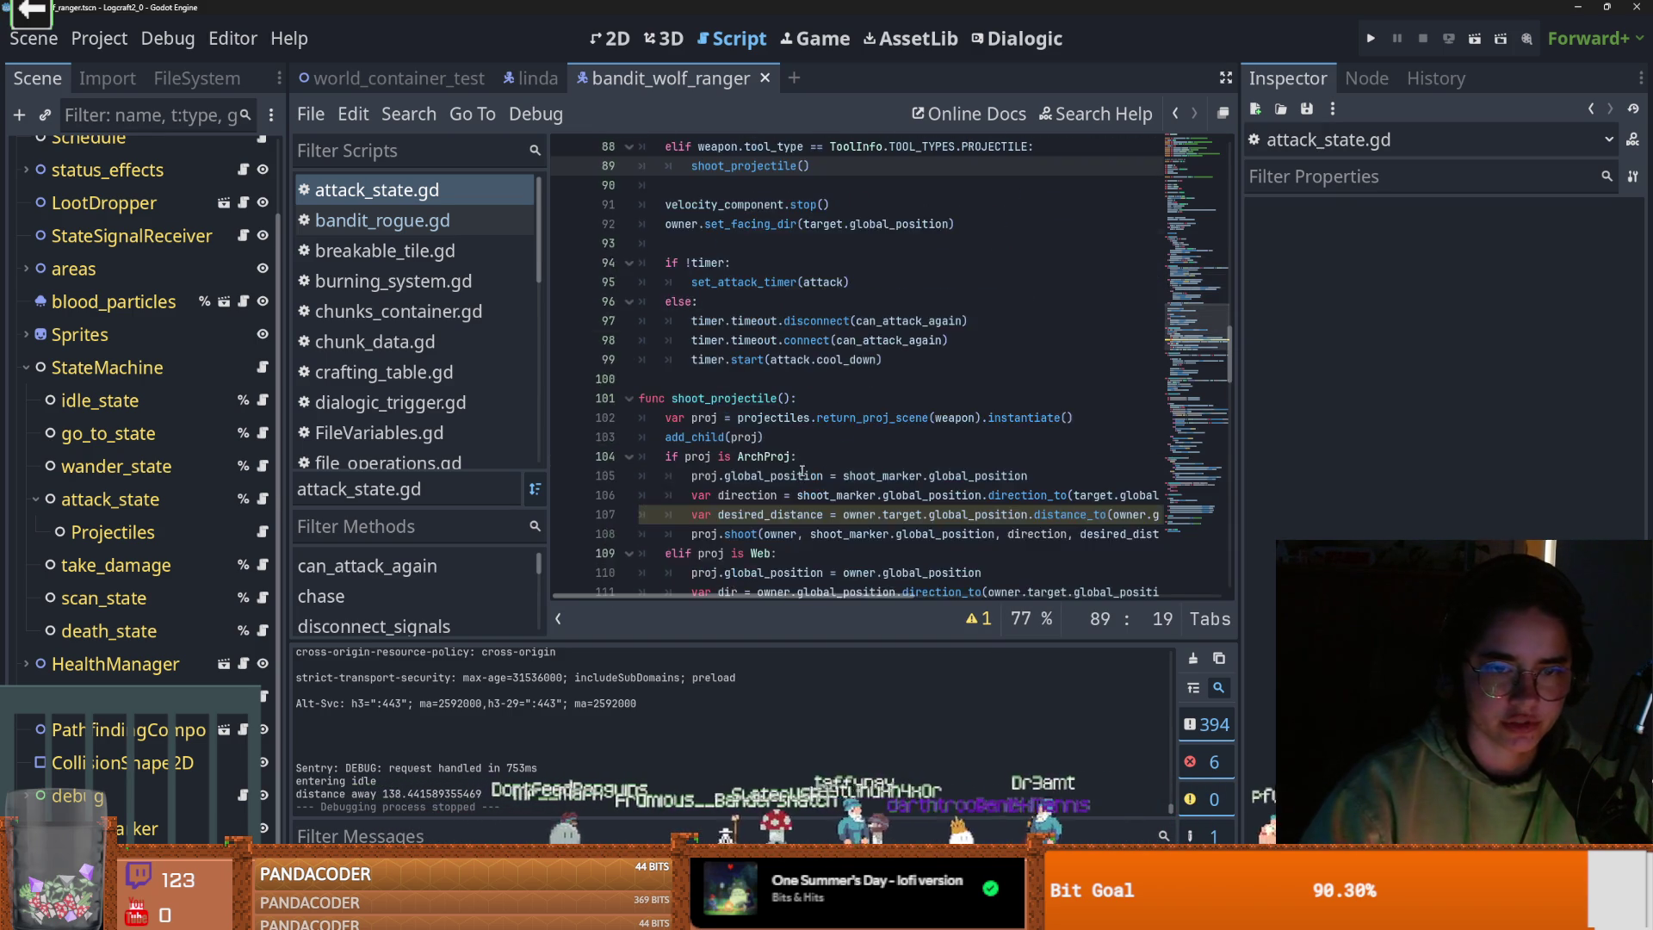
left_click(749, 399)
Drag the script-list splitter left to give the code editor more width
left_click_drag(550, 420, 400, 420)
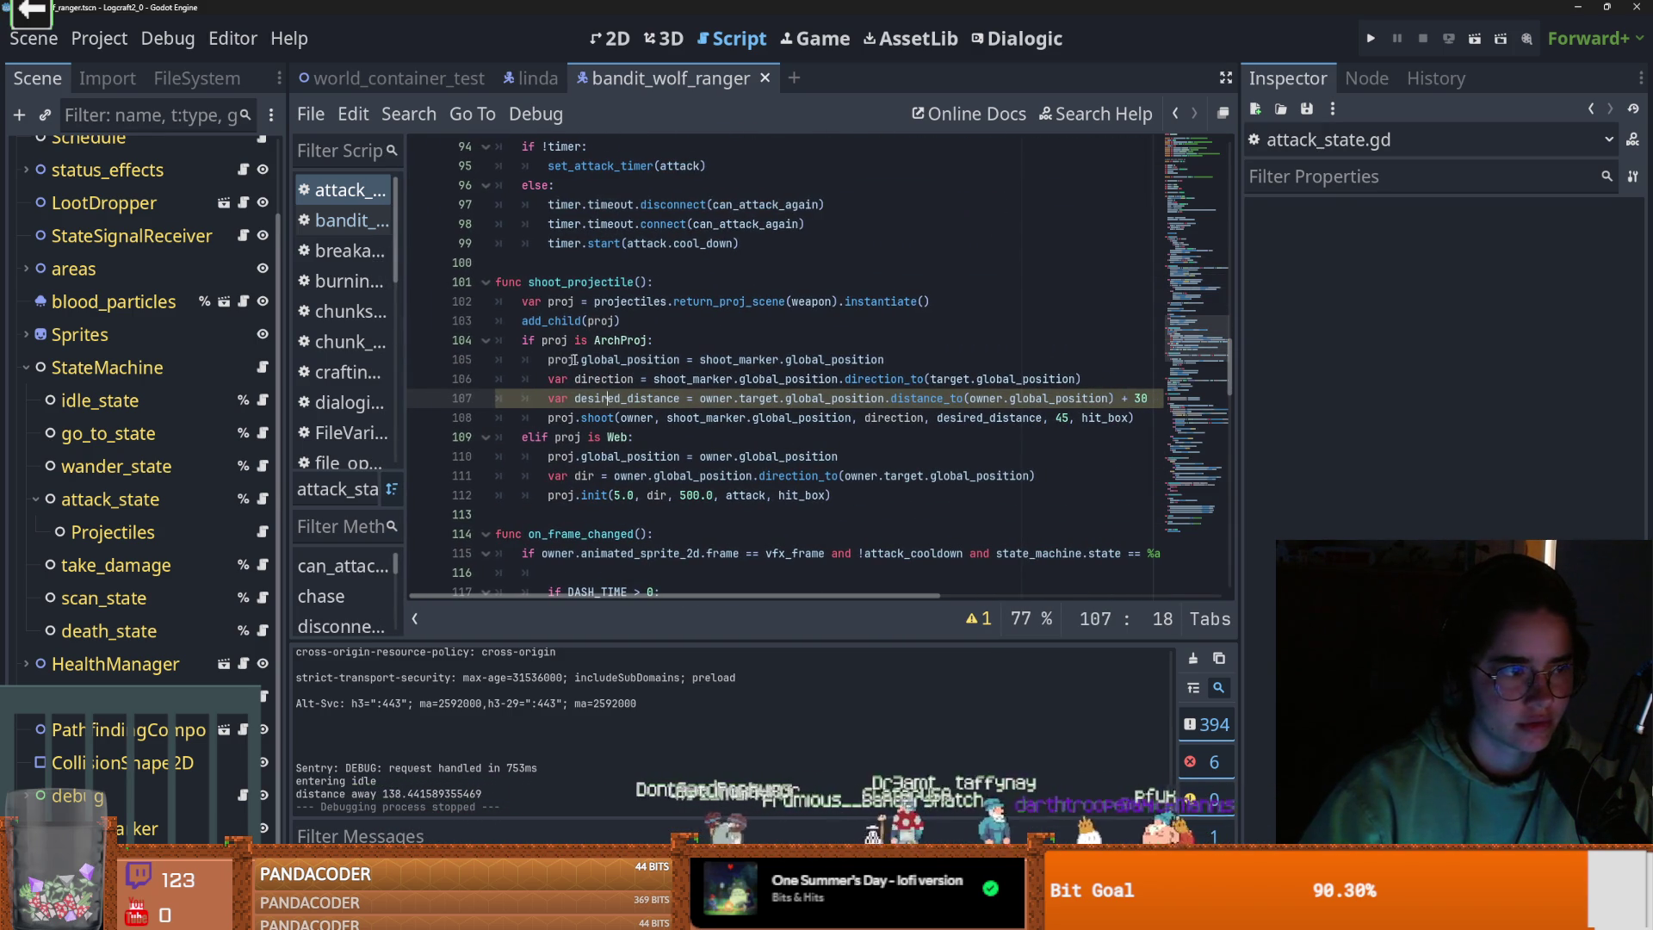
mouse_move(582, 362)
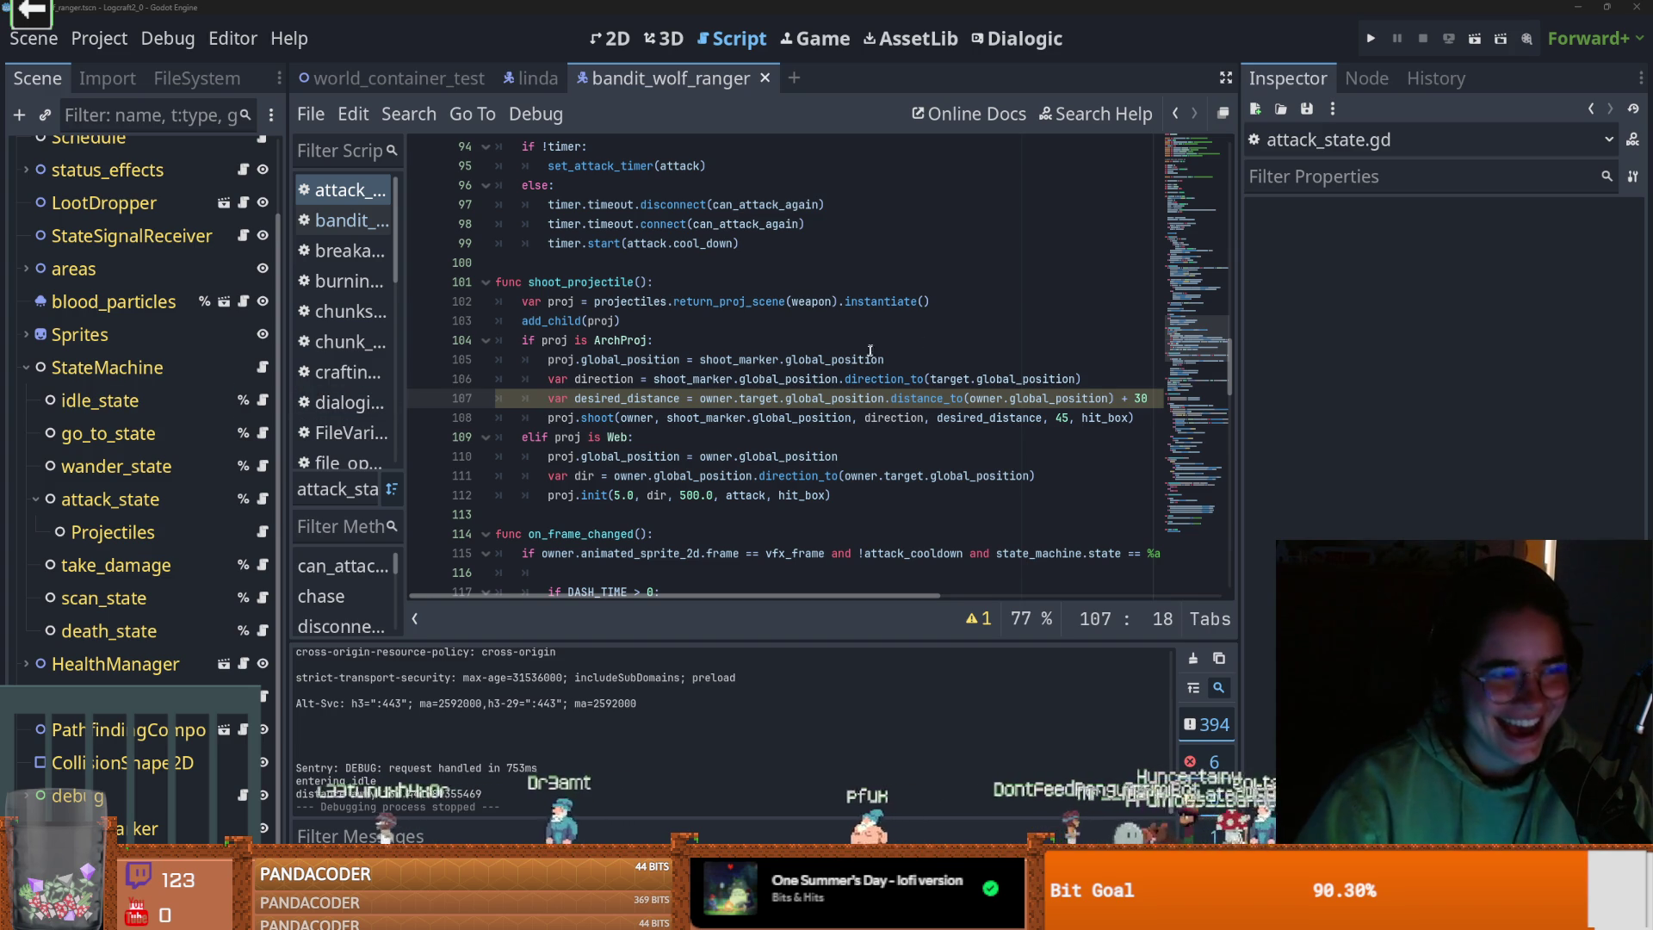
scroll(774, 379, "down", 1)
Save the bandit_wolf_ranger scene with Ctrl+S
left_click(684, 418)
key("ctrl+s")
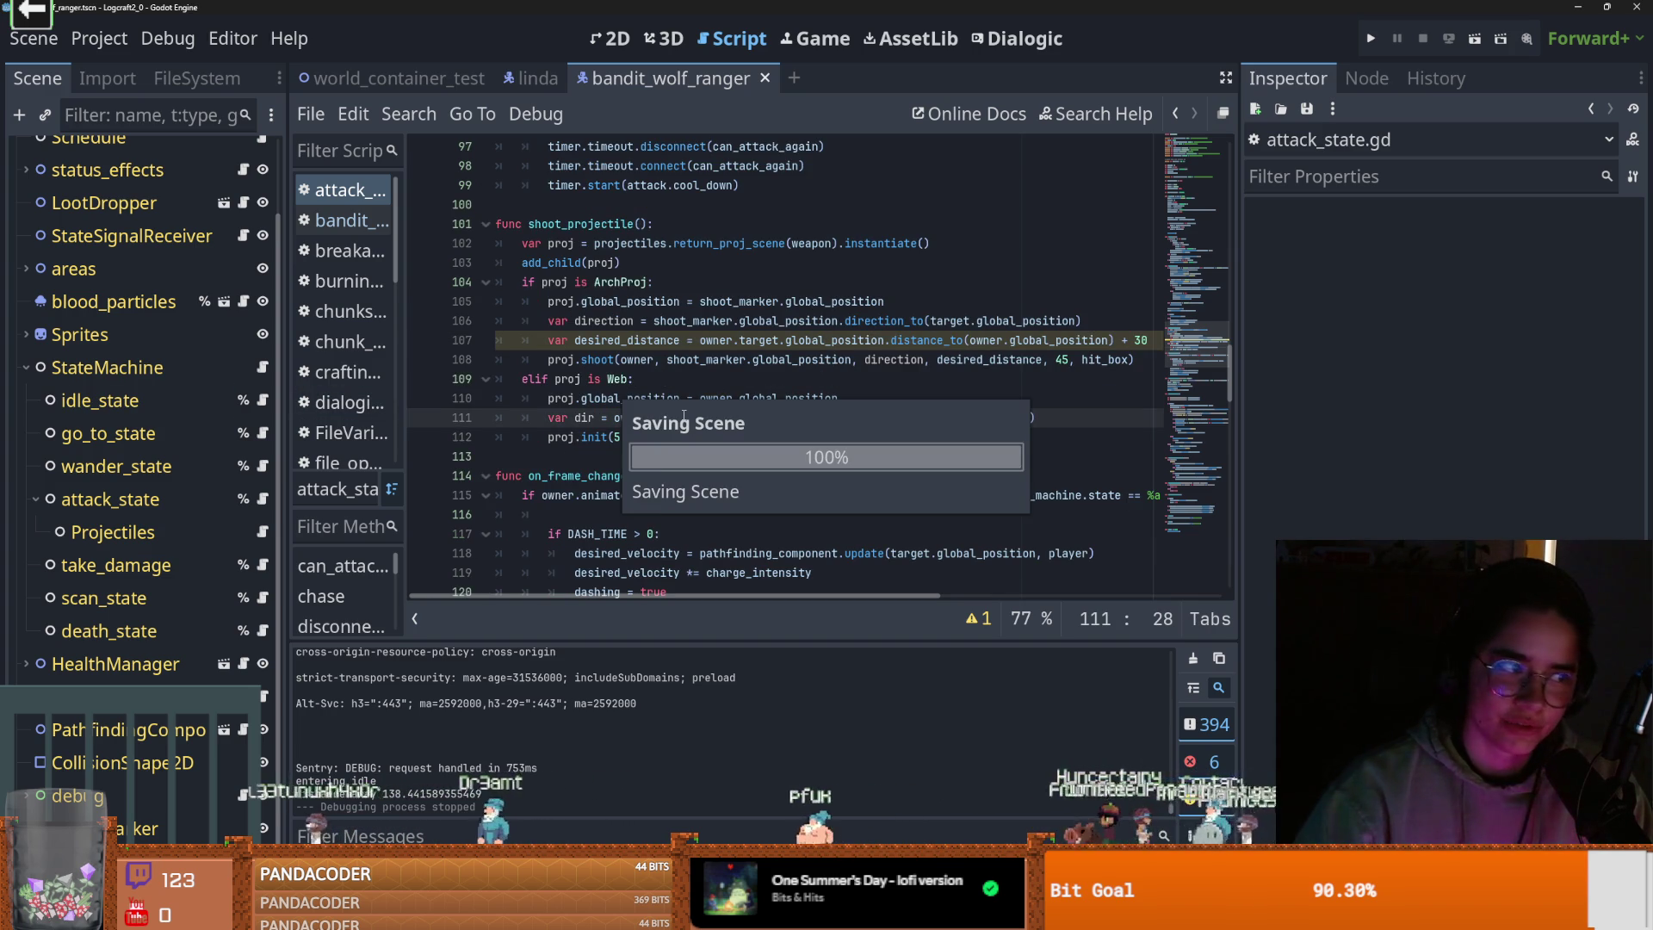
left_click(782, 379)
key("ctrl+s")
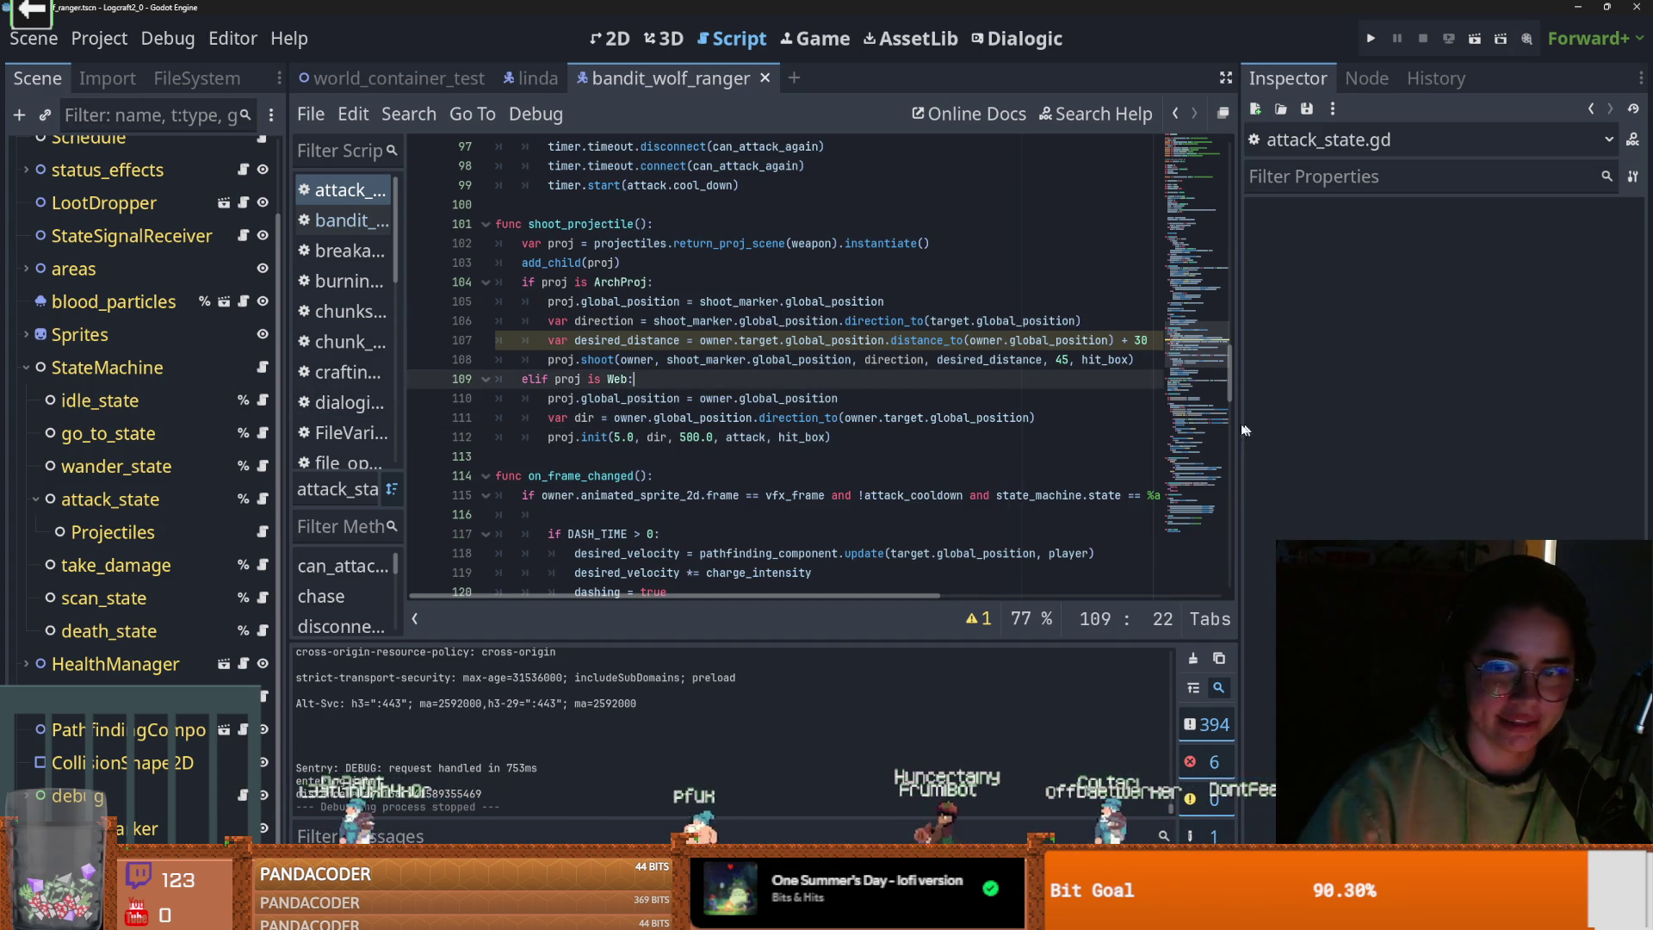
Highlight the uses of ArchProj, direction, proj and return_proj_scene in shoot_projectile, then select attack_state
left_click(753, 361)
left_click(626, 341)
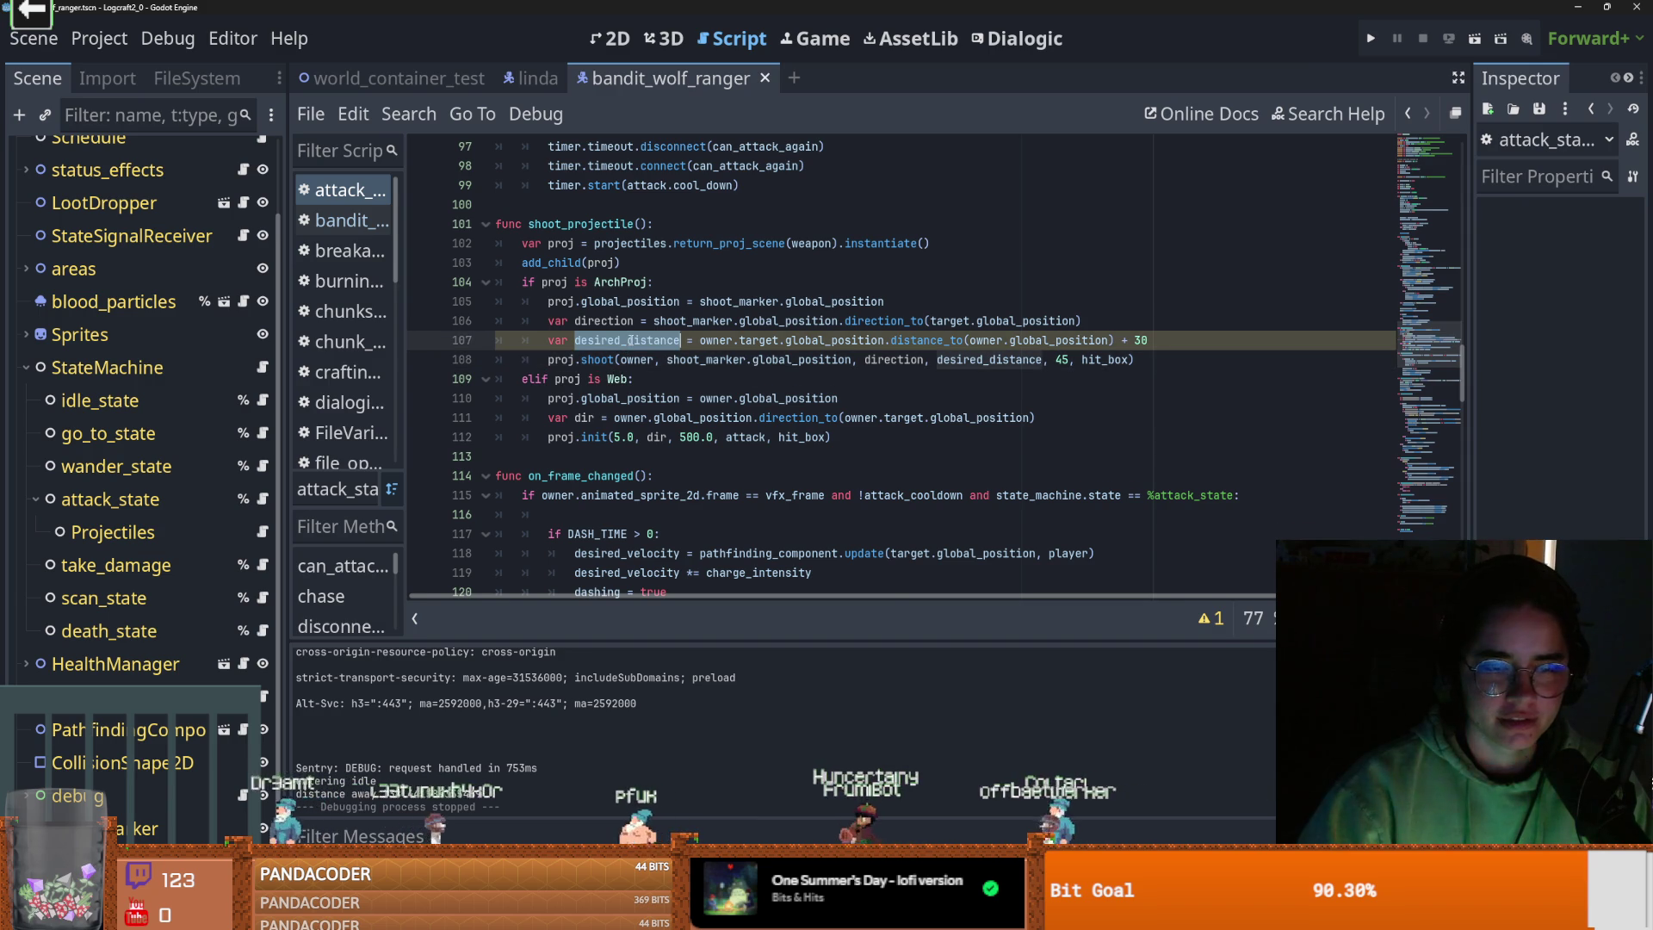
double_click(554, 282)
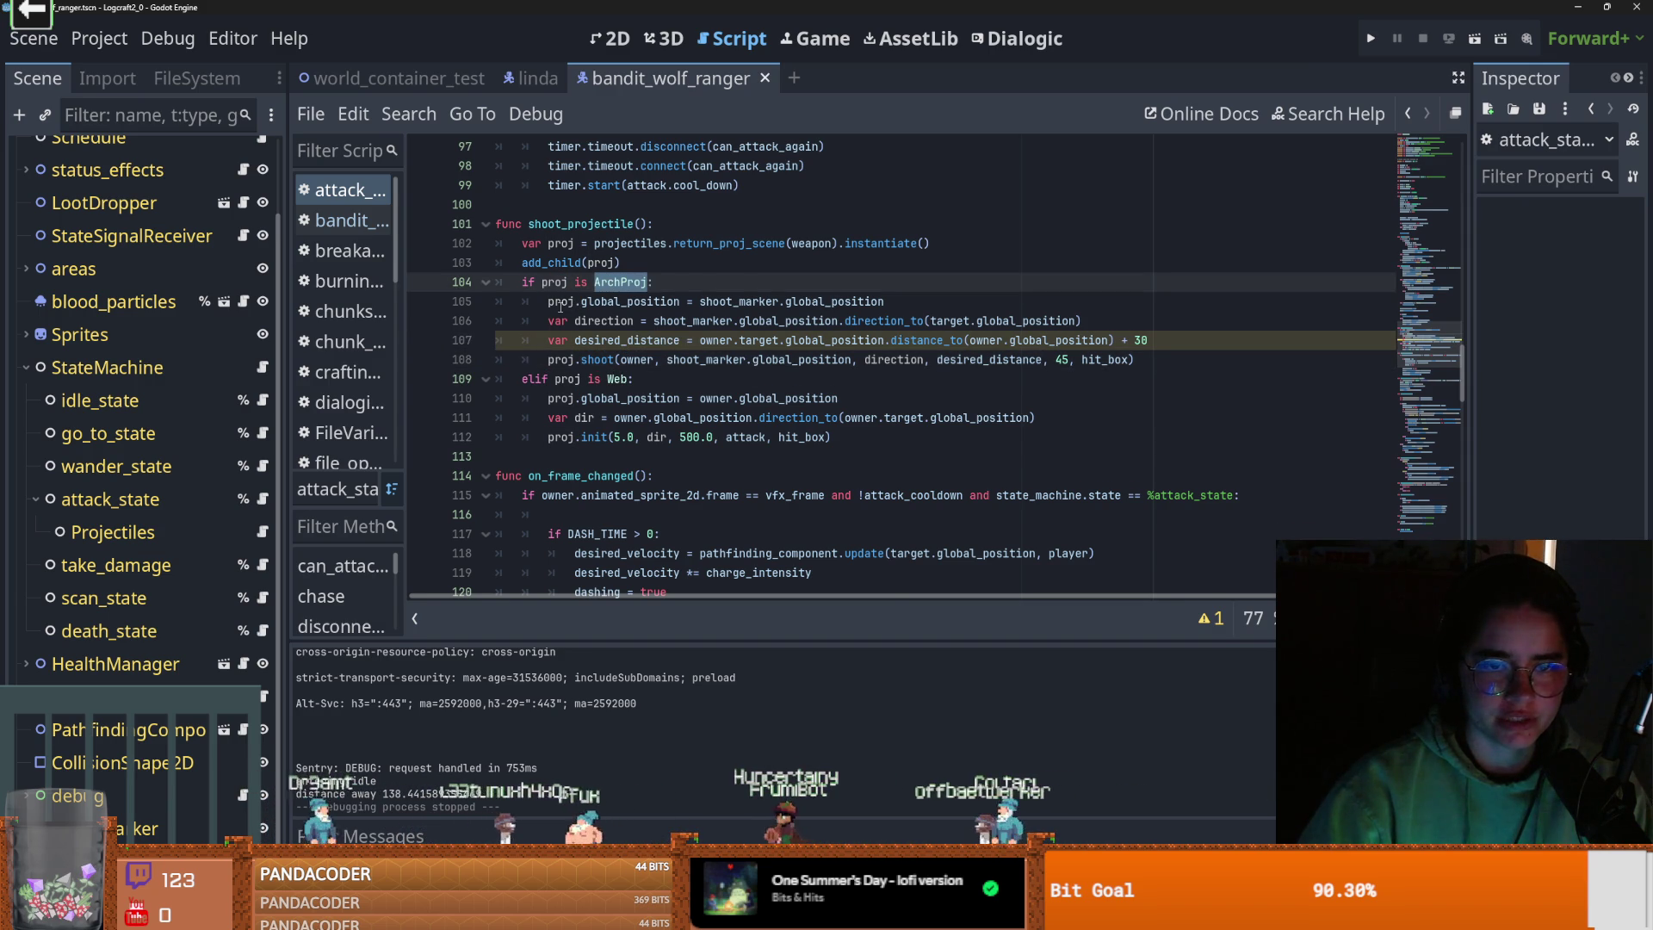
left_click(560, 302)
left_click(593, 321)
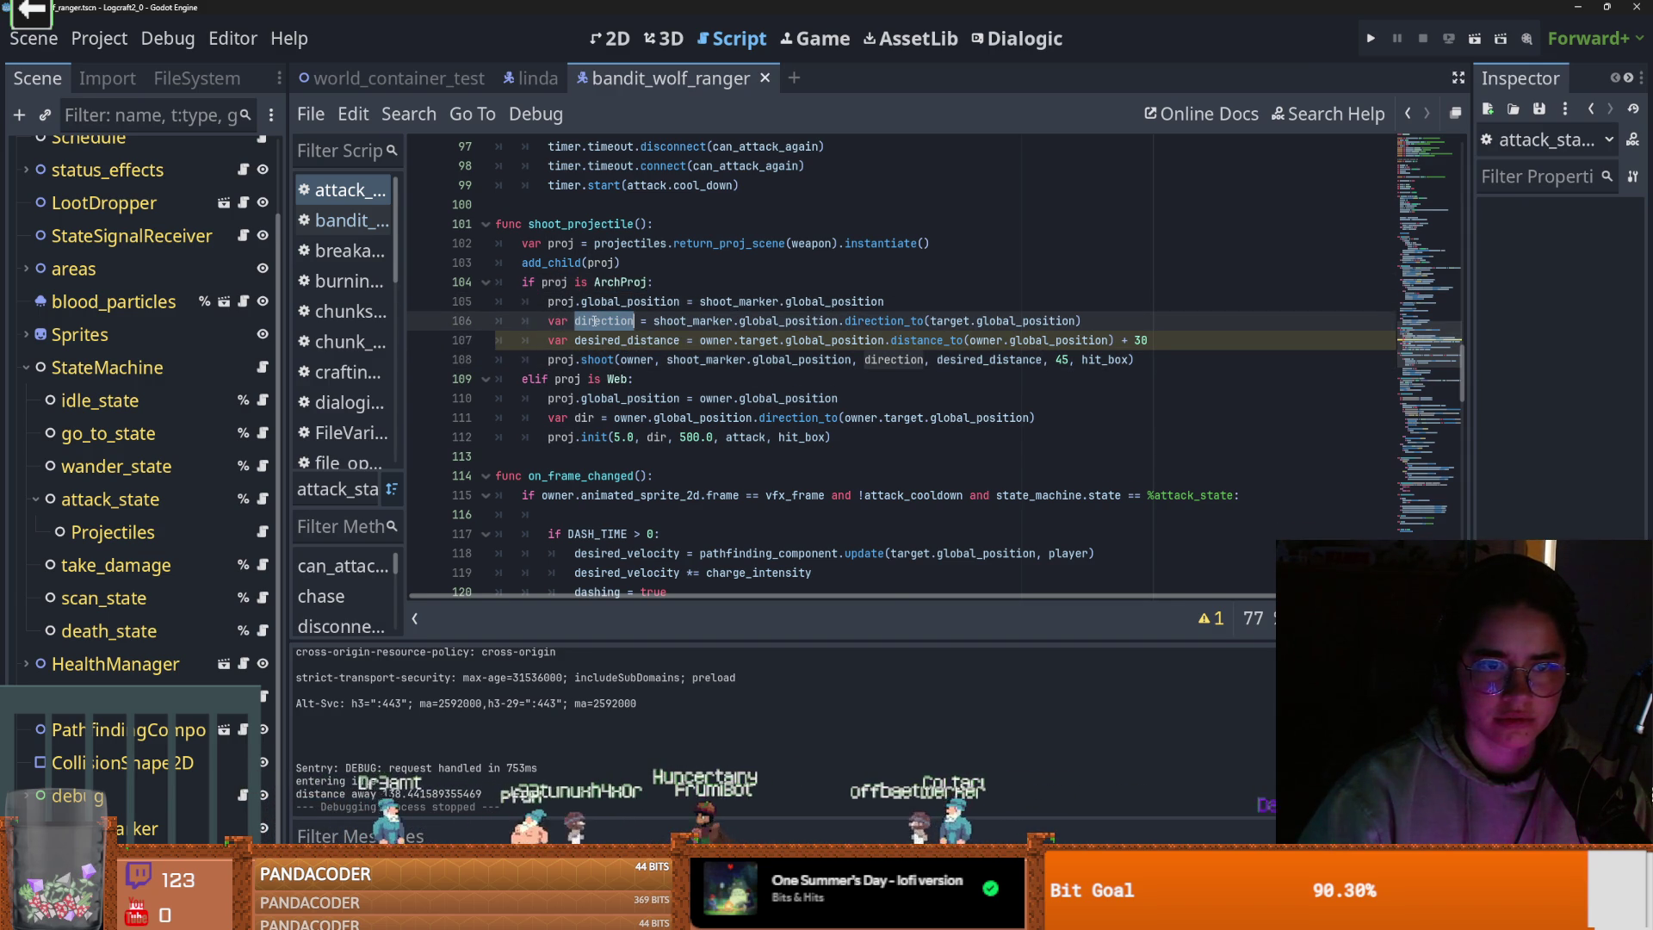
double_click(559, 359)
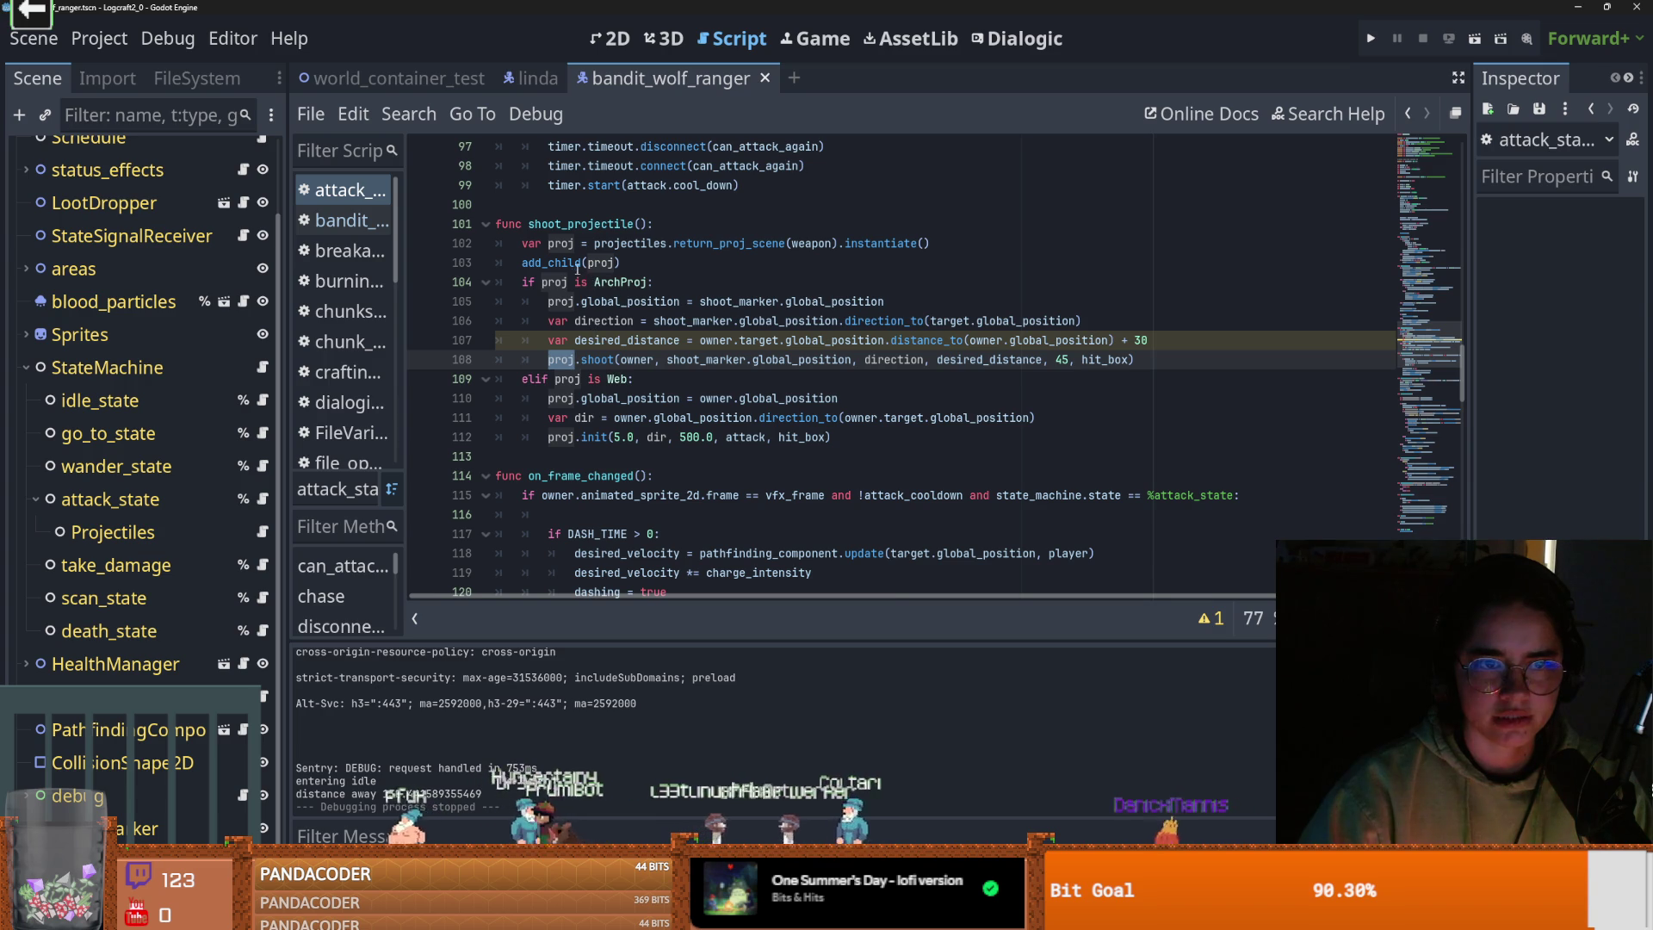
double_click(638, 244)
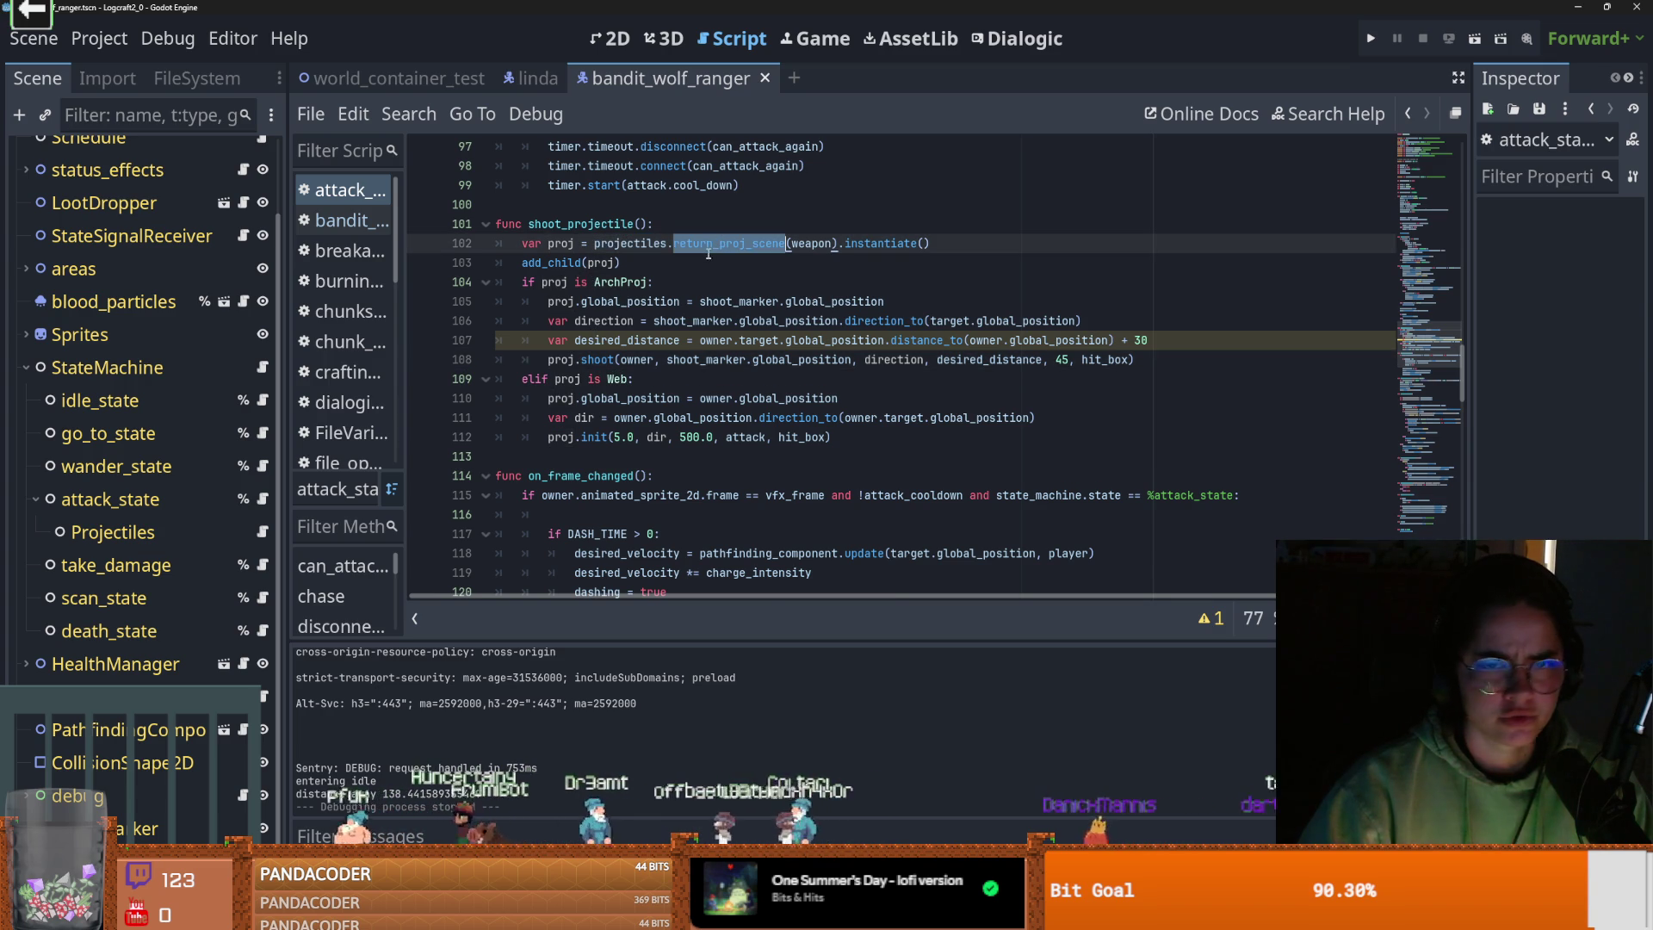
scroll(696, 352, "up", 2)
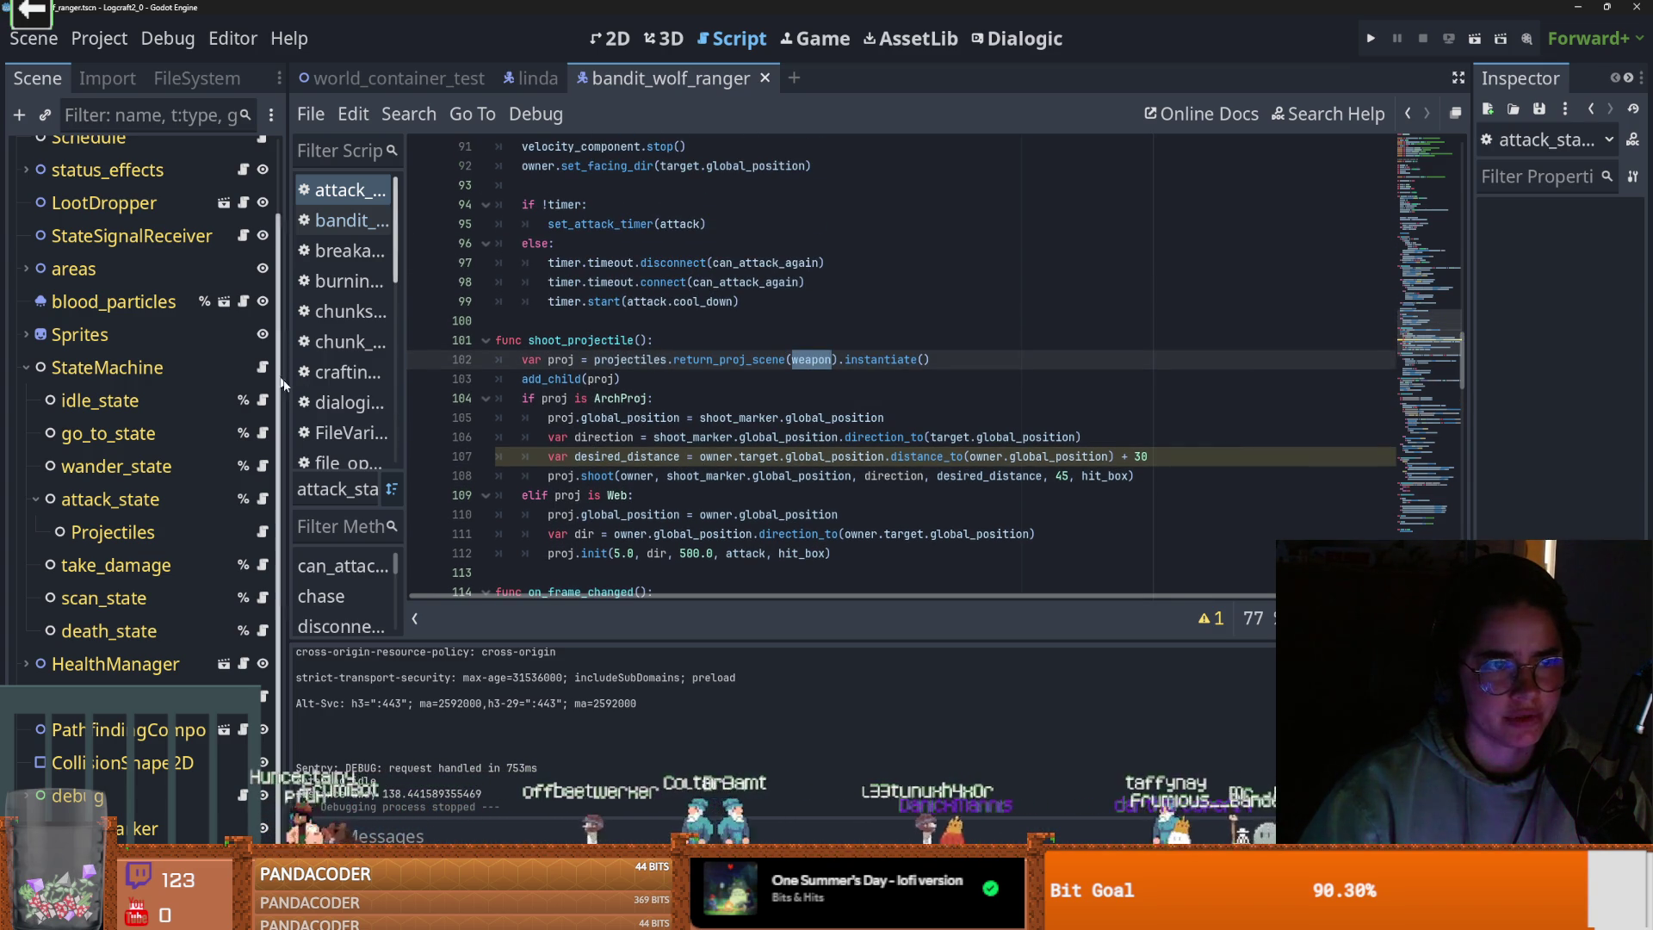
left_click(112, 499)
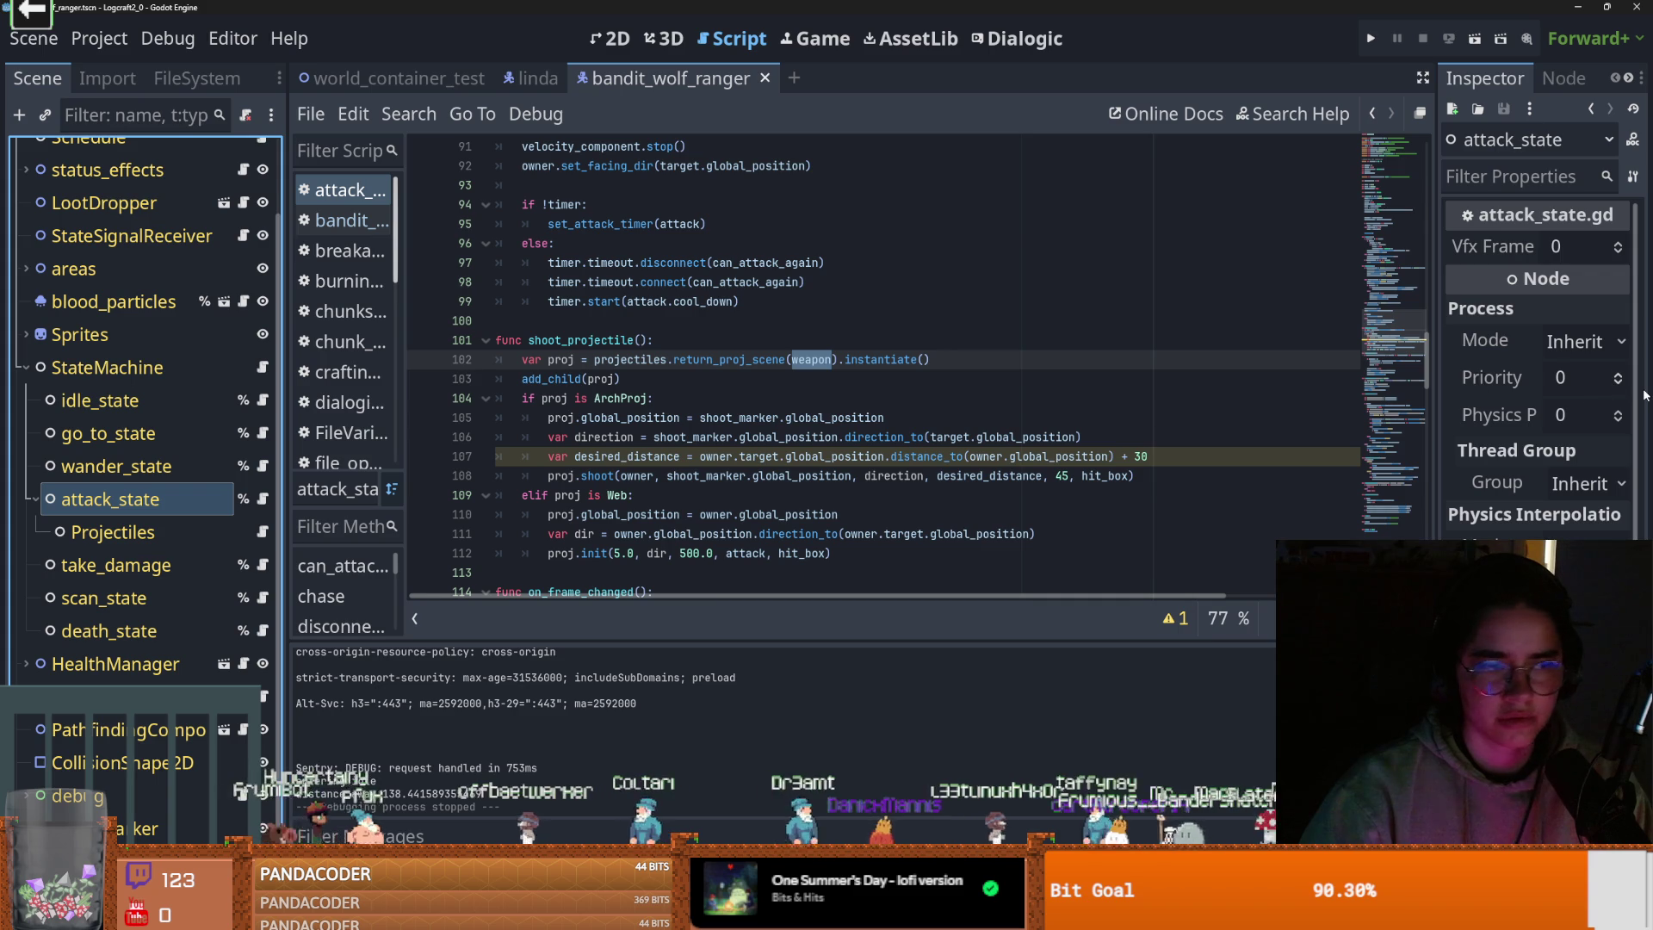
Trace the projectiles variable to its declaration on line 9 and save the scene
scroll(860, 361, "up", 1)
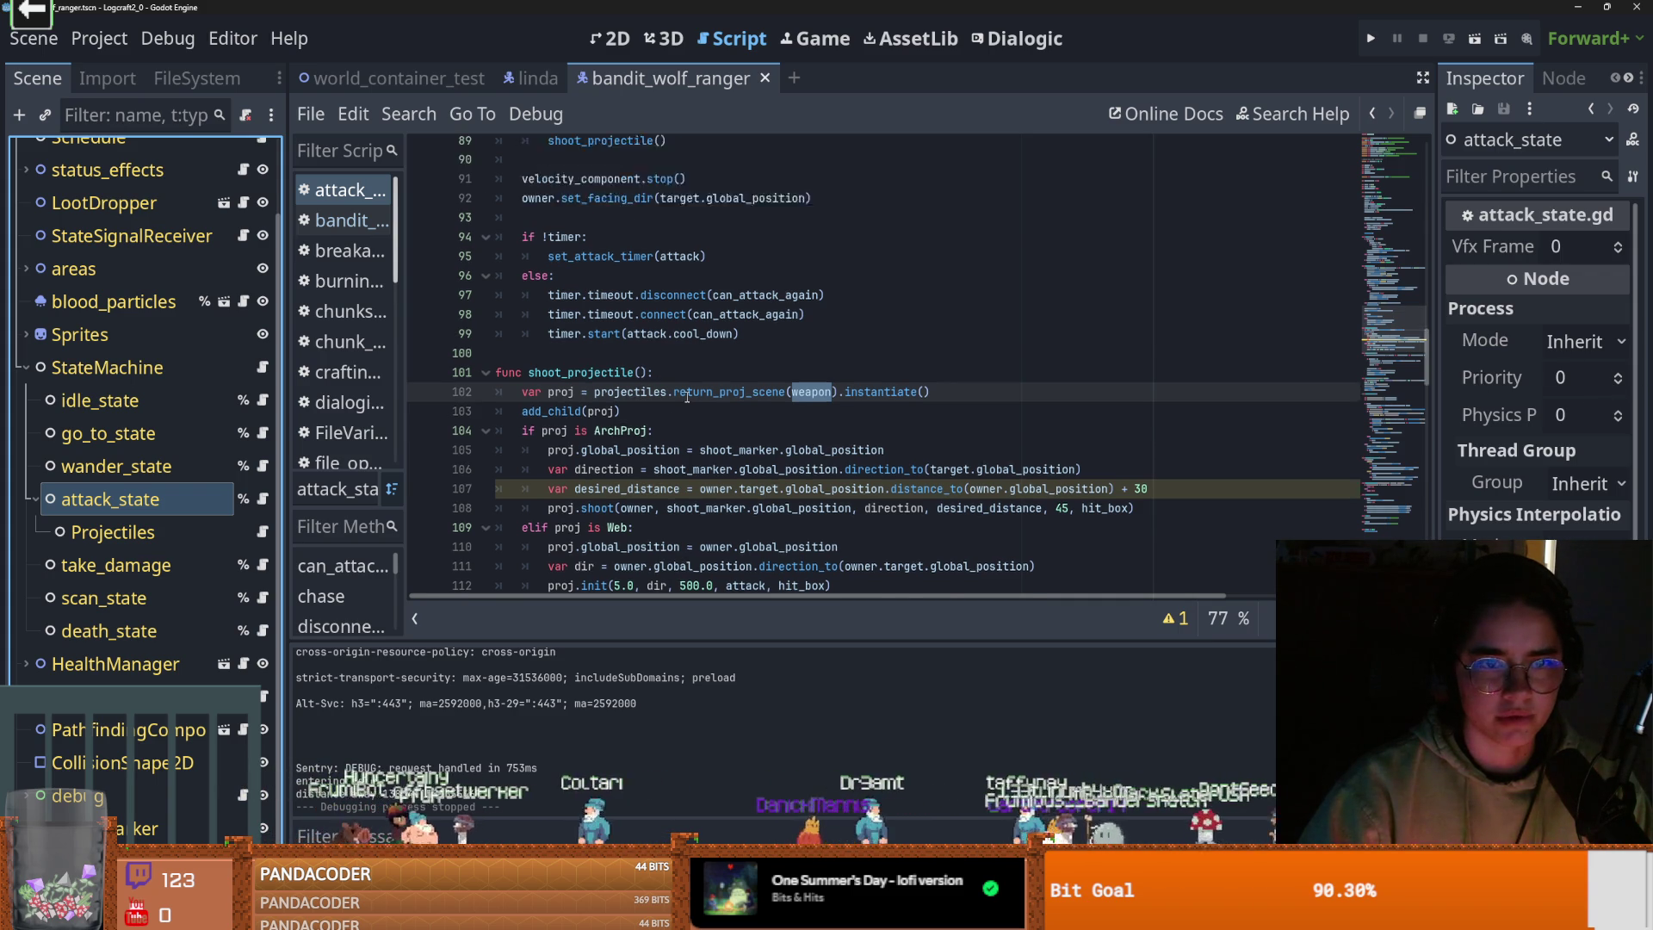
double_click(630, 417)
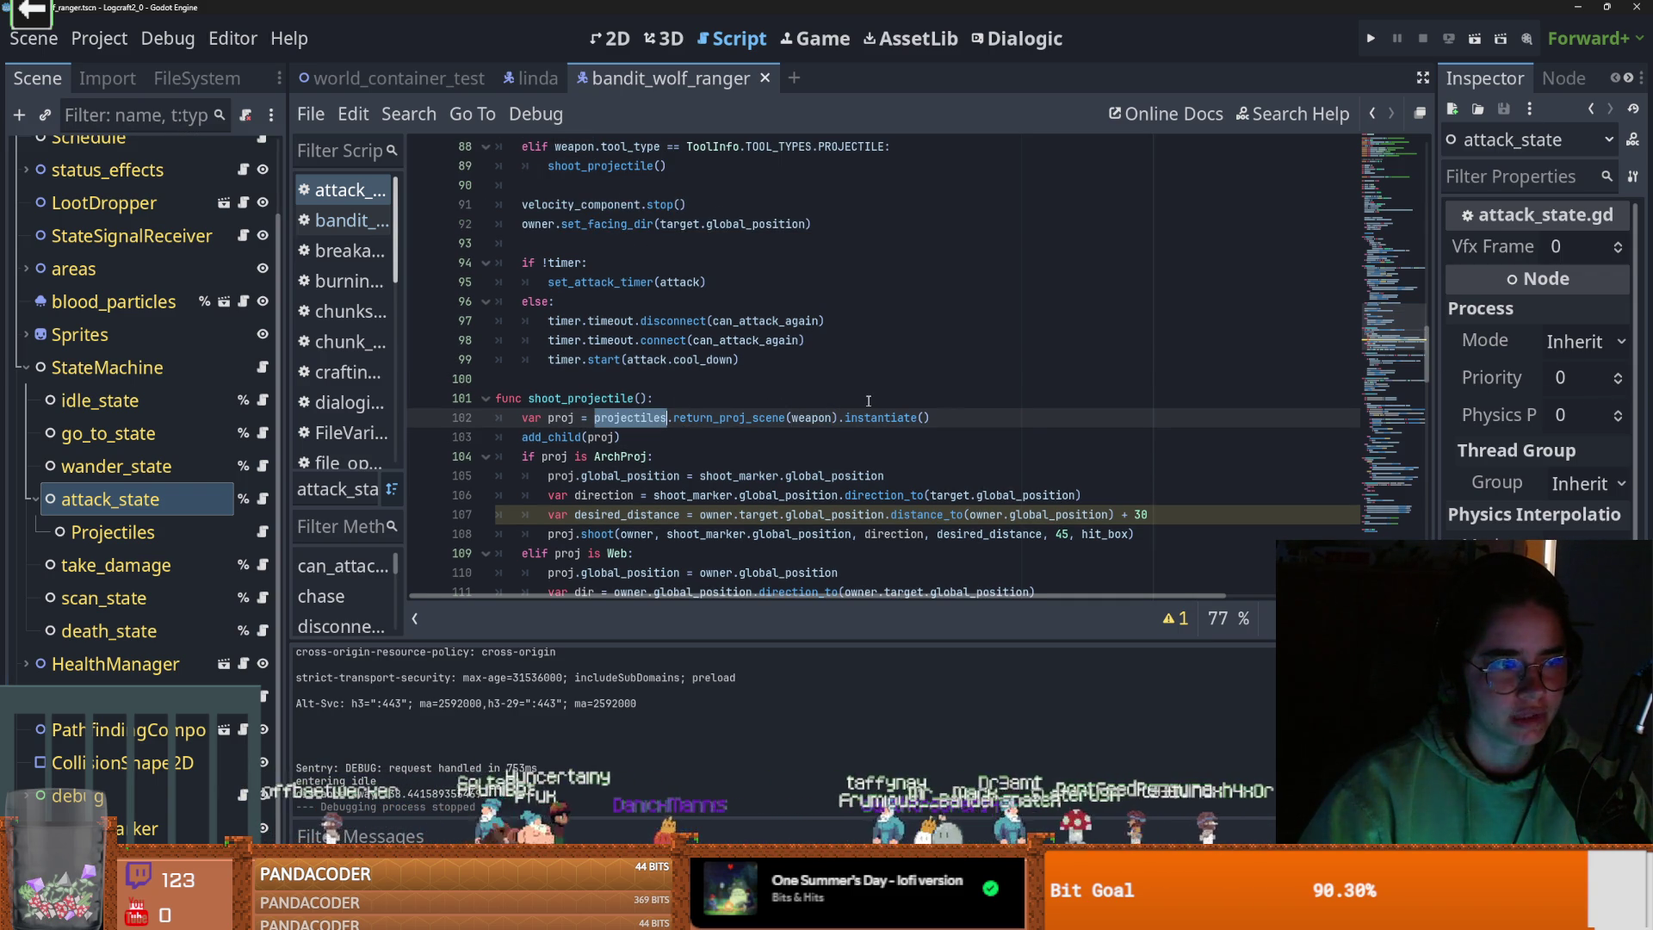
left_click_drag(1387, 398, 1399, 151)
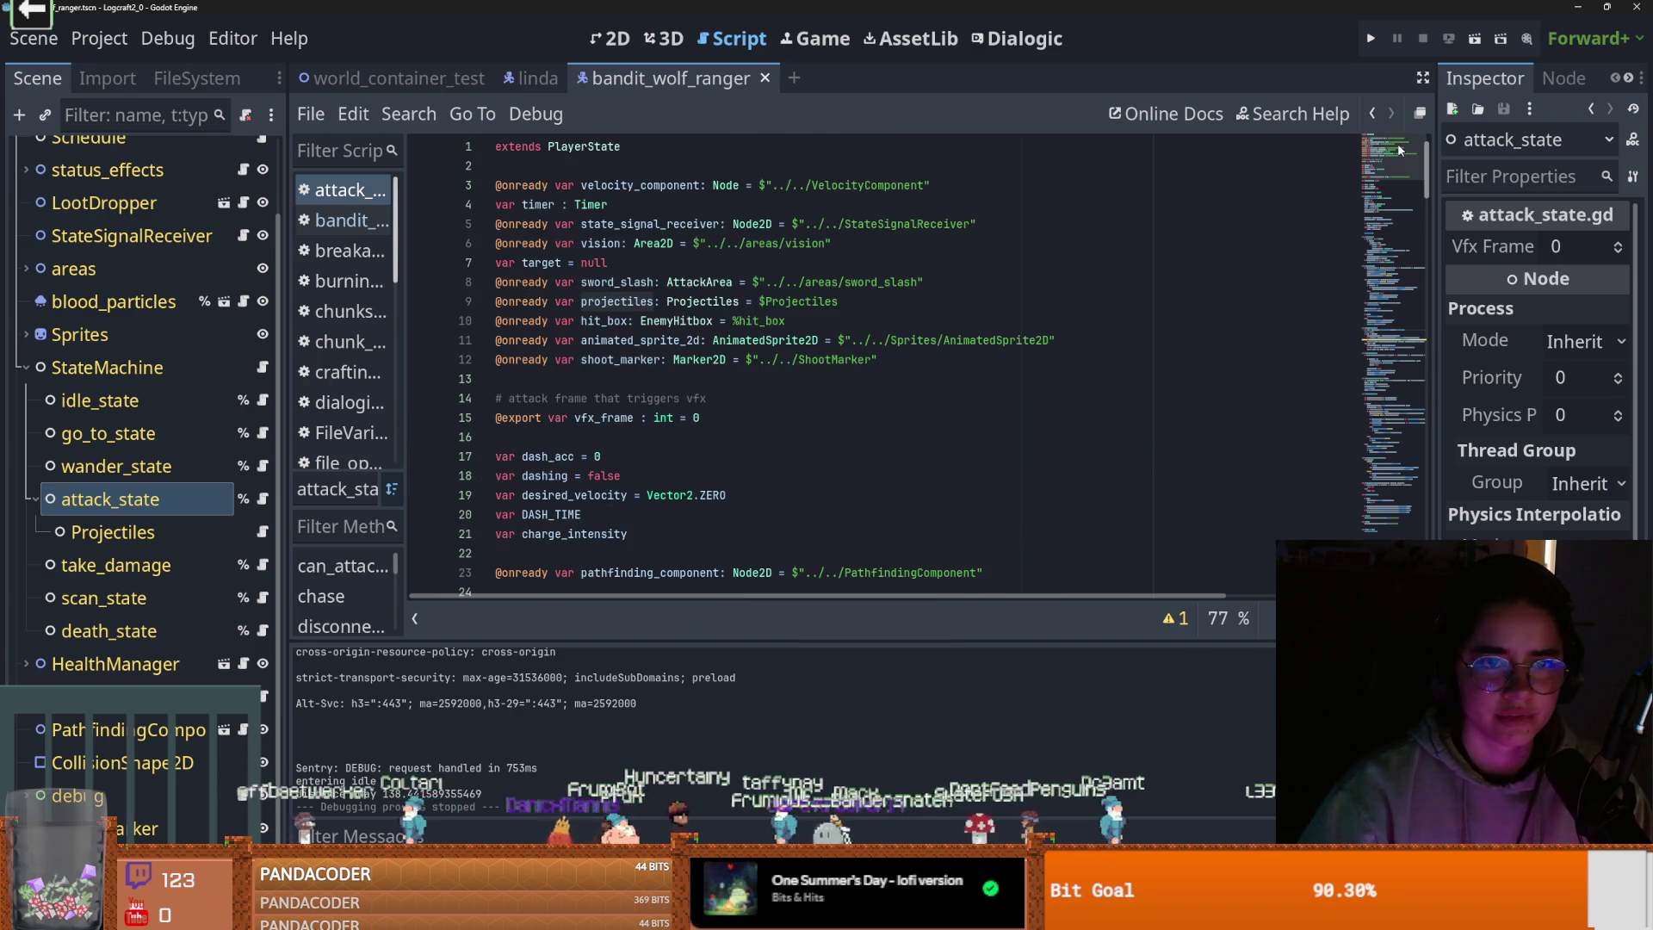
double_click(642, 303)
key("ctrl+s")
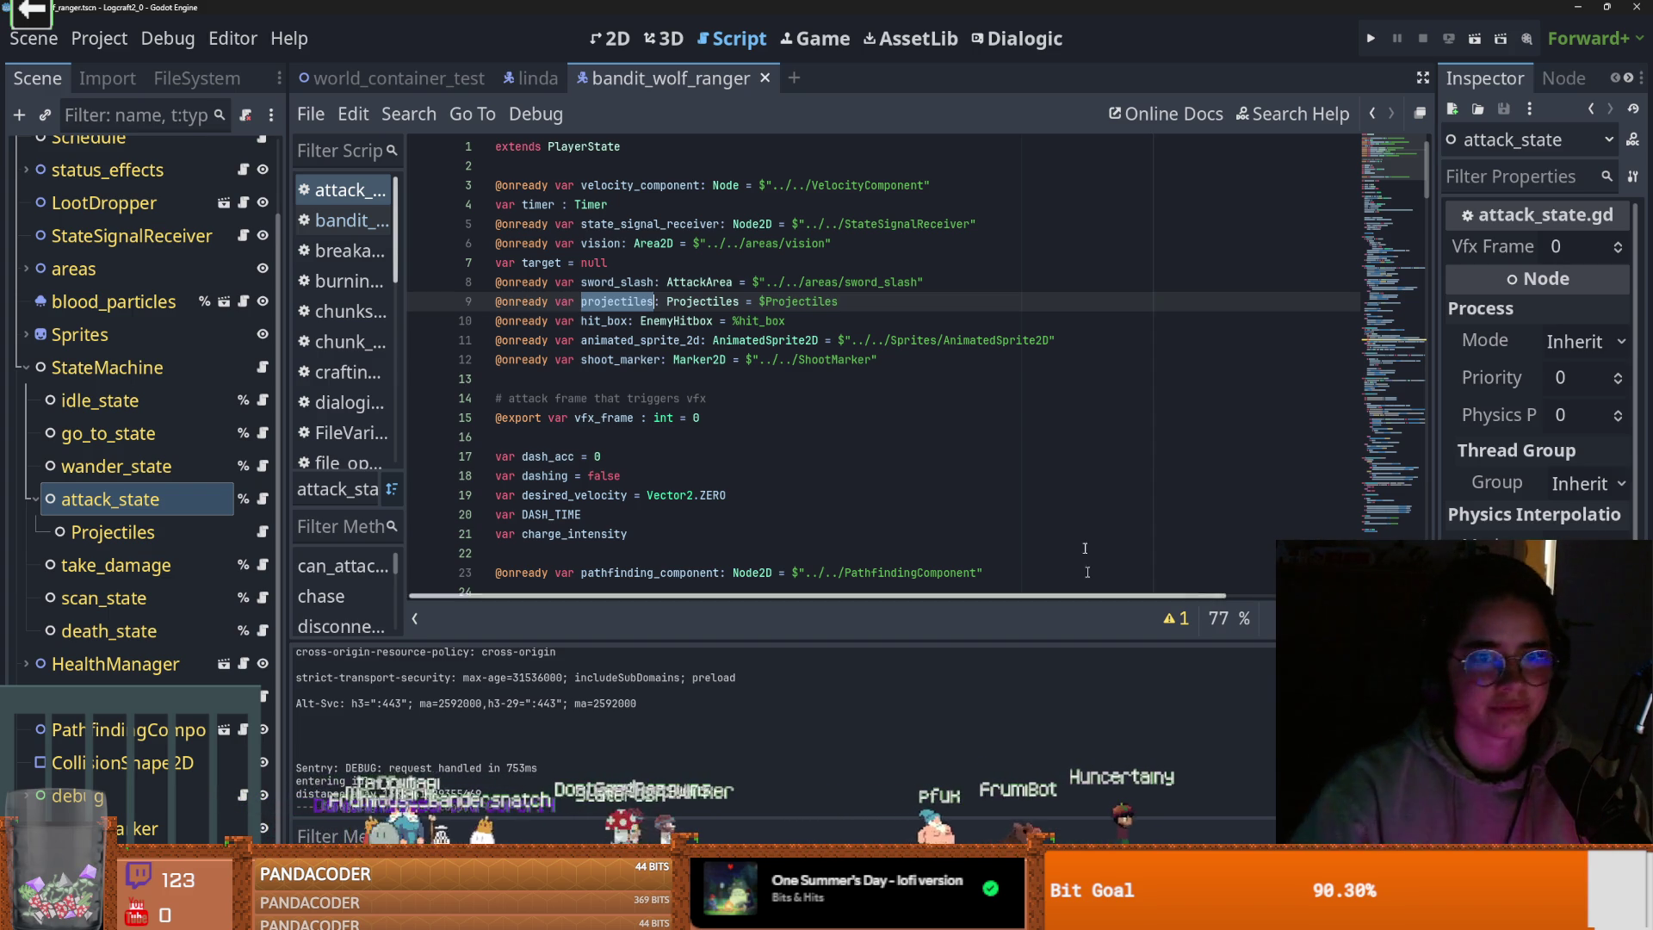
Open projectiles.gd and follow the ARROW_PROJECTILE preload to arrow_projectile.tscn
left_click(701, 301, "ctrl")
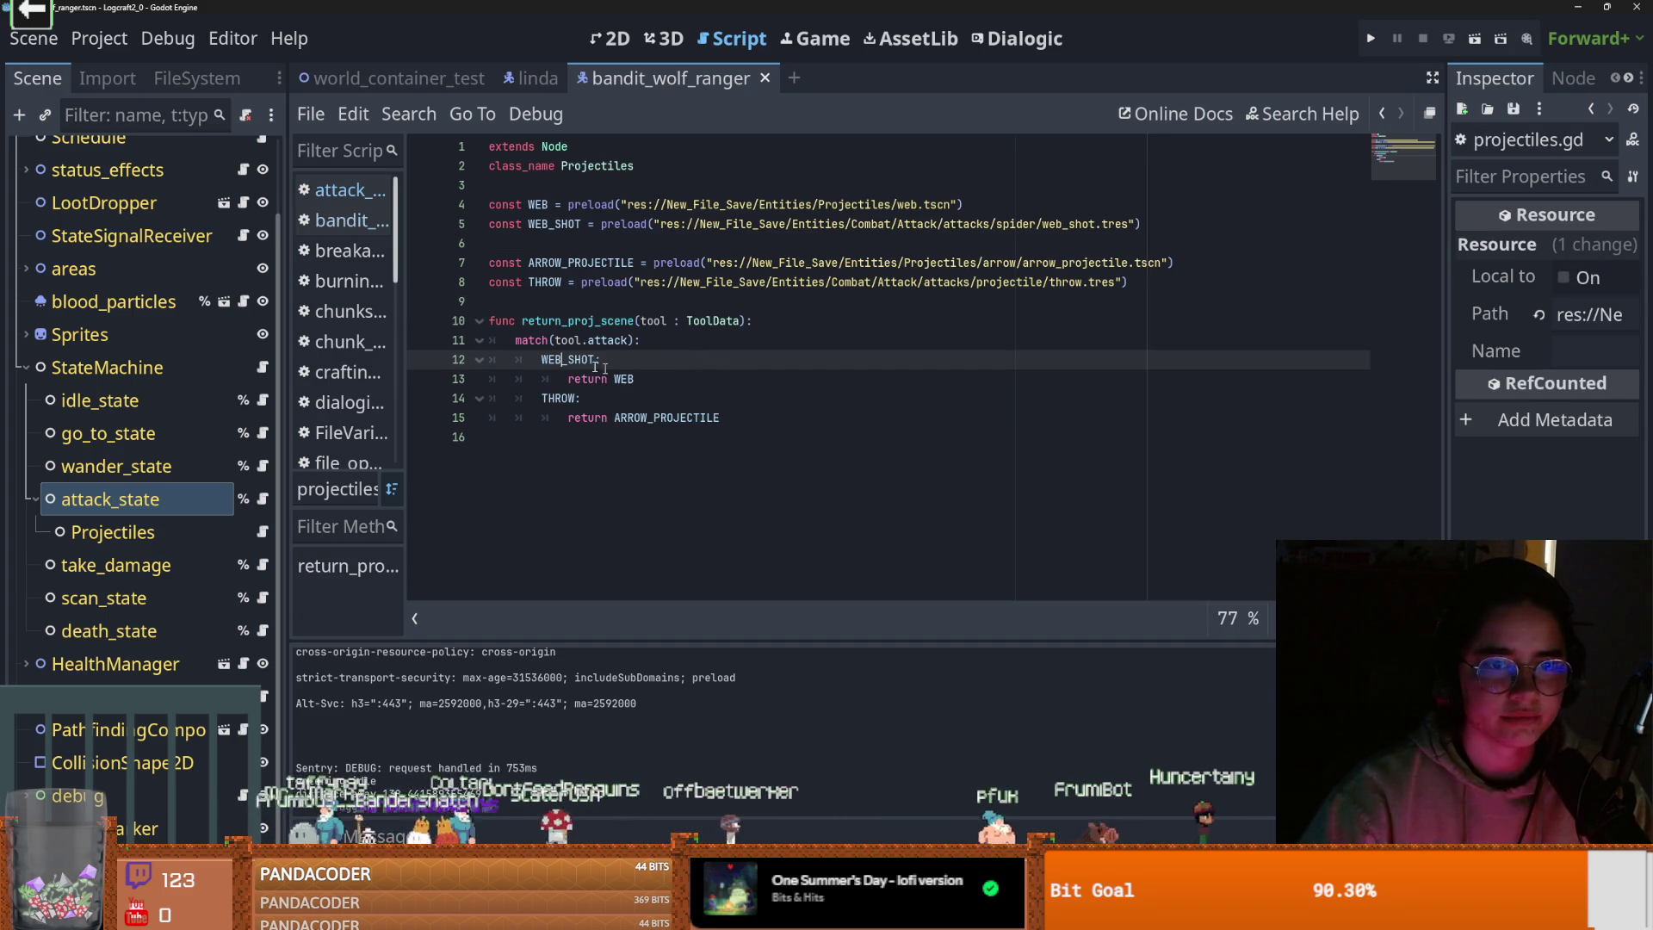
double_click(571, 262)
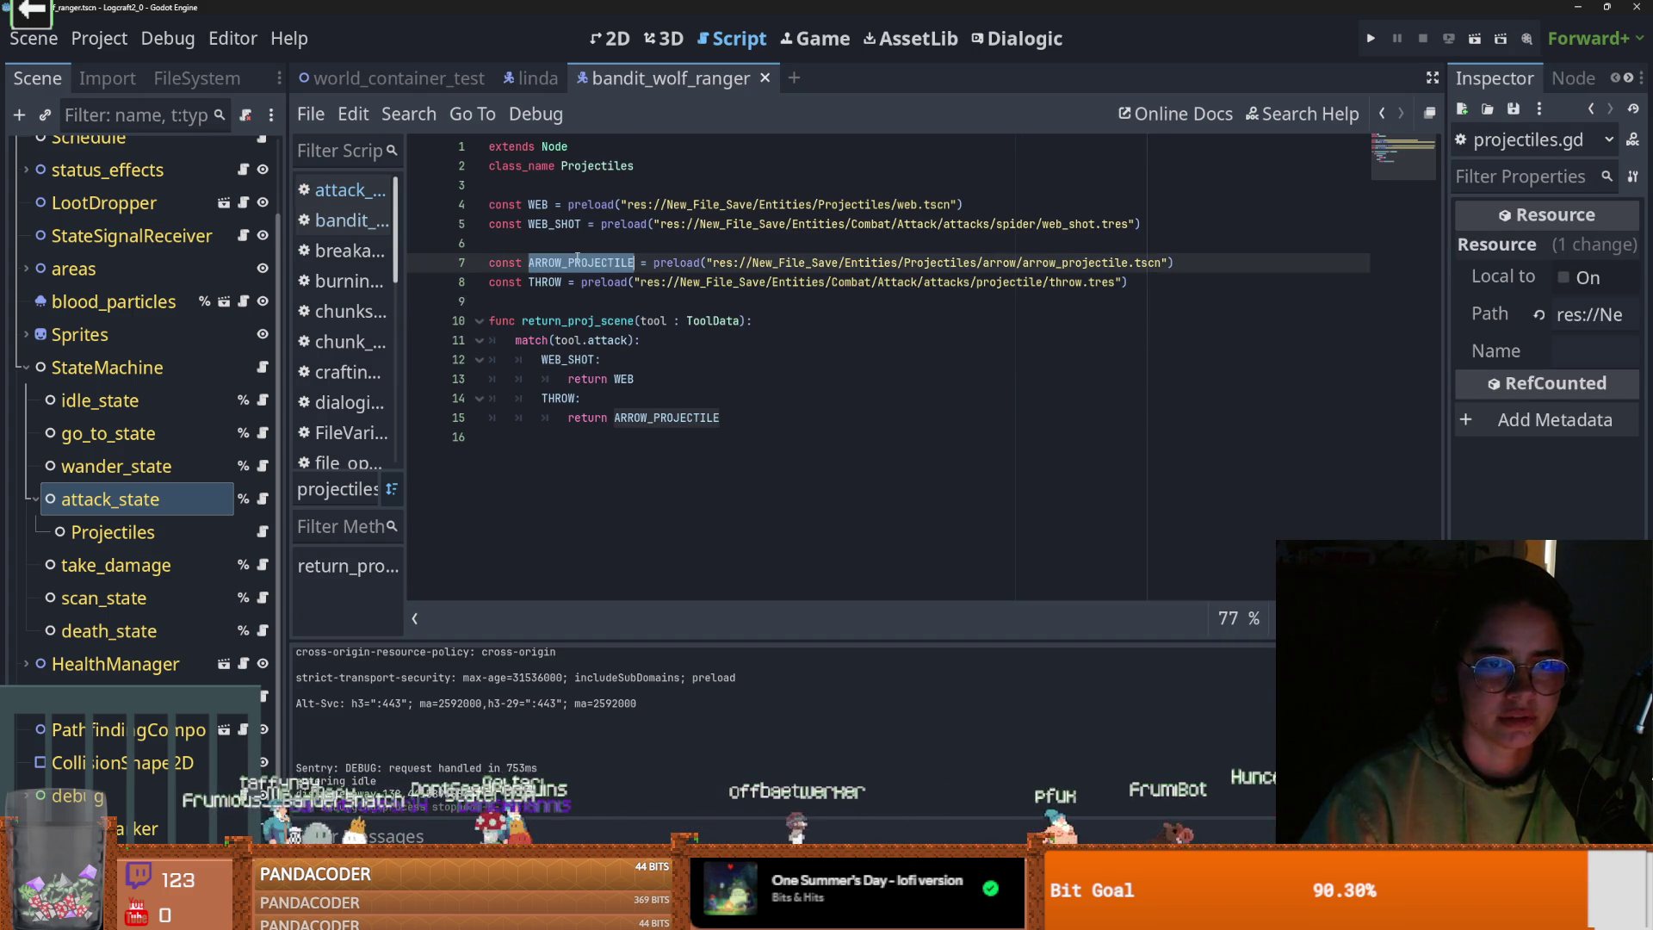
left_click(945, 270, "ctrl")
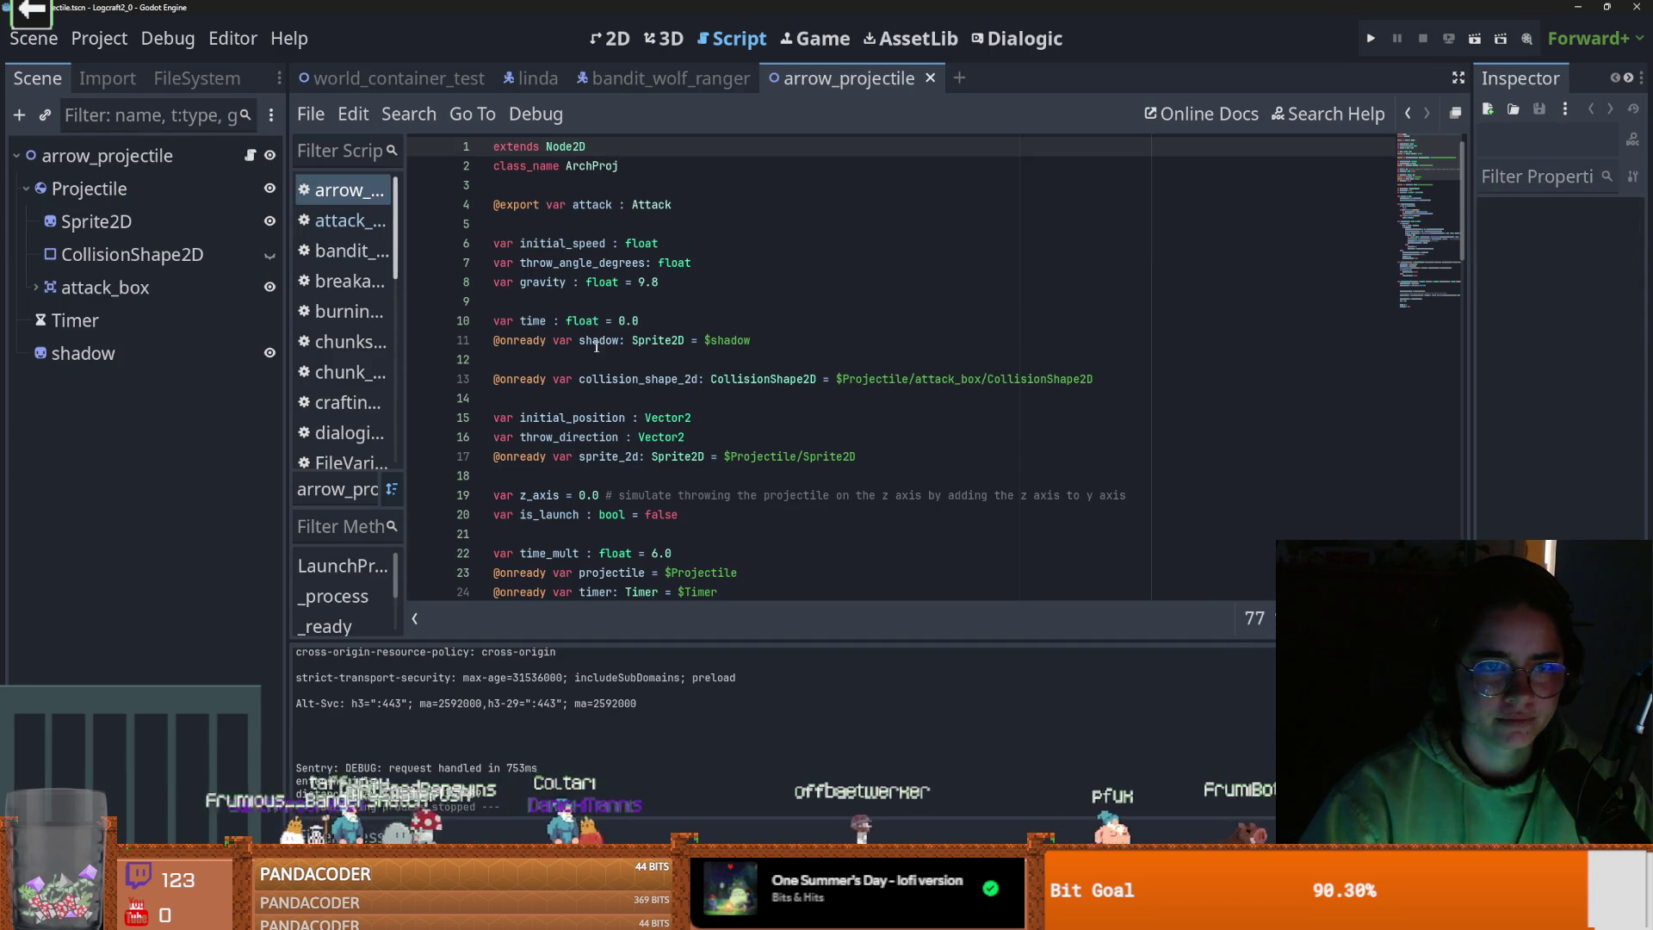
Reveal arrow_projectile.tscn in the FileSystem dock using the scene tab's Show in FileSystem
scroll(664, 388, "down", 4)
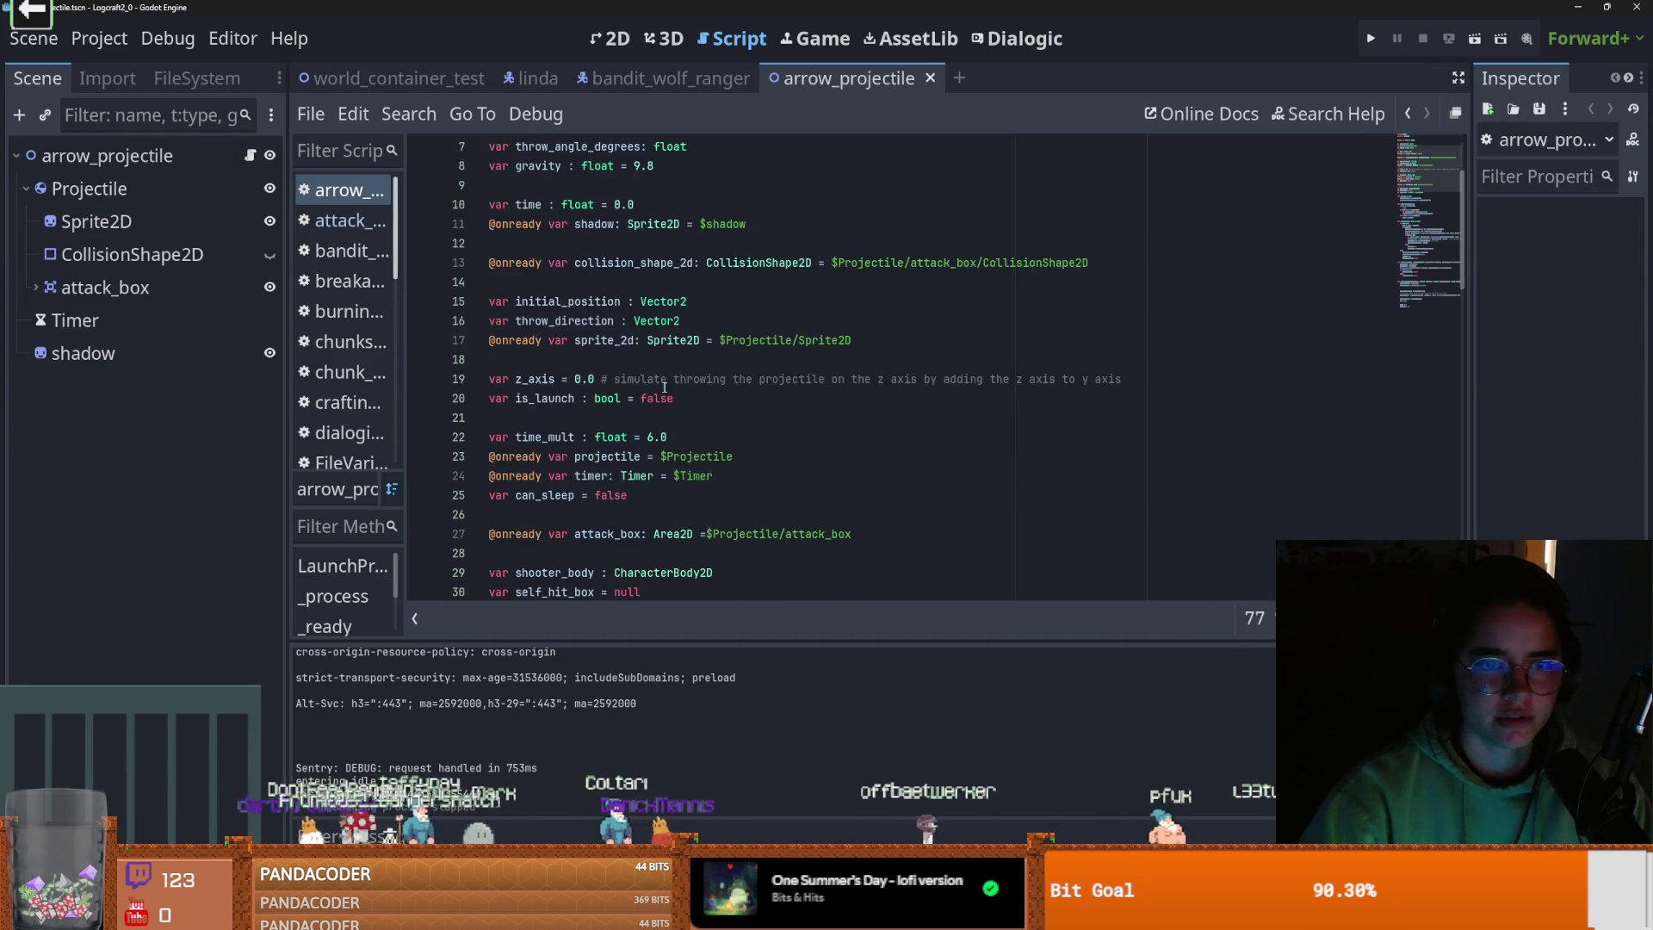
scroll(664, 387, "up", 1)
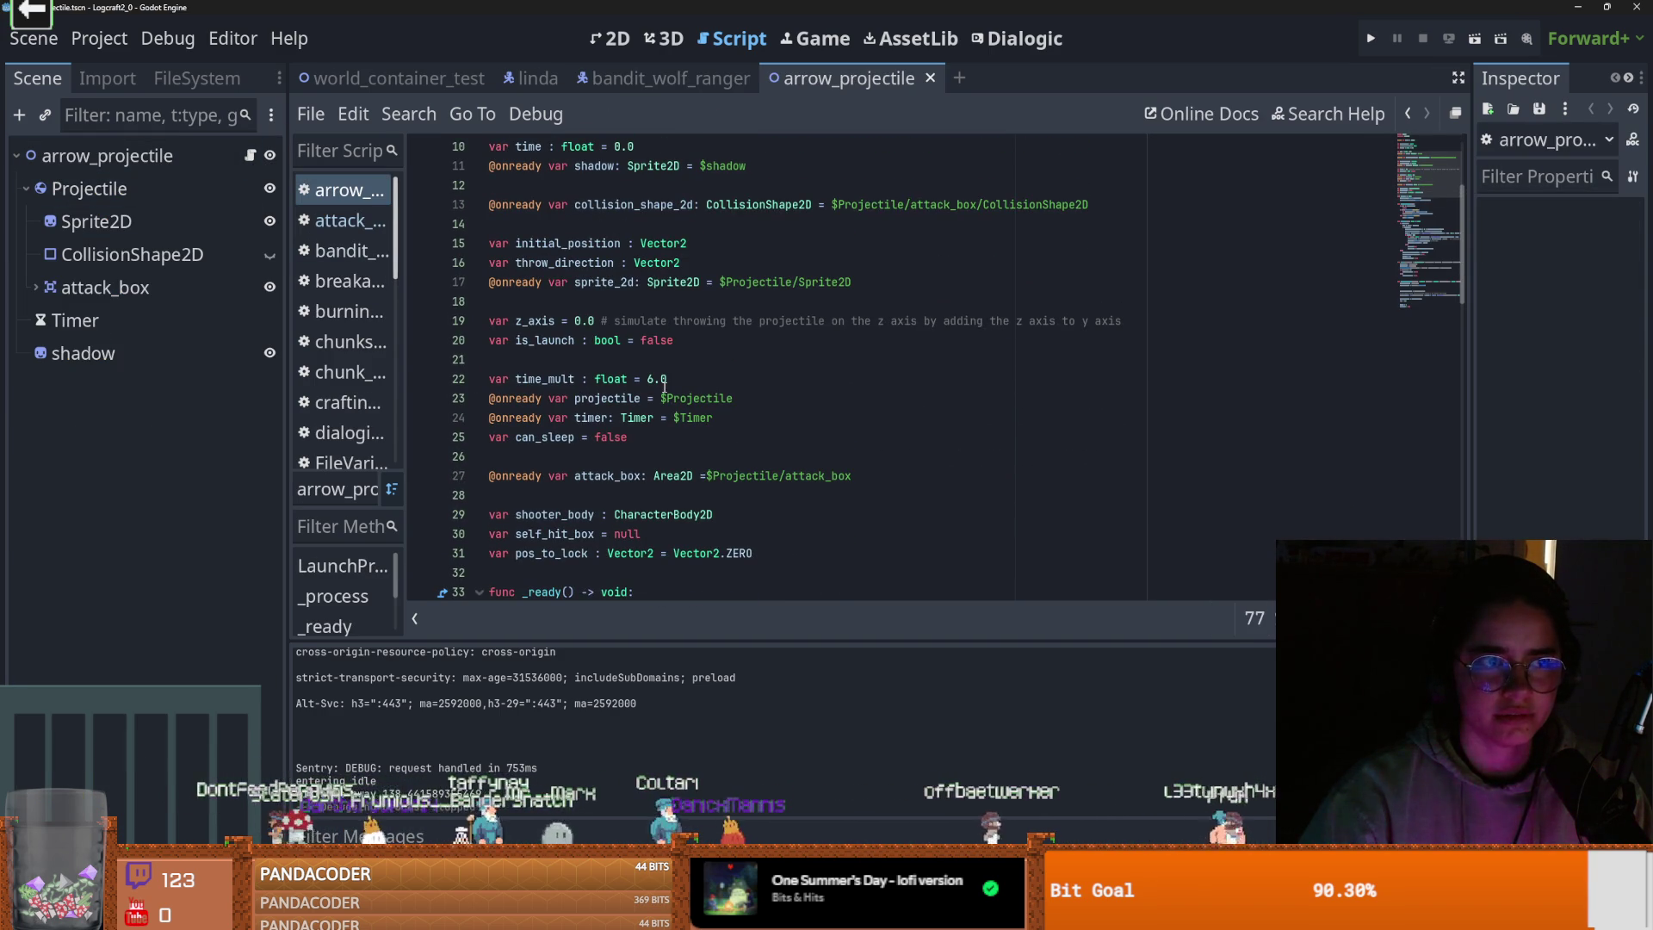
right_click(828, 77)
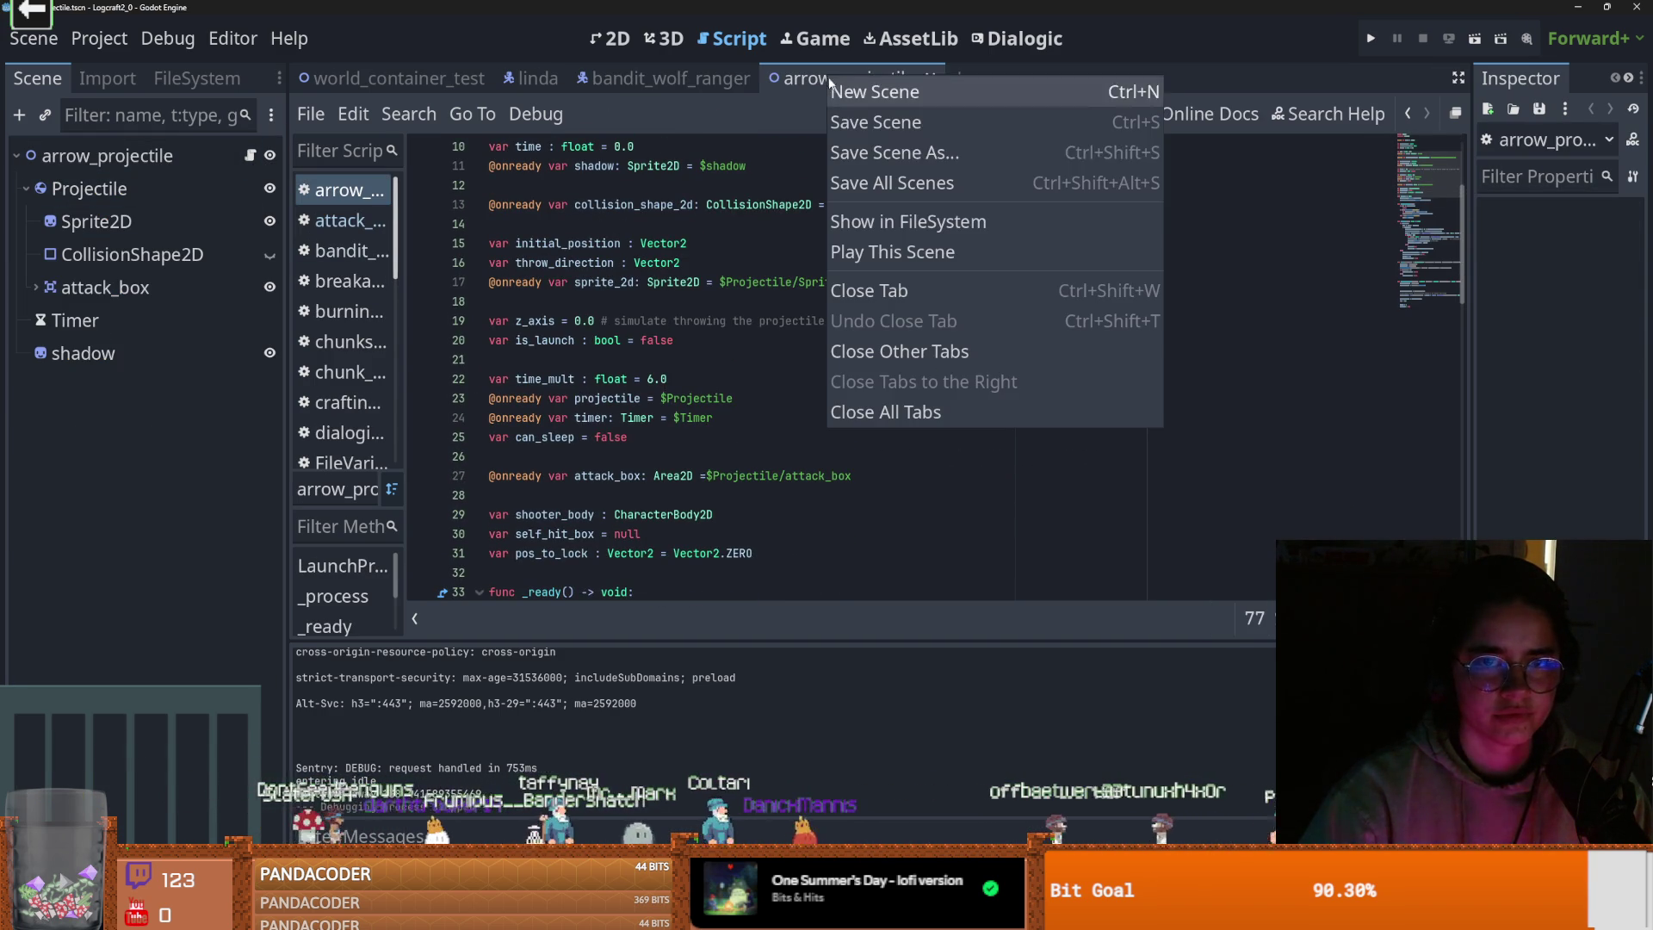
left_click(929, 223)
scroll(260, 514, "down", 10)
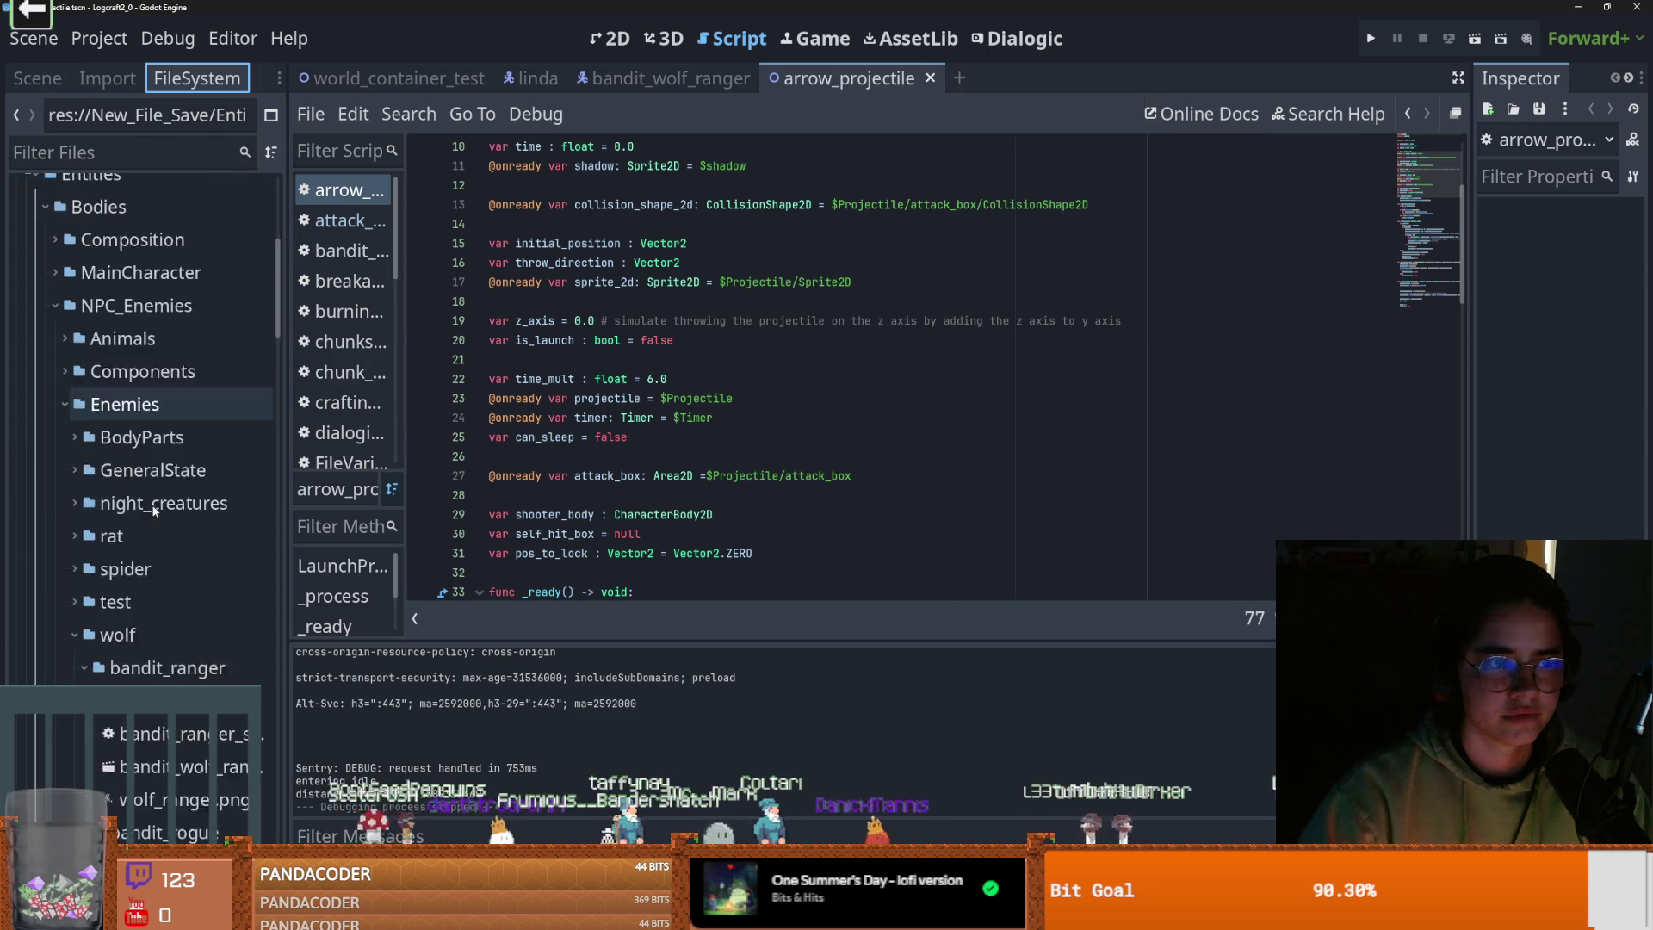
scroll(249, 504, "up", 5)
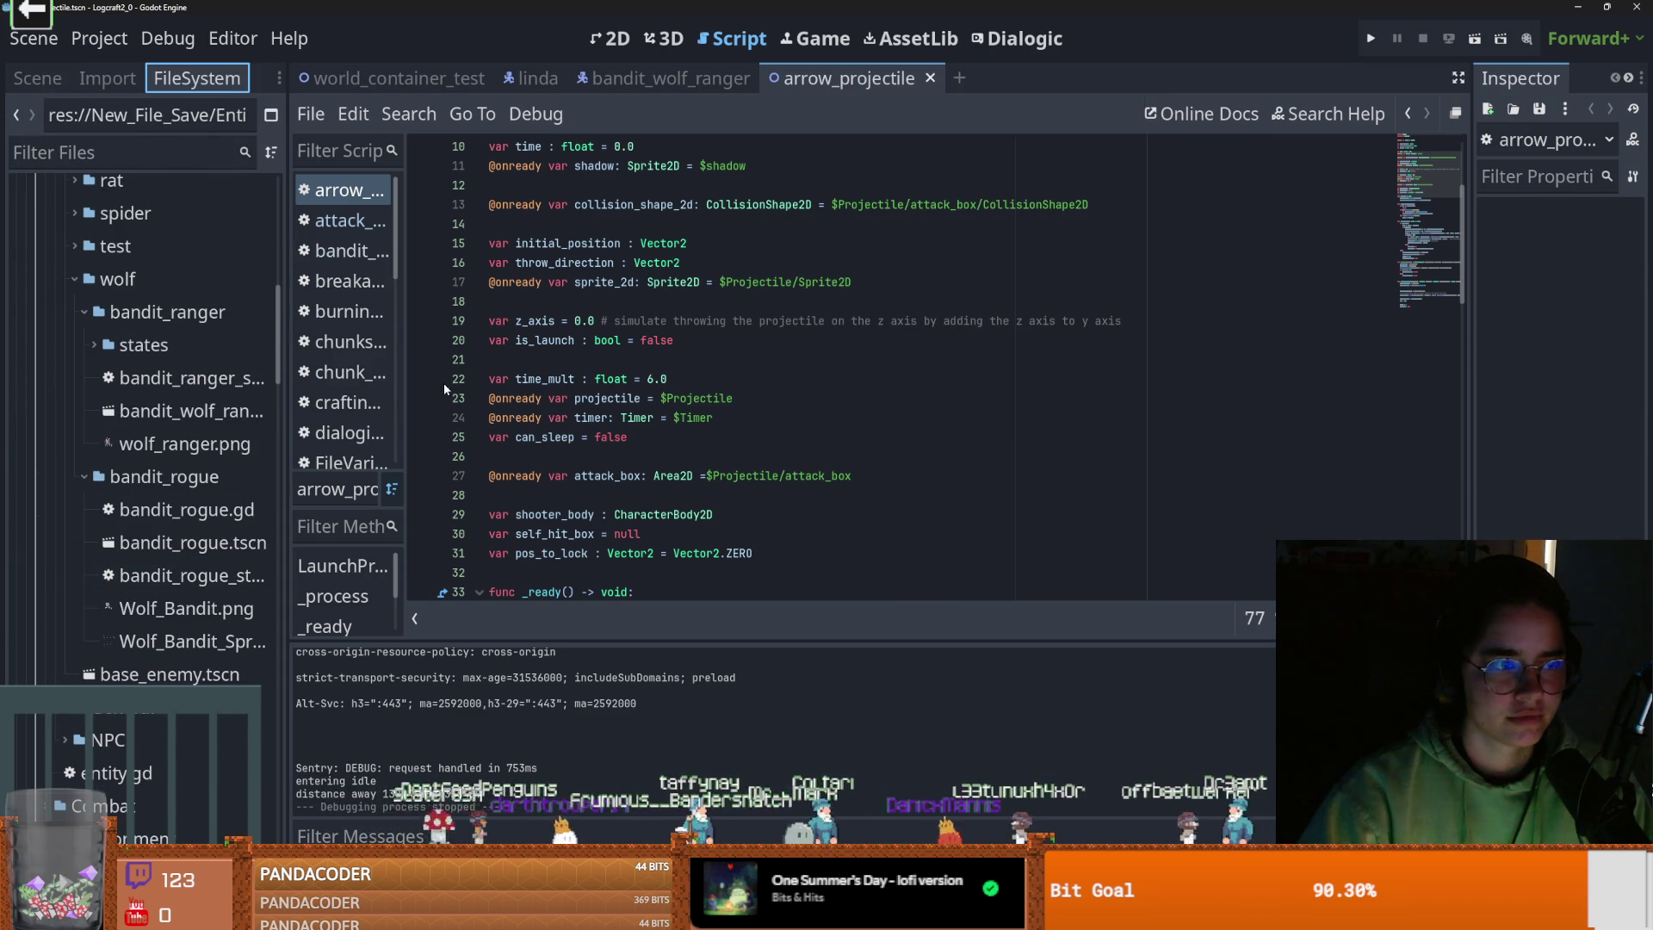
right_click(888, 73)
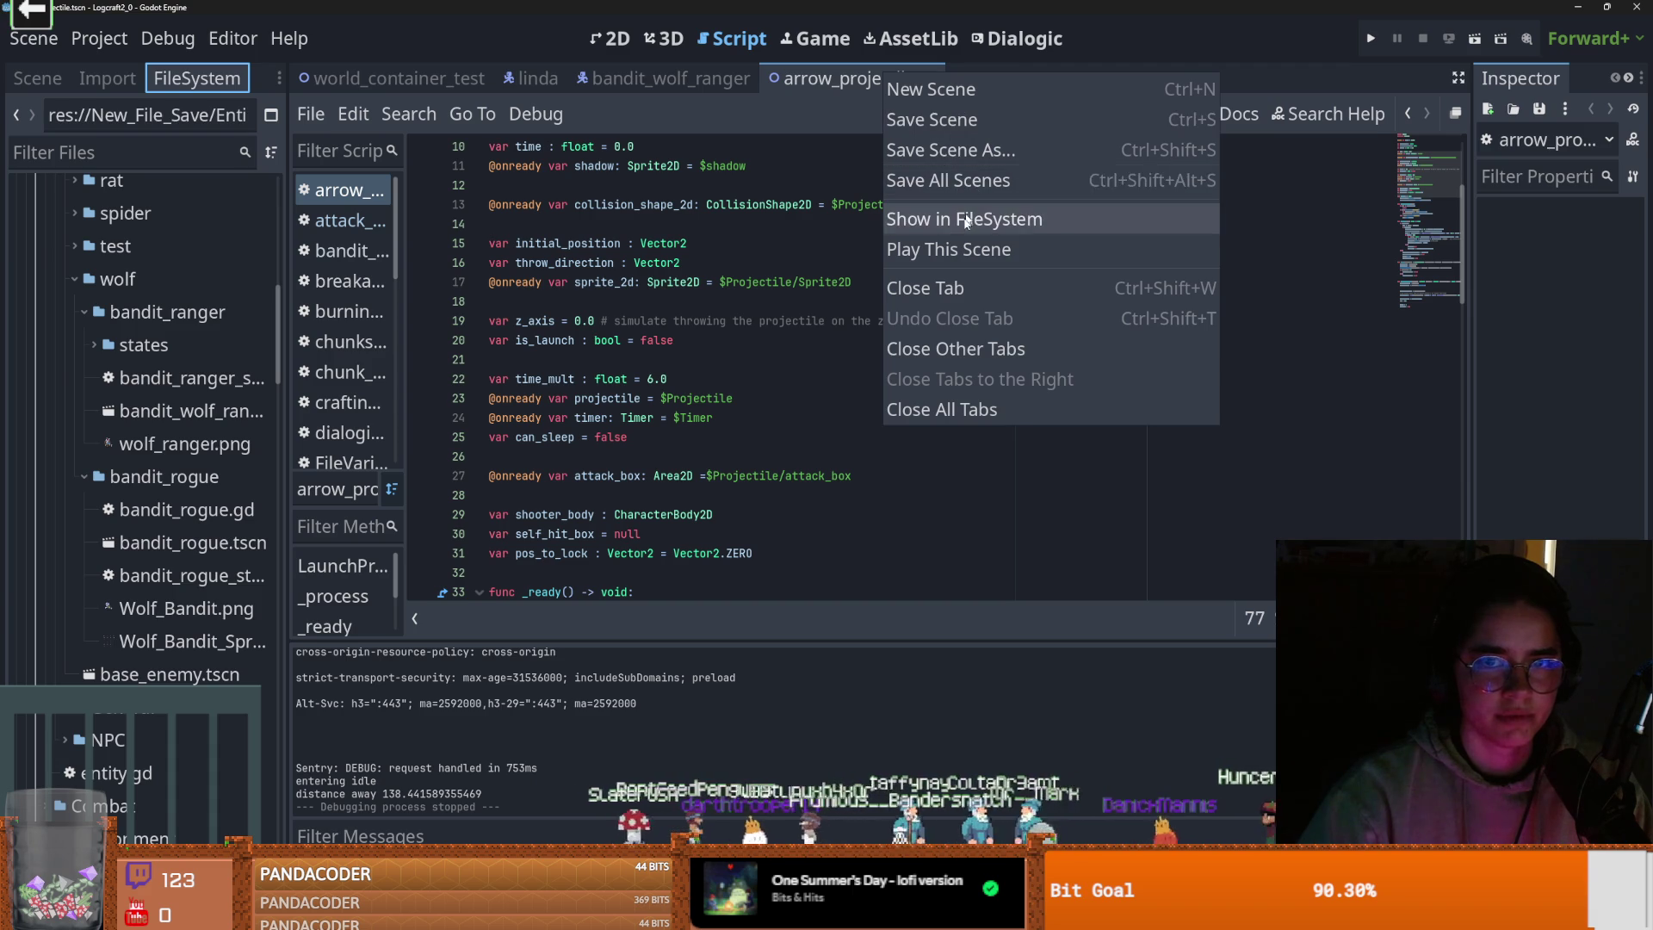
left_click(965, 219)
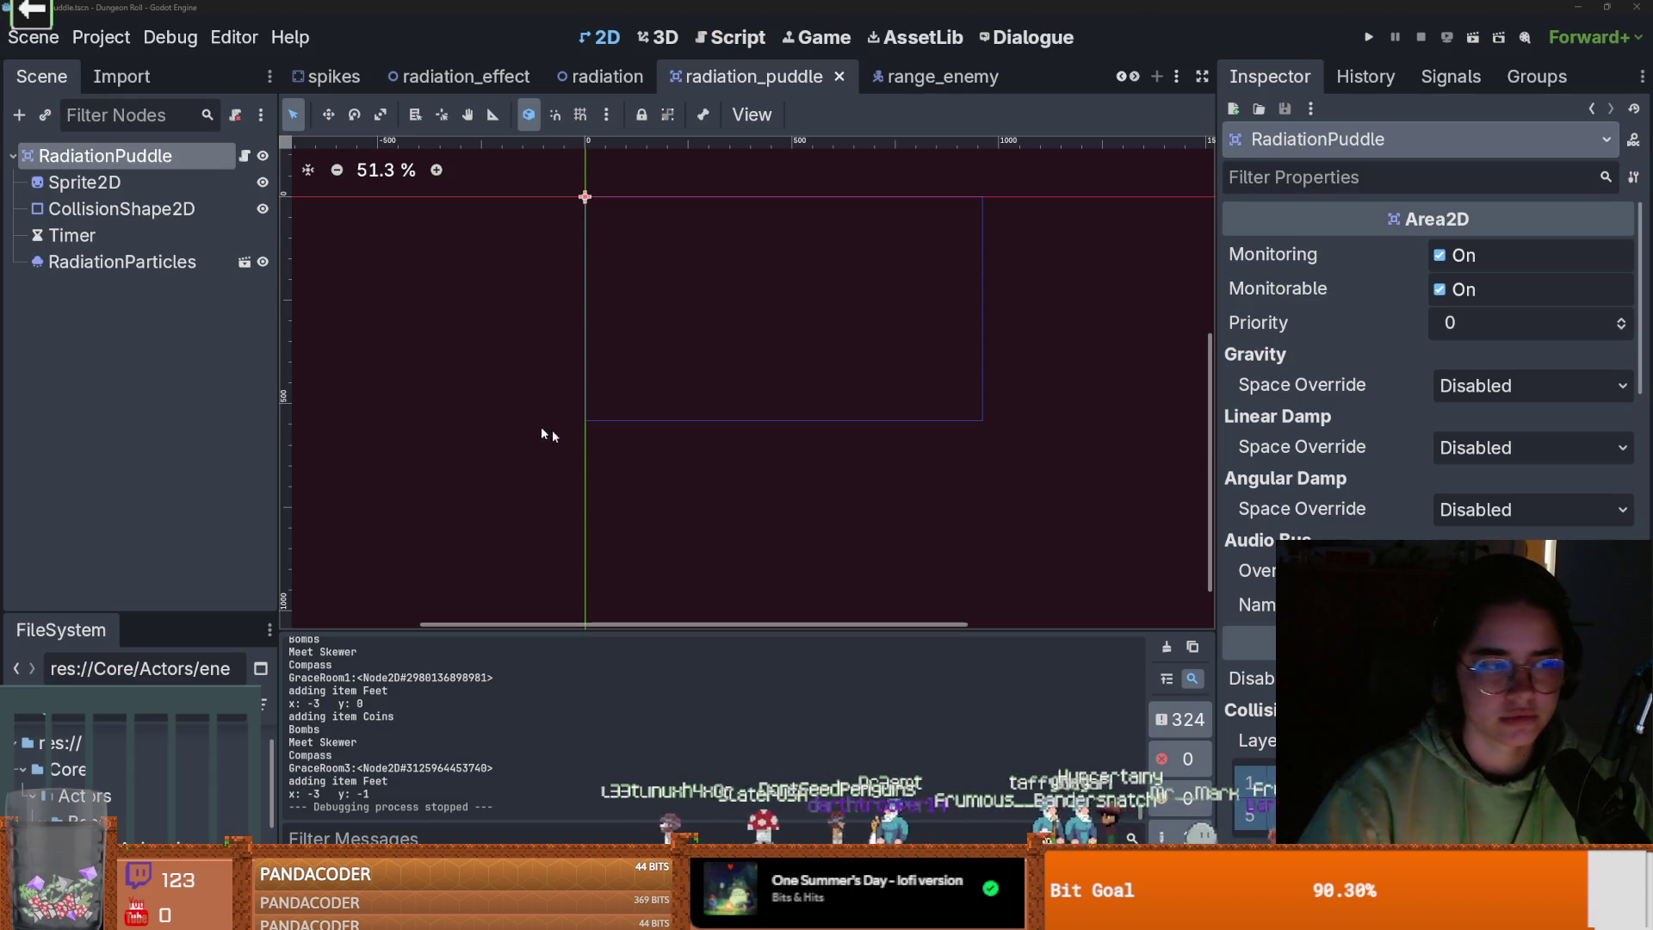
Enlarge the FileSystem dock, clear the 'range' filter, and collapse the enemies folder
left_click_drag(157, 519, 163, 478)
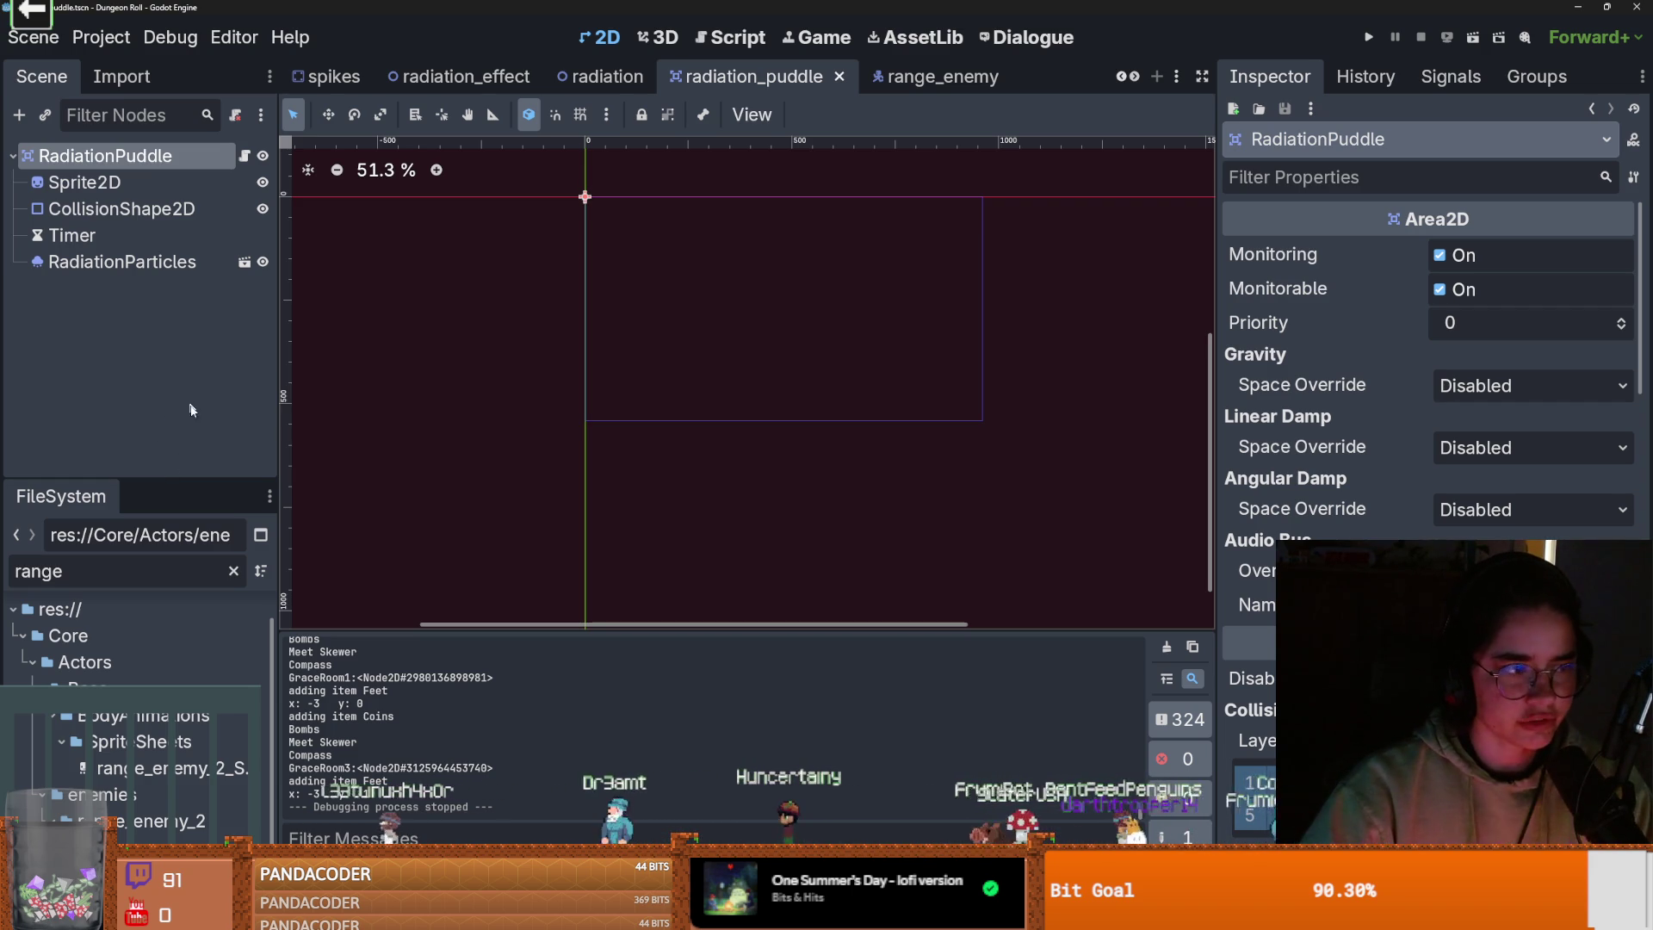
left_click_drag(277, 534, 359, 533)
double_click(38, 571)
key("BackSpace")
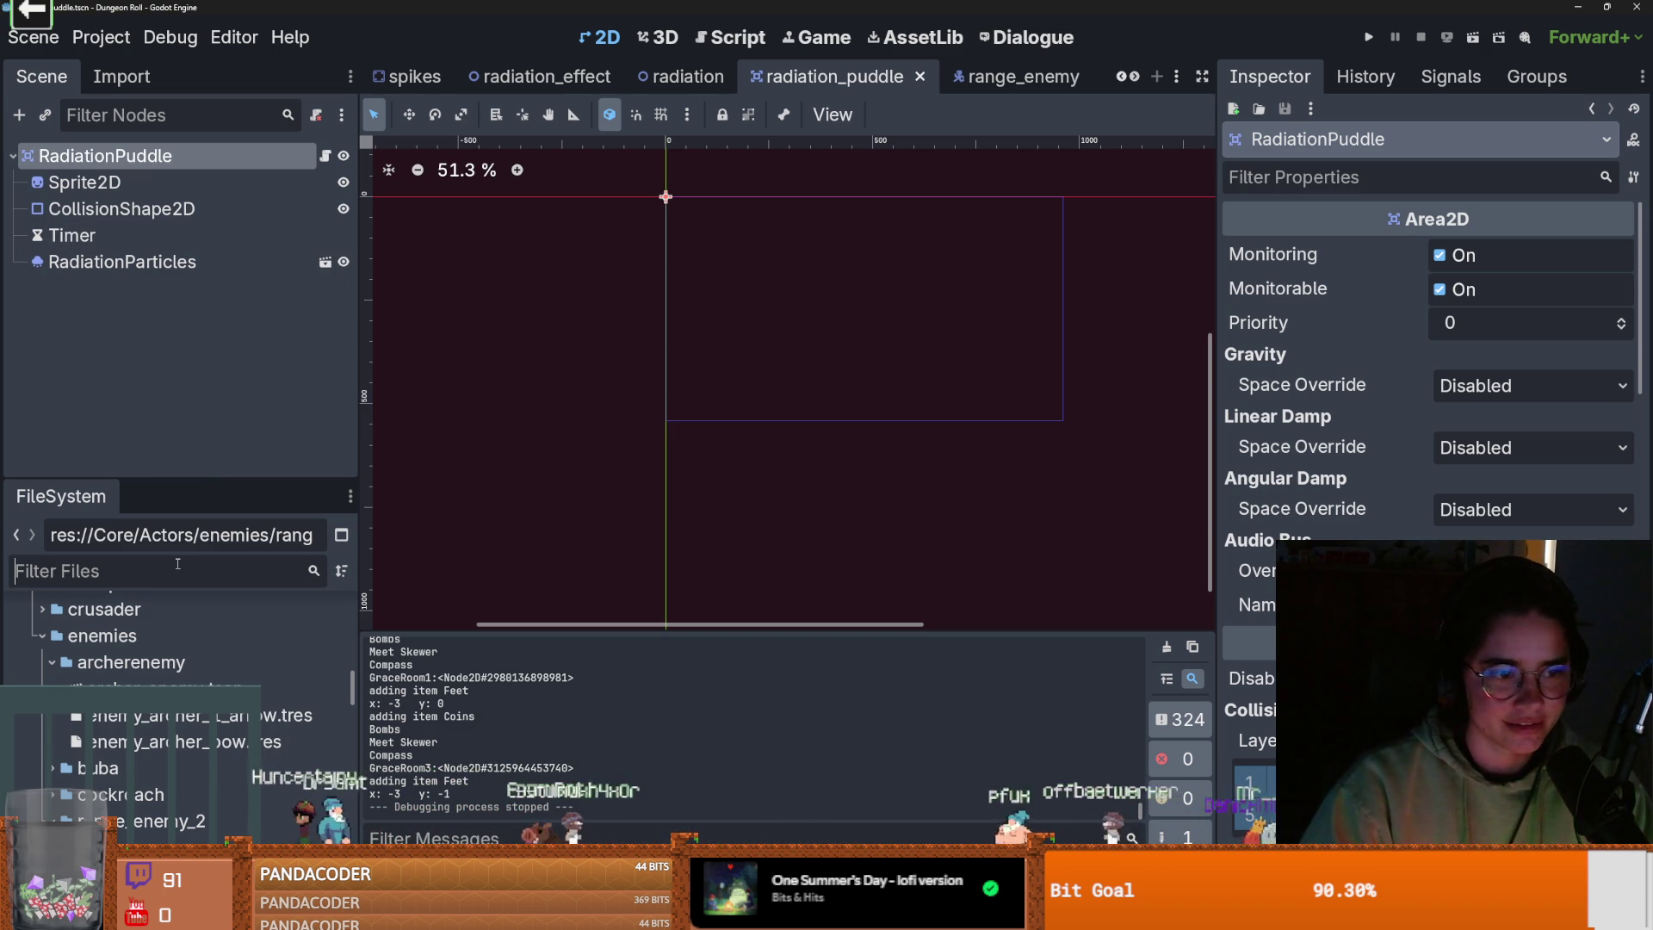
double_click(80, 635)
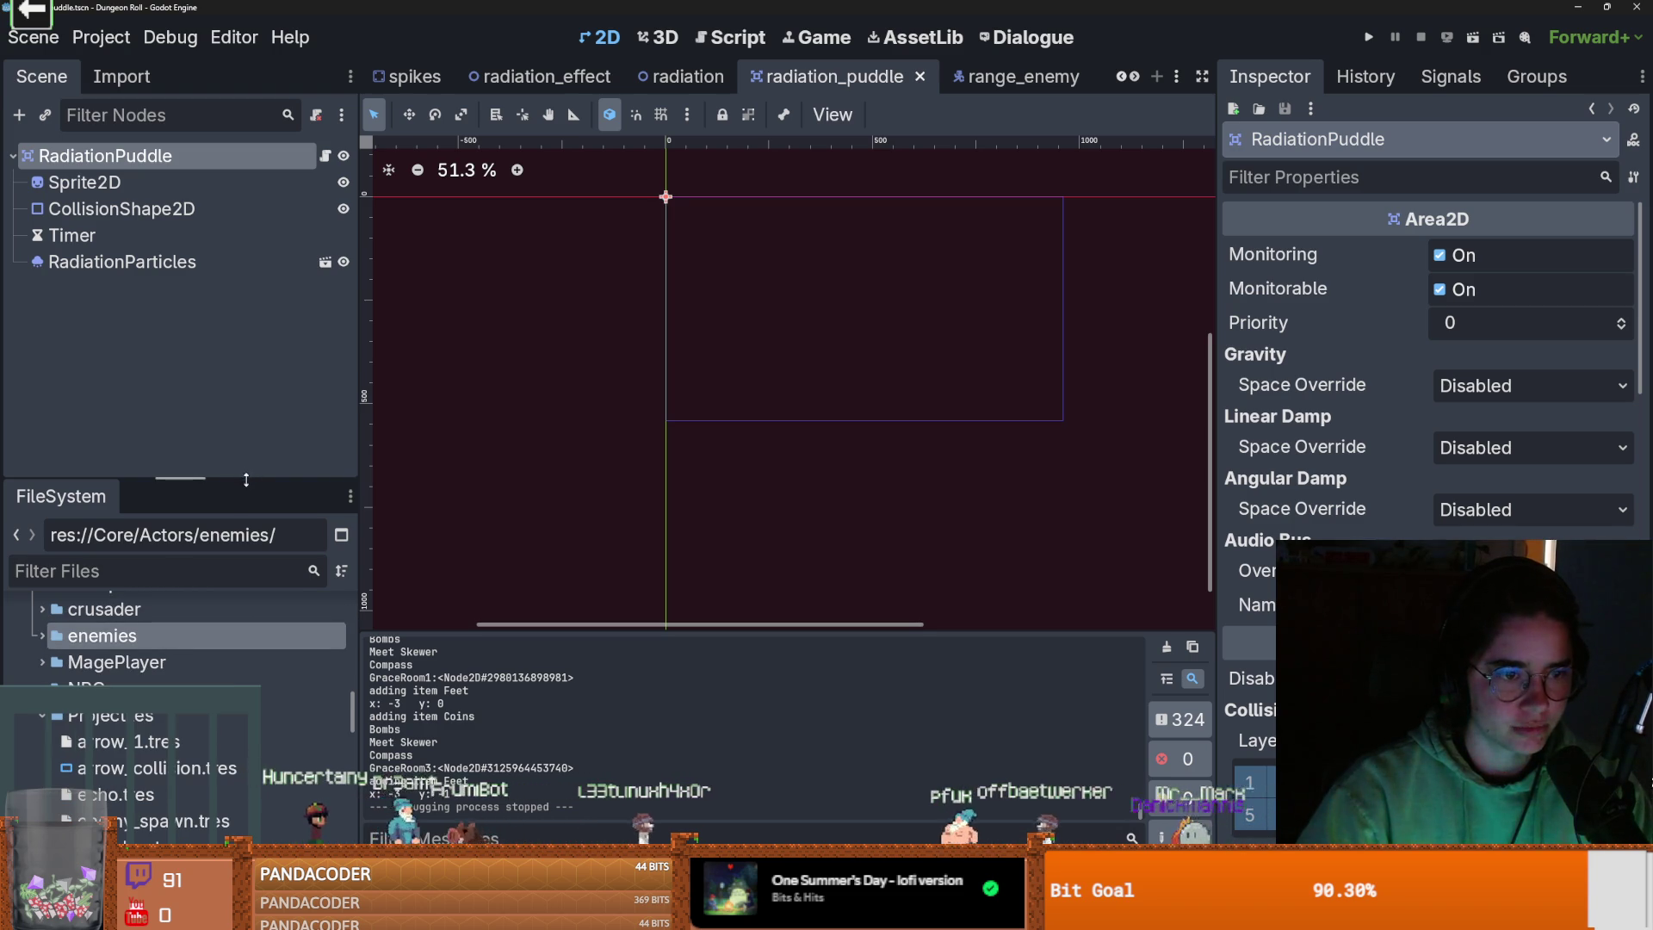
Collapse Base, expand Core/Actors/Projectiles, and bring up that folder's context menu
left_click_drag(246, 479, 246, 267)
scroll(110, 560, "up", 4)
scroll(111, 606, "down", 3)
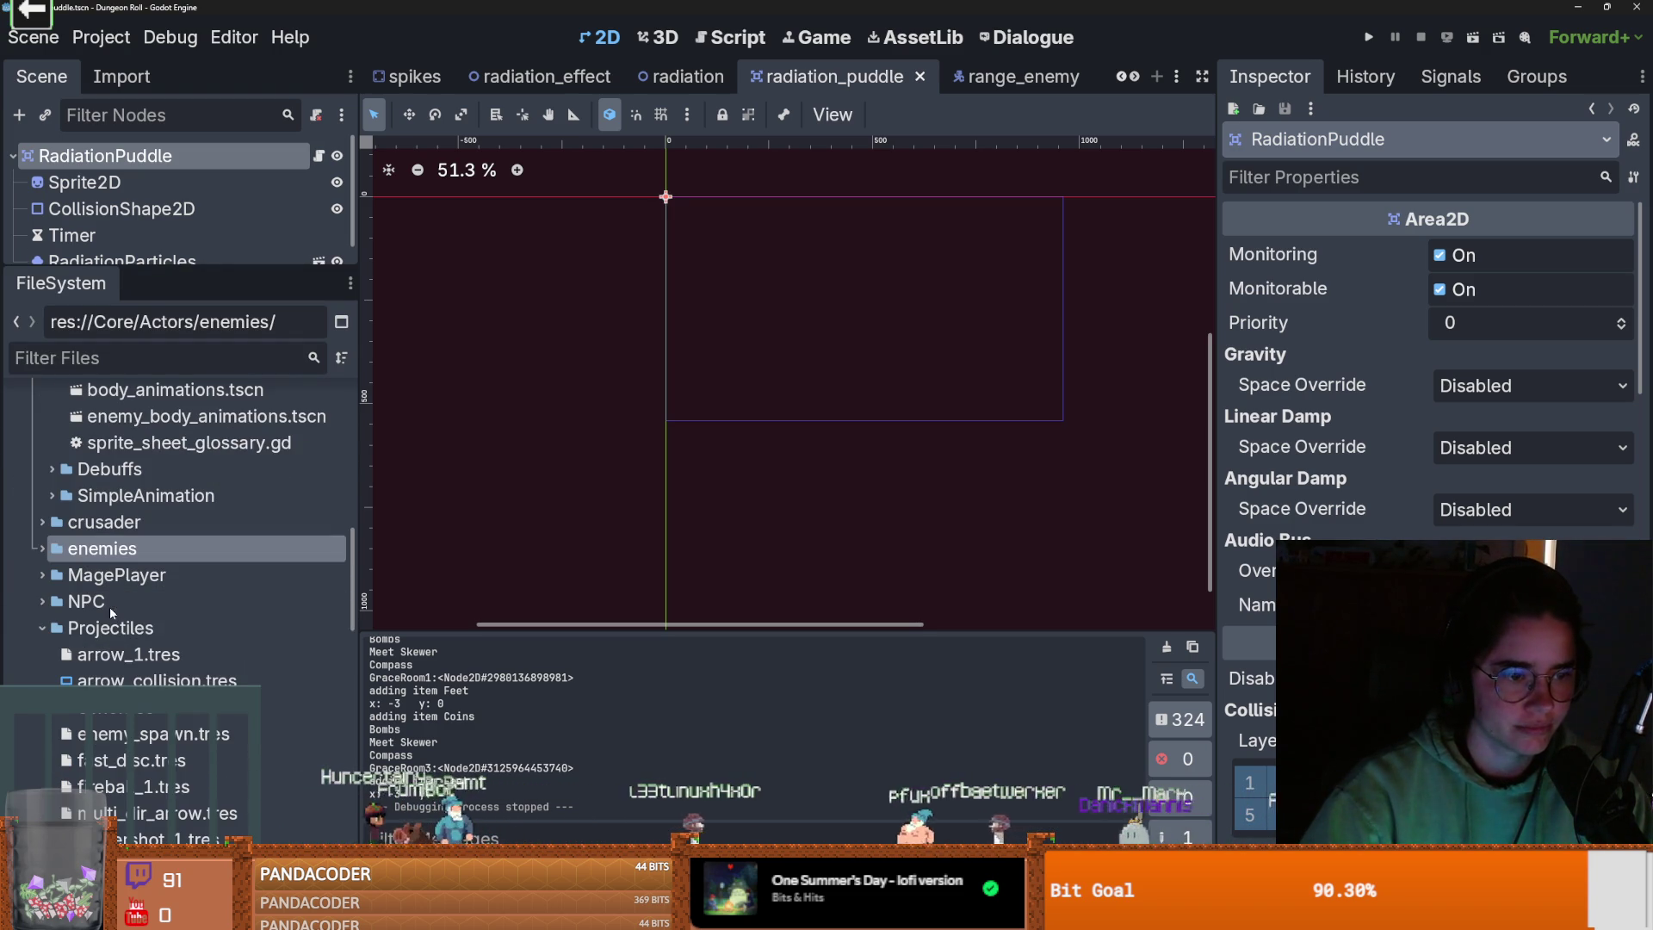
left_click(49, 634)
scroll(47, 628, "up", 10)
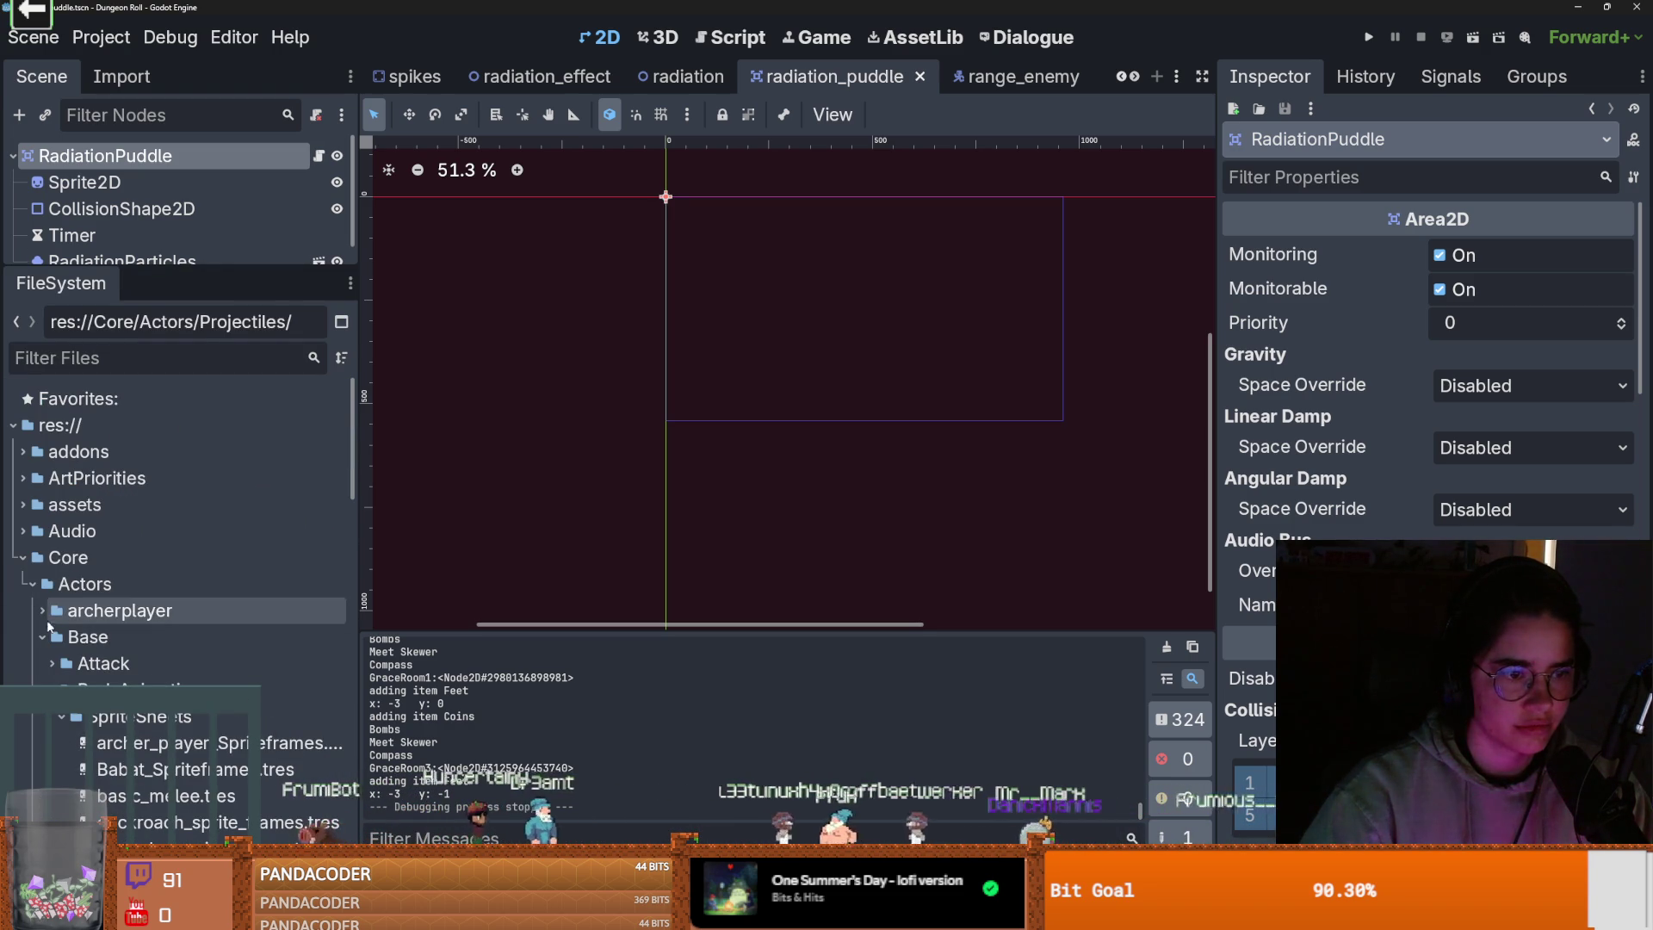
left_click(42, 636)
scroll(63, 517, "down", 3)
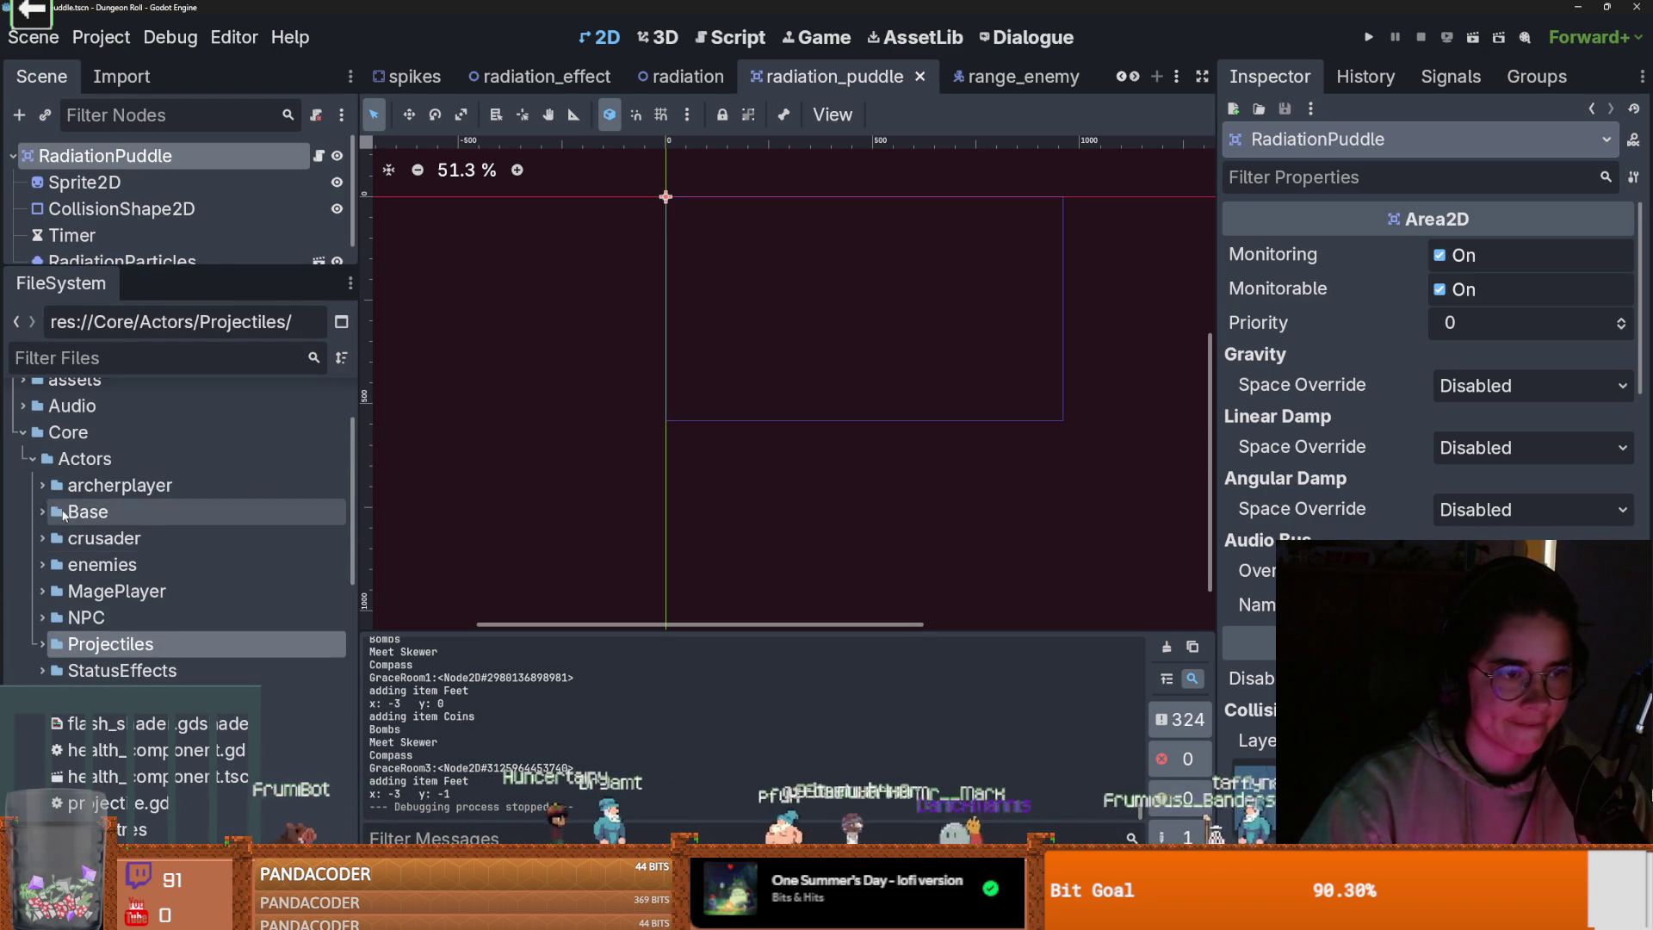
left_click(42, 643)
right_click(98, 649)
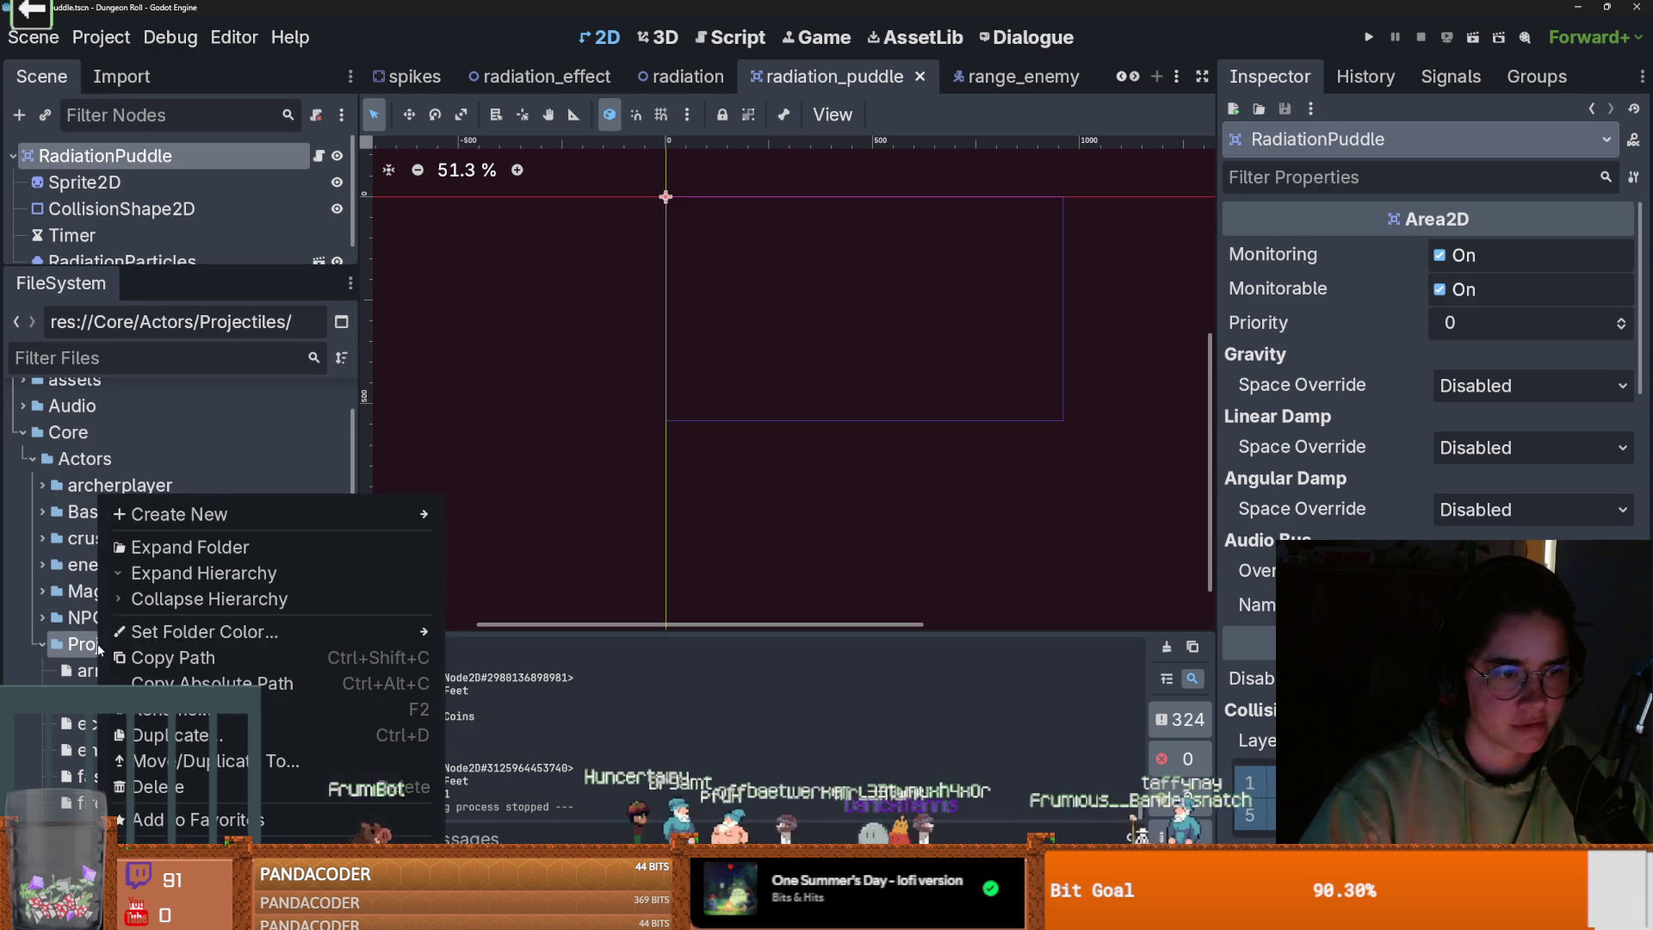
Create a new folder named ArchProjectile under Core/Actors/Projectiles
mouse_move(173, 522)
left_click(475, 514)
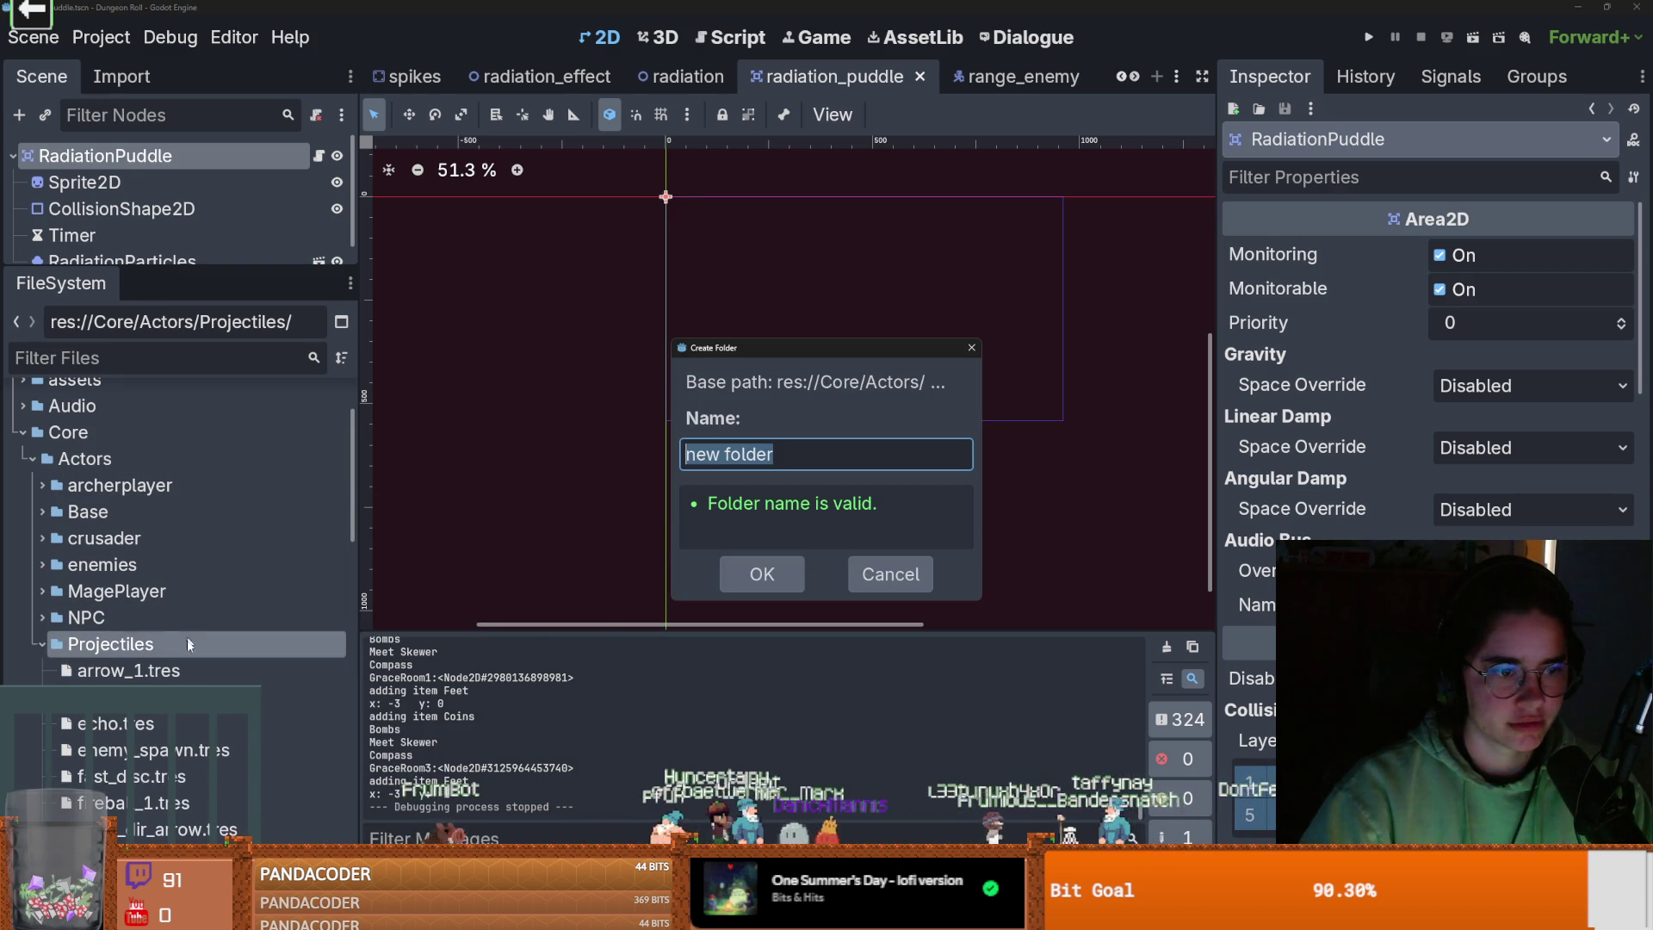
type("arch_pro")
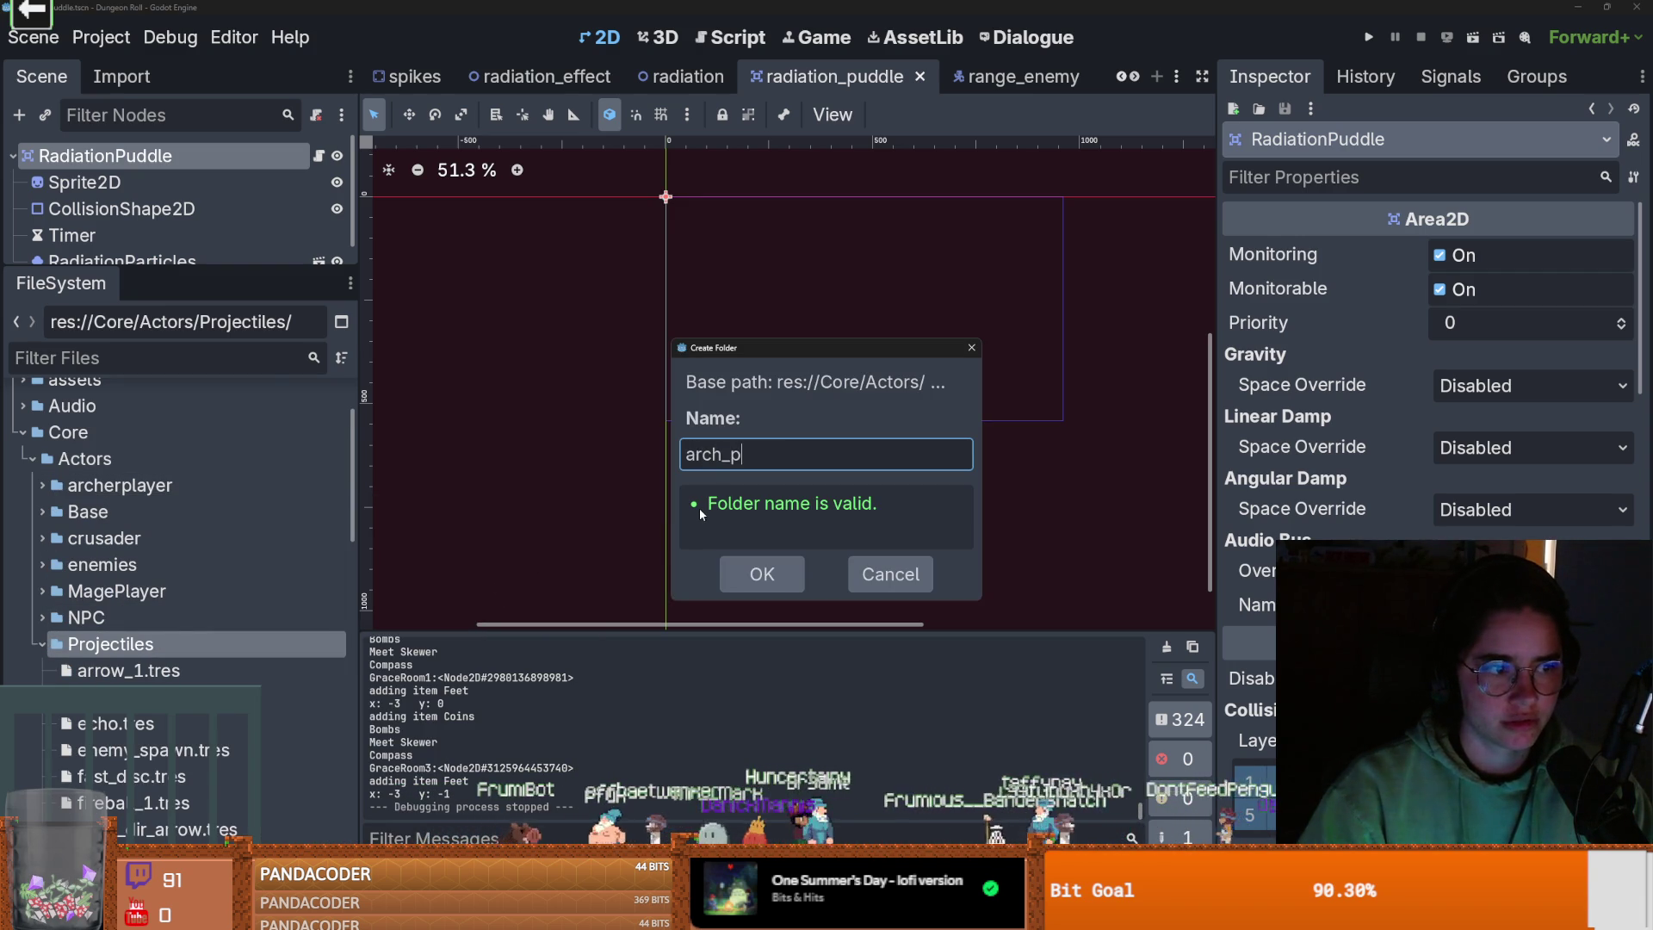
type("je")
key("ctrl+a")
type("ArchProjectile")
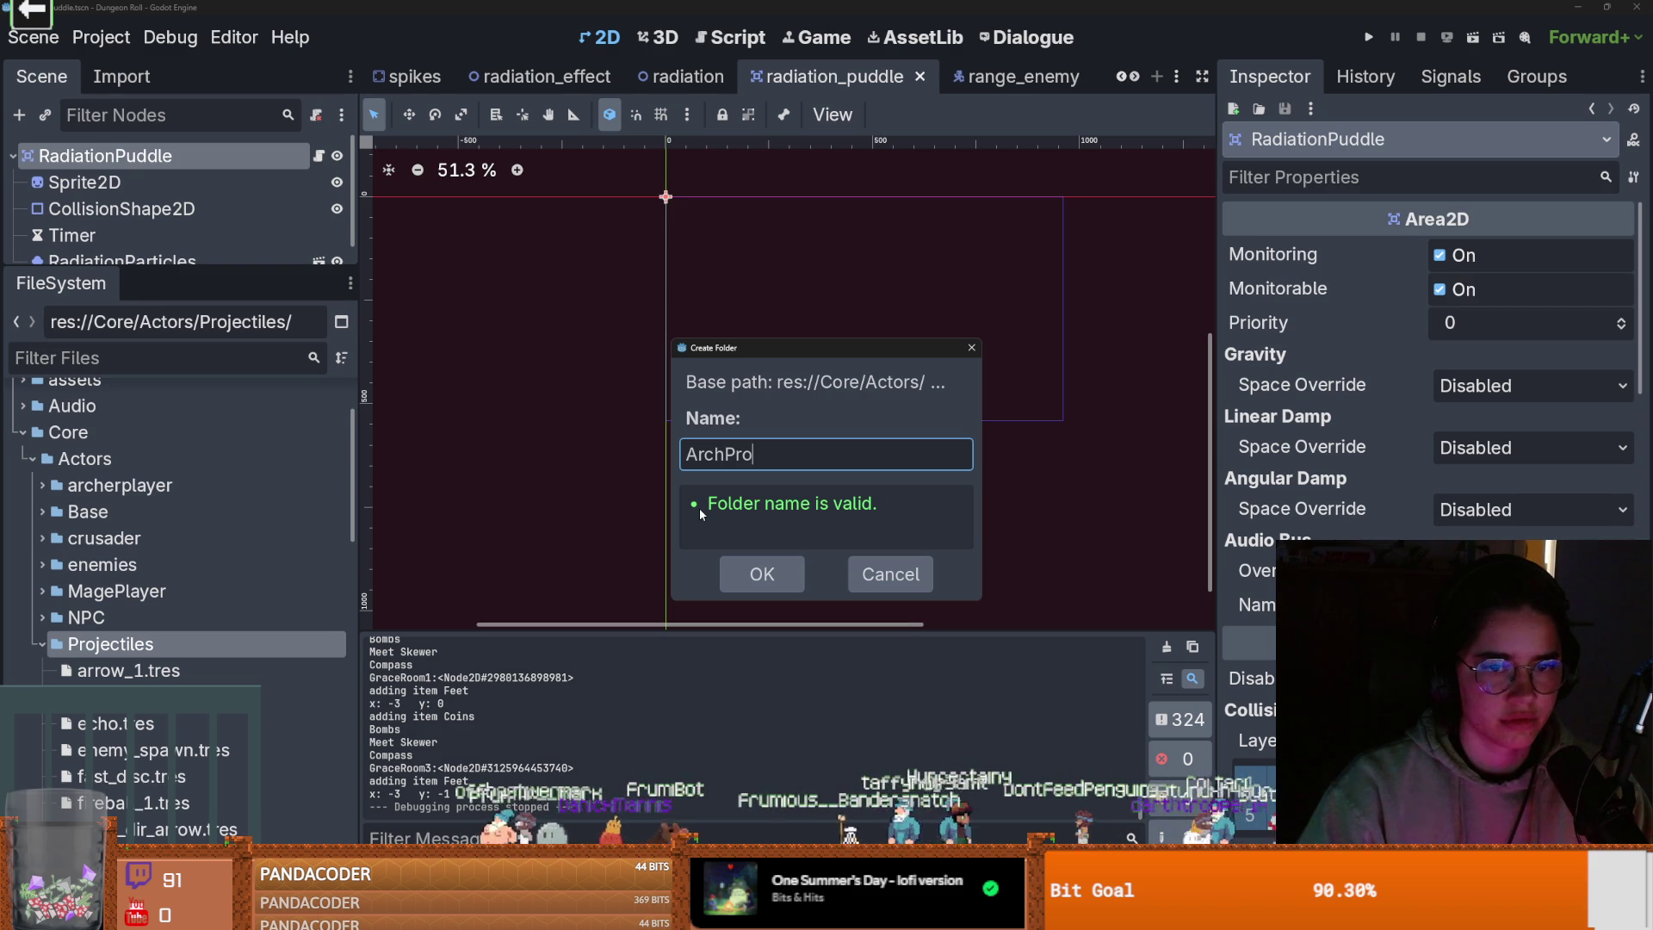
key("Return")
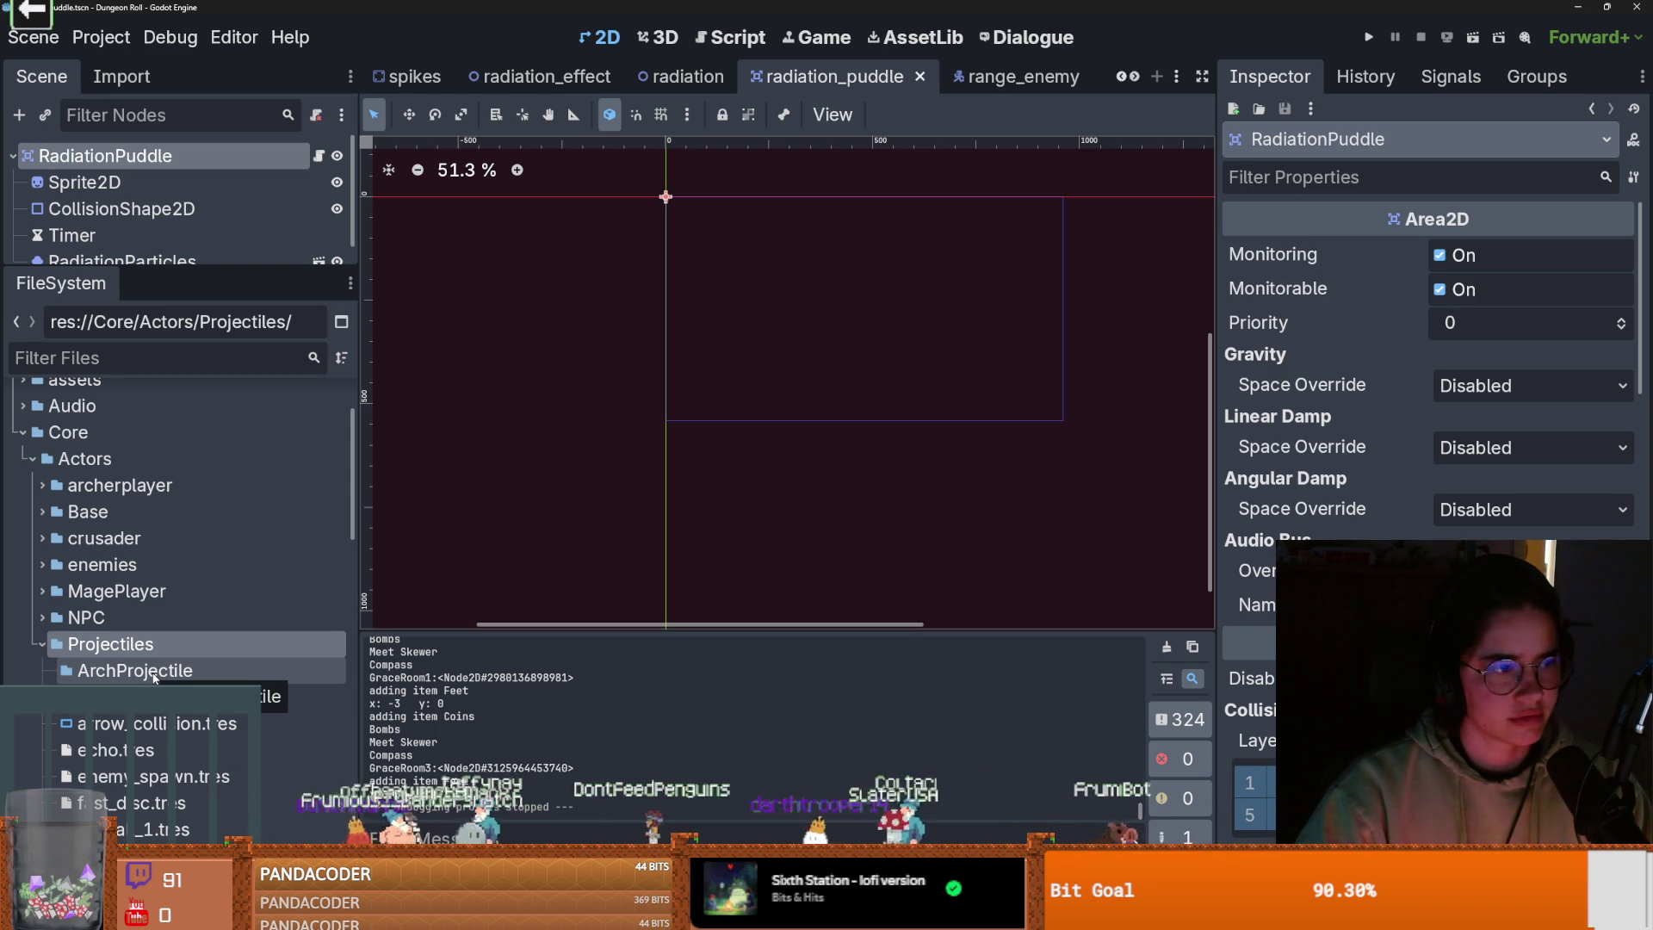
right_click(135, 677)
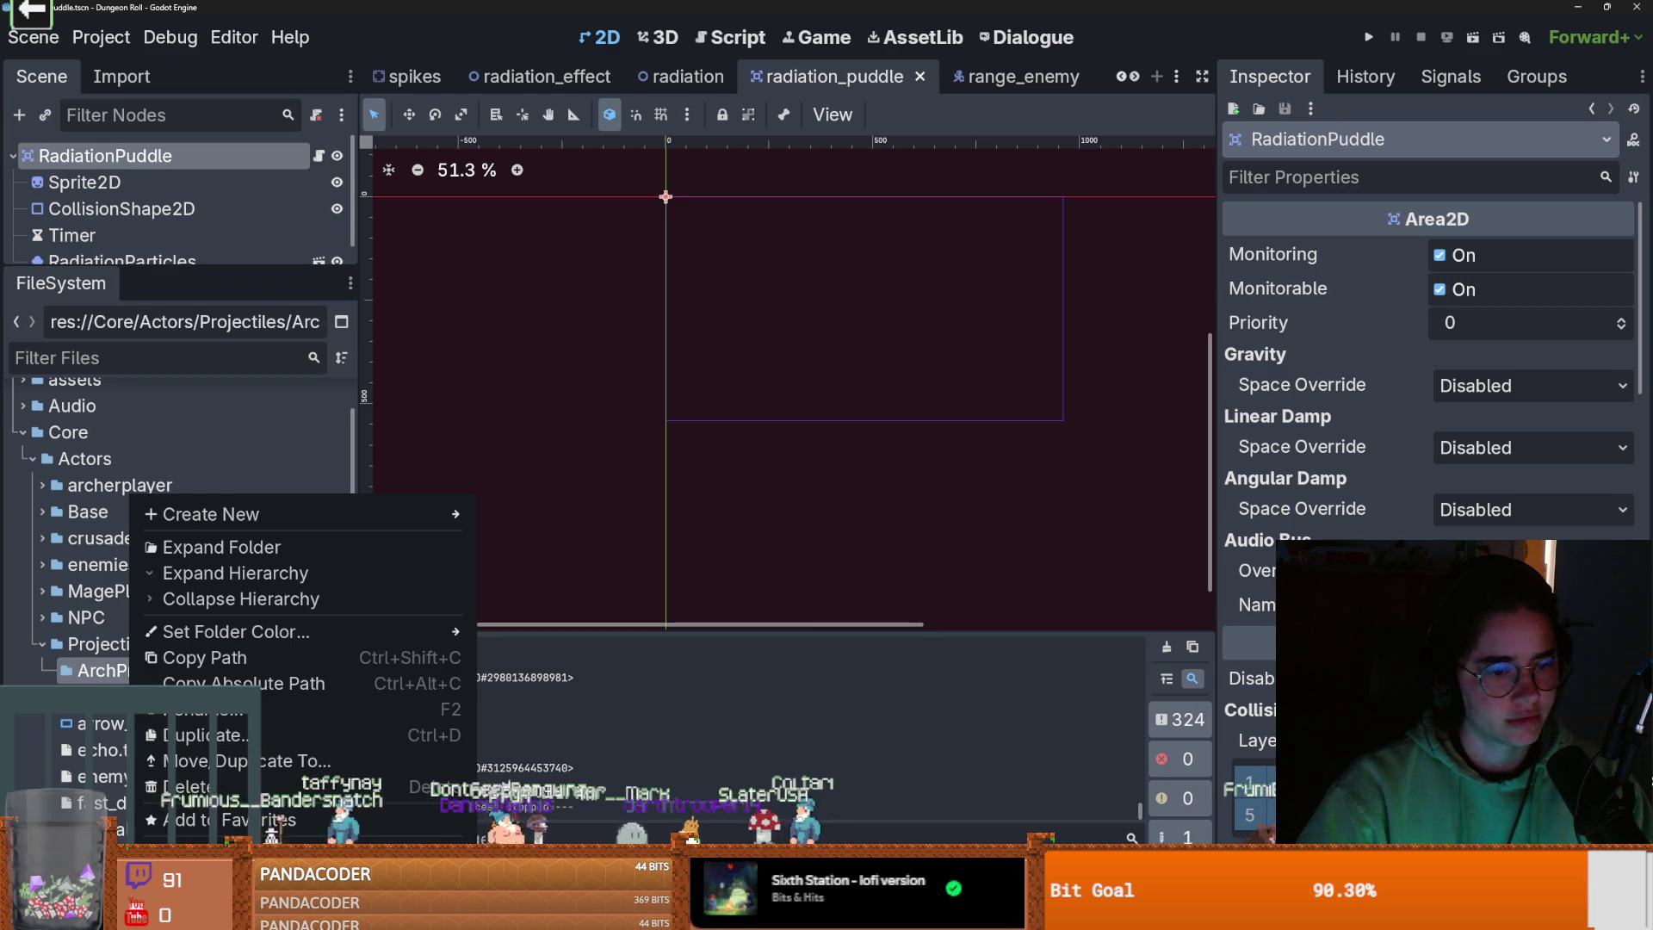
Paste arrow_projectile.tscn from the Logcraft arrow folder into ArchProjectile in File Explorer
key("Escape")
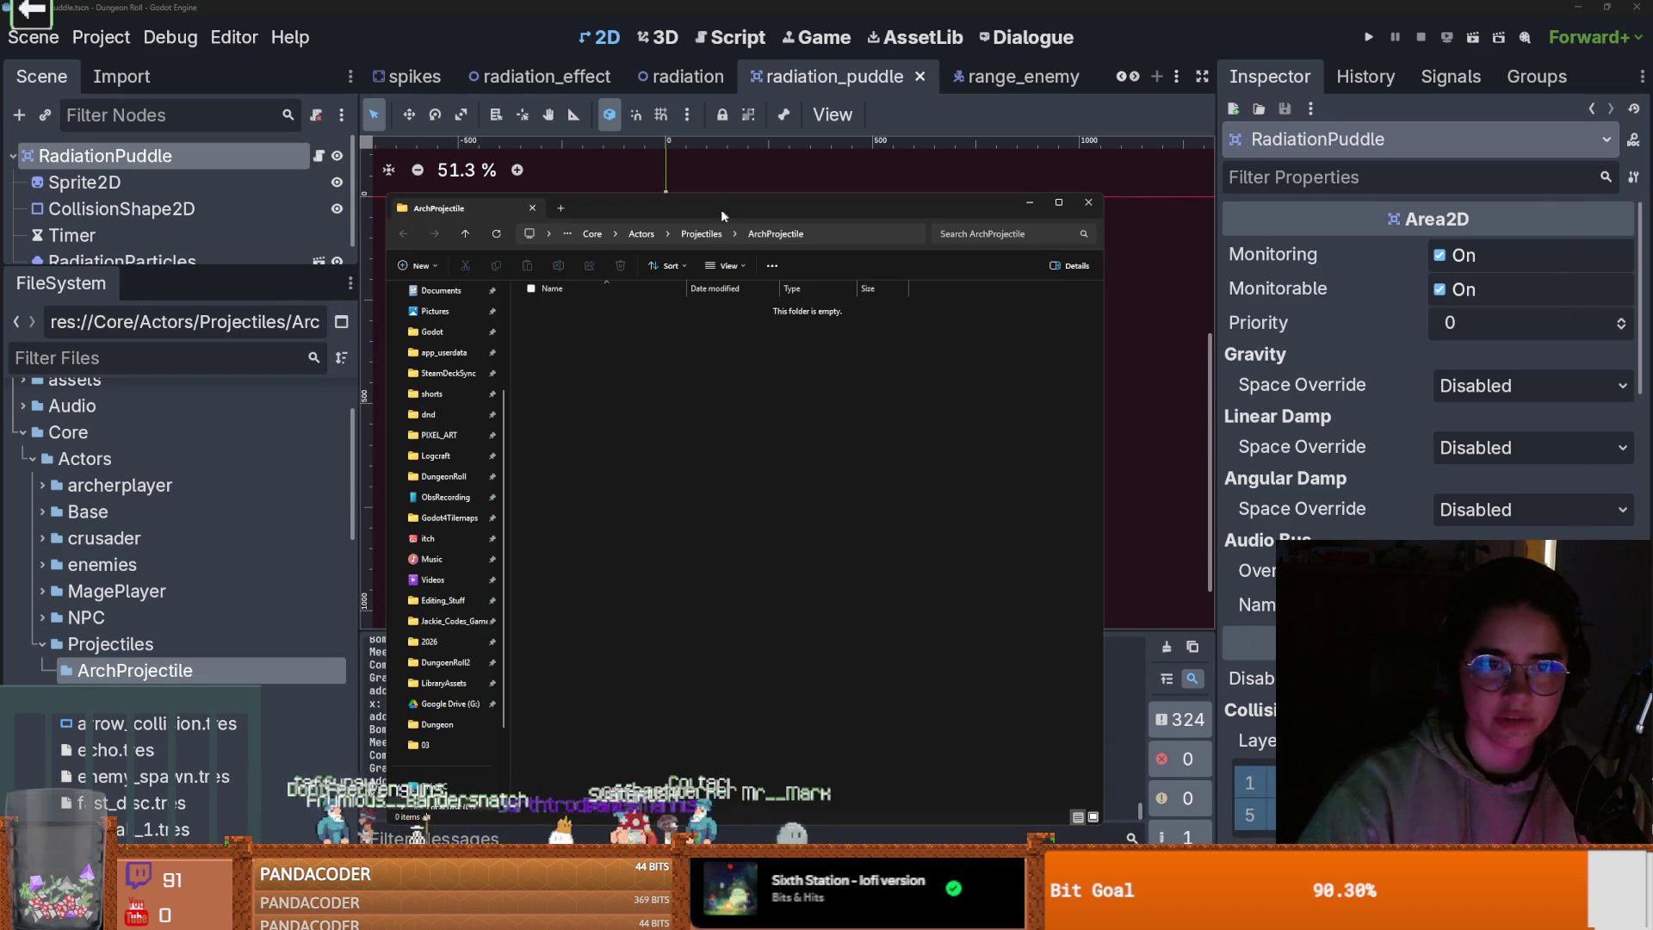
key("alt+Tab")
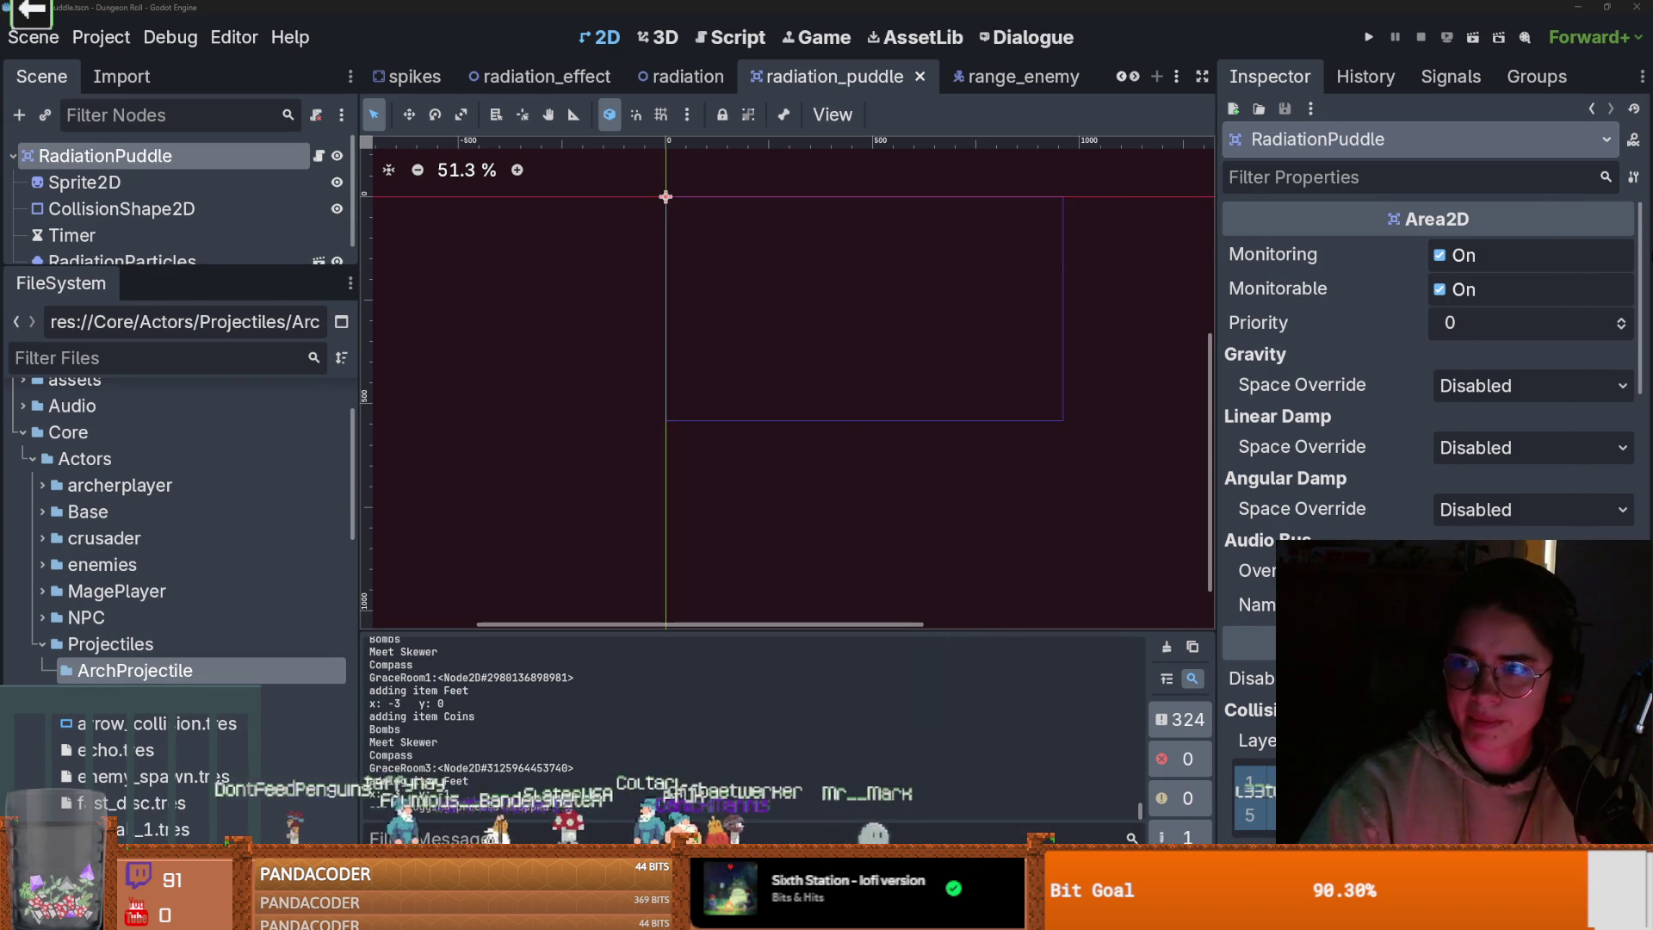
key("alt+Tab")
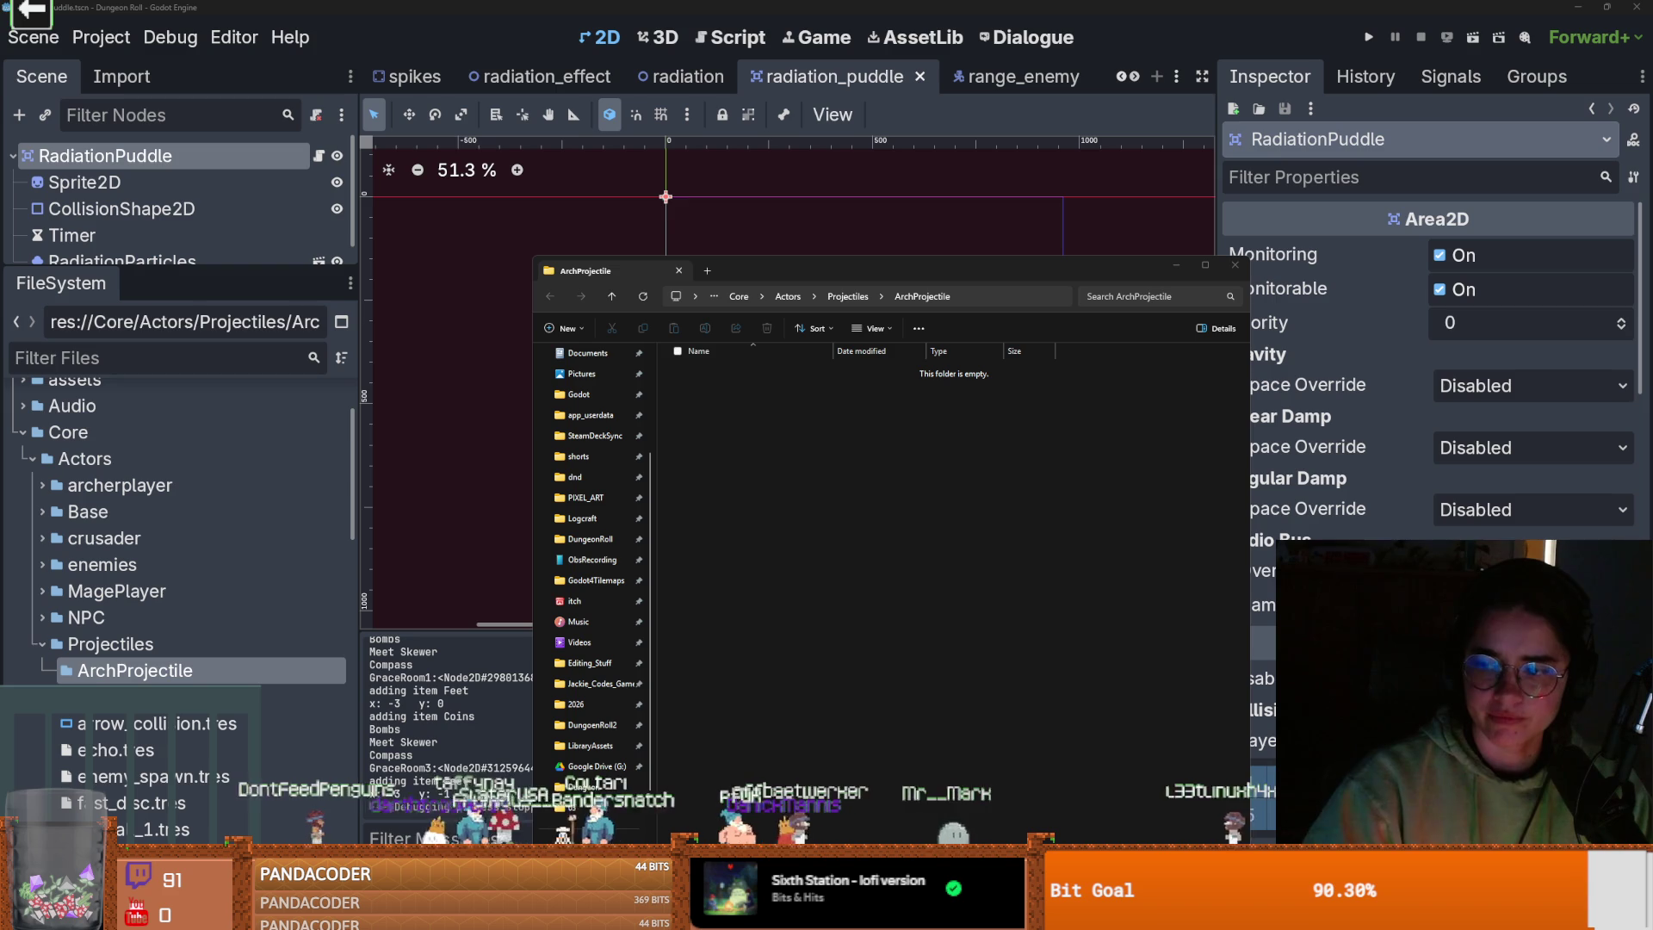
key("alt+Tab")
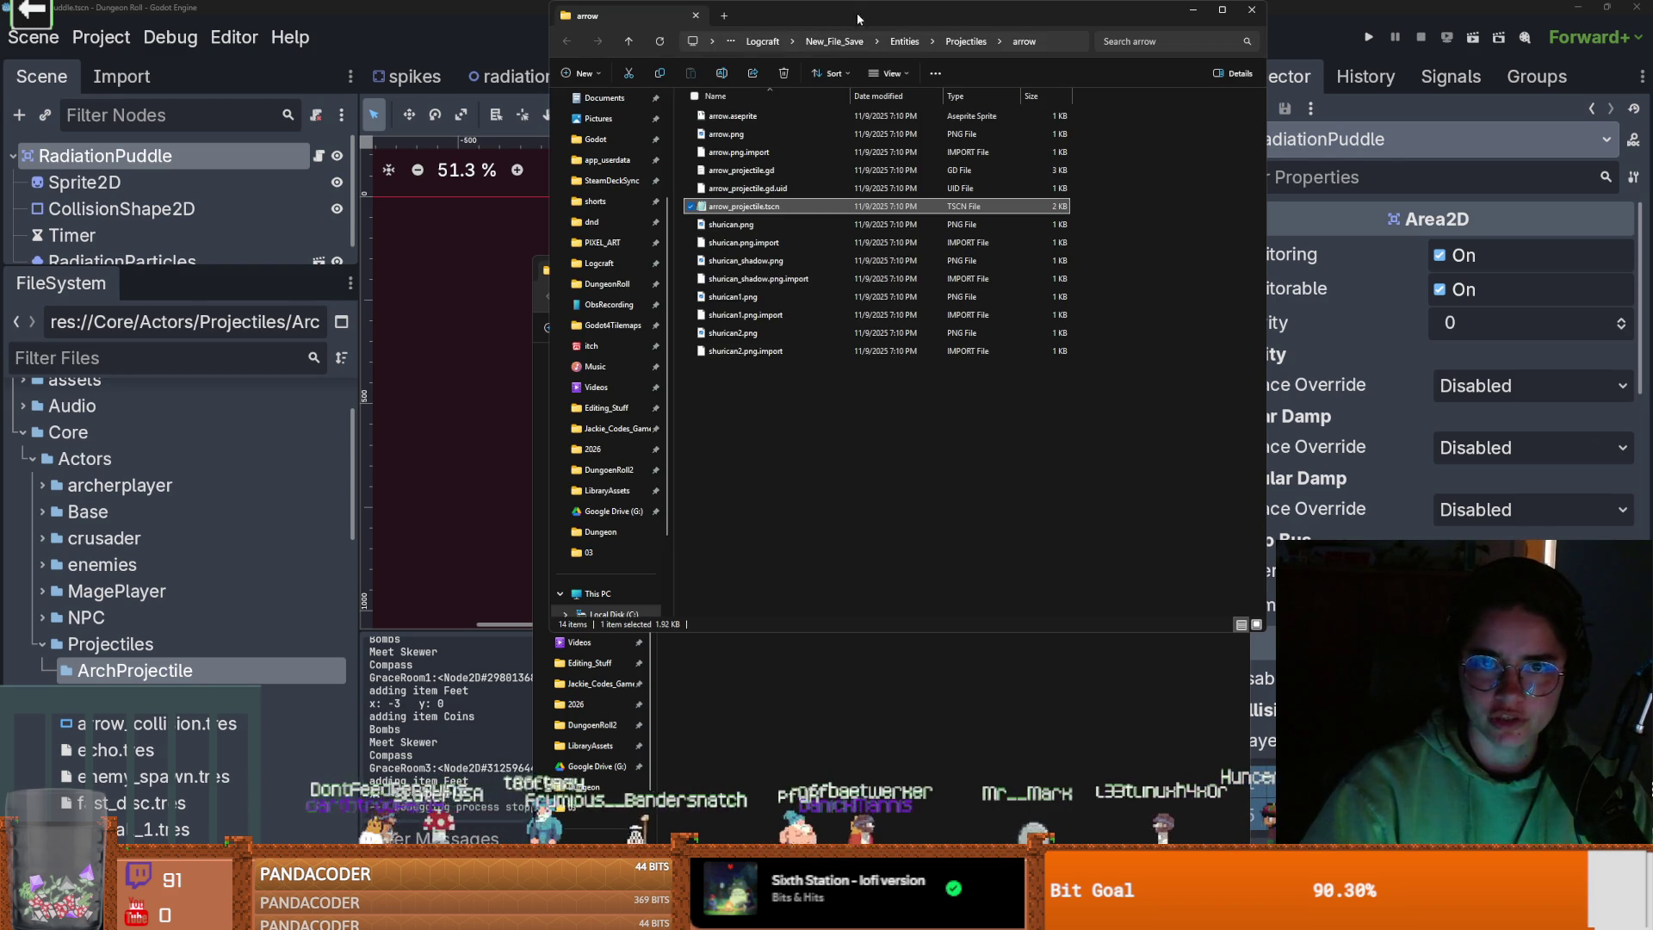
left_click_drag(857, 19, 1652, 19)
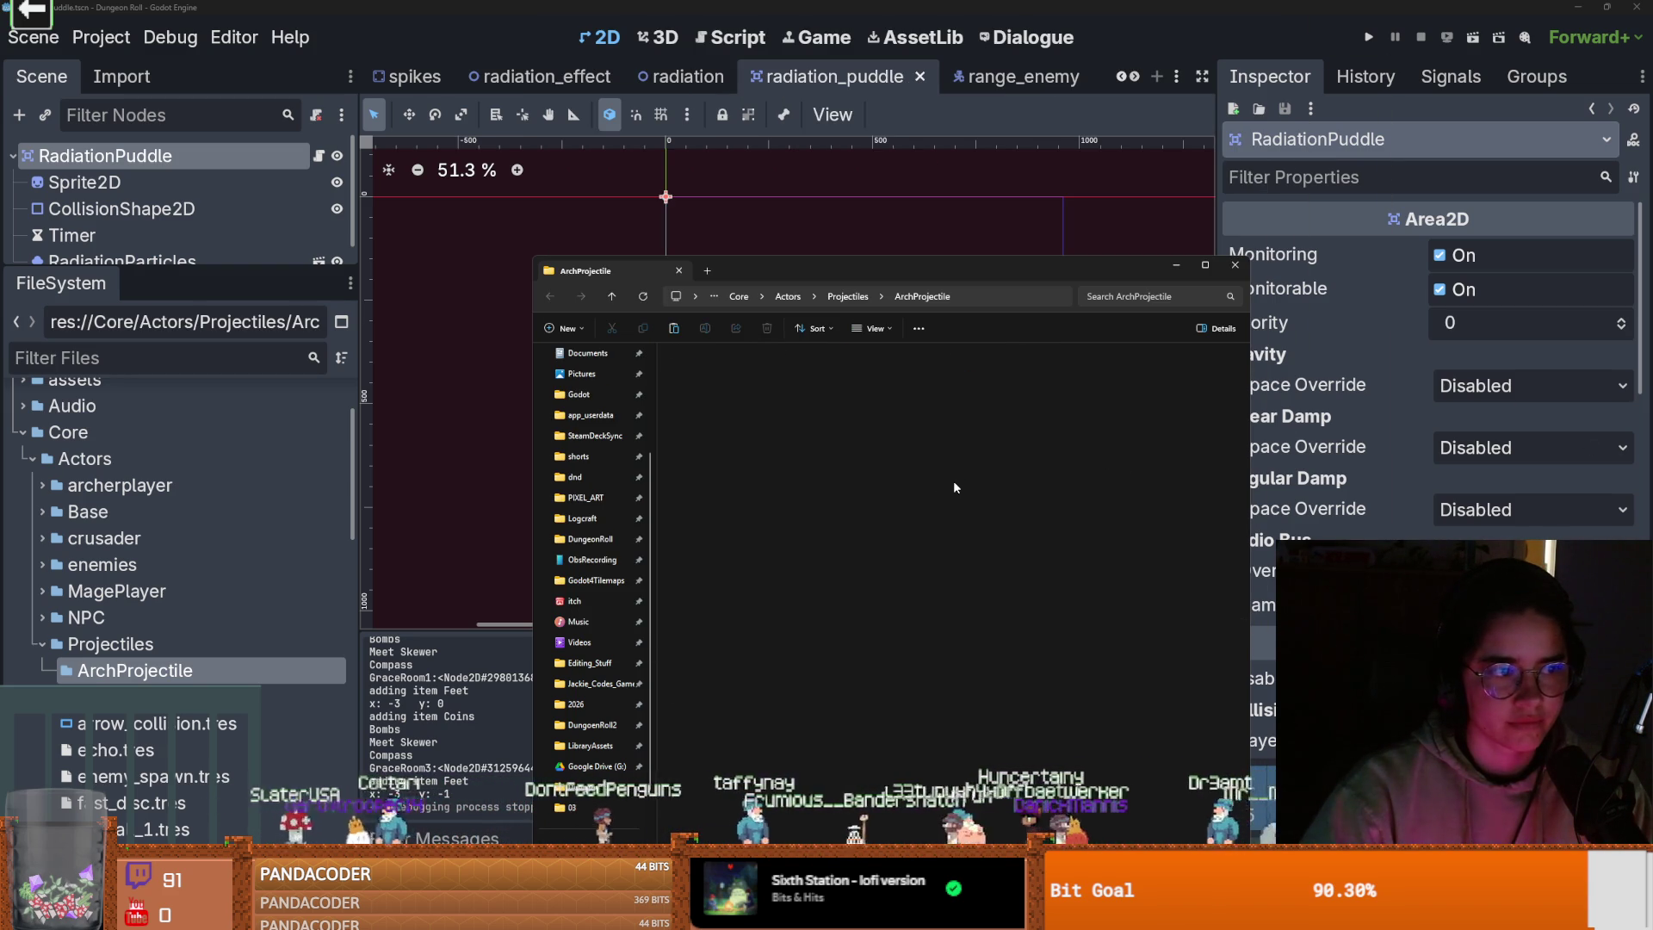
key("ctrl+v")
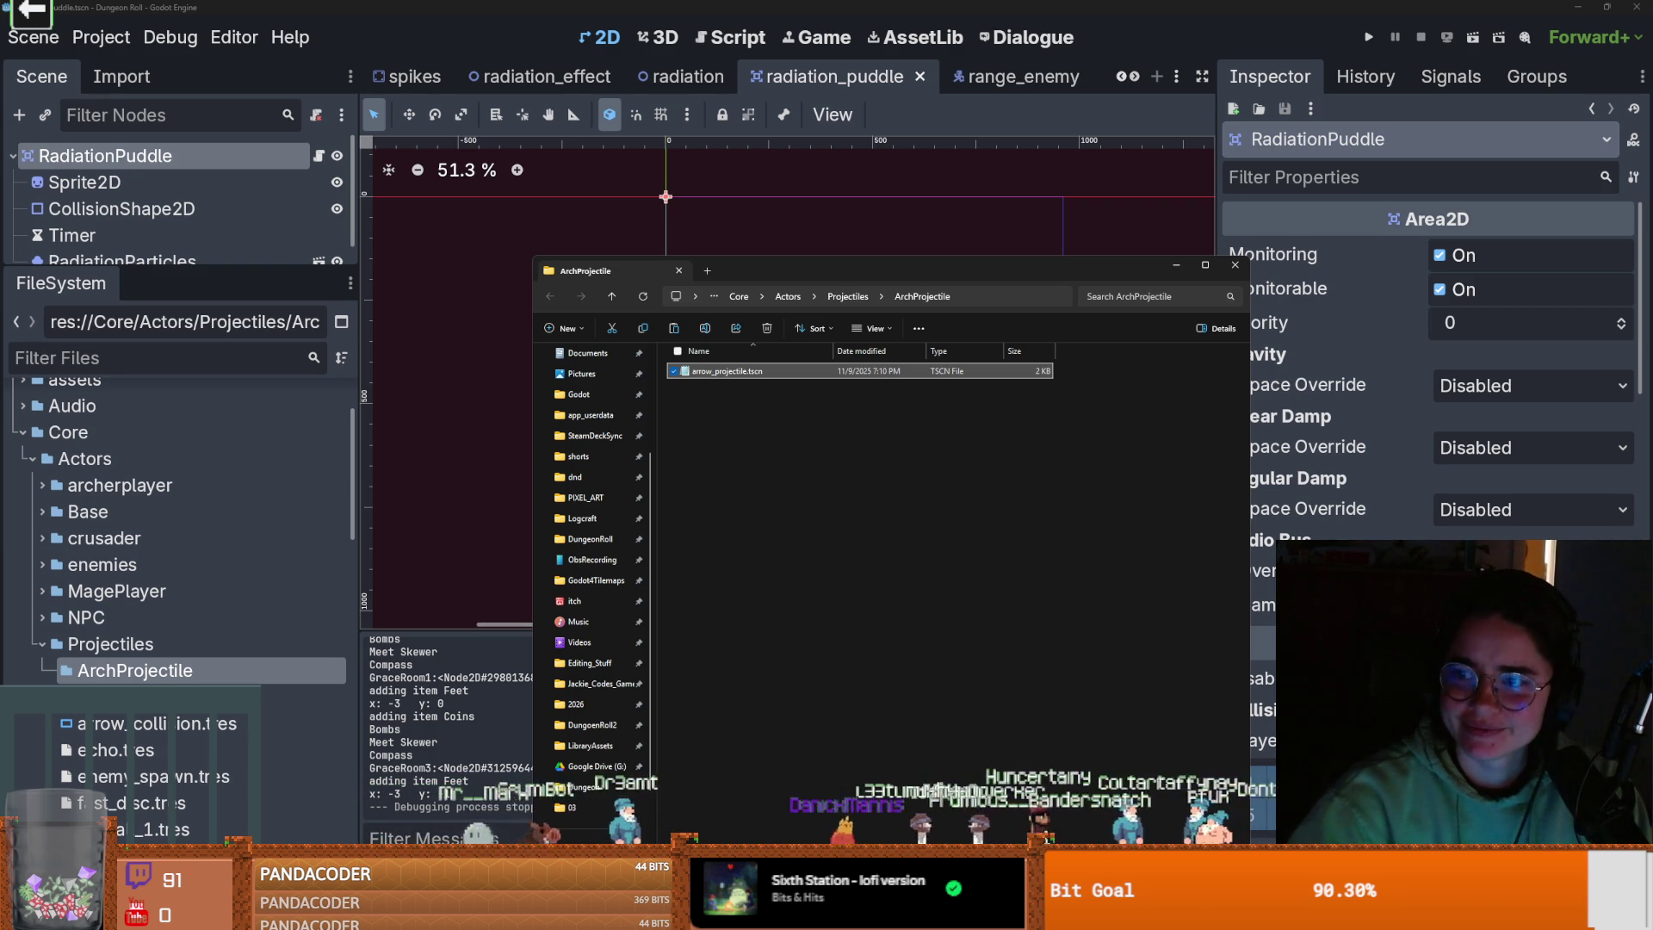
left_click(960, 279)
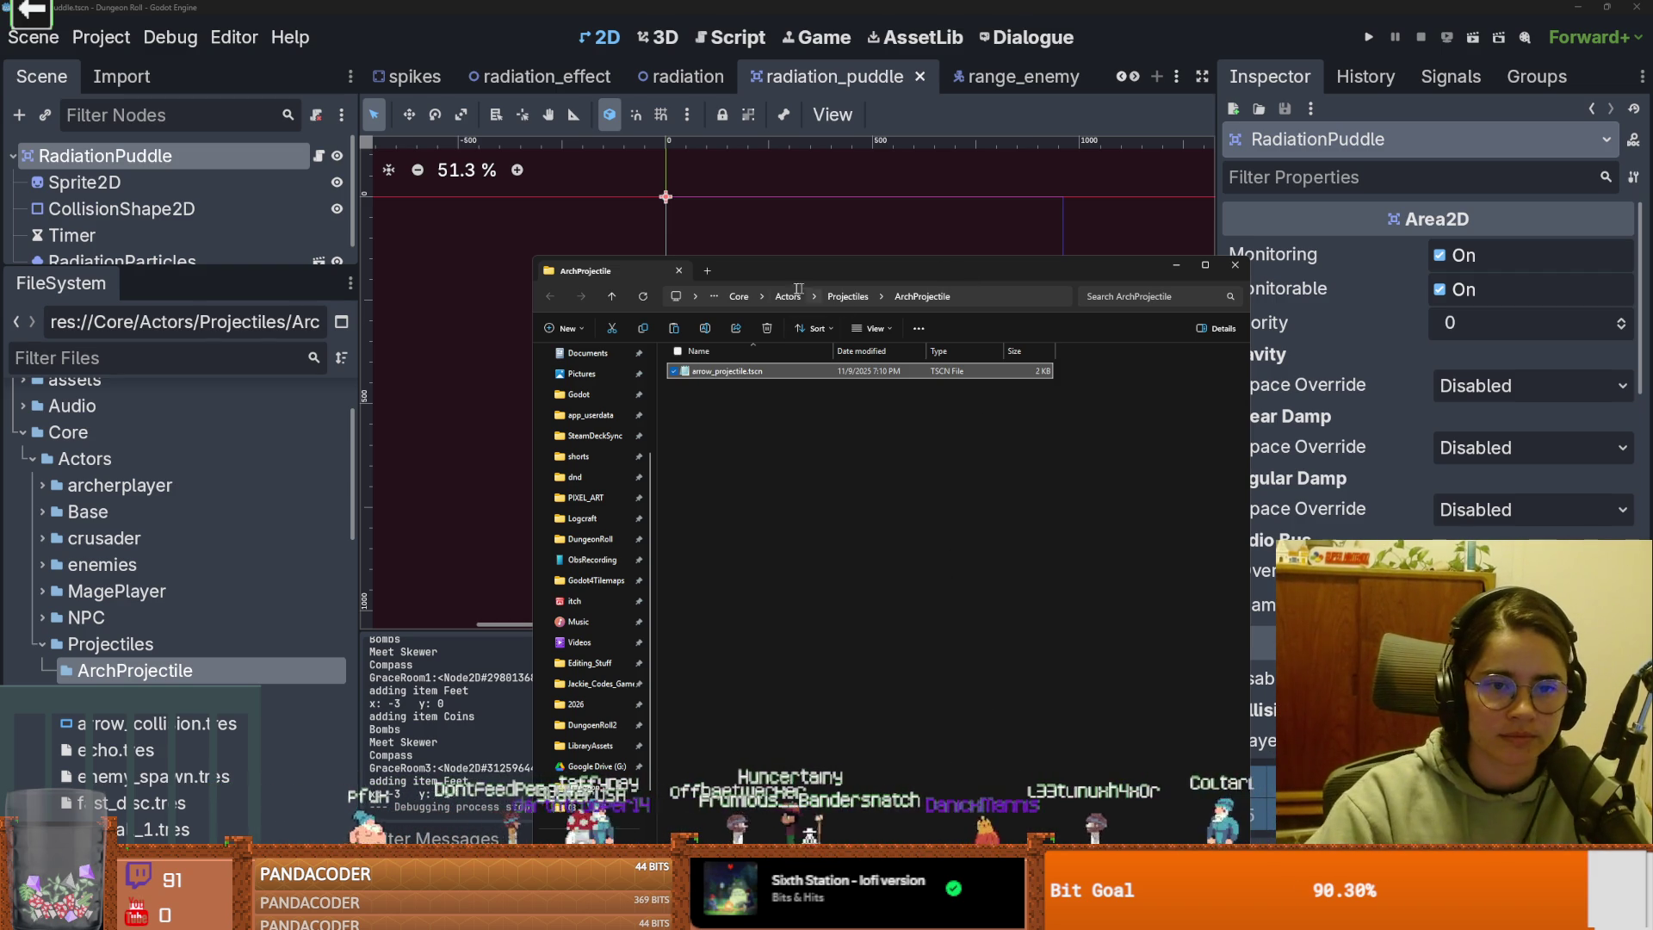
left_click(67, 673)
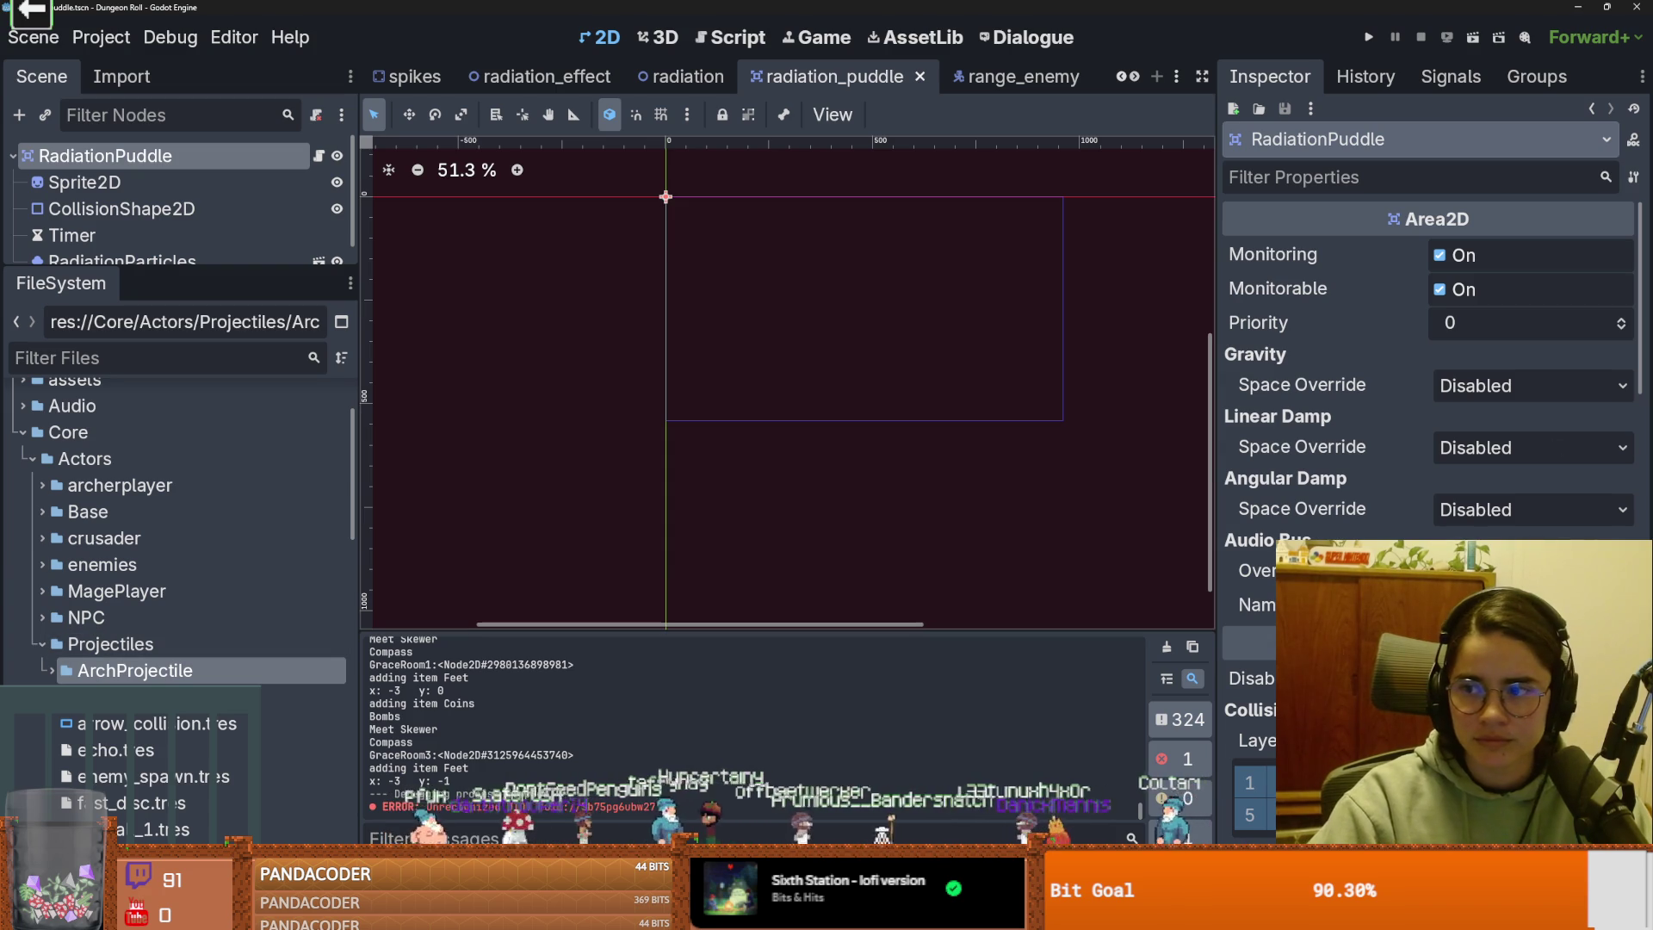
Paste arrow_projectile.gd into ArchProjectile, then open arrow_projectile.tscn with Open Anyway
right_click(120, 671)
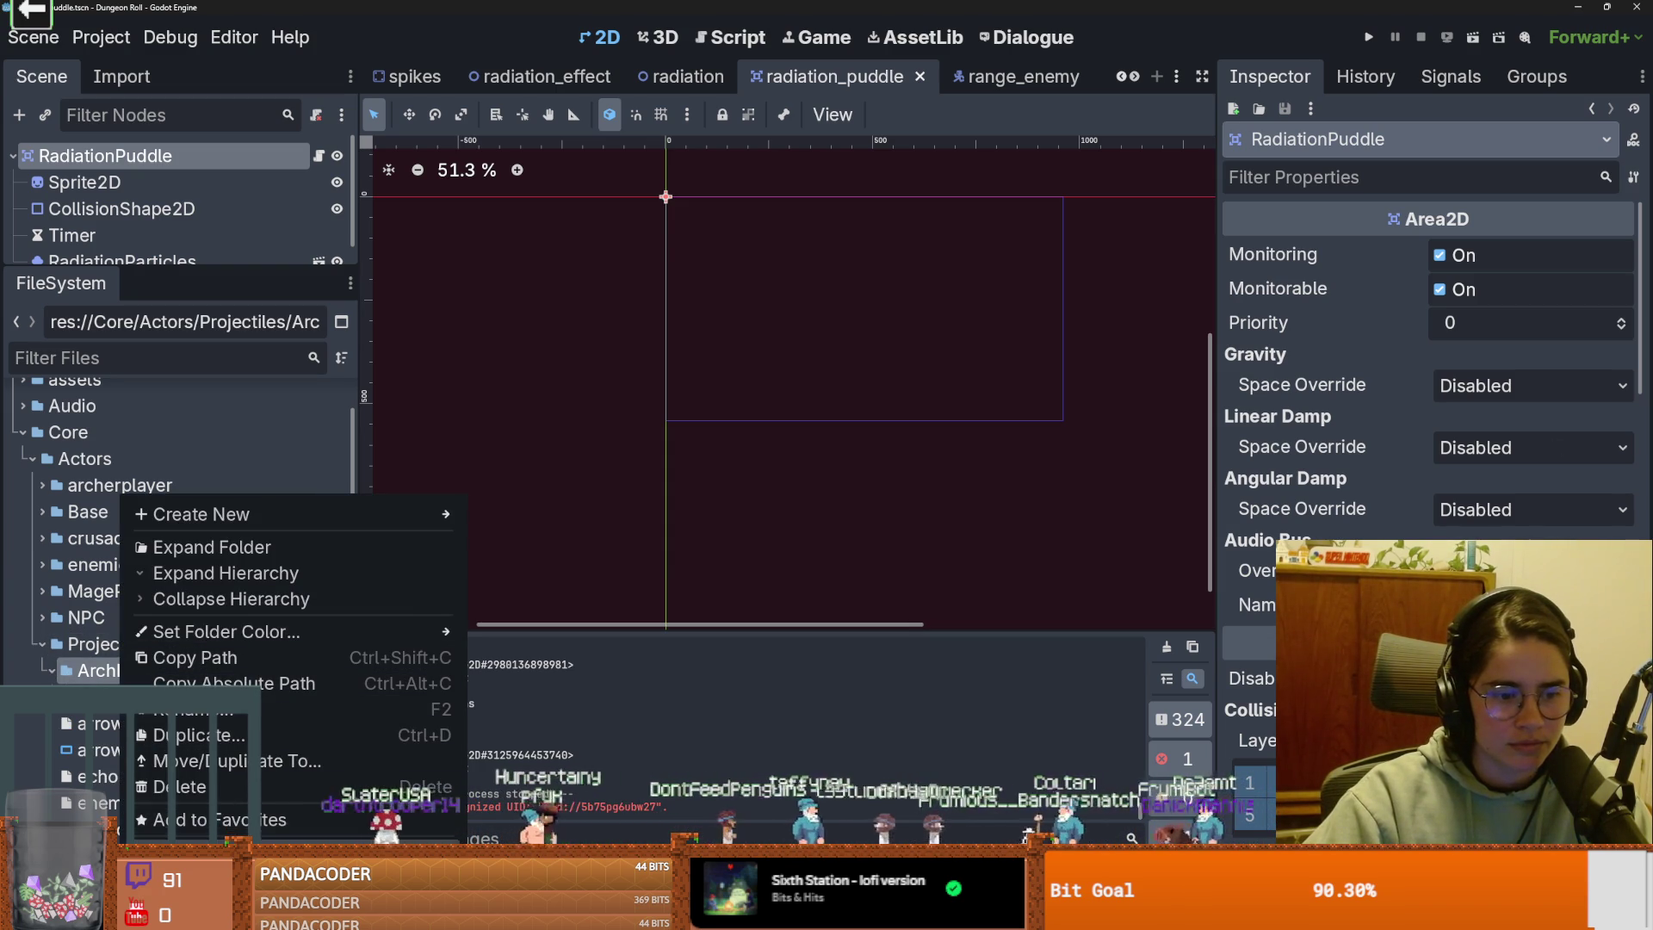
left_click(389, 675)
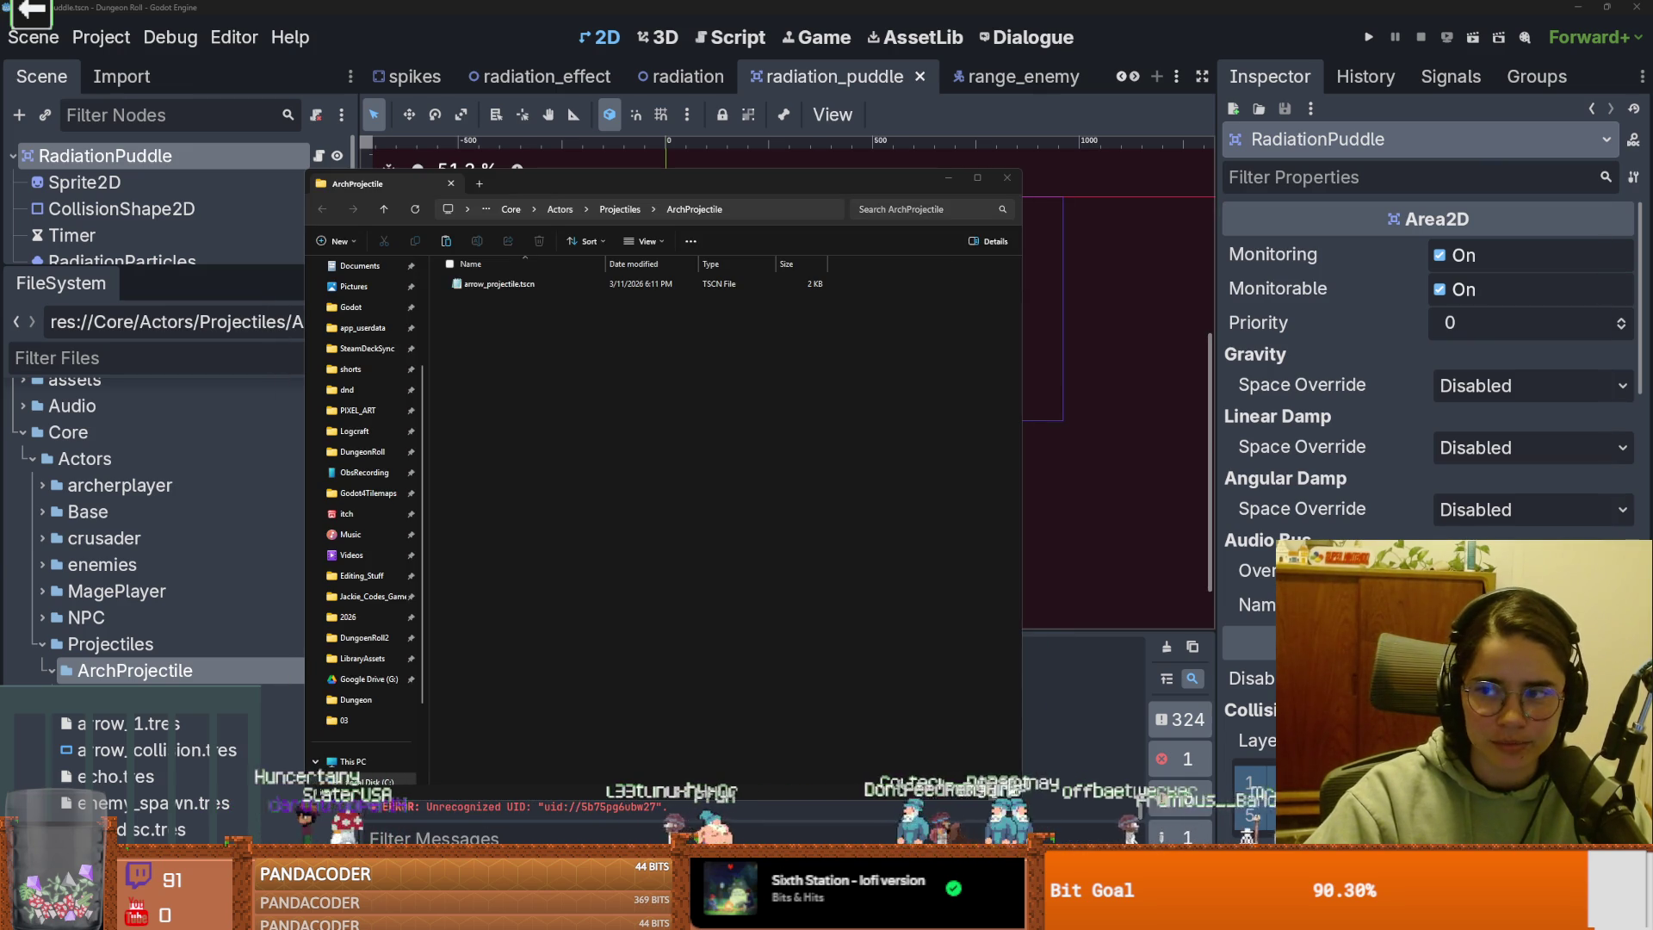
left_click(731, 418)
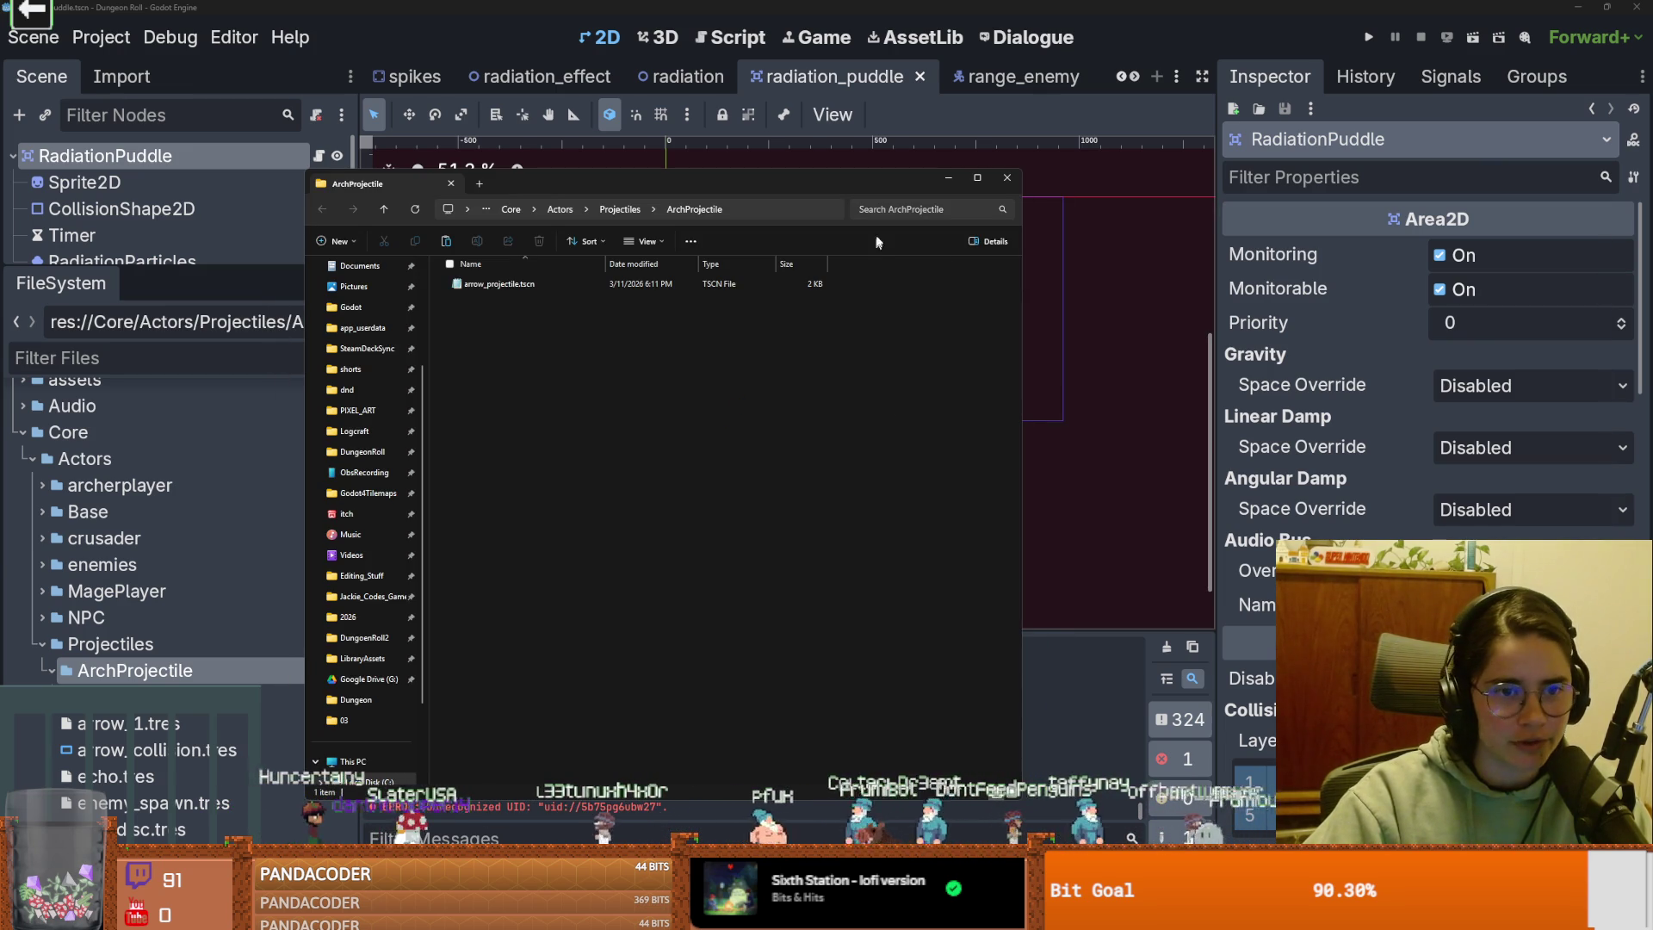
key("ctrl+v")
left_click(1004, 179)
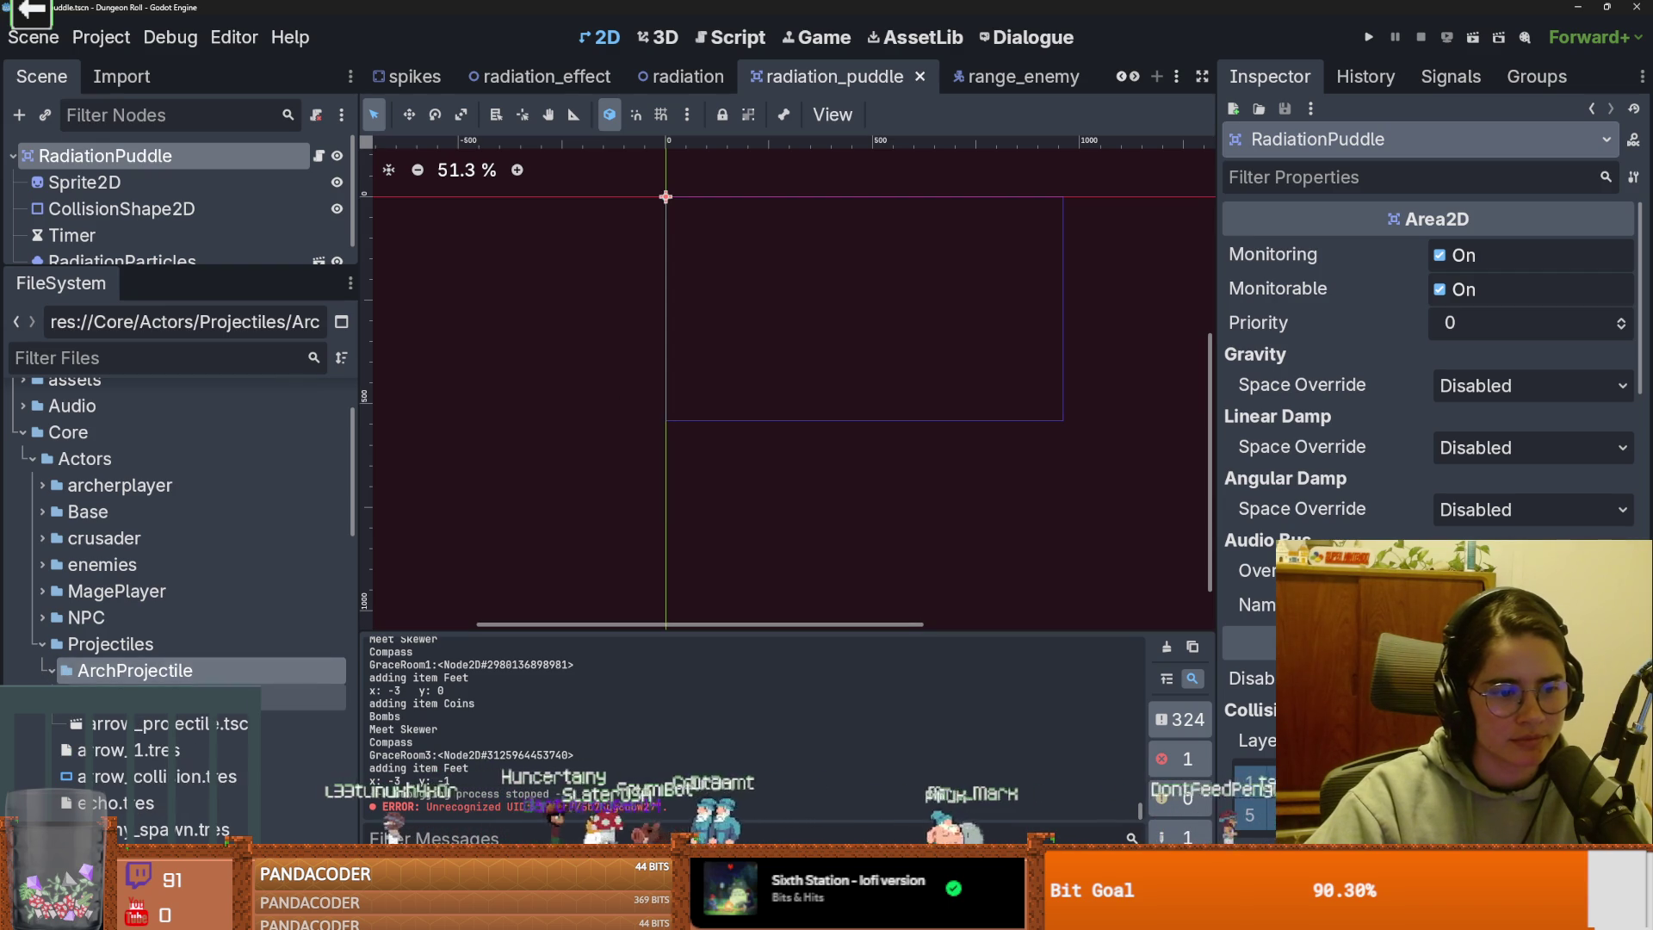
double_click(154, 723)
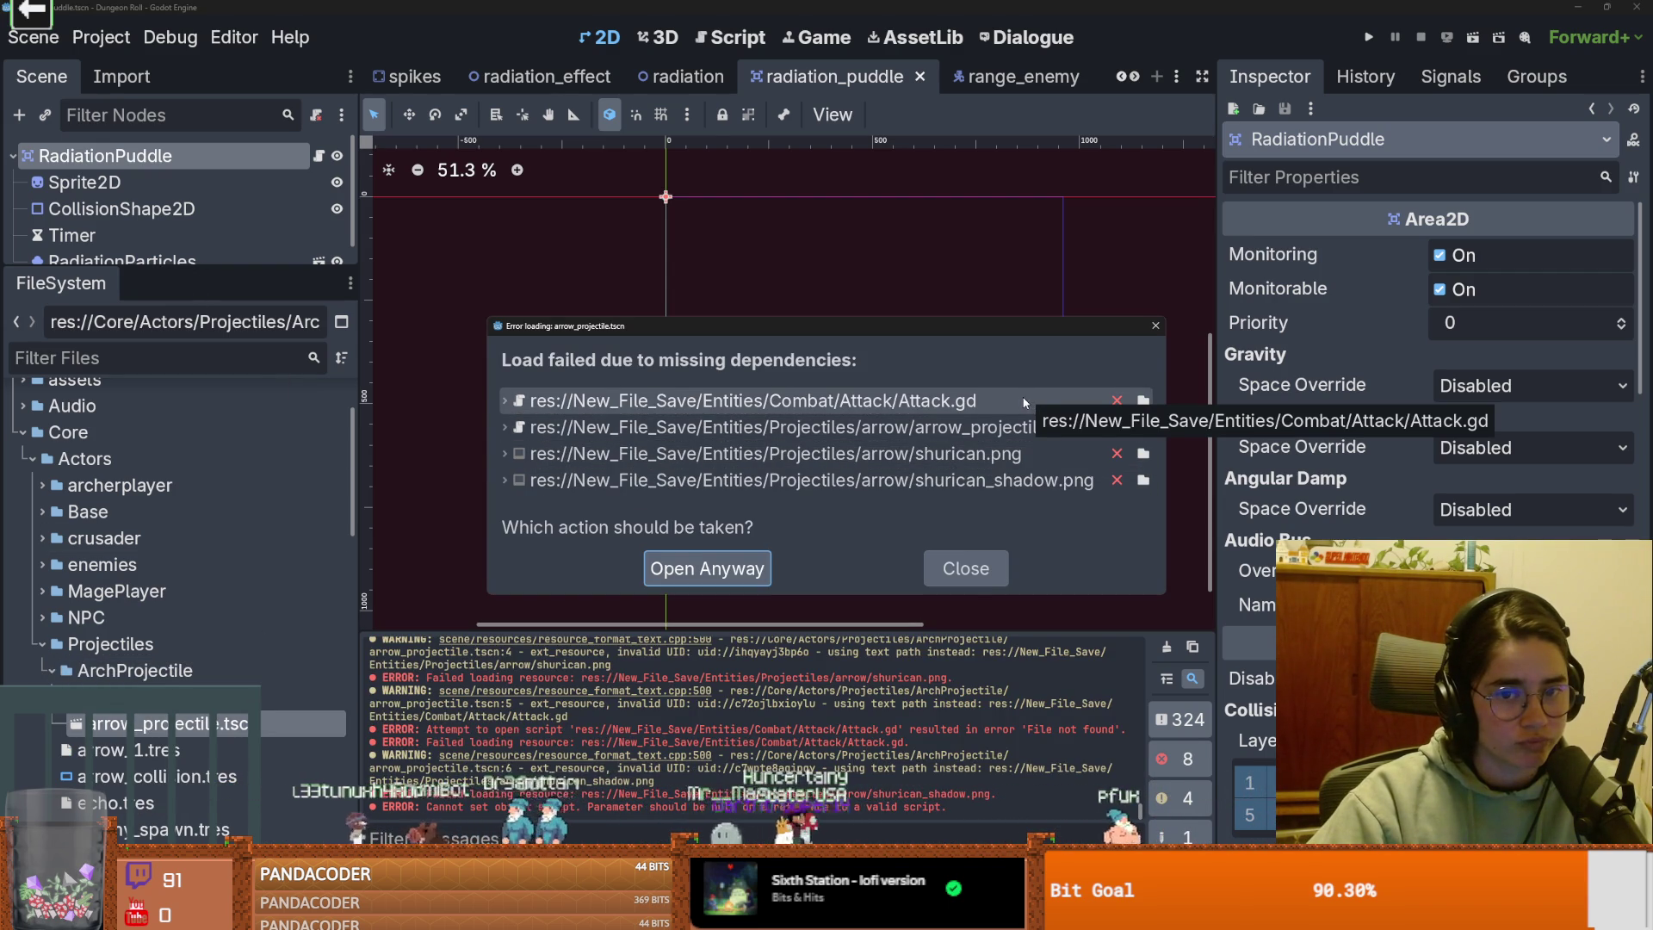
left_click(714, 568)
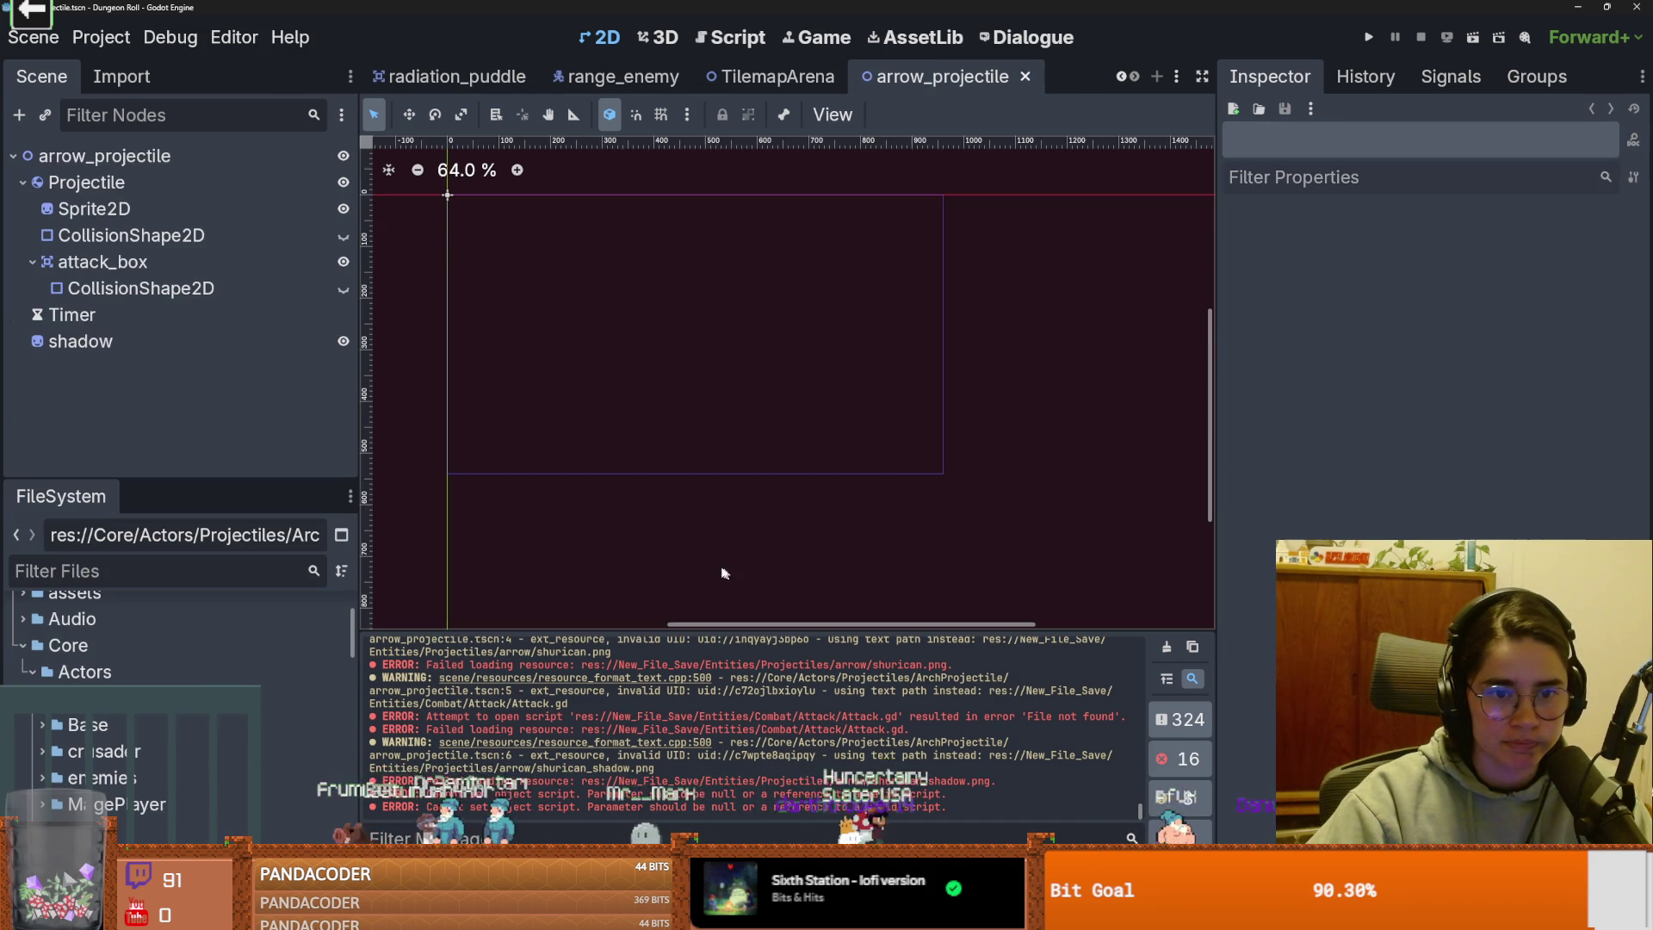
Assign rock.png as the Projectile Sprite2D's texture through Quick Load
scroll(697, 333, "up", 10)
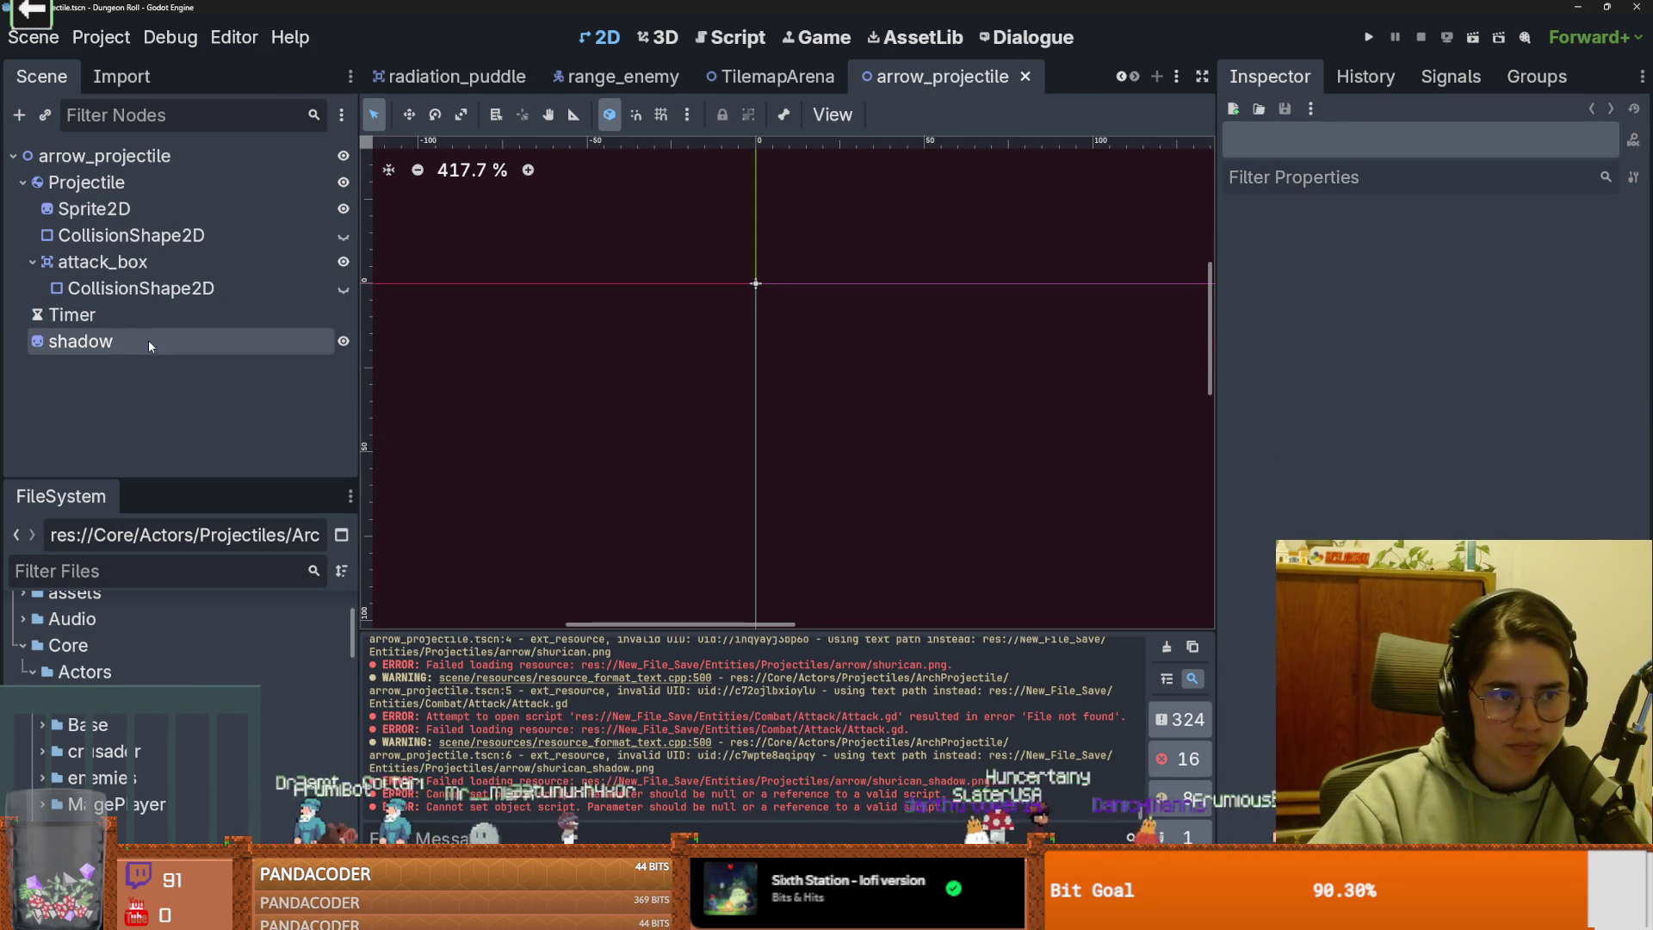
left_click(148, 339)
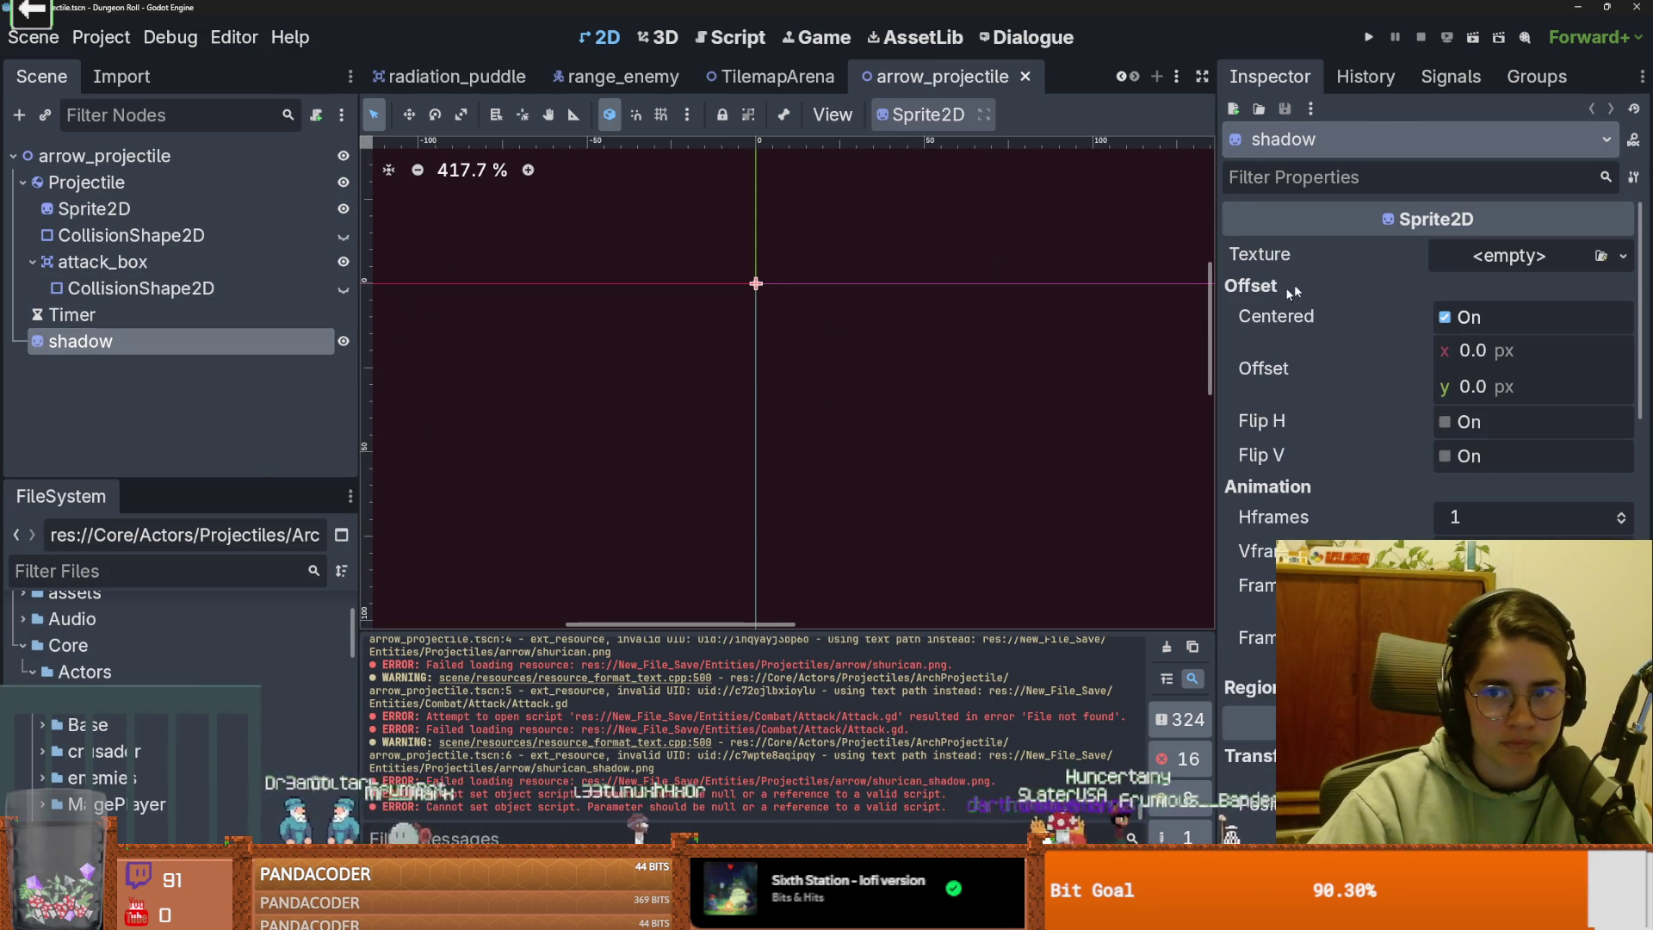
left_click(94, 208)
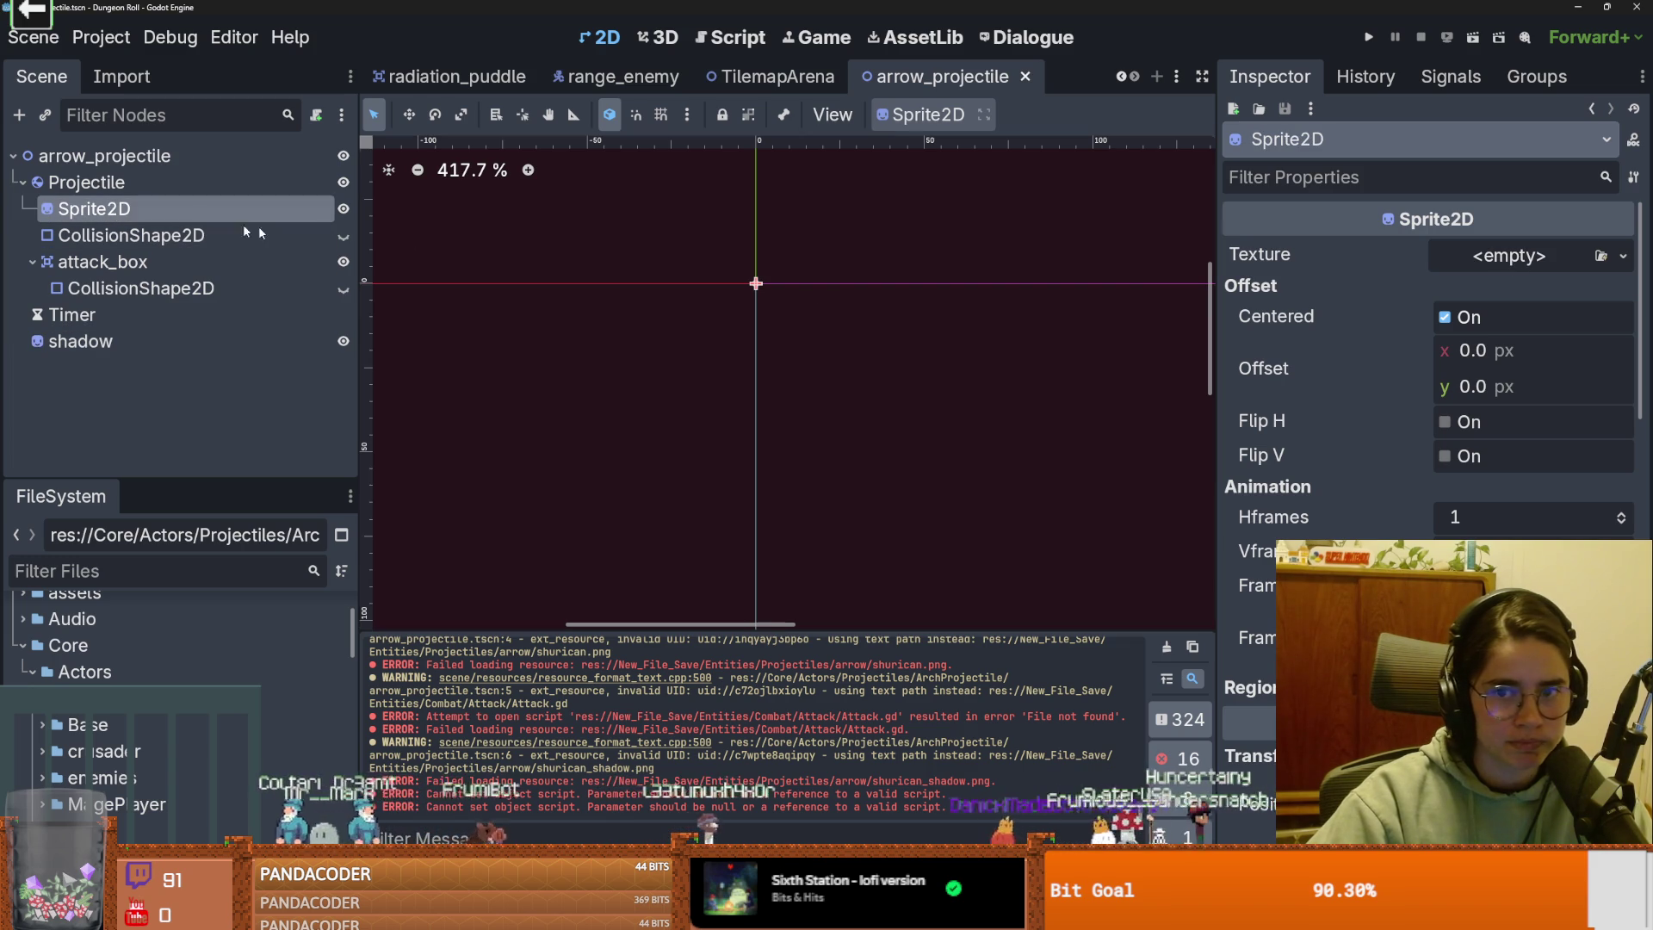
left_click(1509, 256)
left_click(1291, 286)
type("rock")
key("Return")
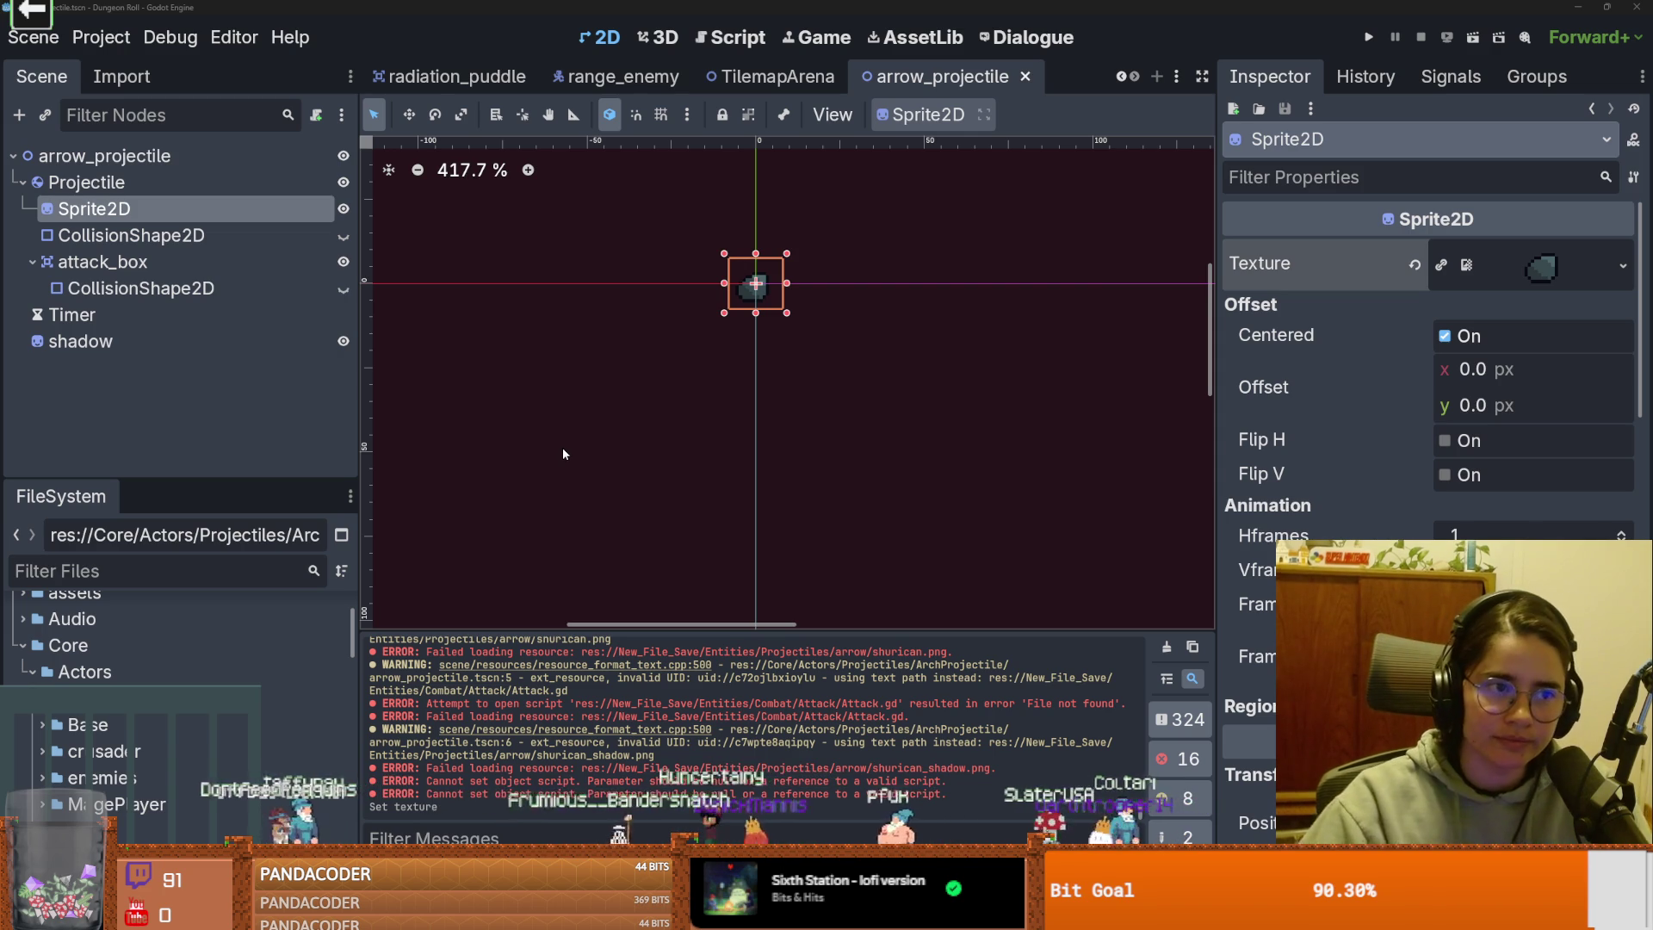
left_click(181, 168)
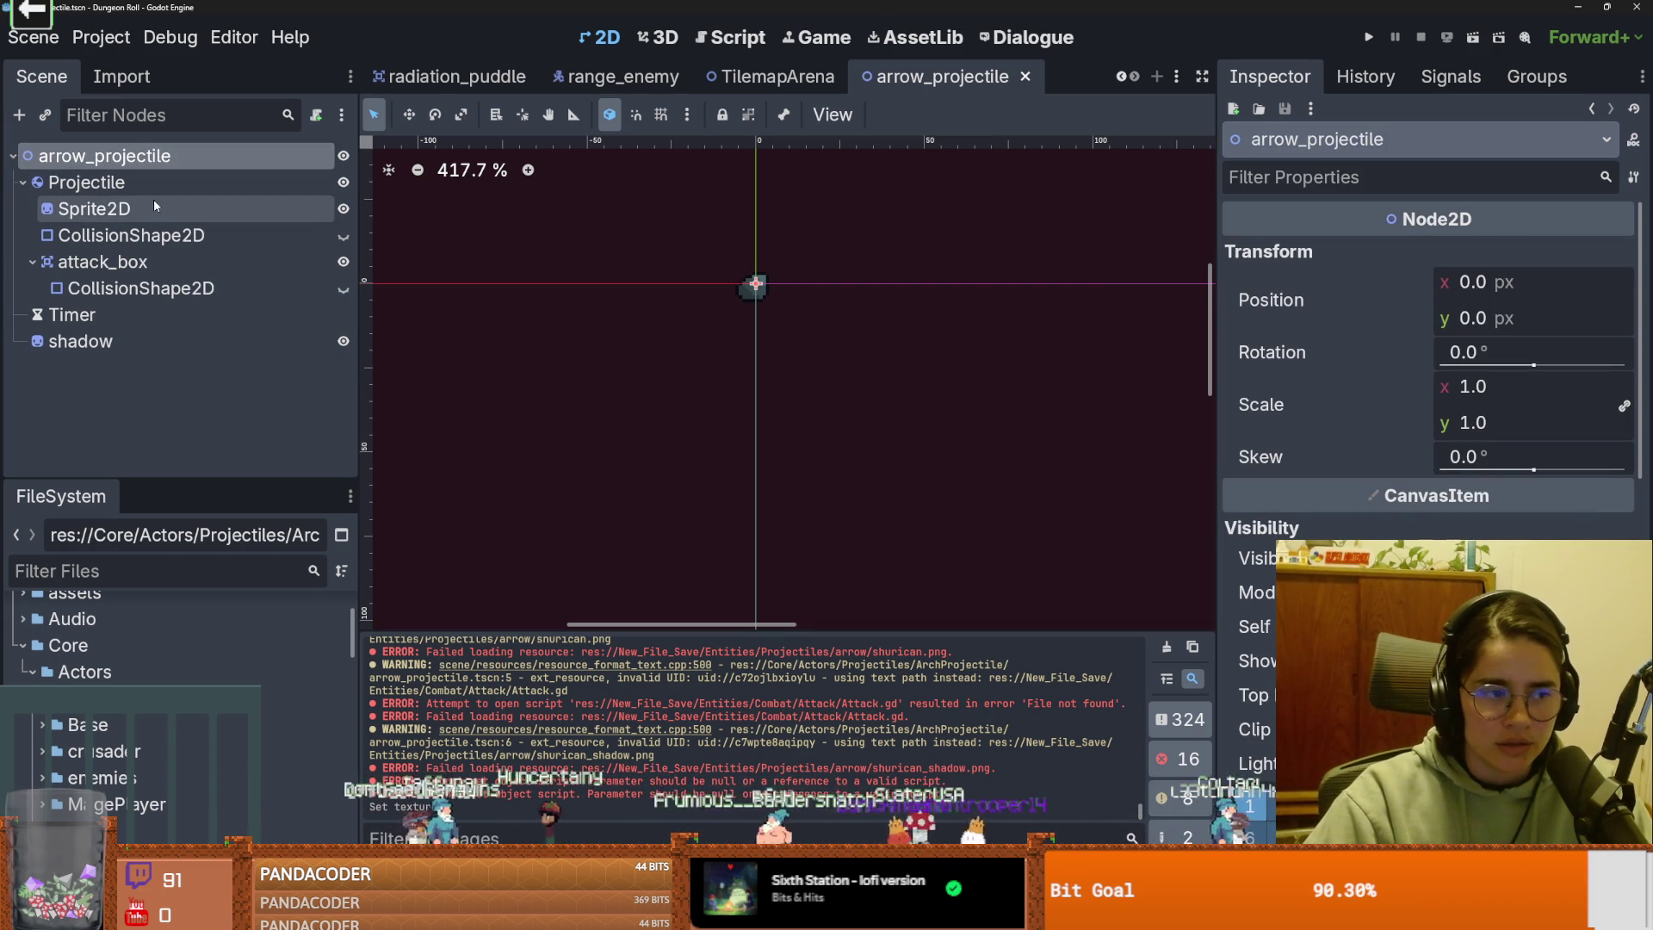
Attach arrow_projectile.gd to the arrow_projectile root node and save the scene
scroll(151, 732, "down", 3)
mouse_move(179, 736)
left_mouse_down()
mouse_move(284, 731)
mouse_move(219, 258)
mouse_move(146, 158)
left_mouse_up()
key("ctrl+s")
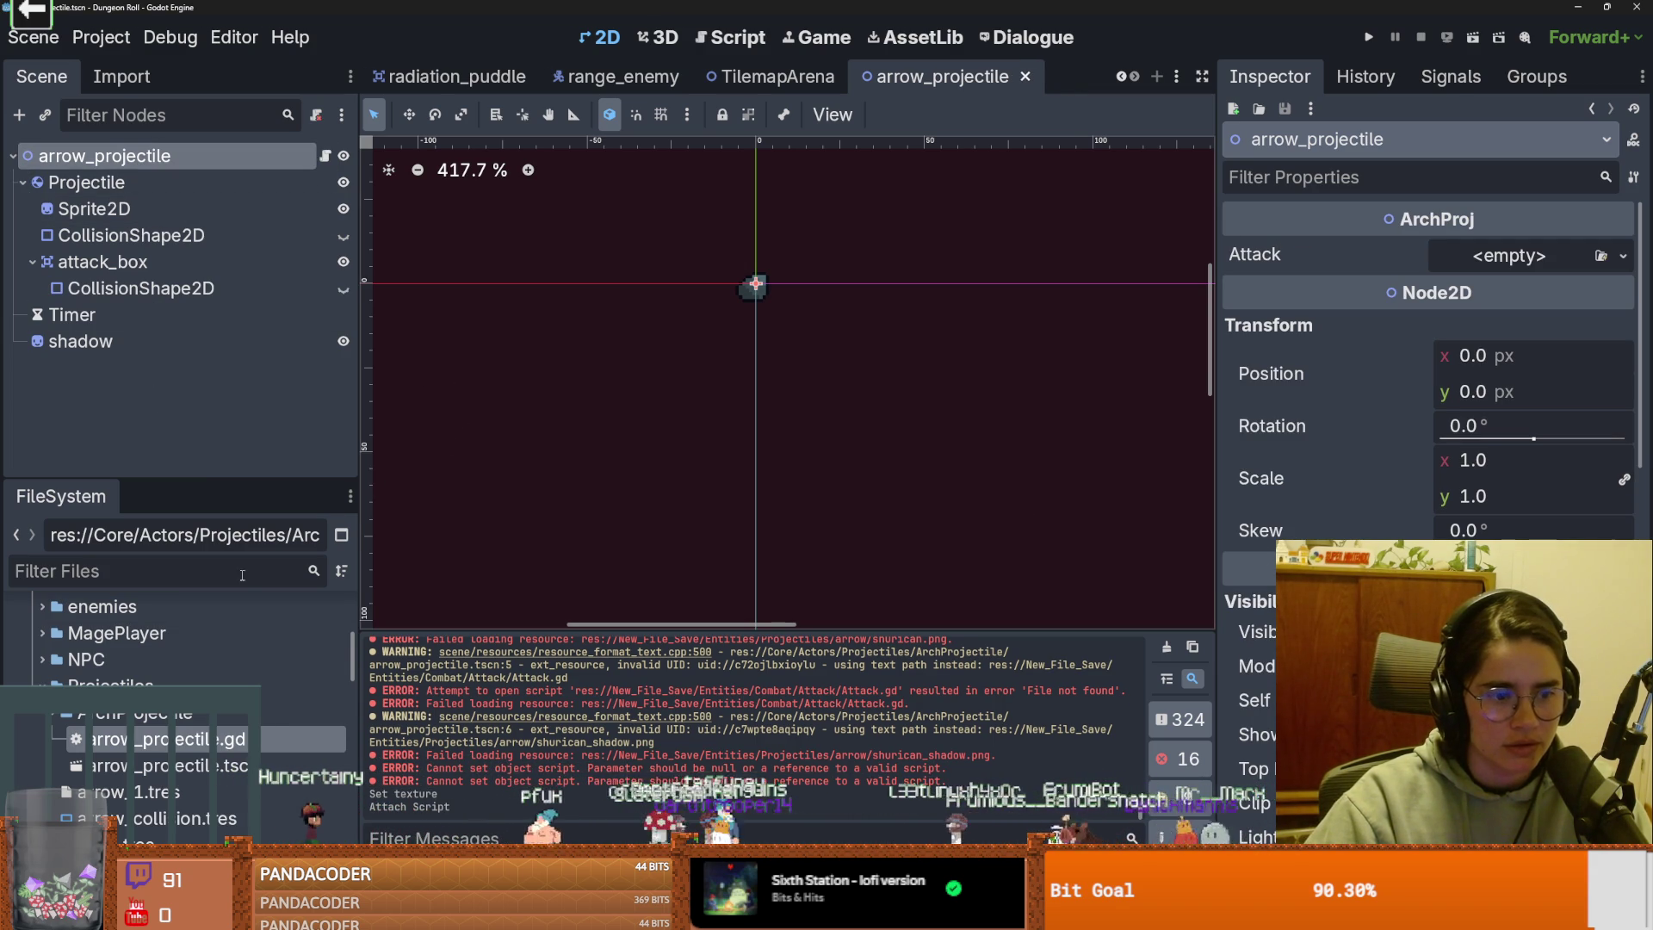
Review the attached arrow_projectile.gd script (ArchProj class) and launch the Cannon game
left_click(324, 157)
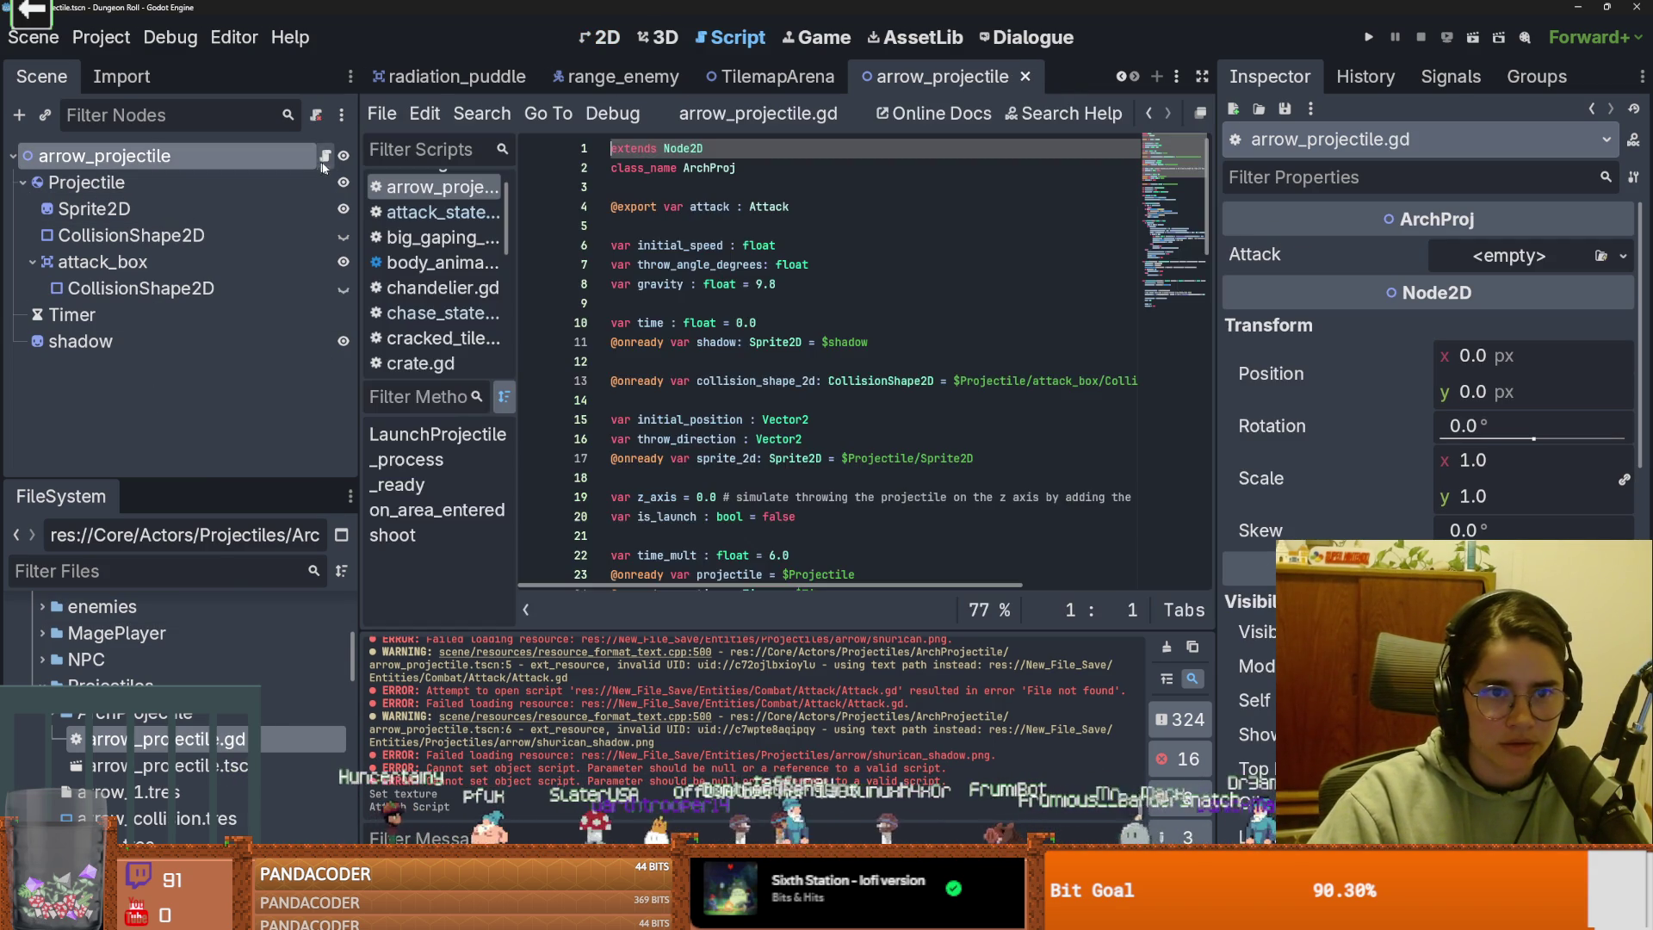
scroll(777, 297, "down", 3)
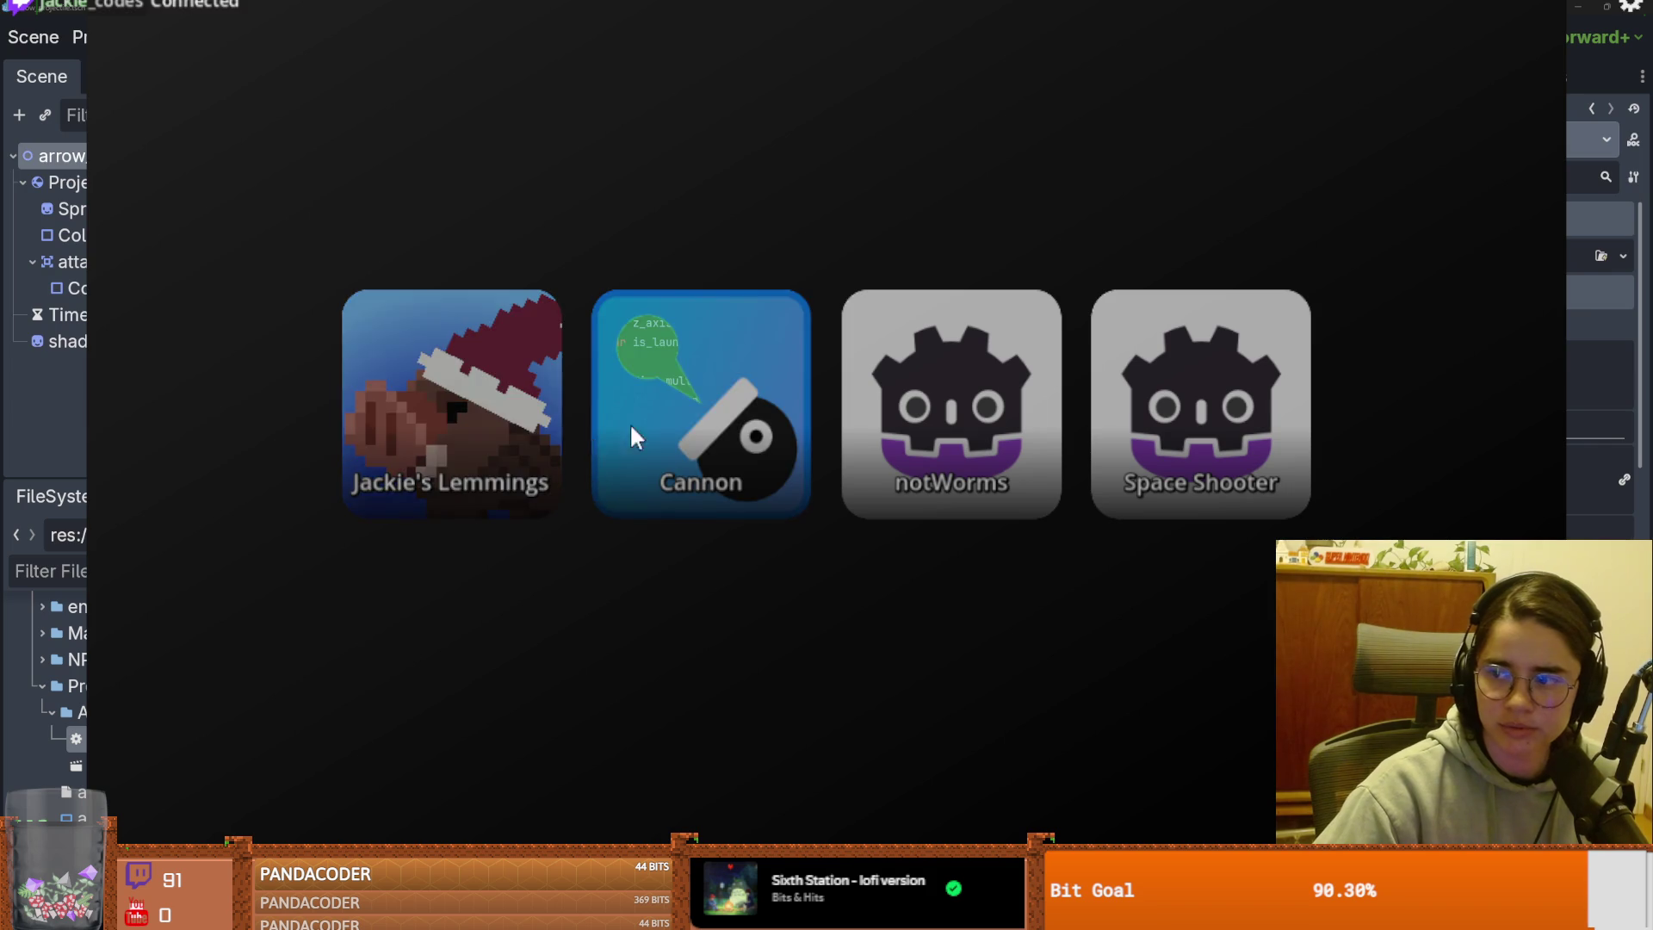
left_click(635, 437)
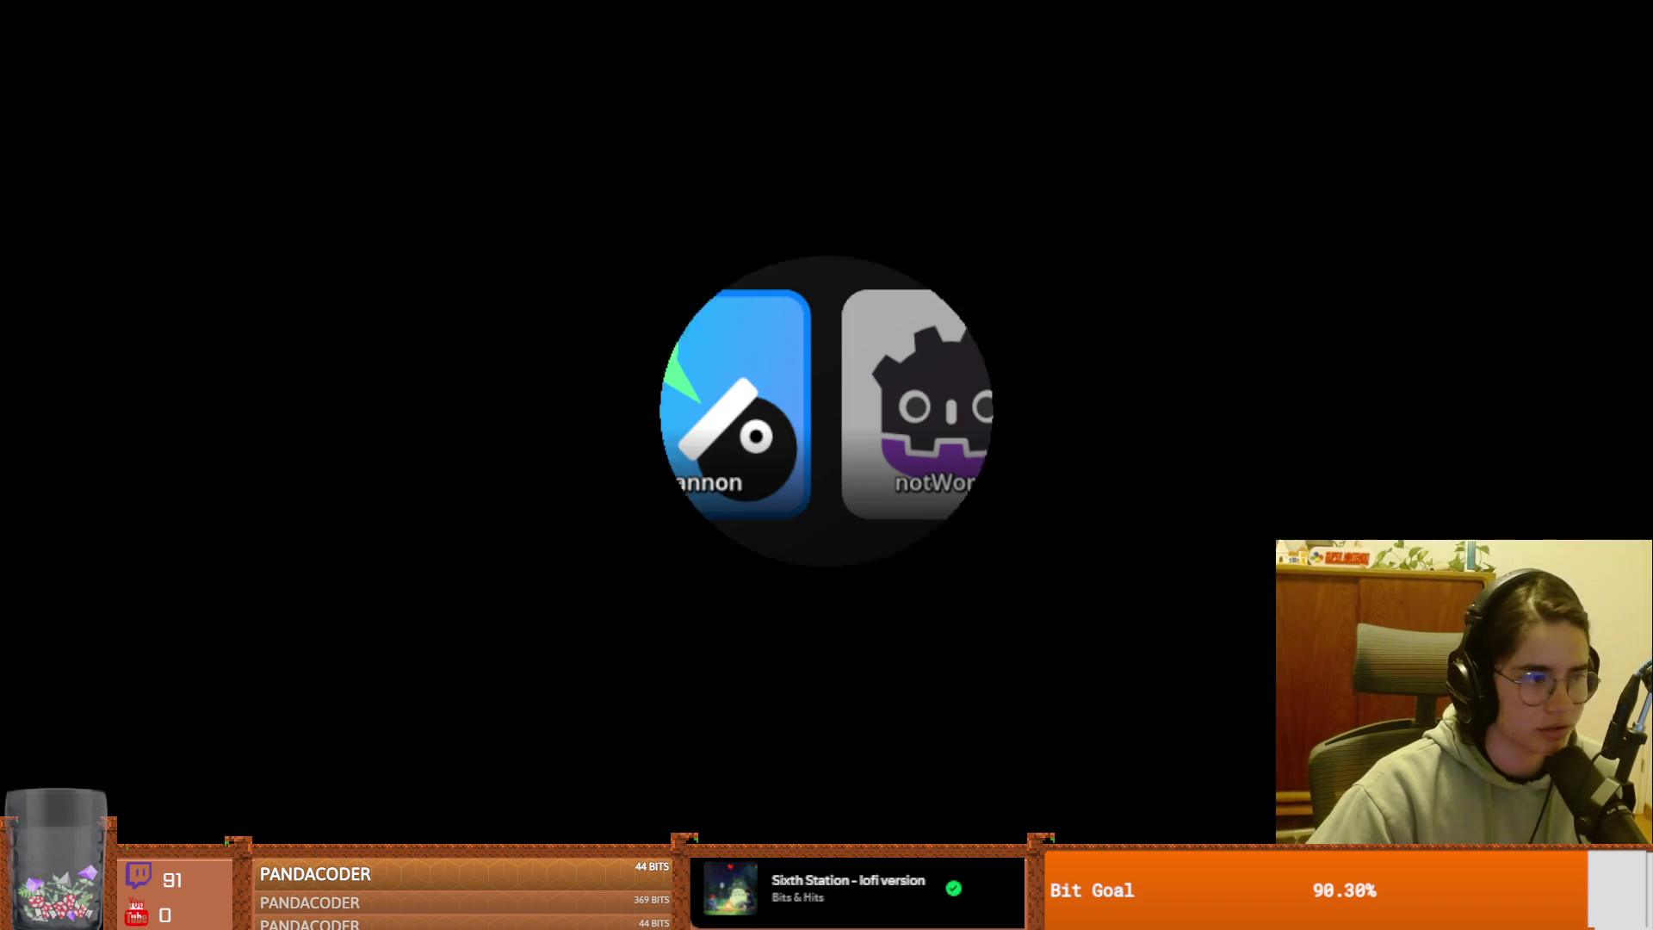